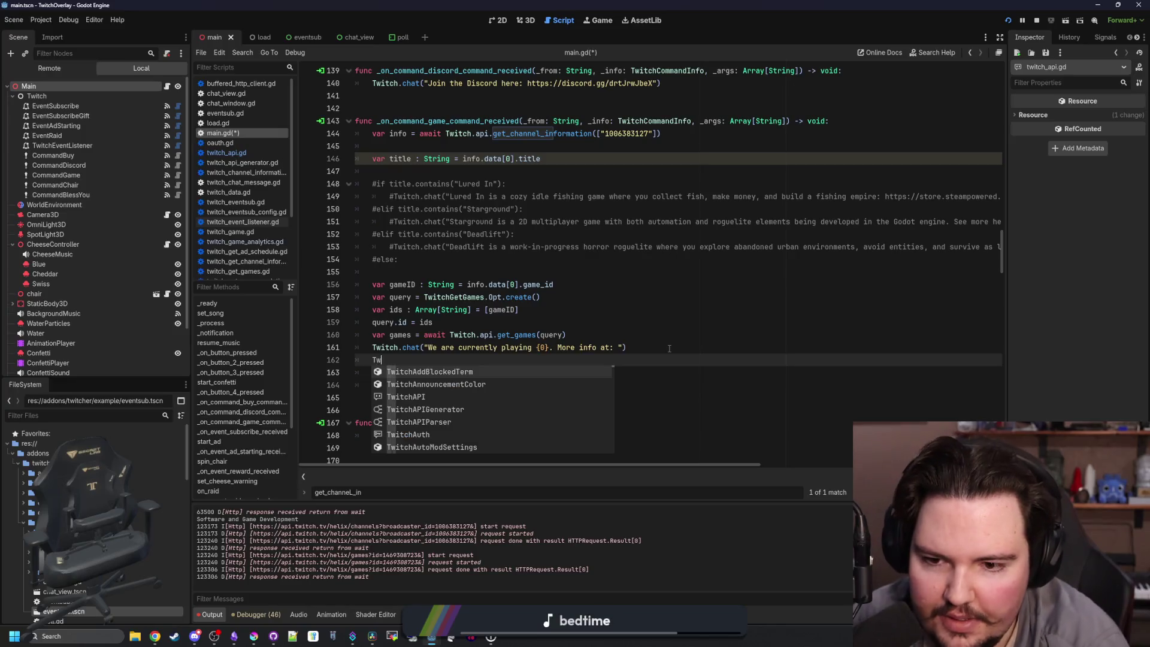
Type Twitch.api.game on line 162 of main.gd so the get_ method completions appear.
{"action": "type", "text": "itch.get"}
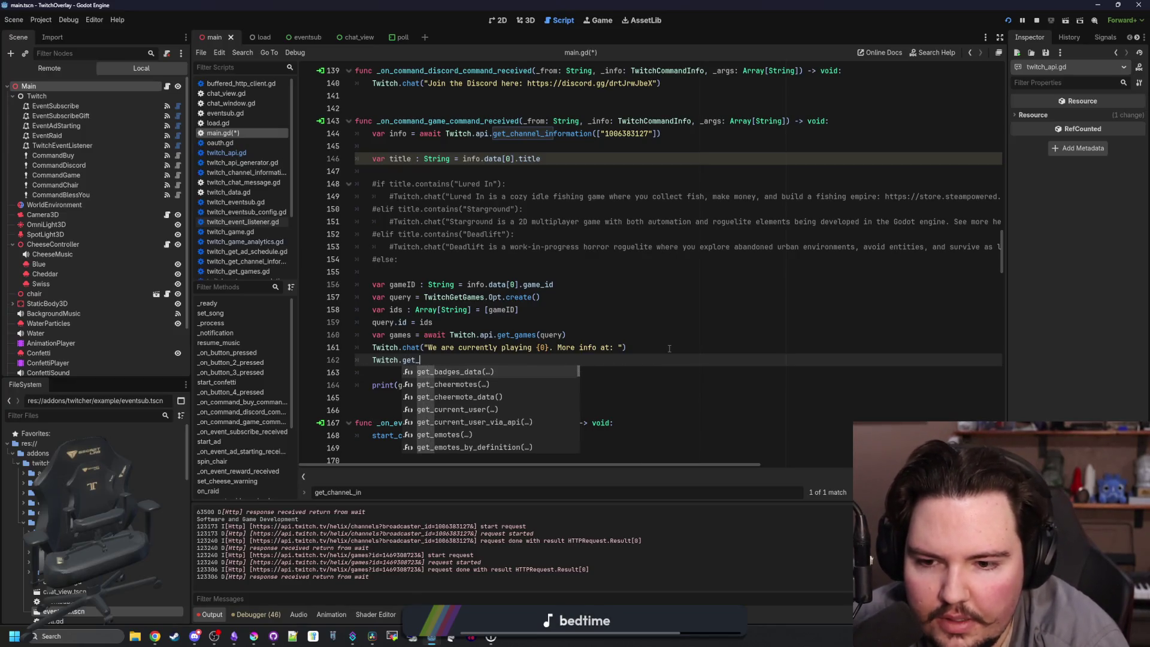
{"action": "type", "text": "_games"}
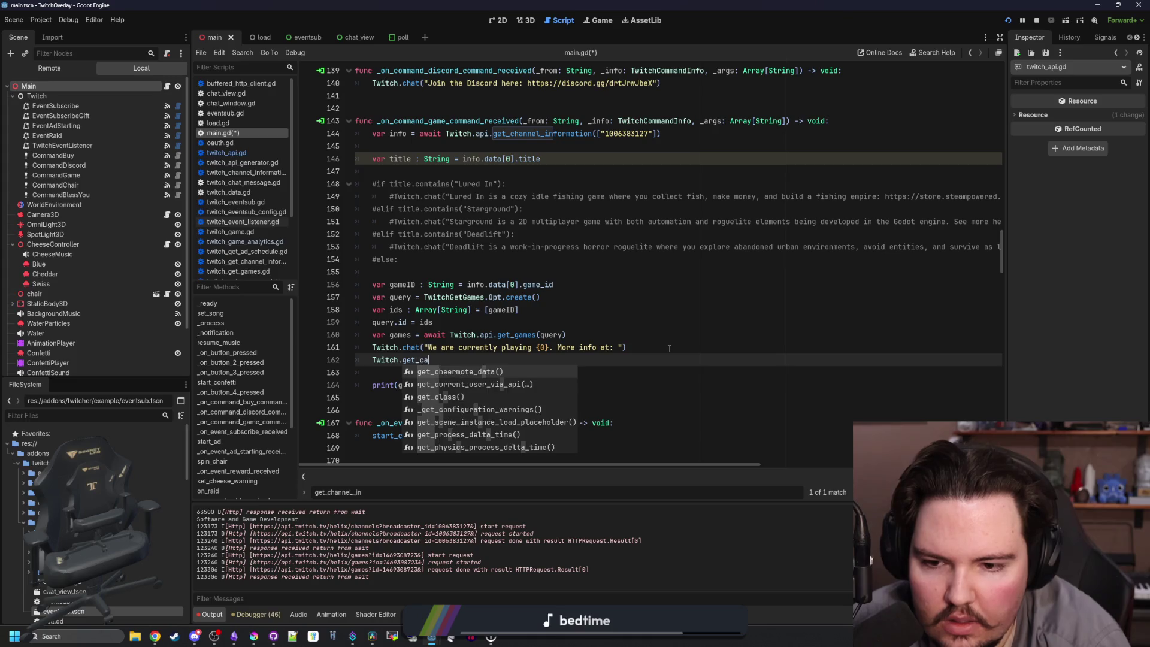
{"action": "key", "text": "BackSpace"}
{"action": "key", "text": "BackSpace"}
{"action": "key", "text": "BackSpace"}
{"action": "type", "text": "game_"}
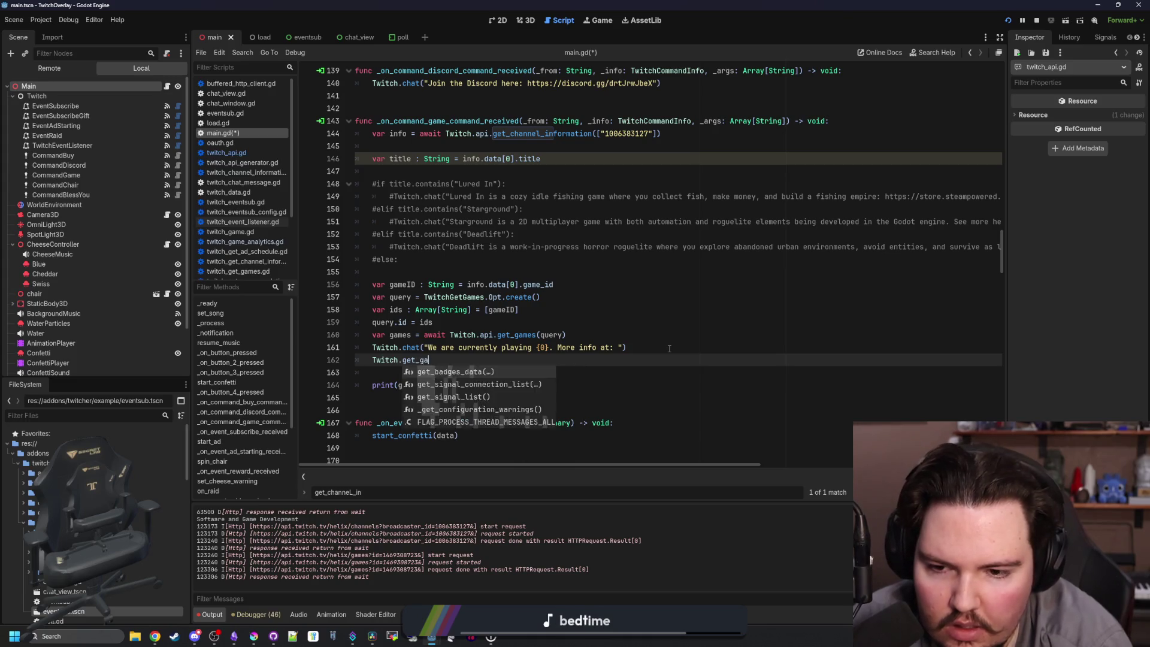
{"action": "key", "text": "BackSpace"}
{"action": "key", "text": "BackSpace"}
{"action": "key", "text": "BackSpace"}
{"action": "type", "text": "api."}
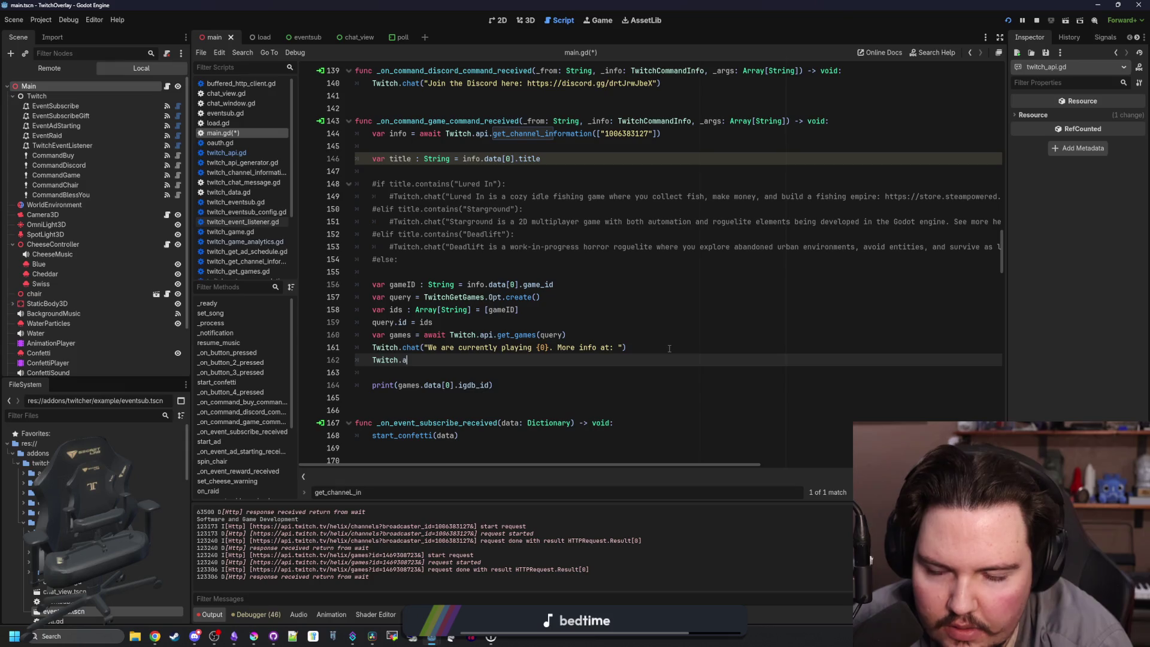
{"action": "type", "text": "game"}
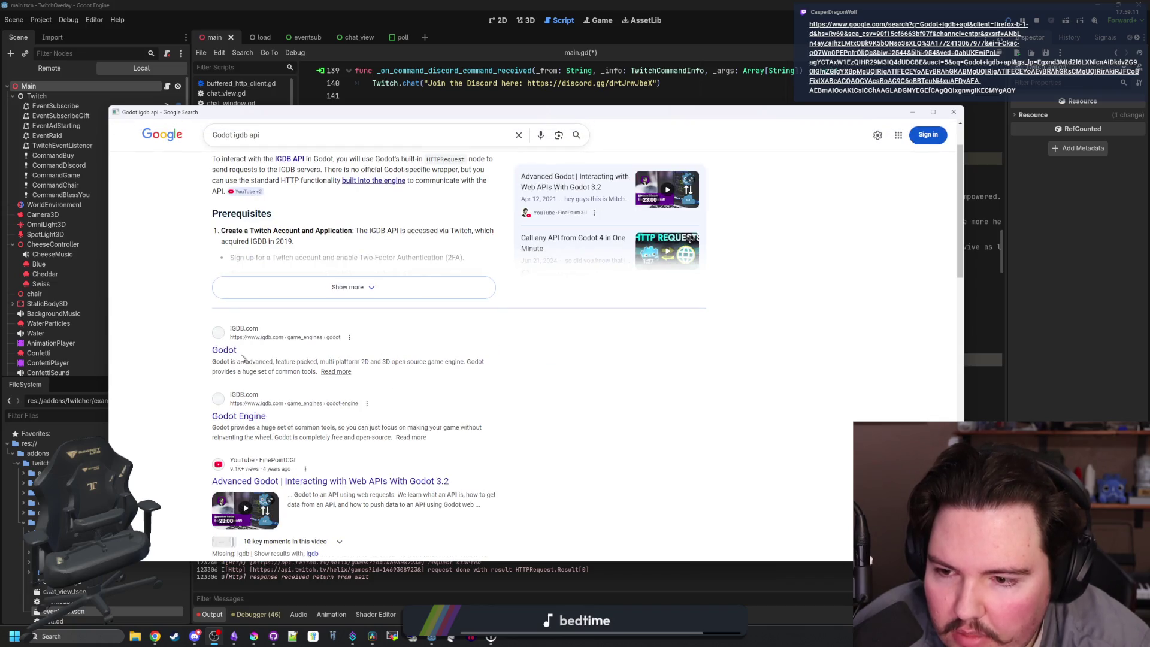
Skim the 'Godot igdb api' results and look at the IGDB API Getting Started page.
{"action": "scroll", "coordinate": [242, 358], "scroll_direction": "down", "scroll_amount": 3}
{"action": "scroll", "coordinate": [241, 357], "scroll_direction": "down", "scroll_amount": 1}
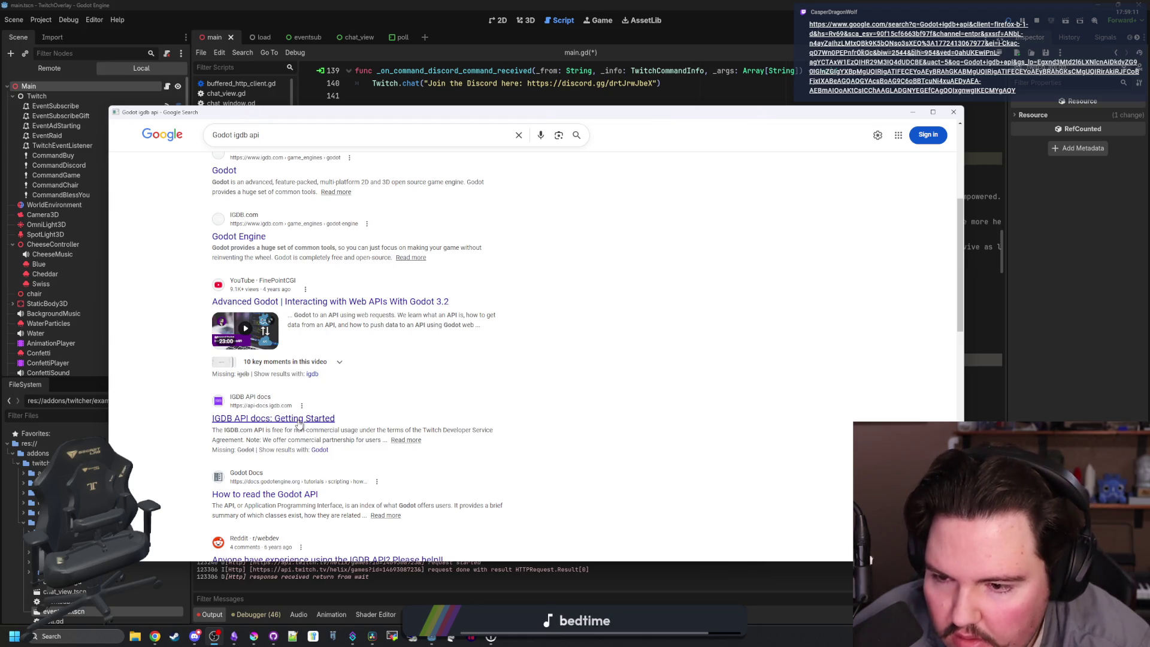
{"action": "scroll", "coordinate": [269, 422], "scroll_direction": "up", "scroll_amount": 4}
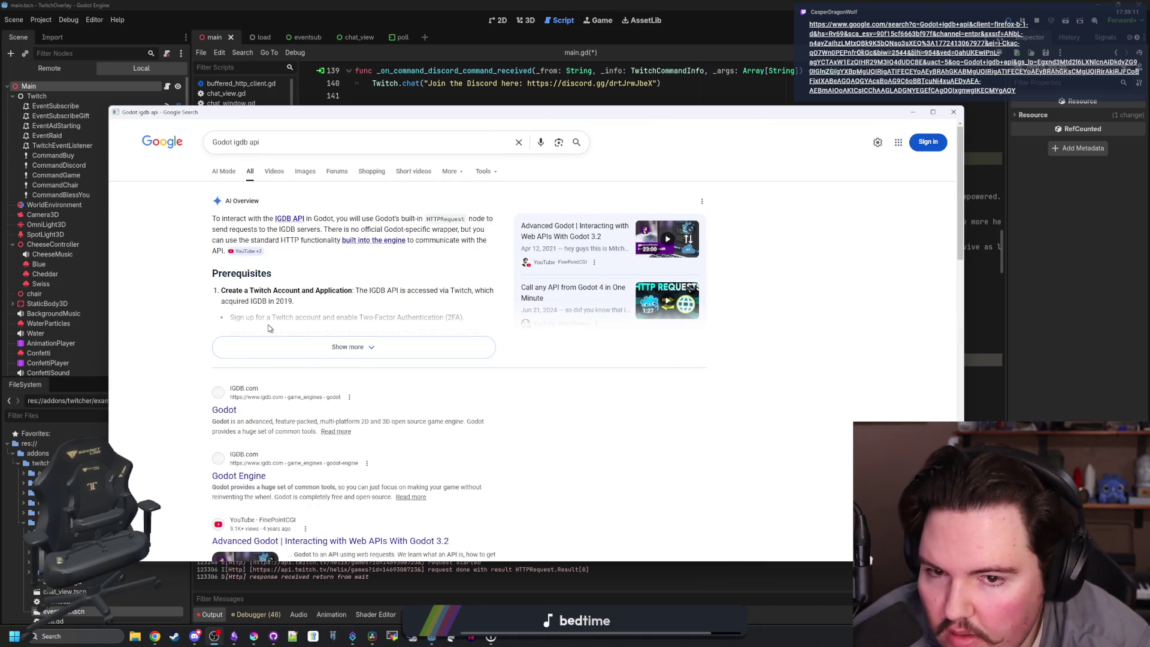
{"action": "scroll", "coordinate": [268, 329], "scroll_direction": "down", "scroll_amount": 4}
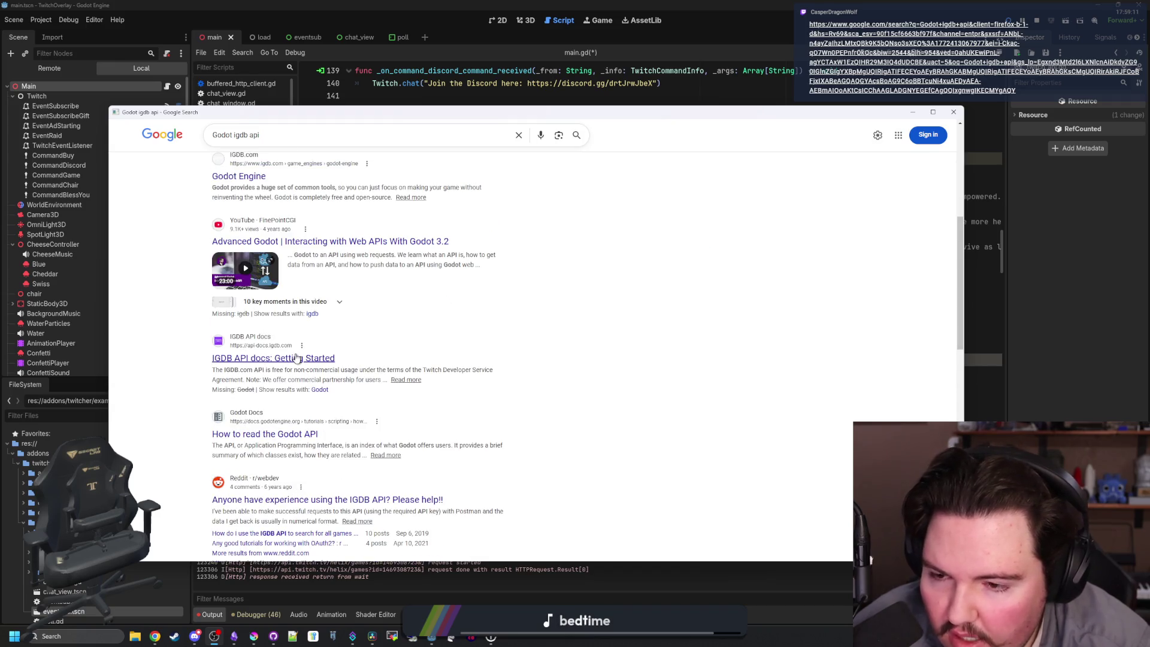
{"action": "left_click", "coordinate": [276, 354]}
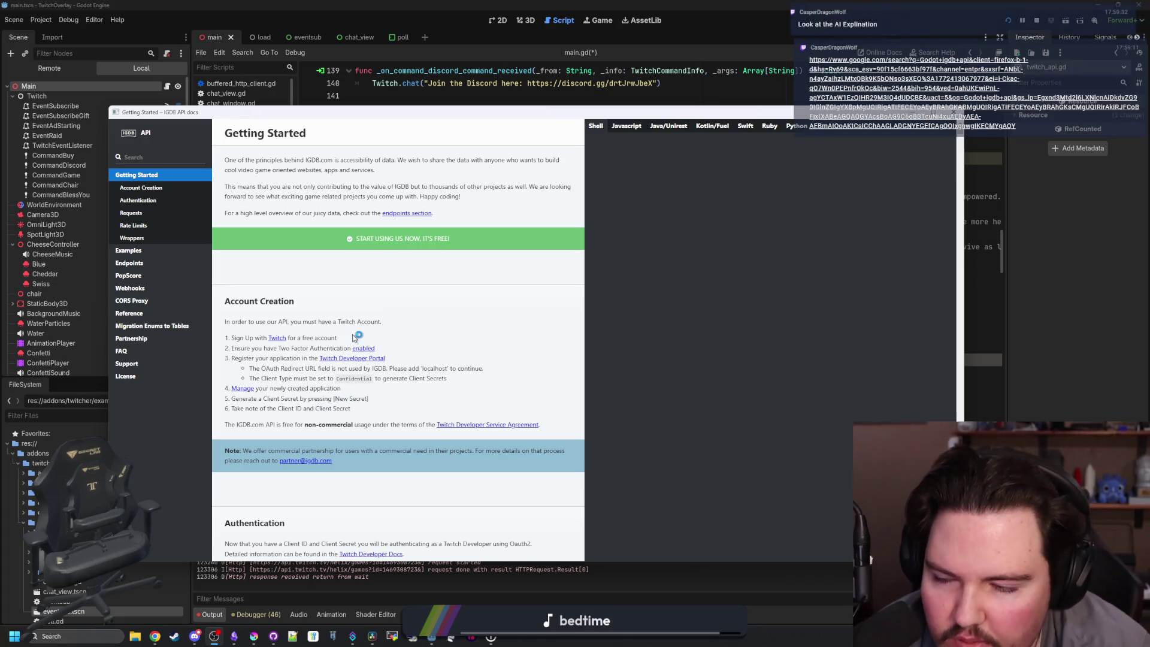
{"action": "key", "text": "alt+Left"}
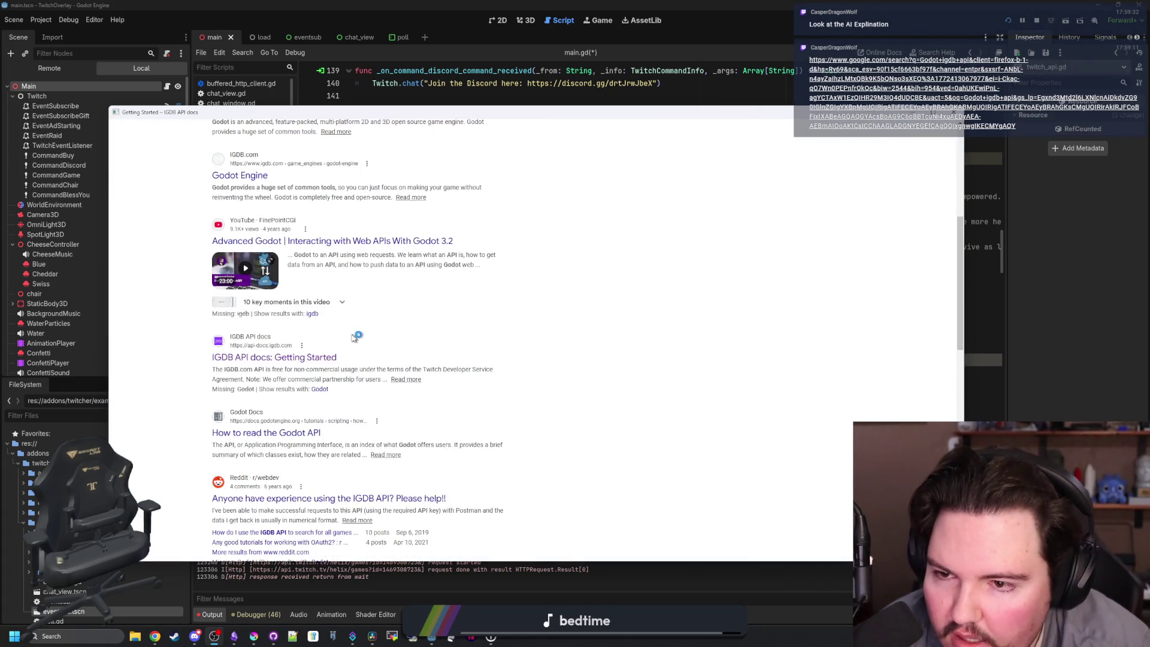
Expand and read the full AI Overview answer, then close the search window.
{"action": "left_click", "coordinate": [346, 340]}
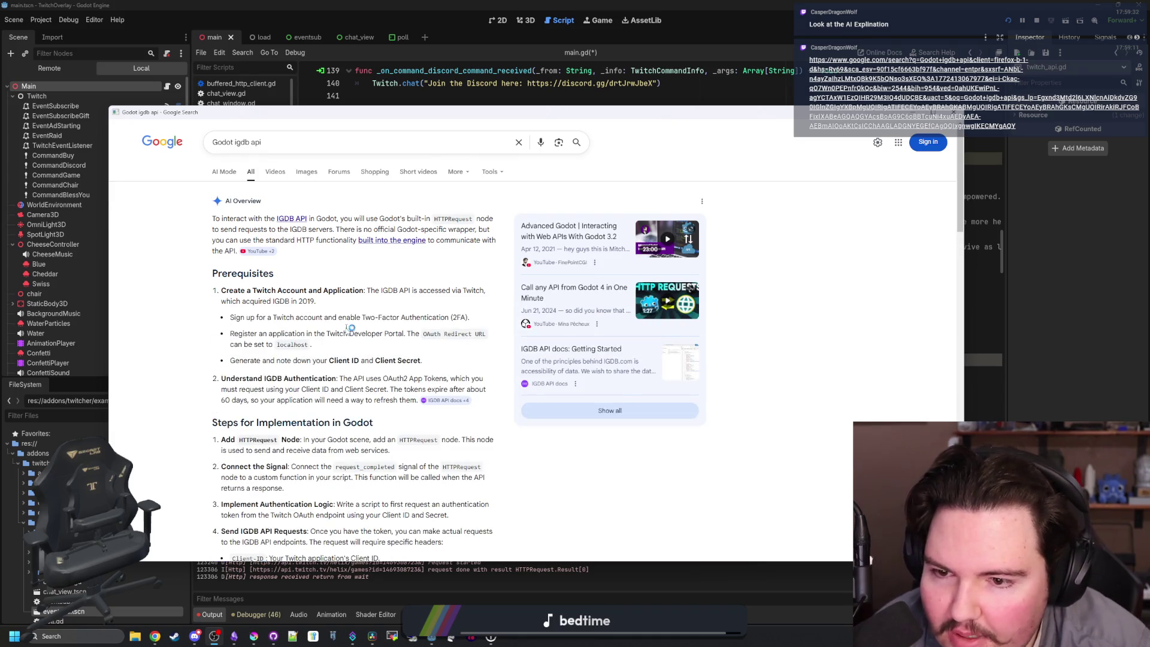
{"action": "scroll", "coordinate": [455, 359], "scroll_direction": "down", "scroll_amount": 2}
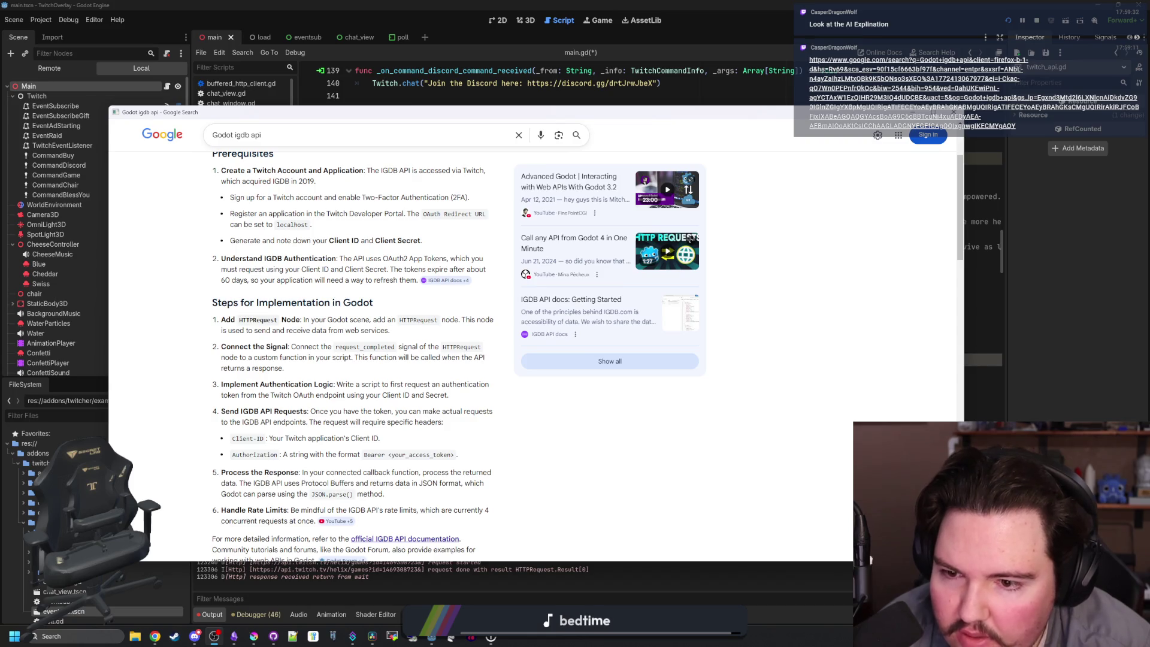
{"action": "scroll", "coordinate": [870, 559], "scroll_direction": "down", "scroll_amount": 1}
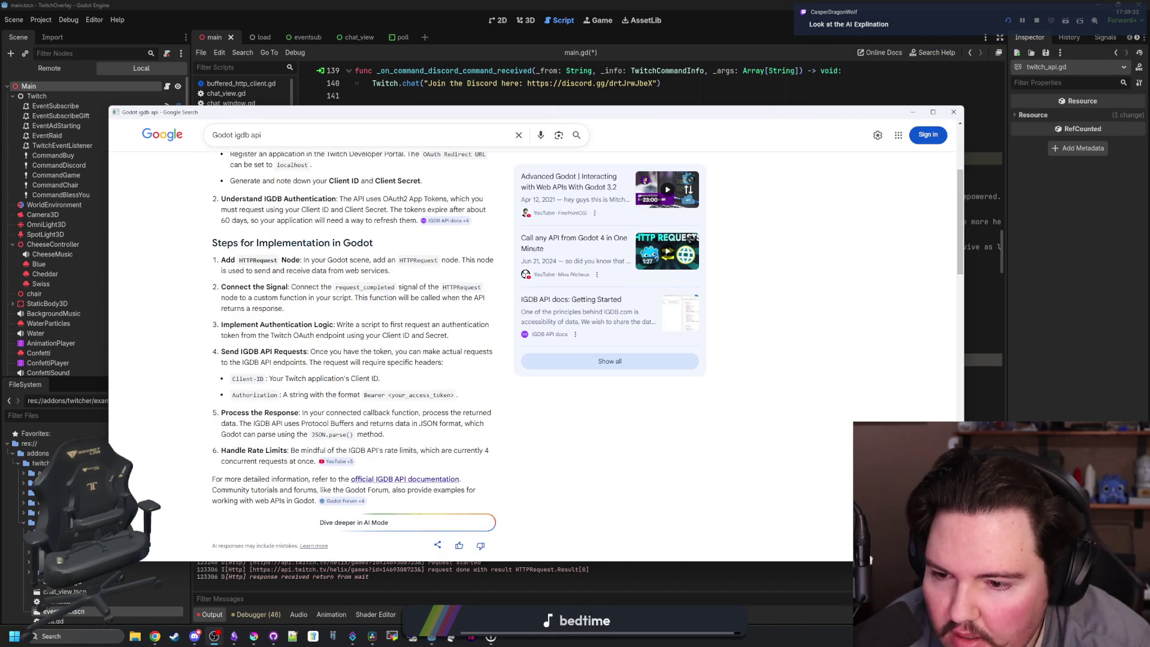
{"action": "scroll", "coordinate": [869, 559], "scroll_direction": "down", "scroll_amount": 2}
{"action": "scroll", "coordinate": [334, 283], "scroll_direction": "up", "scroll_amount": 5}
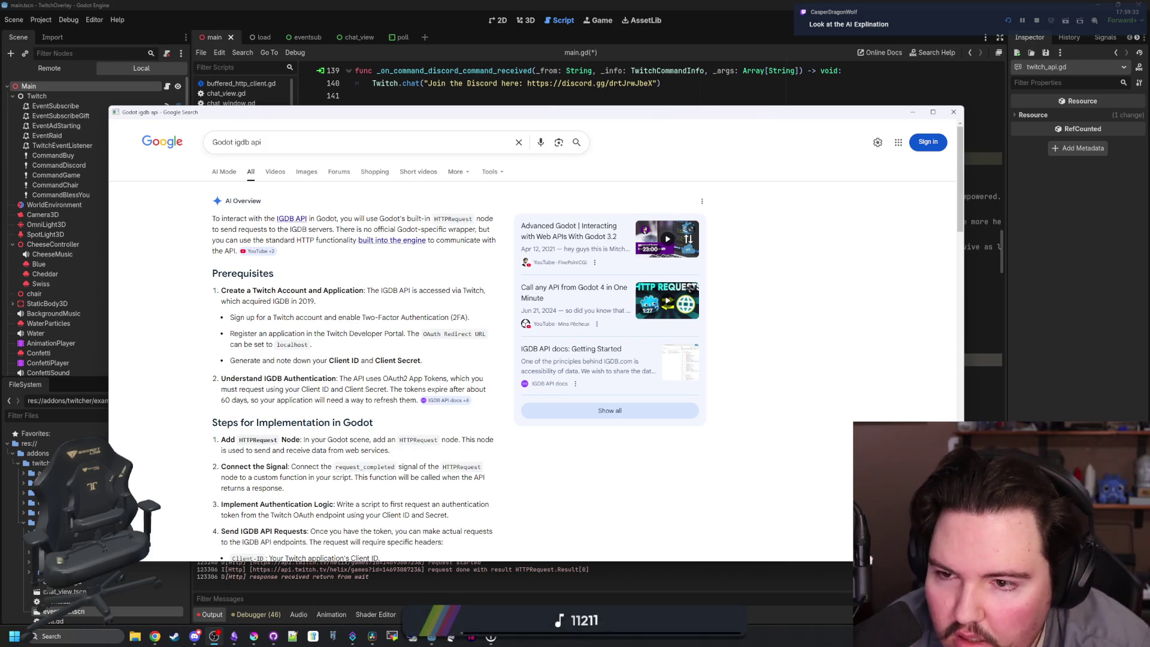
{"action": "scroll", "coordinate": [424, 220], "scroll_direction": "down", "scroll_amount": 4}
{"action": "scroll", "coordinate": [424, 220], "scroll_direction": "down", "scroll_amount": 15}
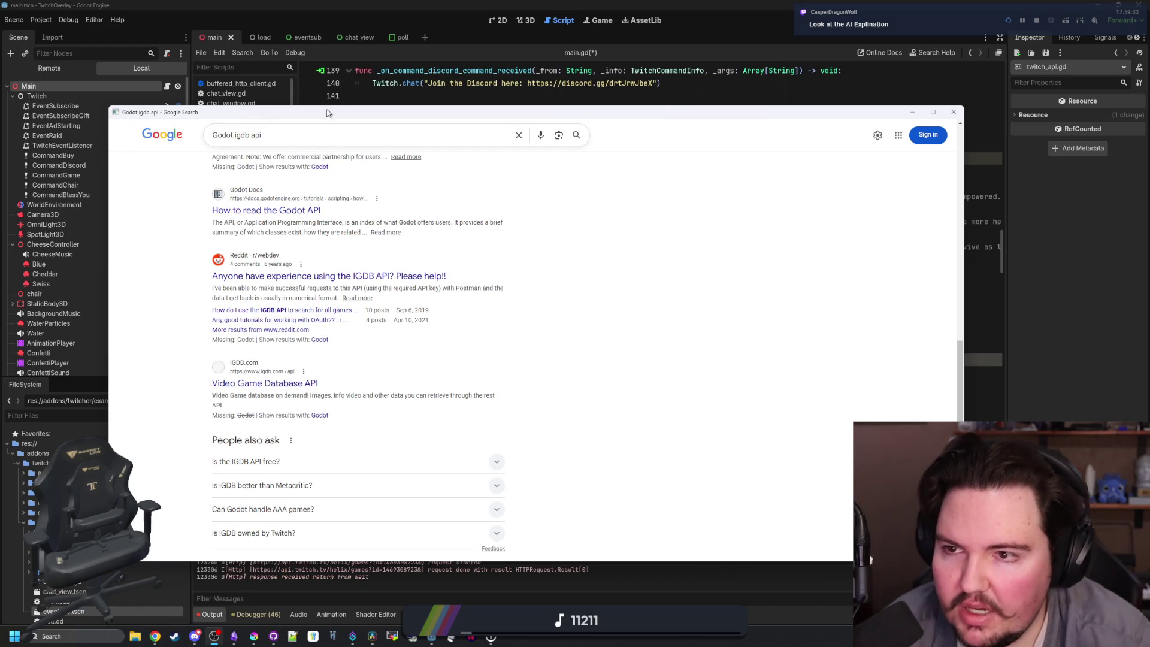
{"action": "left_click", "coordinate": [953, 112]}
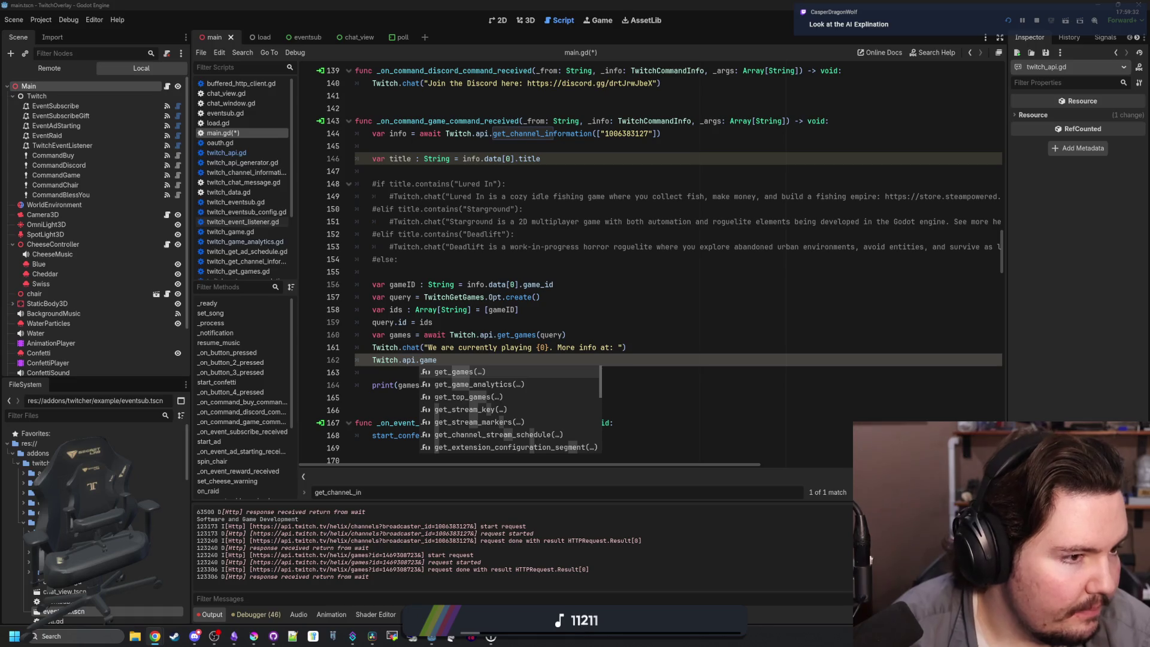
Search the web in a new browser window for 'twitcher godot'.
{"action": "key", "text": "super+2"}
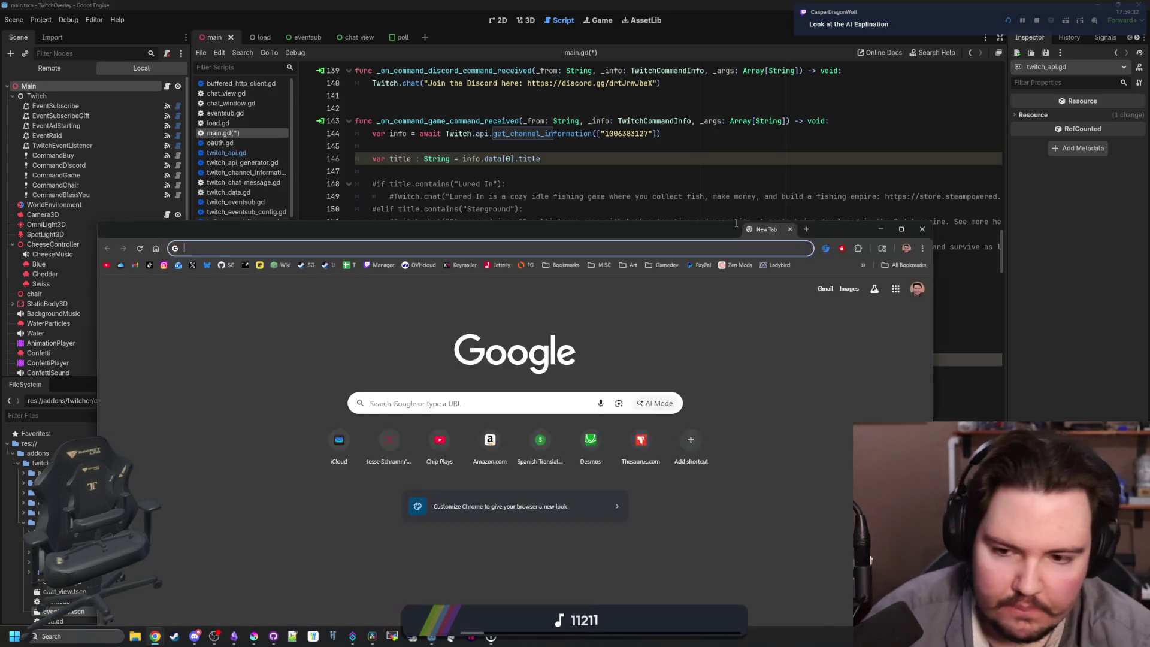
{"action": "type", "text": "twitcher"}
{"action": "key", "text": "Return"}
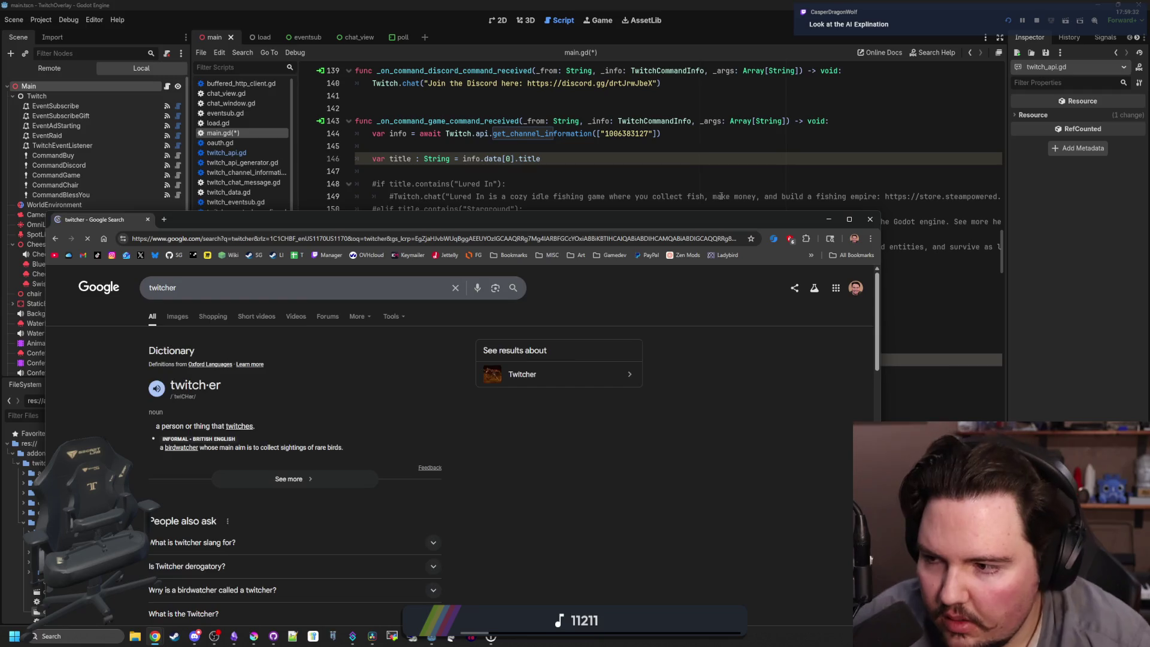
{"action": "scroll", "coordinate": [235, 471], "scroll_direction": "down", "scroll_amount": 5}
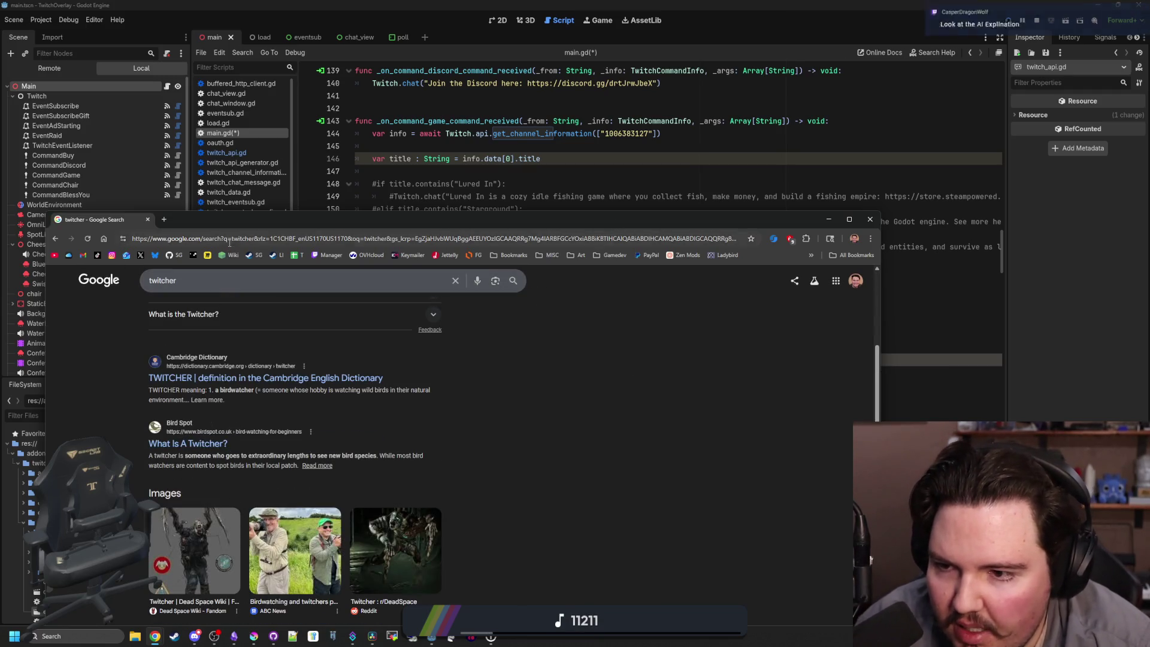
{"action": "left_click", "coordinate": [218, 274]}
{"action": "type", "text": "godot"}
{"action": "key", "text": "Return"}
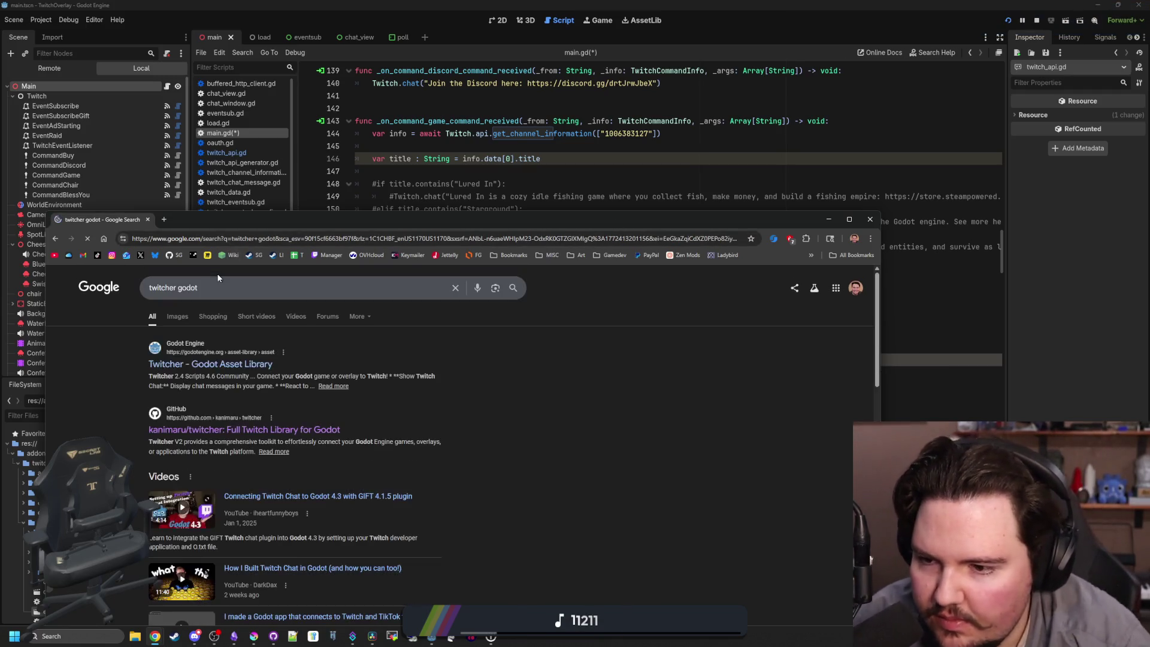
Open the twitcher GitHub page's Full Twitcher Documentation link in a maximized window.
{"action": "left_click", "coordinate": [252, 429]}
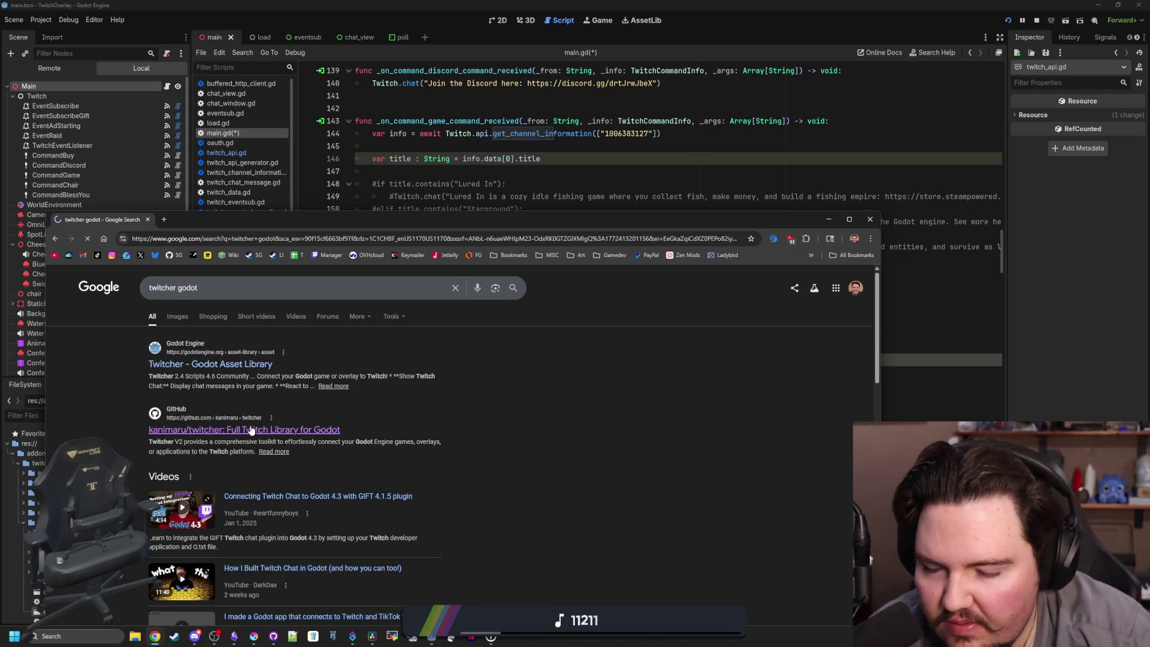
{"action": "scroll", "coordinate": [353, 419], "scroll_direction": "down", "scroll_amount": 15}
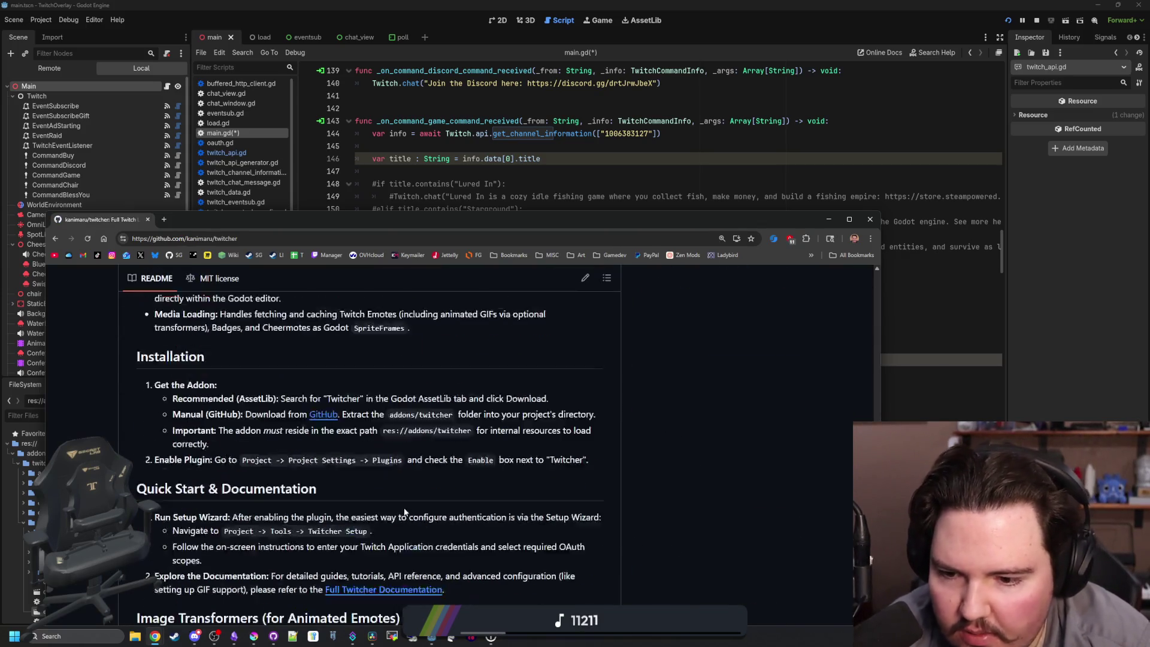
{"action": "left_click", "coordinate": [406, 529]}
{"action": "left_click_drag", "start_coordinate": [439, 223], "coordinate": [451, 1]}
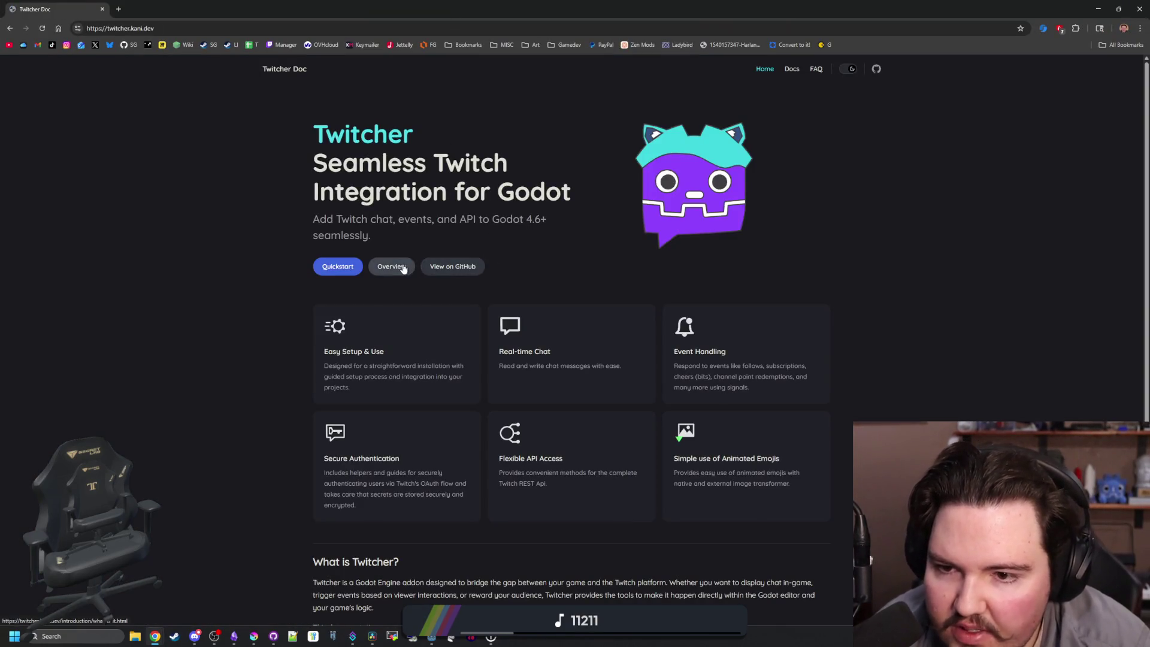
Go from the Overview to the Api page and read the TwitchAPI Node documentation.
{"action": "left_click", "coordinate": [401, 266]}
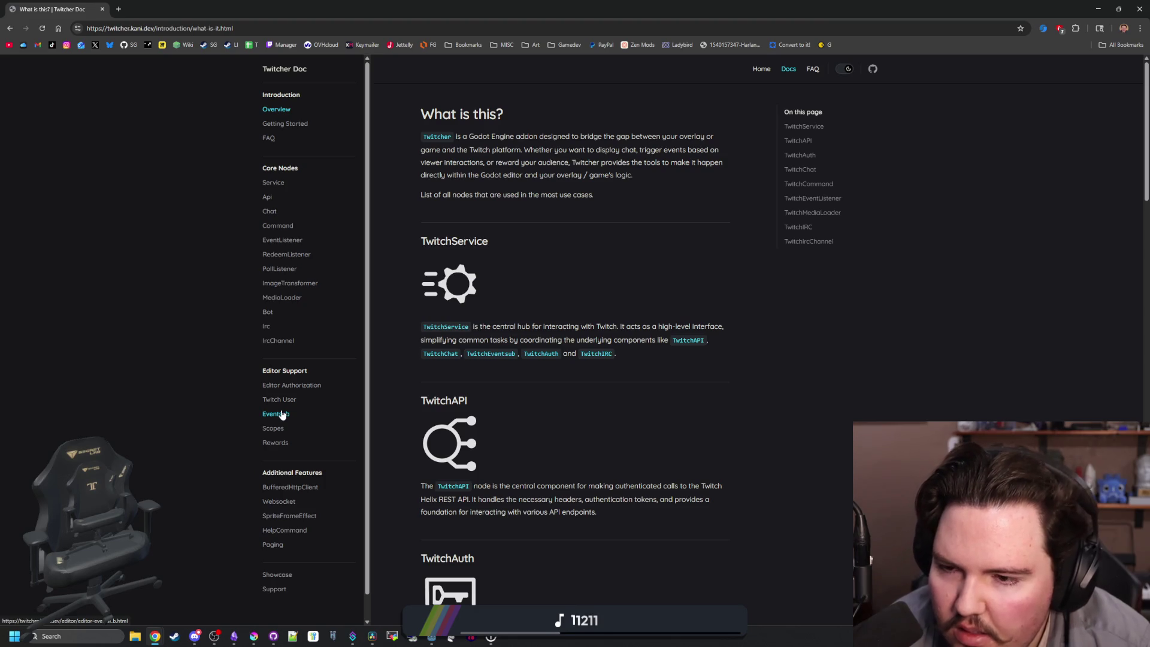
{"action": "left_click", "coordinate": [268, 198]}
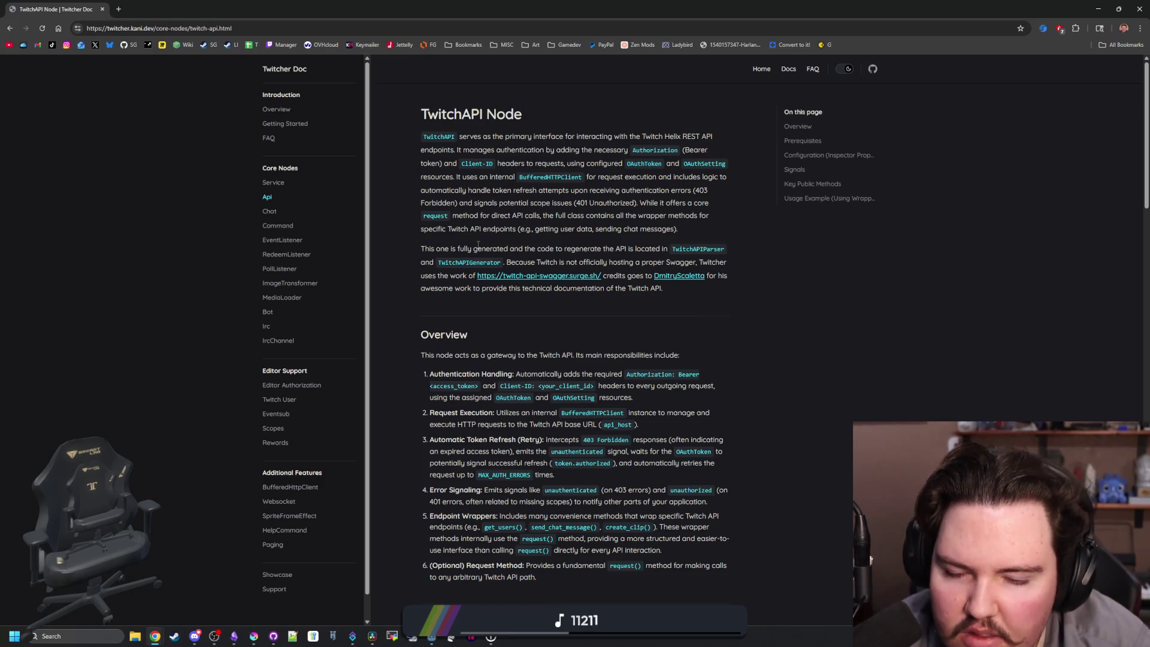
{"action": "scroll", "coordinate": [478, 243], "scroll_direction": "down", "scroll_amount": 3}
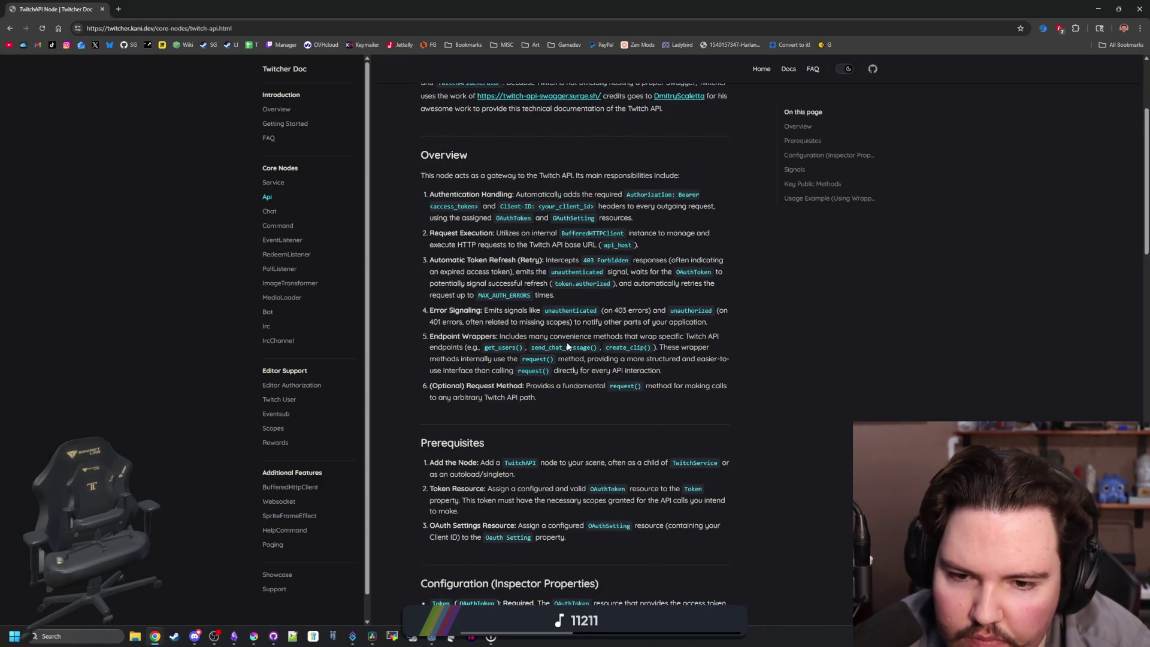
{"action": "scroll", "coordinate": [567, 345], "scroll_direction": "down", "scroll_amount": 2}
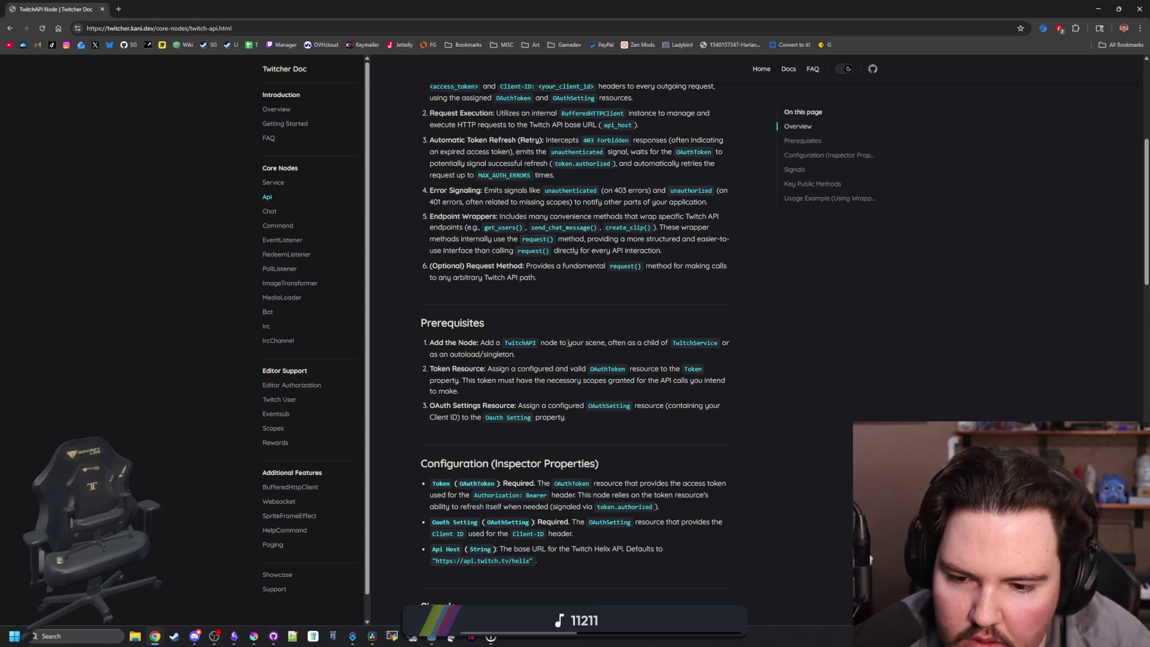
{"action": "scroll", "coordinate": [568, 343], "scroll_direction": "down", "scroll_amount": 3}
{"action": "scroll", "coordinate": [567, 342], "scroll_direction": "down", "scroll_amount": 3}
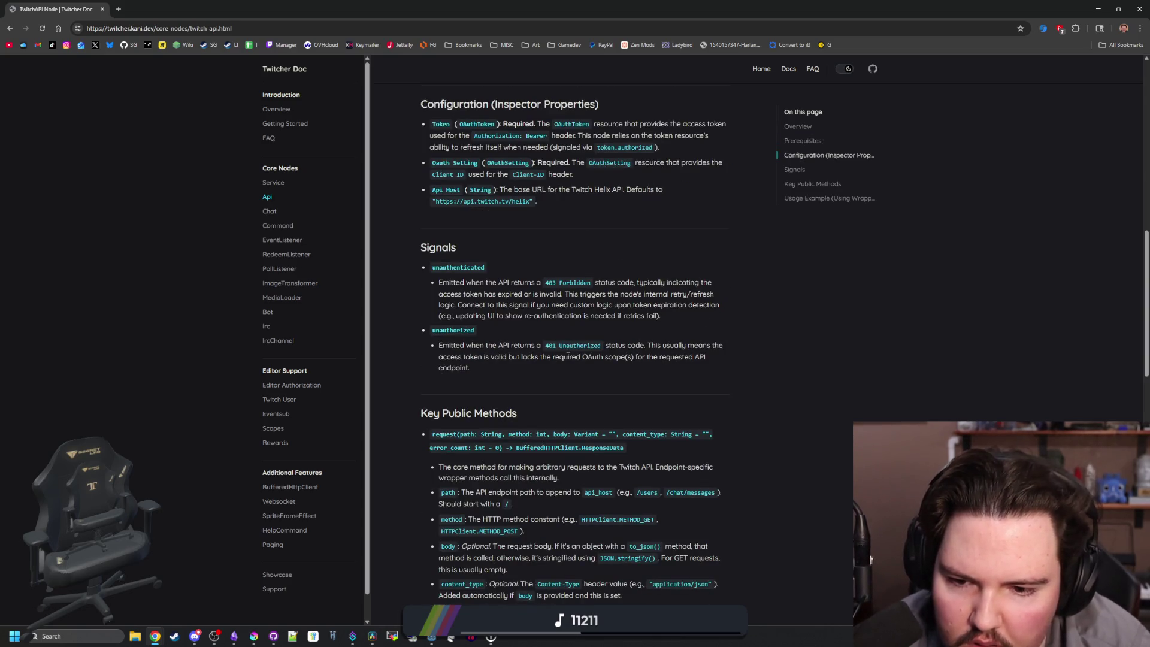
{"action": "scroll", "coordinate": [567, 348], "scroll_direction": "down", "scroll_amount": 3}
{"action": "scroll", "coordinate": [567, 347], "scroll_direction": "down", "scroll_amount": 9}
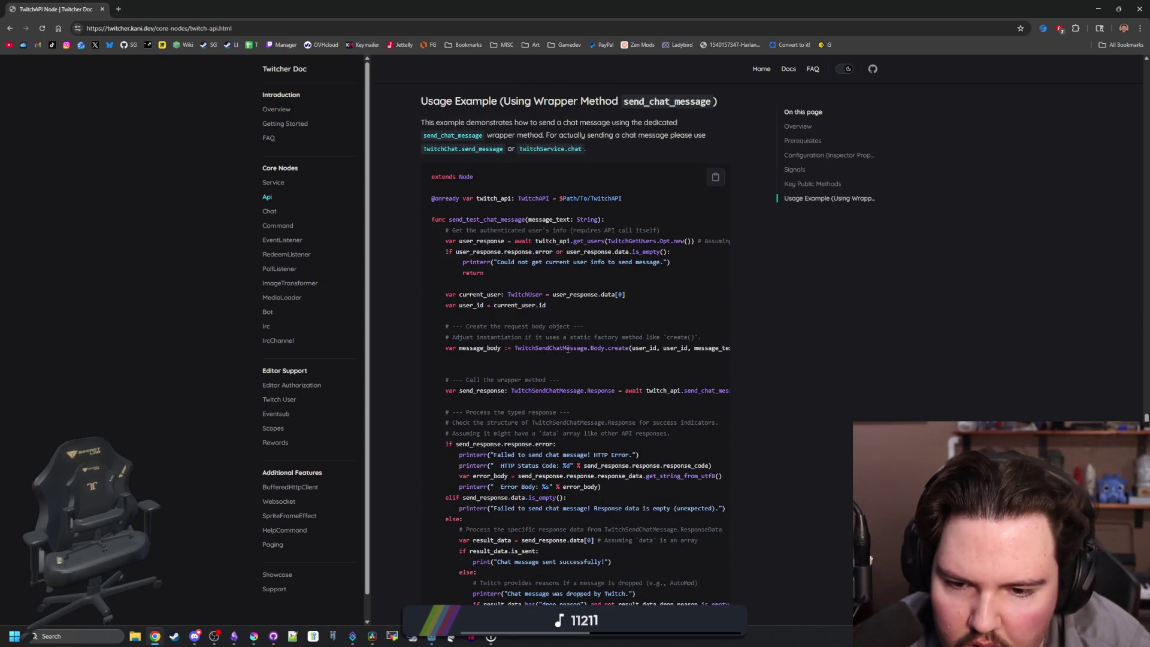
Return to the top of the page and move the browser aside to reveal main.gd.
{"action": "scroll", "coordinate": [538, 450], "scroll_direction": "down", "scroll_amount": 5}
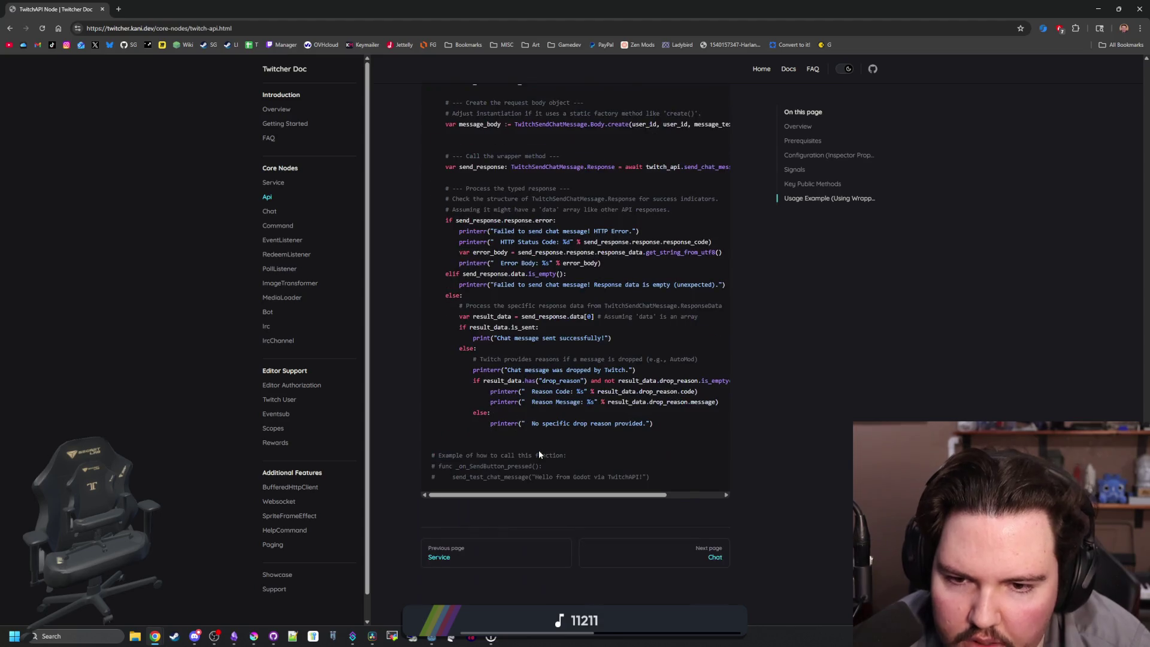
{"action": "key", "text": "Home"}
{"action": "mouse_move", "coordinate": [657, 4]}
{"action": "left_mouse_down"}
{"action": "mouse_move", "coordinate": [839, 433]}
{"action": "mouse_move", "coordinate": [839, 407]}
{"action": "mouse_move", "coordinate": [1048, 383]}
{"action": "left_mouse_up"}
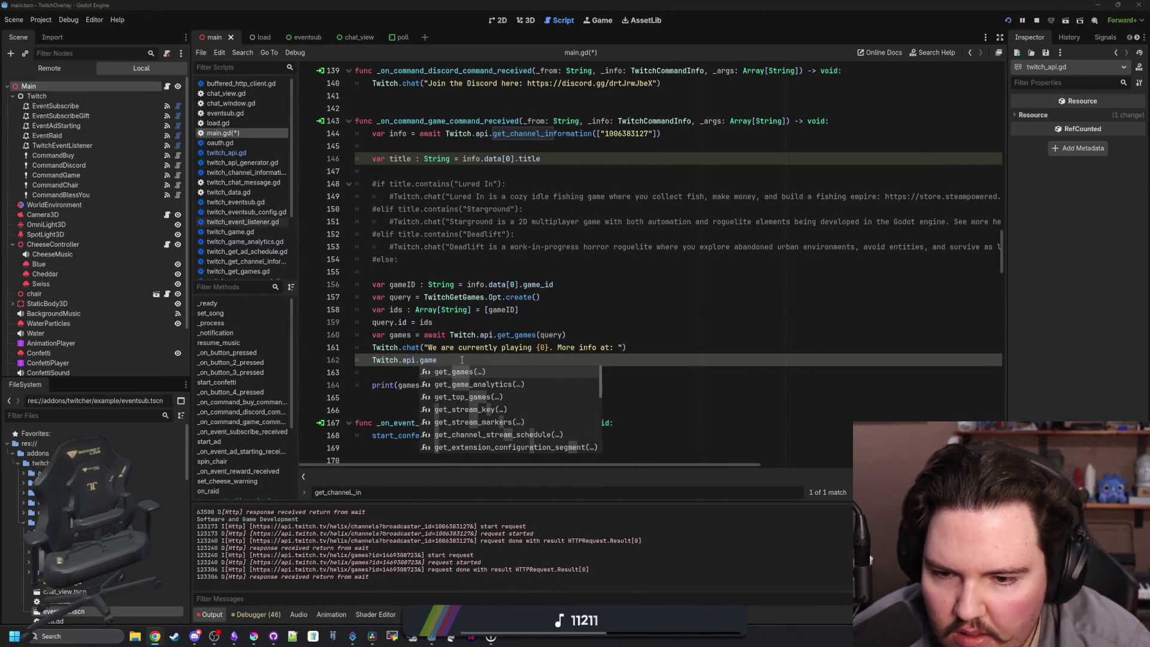
Replace get_top_games() on line 162 with request() and open its definition in twitch_api.gd.
{"action": "left_click", "coordinate": [465, 393]}
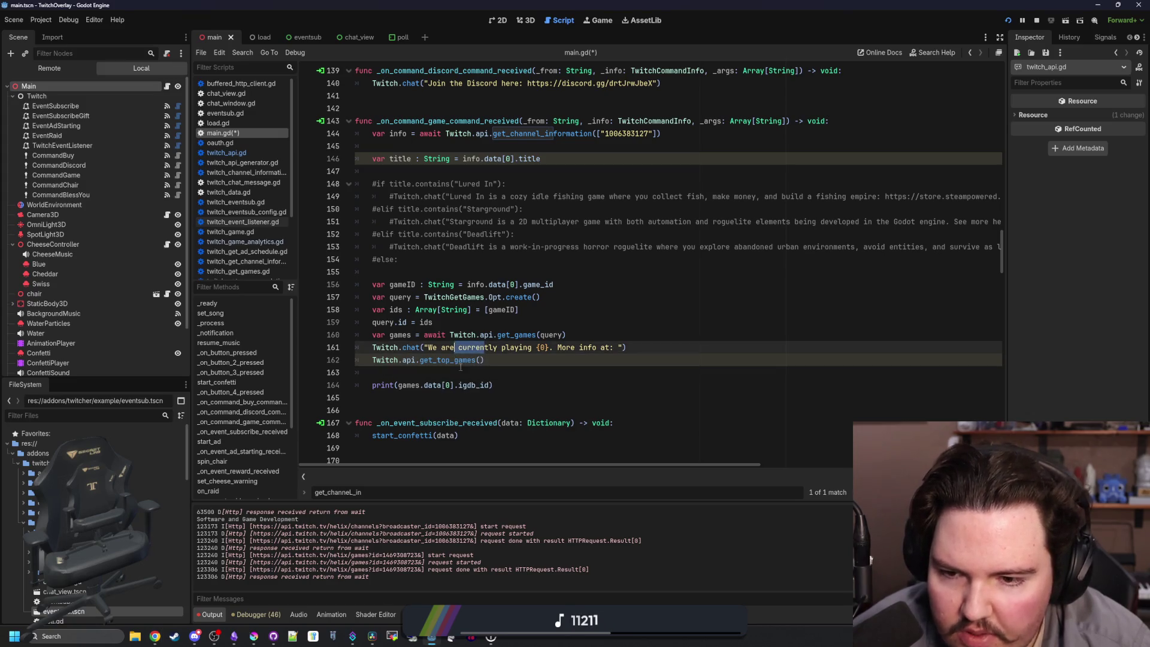
{"action": "key", "text": "BackSpace"}
{"action": "key", "text": "BackSpace"}
{"action": "key", "text": "BackSpace"}
{"action": "type", "text": "requ"}
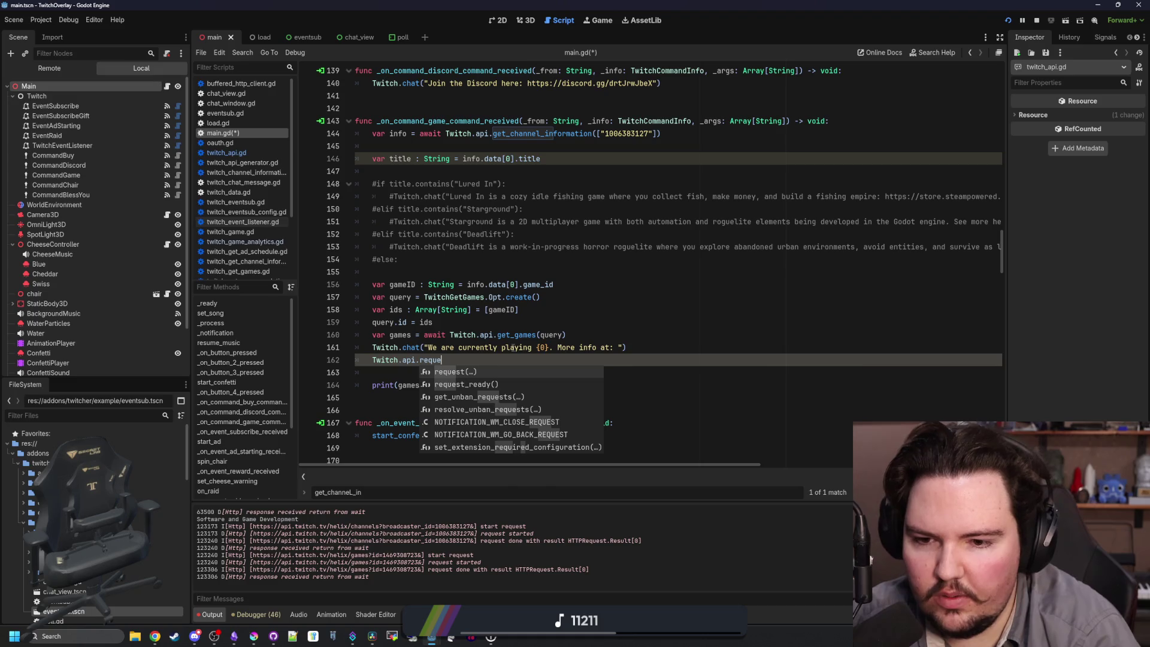
{"action": "key", "text": "Return"}
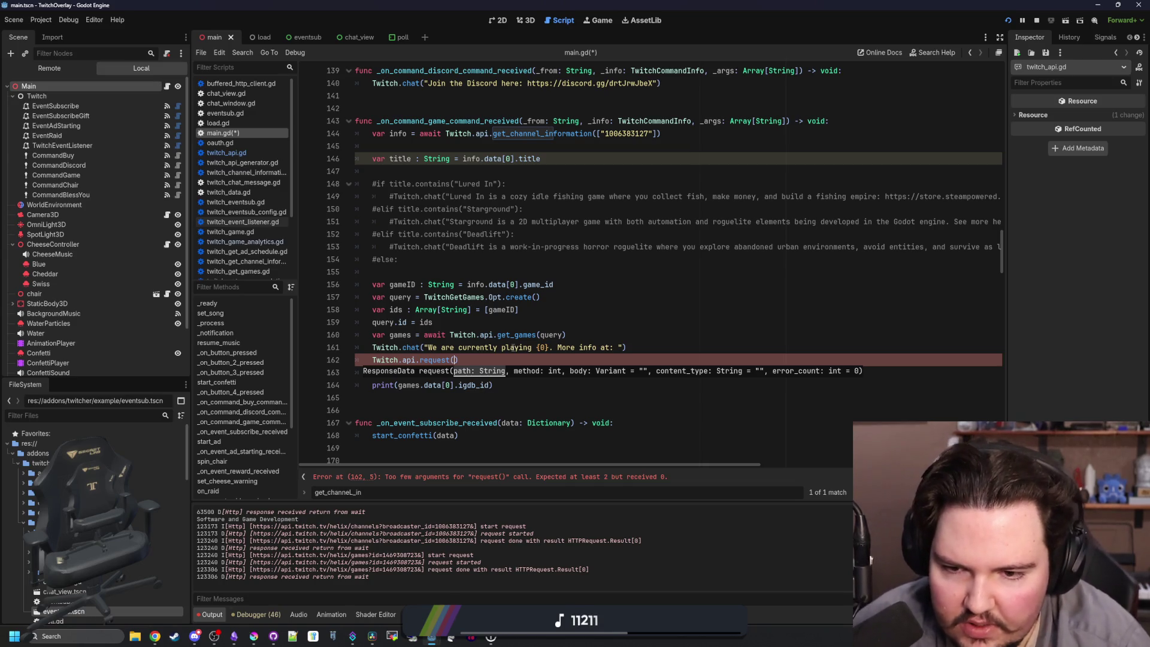
{"action": "left_click", "coordinate": [432, 361], "text": "ctrl"}
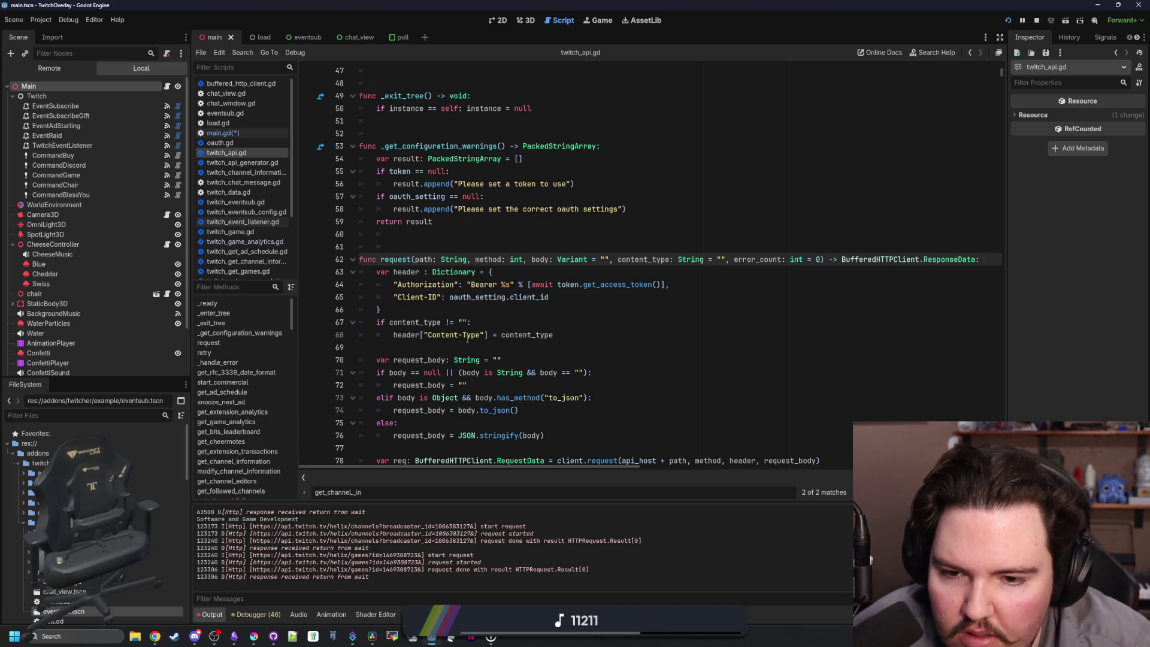
{"action": "scroll", "coordinate": [467, 339], "scroll_direction": "down", "scroll_amount": 4}
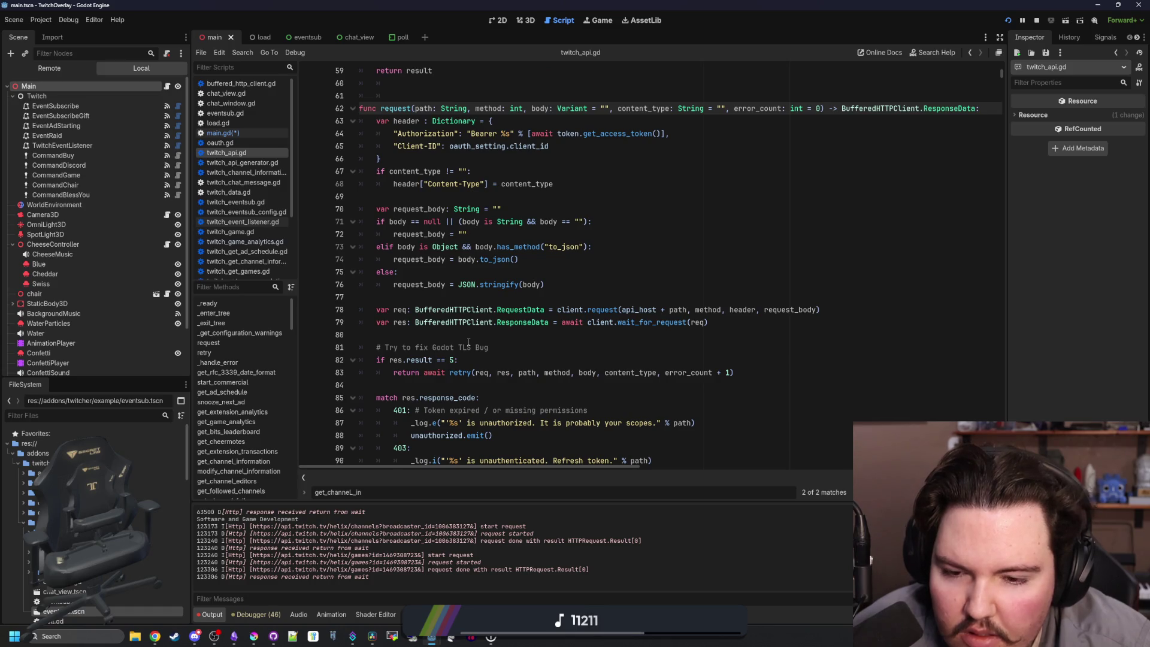
{"action": "scroll", "coordinate": [468, 341], "scroll_direction": "down", "scroll_amount": 5}
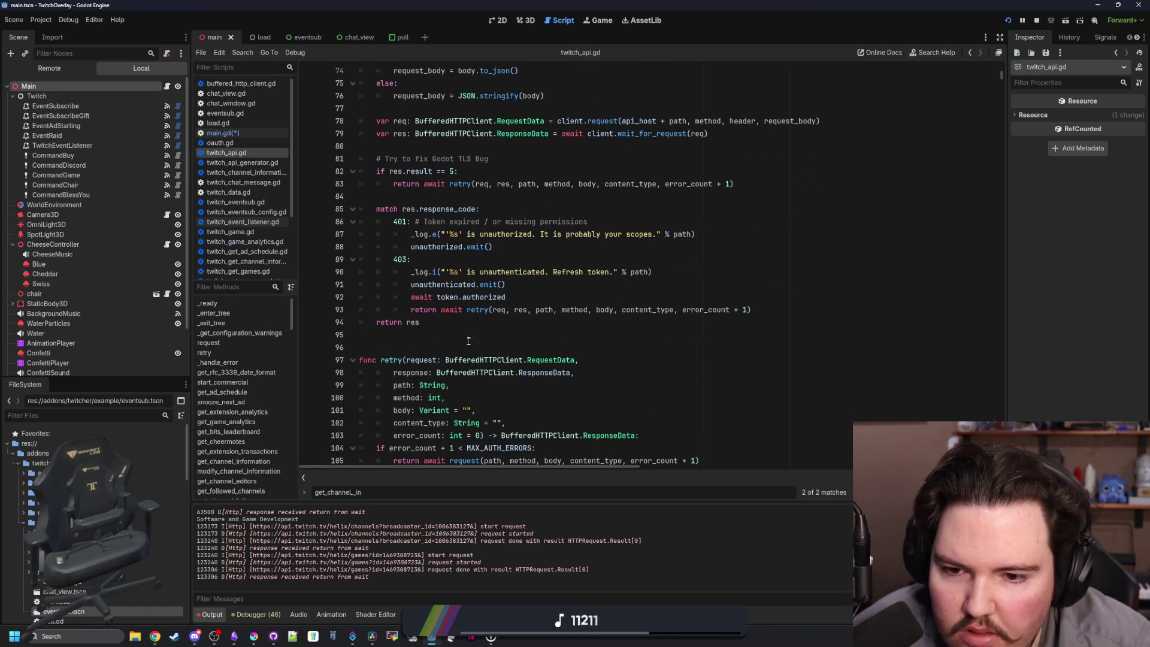
{"action": "scroll", "coordinate": [468, 341], "scroll_direction": "down", "scroll_amount": 8}
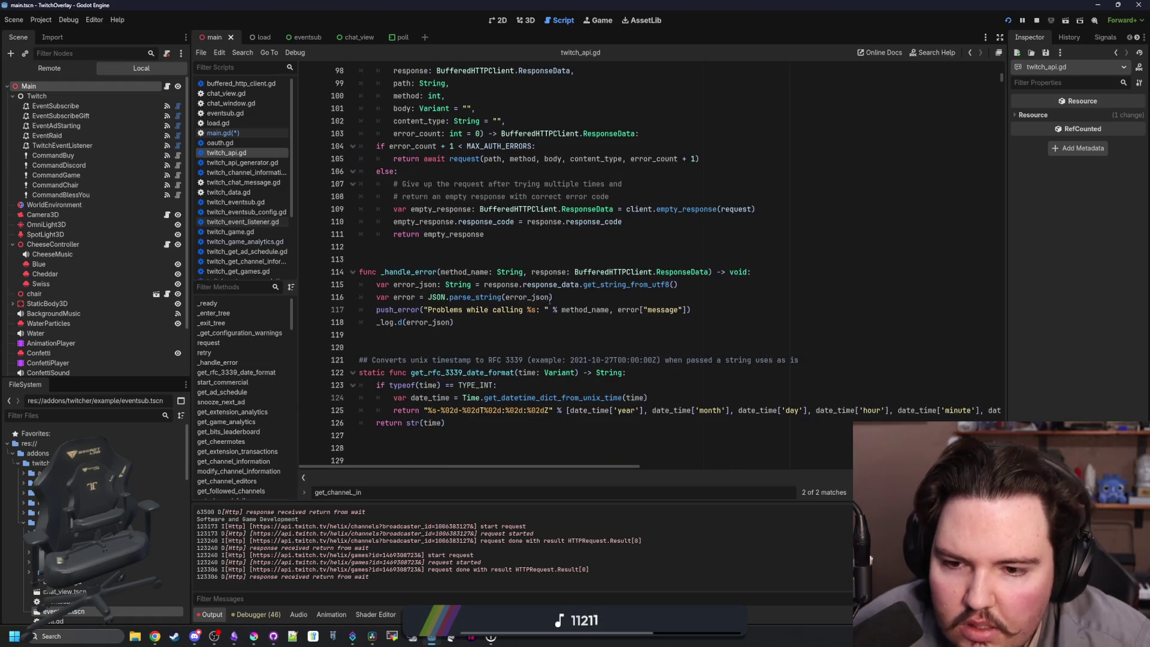
{"action": "scroll", "coordinate": [549, 301], "scroll_direction": "down", "scroll_amount": 12}
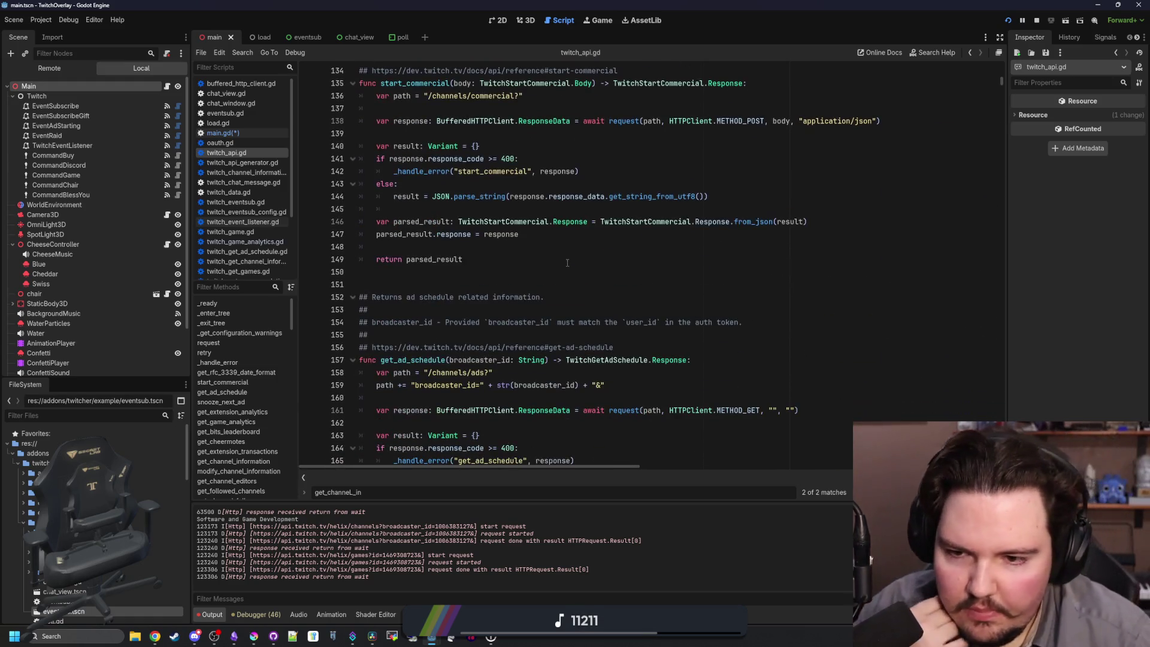
{"action": "scroll", "coordinate": [567, 262], "scroll_direction": "down", "scroll_amount": 15}
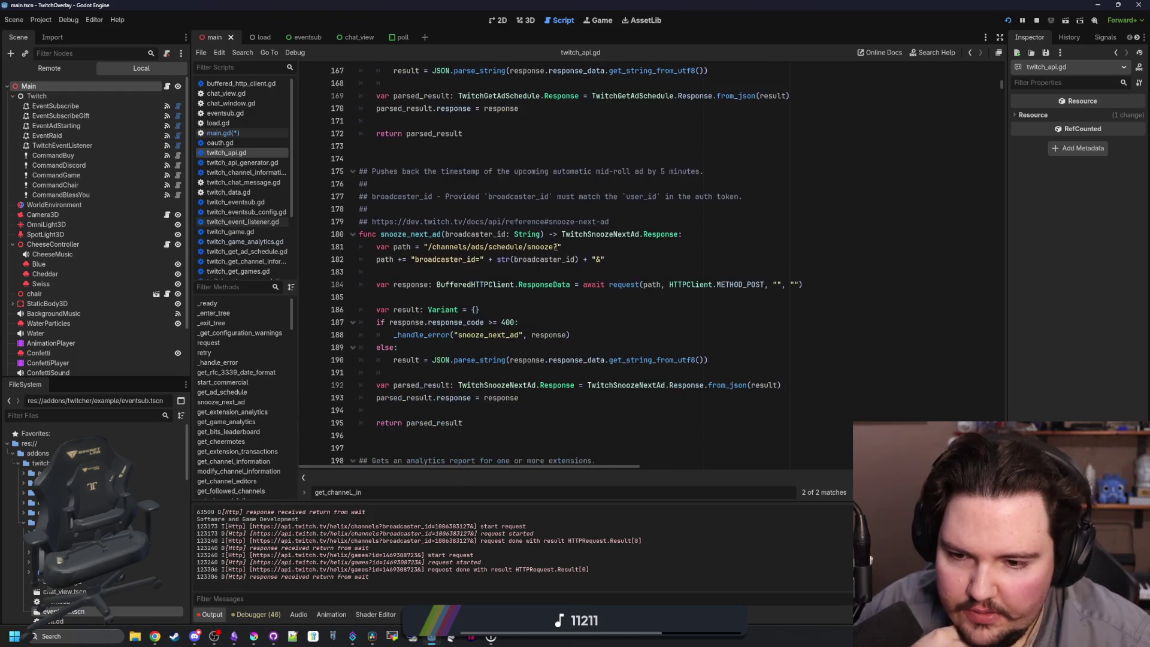
{"action": "scroll", "coordinate": [556, 247], "scroll_direction": "up", "scroll_amount": 3}
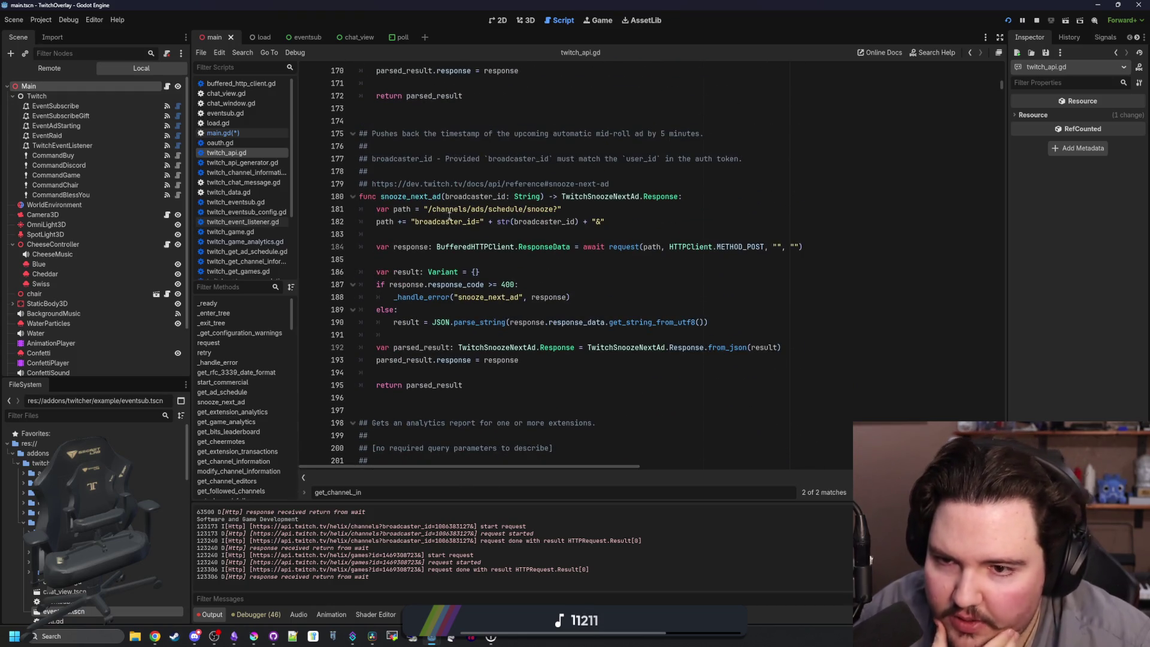
{"action": "left_click", "coordinate": [493, 391]}
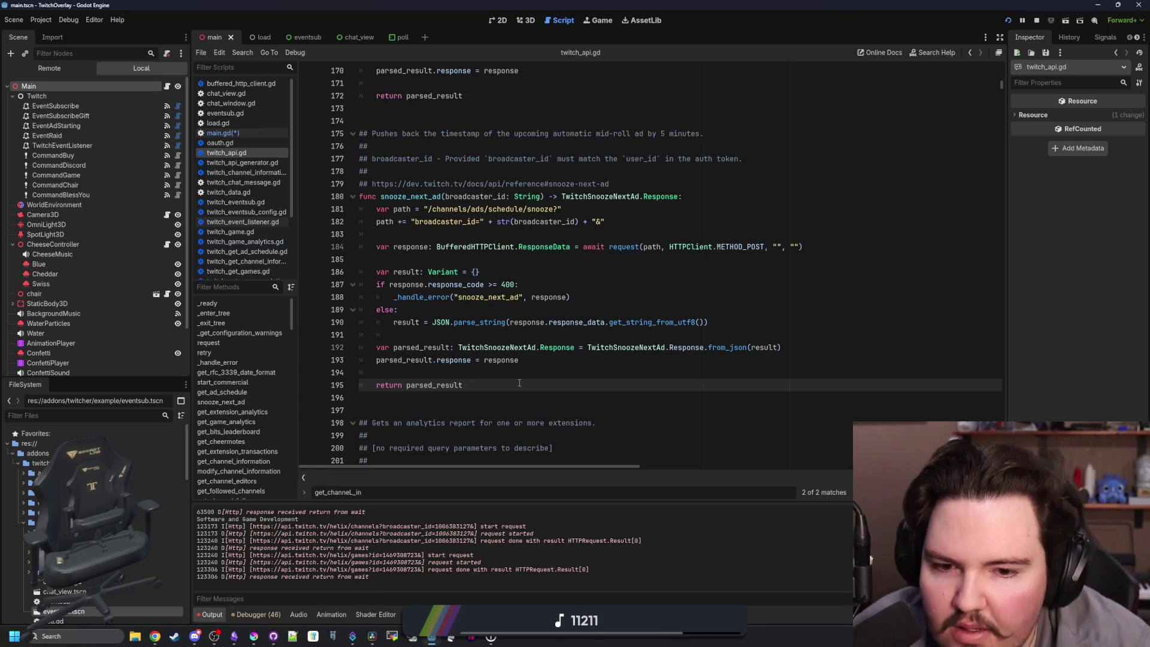
{"action": "scroll", "coordinate": [519, 383], "scroll_direction": "down", "scroll_amount": 3}
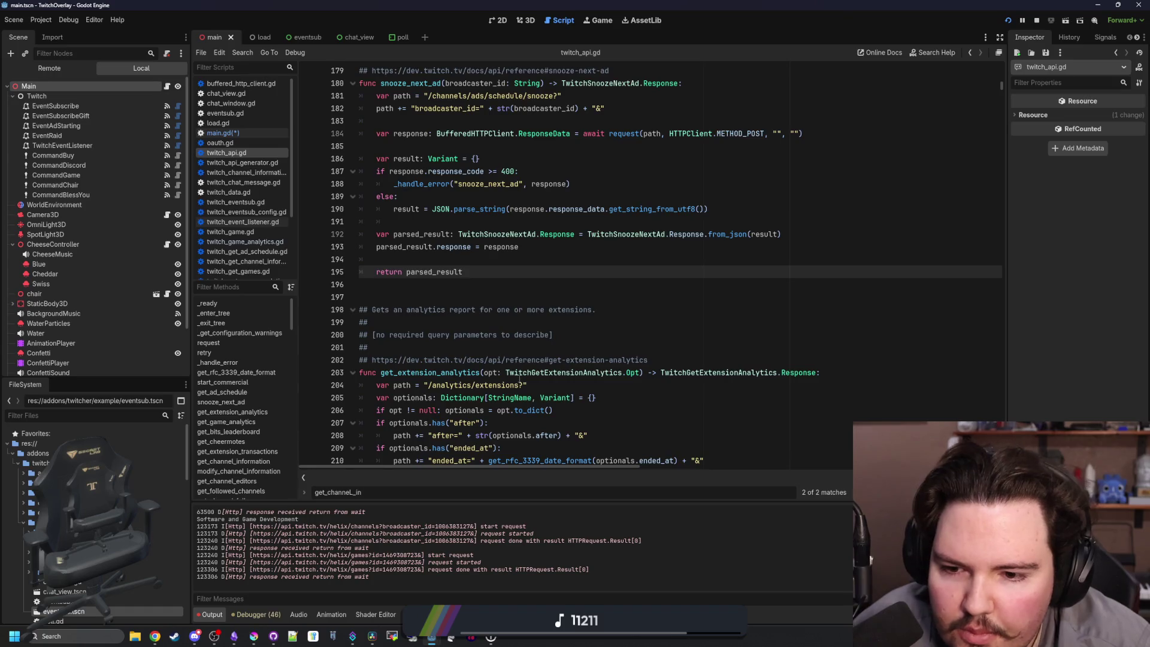
{"action": "scroll", "coordinate": [519, 379], "scroll_direction": "down", "scroll_amount": 3}
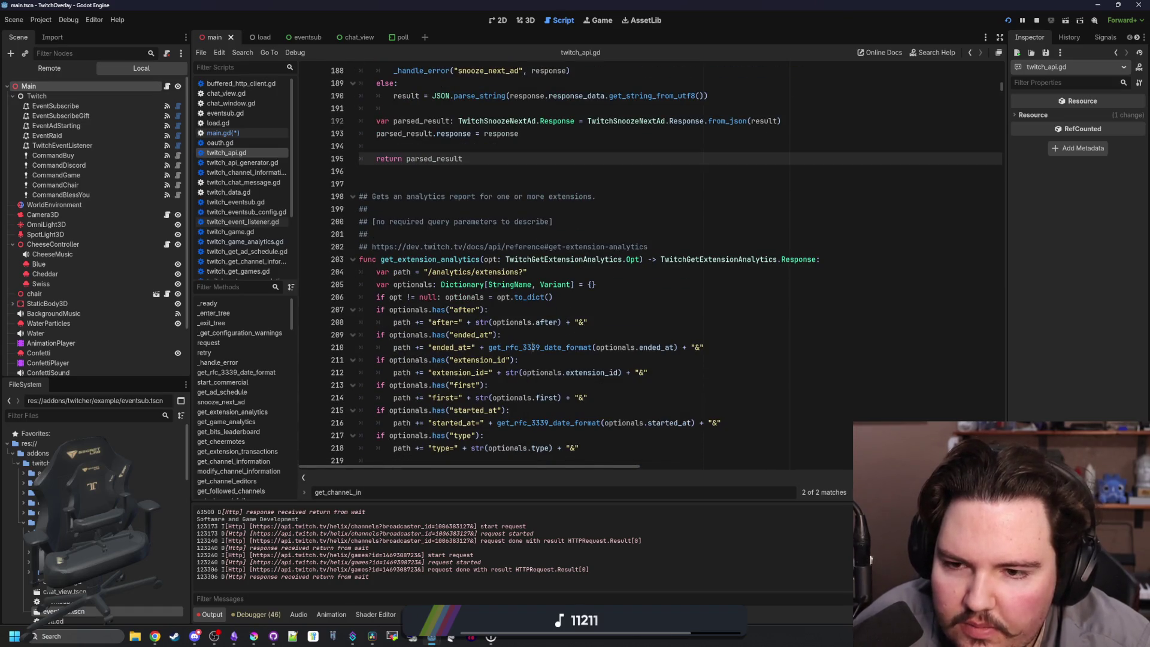
{"action": "mouse_move", "coordinate": [532, 347]}
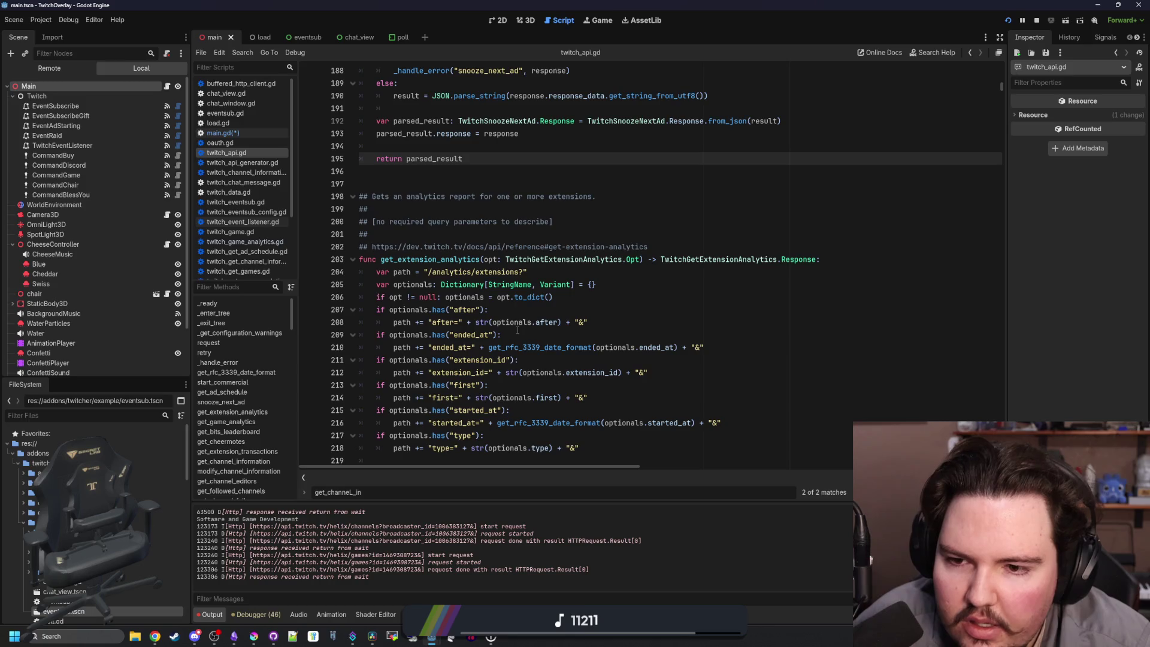
{"action": "scroll", "coordinate": [517, 330], "scroll_direction": "down", "scroll_amount": 10}
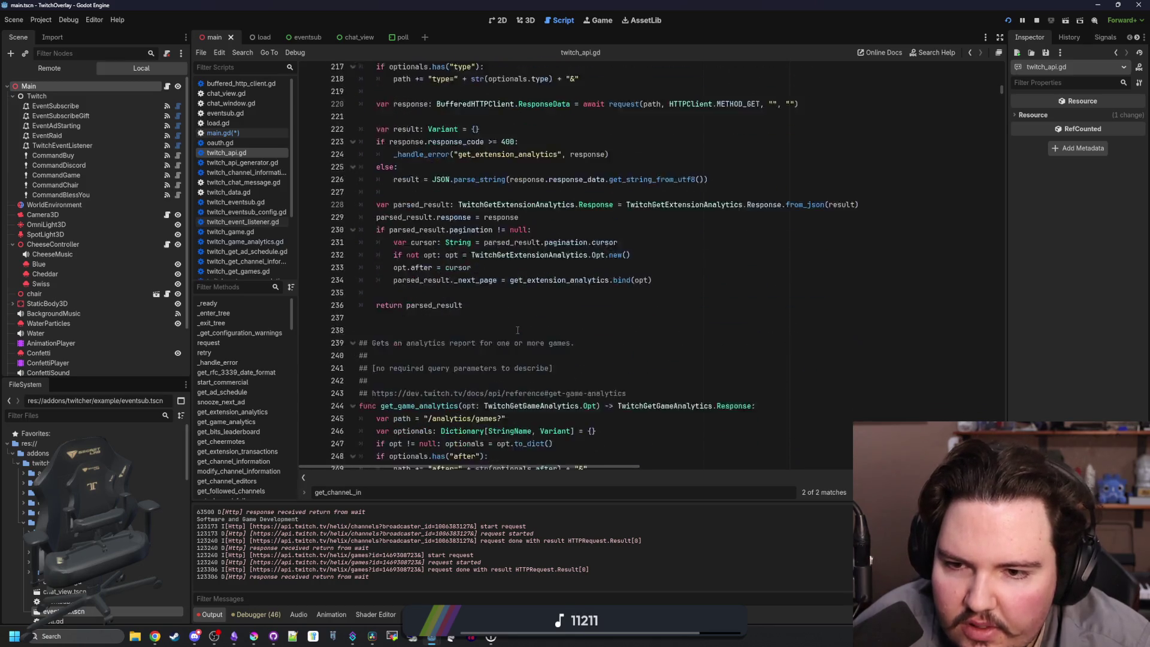
{"action": "scroll", "coordinate": [517, 330], "scroll_direction": "down", "scroll_amount": 14}
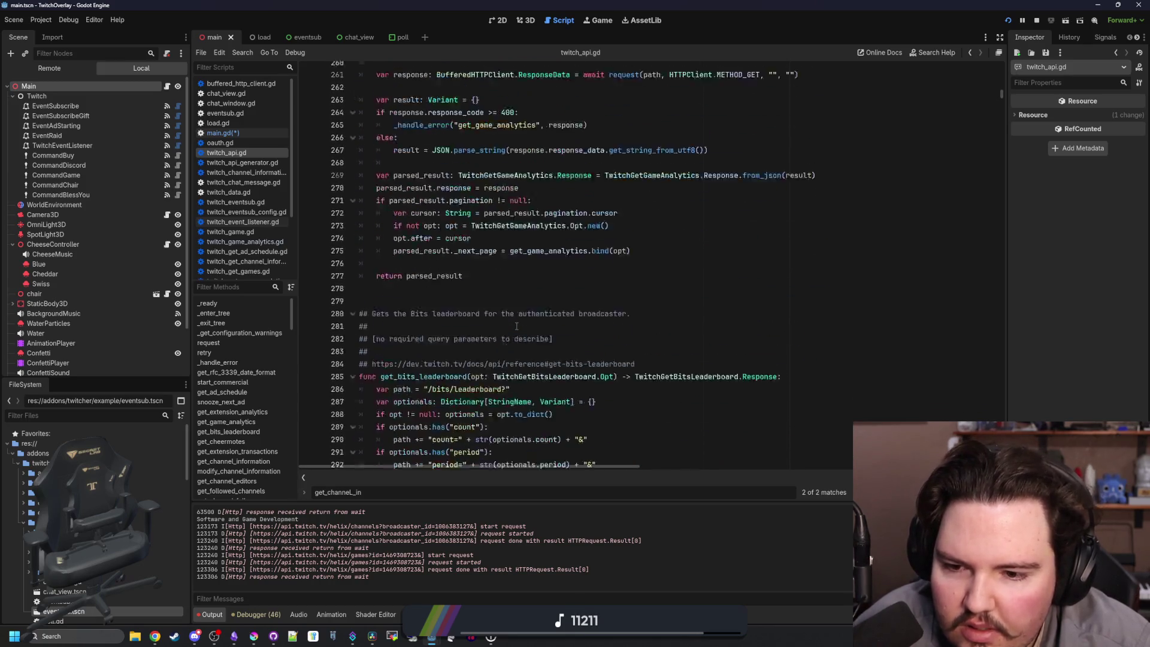
{"action": "scroll", "coordinate": [517, 326], "scroll_direction": "down", "scroll_amount": 19}
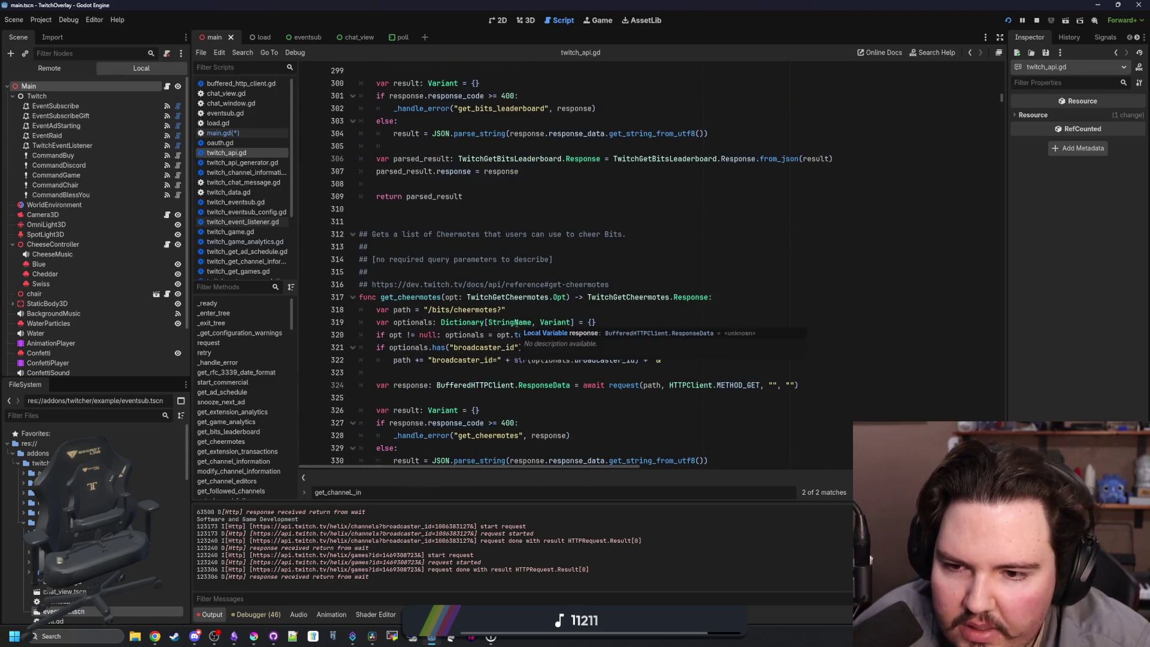
{"action": "scroll", "coordinate": [516, 323], "scroll_direction": "down", "scroll_amount": 15}
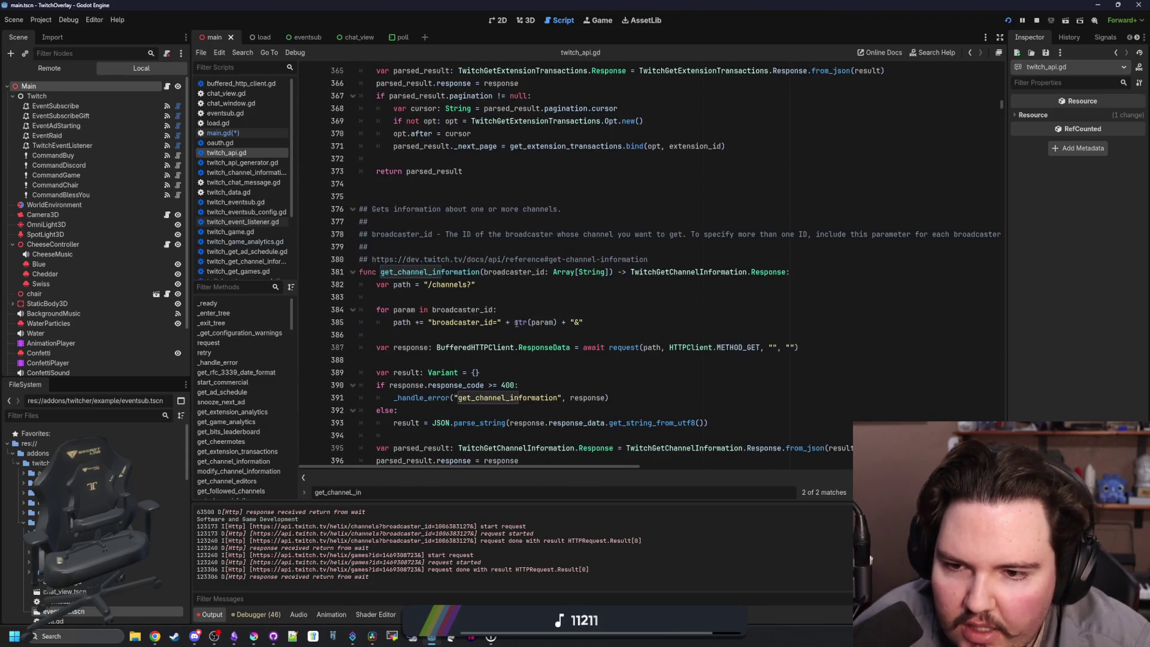
{"action": "scroll", "coordinate": [516, 323], "scroll_direction": "down", "scroll_amount": 6}
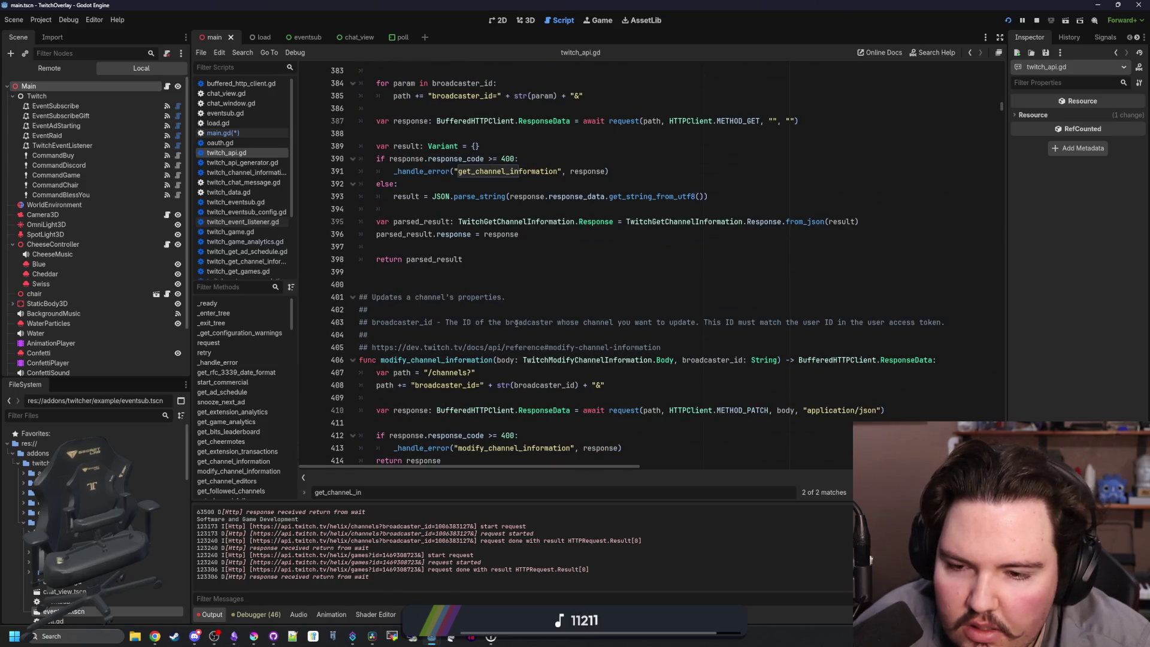
{"action": "scroll", "coordinate": [516, 323], "scroll_direction": "down", "scroll_amount": 13}
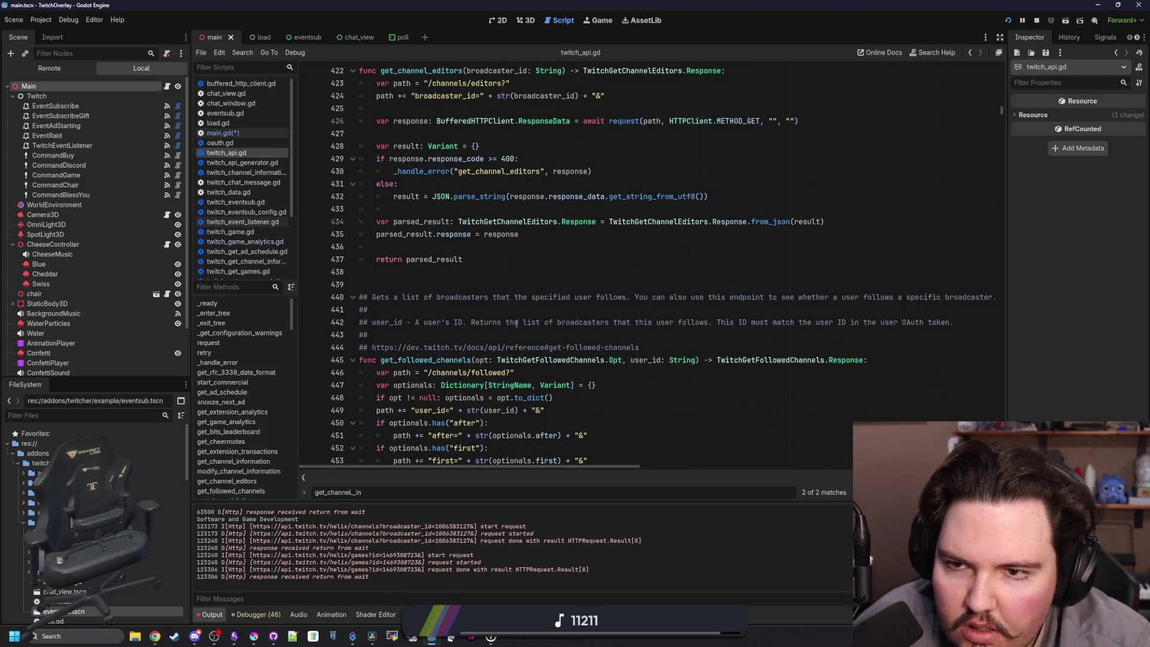
{"action": "scroll", "coordinate": [516, 324], "scroll_direction": "down", "scroll_amount": 17}
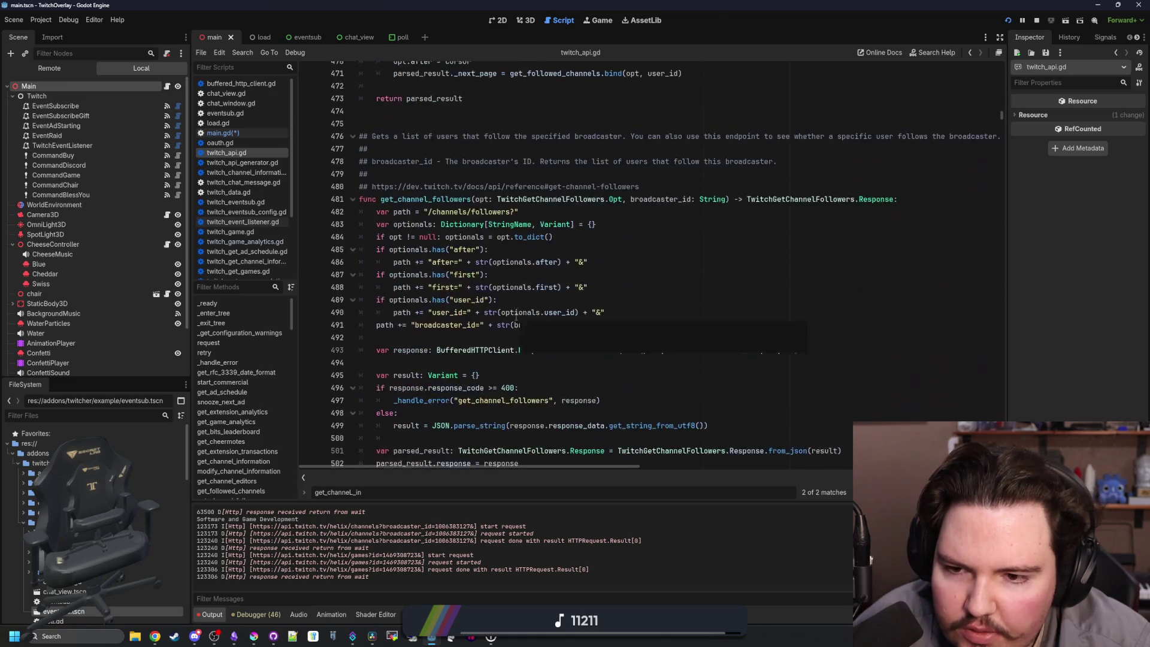
{"action": "scroll", "coordinate": [517, 317], "scroll_direction": "down", "scroll_amount": 8}
{"action": "scroll", "coordinate": [516, 316], "scroll_direction": "down", "scroll_amount": 7}
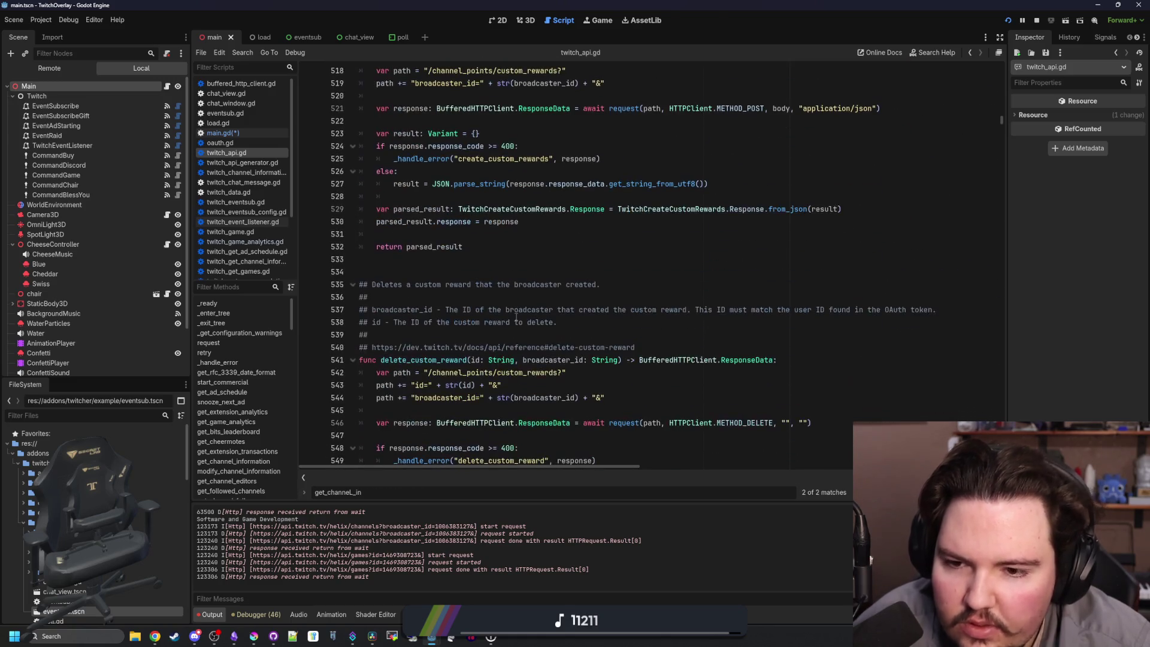
{"action": "scroll", "coordinate": [517, 317], "scroll_direction": "down", "scroll_amount": 20}
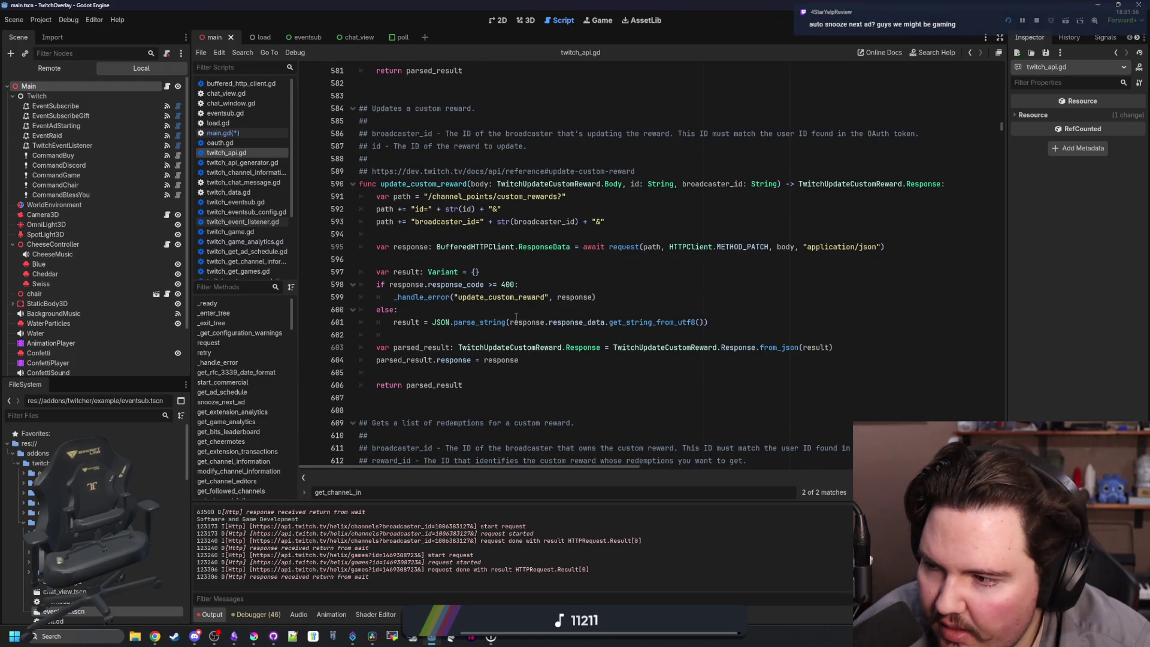
{"action": "scroll", "coordinate": [516, 317], "scroll_direction": "down", "scroll_amount": 5}
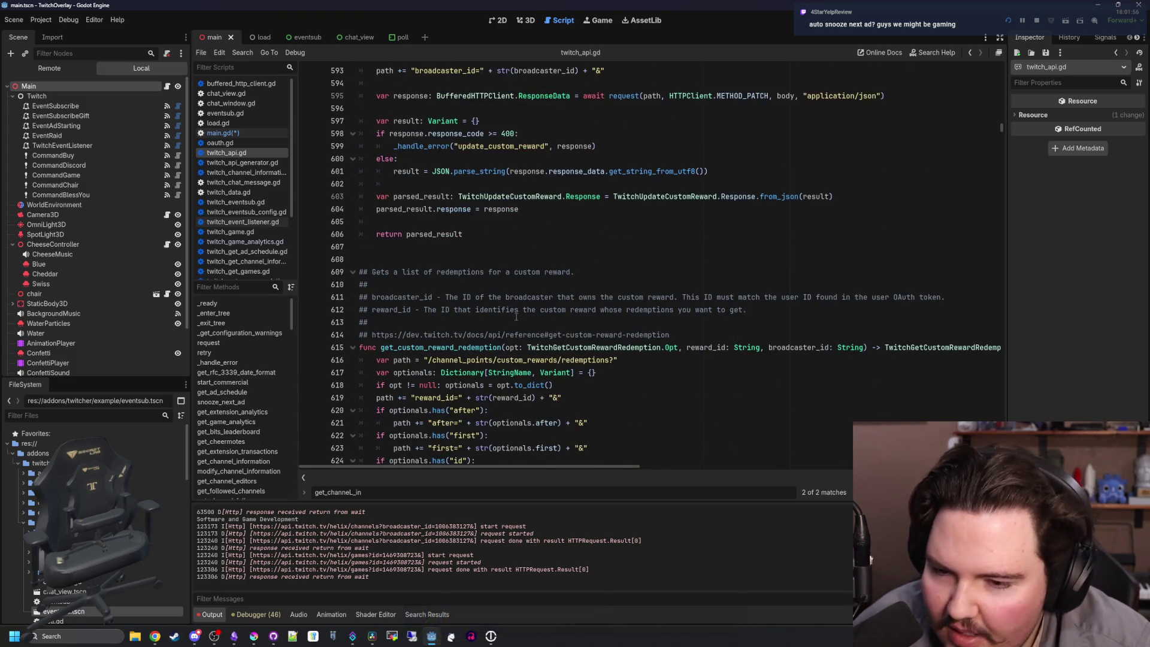
{"action": "scroll", "coordinate": [517, 316], "scroll_direction": "down", "scroll_amount": 3}
{"action": "left_click", "coordinate": [516, 316]}
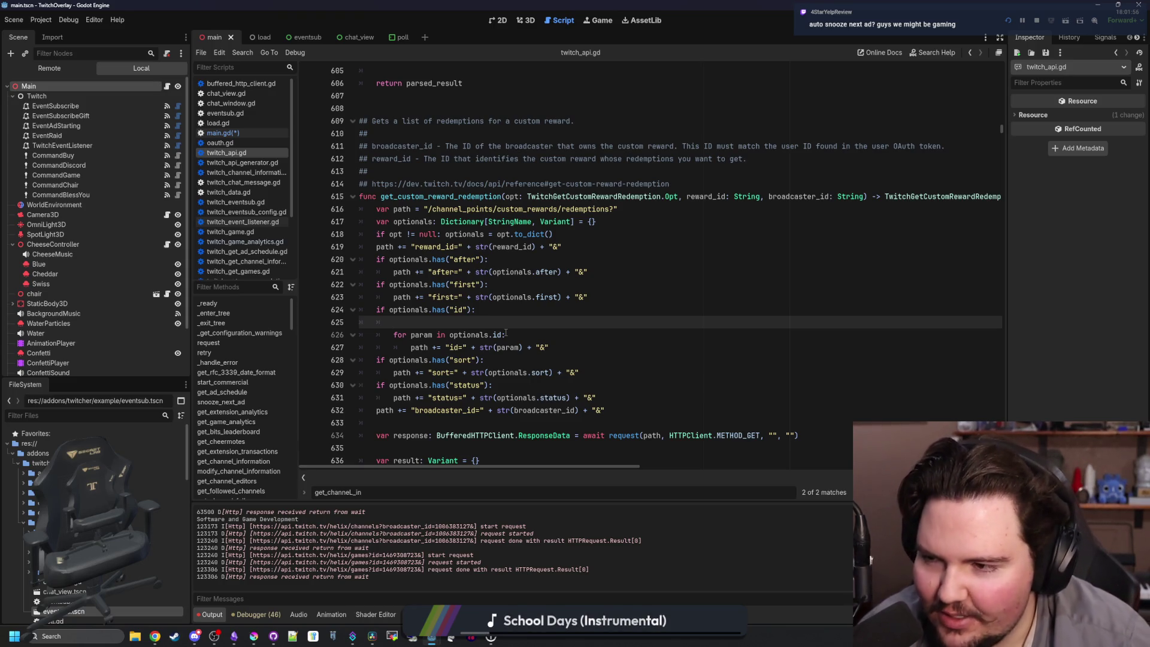
{"action": "scroll", "coordinate": [508, 82], "scroll_direction": "down", "scroll_amount": 11}
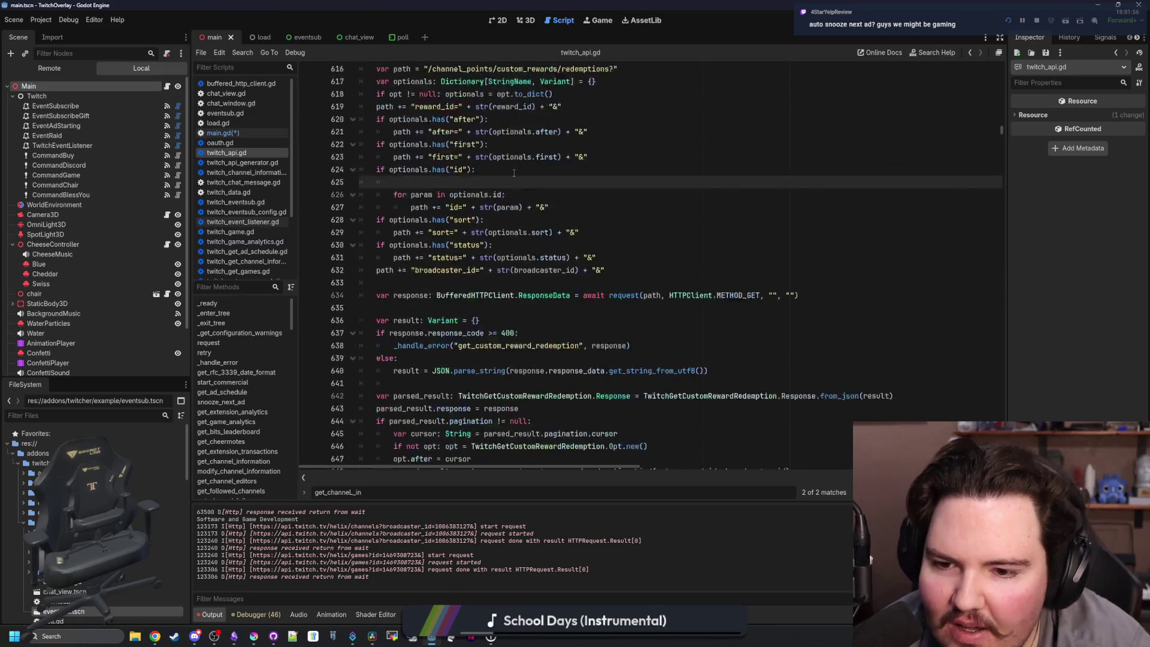
{"action": "scroll", "coordinate": [551, 351], "scroll_direction": "down", "scroll_amount": 3}
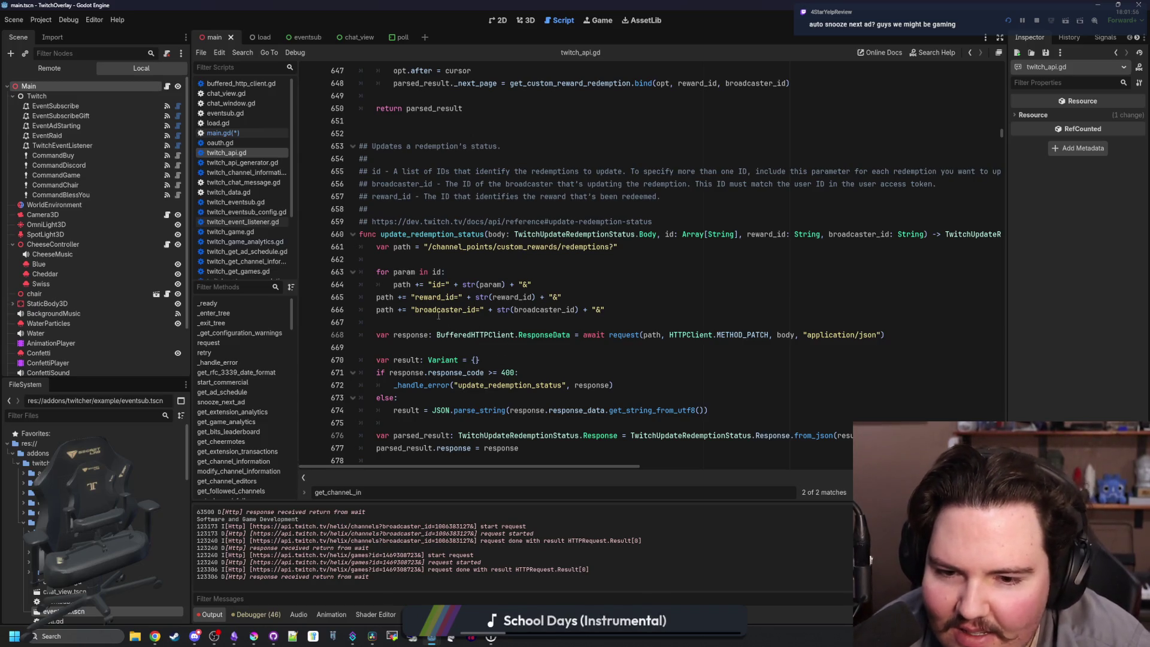
{"action": "left_click", "coordinate": [442, 261]}
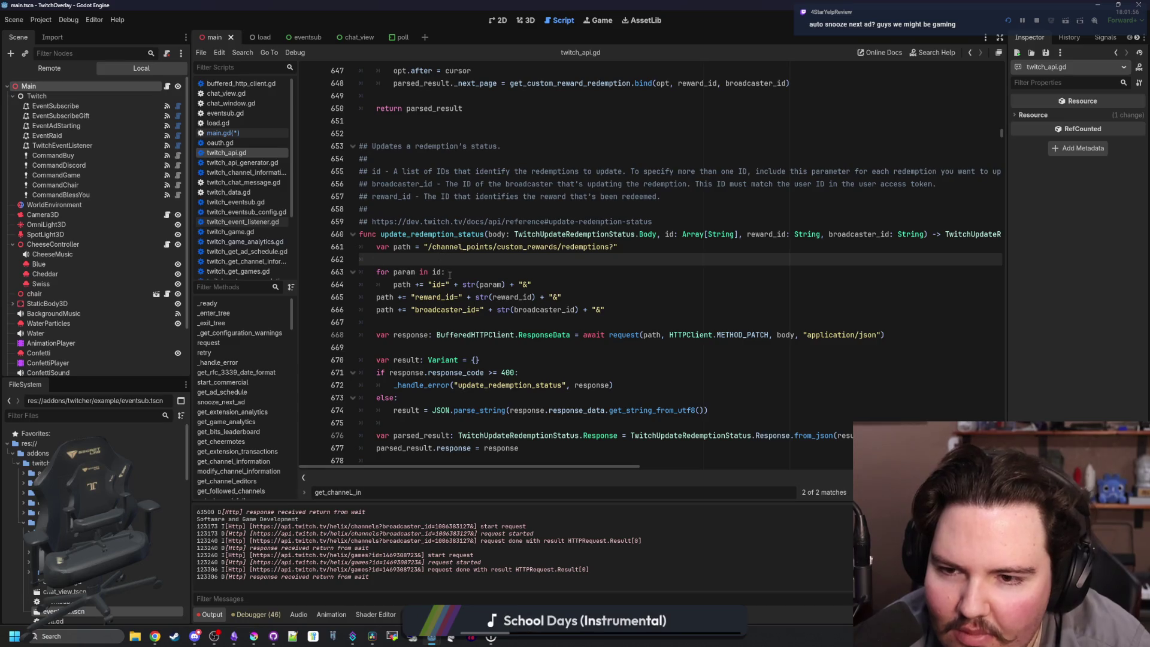
{"action": "scroll", "coordinate": [449, 275], "scroll_direction": "down", "scroll_amount": 13}
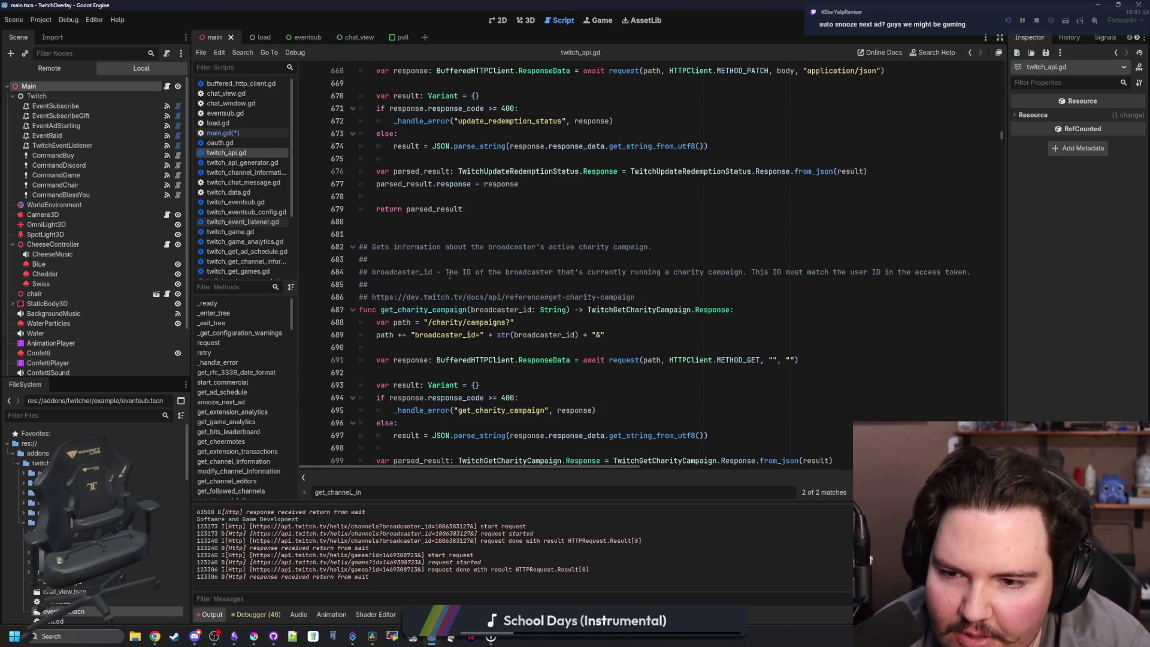
{"action": "scroll", "coordinate": [449, 275], "scroll_direction": "down", "scroll_amount": 20}
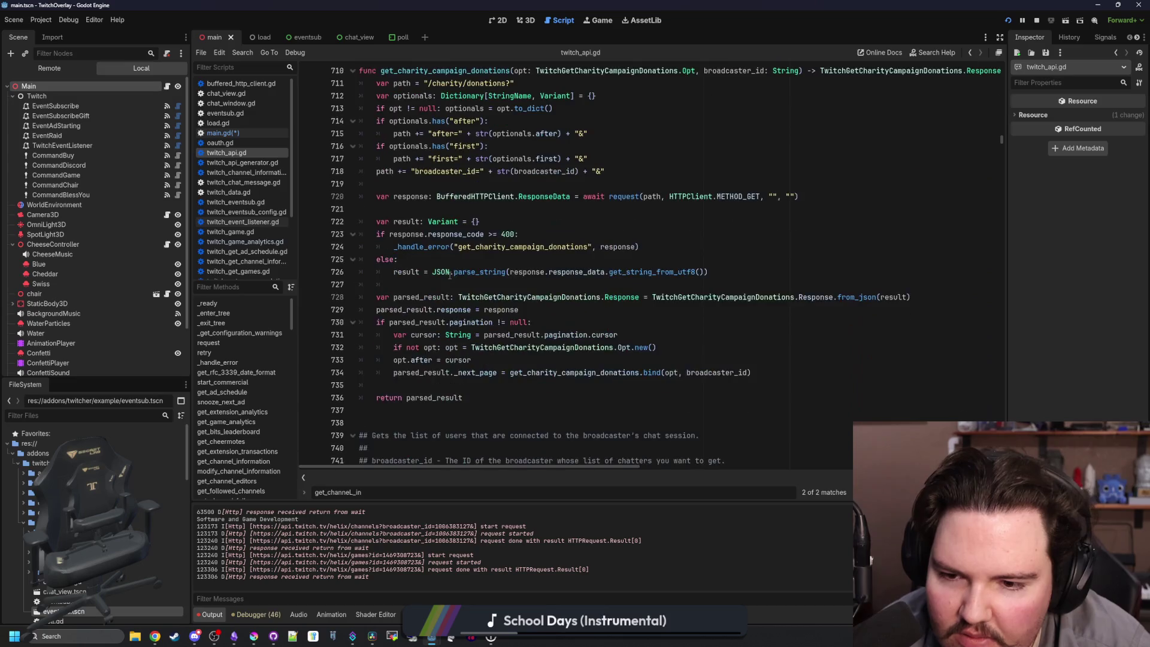
{"action": "scroll", "coordinate": [449, 269], "scroll_direction": "down", "scroll_amount": 14}
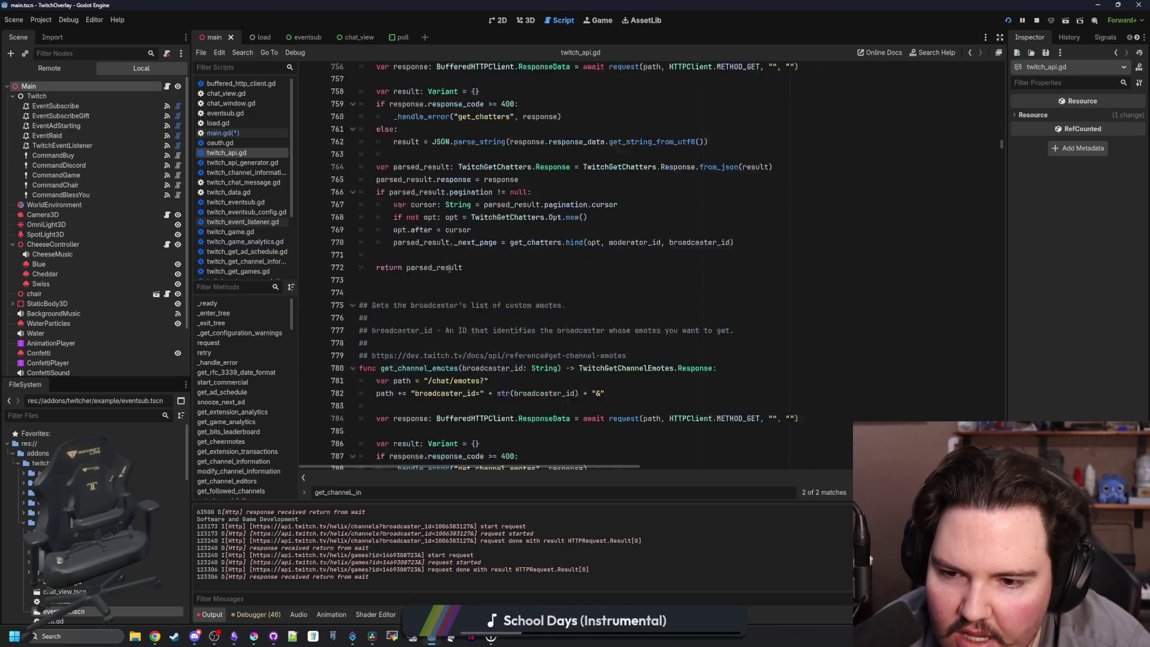
{"action": "scroll", "coordinate": [449, 269], "scroll_direction": "down", "scroll_amount": 14}
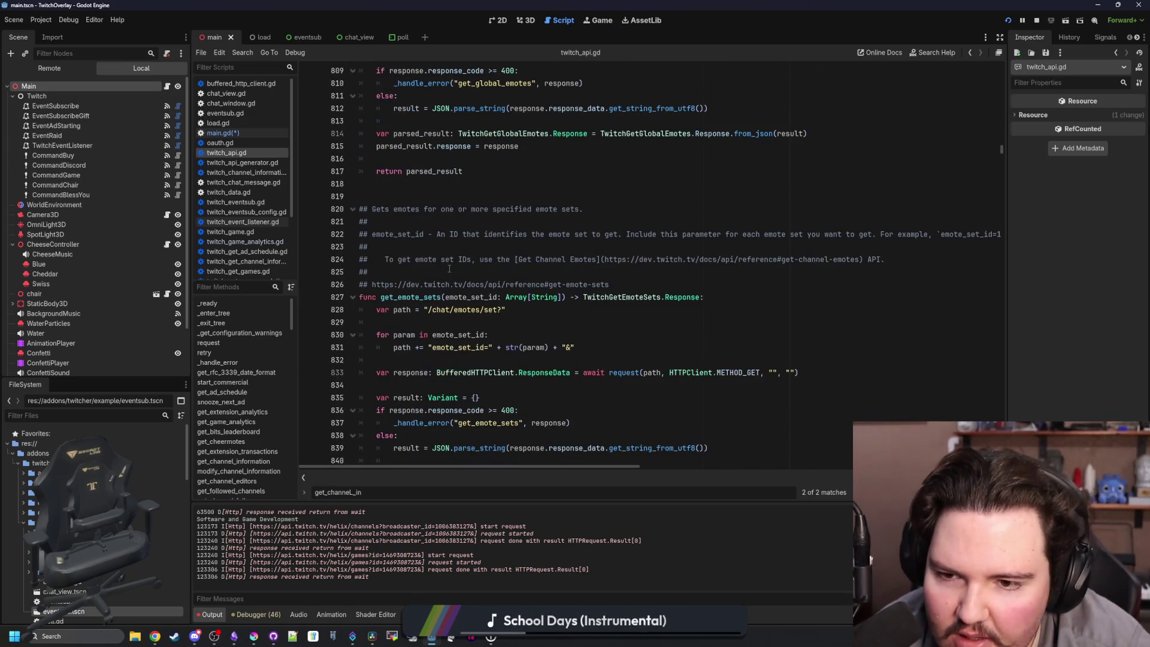
{"action": "scroll", "coordinate": [449, 269], "scroll_direction": "down", "scroll_amount": 11}
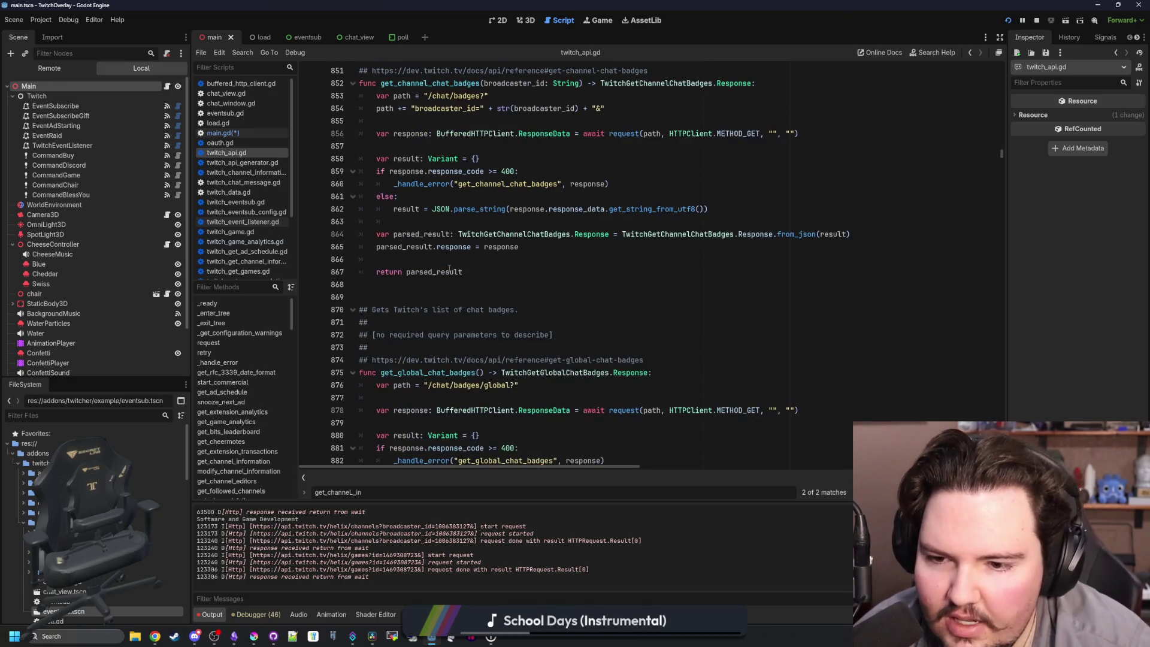
{"action": "scroll", "coordinate": [448, 280], "scroll_direction": "down", "scroll_amount": 16}
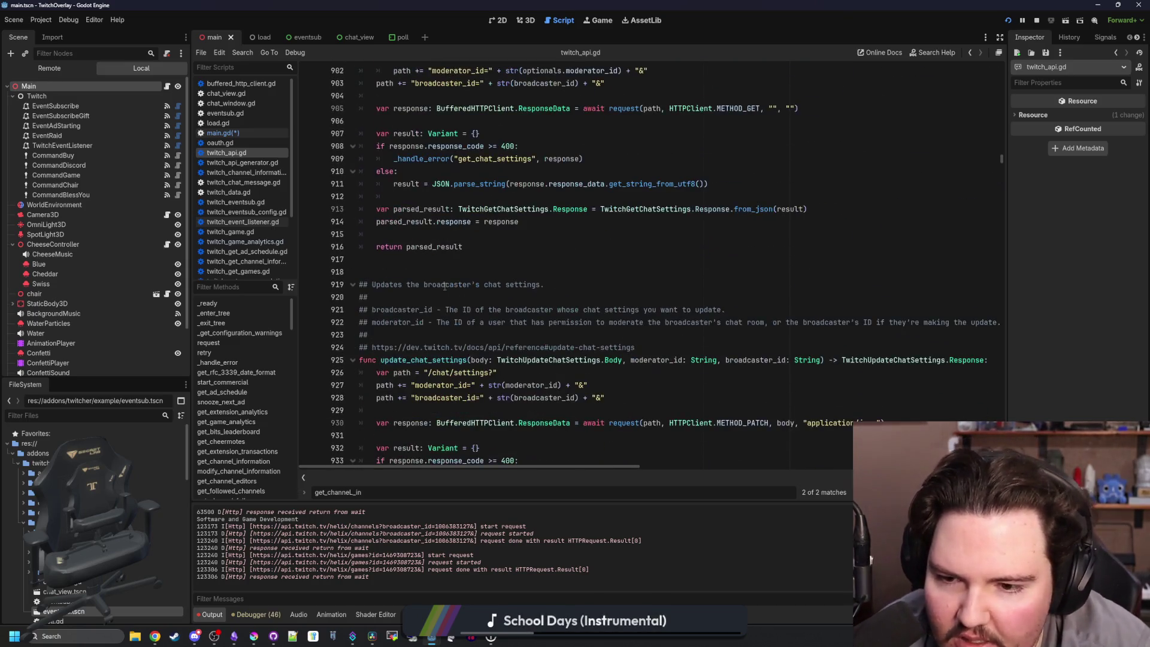
{"action": "scroll", "coordinate": [445, 287], "scroll_direction": "down", "scroll_amount": 18}
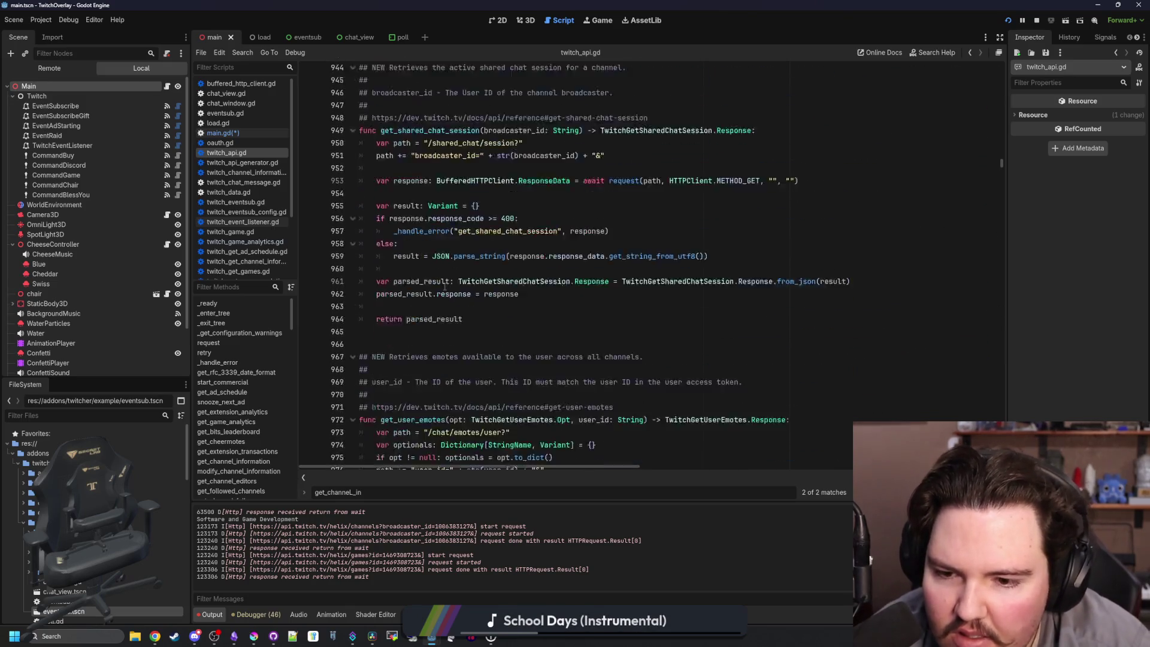
{"action": "scroll", "coordinate": [444, 287], "scroll_direction": "down", "scroll_amount": 5}
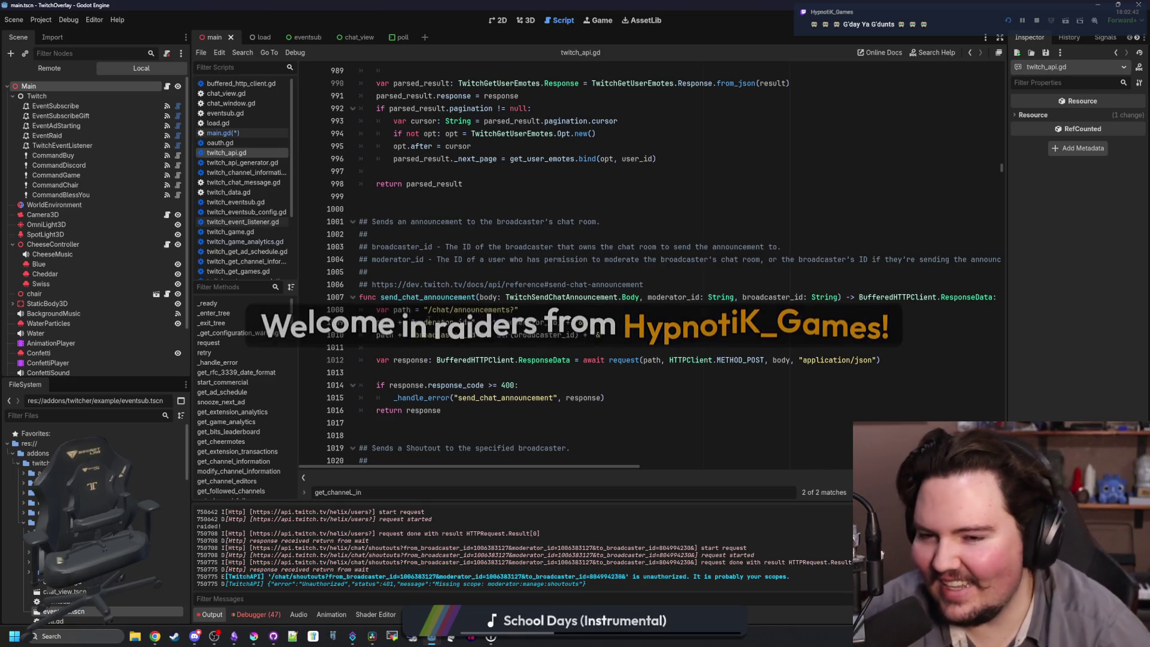
{"action": "scroll", "coordinate": [470, 266], "scroll_direction": "down", "scroll_amount": 6}
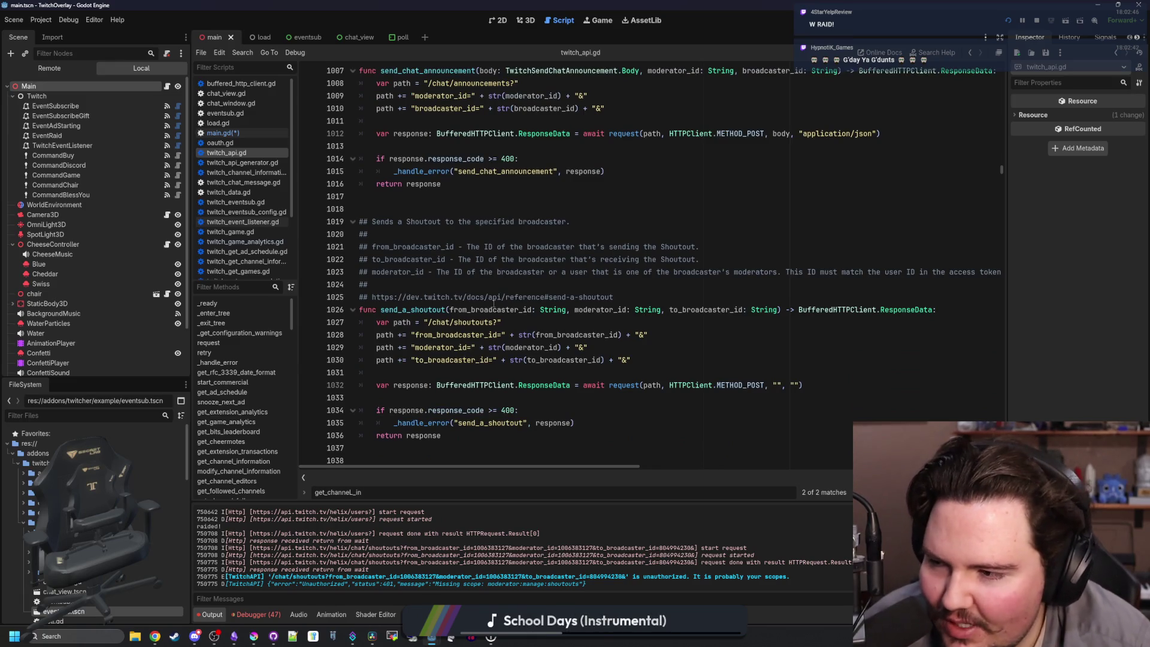
{"action": "scroll", "coordinate": [493, 304], "scroll_direction": "down", "scroll_amount": 2}
{"action": "scroll", "coordinate": [491, 271], "scroll_direction": "down", "scroll_amount": 4}
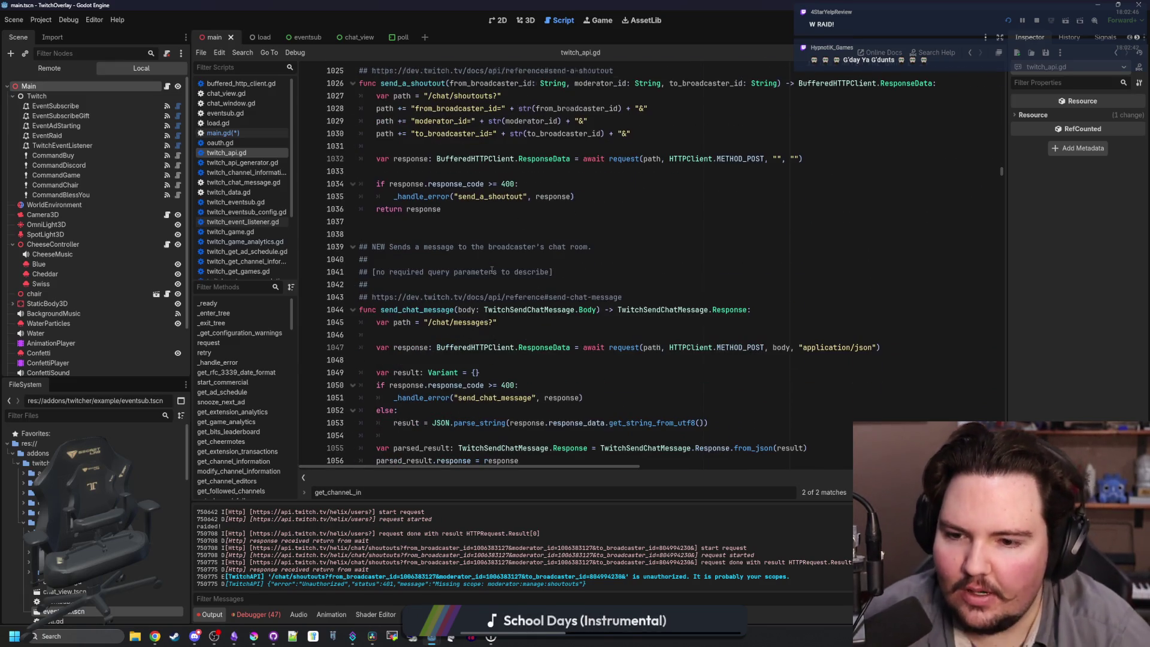
{"action": "left_click", "coordinate": [470, 247]}
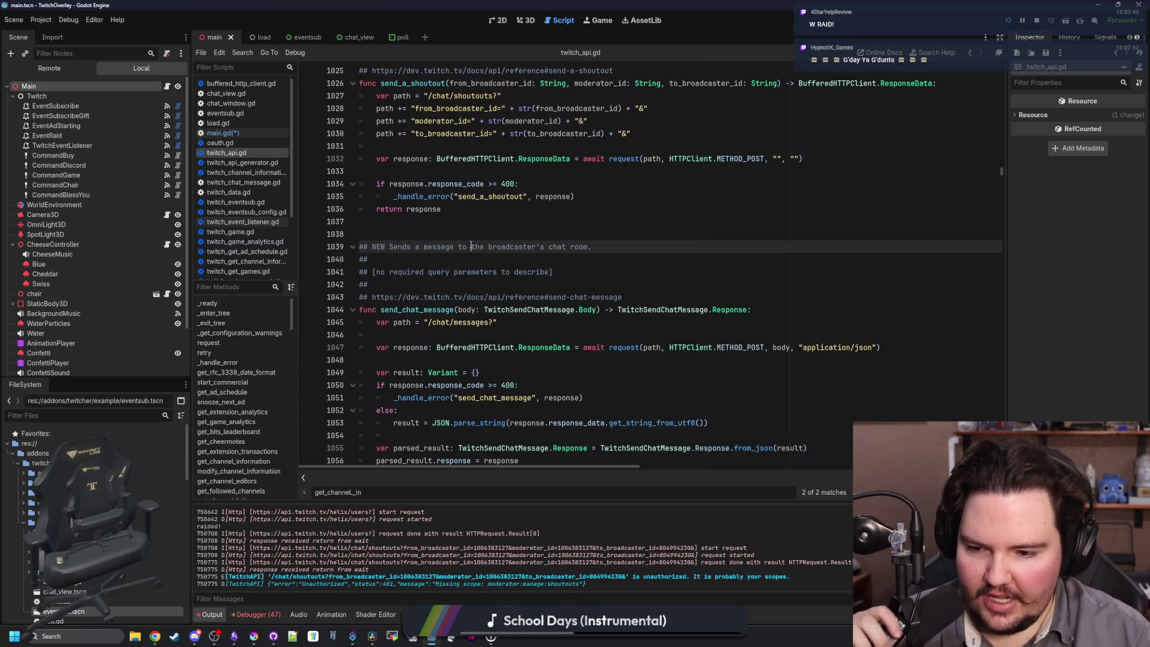
{"action": "scroll", "coordinate": [471, 288], "scroll_direction": "down", "scroll_amount": 8}
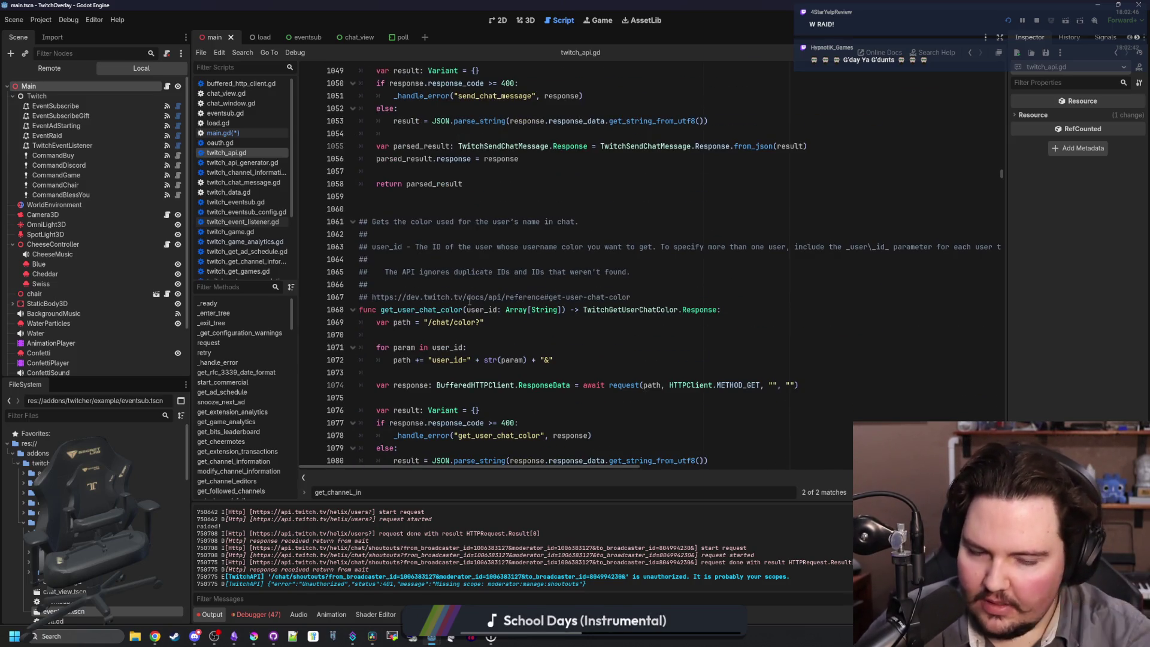
{"action": "left_click", "coordinate": [478, 288]}
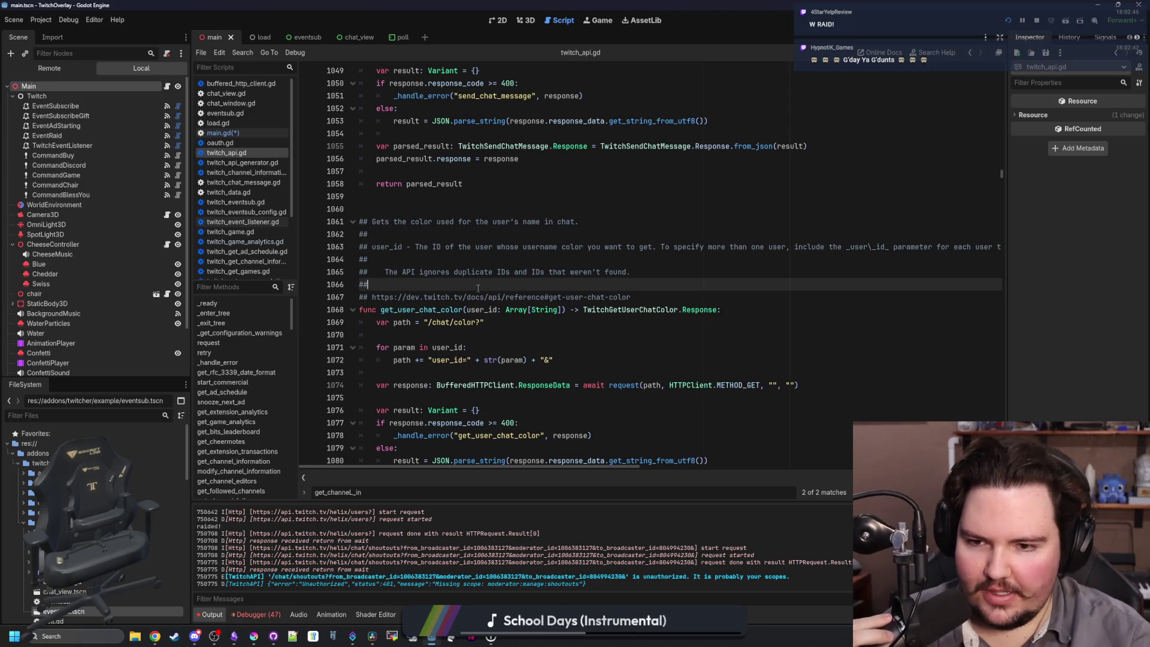
{"action": "scroll", "coordinate": [478, 288], "scroll_direction": "down", "scroll_amount": 13}
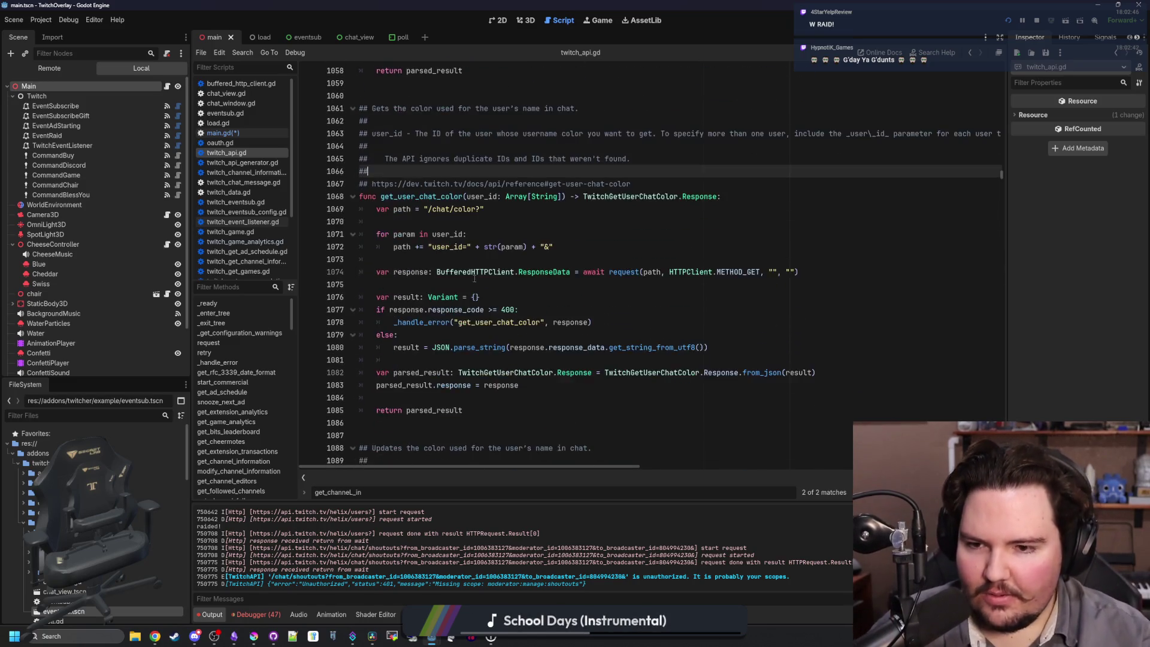
{"action": "scroll", "coordinate": [400, 270], "scroll_direction": "down", "scroll_amount": 4}
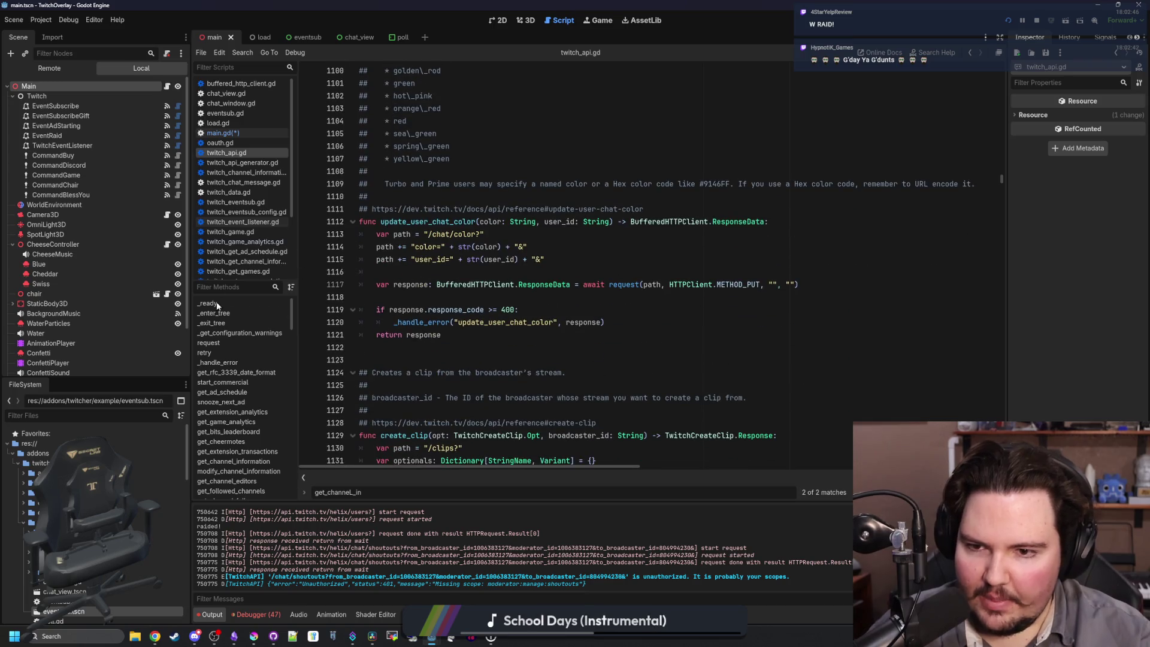
{"action": "scroll", "coordinate": [446, 331], "scroll_direction": "down", "scroll_amount": 4}
{"action": "left_click", "coordinate": [470, 265]}
{"action": "left_click", "coordinate": [455, 234]}
{"action": "left_click", "coordinate": [437, 208]}
{"action": "scroll", "coordinate": [438, 208], "scroll_direction": "down", "scroll_amount": 11}
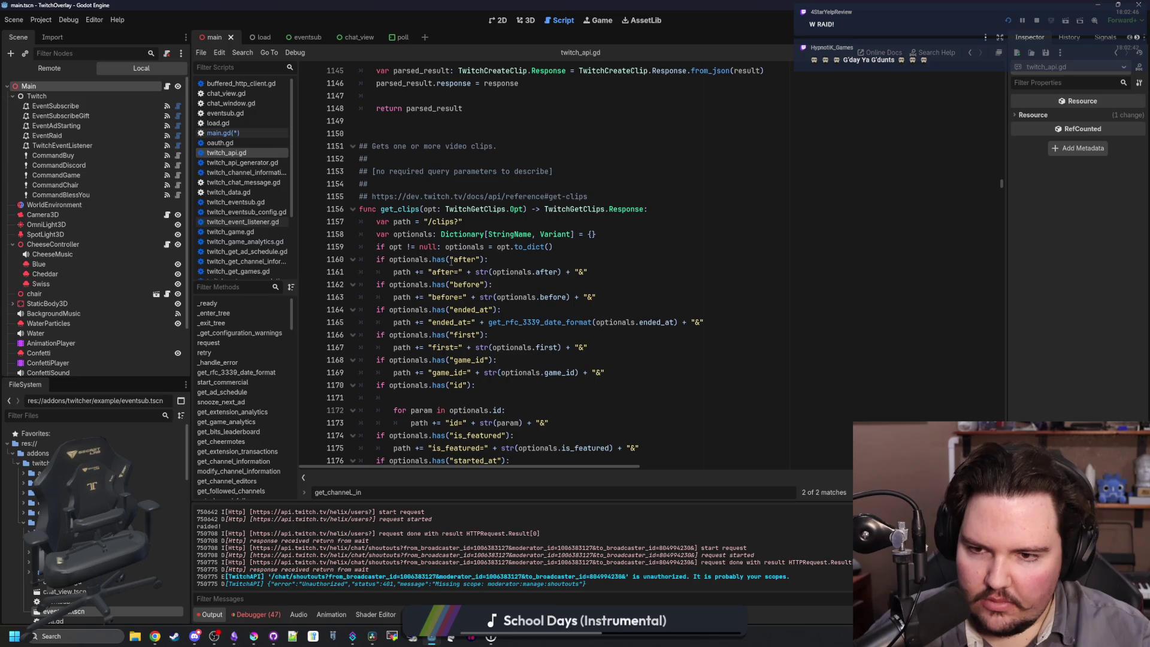
{"action": "scroll", "coordinate": [452, 262], "scroll_direction": "down", "scroll_amount": 3}
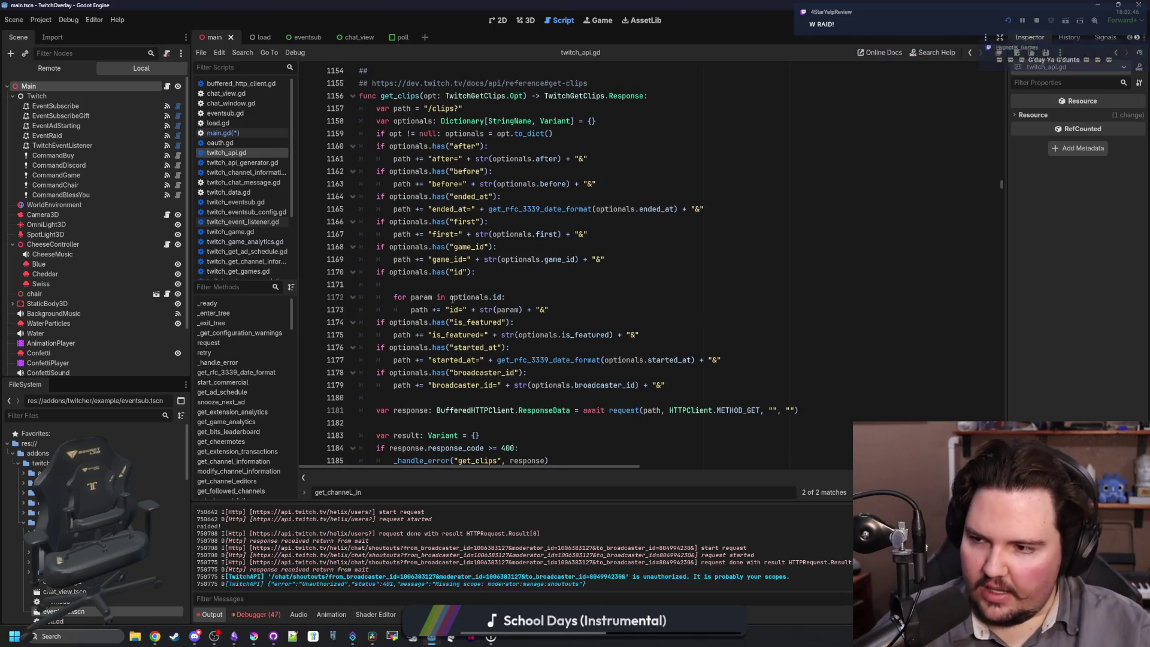
{"action": "scroll", "coordinate": [453, 298], "scroll_direction": "down", "scroll_amount": 4}
{"action": "scroll", "coordinate": [453, 298], "scroll_direction": "down", "scroll_amount": 6}
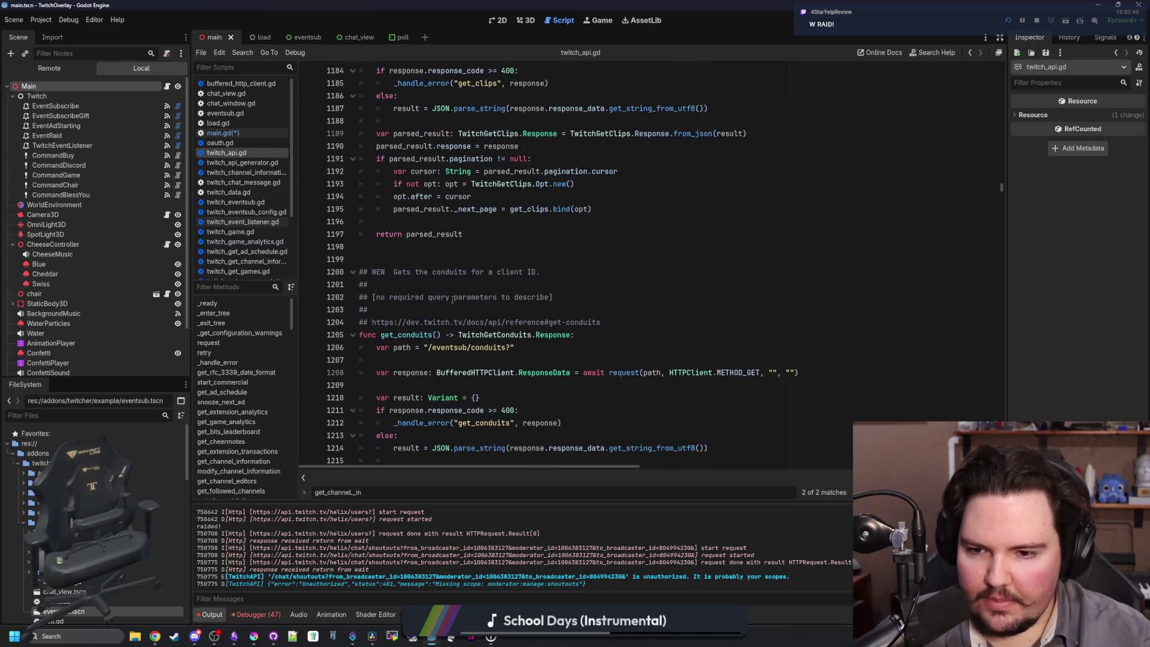
{"action": "scroll", "coordinate": [452, 298], "scroll_direction": "down", "scroll_amount": 4}
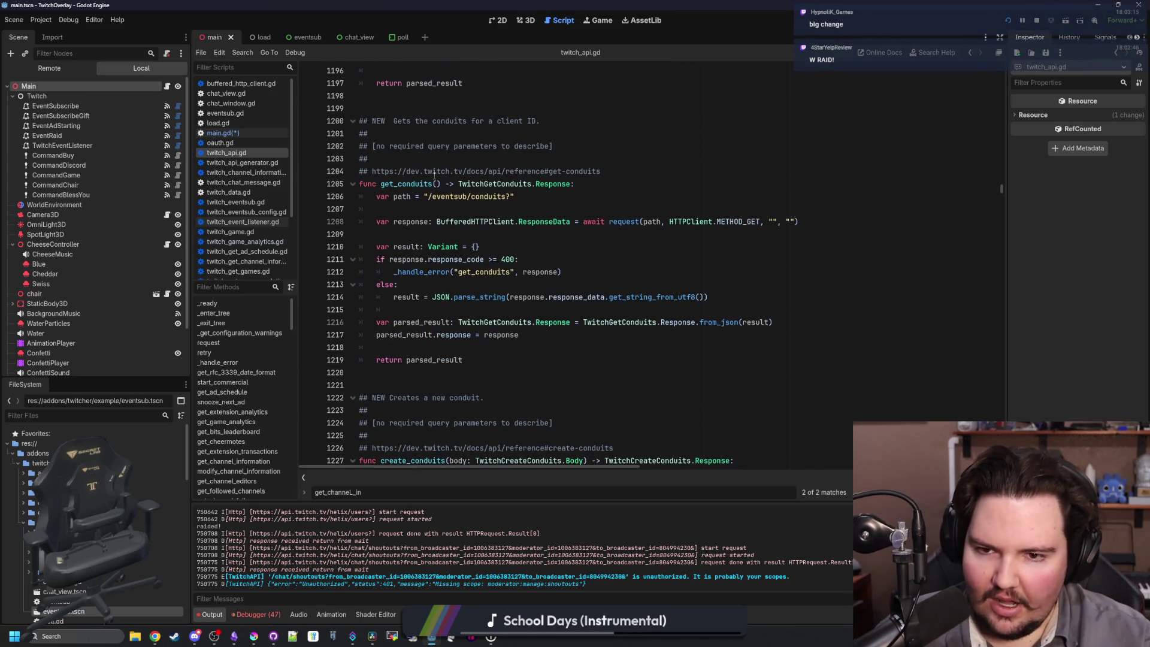
{"action": "left_click", "coordinate": [430, 120]}
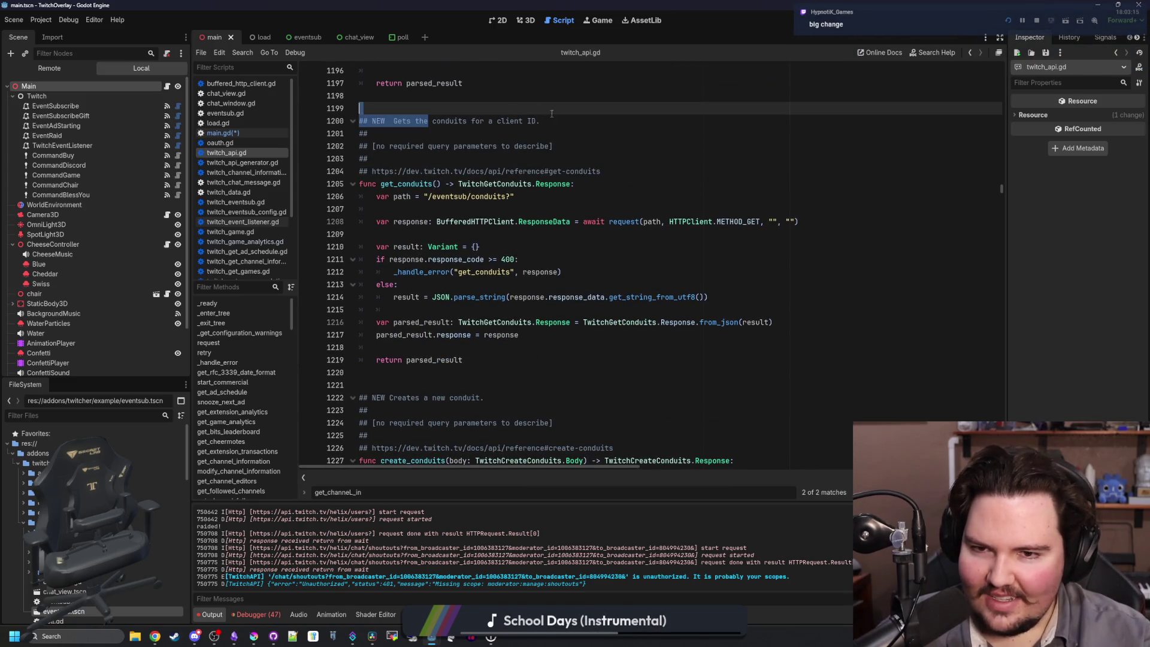
{"action": "scroll", "coordinate": [588, 188], "scroll_direction": "down", "scroll_amount": 6}
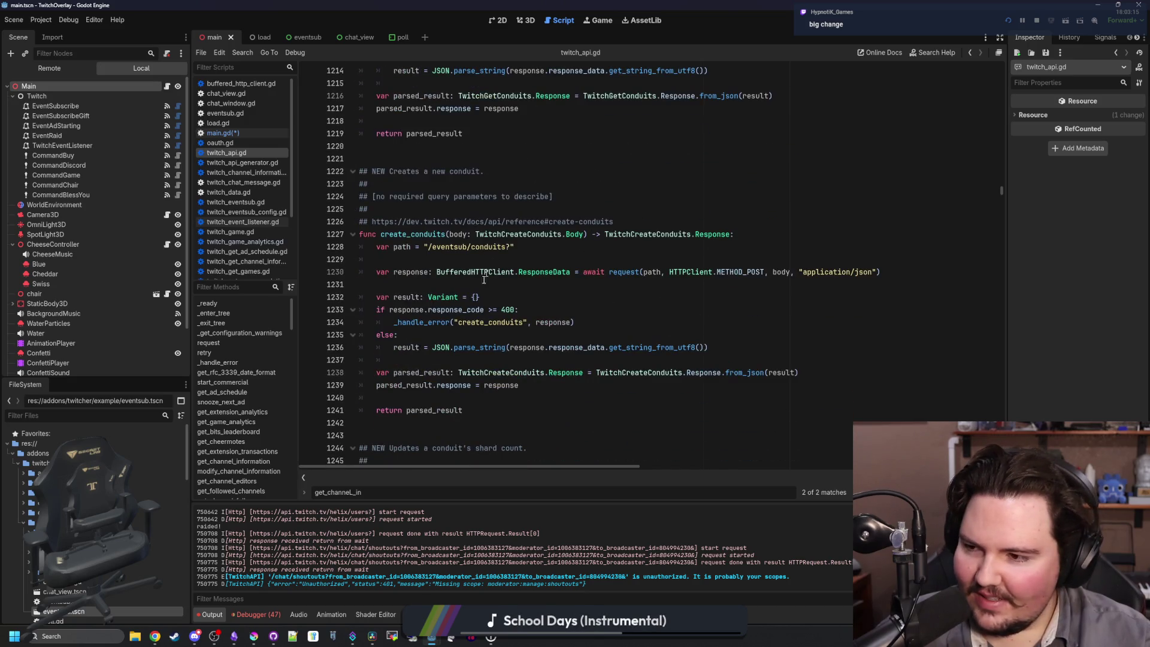
{"action": "scroll", "coordinate": [484, 279], "scroll_direction": "down", "scroll_amount": 3}
{"action": "scroll", "coordinate": [482, 282], "scroll_direction": "down", "scroll_amount": 2}
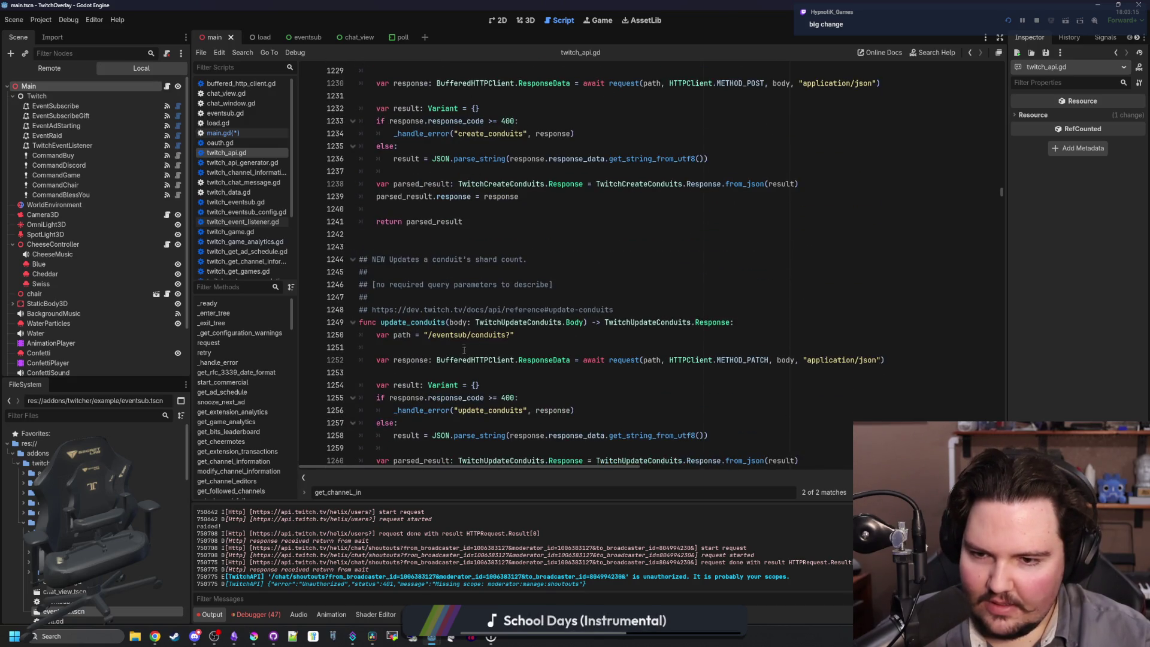
{"action": "scroll", "coordinate": [474, 312], "scroll_direction": "down", "scroll_amount": 3}
{"action": "scroll", "coordinate": [464, 349], "scroll_direction": "down", "scroll_amount": 4}
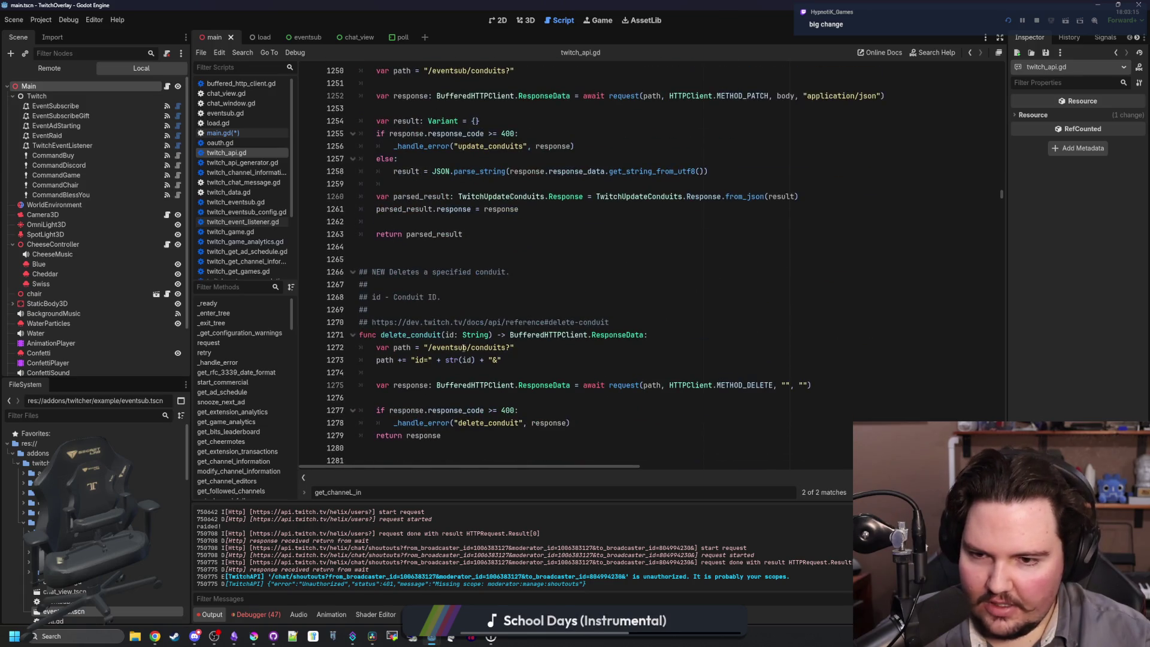
{"action": "left_click", "coordinate": [468, 311]}
{"action": "scroll", "coordinate": [526, 326], "scroll_direction": "down", "scroll_amount": 4}
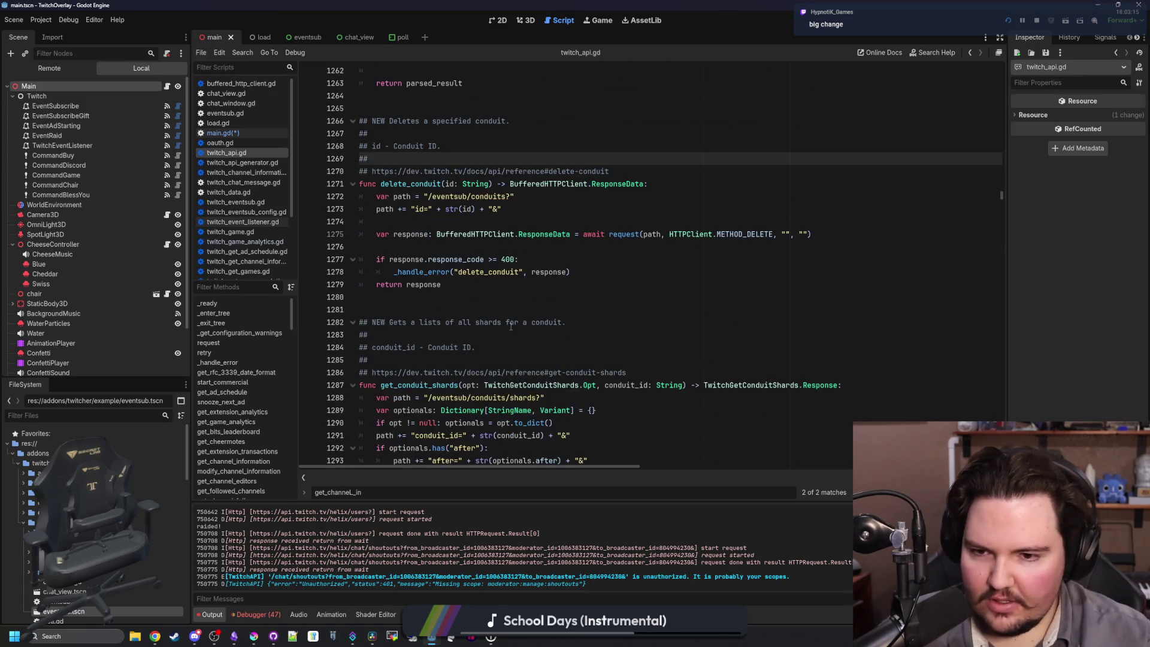
{"action": "scroll", "coordinate": [491, 345], "scroll_direction": "down", "scroll_amount": 13}
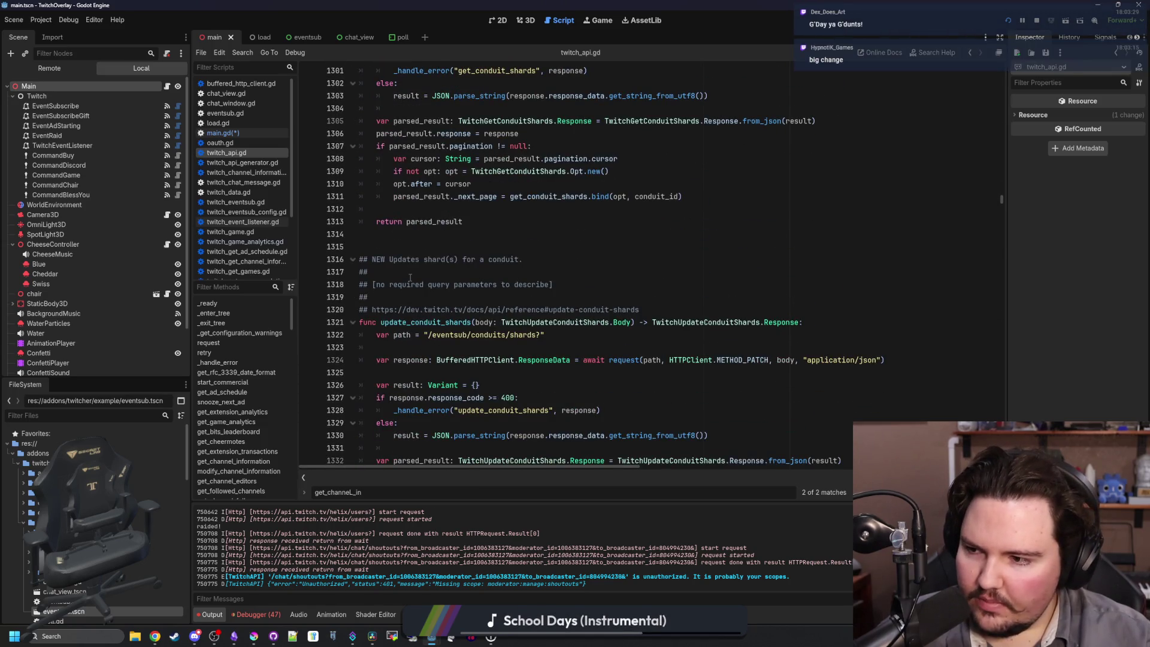
{"action": "scroll", "coordinate": [410, 279], "scroll_direction": "down", "scroll_amount": 12}
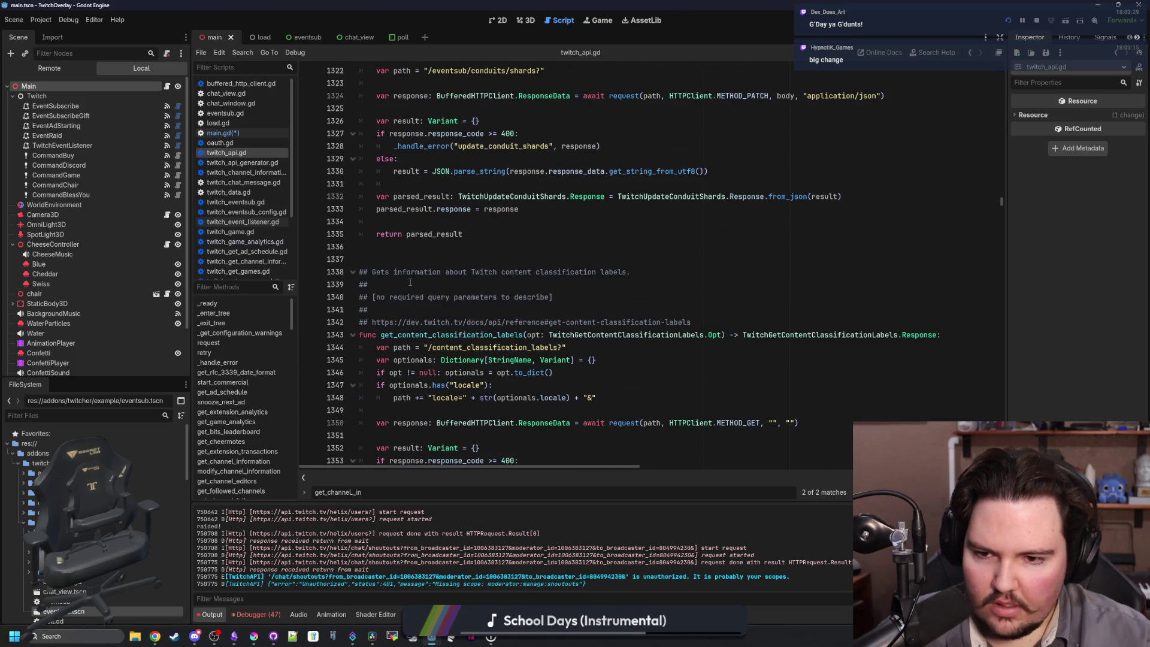
{"action": "scroll", "coordinate": [410, 282], "scroll_direction": "down", "scroll_amount": 17}
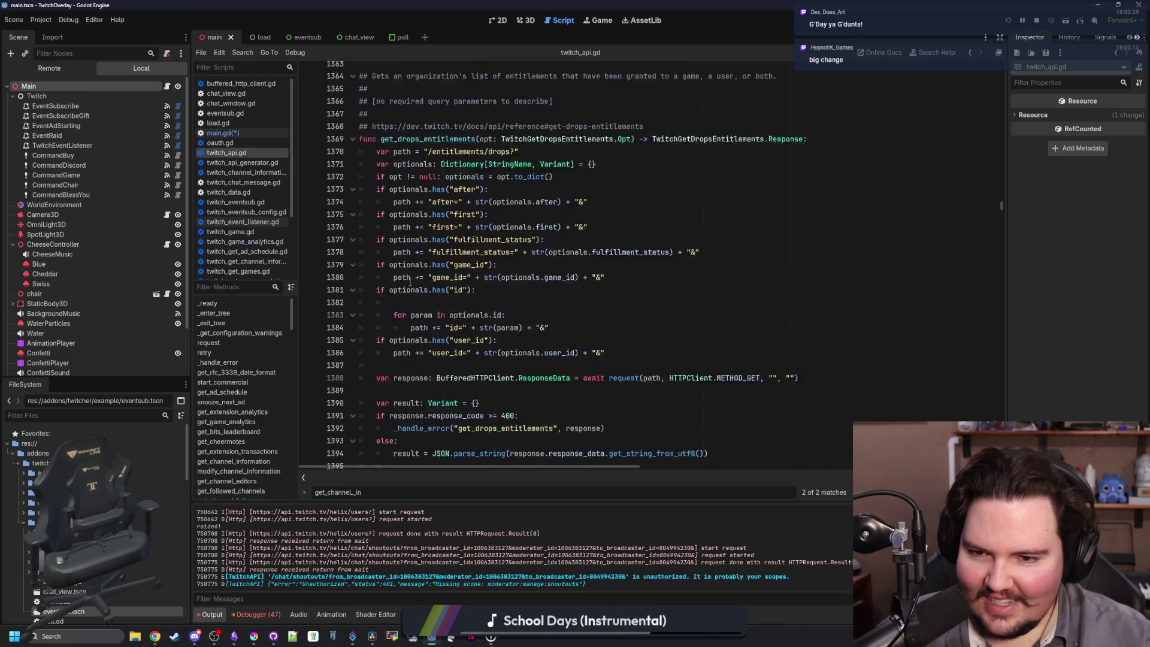
{"action": "scroll", "coordinate": [418, 248], "scroll_direction": "down", "scroll_amount": 5}
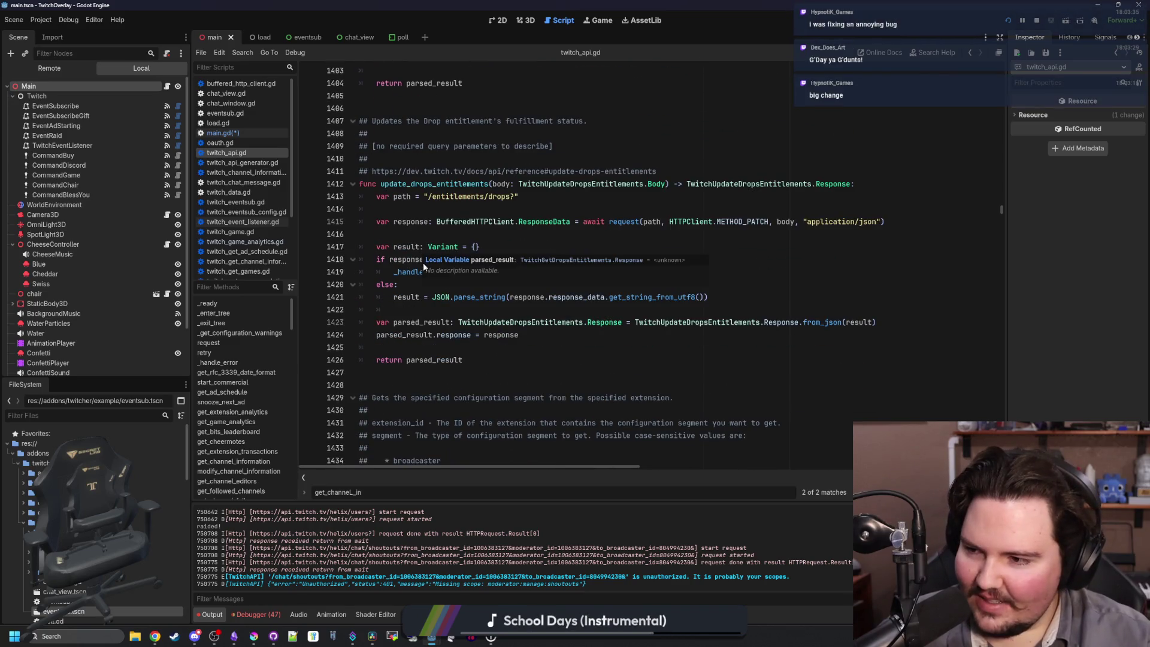
{"action": "scroll", "coordinate": [469, 284], "scroll_direction": "down", "scroll_amount": 6}
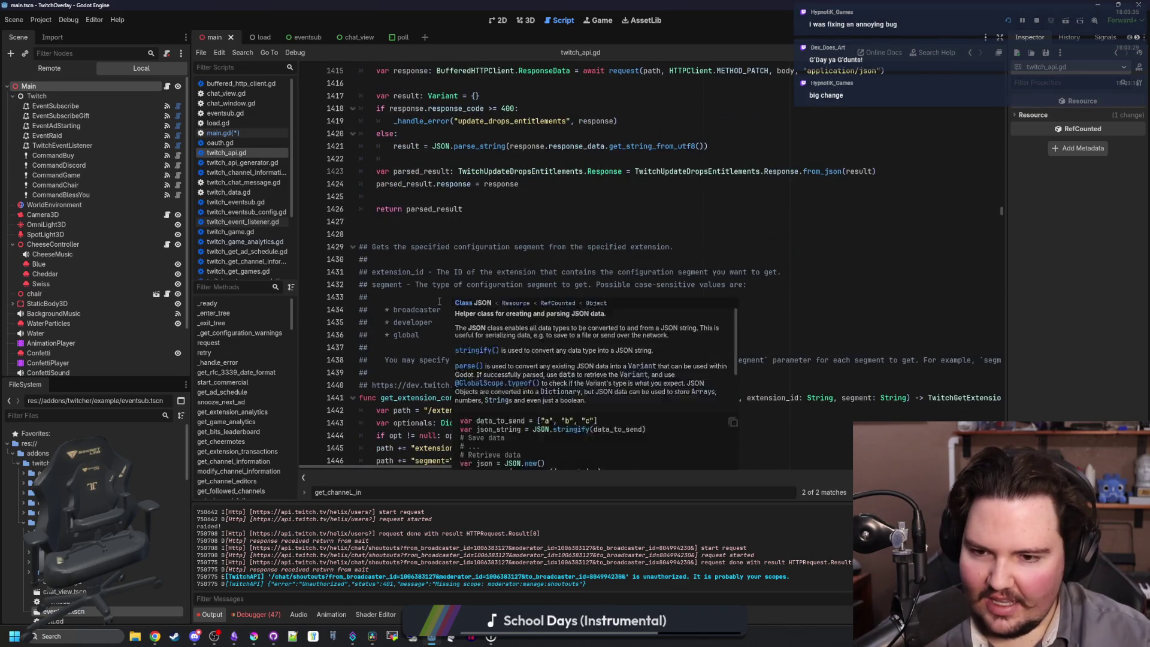
{"action": "left_click", "coordinate": [485, 299]}
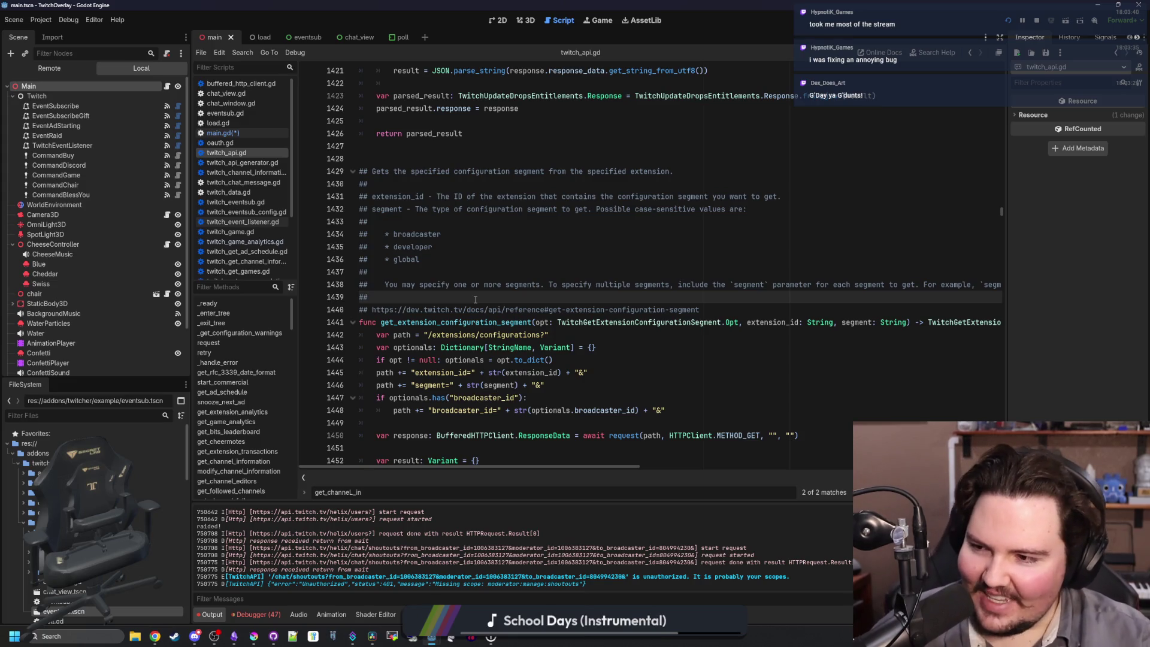
{"action": "scroll", "coordinate": [475, 299], "scroll_direction": "down", "scroll_amount": 9}
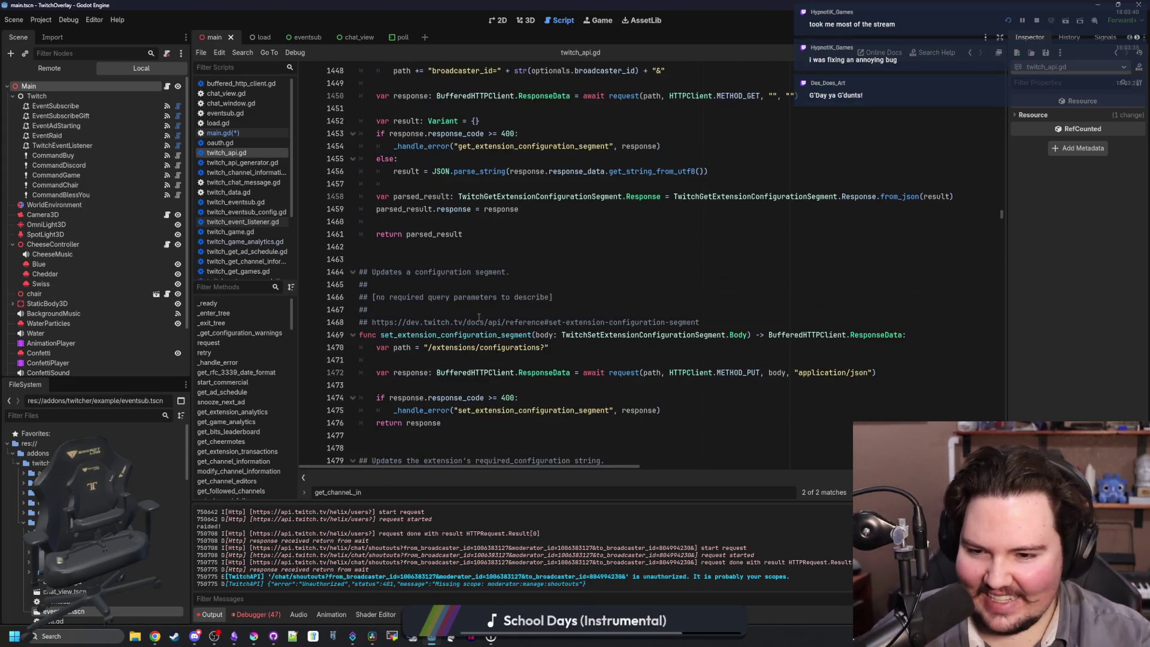
{"action": "left_click", "coordinate": [472, 297]}
{"action": "scroll", "coordinate": [472, 299], "scroll_direction": "down", "scroll_amount": 7}
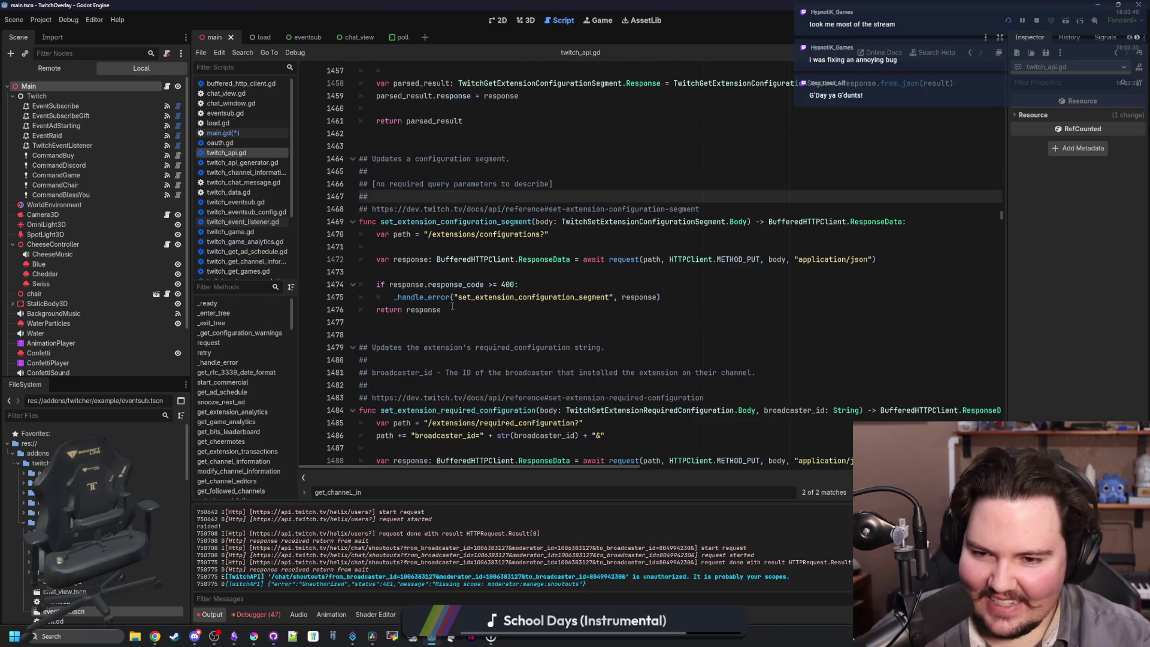
{"action": "scroll", "coordinate": [513, 269], "scroll_direction": "down", "scroll_amount": 3}
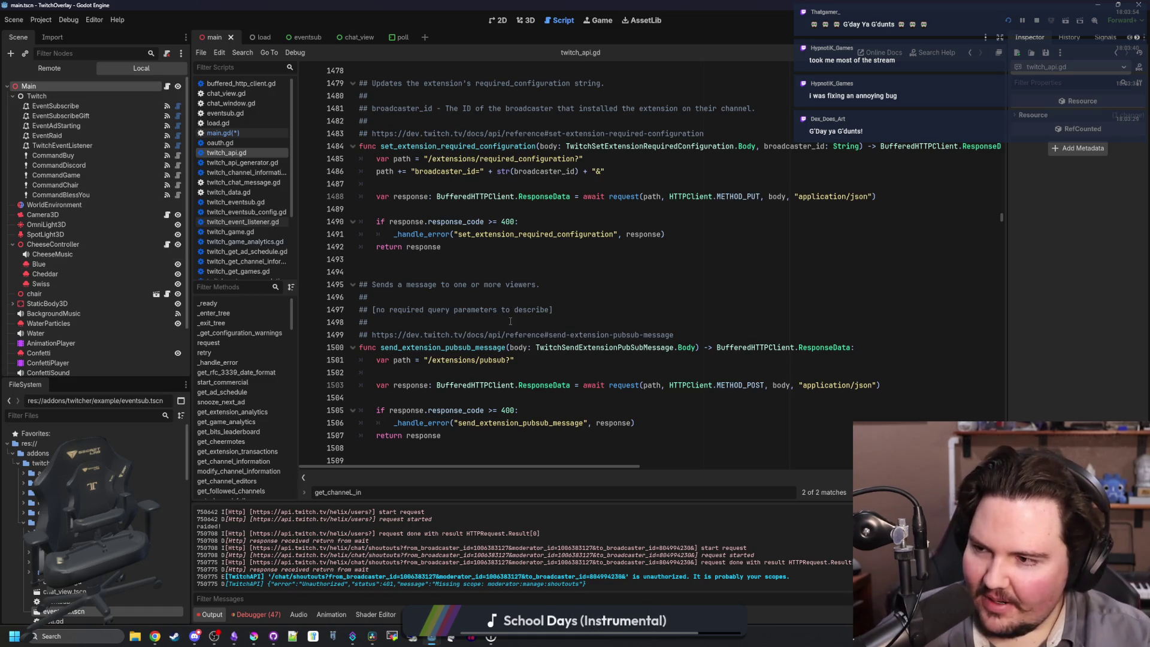
{"action": "scroll", "coordinate": [494, 277], "scroll_direction": "down", "scroll_amount": 7}
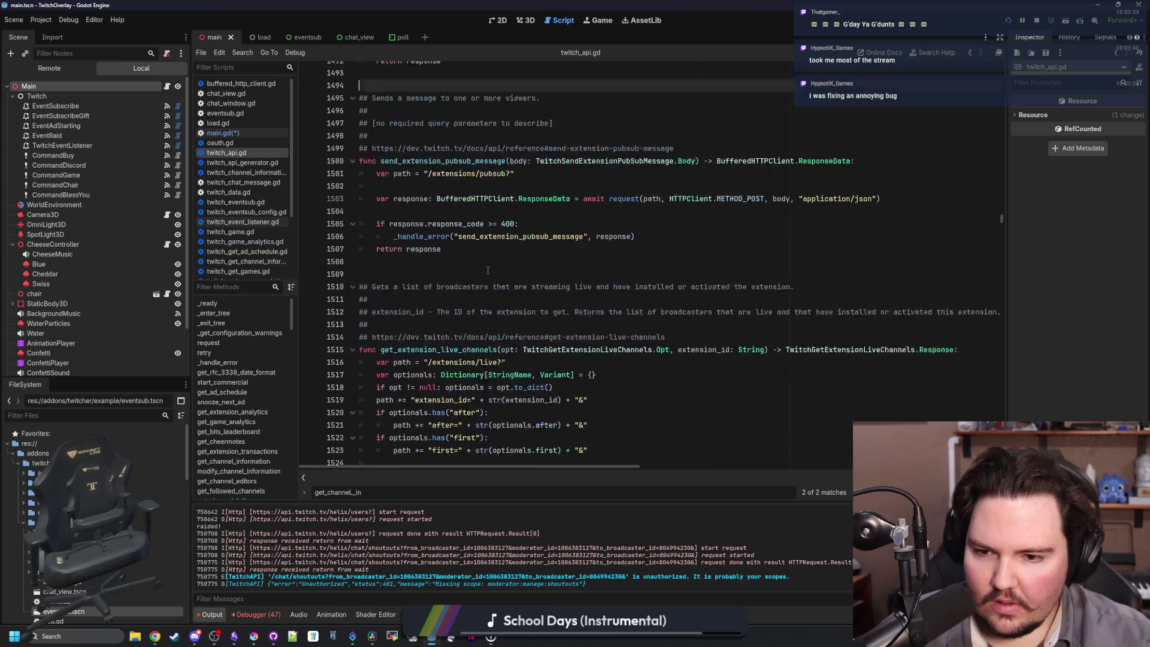
{"action": "scroll", "coordinate": [488, 271], "scroll_direction": "down", "scroll_amount": 10}
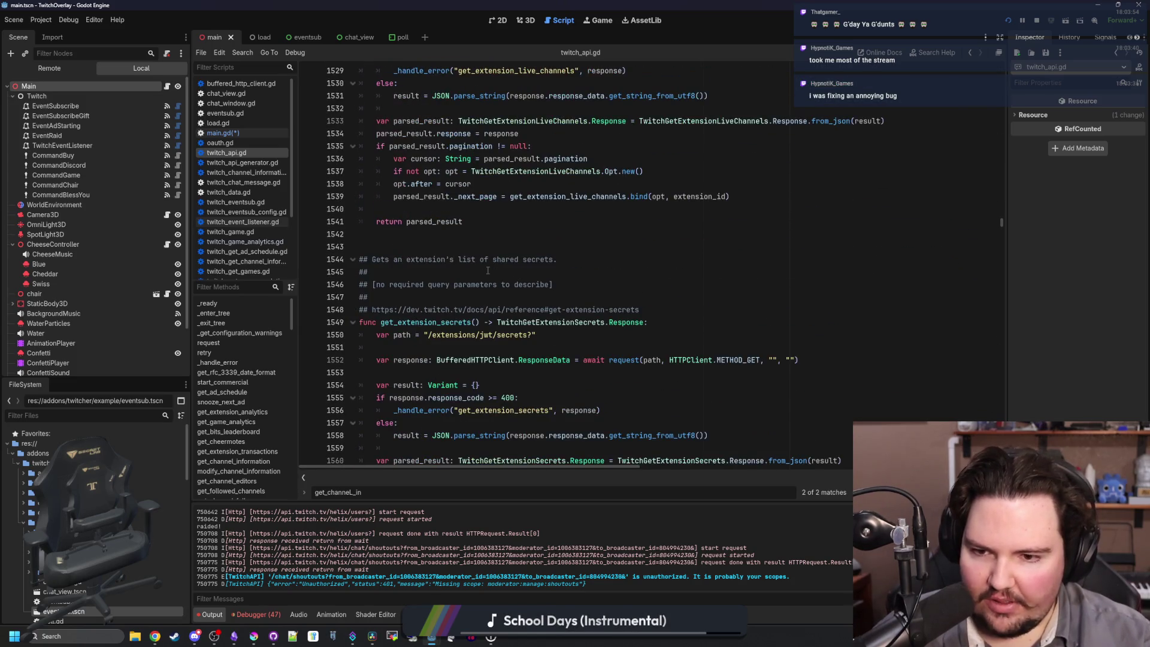
{"action": "scroll", "coordinate": [487, 270], "scroll_direction": "down", "scroll_amount": 12}
{"action": "scroll", "coordinate": [488, 271], "scroll_direction": "down", "scroll_amount": 5}
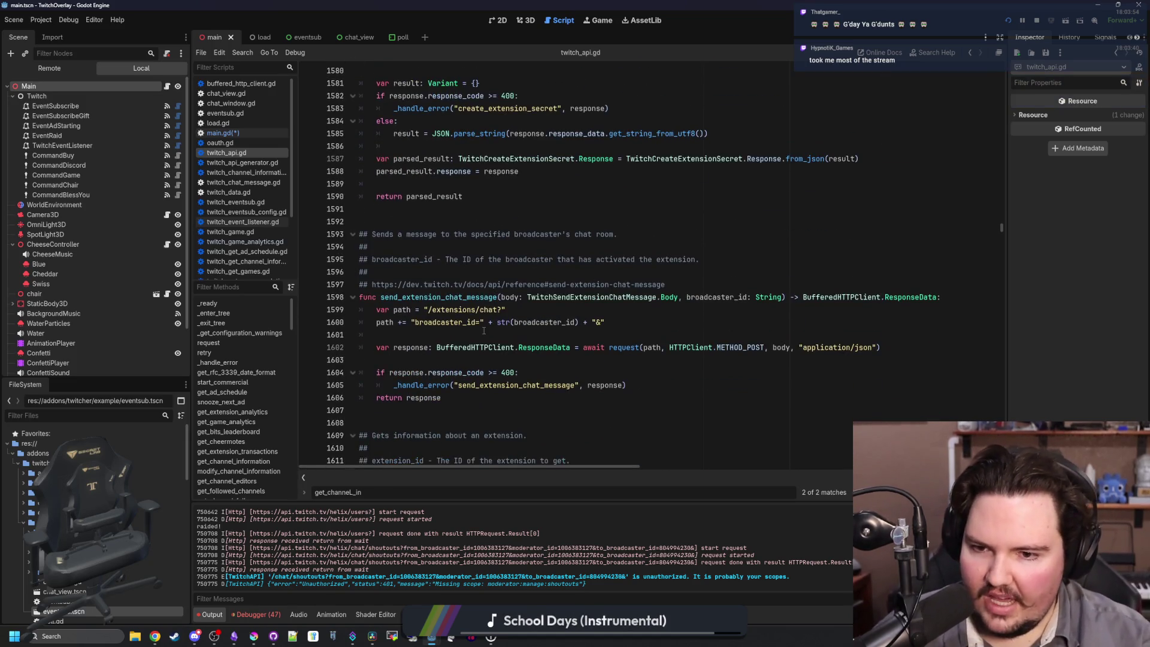
{"action": "scroll", "coordinate": [484, 330], "scroll_direction": "down", "scroll_amount": 7}
{"action": "scroll", "coordinate": [484, 330], "scroll_direction": "down", "scroll_amount": 16}
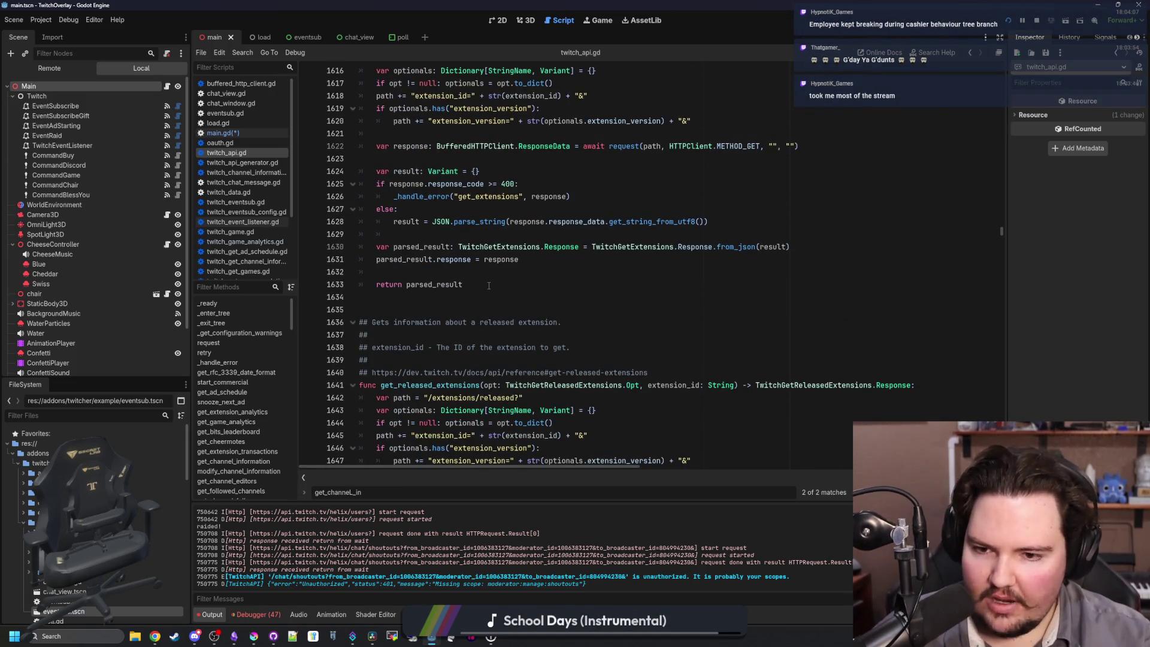
{"action": "scroll", "coordinate": [488, 286], "scroll_direction": "down", "scroll_amount": 9}
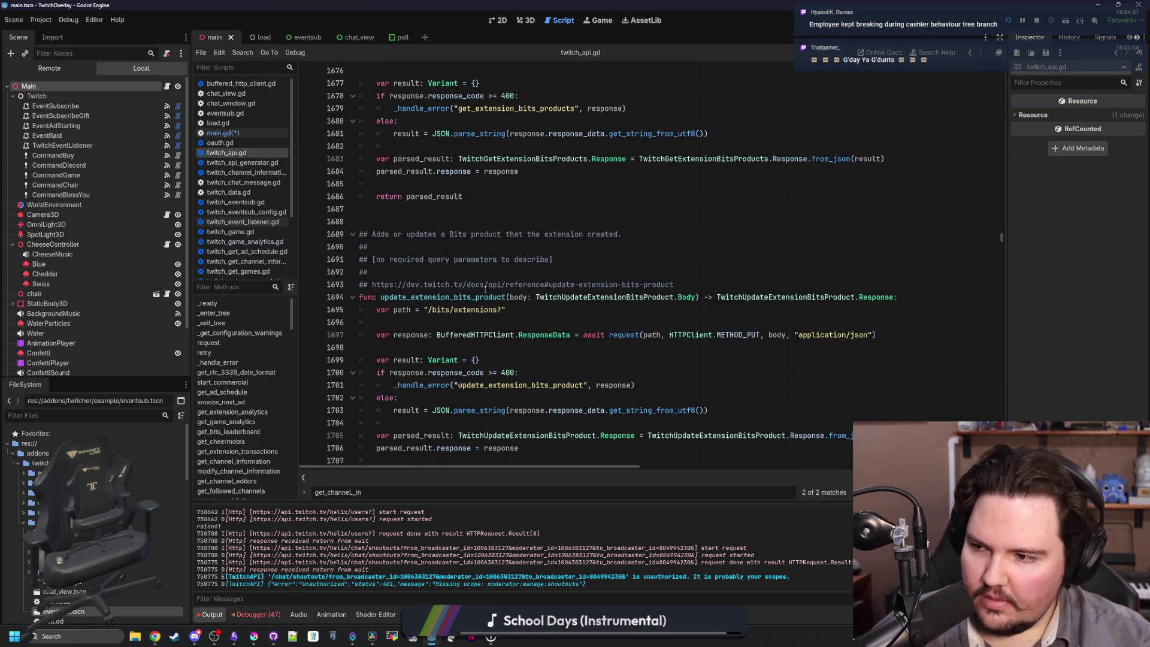
{"action": "scroll", "coordinate": [485, 288], "scroll_direction": "right", "scroll_amount": 2}
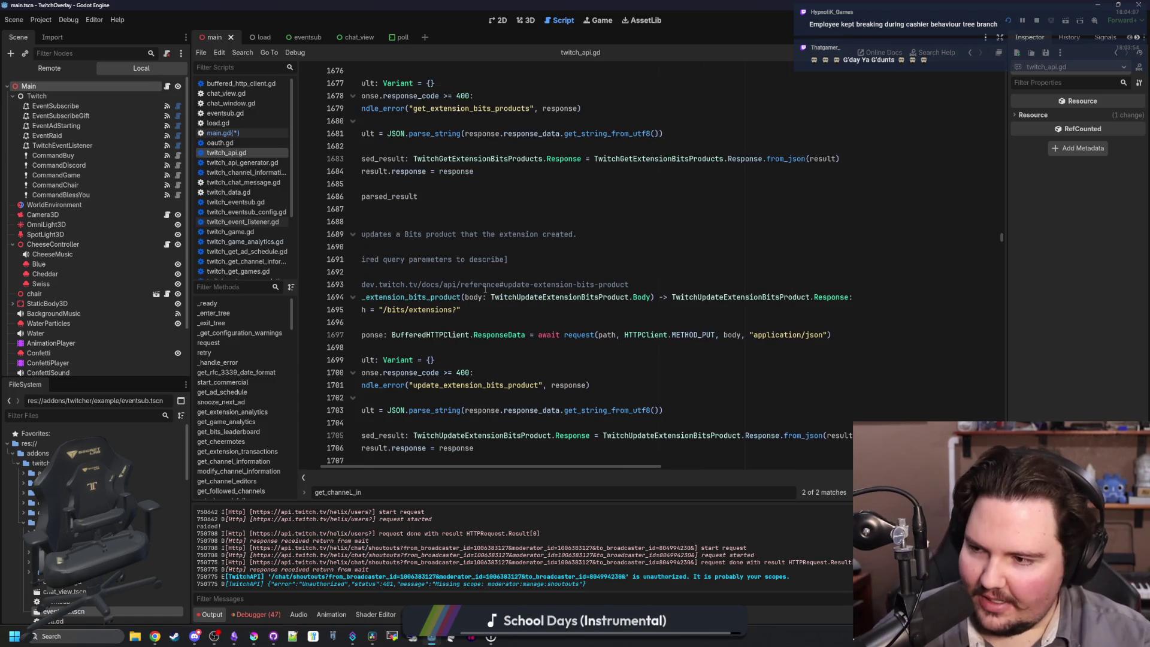
{"action": "scroll", "coordinate": [504, 314], "scroll_direction": "left", "scroll_amount": 2}
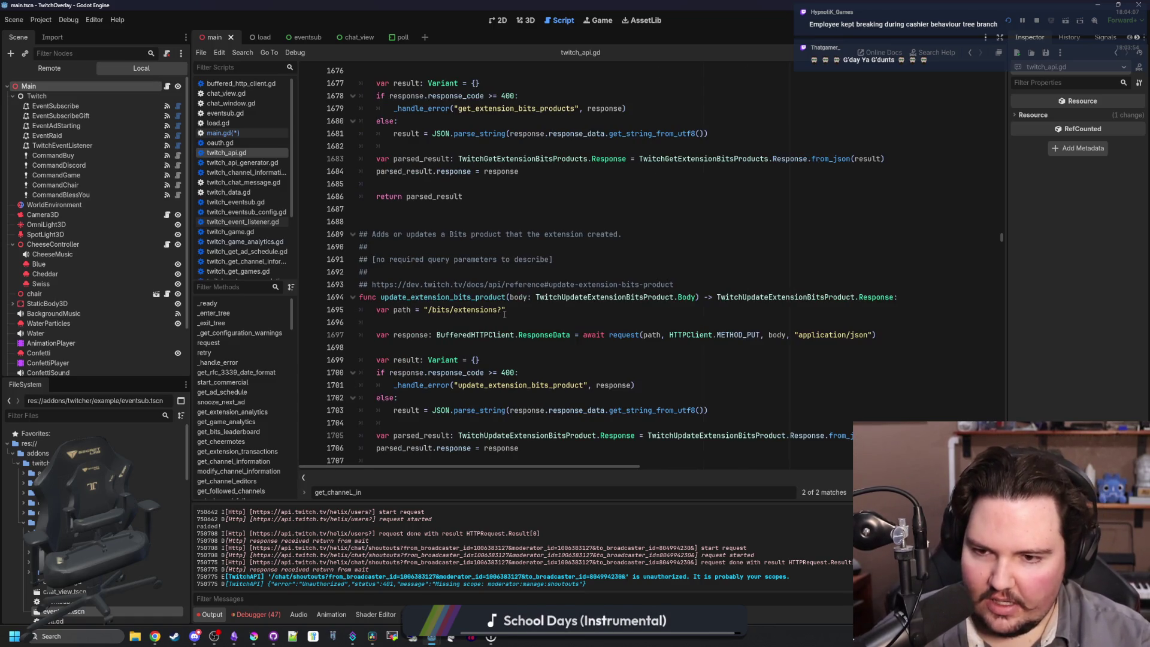
{"action": "scroll", "coordinate": [505, 314], "scroll_direction": "down", "scroll_amount": 4}
{"action": "scroll", "coordinate": [435, 269], "scroll_direction": "down", "scroll_amount": 5}
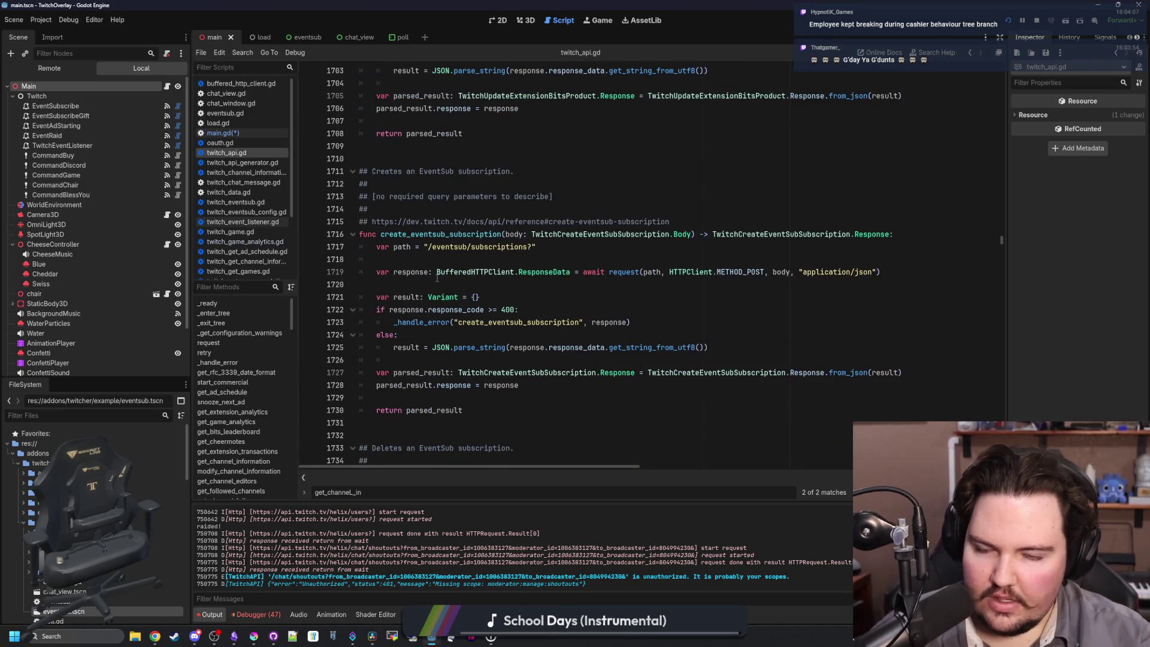
{"action": "scroll", "coordinate": [437, 277], "scroll_direction": "down", "scroll_amount": 6}
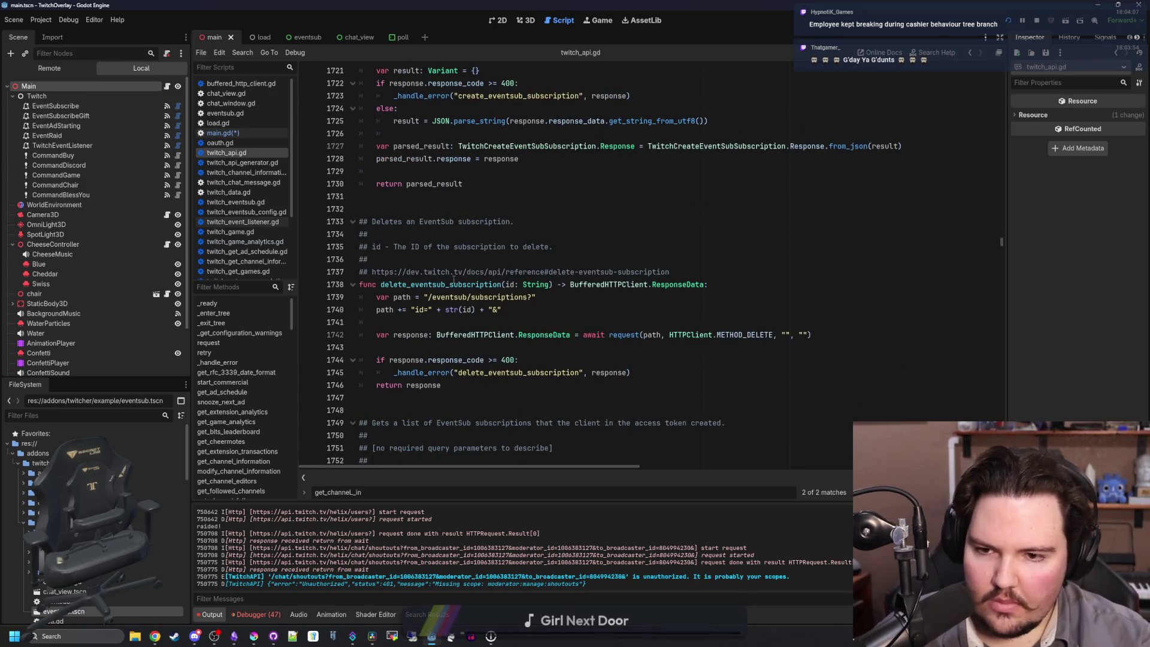
{"action": "mouse_move", "coordinate": [388, 288]}
{"action": "left_mouse_down"}
{"action": "mouse_move", "coordinate": [420, 290]}
{"action": "mouse_move", "coordinate": [459, 384]}
{"action": "left_mouse_up"}
{"action": "left_click", "coordinate": [460, 384]}
{"action": "scroll", "coordinate": [460, 384], "scroll_direction": "down", "scroll_amount": 5}
{"action": "scroll", "coordinate": [459, 384], "scroll_direction": "down", "scroll_amount": 12}
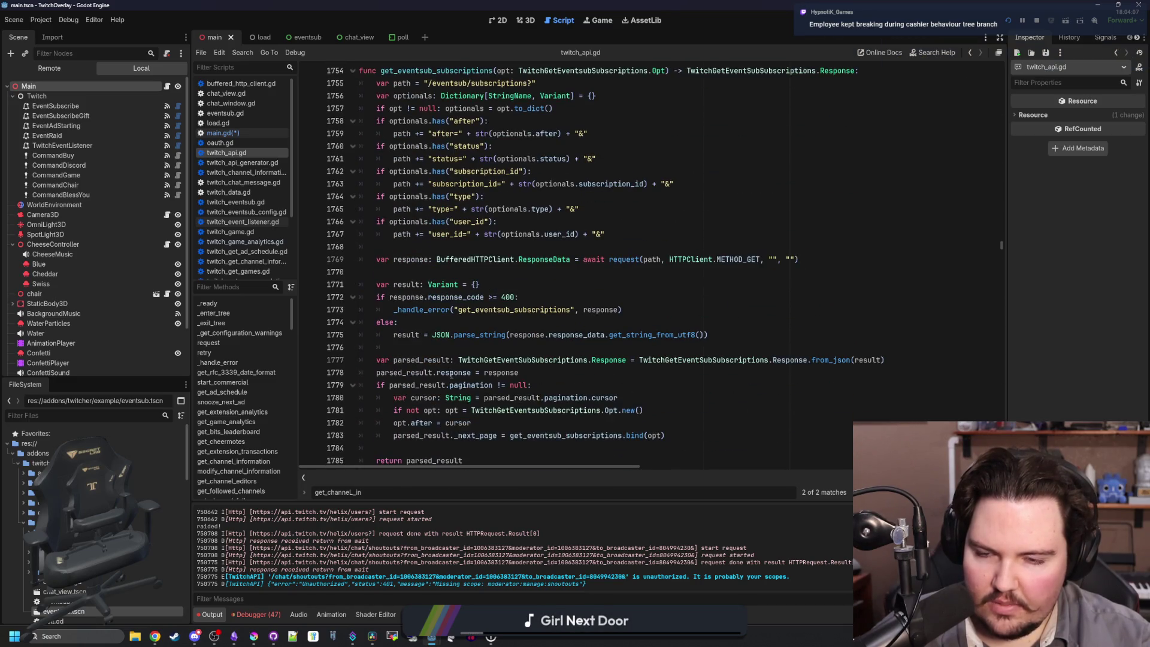
{"action": "scroll", "coordinate": [450, 376], "scroll_direction": "down", "scroll_amount": 12}
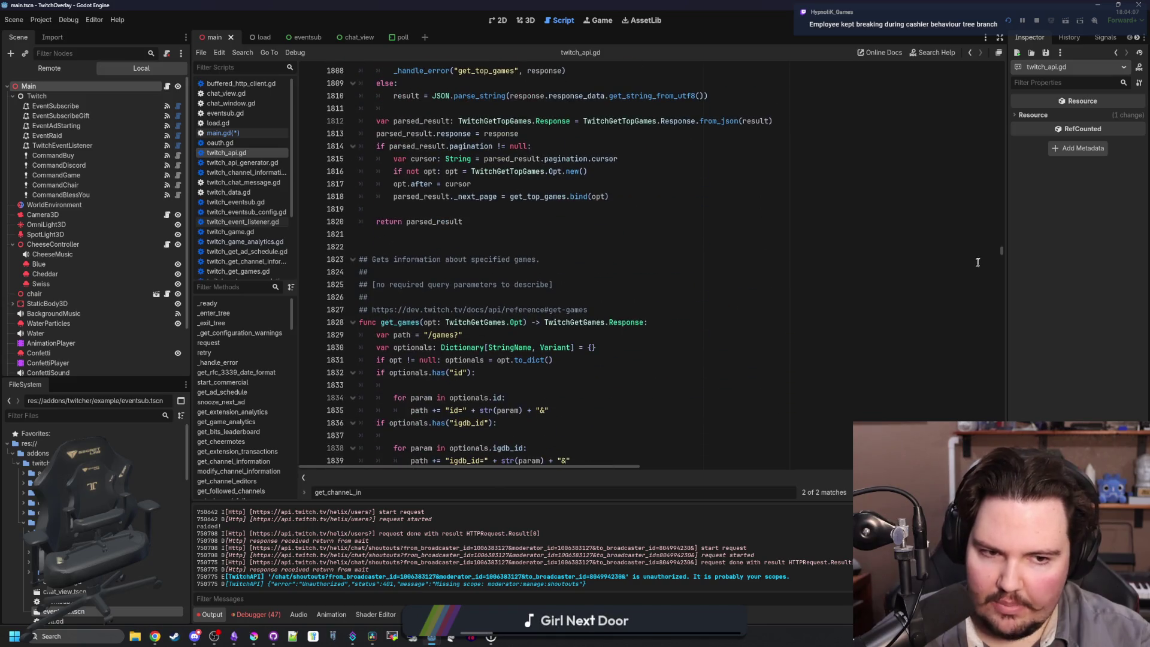
{"action": "scroll", "coordinate": [685, 252], "scroll_direction": "down", "scroll_amount": 13}
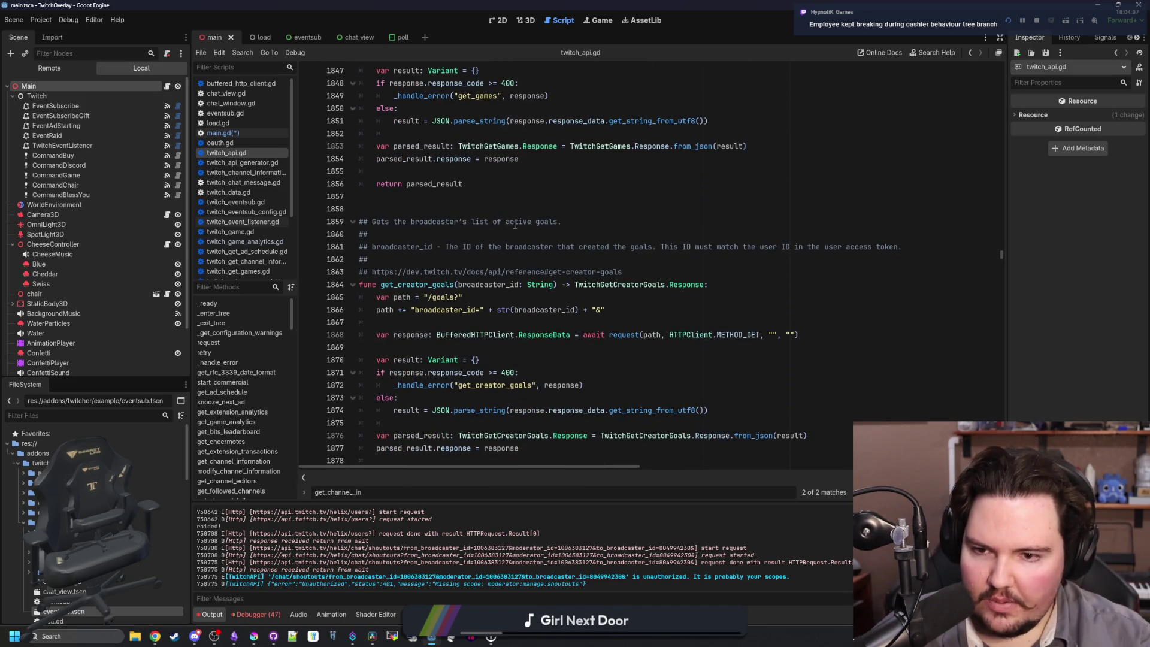
{"action": "scroll", "coordinate": [515, 224], "scroll_direction": "down", "scroll_amount": 6}
{"action": "scroll", "coordinate": [514, 225], "scroll_direction": "down", "scroll_amount": 10}
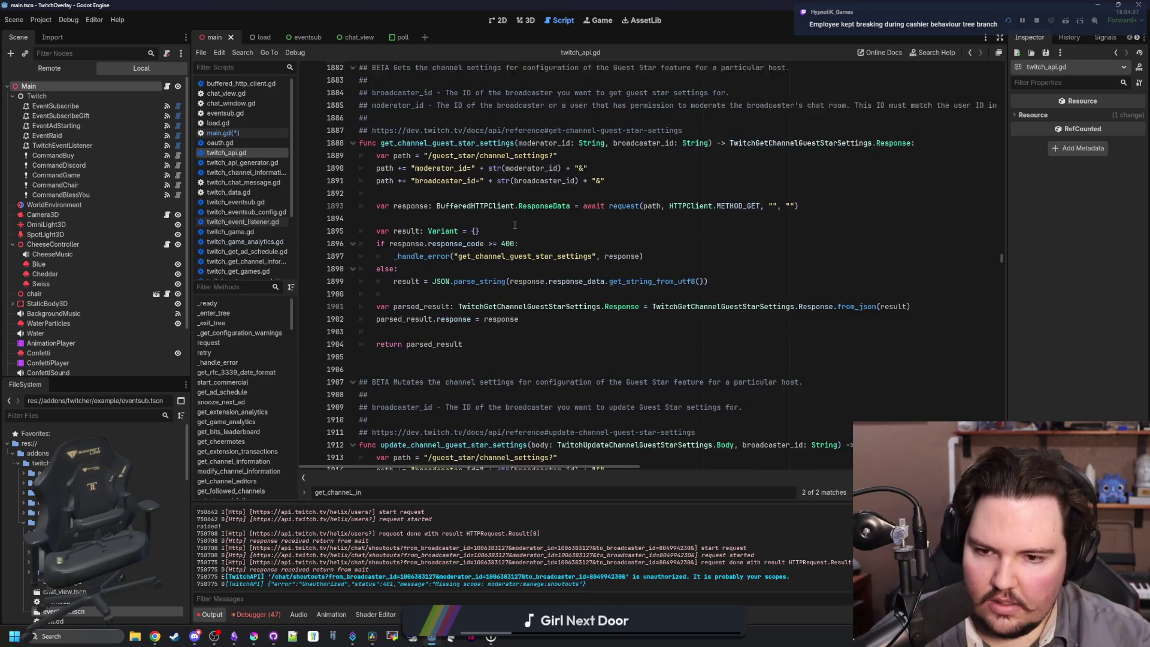
{"action": "scroll", "coordinate": [514, 225], "scroll_direction": "down", "scroll_amount": 7}
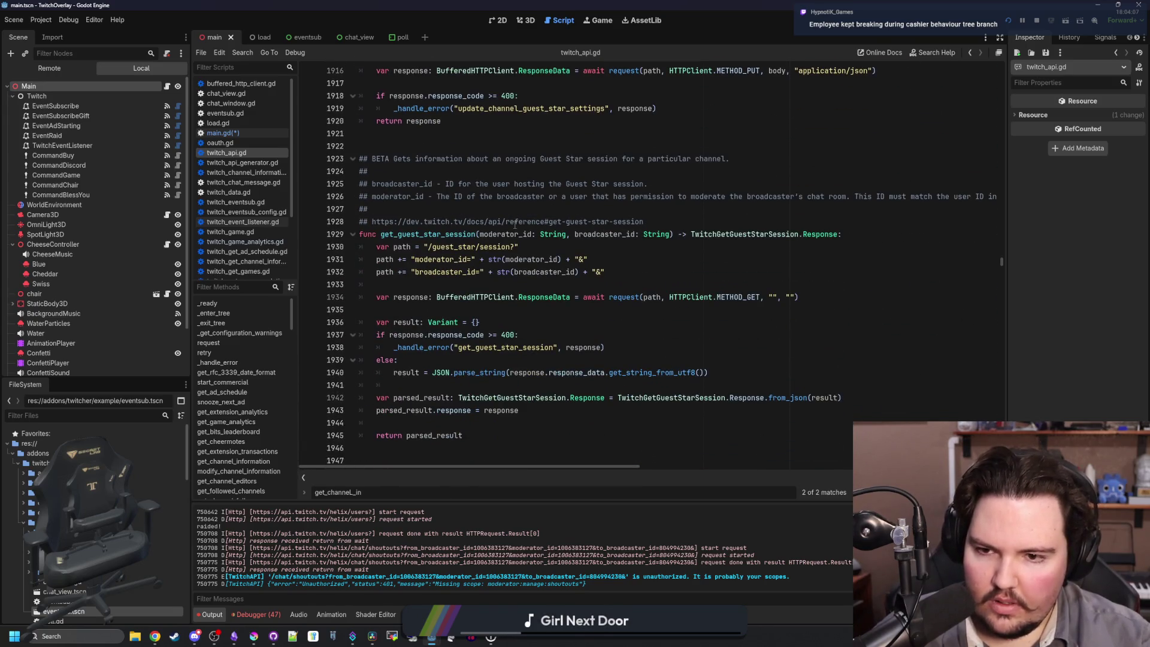
{"action": "scroll", "coordinate": [514, 224], "scroll_direction": "down", "scroll_amount": 20}
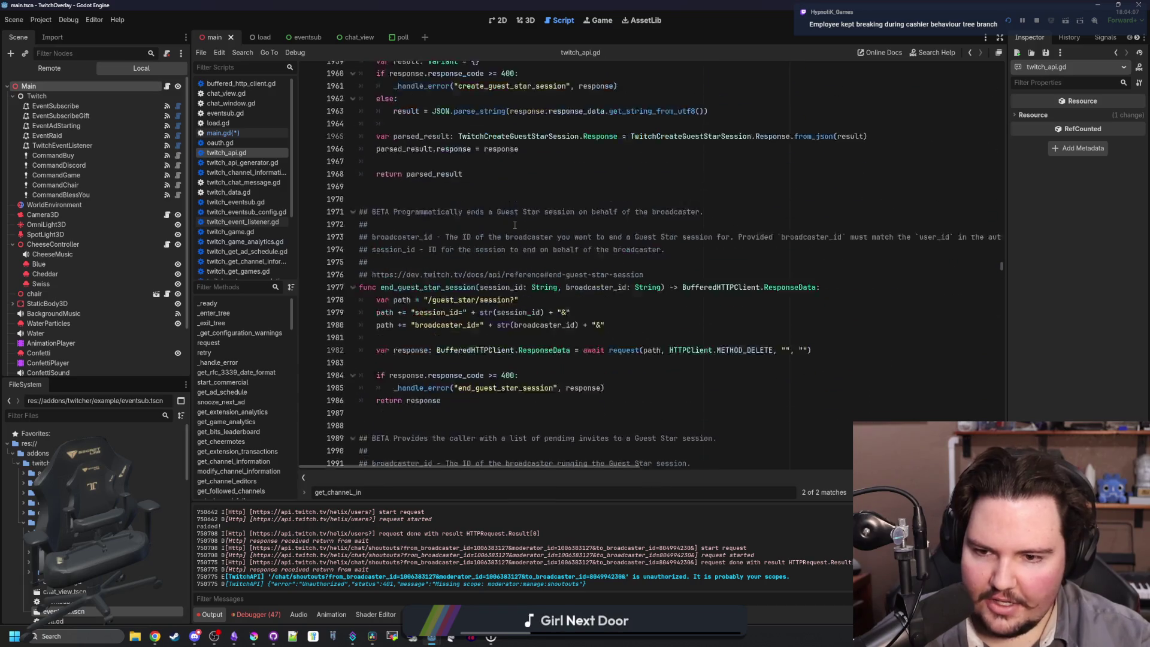
{"action": "scroll", "coordinate": [515, 225], "scroll_direction": "down", "scroll_amount": 19}
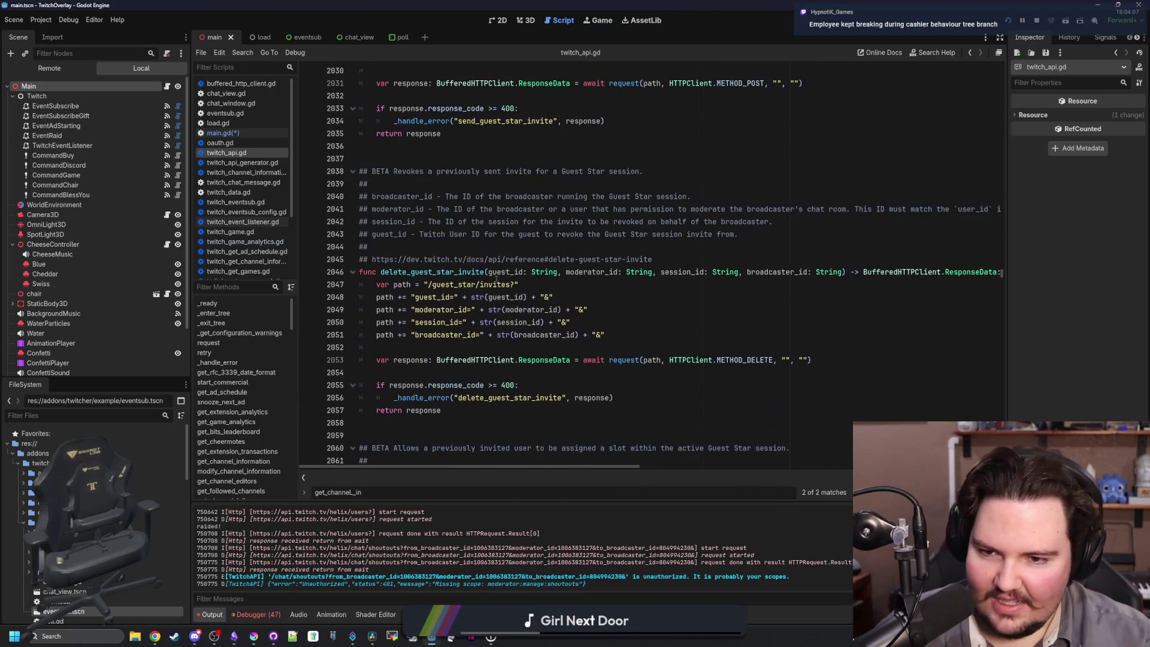
{"action": "scroll", "coordinate": [517, 264], "scroll_direction": "down", "scroll_amount": 4}
{"action": "scroll", "coordinate": [517, 259], "scroll_direction": "down", "scroll_amount": 20}
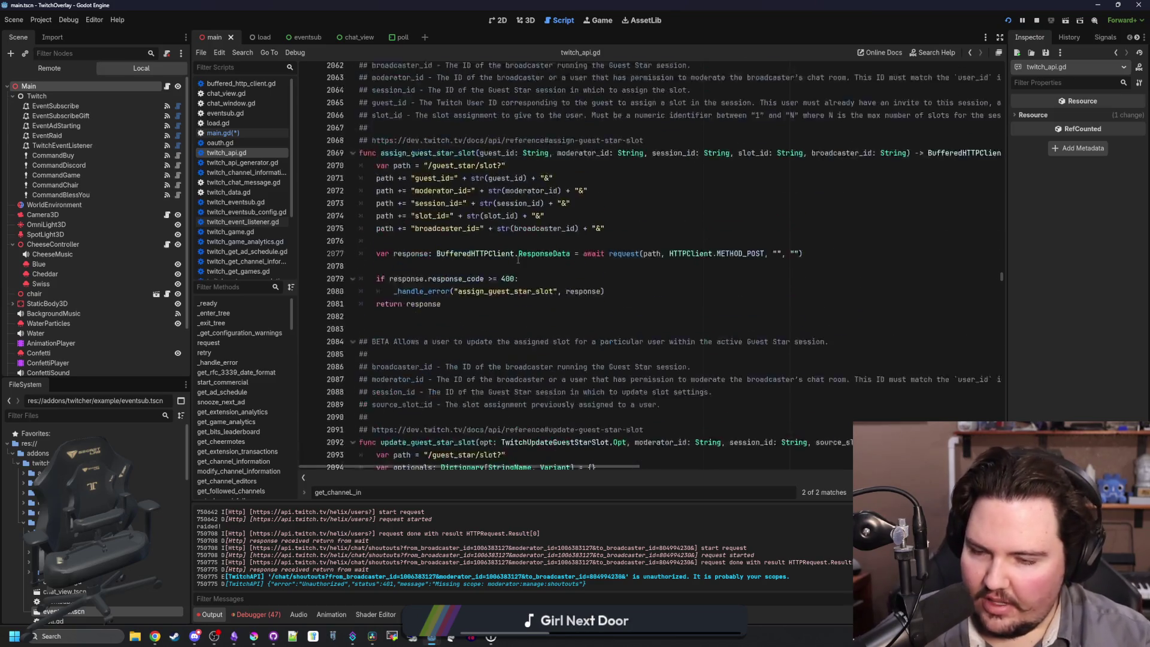
{"action": "scroll", "coordinate": [517, 267], "scroll_direction": "down", "scroll_amount": 16}
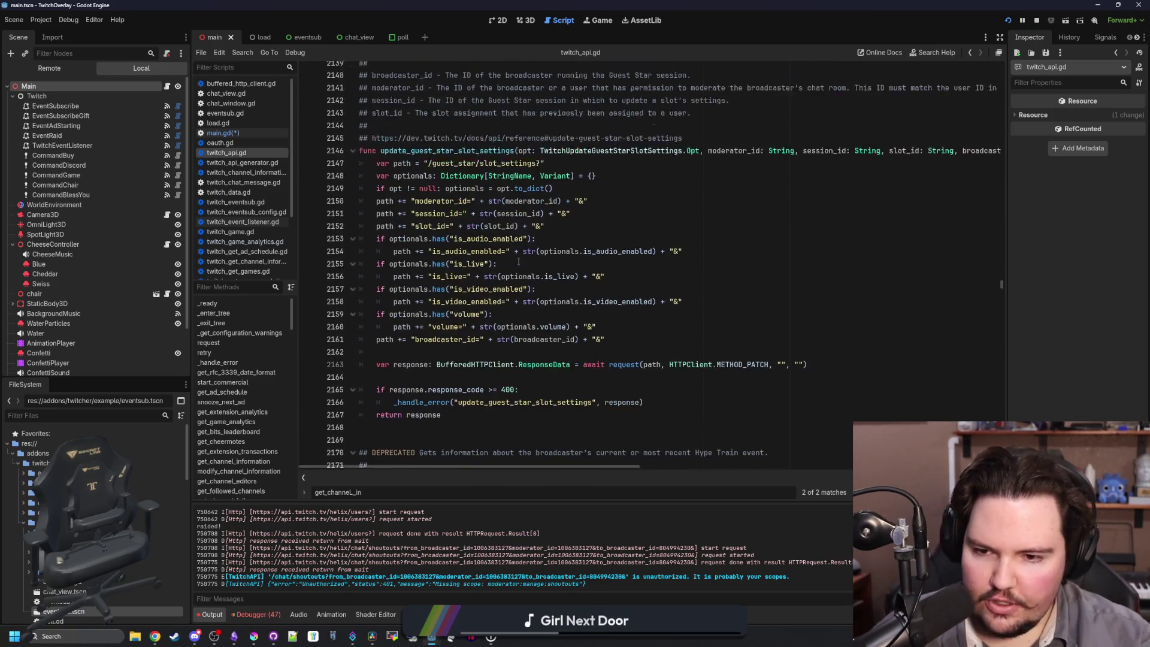
{"action": "scroll", "coordinate": [523, 254], "scroll_direction": "down", "scroll_amount": 20}
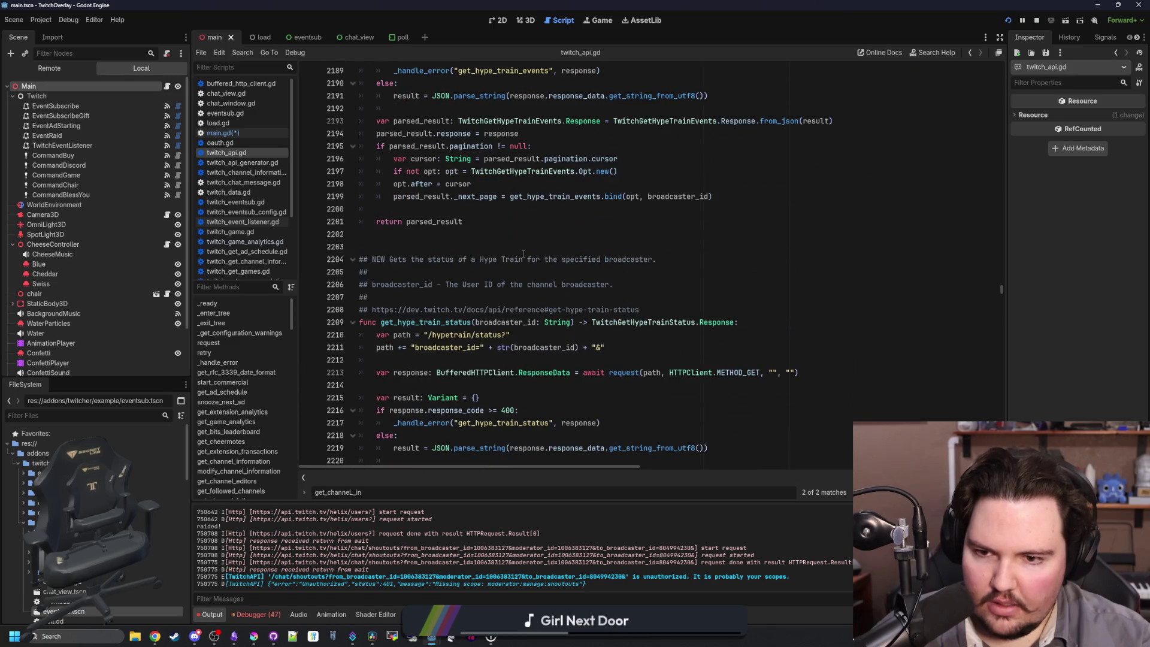
{"action": "scroll", "coordinate": [523, 254], "scroll_direction": "down", "scroll_amount": 16}
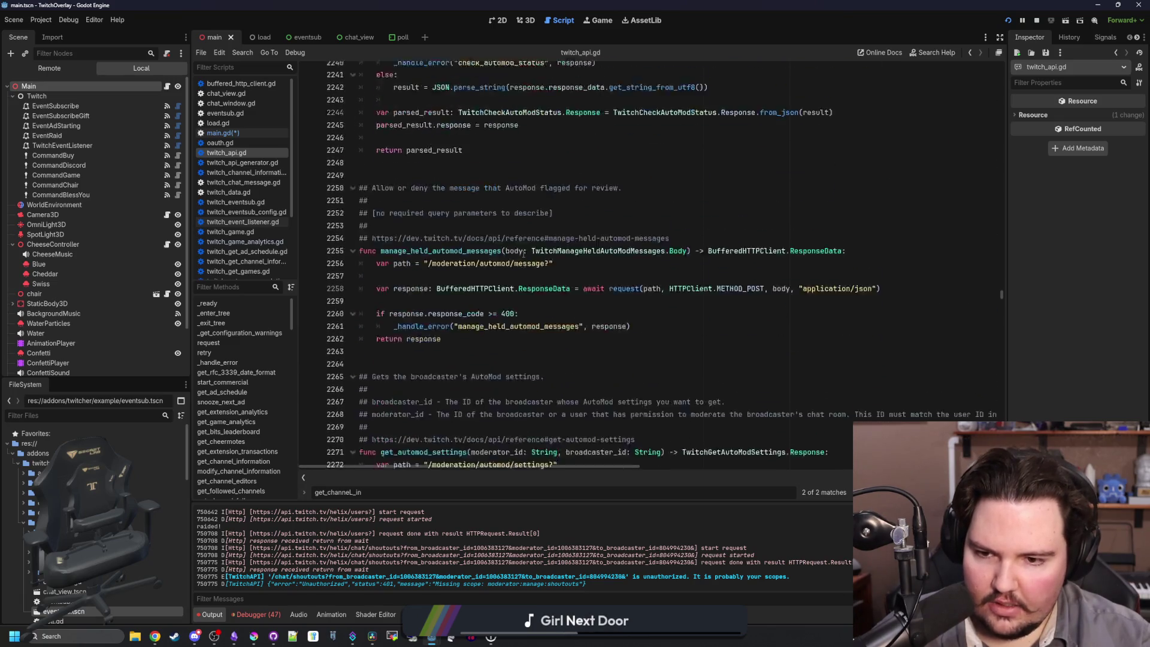
{"action": "scroll", "coordinate": [522, 254], "scroll_direction": "down", "scroll_amount": 20}
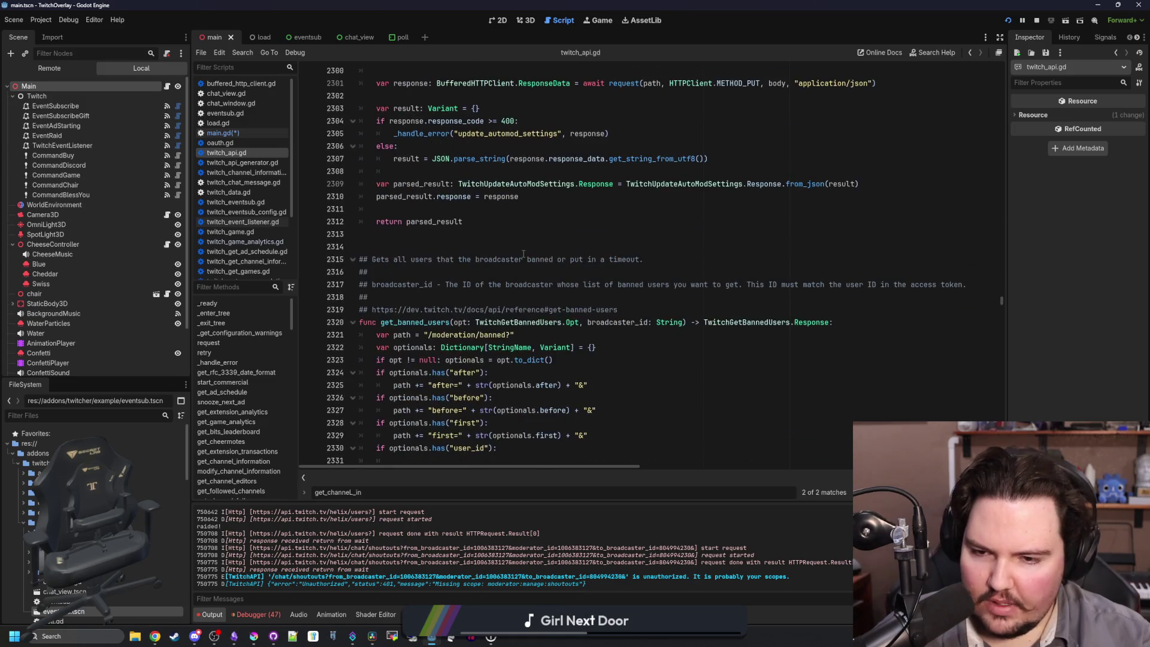
{"action": "scroll", "coordinate": [523, 253], "scroll_direction": "down", "scroll_amount": 17}
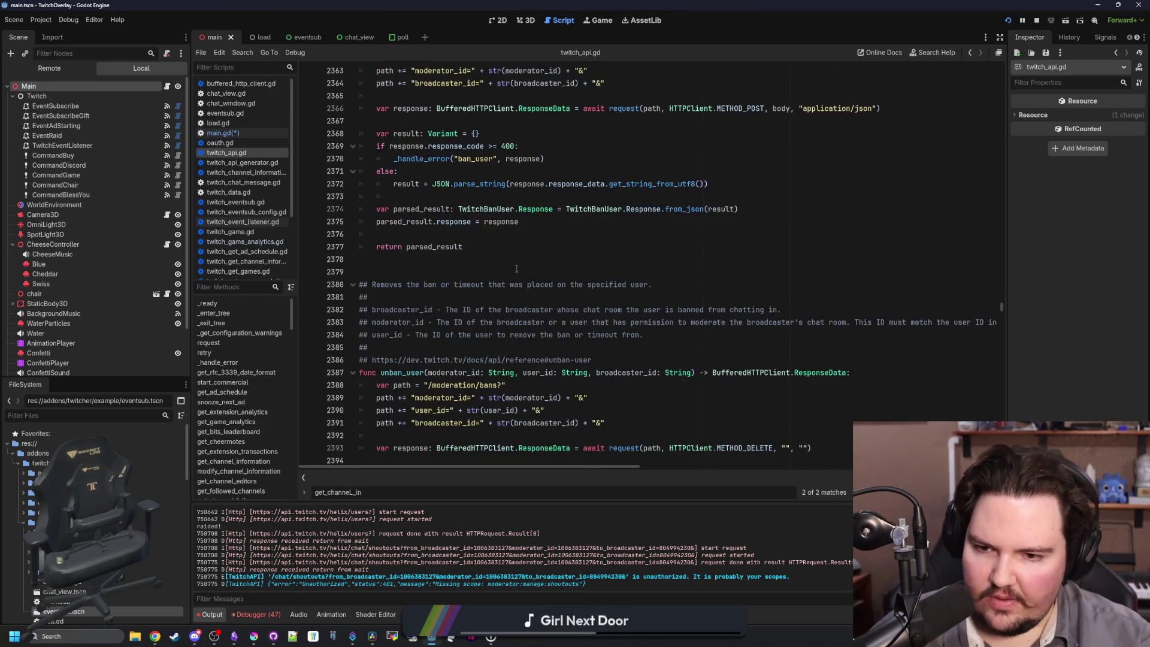
{"action": "scroll", "coordinate": [539, 281], "scroll_direction": "up", "scroll_amount": 4}
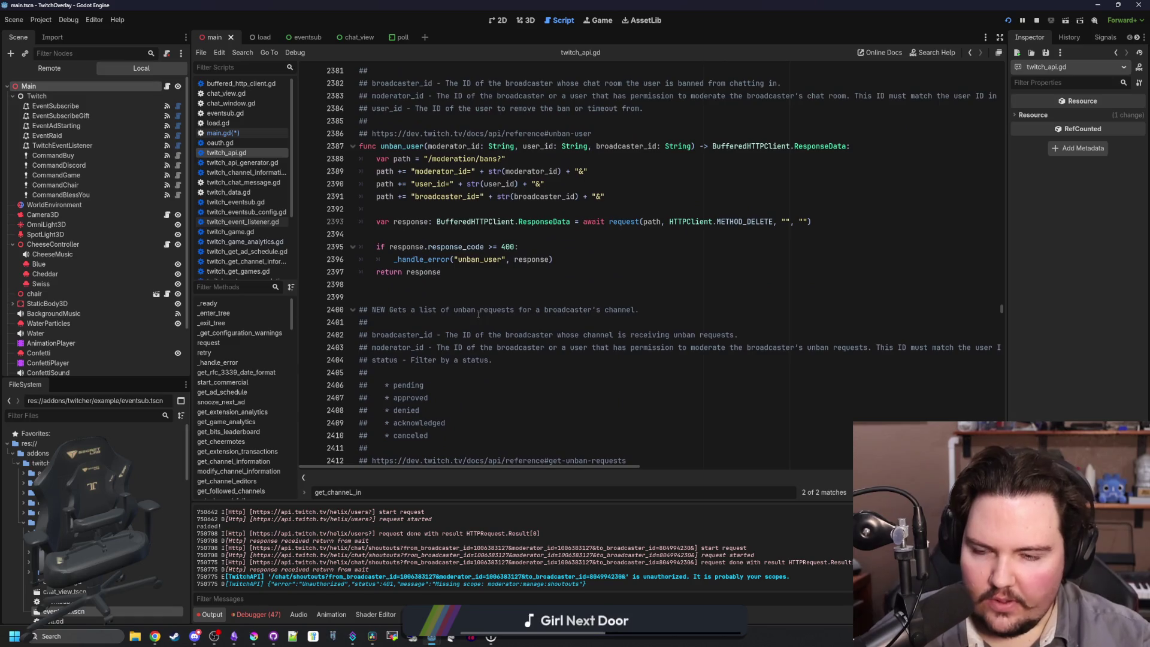
{"action": "left_click", "coordinate": [567, 256]}
{"action": "scroll", "coordinate": [567, 257], "scroll_direction": "down", "scroll_amount": 4}
{"action": "scroll", "coordinate": [567, 256], "scroll_direction": "down", "scroll_amount": 20}
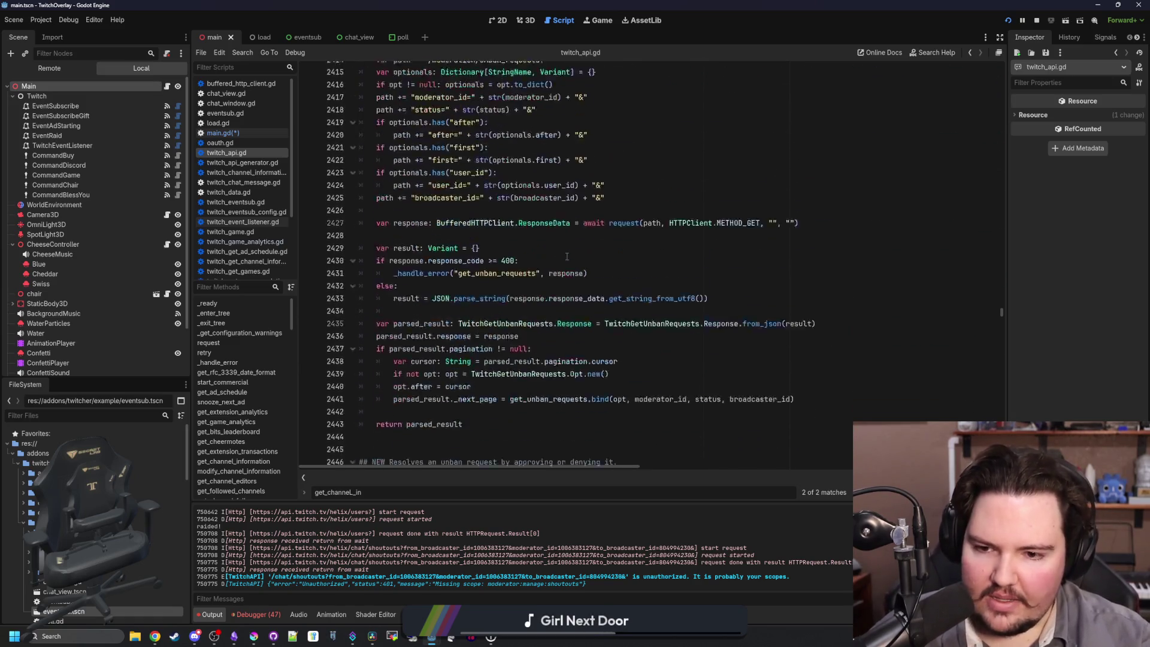
{"action": "scroll", "coordinate": [566, 256], "scroll_direction": "down", "scroll_amount": 19}
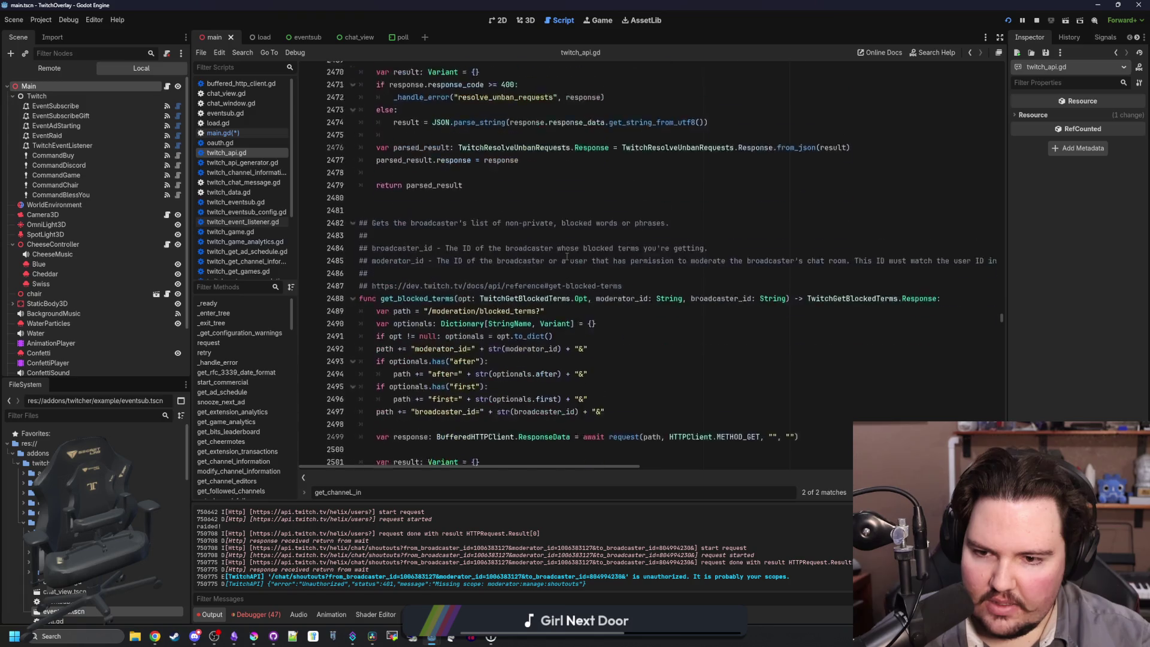
{"action": "scroll", "coordinate": [567, 256], "scroll_direction": "down", "scroll_amount": 13}
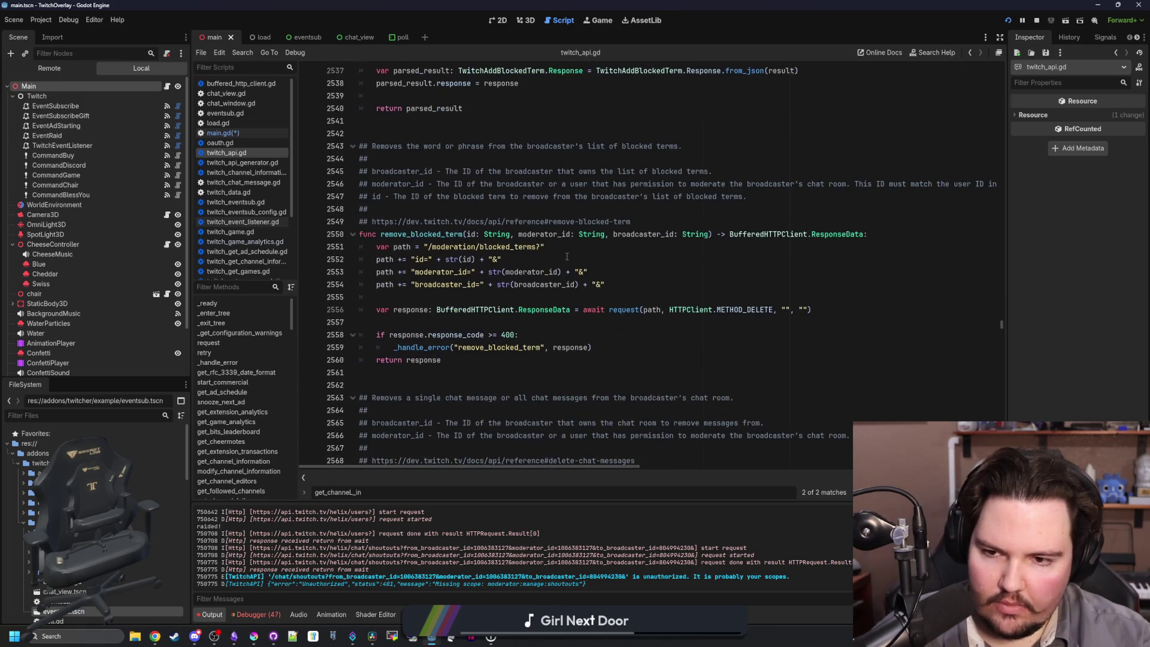
{"action": "scroll", "coordinate": [566, 257], "scroll_direction": "down", "scroll_amount": 19}
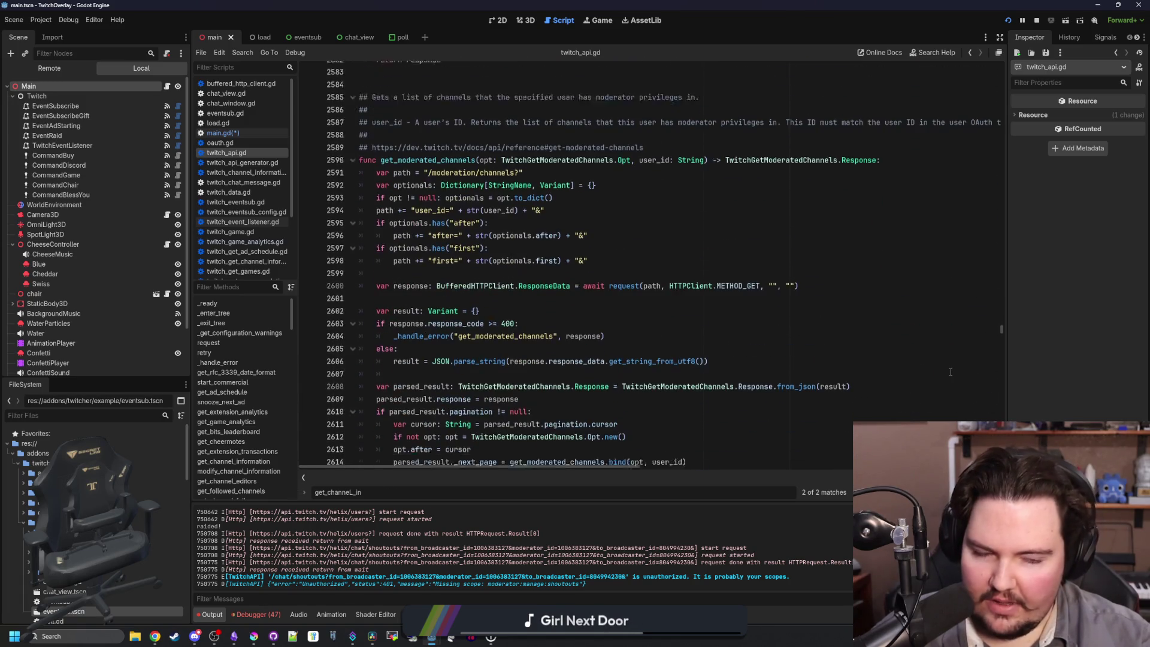
{"action": "scroll", "coordinate": [556, 270], "scroll_direction": "down", "scroll_amount": 18}
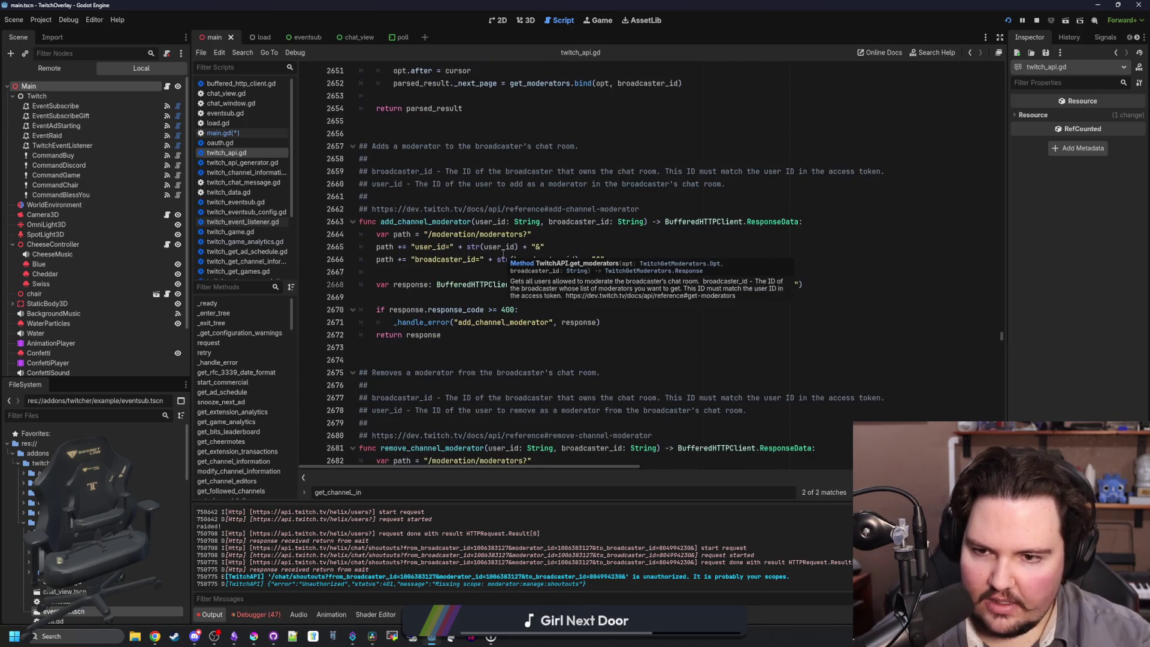
{"action": "scroll", "coordinate": [503, 261], "scroll_direction": "down", "scroll_amount": 20}
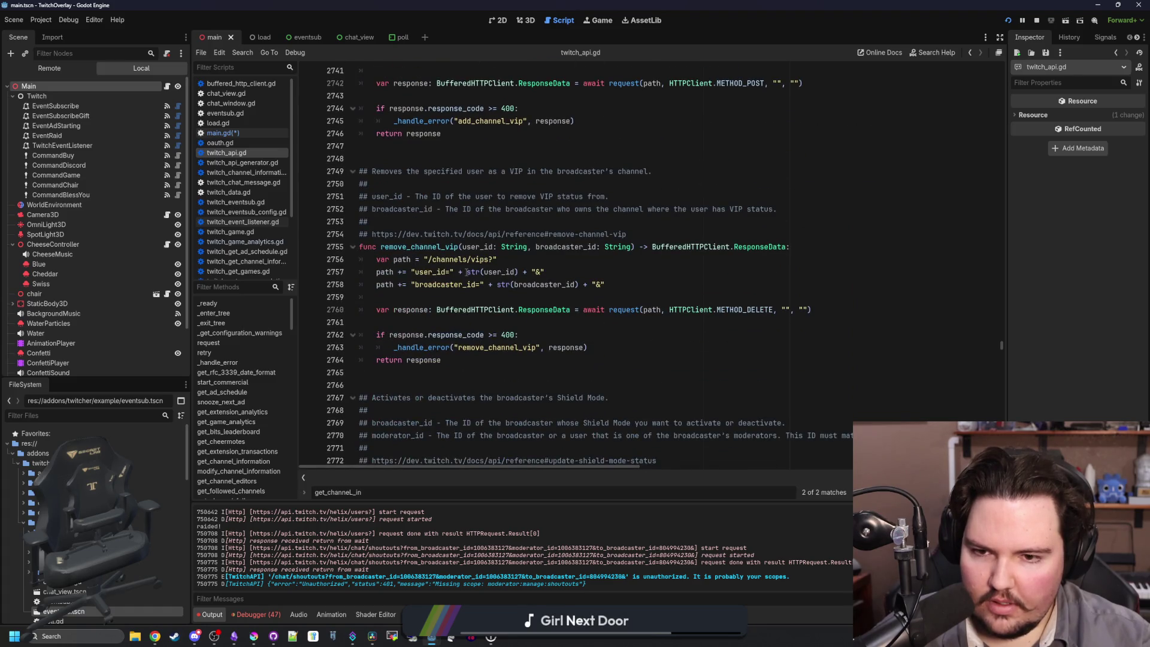
{"action": "scroll", "coordinate": [468, 336], "scroll_direction": "down", "scroll_amount": 11}
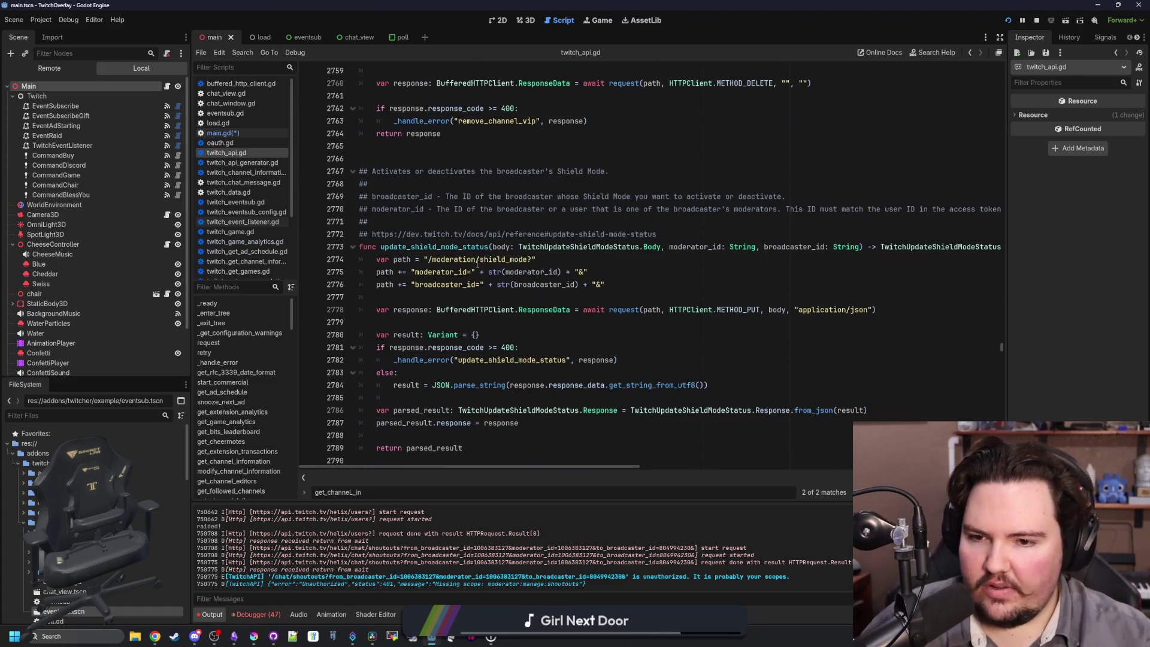
{"action": "scroll", "coordinate": [477, 264], "scroll_direction": "down", "scroll_amount": 11}
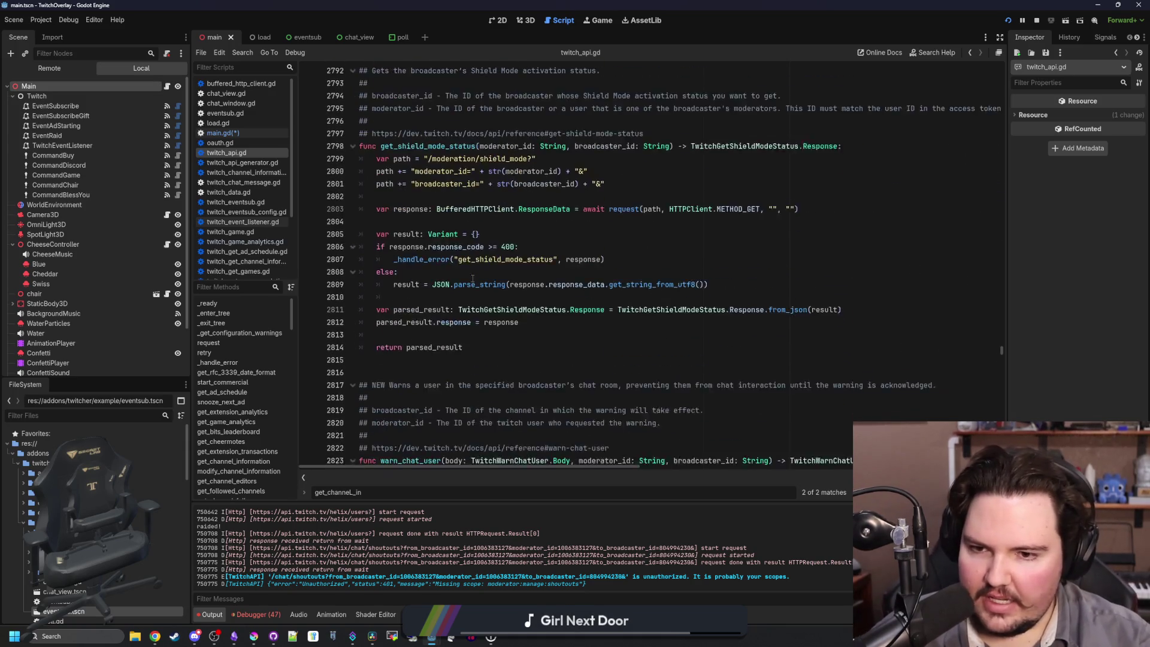
{"action": "scroll", "coordinate": [472, 279], "scroll_direction": "down", "scroll_amount": 2}
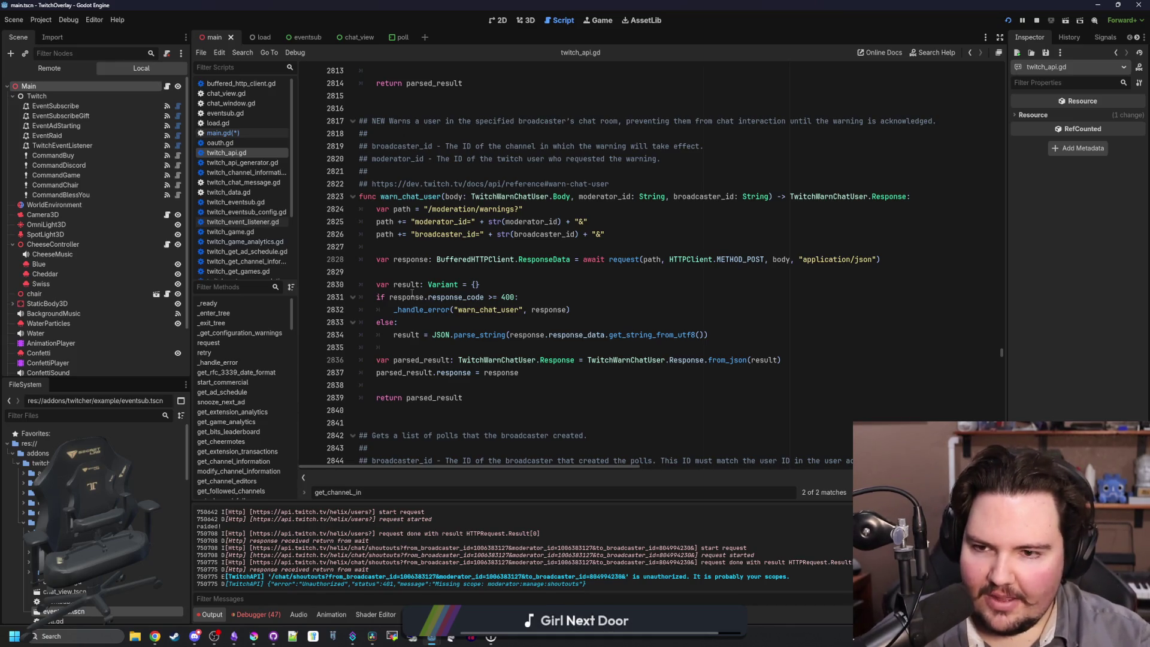
{"action": "scroll", "coordinate": [427, 260], "scroll_direction": "down", "scroll_amount": 7}
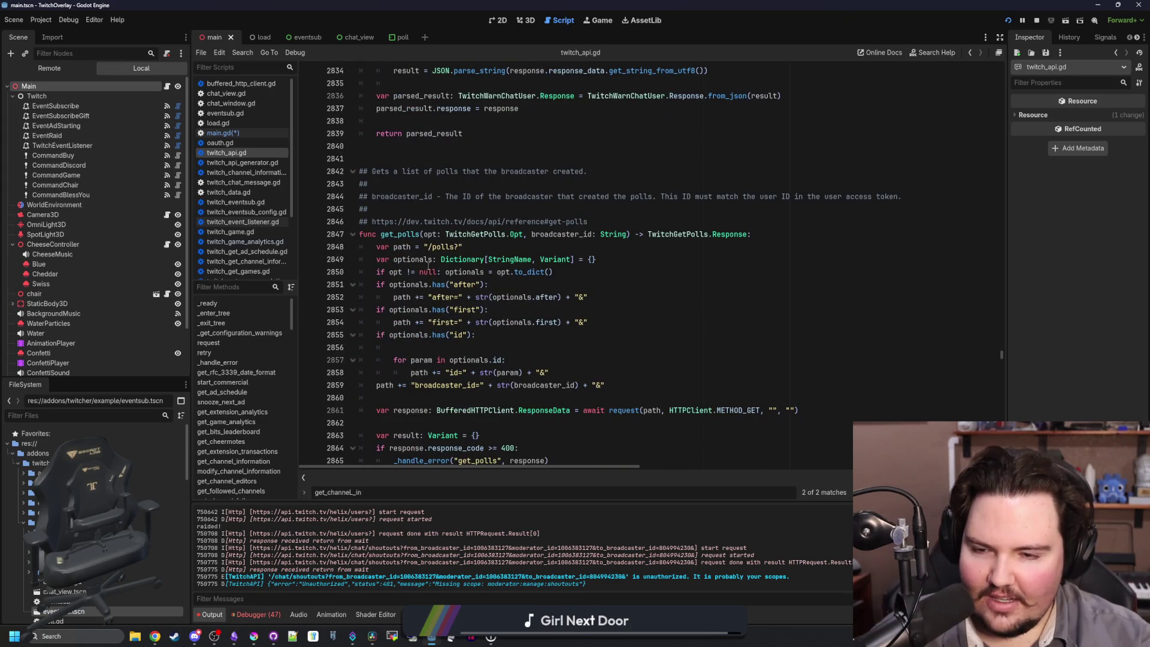
{"action": "scroll", "coordinate": [428, 261], "scroll_direction": "down", "scroll_amount": 14}
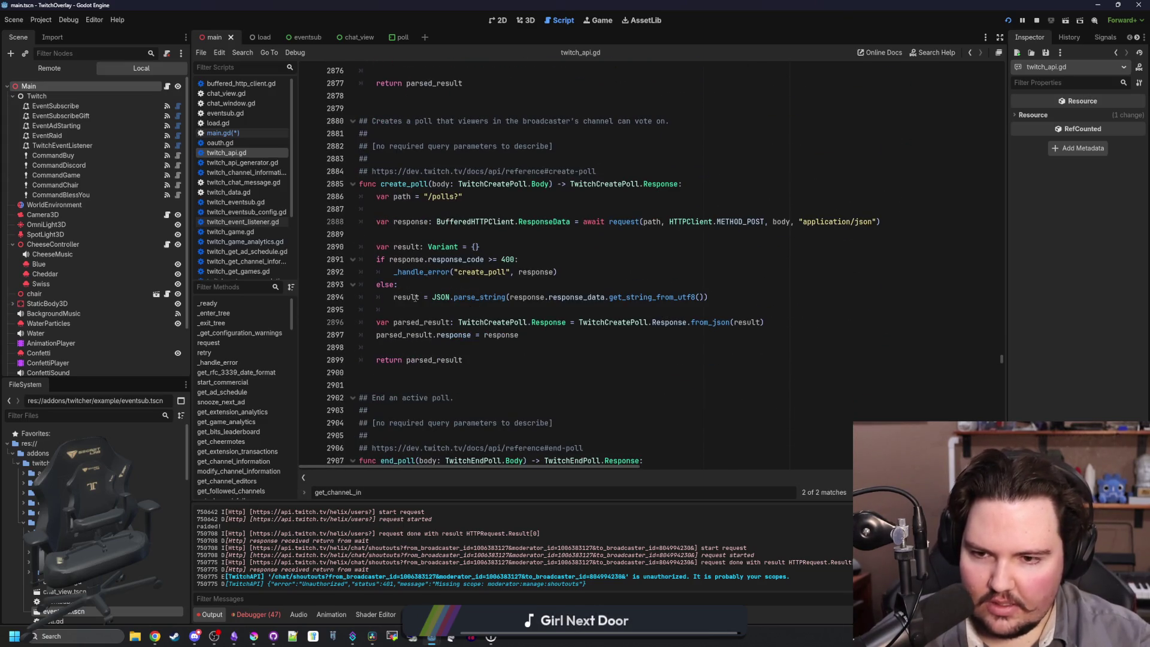
{"action": "scroll", "coordinate": [487, 302], "scroll_direction": "down", "scroll_amount": 17}
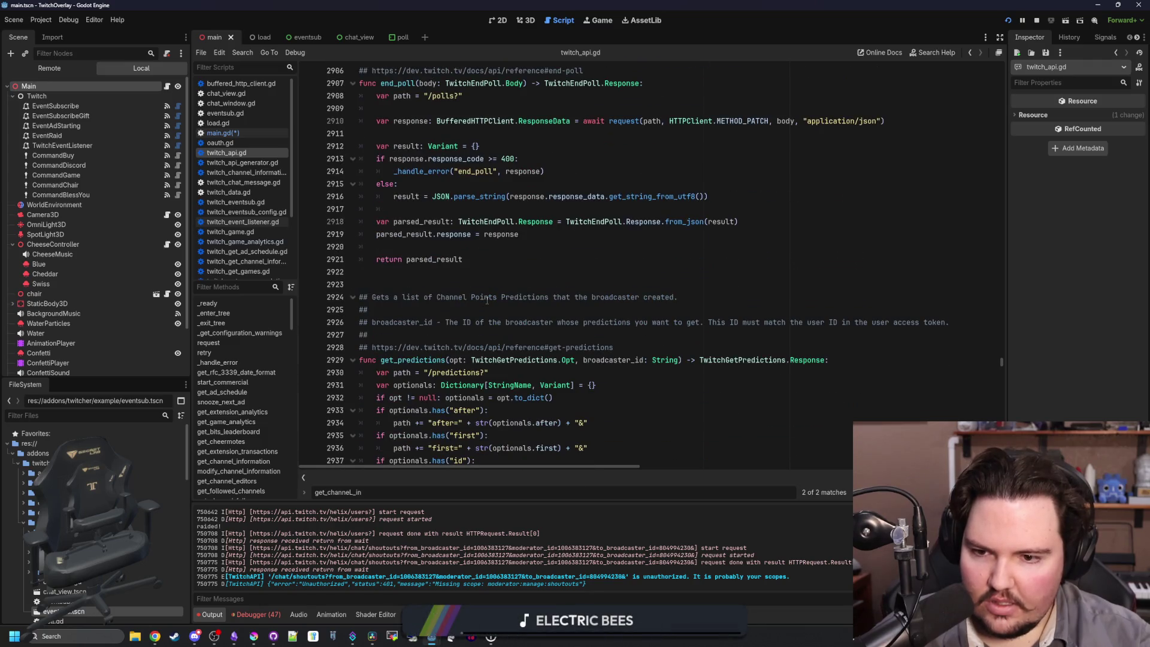
{"action": "scroll", "coordinate": [487, 301], "scroll_direction": "down", "scroll_amount": 20}
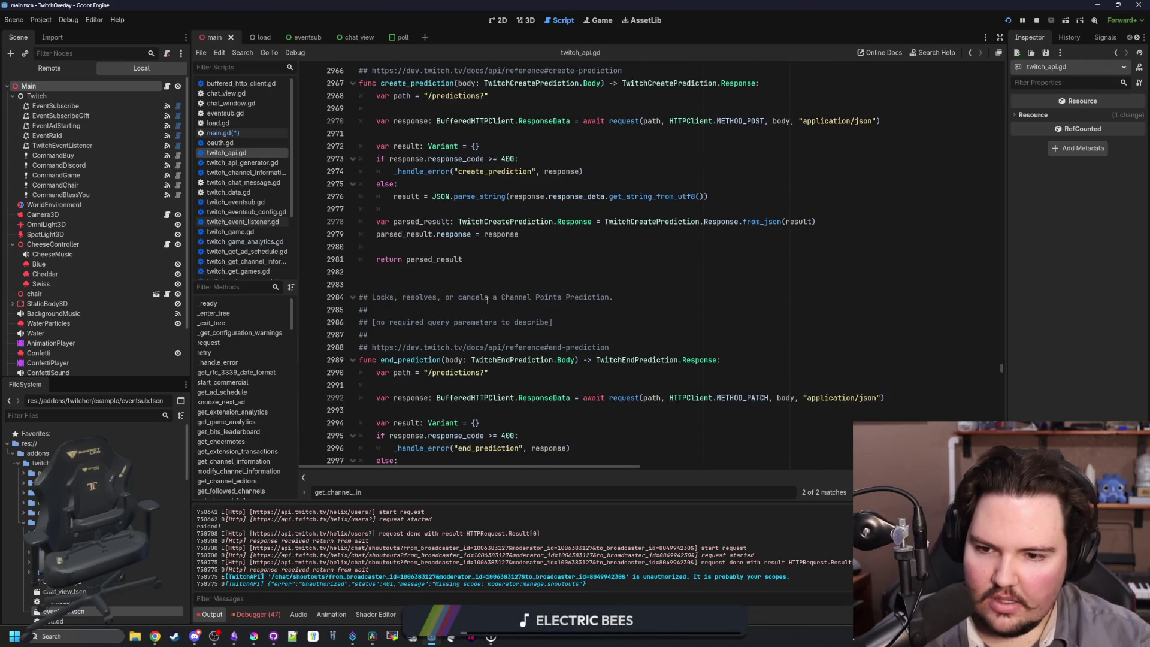
{"action": "scroll", "coordinate": [487, 301], "scroll_direction": "down", "scroll_amount": 15}
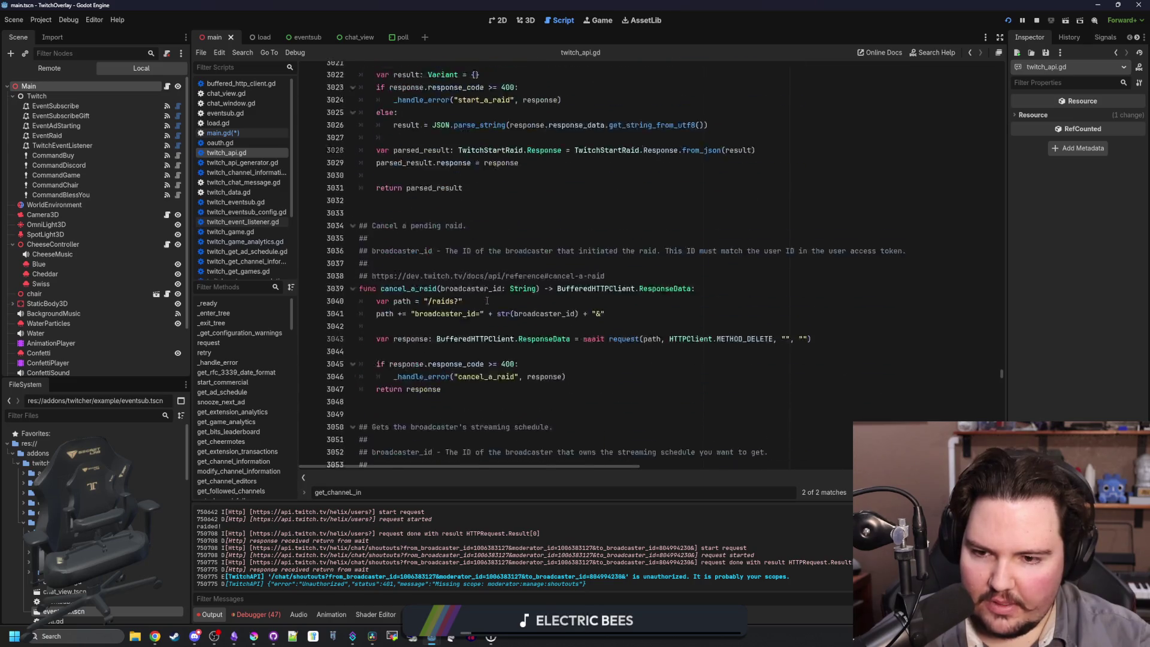
{"action": "scroll", "coordinate": [487, 301], "scroll_direction": "down", "scroll_amount": 4}
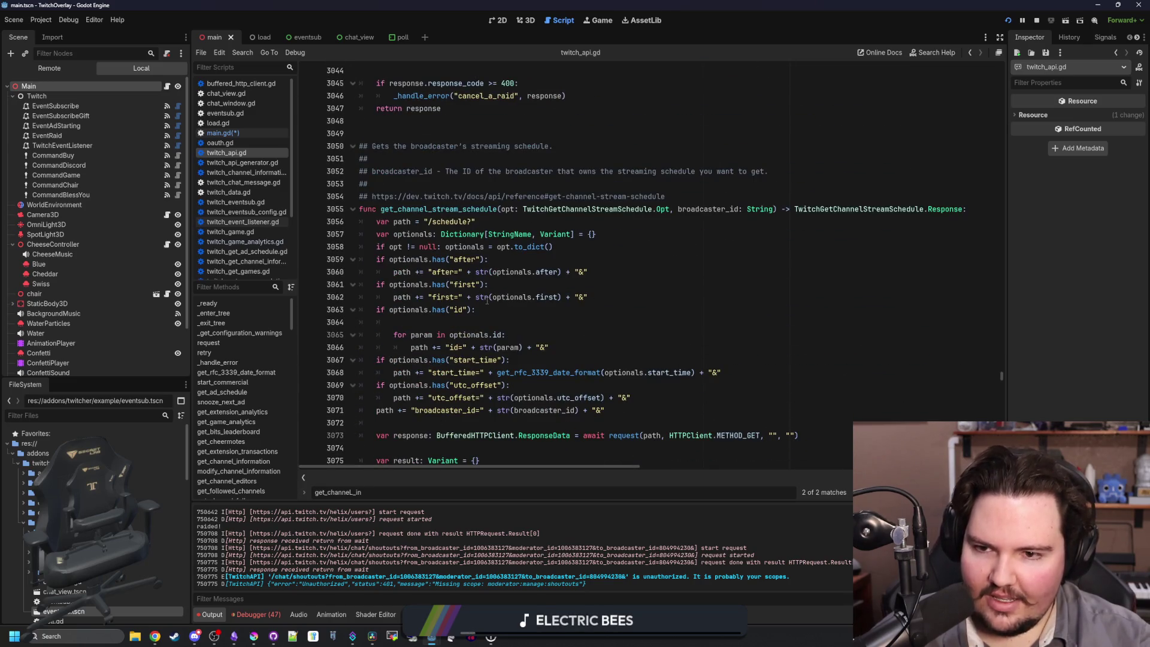
{"action": "scroll", "coordinate": [486, 302], "scroll_direction": "down", "scroll_amount": 13}
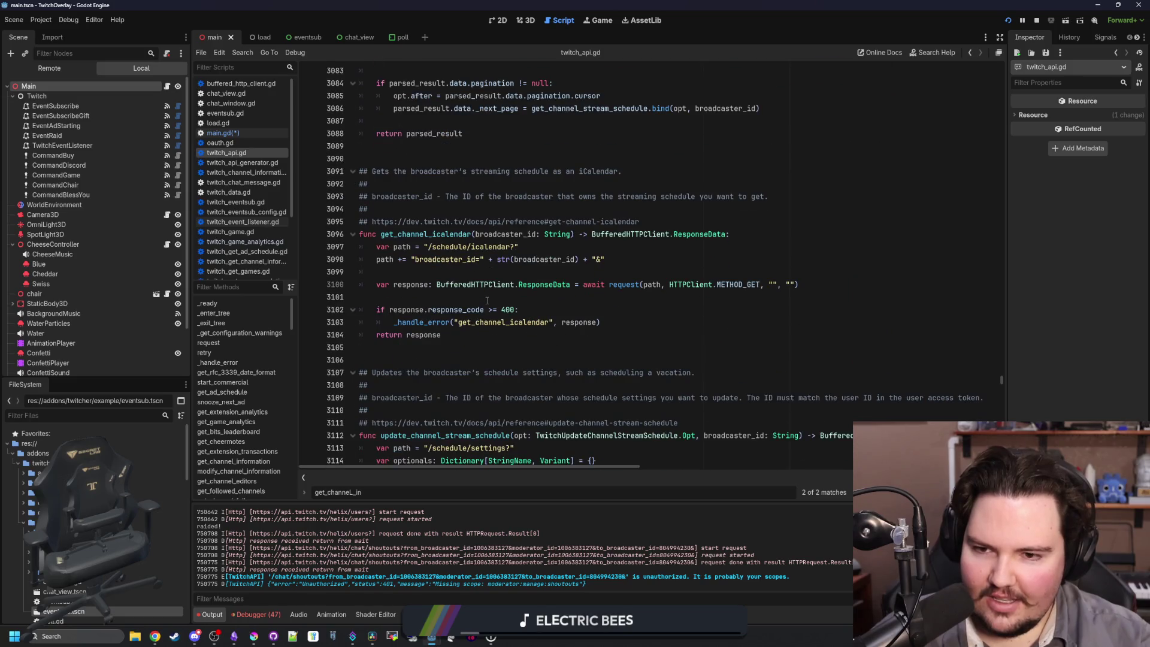
{"action": "scroll", "coordinate": [487, 301], "scroll_direction": "down", "scroll_amount": 7}
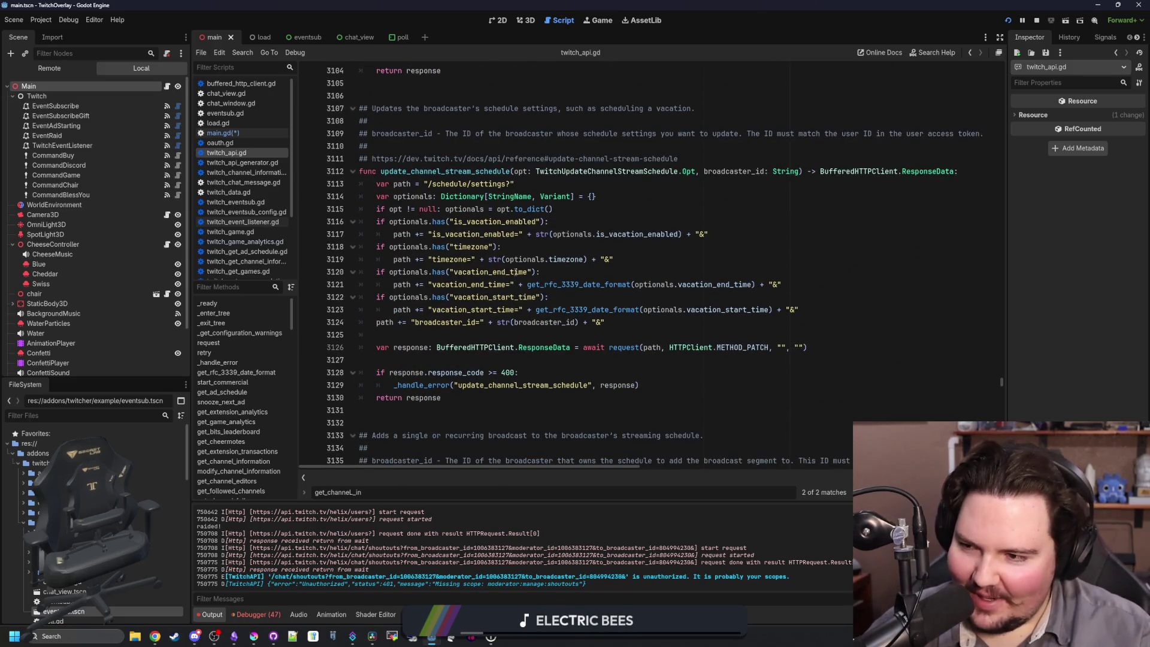
{"action": "scroll", "coordinate": [516, 272], "scroll_direction": "down", "scroll_amount": 7}
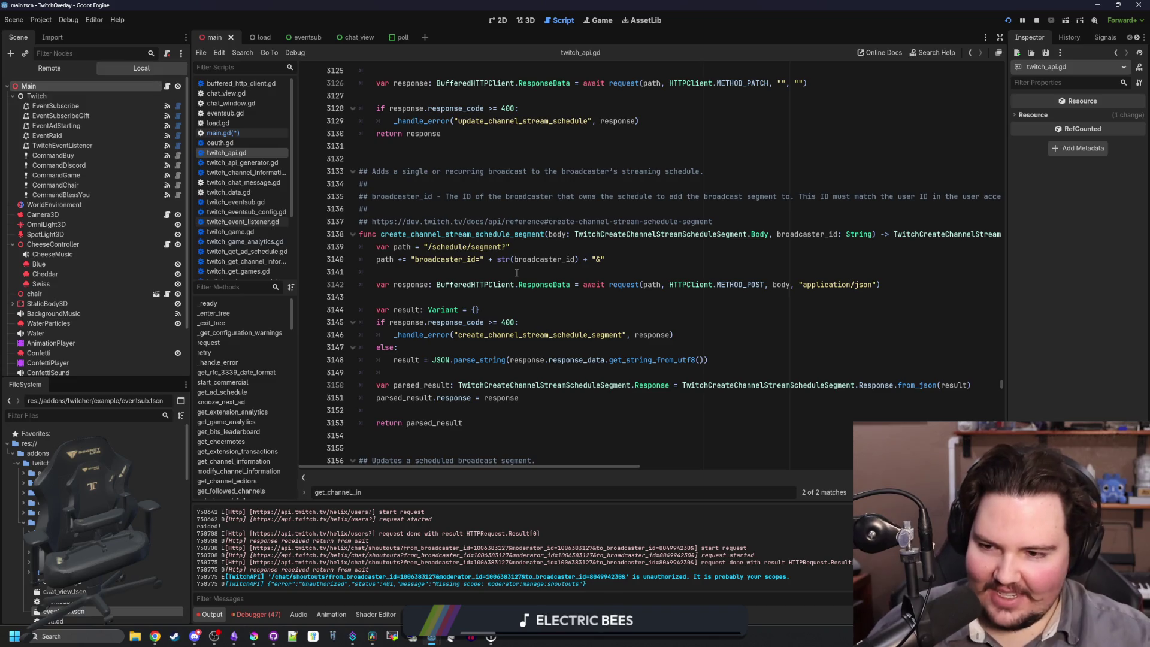
{"action": "scroll", "coordinate": [609, 246], "scroll_direction": "down", "scroll_amount": 13}
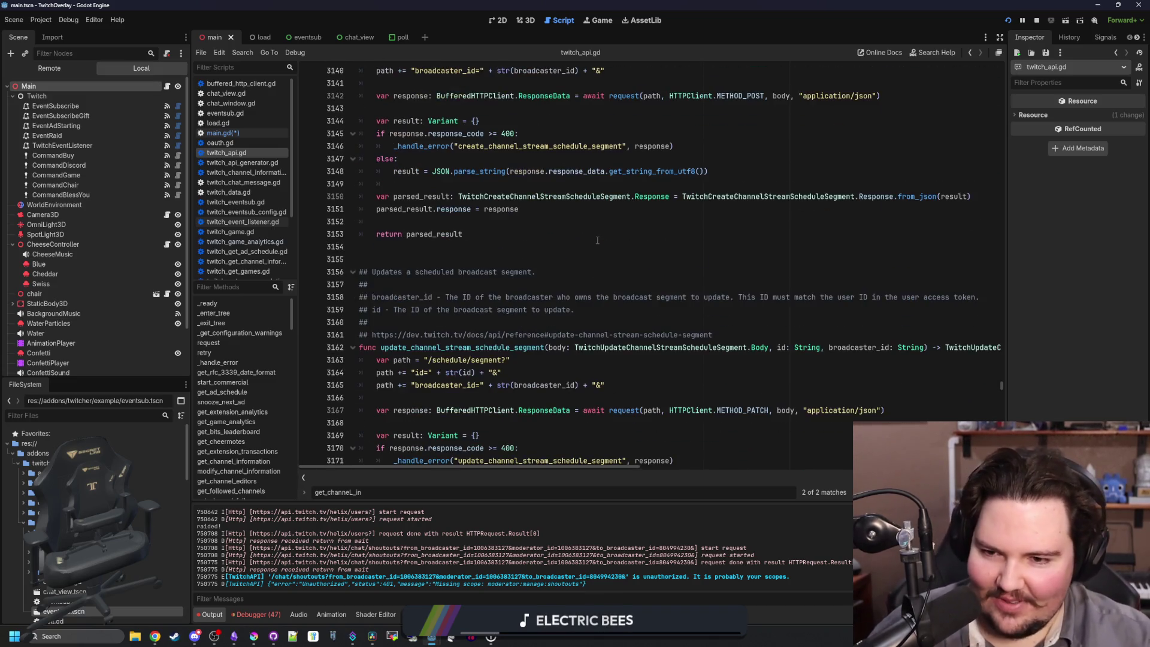
{"action": "scroll", "coordinate": [473, 341], "scroll_direction": "down", "scroll_amount": 14}
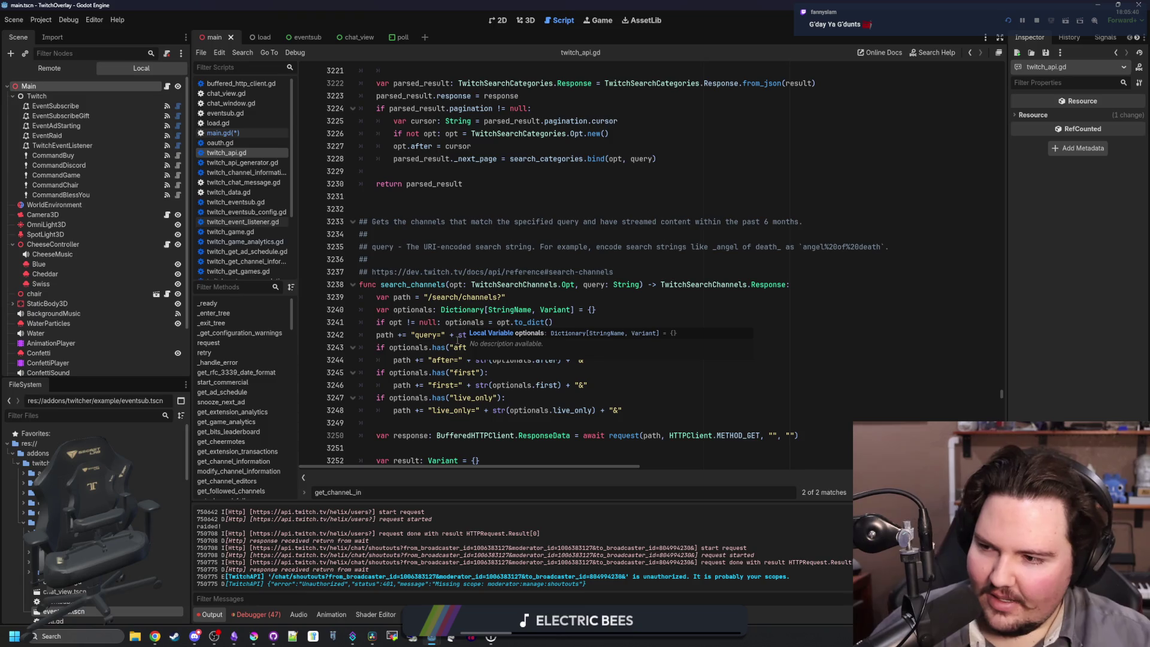
{"action": "scroll", "coordinate": [476, 302], "scroll_direction": "down", "scroll_amount": 14}
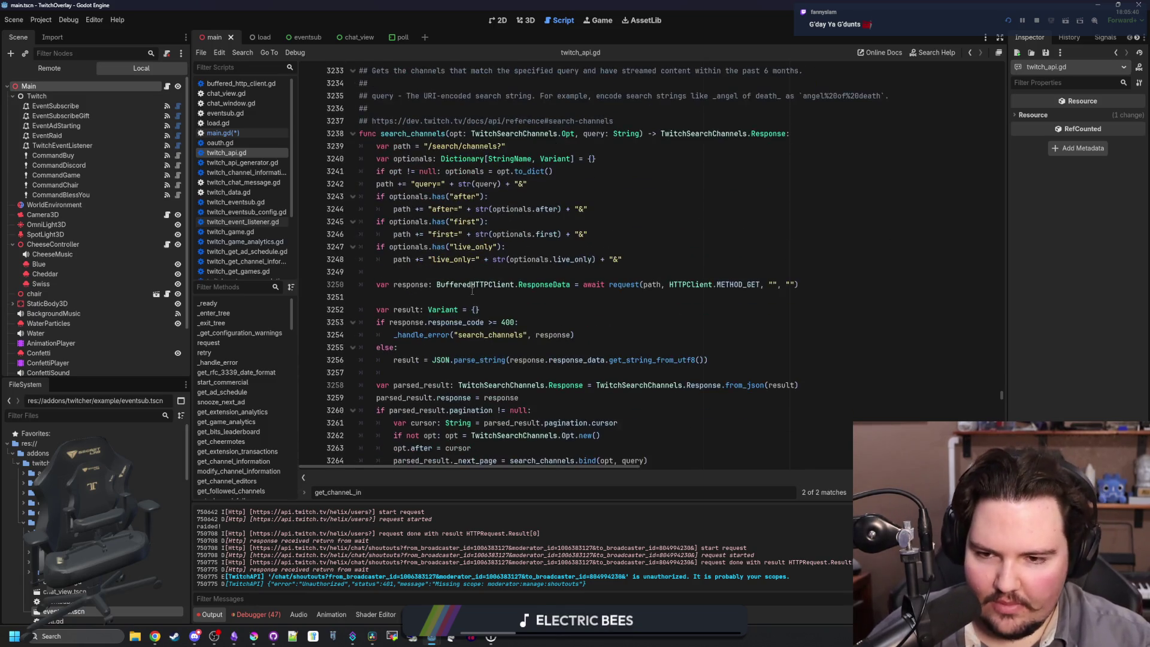
{"action": "scroll", "coordinate": [472, 292], "scroll_direction": "down", "scroll_amount": 20}
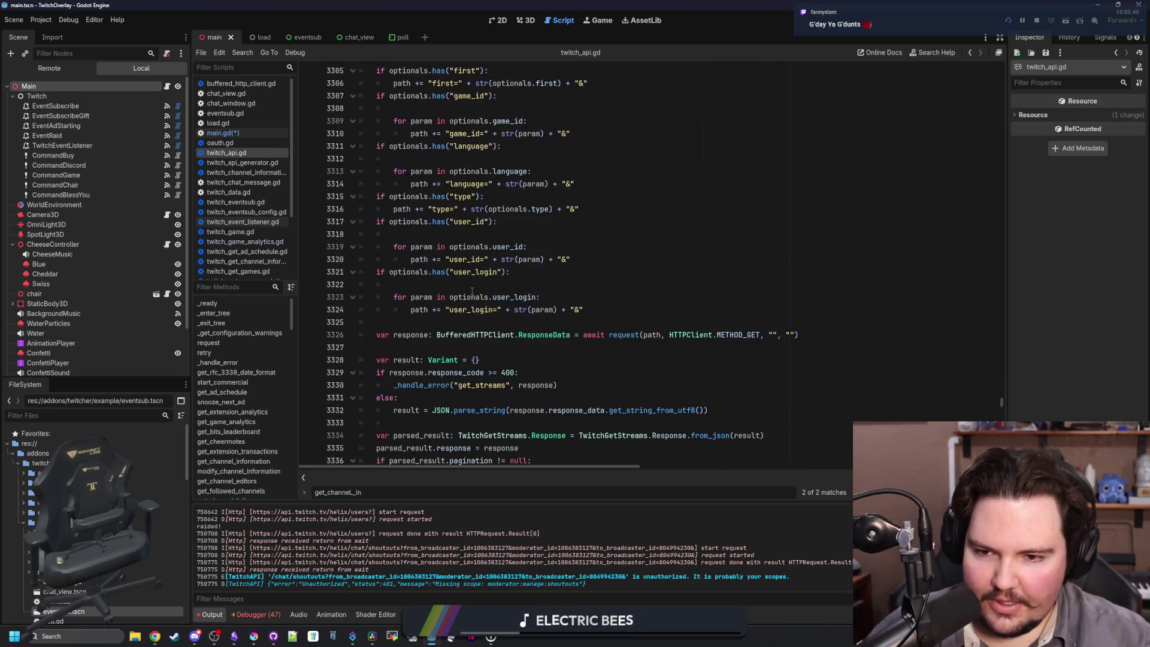
{"action": "scroll", "coordinate": [472, 291], "scroll_direction": "down", "scroll_amount": 14}
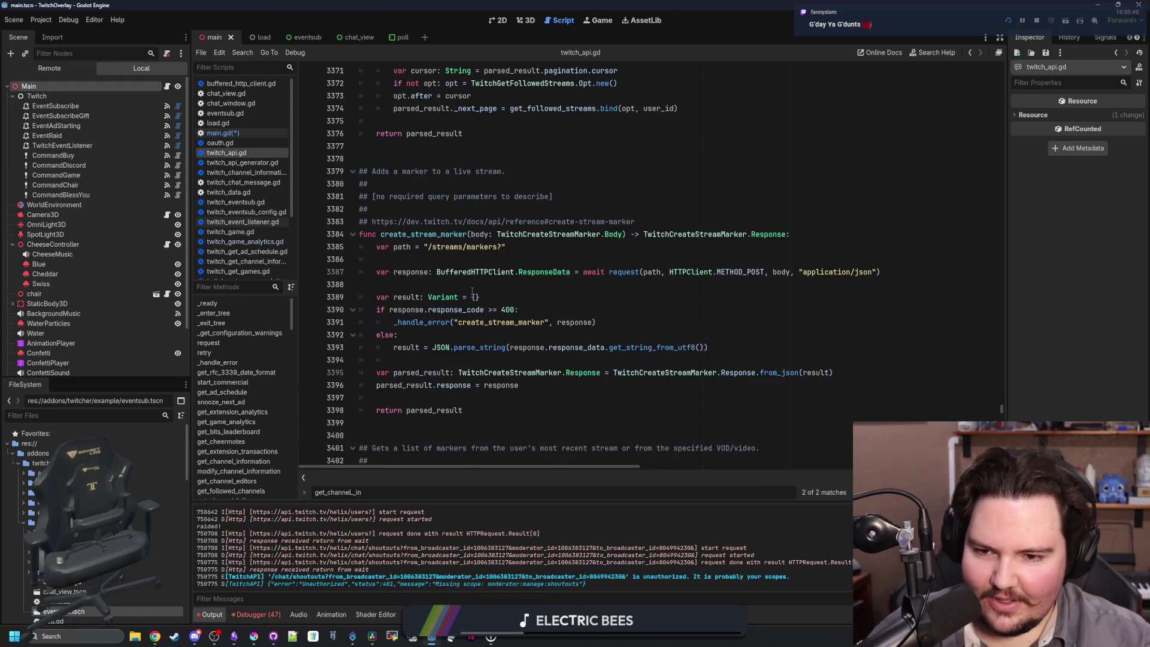
{"action": "scroll", "coordinate": [472, 292], "scroll_direction": "down", "scroll_amount": 20}
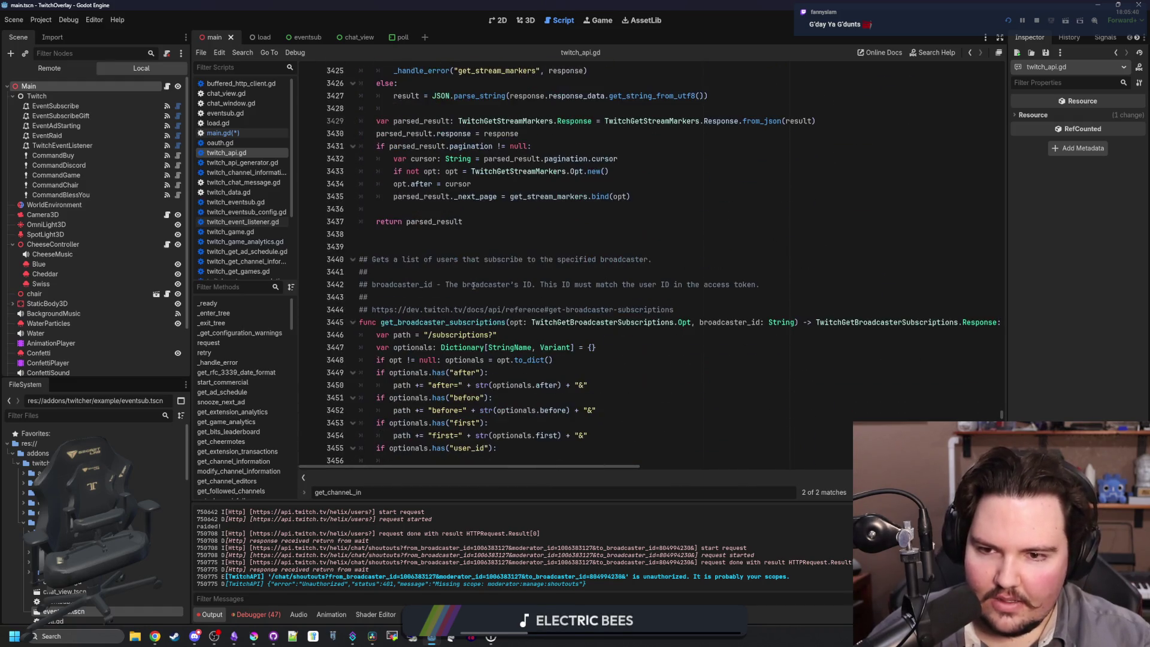
{"action": "scroll", "coordinate": [473, 285], "scroll_direction": "down", "scroll_amount": 12}
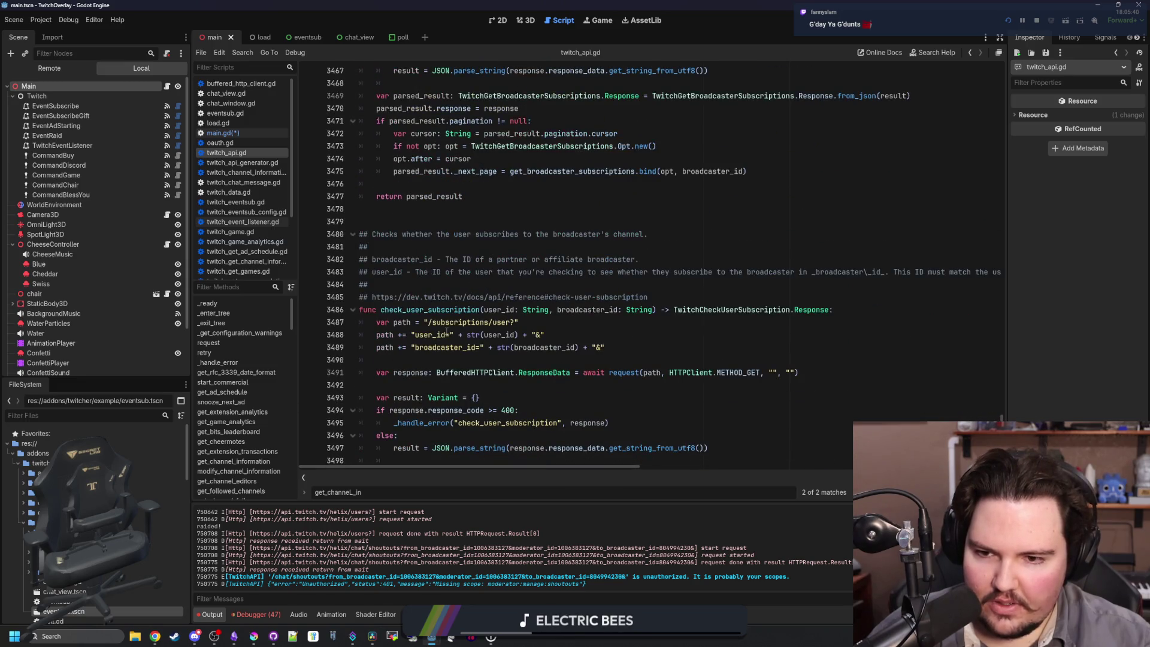
{"action": "scroll", "coordinate": [446, 331], "scroll_direction": "down", "scroll_amount": 17}
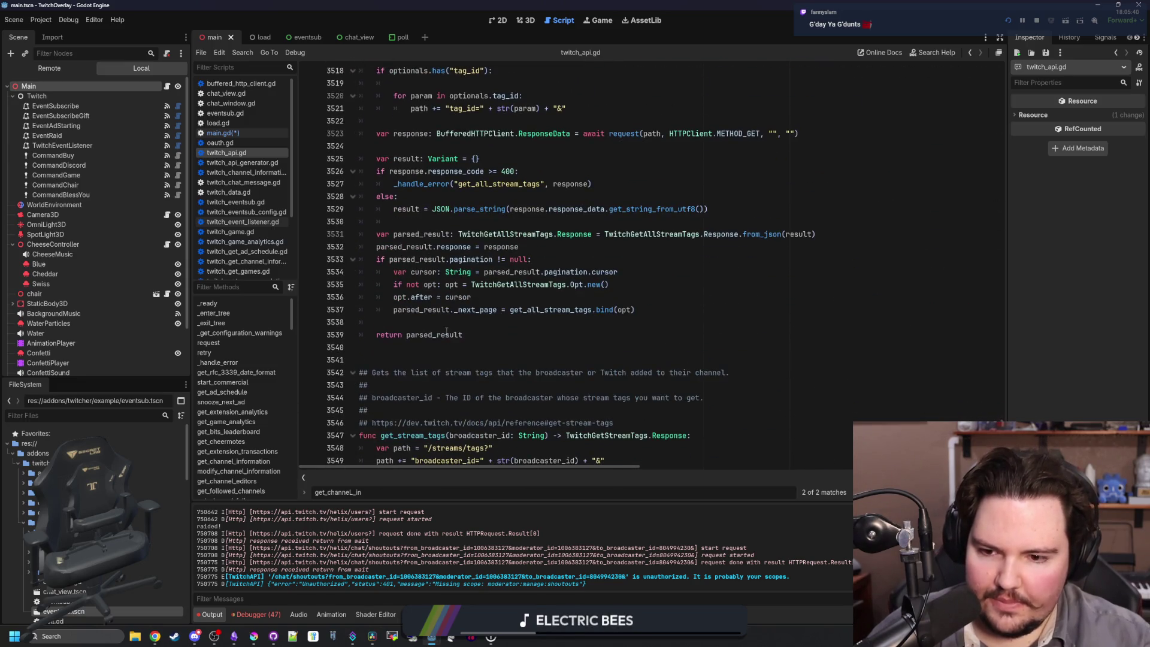
{"action": "scroll", "coordinate": [446, 331], "scroll_direction": "down", "scroll_amount": 20}
{"action": "scroll", "coordinate": [449, 312], "scroll_direction": "down", "scroll_amount": 20}
{"action": "scroll", "coordinate": [455, 258], "scroll_direction": "down", "scroll_amount": 7}
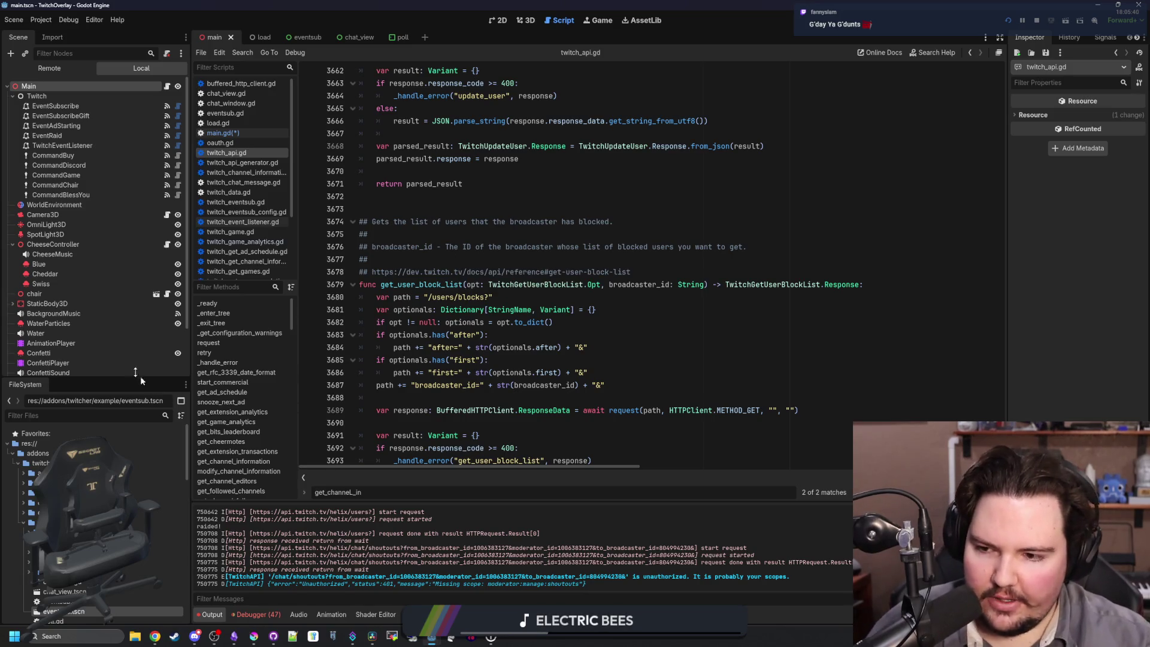
{"action": "scroll", "coordinate": [493, 384], "scroll_direction": "down", "scroll_amount": 12}
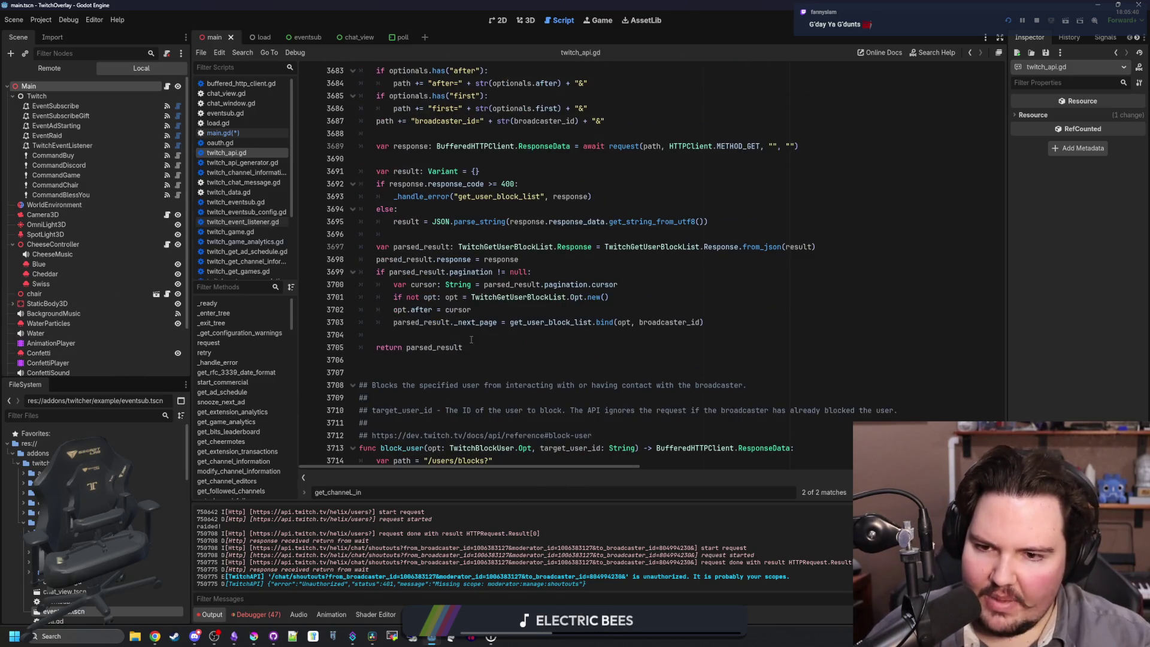
{"action": "scroll", "coordinate": [498, 349], "scroll_direction": "down", "scroll_amount": 17}
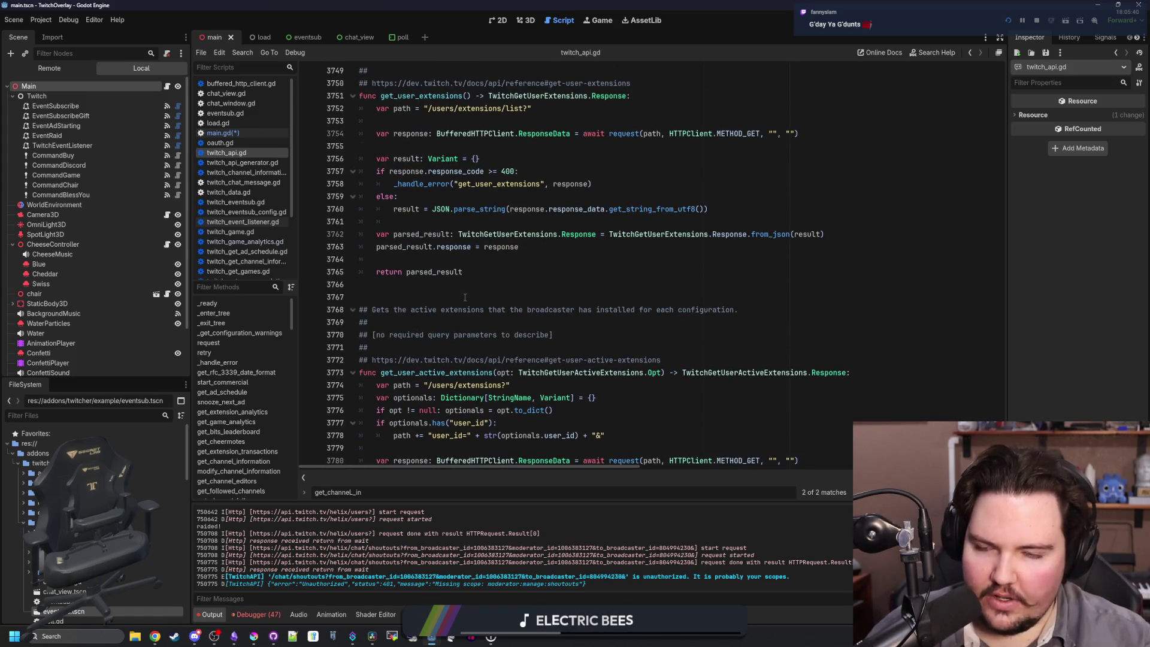
{"action": "scroll", "coordinate": [464, 297], "scroll_direction": "down", "scroll_amount": 13}
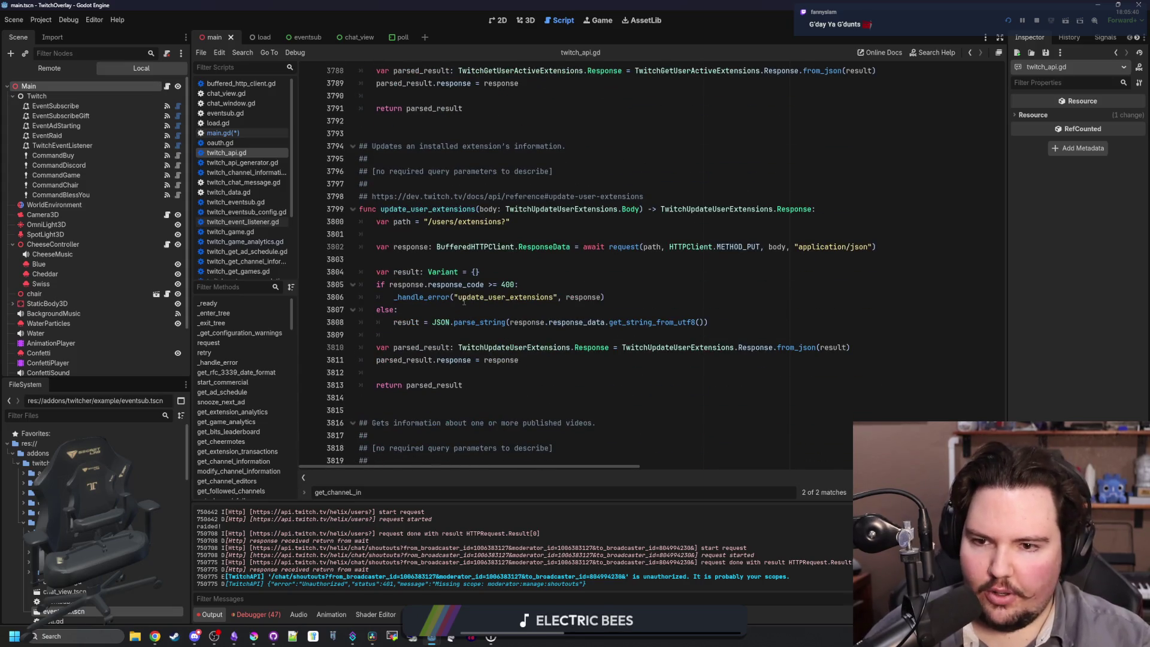
{"action": "scroll", "coordinate": [470, 281], "scroll_direction": "down", "scroll_amount": 6}
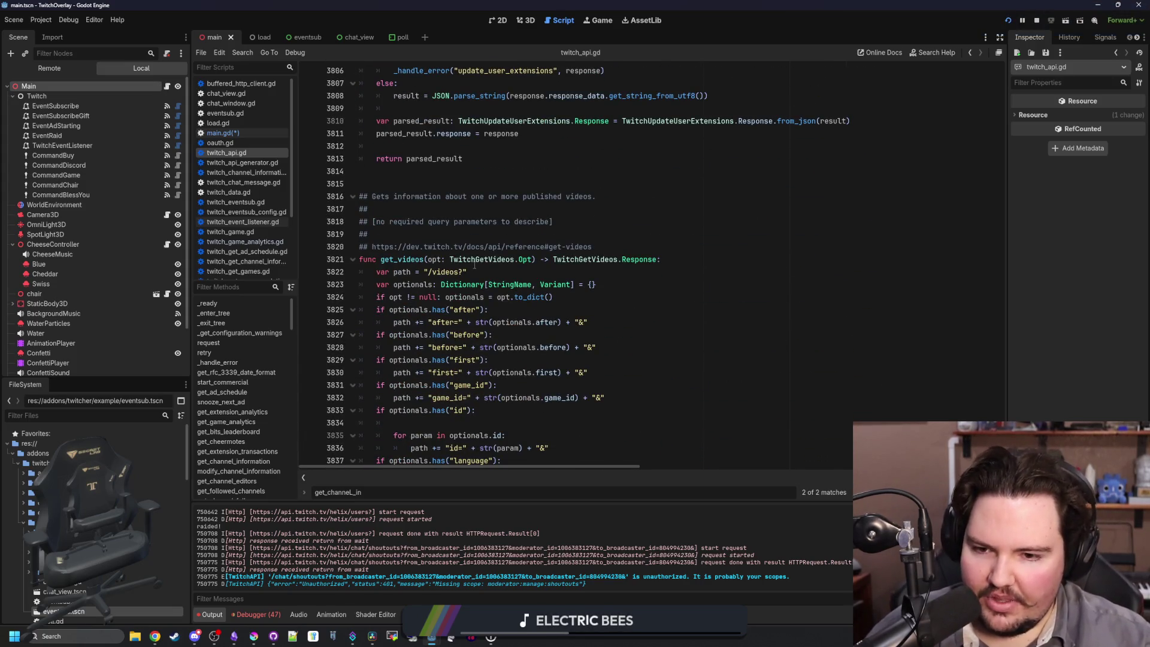
{"action": "scroll", "coordinate": [472, 277], "scroll_direction": "down", "scroll_amount": 4}
{"action": "scroll", "coordinate": [471, 277], "scroll_direction": "down", "scroll_amount": 17}
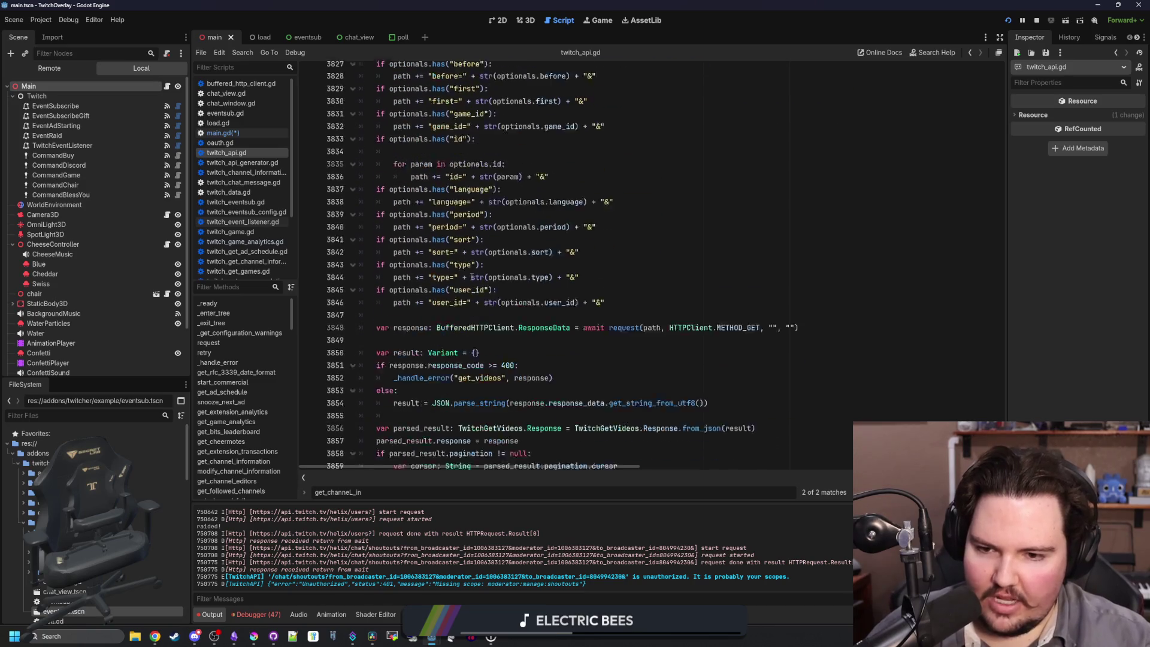
{"action": "scroll", "coordinate": [472, 277], "scroll_direction": "down", "scroll_amount": 3}
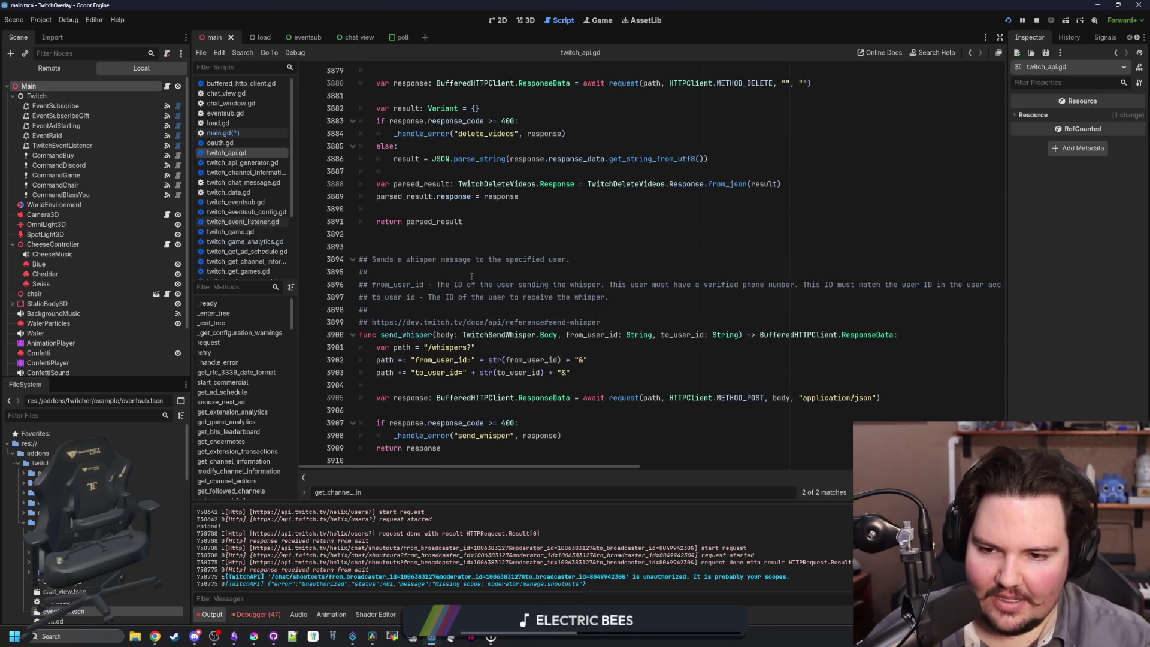
{"action": "left_click", "coordinate": [838, 385]}
{"action": "left_click_drag", "start_coordinate": [1001, 414], "coordinate": [996, 67]}
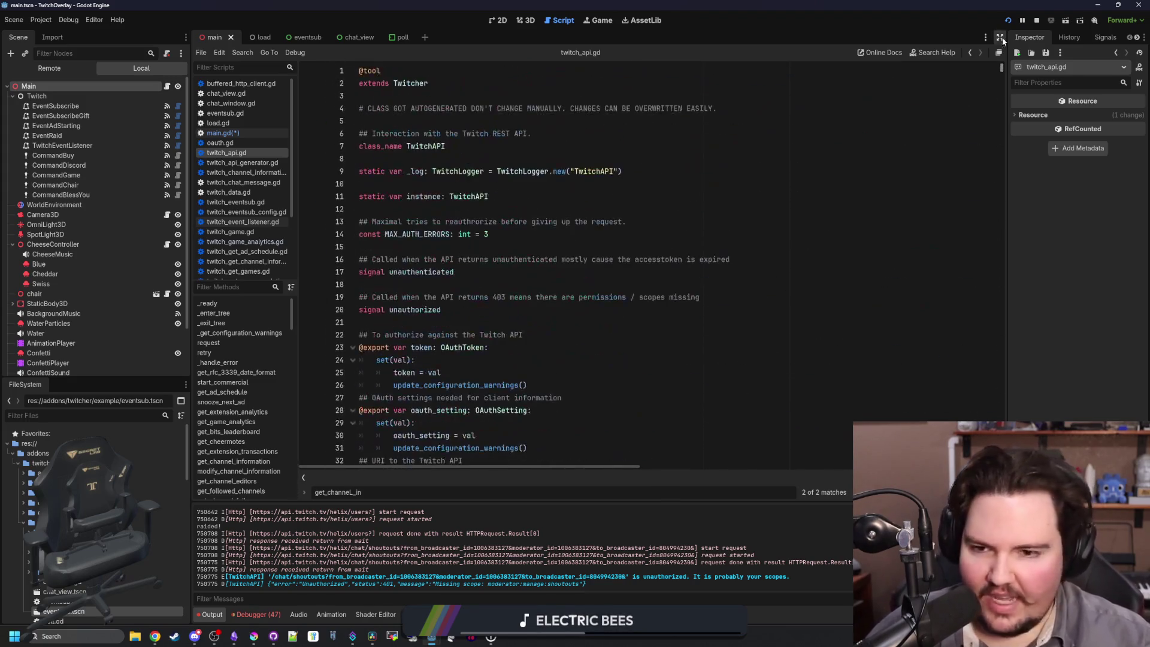
In main.gd, delete the leftover Twitch.api.request() line 162 and select the commented-out title checks.
{"action": "left_click", "coordinate": [359, 208]}
{"action": "left_click", "coordinate": [251, 133]}
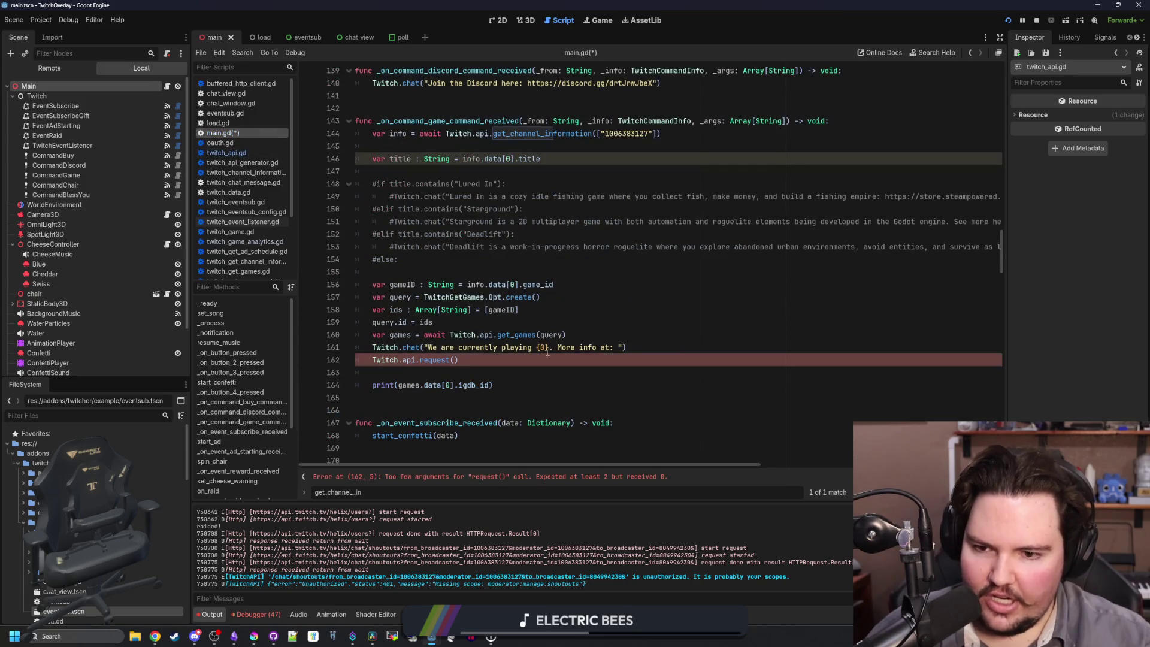
{"action": "triple_click", "coordinate": [501, 363]}
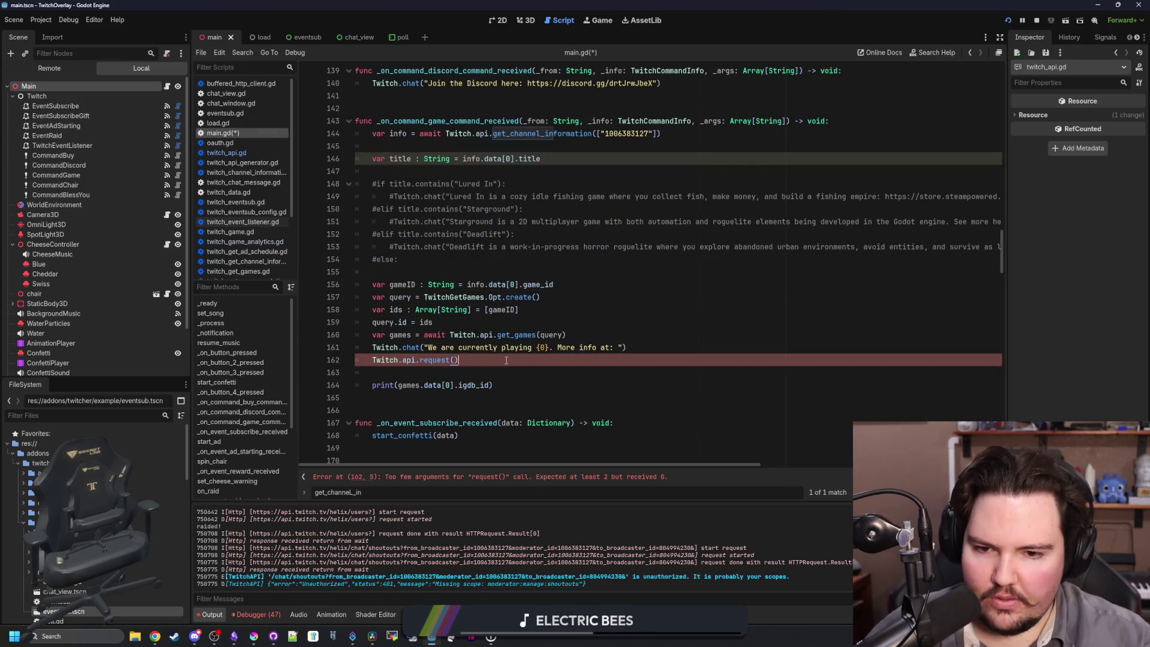
{"action": "key", "text": "BackSpace"}
{"action": "key", "text": "BackSpace"}
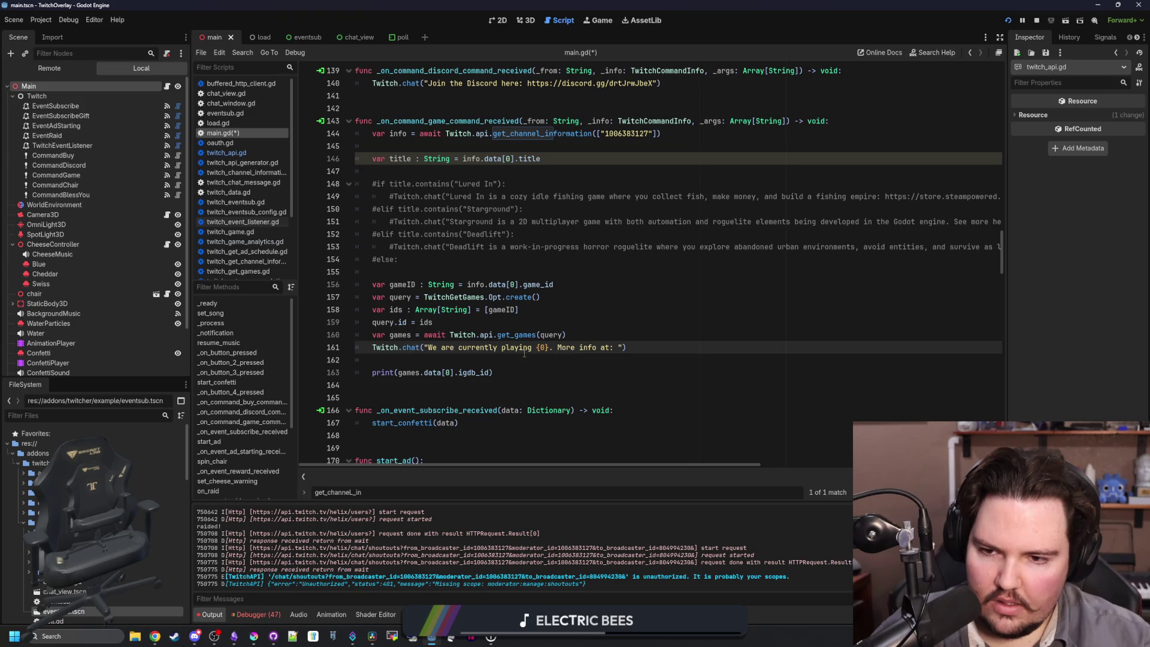
{"action": "left_click_drag", "start_coordinate": [414, 266], "coordinate": [317, 189]}
Uncomment the Lured In, Starground and Deadlift checks and indent the get_games lookup under else.
{"action": "key", "text": "ctrl+k"}
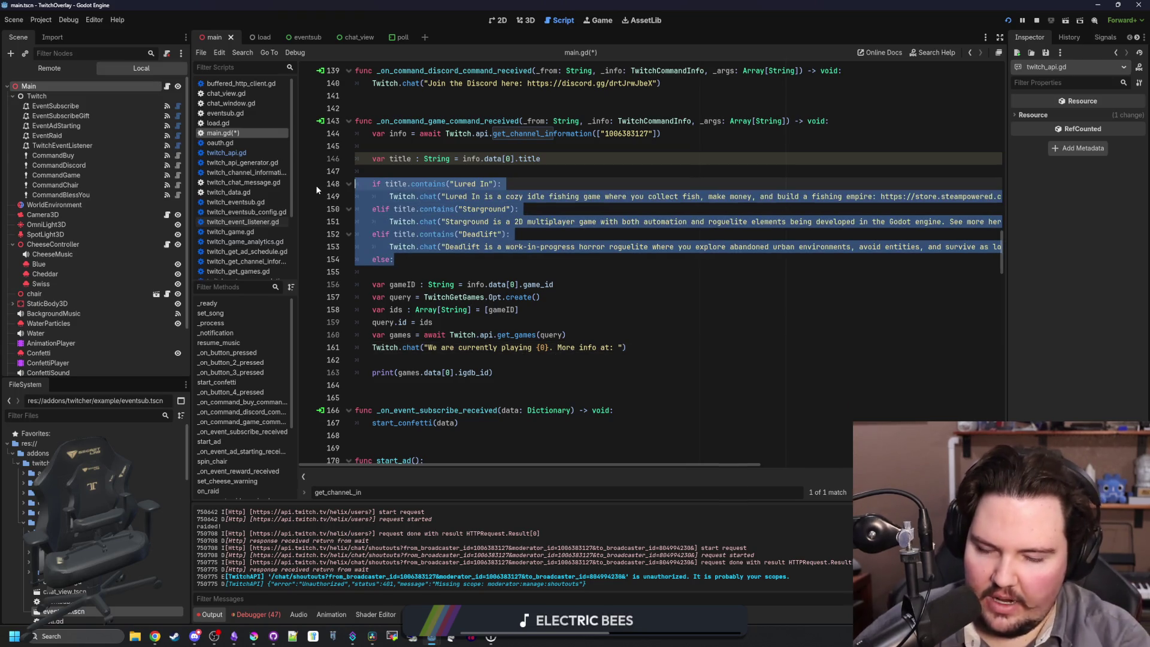
{"action": "left_click", "coordinate": [315, 186]}
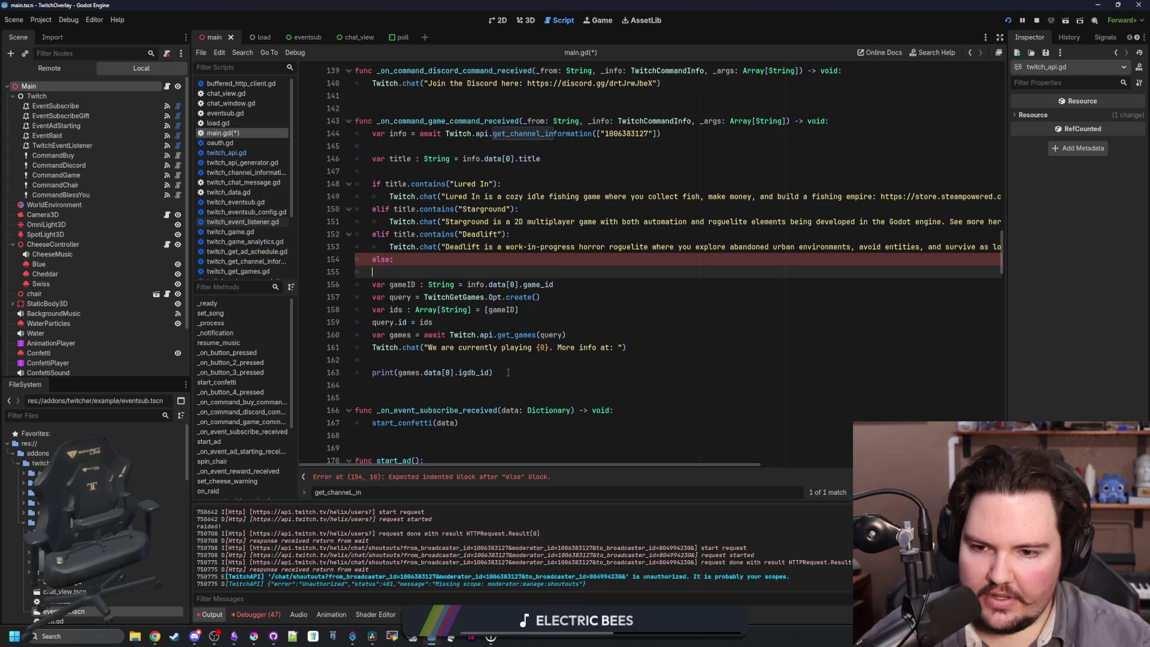
{"action": "left_click_drag", "start_coordinate": [493, 373], "coordinate": [317, 284]}
{"action": "key", "text": "Tab"}
{"action": "left_click", "coordinate": [389, 272]}
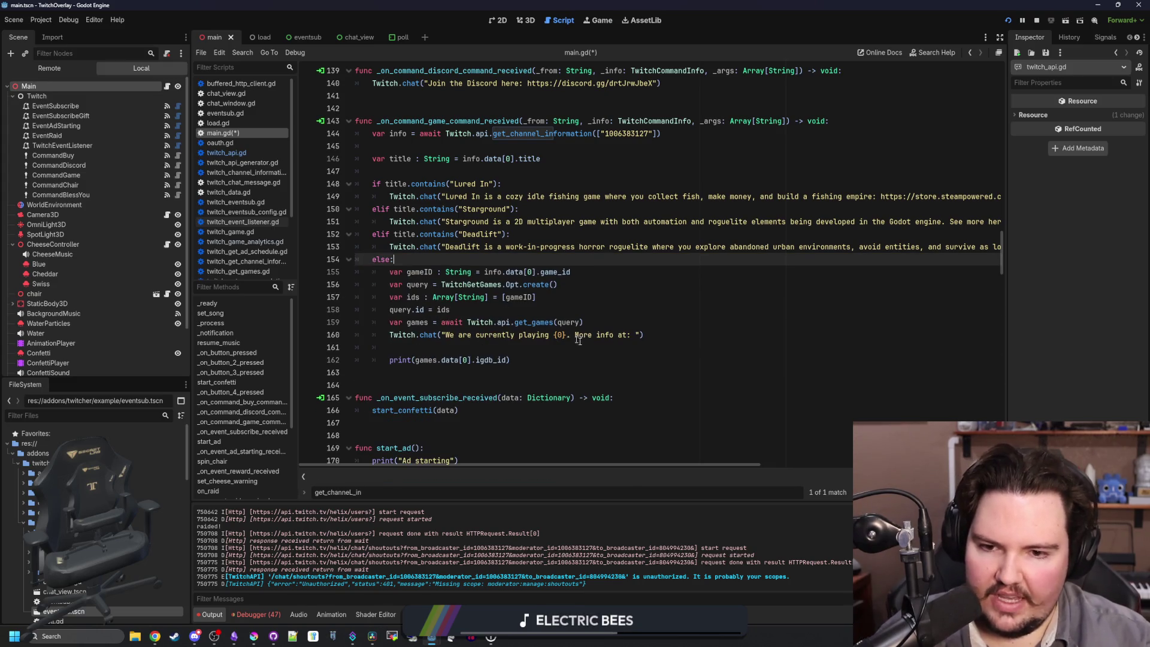
{"action": "key", "text": "ctrl+shift+k"}
Delete ' More info at: ' from the chat message and remove the igdb_id print line.
{"action": "left_click", "coordinate": [637, 348]}
{"action": "left_click", "coordinate": [639, 335]}
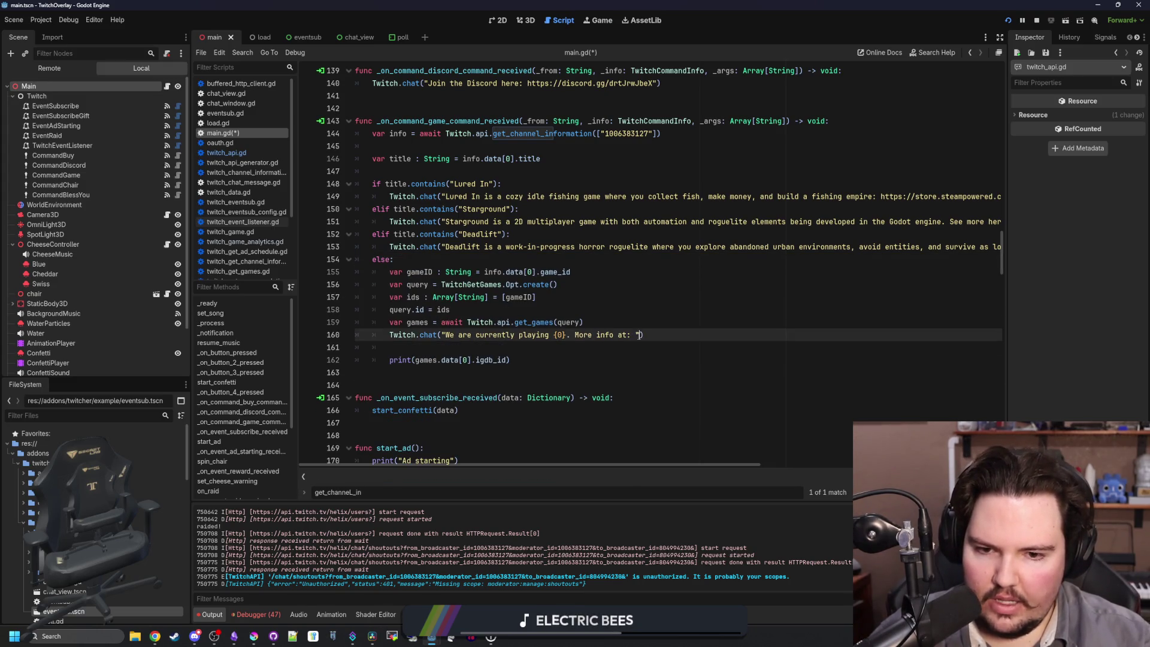
{"action": "left_click_drag", "start_coordinate": [636, 335], "coordinate": [570, 335]}
{"action": "key", "text": "BackSpace"}
{"action": "left_click", "coordinate": [594, 322]}
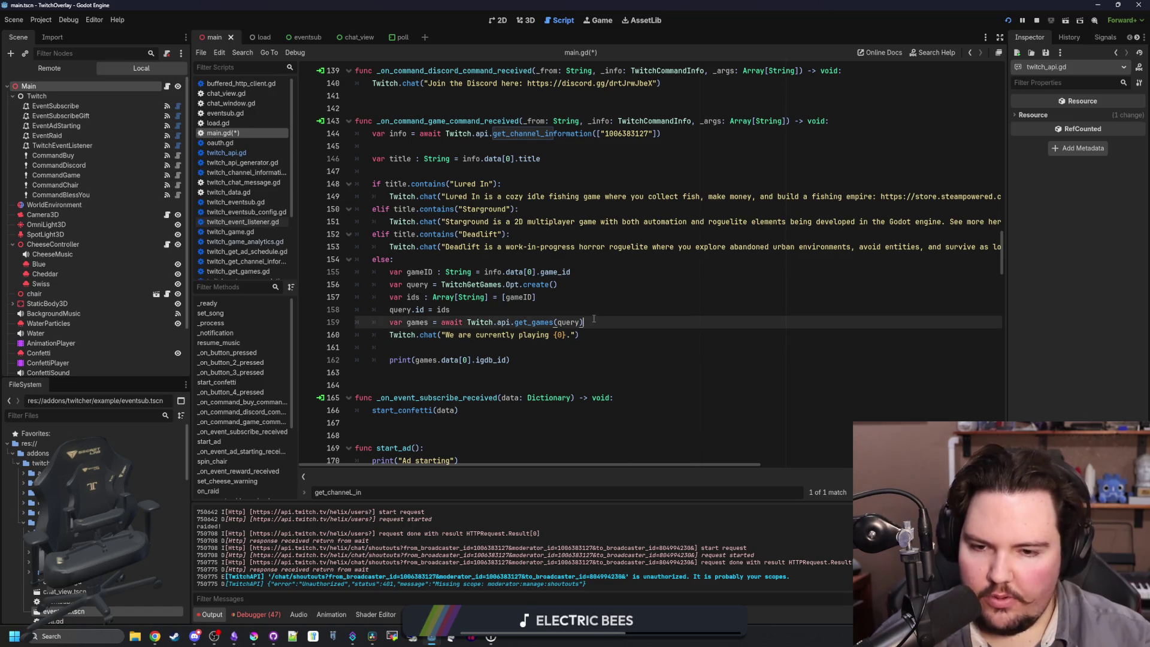
{"action": "left_click_drag", "start_coordinate": [510, 360], "coordinate": [383, 341]}
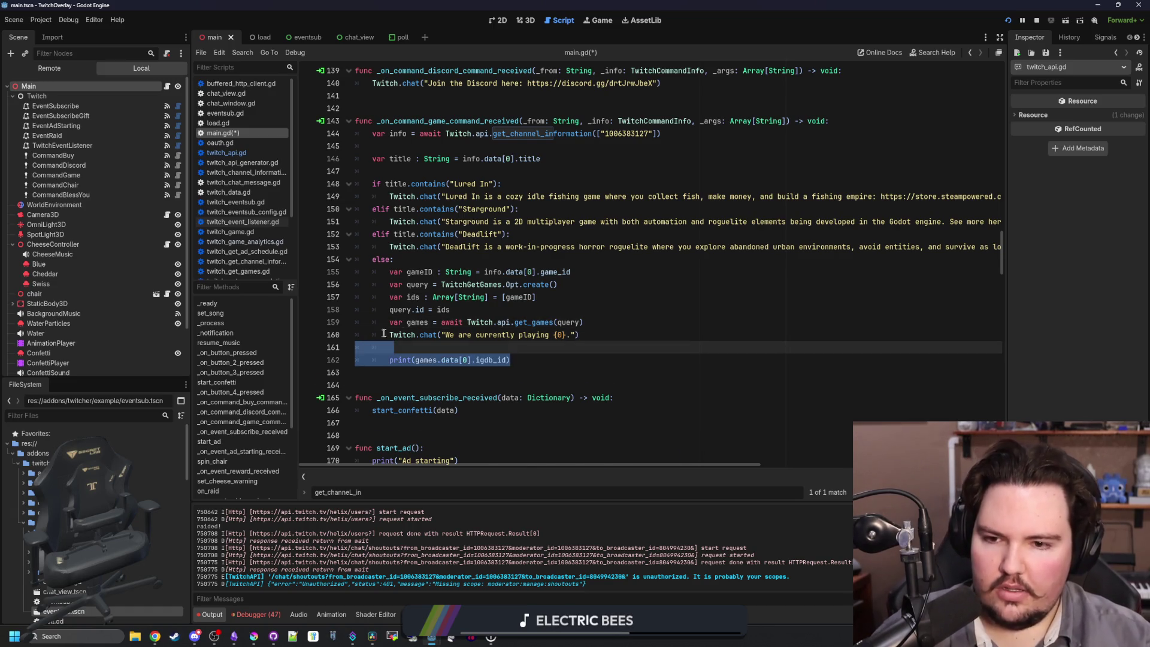
{"action": "key", "text": "BackSpace"}
{"action": "left_click_drag", "start_coordinate": [604, 337], "coordinate": [383, 296]}
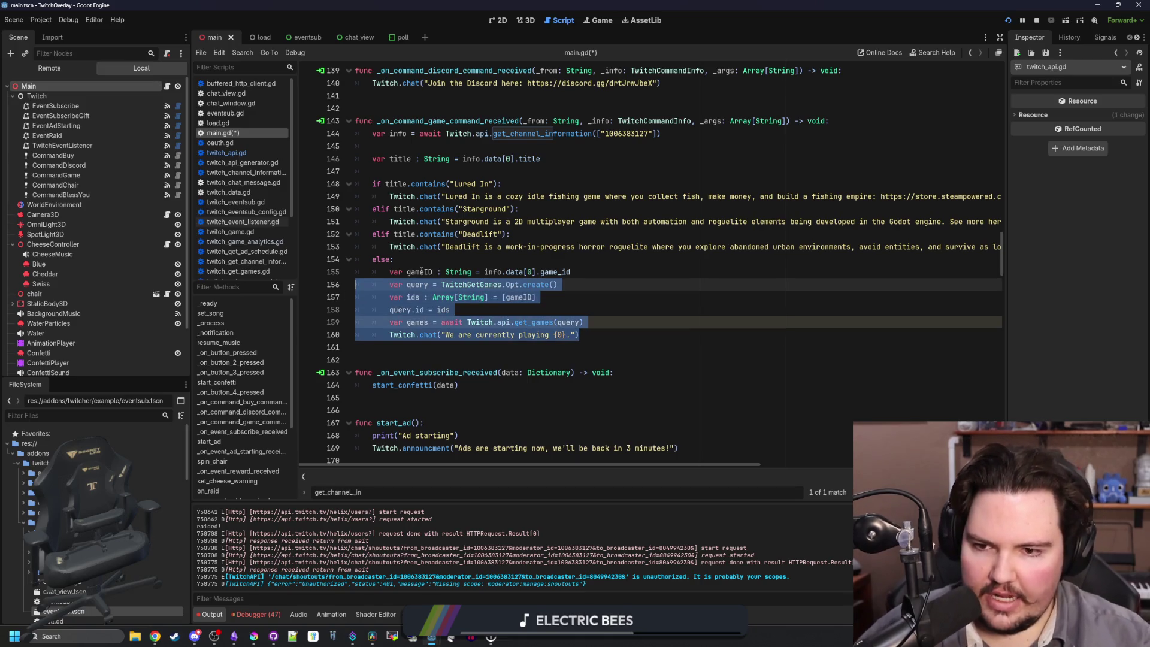
{"action": "left_click", "coordinate": [393, 259]}
Undo back to the More info text, delete it, and start .format([games[0 on the chat line.
{"action": "left_click", "coordinate": [388, 322]}
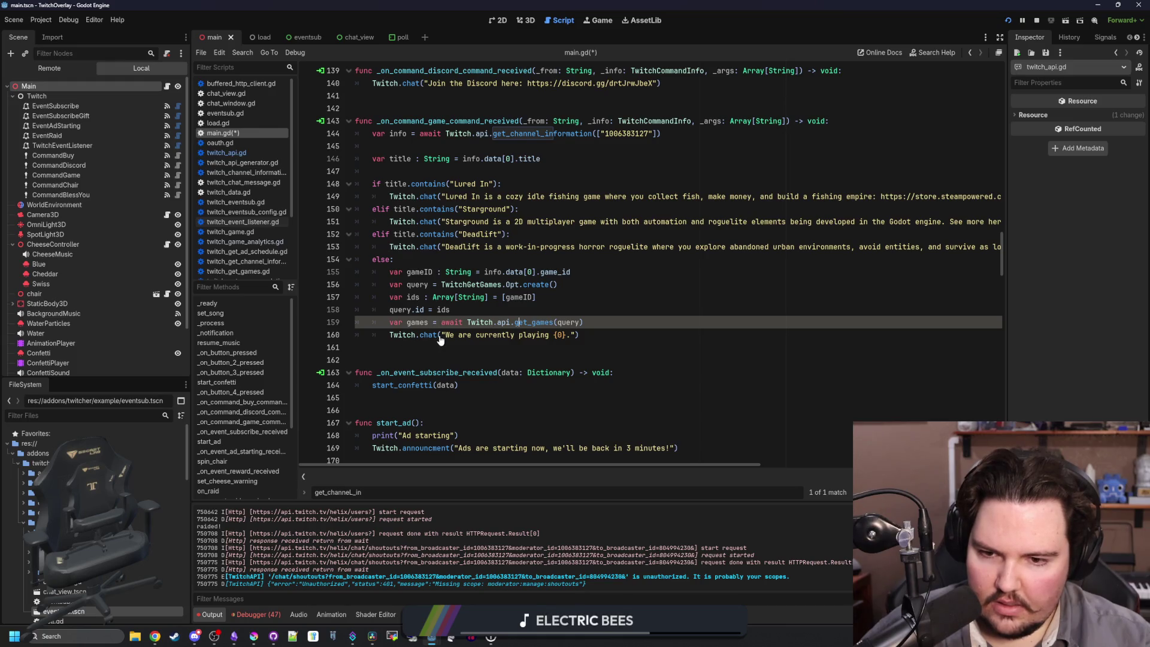
{"action": "type", "text": "#"}
{"action": "left_click", "coordinate": [458, 309]}
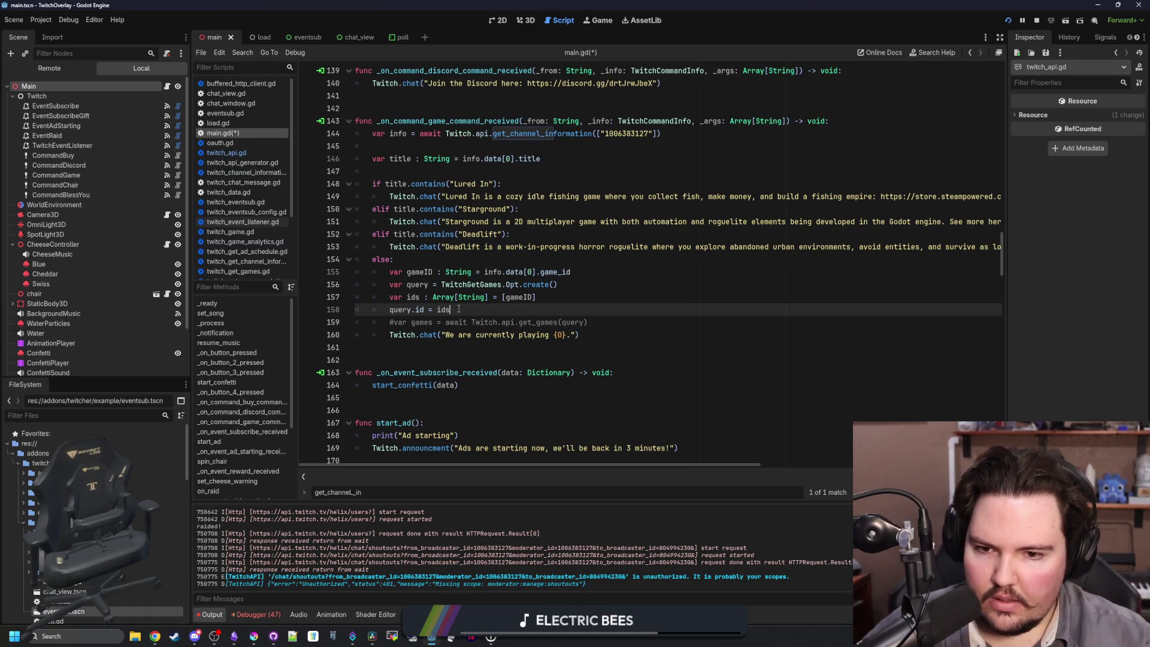
{"action": "left_click", "coordinate": [395, 322]}
{"action": "key", "text": "ctrl+z"}
{"action": "key", "text": "ctrl+z"}
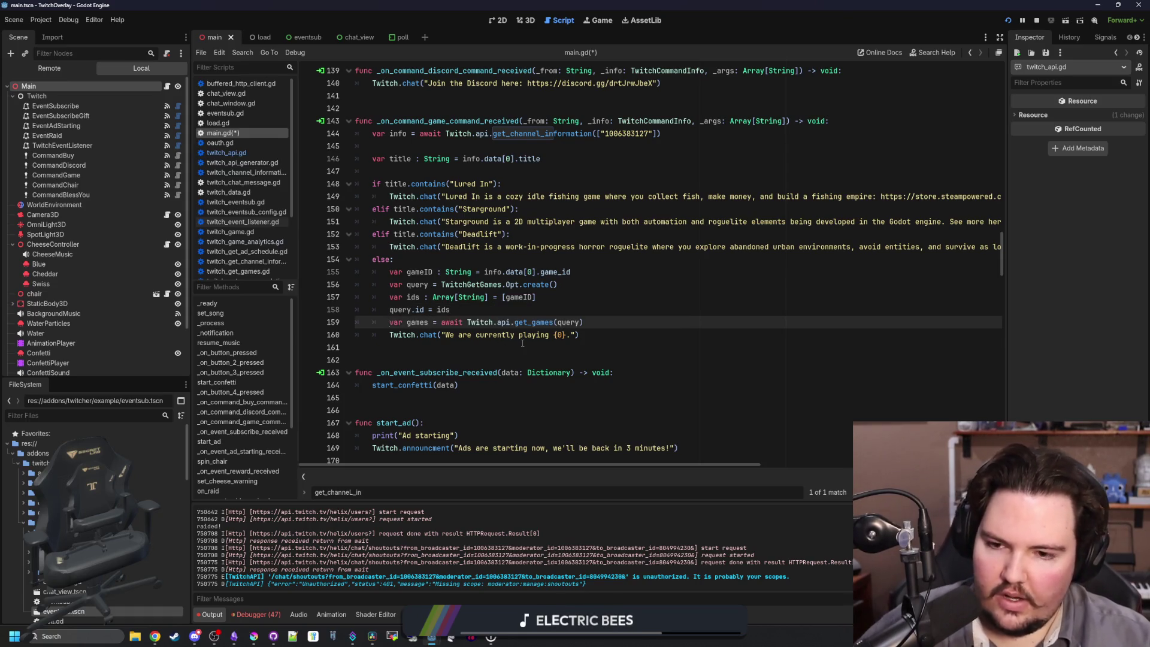
{"action": "key", "text": "ctrl+z"}
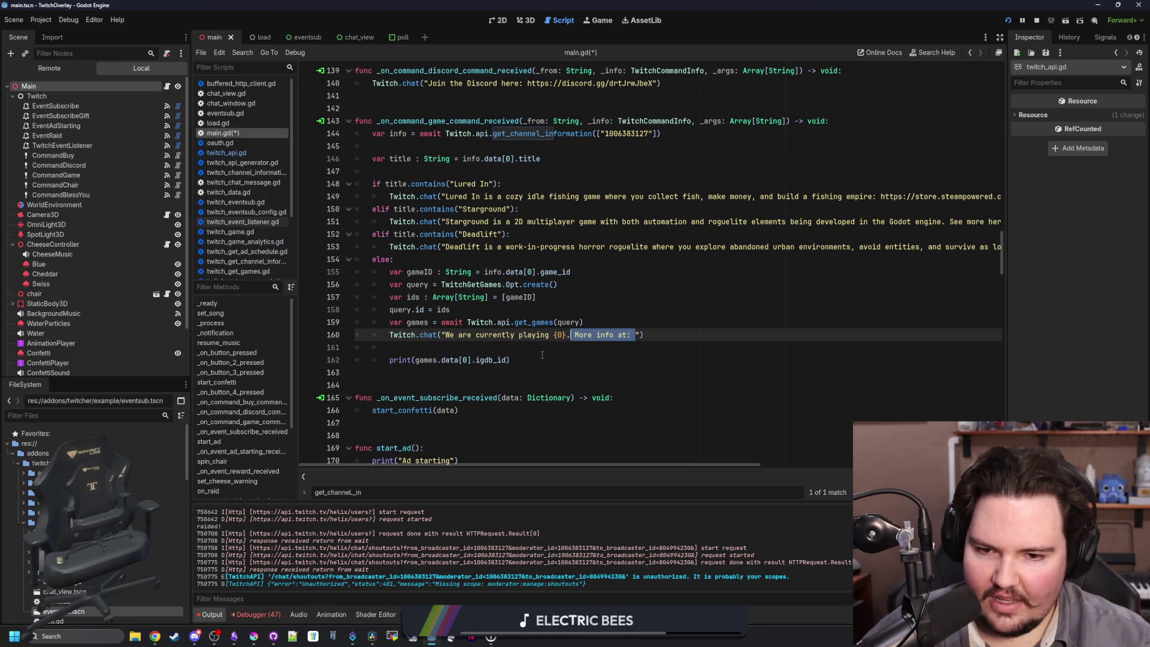
{"action": "key", "text": "BackSpace"}
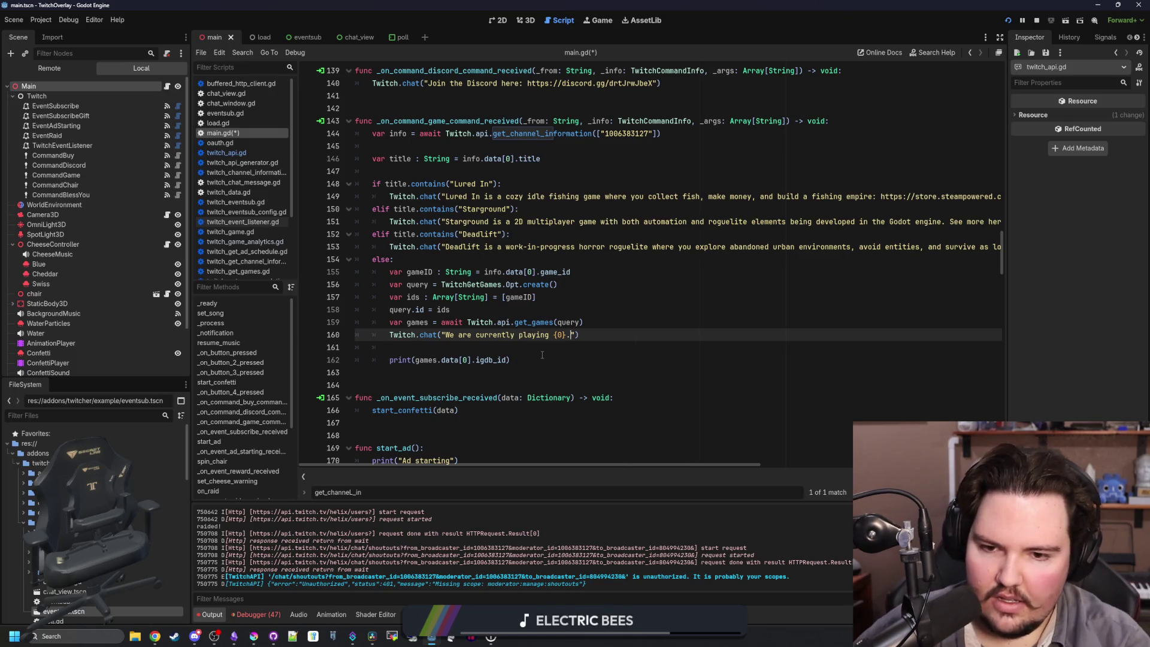
{"action": "type", "text": "\".format(["}
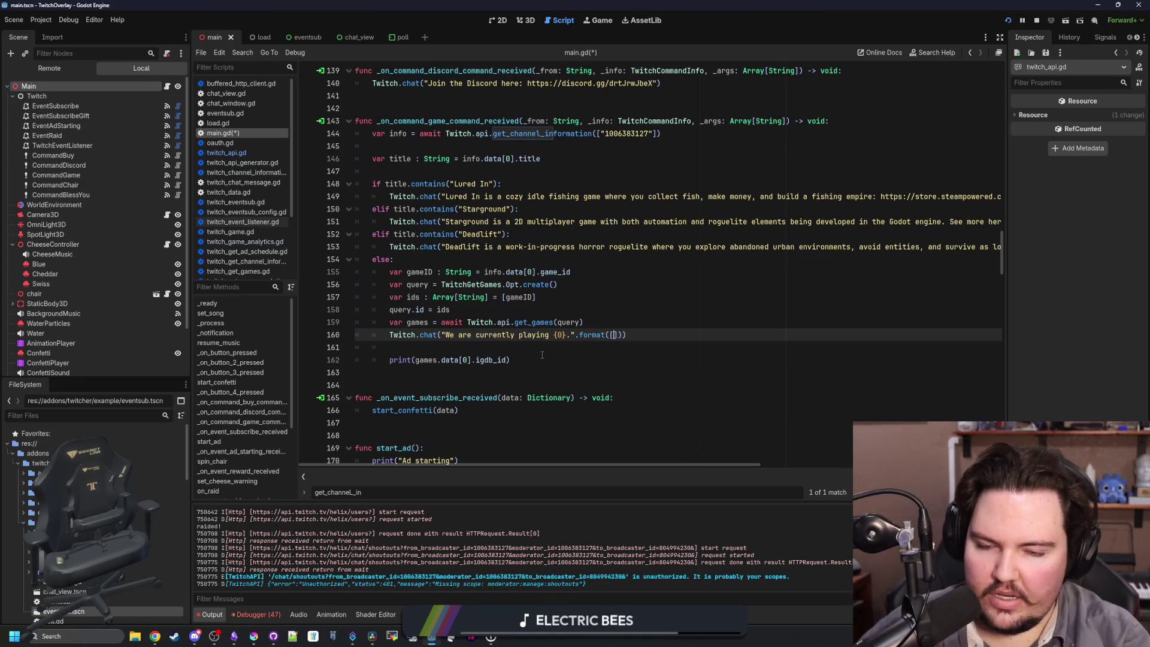
{"action": "type", "text": "games["}
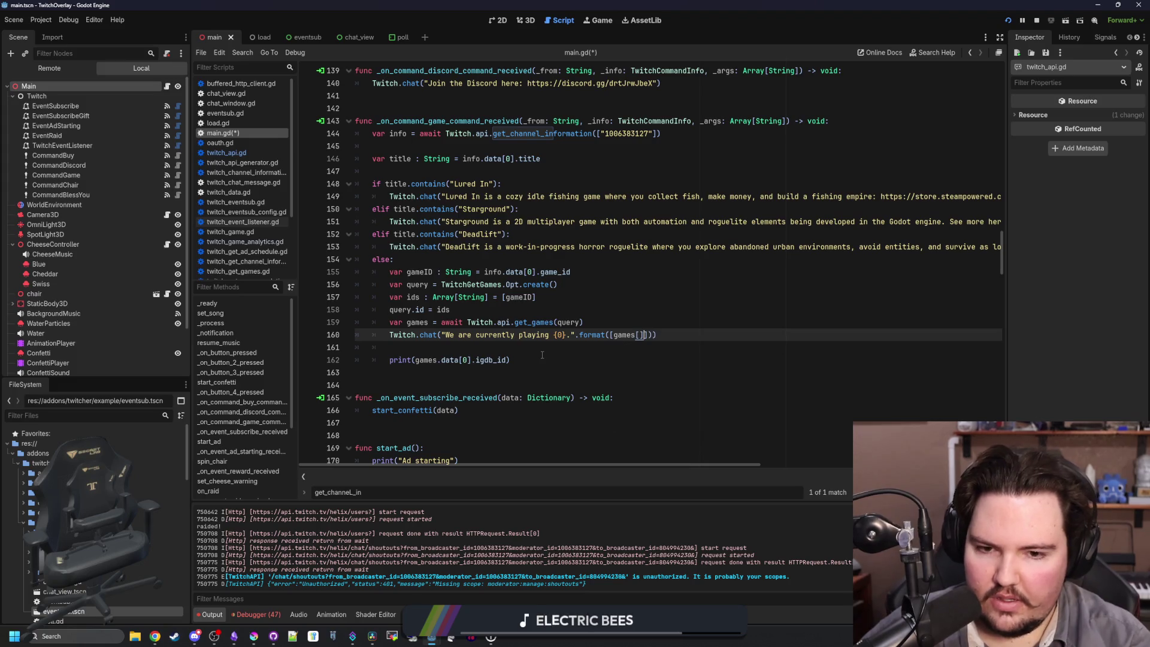
{"action": "type", "text": "0"}
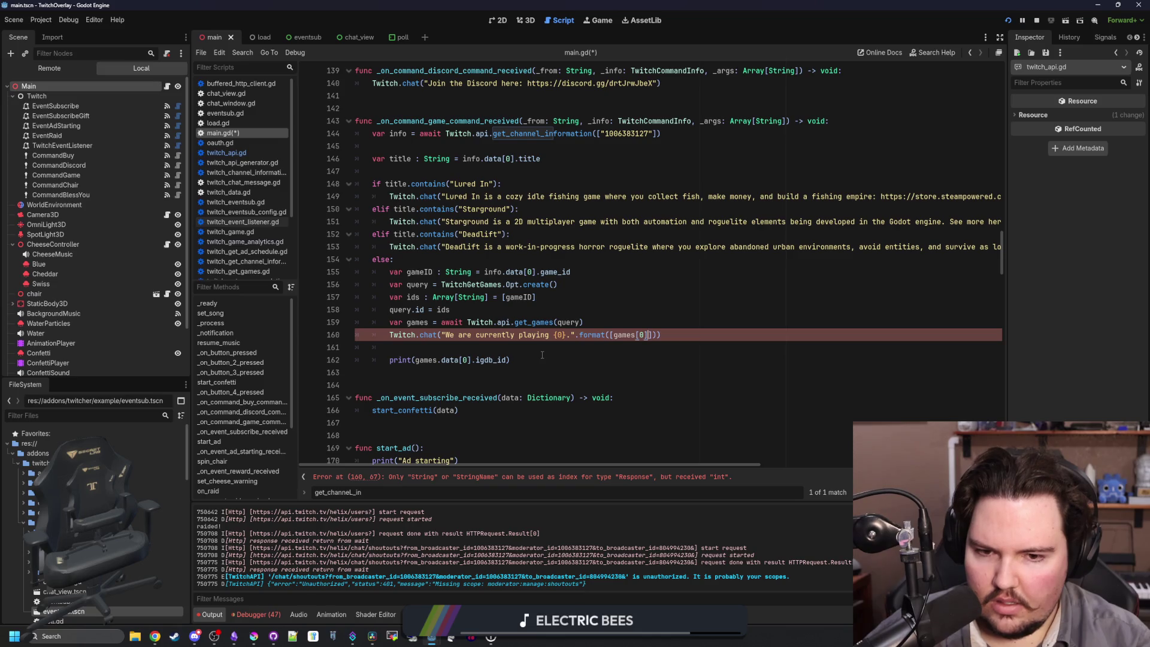
Inspect the get_games definition and the TwitchGetGames Response class, then return to main.gd.
{"action": "scroll", "coordinate": [489, 357], "scroll_direction": "right", "scroll_amount": 2}
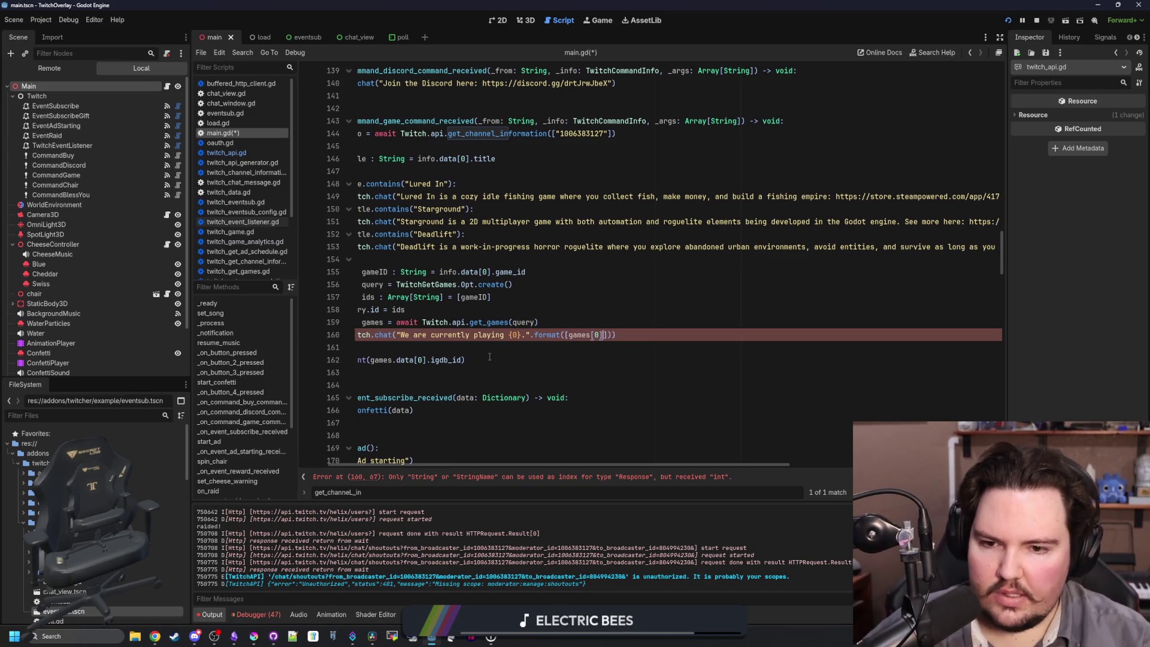
{"action": "scroll", "coordinate": [322, 460], "scroll_direction": "left", "scroll_amount": 2}
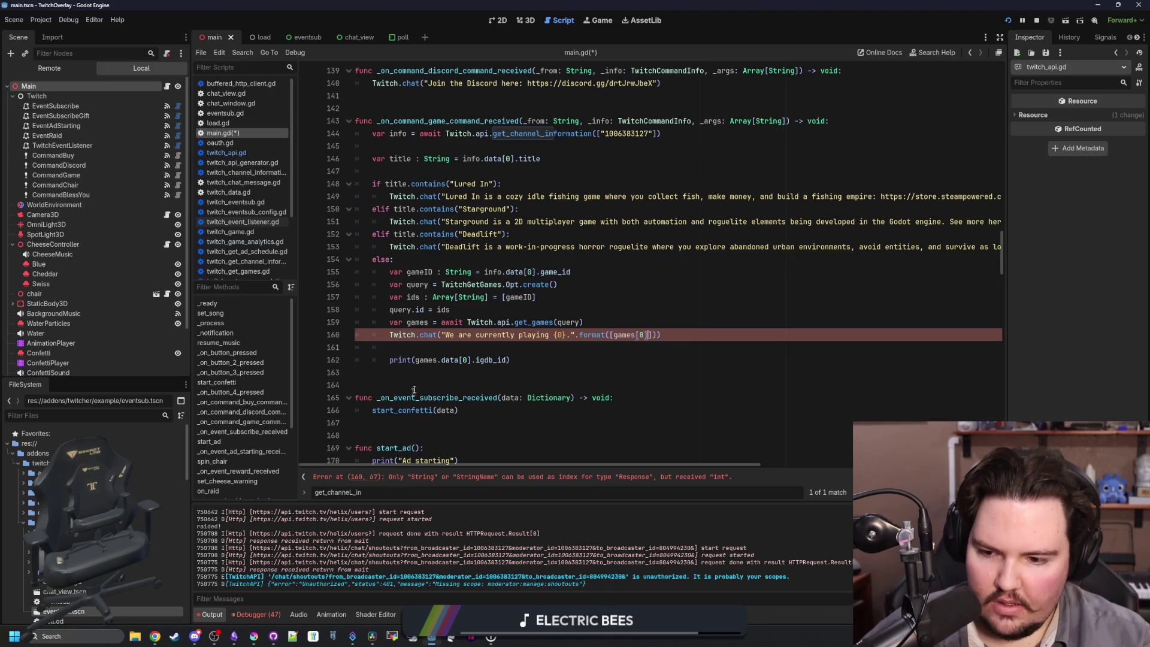
{"action": "left_click", "coordinate": [532, 319], "text": "ctrl"}
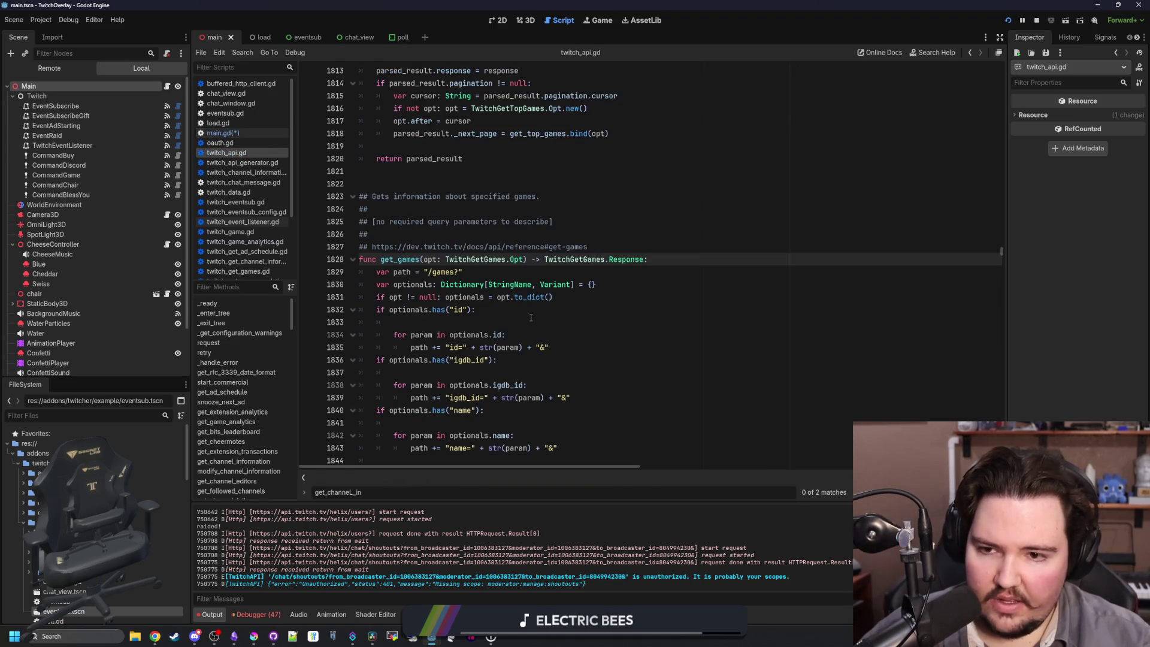
{"action": "left_click", "coordinate": [623, 260], "text": "ctrl"}
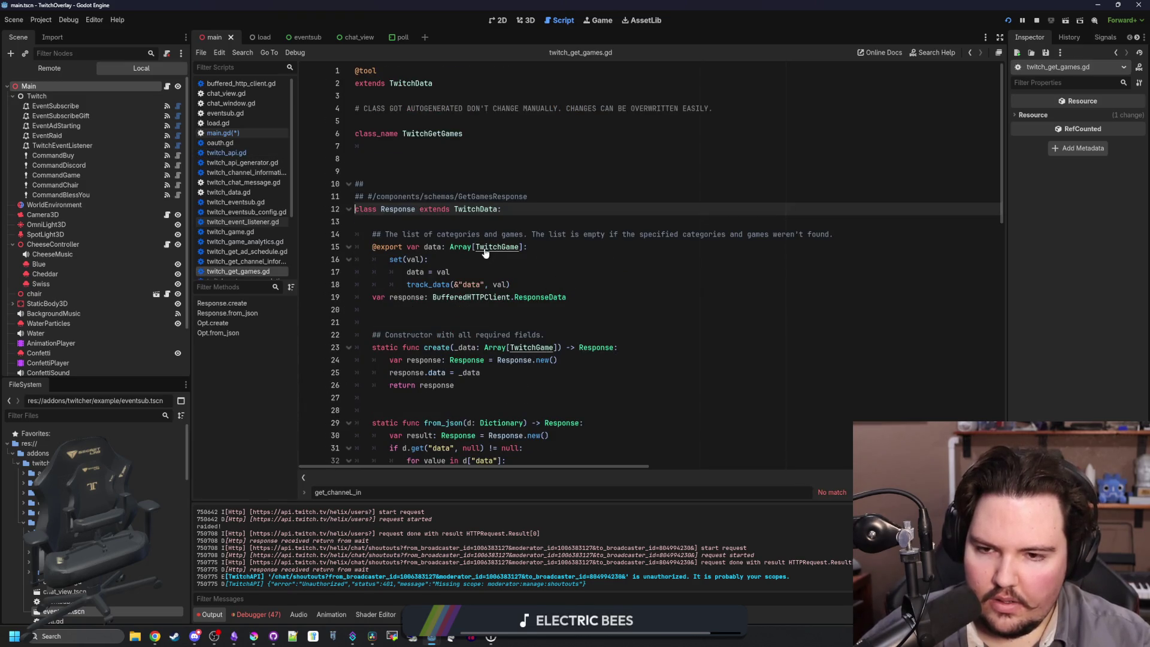
{"action": "scroll", "coordinate": [518, 288], "scroll_direction": "down", "scroll_amount": 1}
{"action": "key", "text": "alt+Left"}
{"action": "key", "text": "alt+Left"}
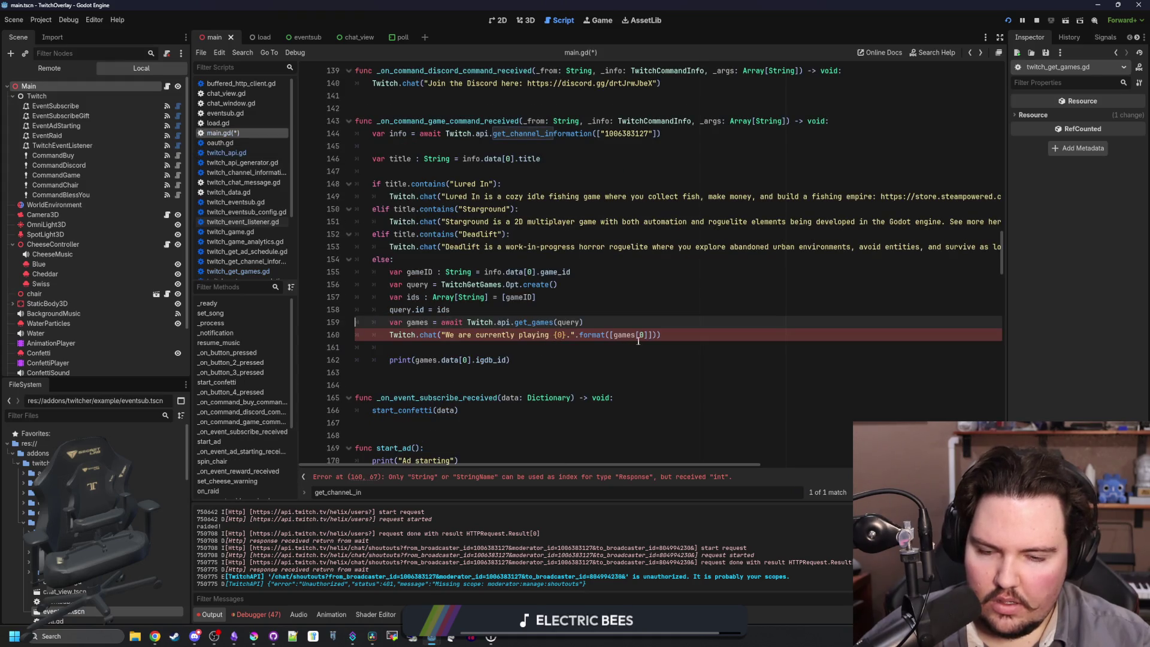
Complete the format argument as games[0].data[0].name and add a blank line above the chat call.
{"action": "left_click", "coordinate": [642, 337]}
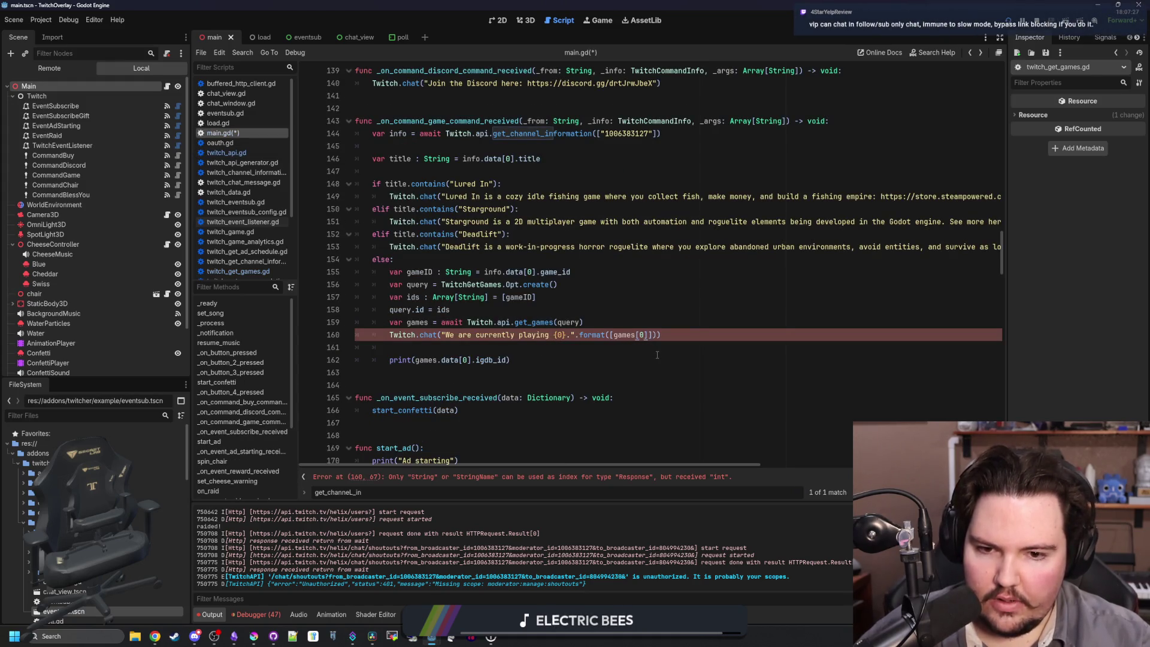
{"action": "type", "text": ".data["}
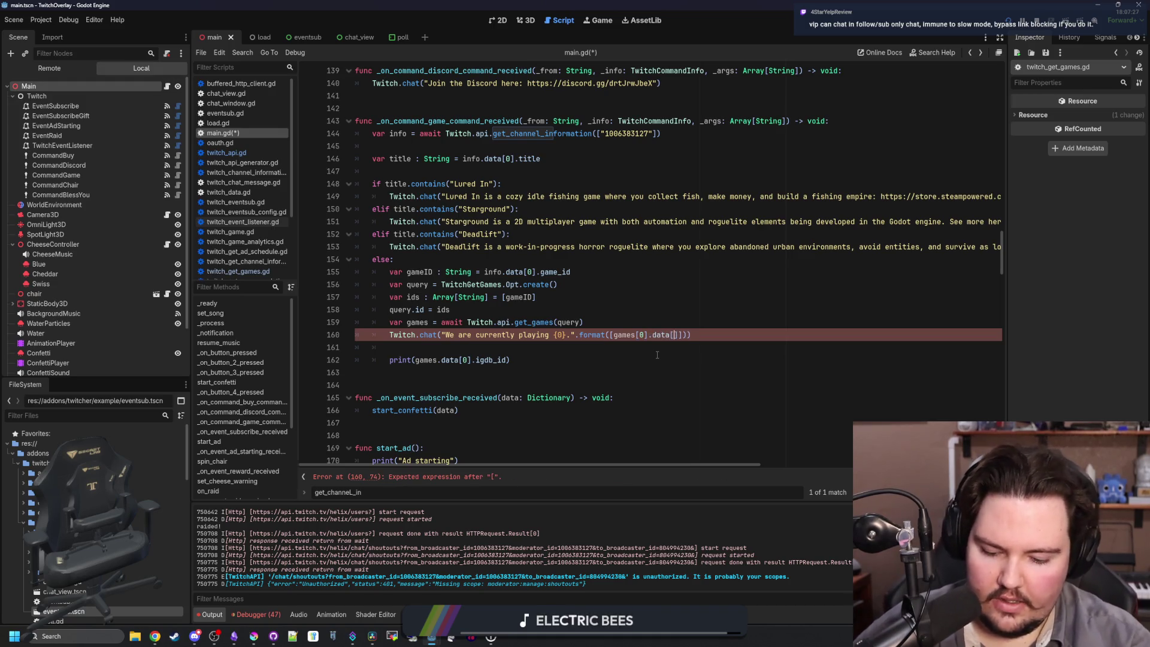
{"action": "type", "text": "0]."}
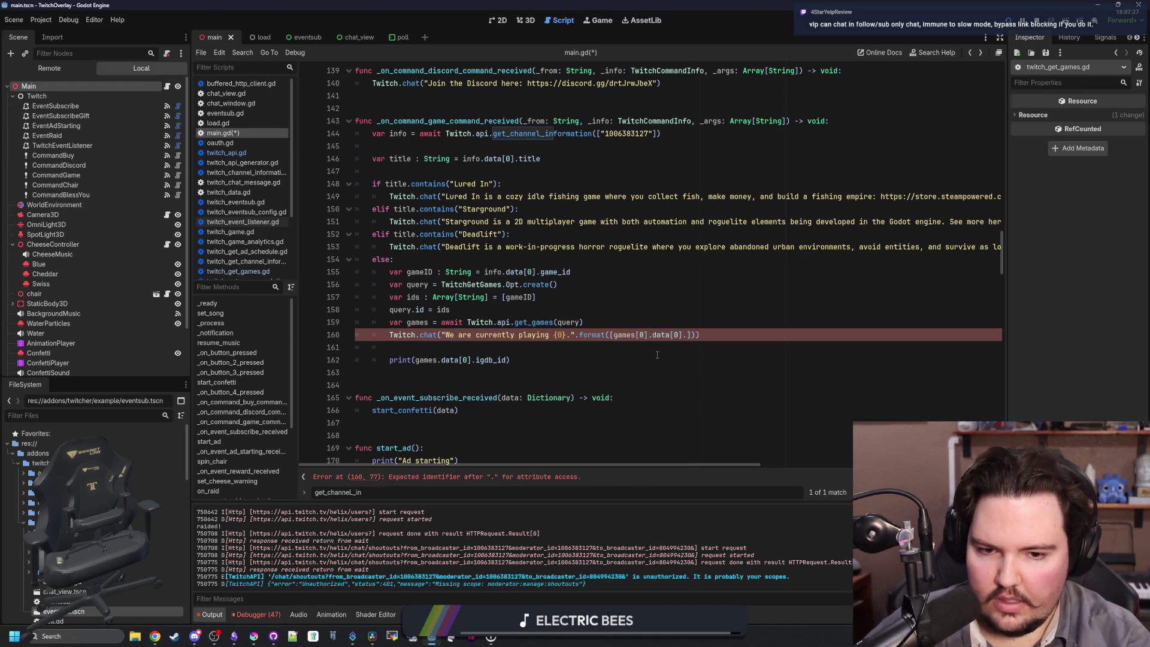
{"action": "type", "text": "name"}
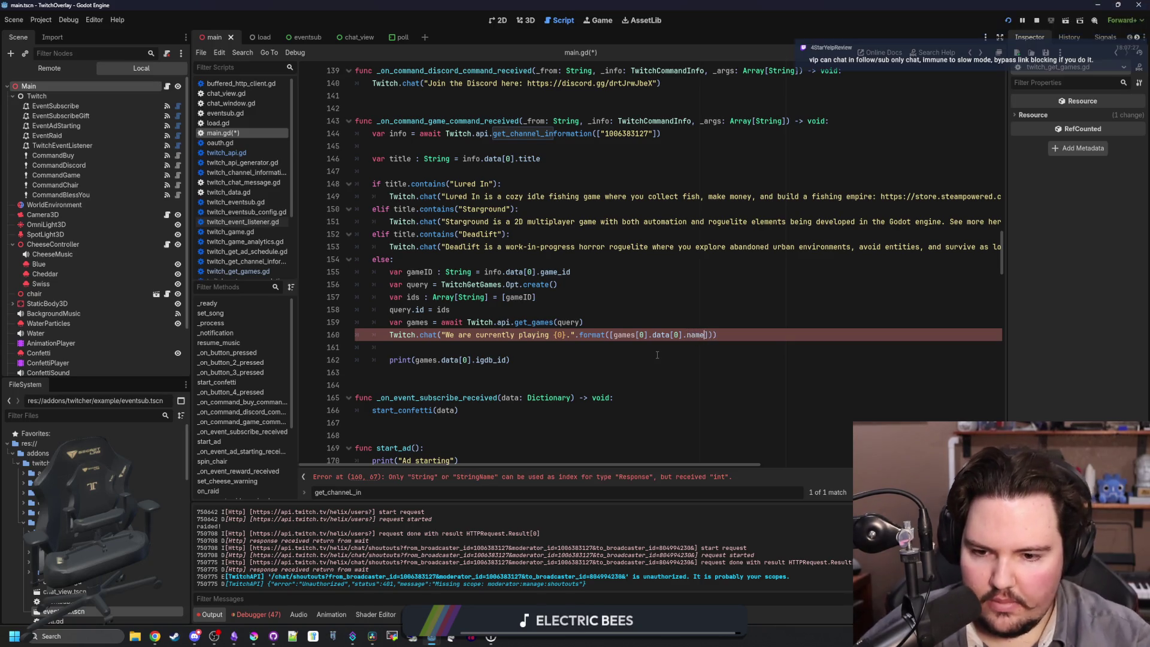
{"action": "left_click", "coordinate": [447, 348]}
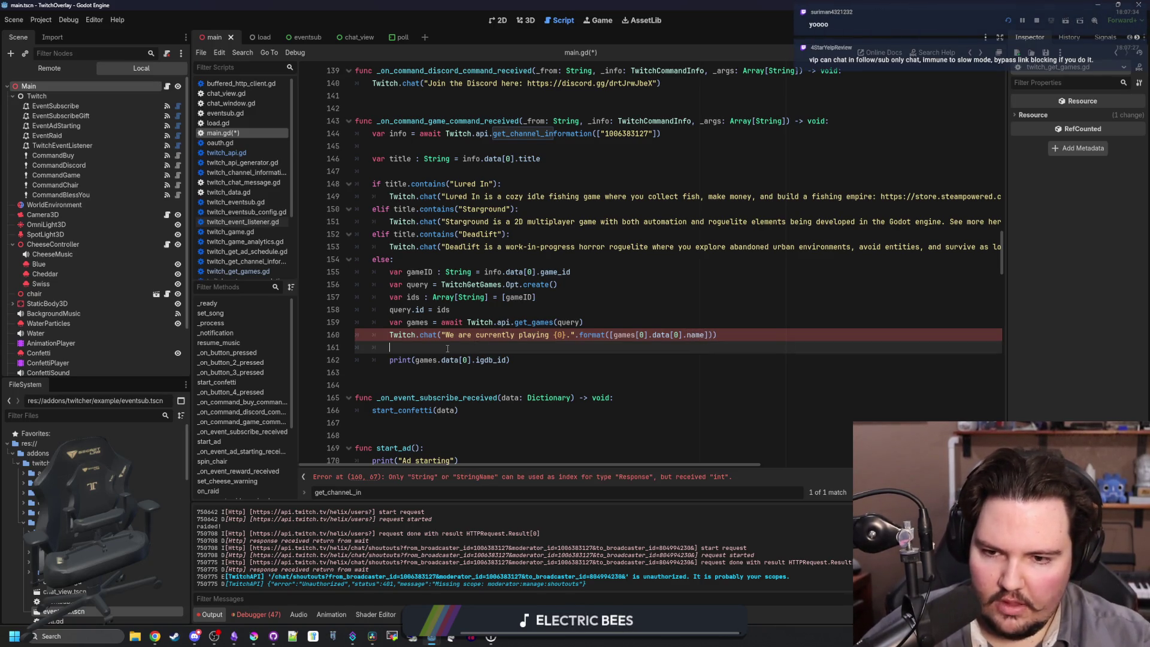
{"action": "left_click", "coordinate": [619, 322]}
{"action": "key", "text": "Return"}
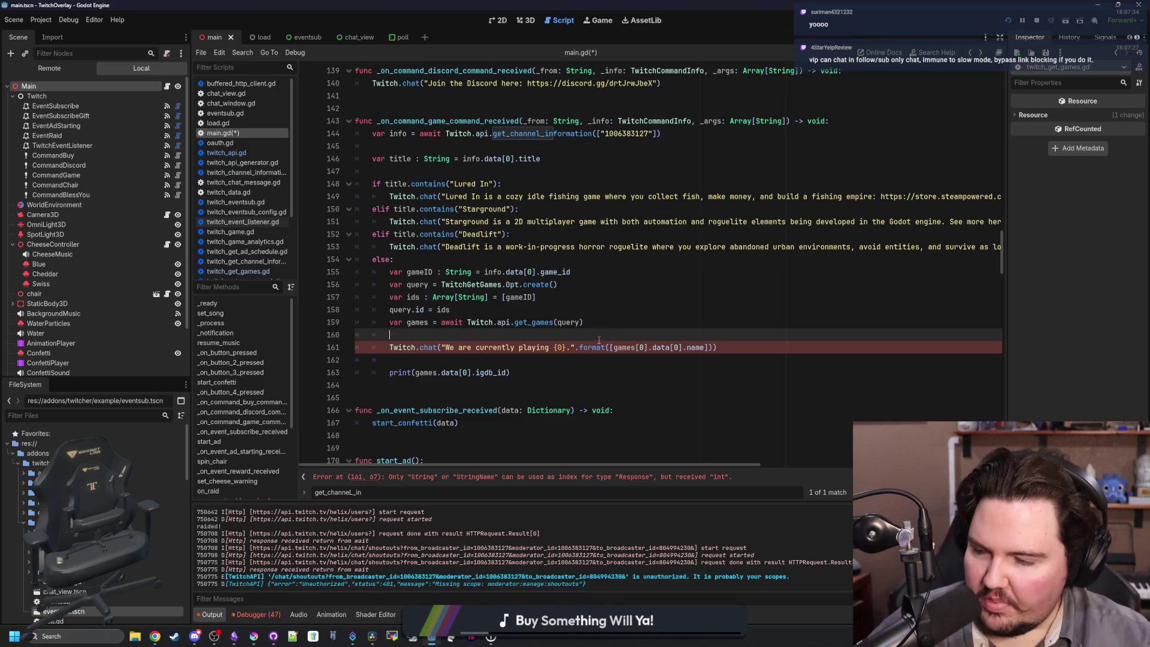
Cut [games[0].data[0].name] out of format() and paste it on a new line above.
{"action": "left_click", "coordinate": [599, 367]}
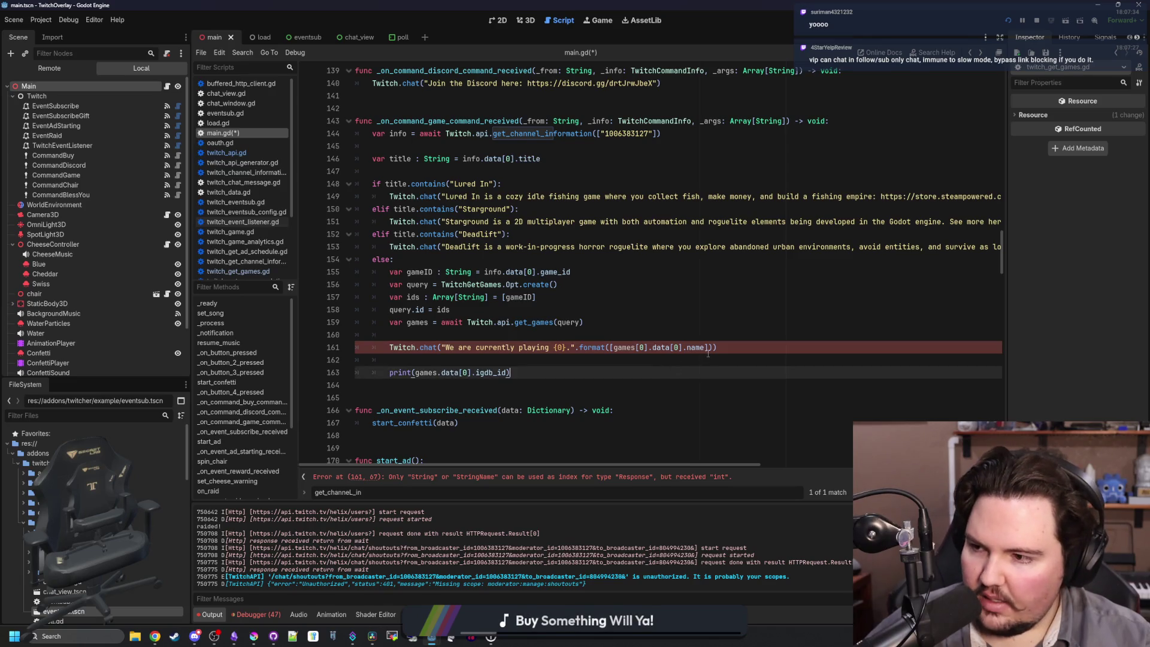
{"action": "left_click_drag", "start_coordinate": [708, 352], "coordinate": [610, 351]}
{"action": "key", "text": "ctrl+c"}
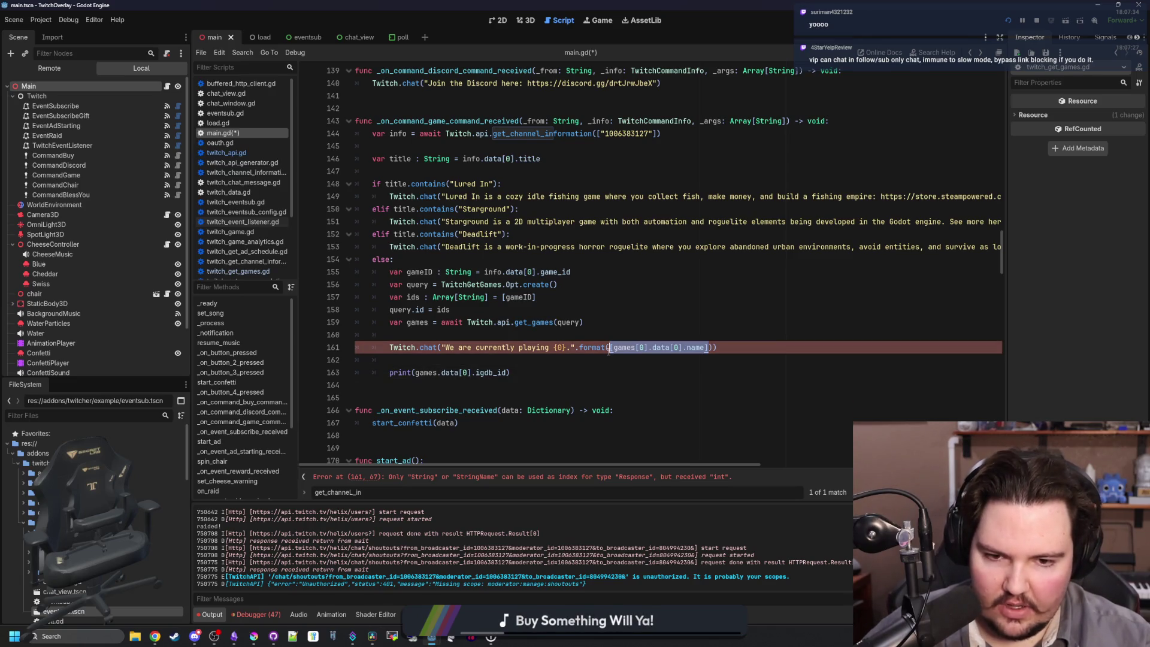
{"action": "key", "text": "BackSpace"}
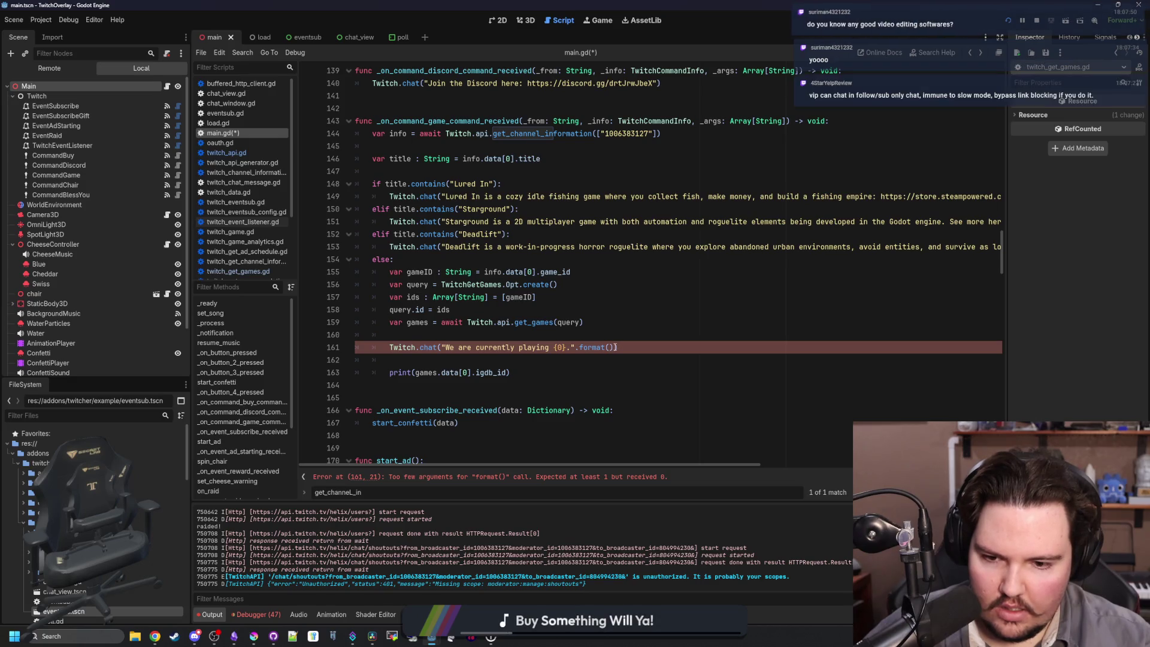
{"action": "left_click", "coordinate": [603, 337]}
{"action": "key", "text": "Return"}
{"action": "key", "text": "Return"}
{"action": "key", "text": "Up"}
{"action": "key", "text": "ctrl+v"}
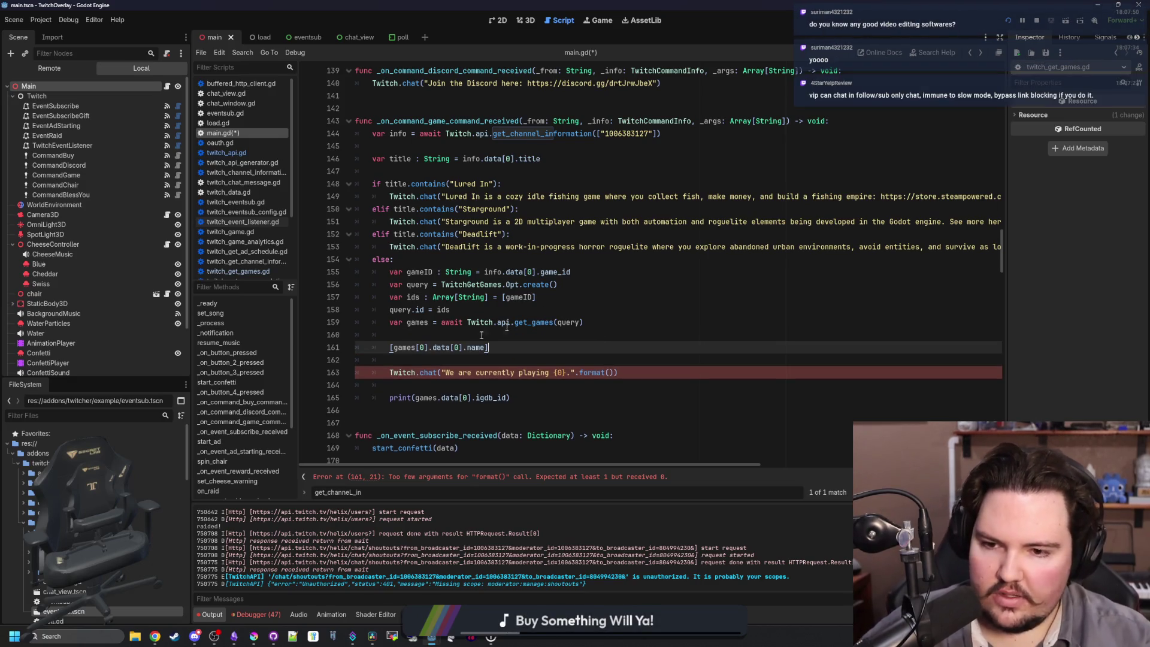
Turn the pasted line into 'var gameName =' with the expression, dropping its brackets.
{"action": "left_click", "coordinate": [386, 351]}
{"action": "type", "text": "var gameName ="}
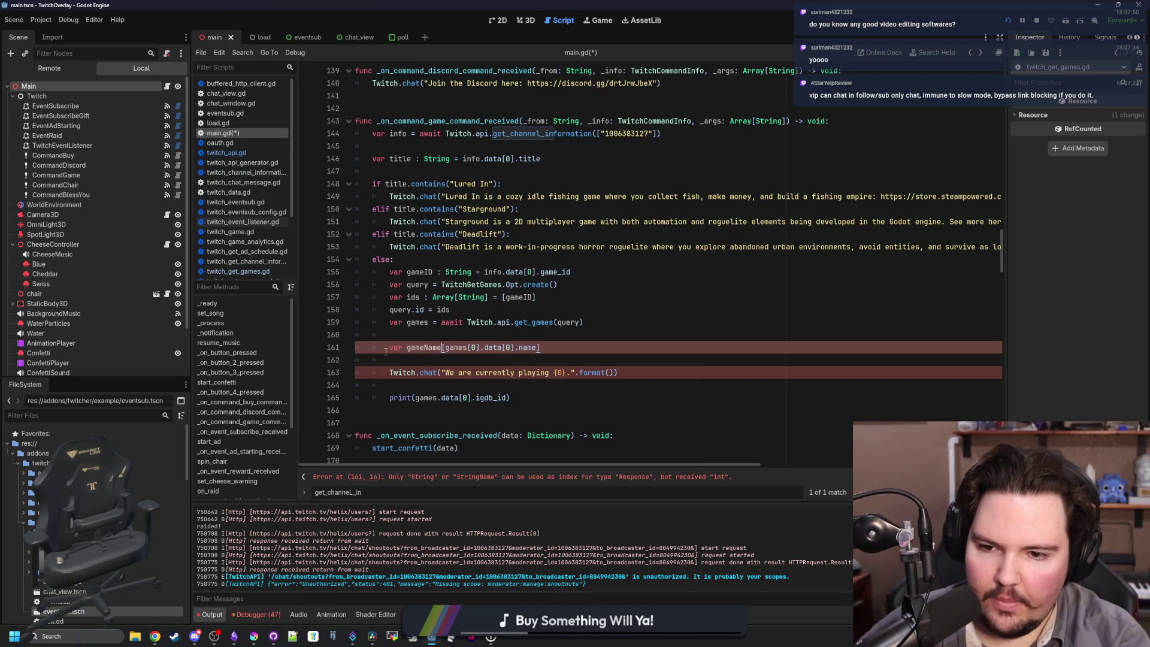
{"action": "key", "text": "Escape"}
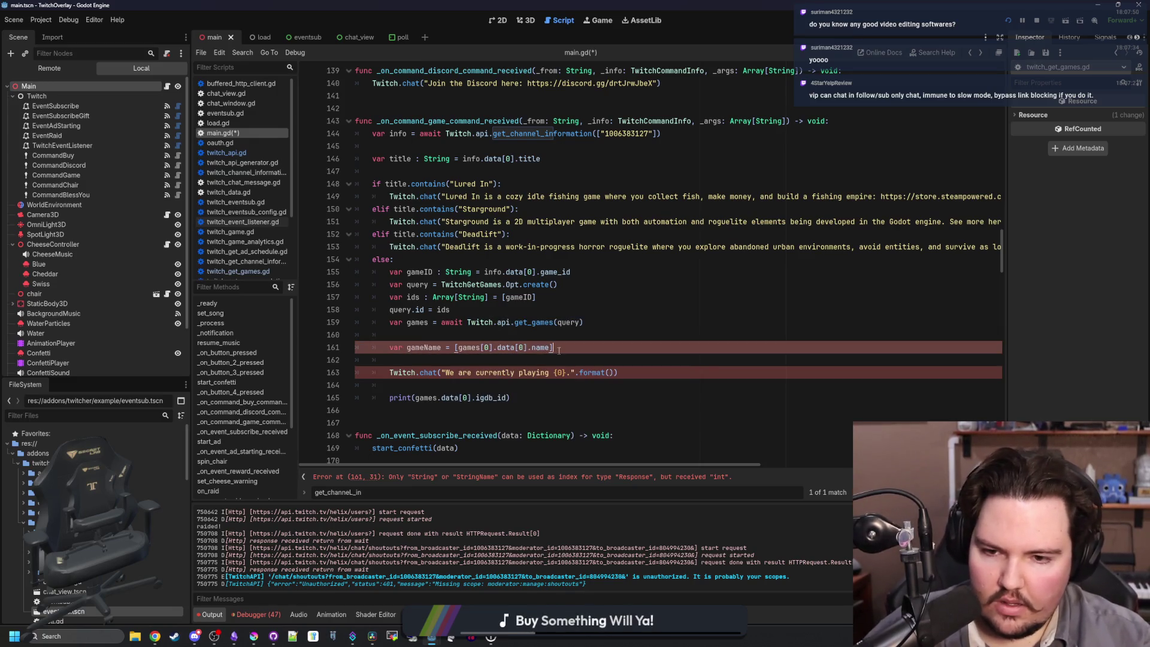
{"action": "key", "text": "BackSpace"}
{"action": "key", "text": "BackSpace"}
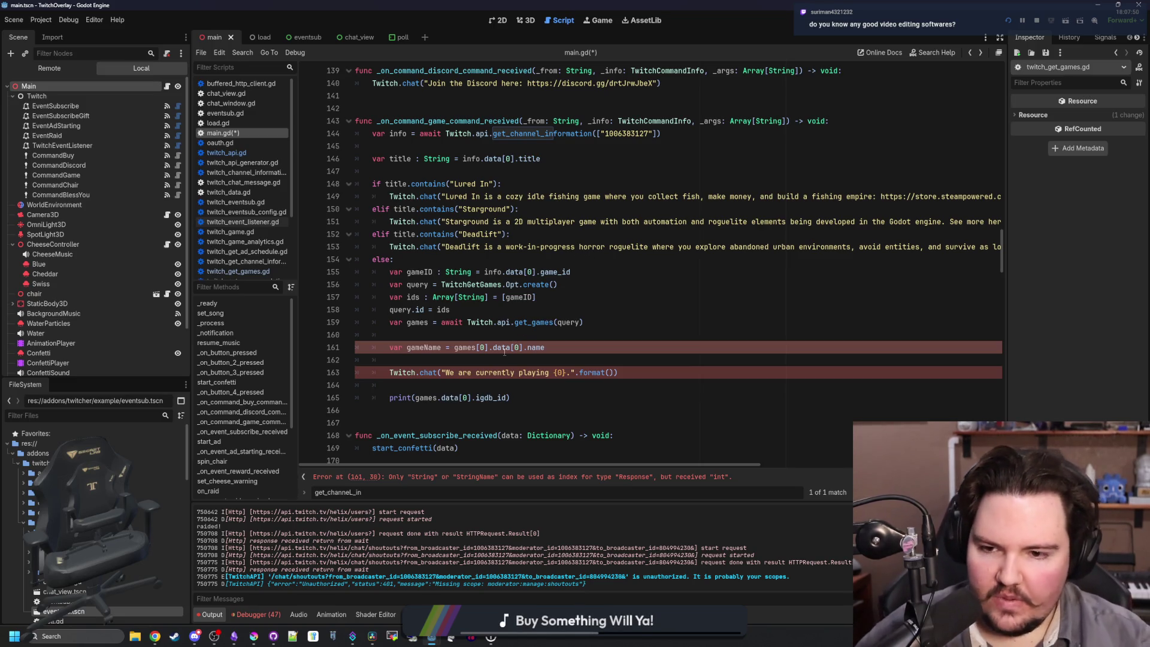
Type the games variable on line 159 as Array[TwitchGame] and check get_games' return type.
{"action": "left_click_drag", "start_coordinate": [429, 310], "coordinate": [430, 317]}
{"action": "left_click", "coordinate": [430, 317]}
{"action": "type", "text": ": Array"}
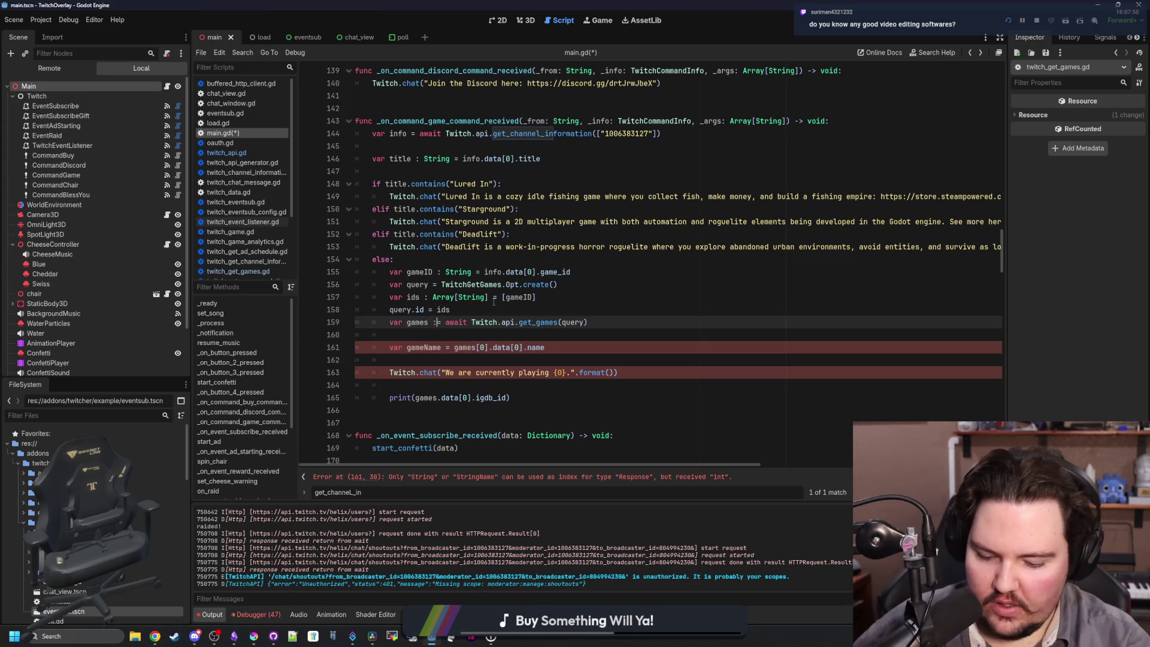
{"action": "type", "text": "[] "}
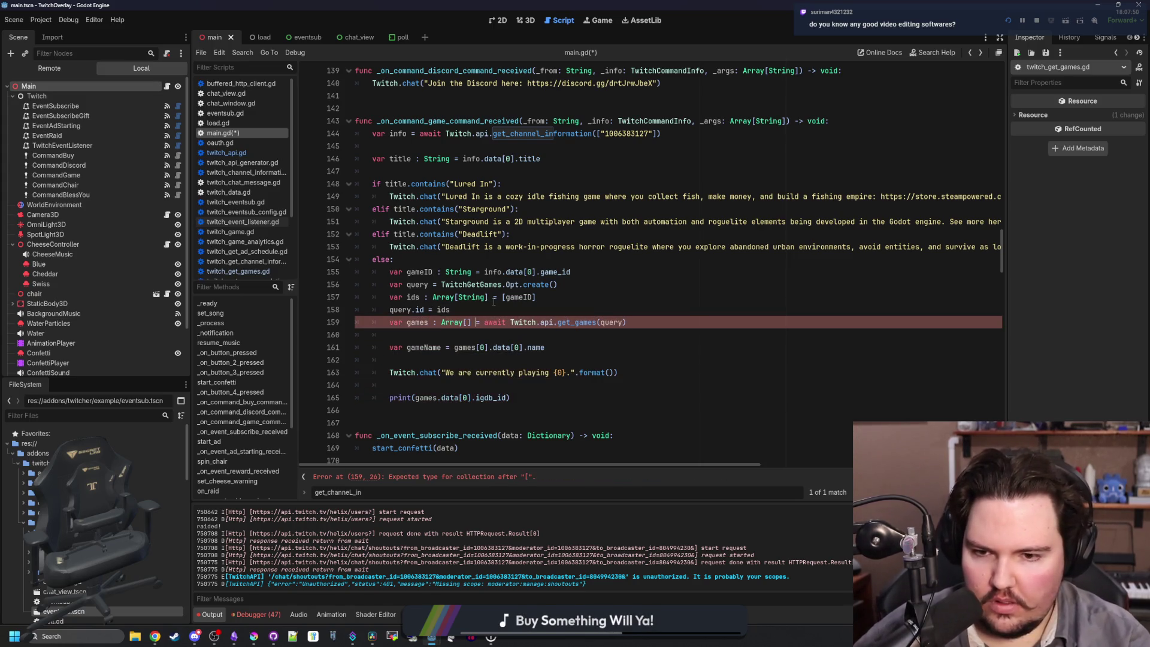
{"action": "type", "text": "Ga"}
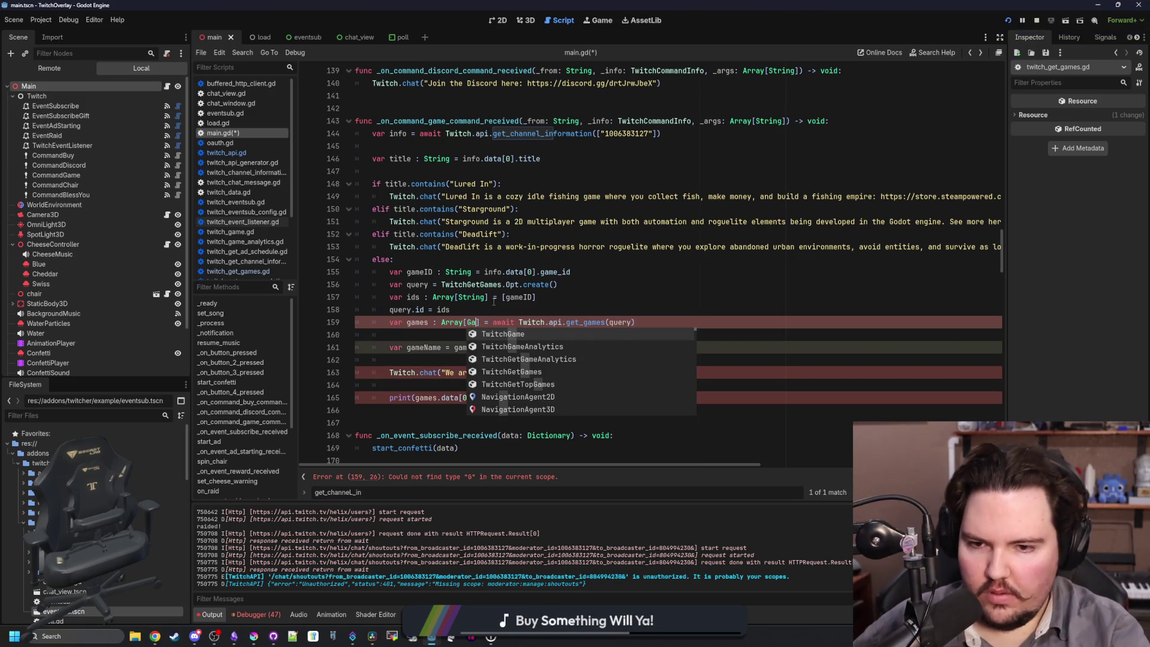
{"action": "key", "text": "Return"}
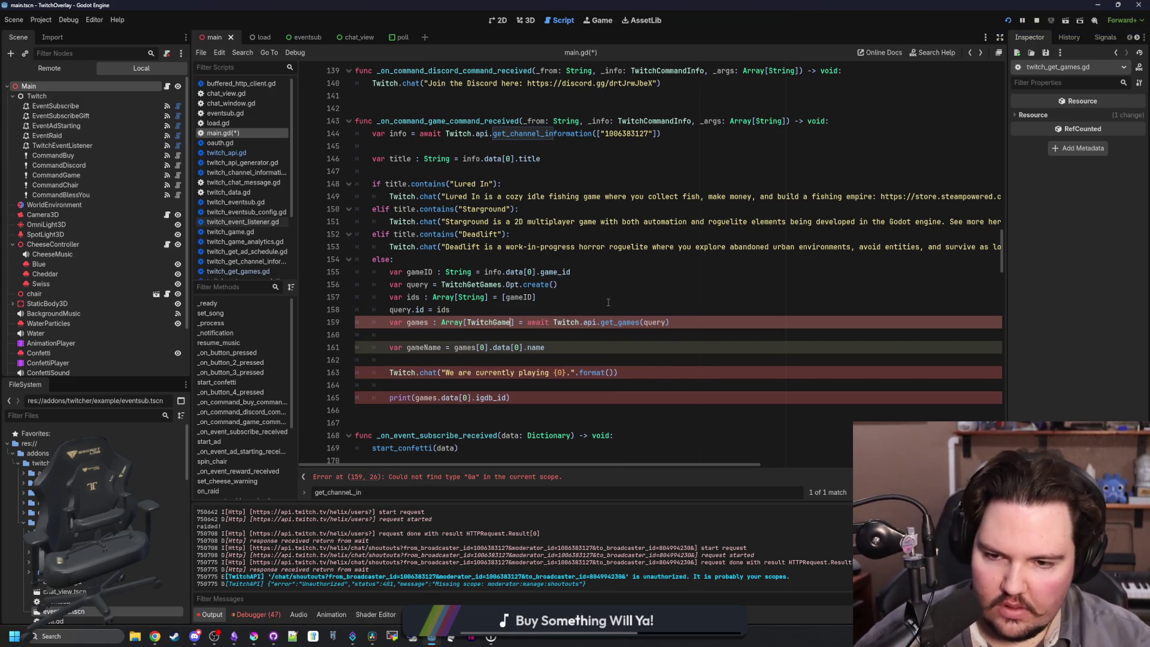
{"action": "left_click", "coordinate": [608, 302]}
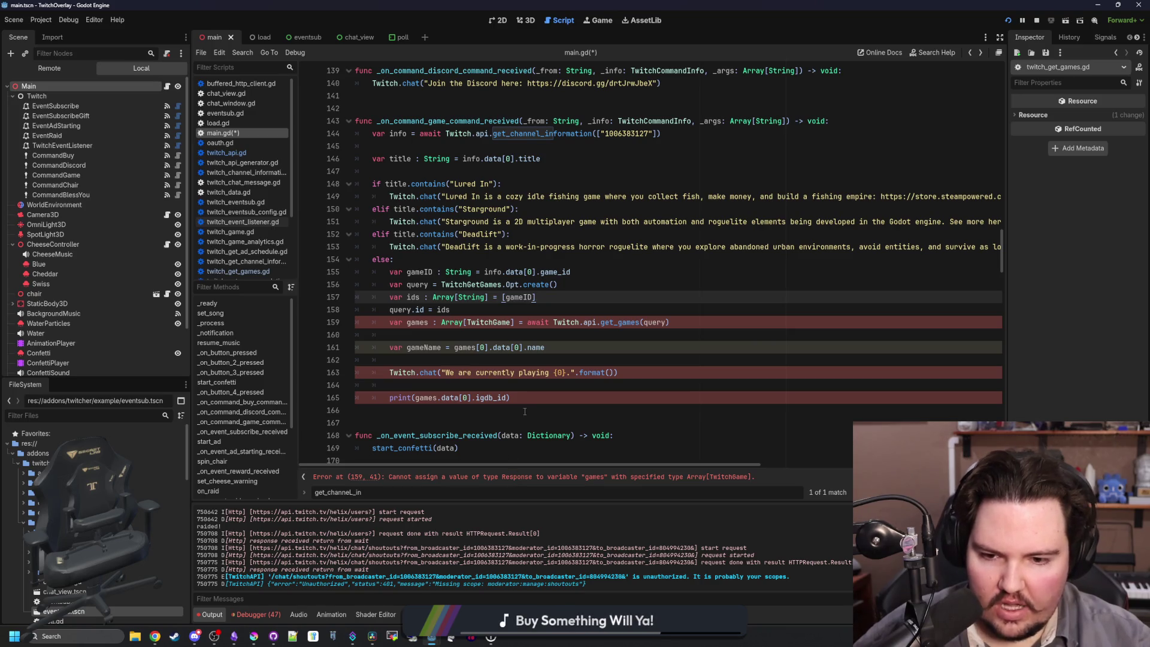
{"action": "left_click", "coordinate": [627, 321], "text": "ctrl"}
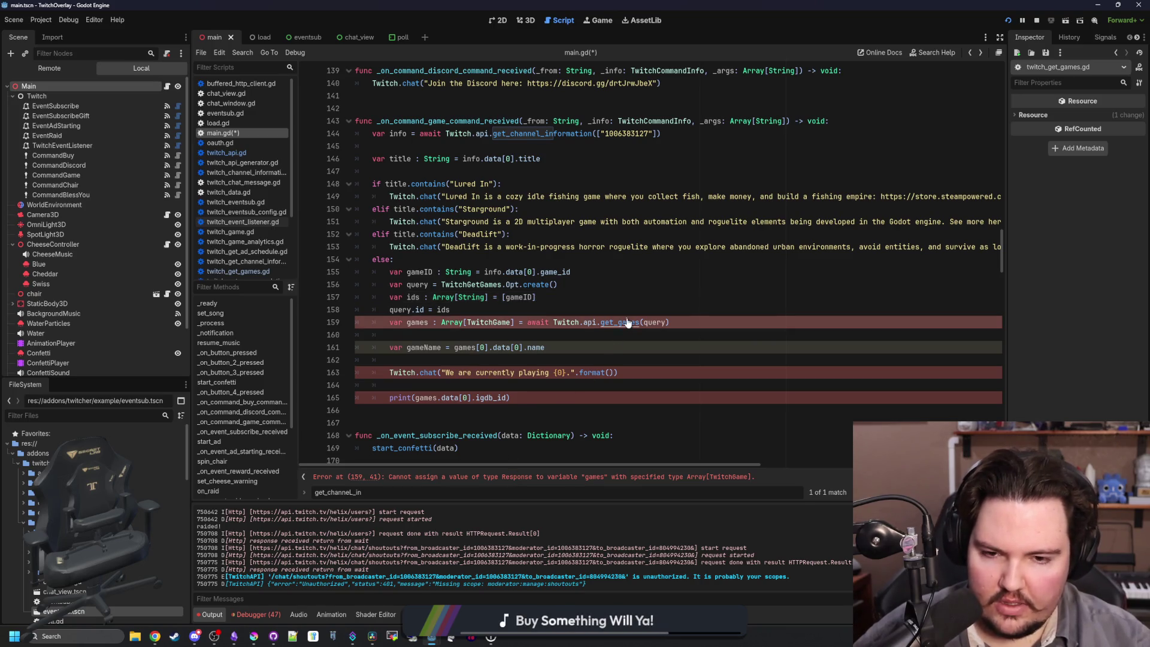
{"action": "key", "text": "alt+Left"}
{"action": "key", "text": "alt+Left"}
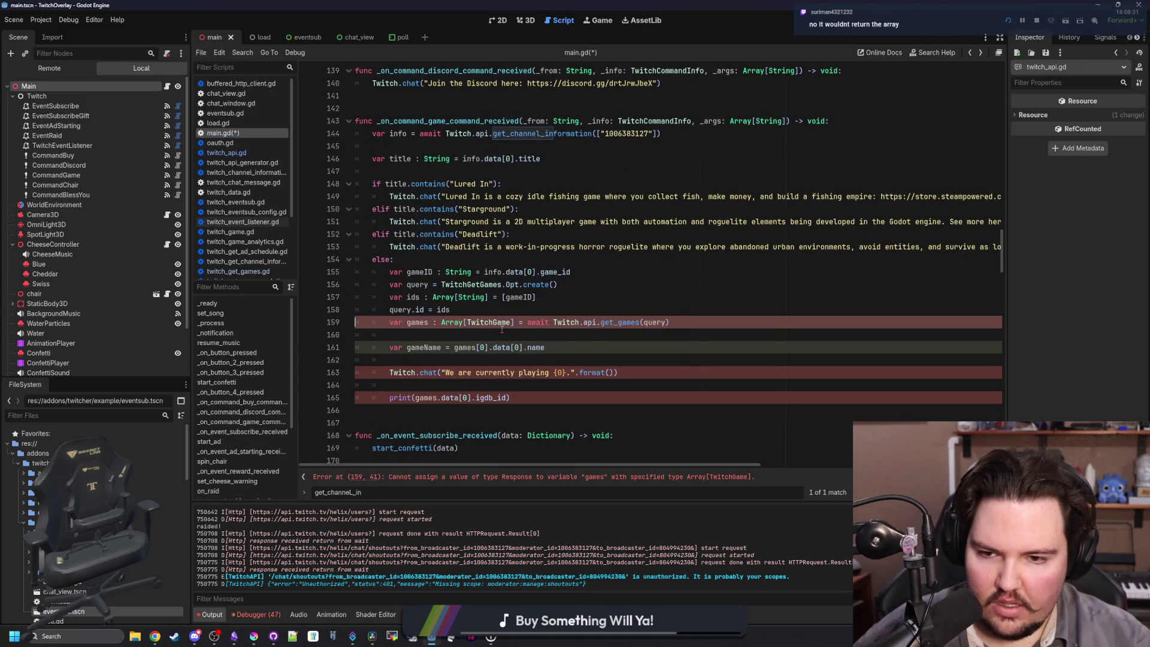
Change the games type to Response, then remove the ': Response' annotation entirely.
{"action": "left_click_drag", "start_coordinate": [511, 323], "coordinate": [444, 322]}
{"action": "type", "text": "AR"}
{"action": "key", "text": "BackSpace"}
{"action": "key", "text": "BackSpace"}
{"action": "type", "text": "Reponse"}
{"action": "left_click", "coordinate": [452, 322]}
{"action": "type", "text": "s"}
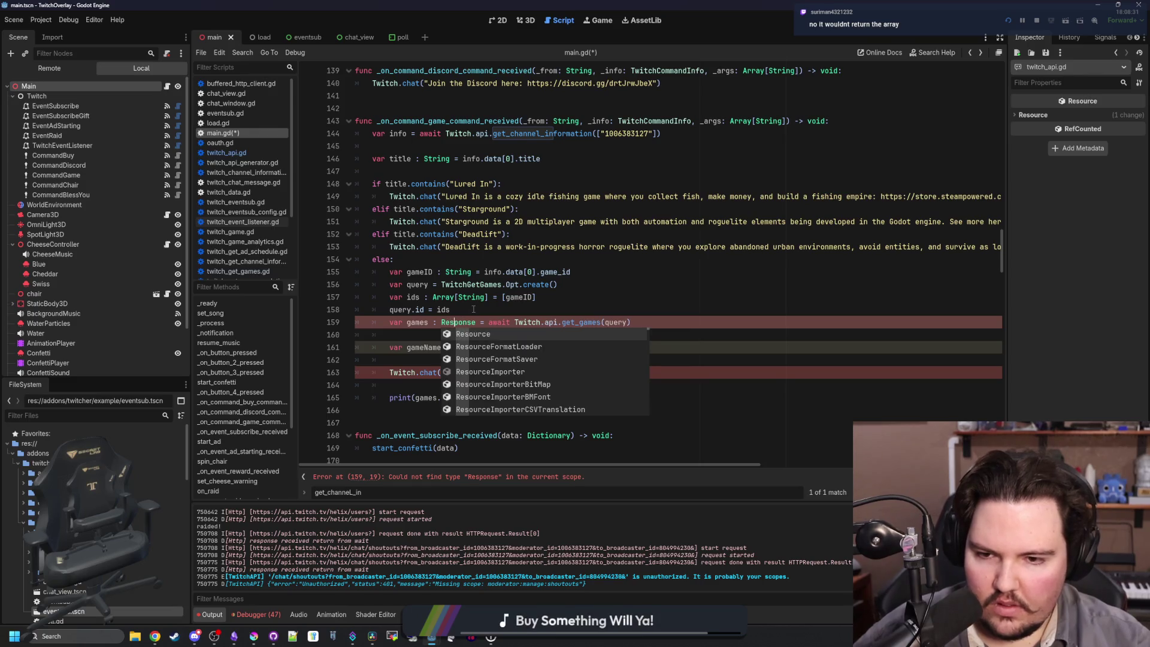
{"action": "left_click", "coordinate": [473, 309]}
{"action": "left_click_drag", "start_coordinate": [474, 323], "coordinate": [431, 322]}
{"action": "key", "text": "BackSpace"}
{"action": "left_click", "coordinate": [480, 335]}
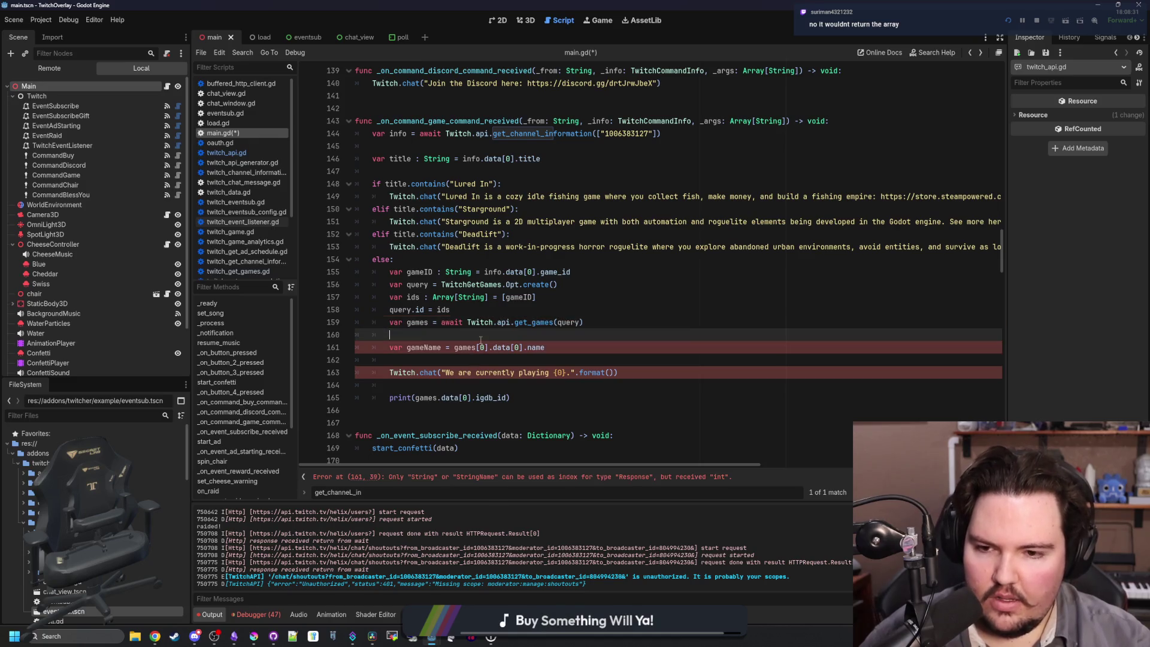
Add a 'var game = games.data[0]' line after the get_games call.
{"action": "key", "text": "Return"}
{"action": "key", "text": "Up"}
{"action": "type", "text": "var"}
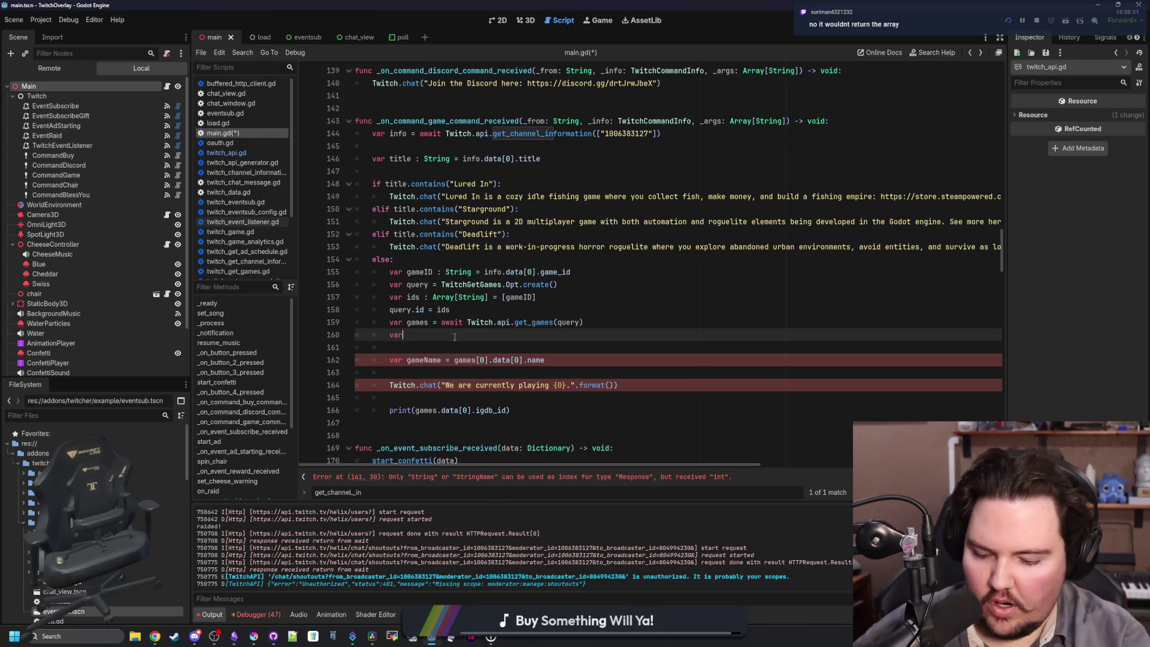
{"action": "type", "text": " game = games"}
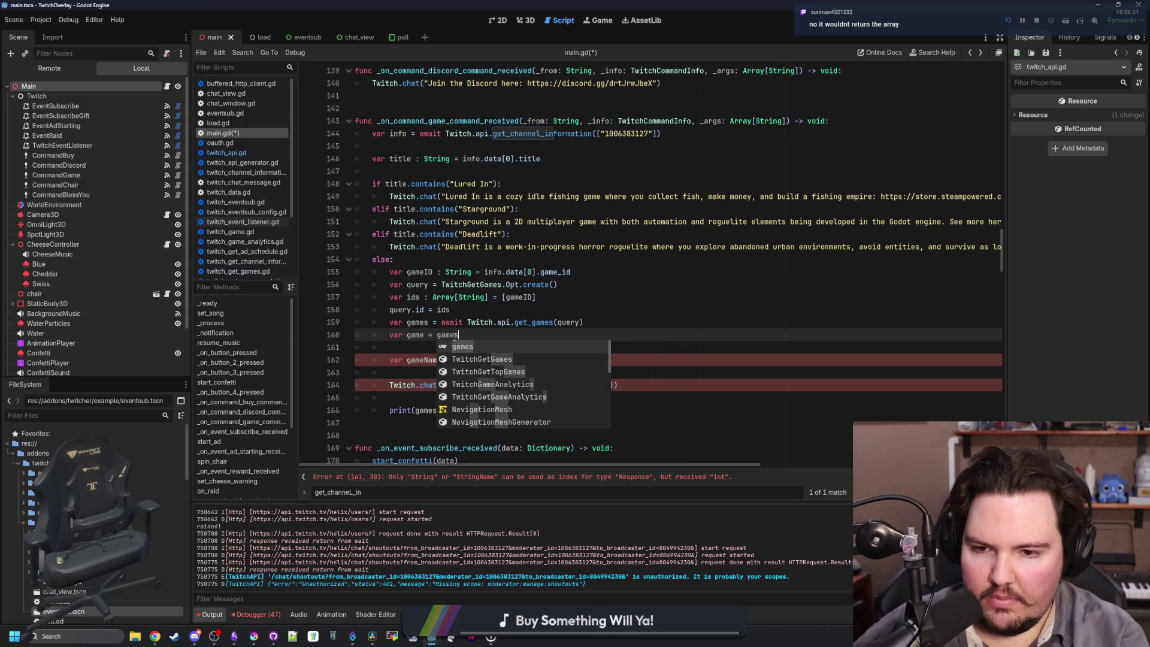
{"action": "type", "text": ".data[0"}
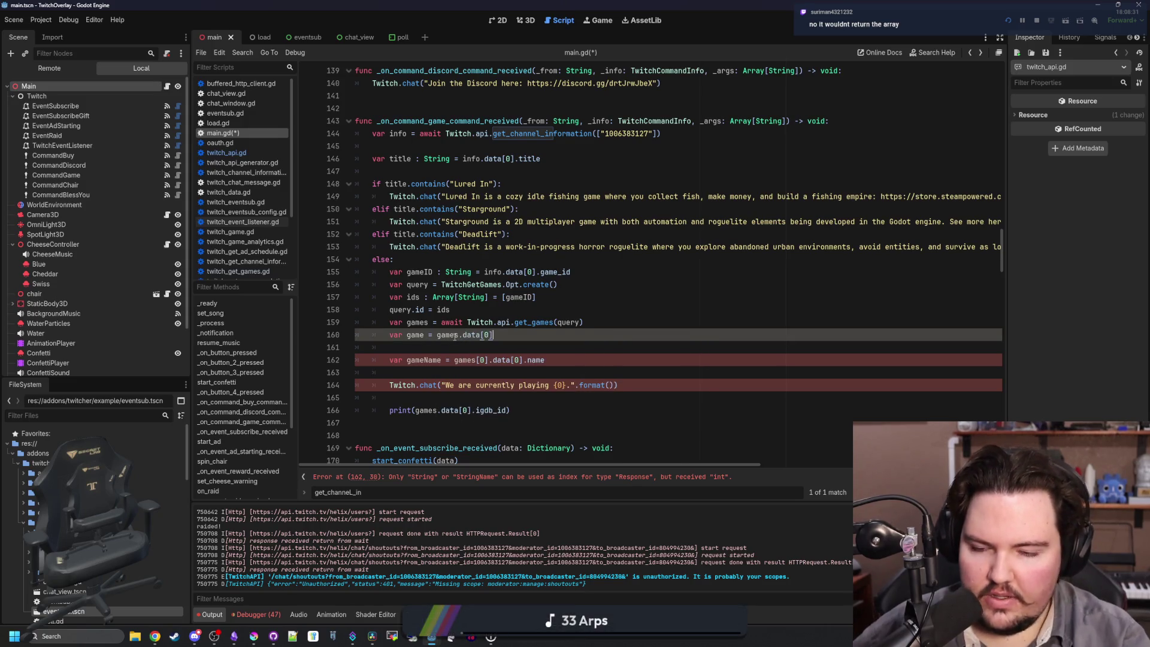
{"action": "left_click", "coordinate": [455, 345]}
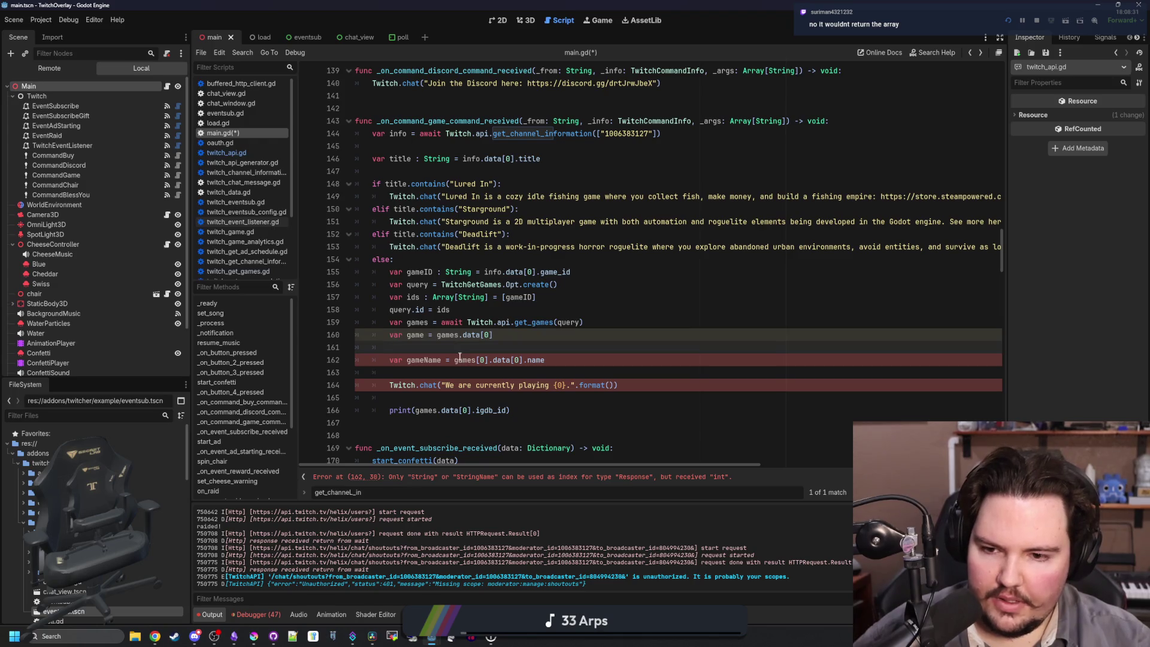
Change gameName to game.name and pass [gameName] to the chat message's format().
{"action": "left_click_drag", "start_coordinate": [491, 359], "coordinate": [455, 360]}
{"action": "key", "text": "BackSpace"}
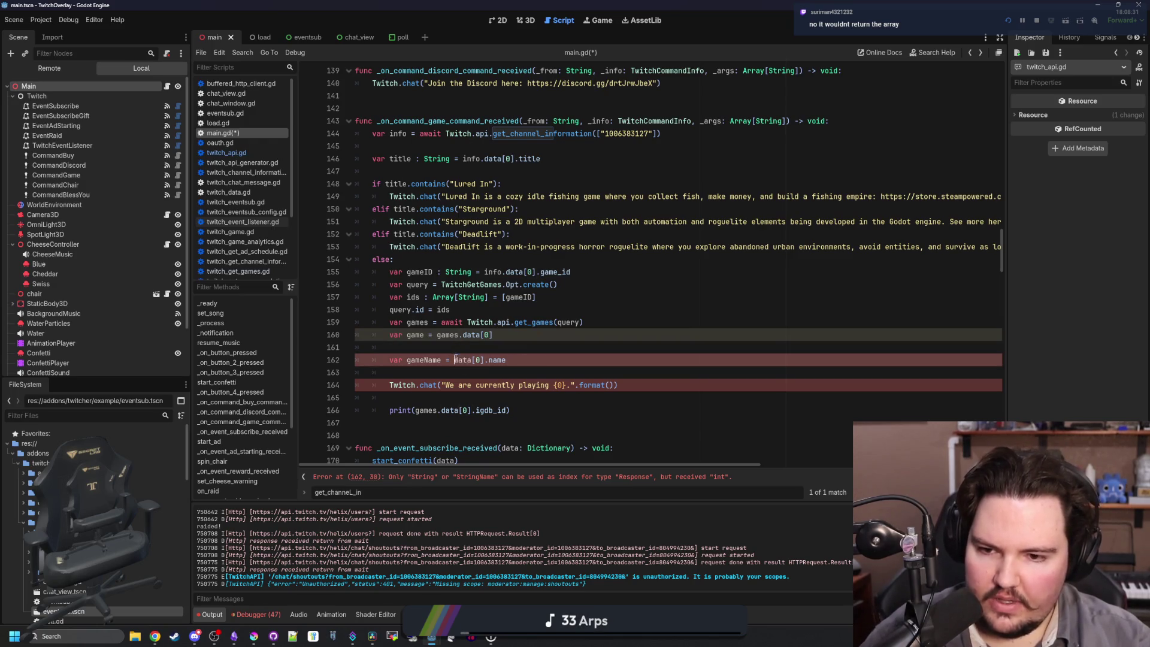
{"action": "key", "text": "BackSpace"}
{"action": "type", "text": "game"}
{"action": "left_click", "coordinate": [608, 330]}
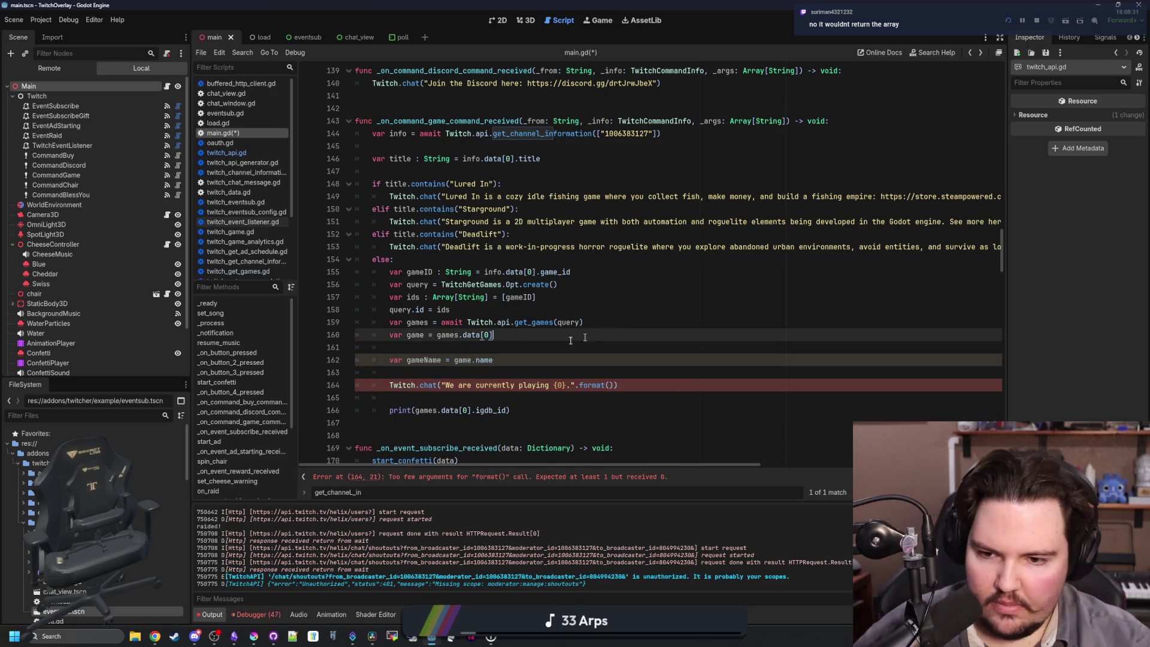
{"action": "left_click", "coordinate": [609, 385]}
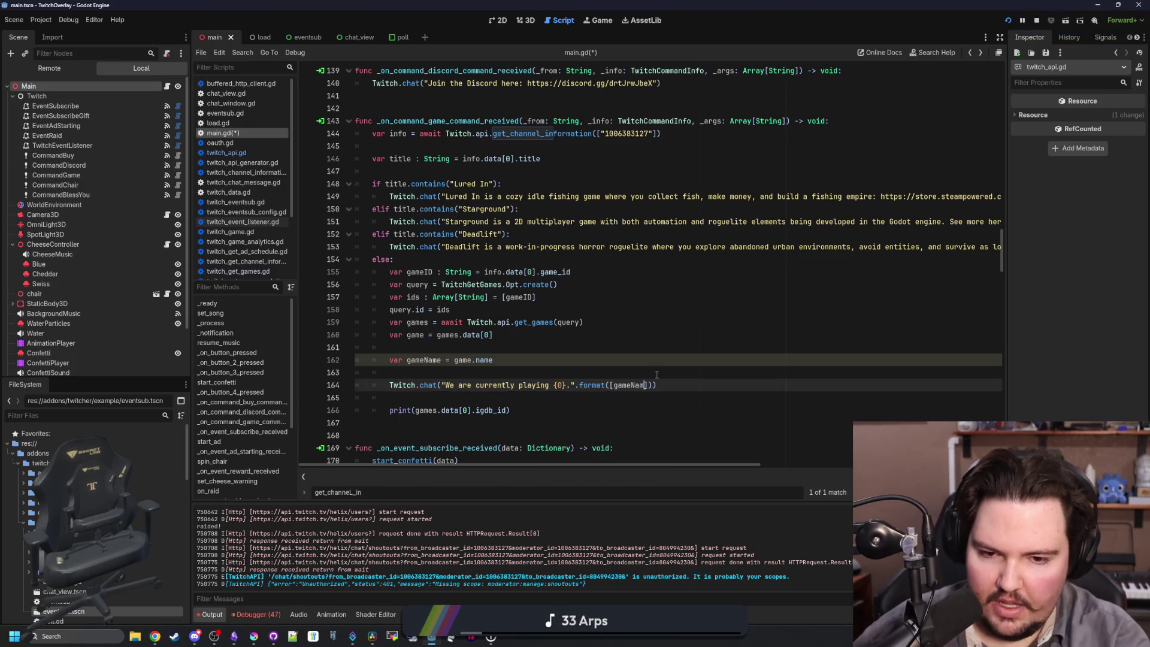
{"action": "type", "text": "e"}
Delete the blank line before the chat call and comment out the print line.
{"action": "left_click", "coordinate": [656, 375]}
{"action": "key", "text": "BackSpace"}
{"action": "key", "text": "BackSpace"}
{"action": "key", "text": "Up"}
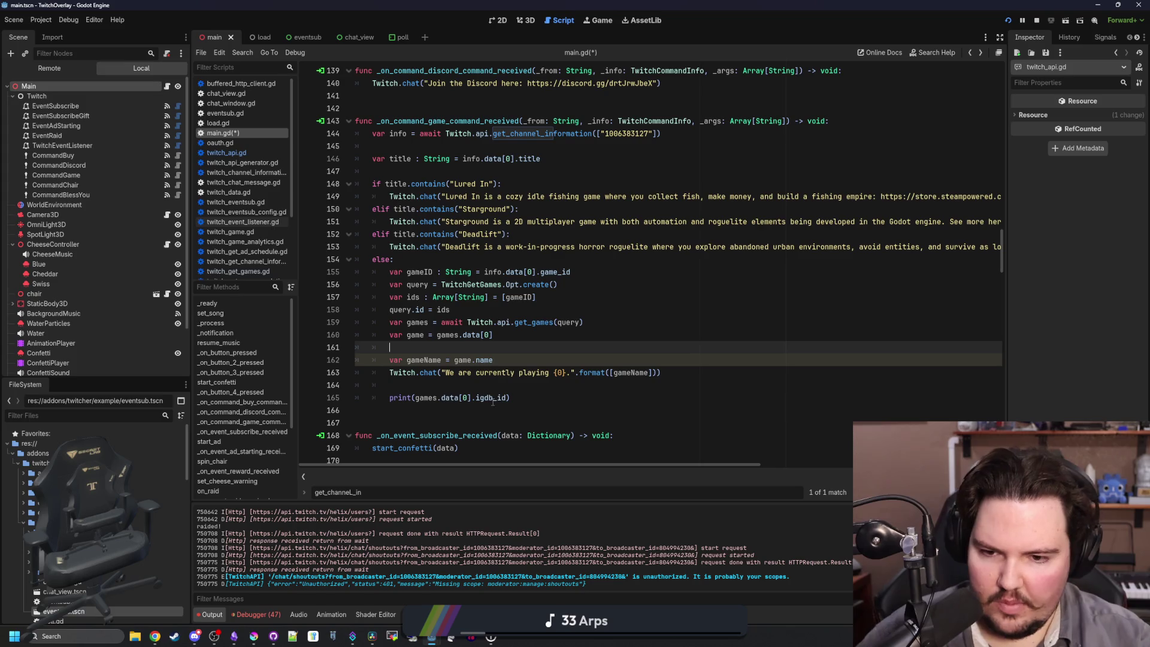
{"action": "left_click", "coordinate": [385, 398]}
{"action": "key", "text": "ctrl+k"}
{"action": "left_click", "coordinate": [415, 386]}
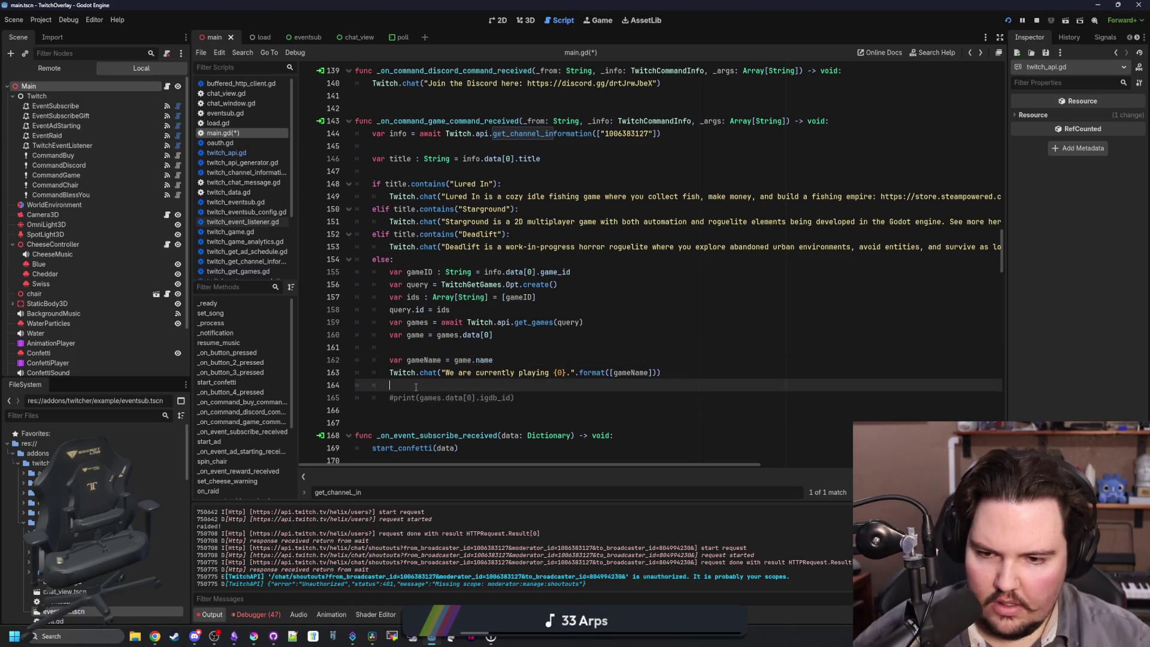
Comment out the title-check if/elif block, unindent lookup lines 155–163, and run the test.
{"action": "mouse_move", "coordinate": [398, 259]}
{"action": "left_mouse_down"}
{"action": "mouse_move", "coordinate": [237, 160]}
{"action": "mouse_move", "coordinate": [232, 191]}
{"action": "left_mouse_up"}
{"action": "key", "text": "ctrl+k"}
{"action": "left_click", "coordinate": [432, 257]}
{"action": "left_click_drag", "start_coordinate": [679, 373], "coordinate": [358, 271]}
{"action": "key", "text": "shift+Tab"}
{"action": "left_click", "coordinate": [428, 256]}
{"action": "key", "text": "ctrl+s"}
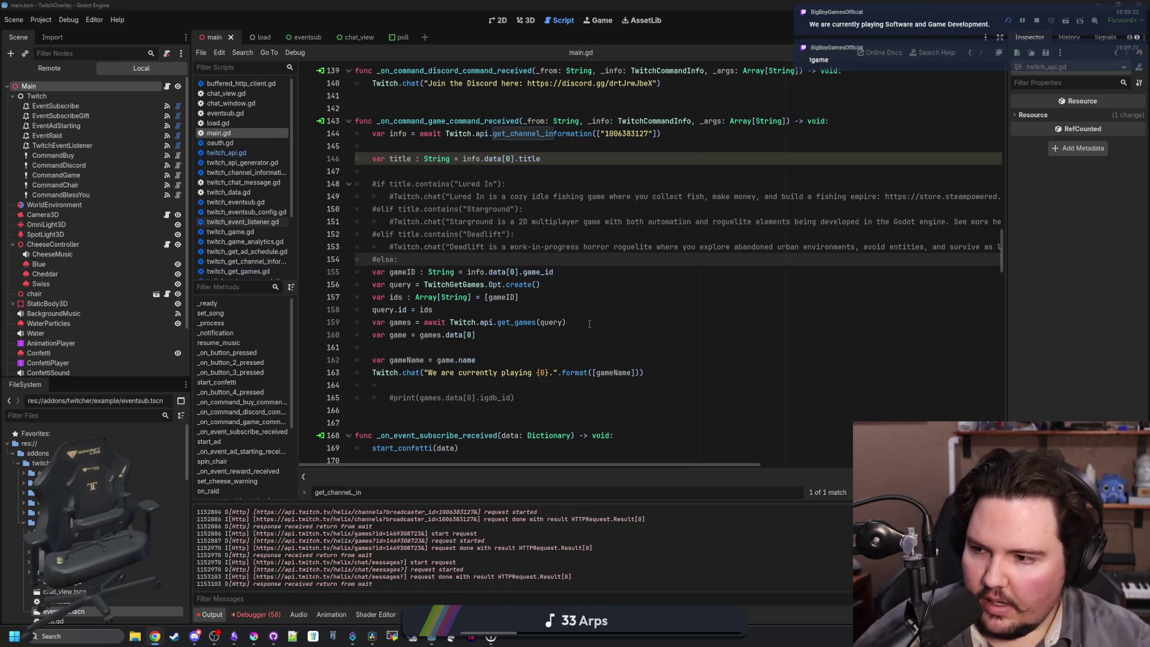
Uncomment the title checks and re-indent lookup lines 156–160 under else.
{"action": "left_click_drag", "start_coordinate": [400, 259], "coordinate": [284, 179]}
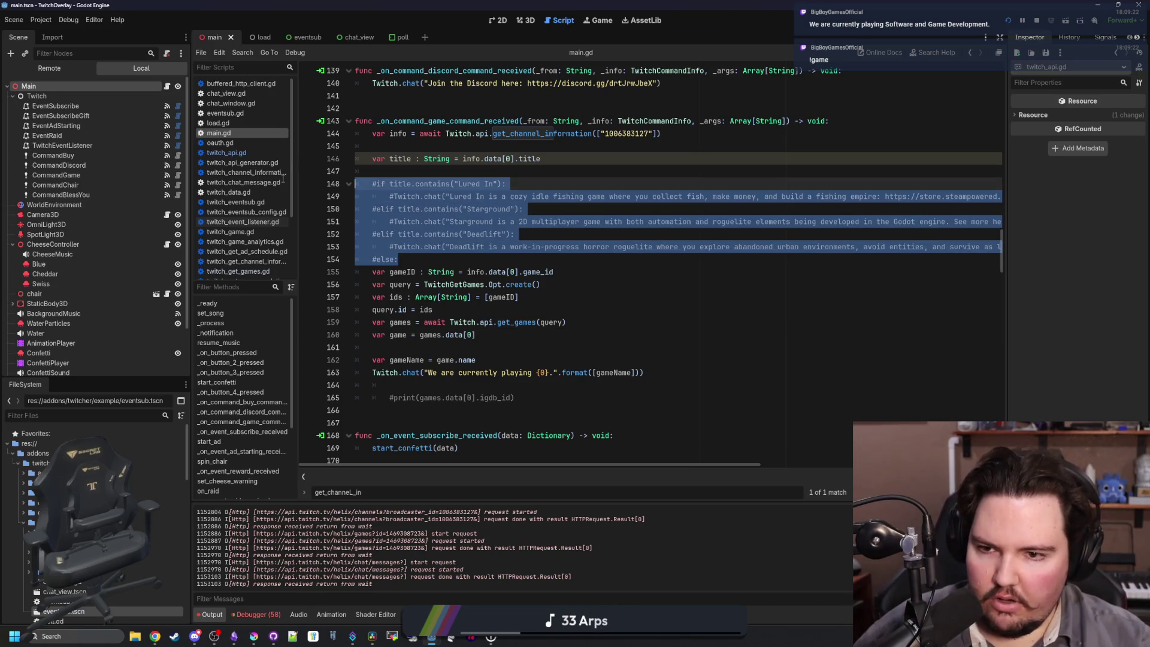
{"action": "key", "text": "ctrl+k"}
{"action": "mouse_move", "coordinate": [491, 336]}
{"action": "left_mouse_down"}
{"action": "mouse_move", "coordinate": [379, 285]}
{"action": "mouse_move", "coordinate": [383, 273]}
{"action": "left_mouse_up"}
{"action": "key", "text": "Tab"}
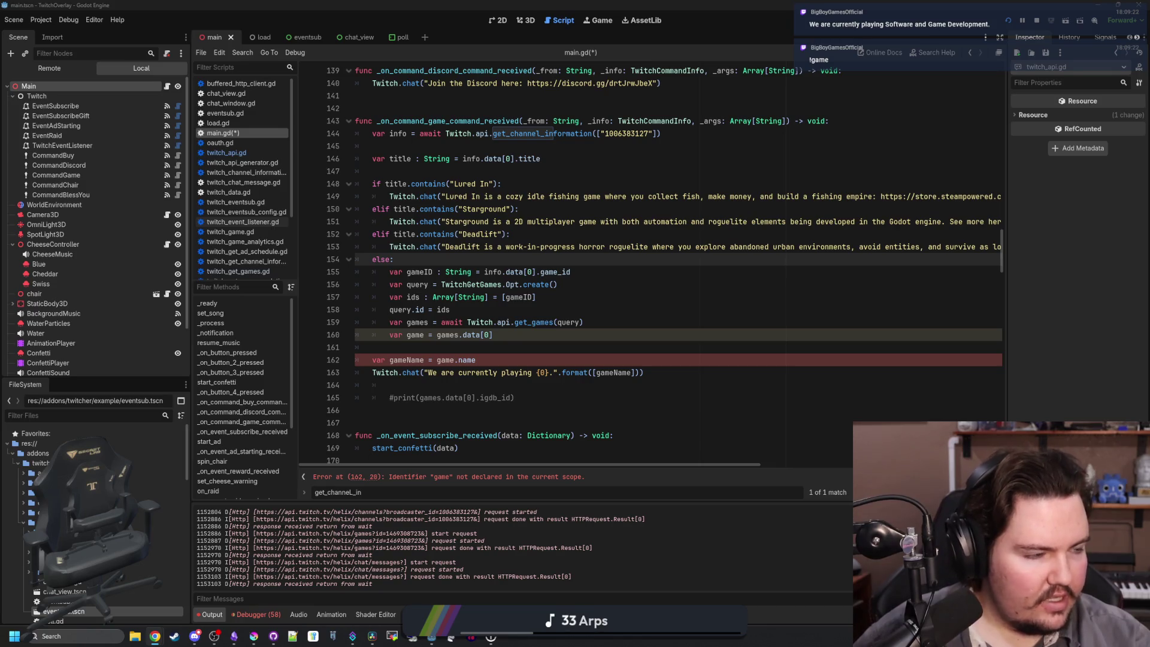
{"action": "left_click", "coordinate": [155, 636]}
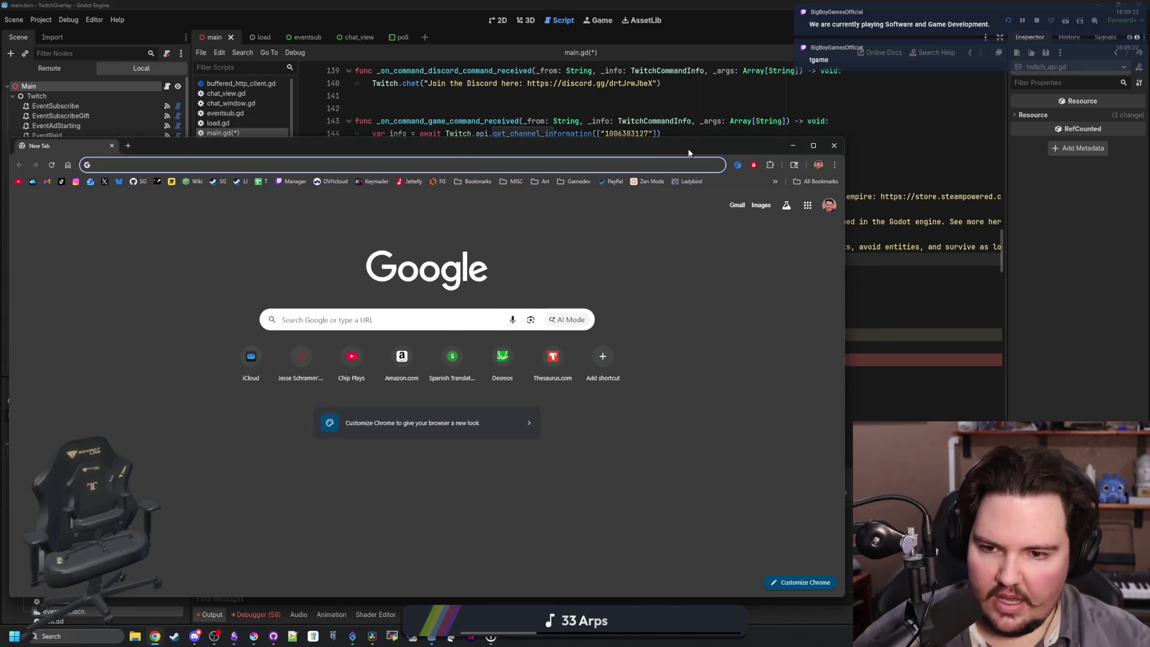
{"action": "type", "text": "igdb.com"}
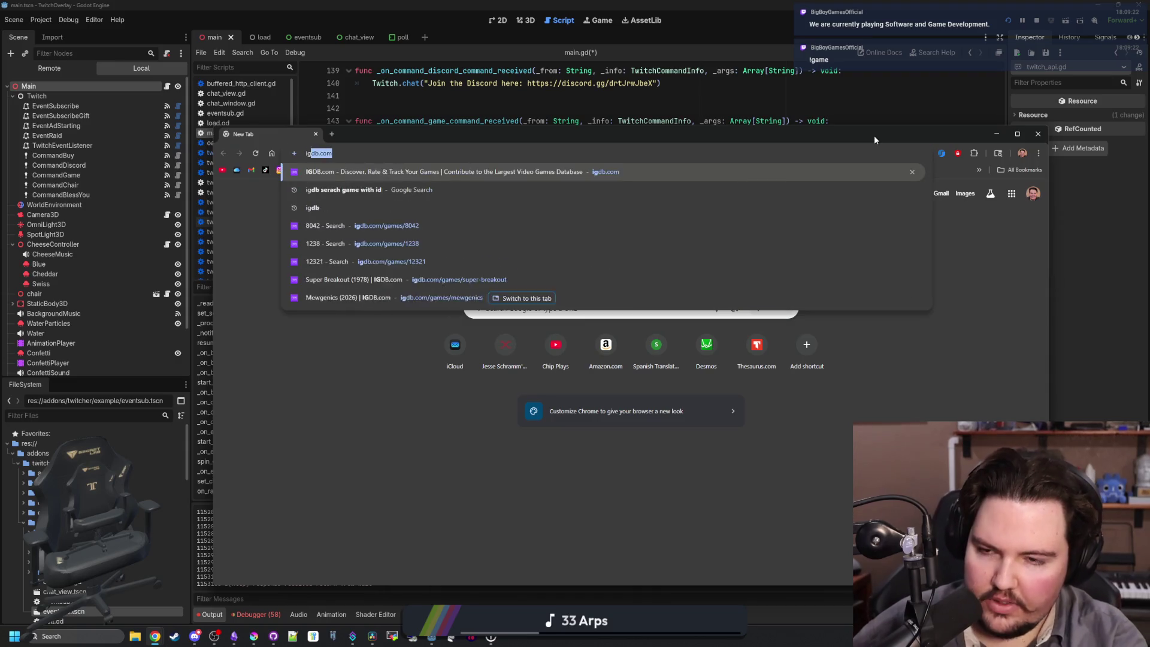
{"action": "key", "text": "Return"}
{"action": "left_click_drag", "start_coordinate": [874, 135], "coordinate": [777, 111]}
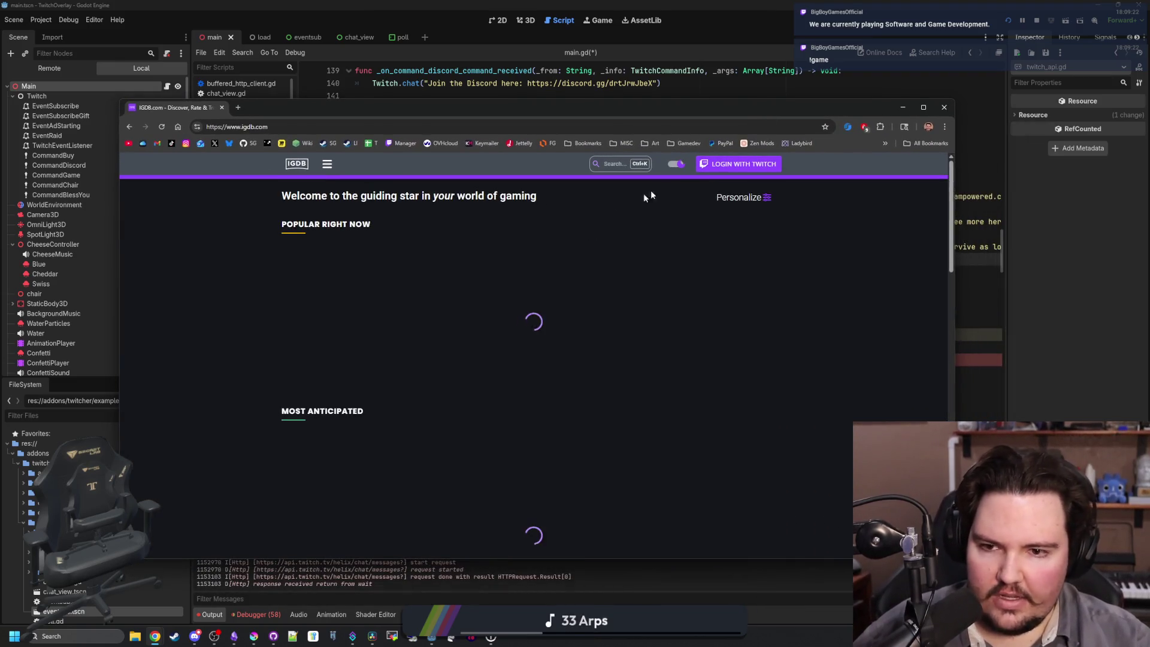
{"action": "left_click", "coordinate": [611, 165]}
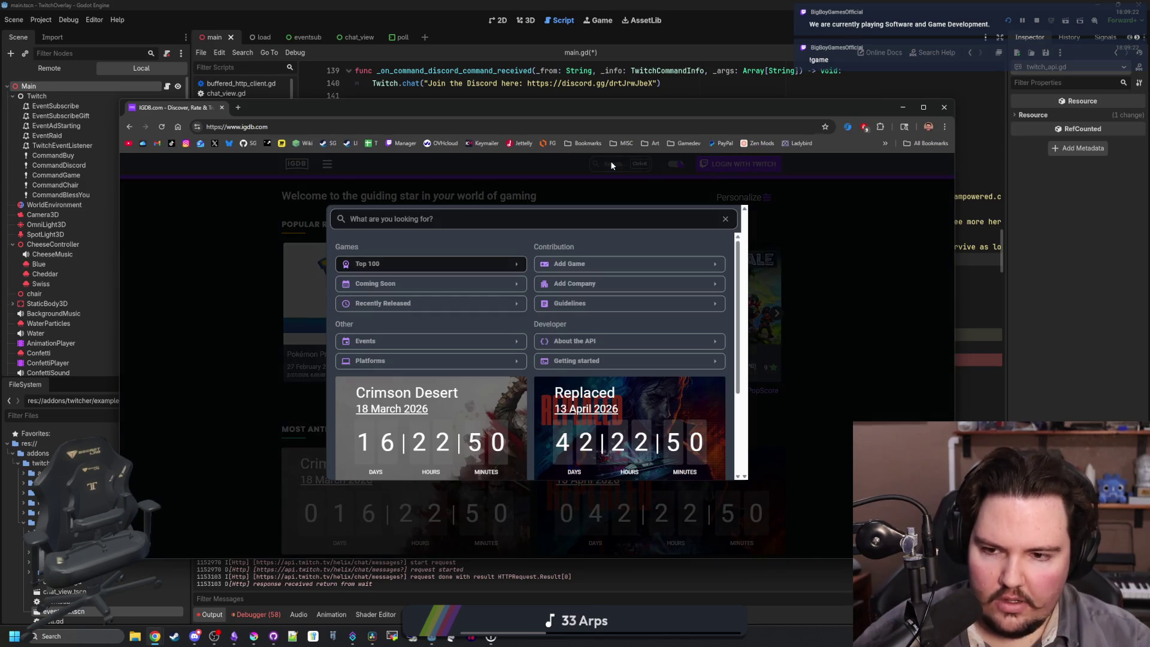
{"action": "type", "text": "mewgenics"}
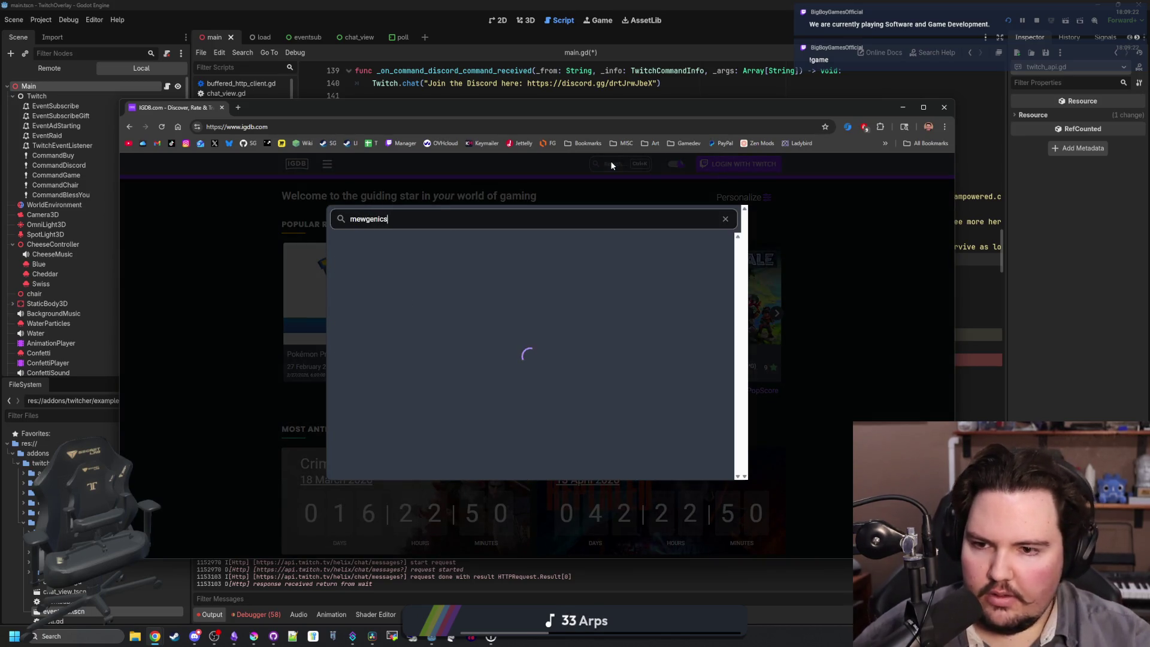
{"action": "left_click", "coordinate": [419, 273]}
{"action": "scroll", "coordinate": [612, 346], "scroll_direction": "down", "scroll_amount": 5}
{"action": "scroll", "coordinate": [612, 346], "scroll_direction": "down", "scroll_amount": 1}
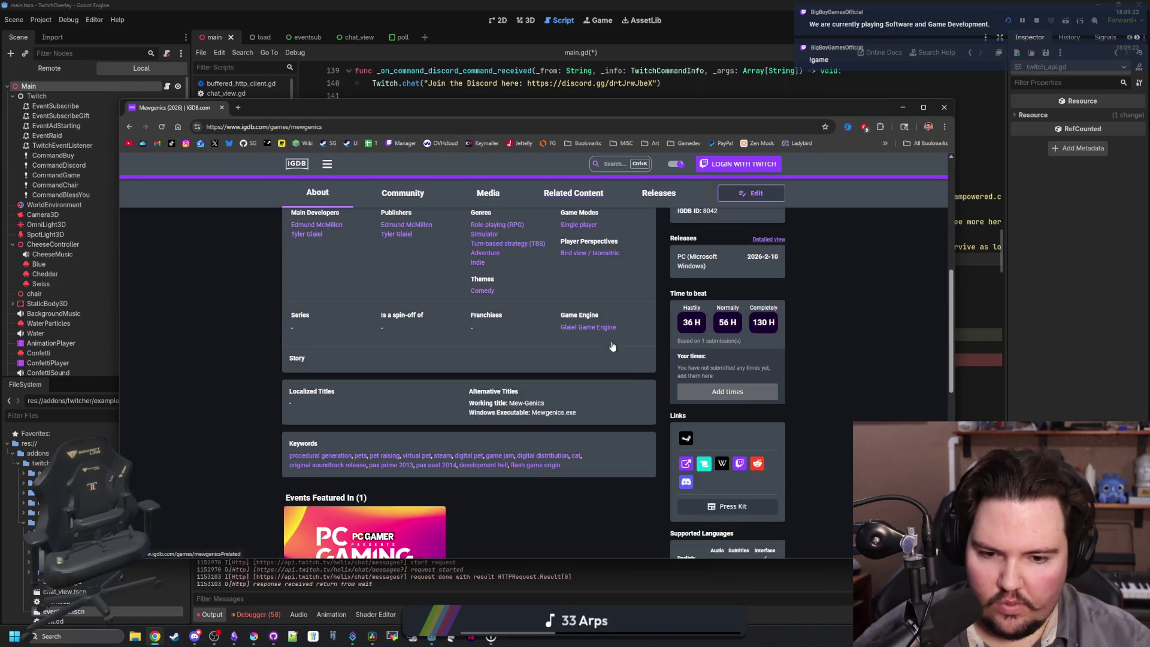
{"action": "left_click", "coordinate": [684, 440]}
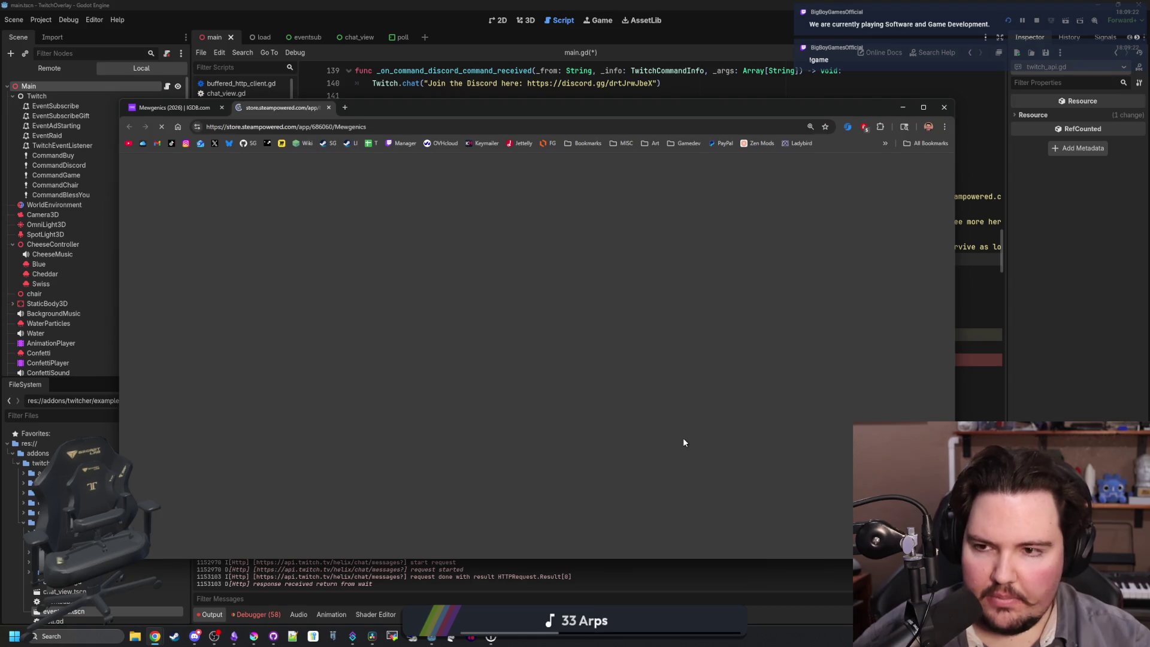
{"action": "scroll", "coordinate": [683, 437], "scroll_direction": "down", "scroll_amount": 5}
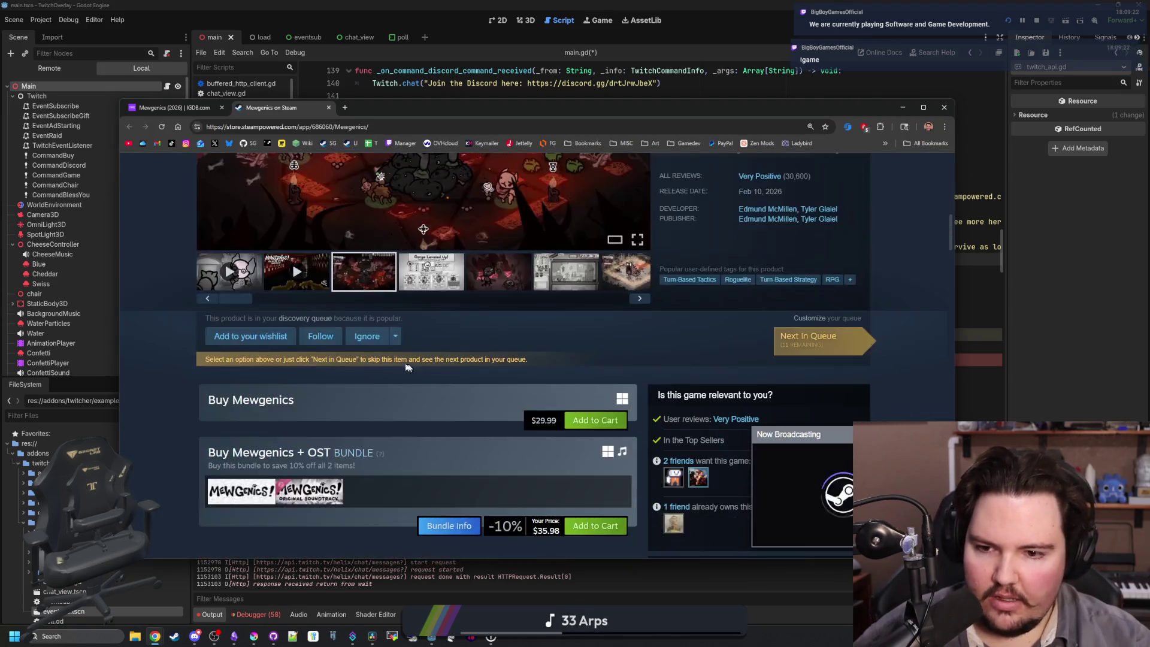
{"action": "scroll", "coordinate": [317, 180], "scroll_direction": "up", "scroll_amount": 5}
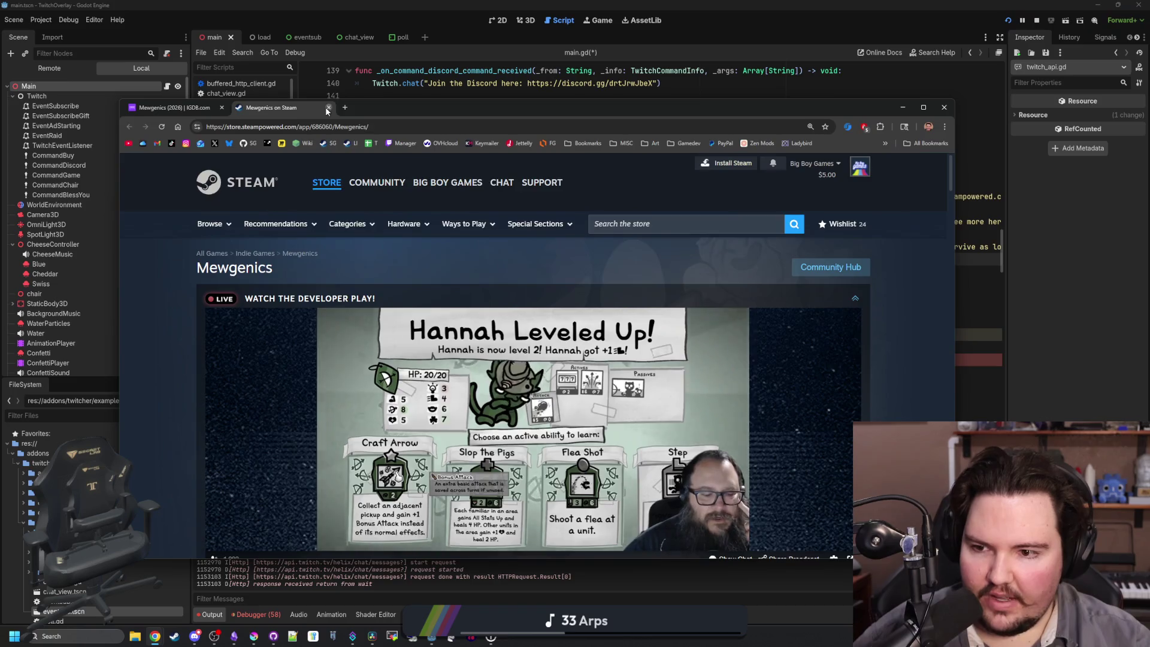
{"action": "left_click", "coordinate": [329, 107]}
{"action": "scroll", "coordinate": [503, 409], "scroll_direction": "up", "scroll_amount": 5}
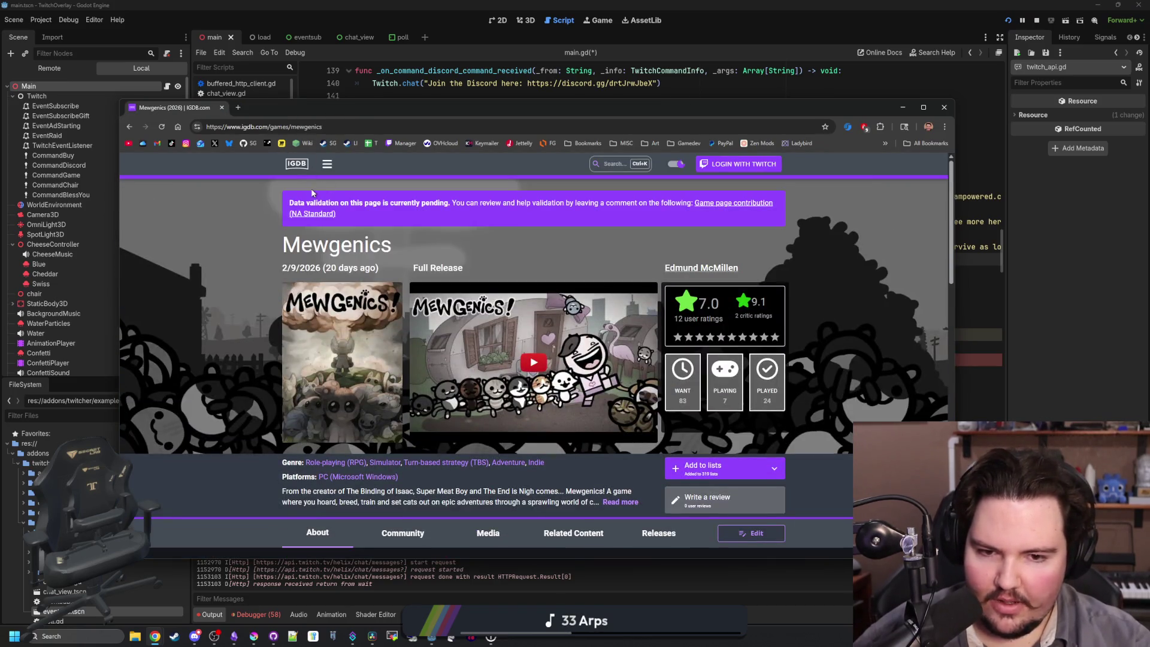
{"action": "scroll", "coordinate": [439, 336], "scroll_direction": "down", "scroll_amount": 4}
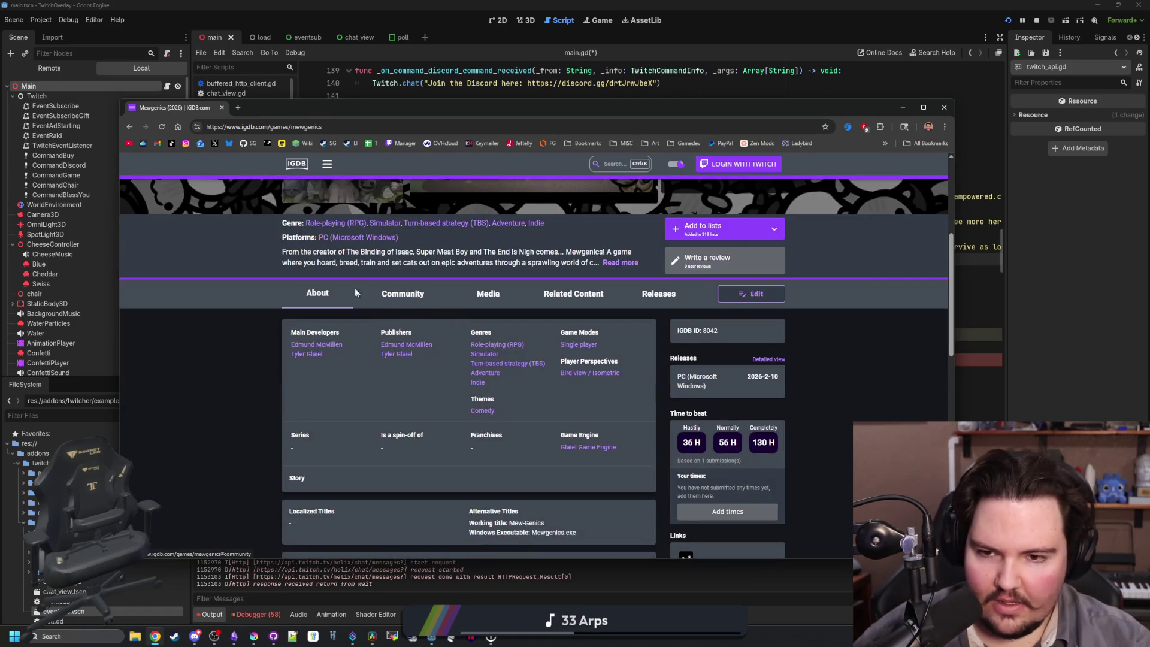
{"action": "scroll", "coordinate": [355, 289], "scroll_direction": "up", "scroll_amount": 4}
{"action": "left_click", "coordinate": [222, 109]}
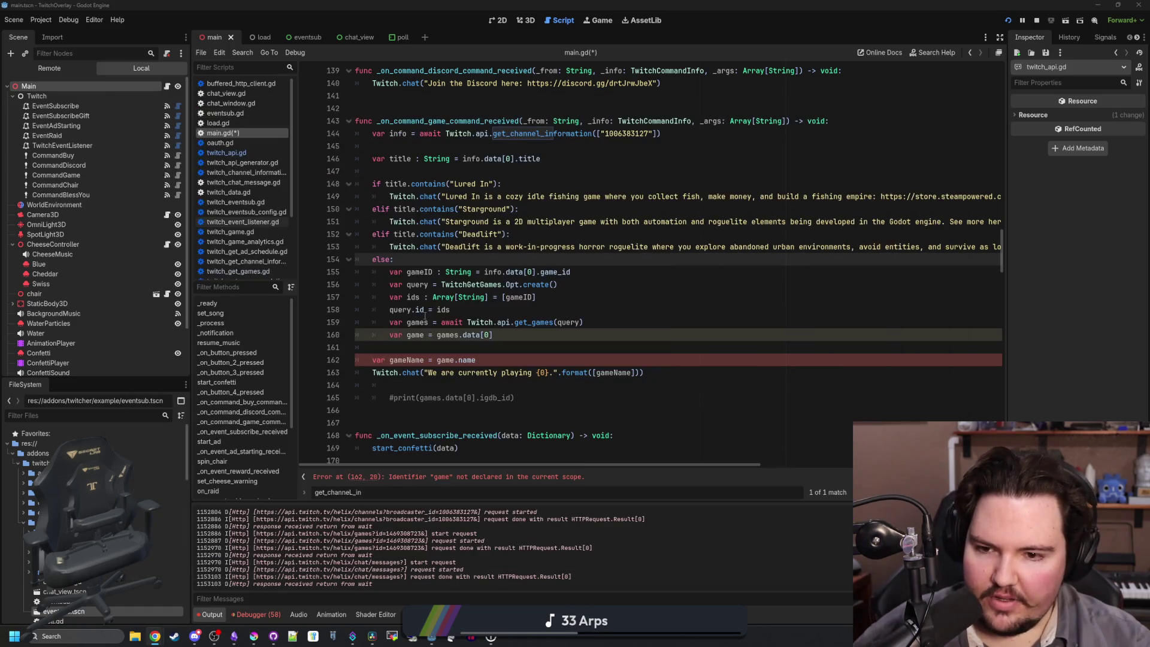
Indent the gameName and chat lines into the else block and delete blank line 161.
{"action": "left_click", "coordinate": [455, 348]}
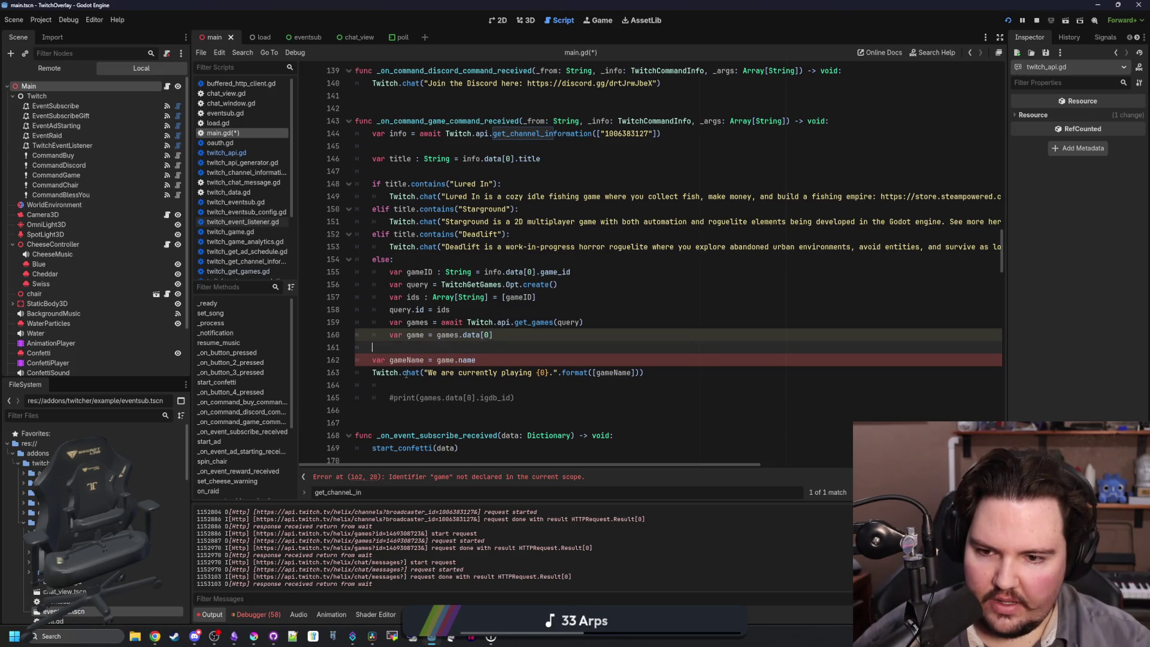
{"action": "left_click_drag", "start_coordinate": [369, 365], "coordinate": [383, 377]}
{"action": "key", "text": "Tab"}
{"action": "left_click", "coordinate": [396, 351]}
{"action": "key", "text": "BackSpace"}
Save the main.gd script.
{"action": "mouse_move", "coordinate": [515, 385]}
{"action": "left_mouse_down"}
{"action": "mouse_move", "coordinate": [357, 386]}
{"action": "mouse_move", "coordinate": [302, 373]}
{"action": "left_mouse_up"}
{"action": "left_click", "coordinate": [461, 379]}
{"action": "scroll", "coordinate": [455, 299], "scroll_direction": "up", "scroll_amount": 2}
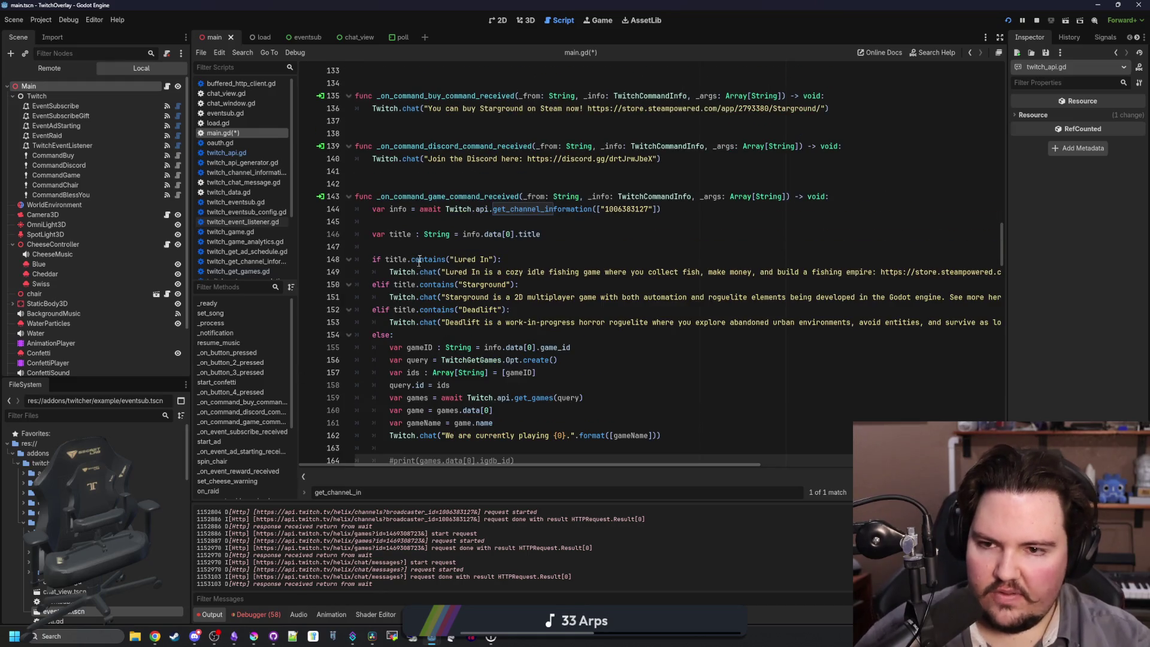
{"action": "left_click", "coordinate": [446, 184]}
{"action": "key", "text": "ctrl+s"}
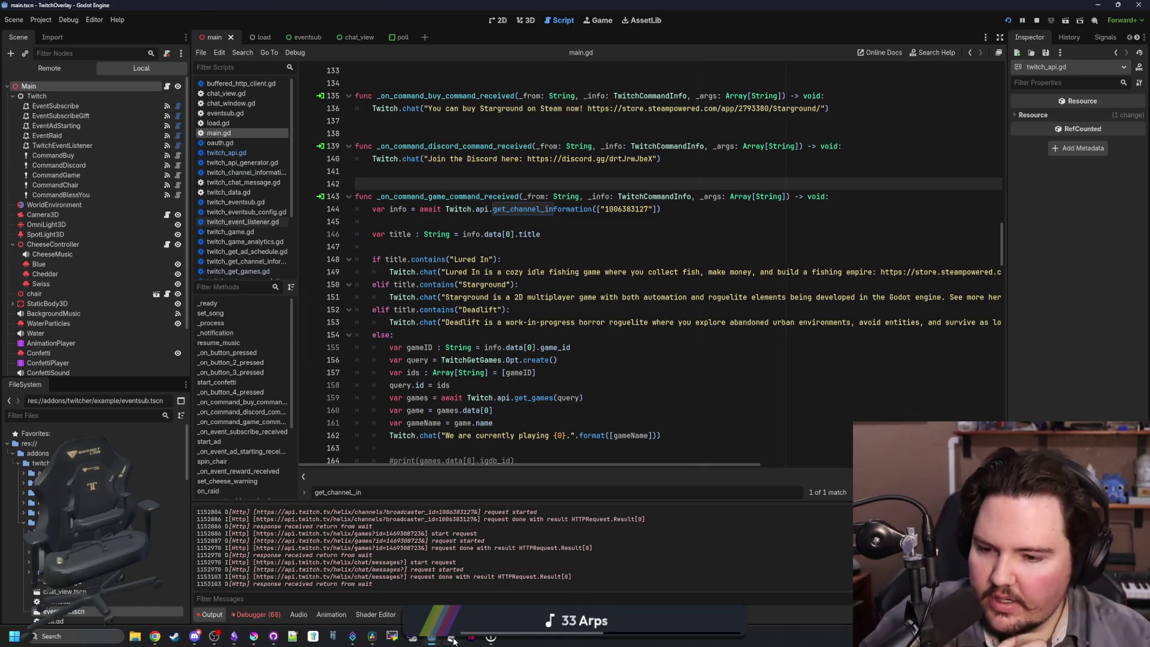
Minimize the Godot editor and DaVinci Resolve, and close the running TwitchOverlay window.
{"action": "mouse_move", "coordinate": [372, 634]}
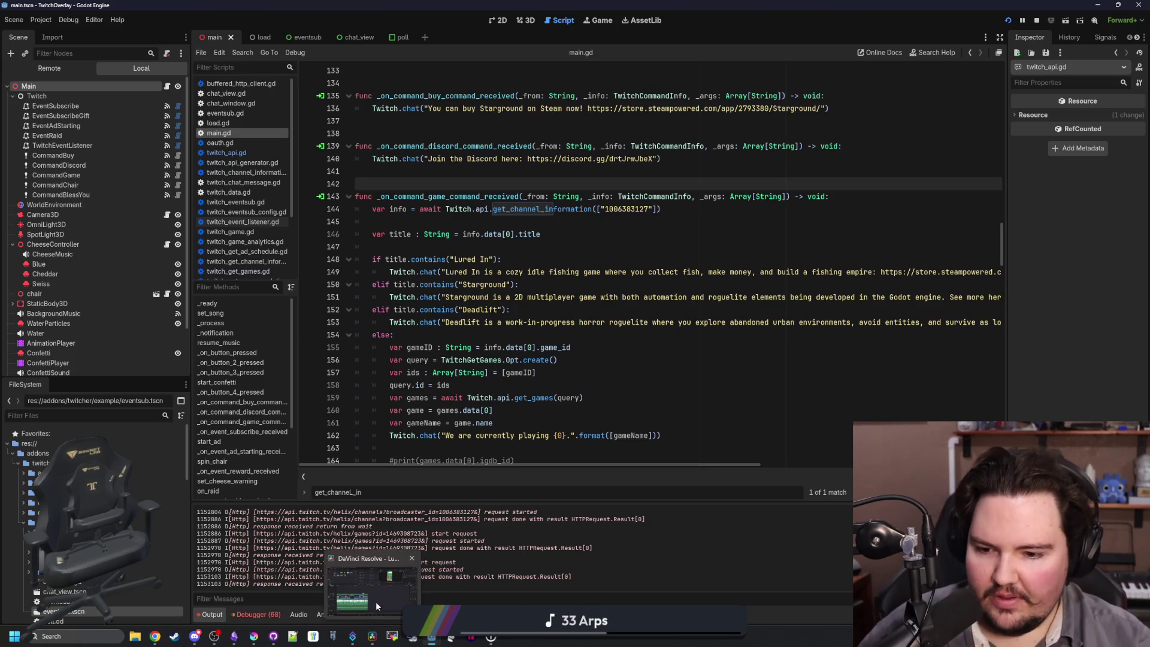
{"action": "left_click", "coordinate": [375, 601]}
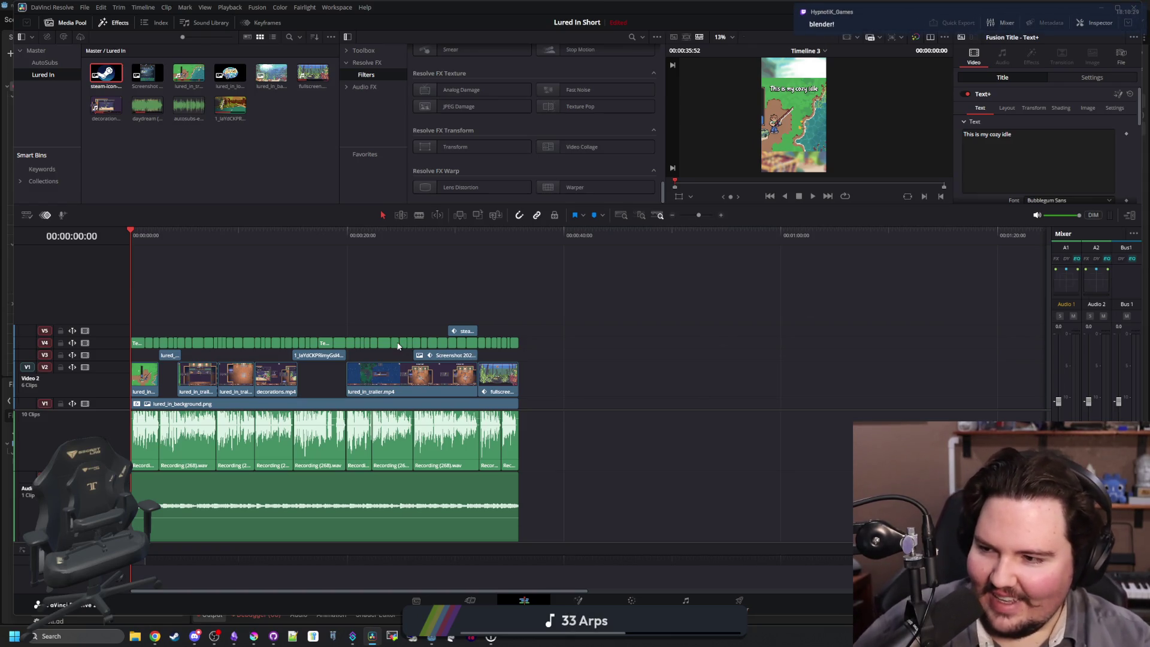
{"action": "key", "text": "alt+Tab"}
{"action": "left_click_drag", "start_coordinate": [688, 6], "coordinate": [688, 294]}
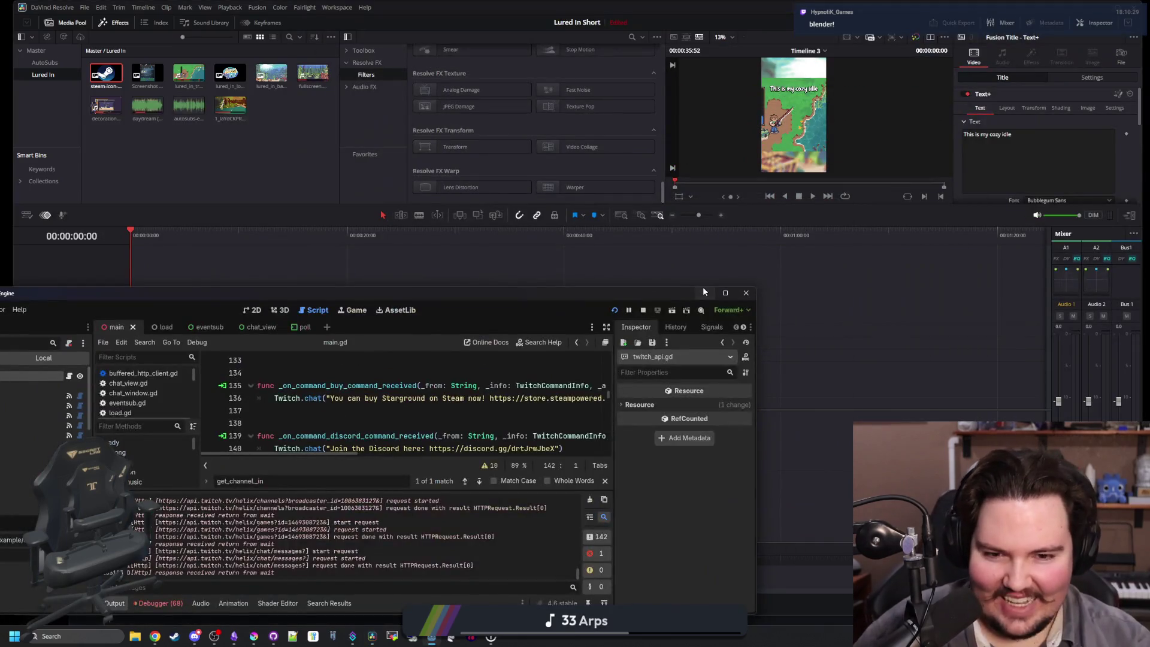
{"action": "left_click", "coordinate": [703, 293]}
{"action": "left_click", "coordinate": [1103, 3]}
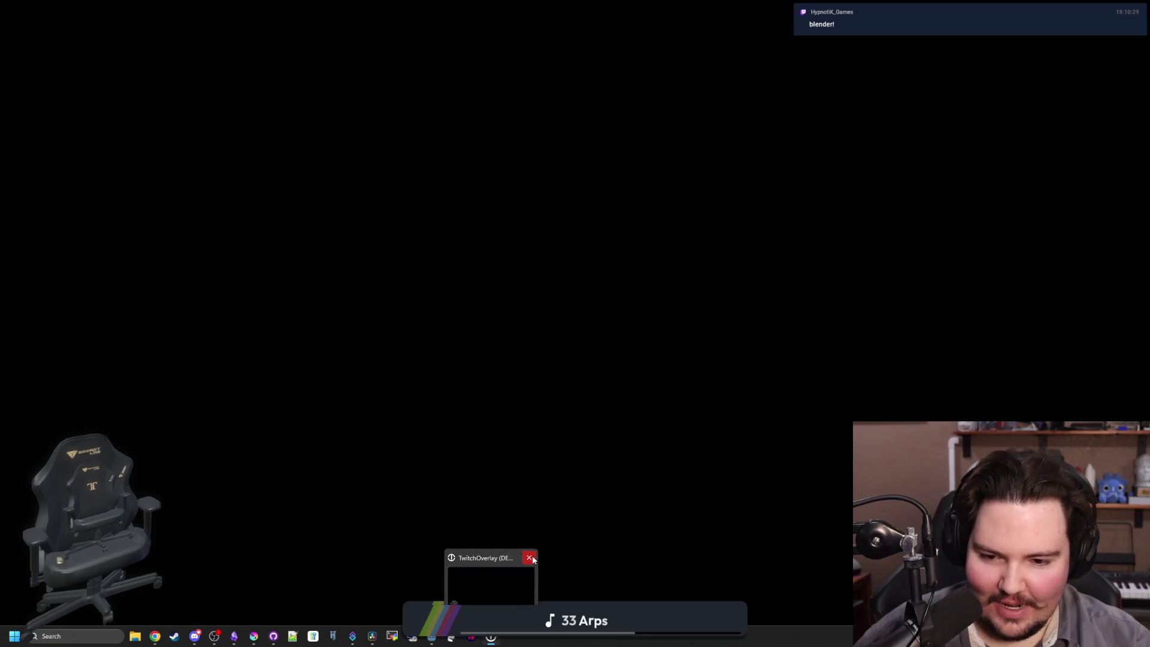
{"action": "left_click", "coordinate": [538, 554]}
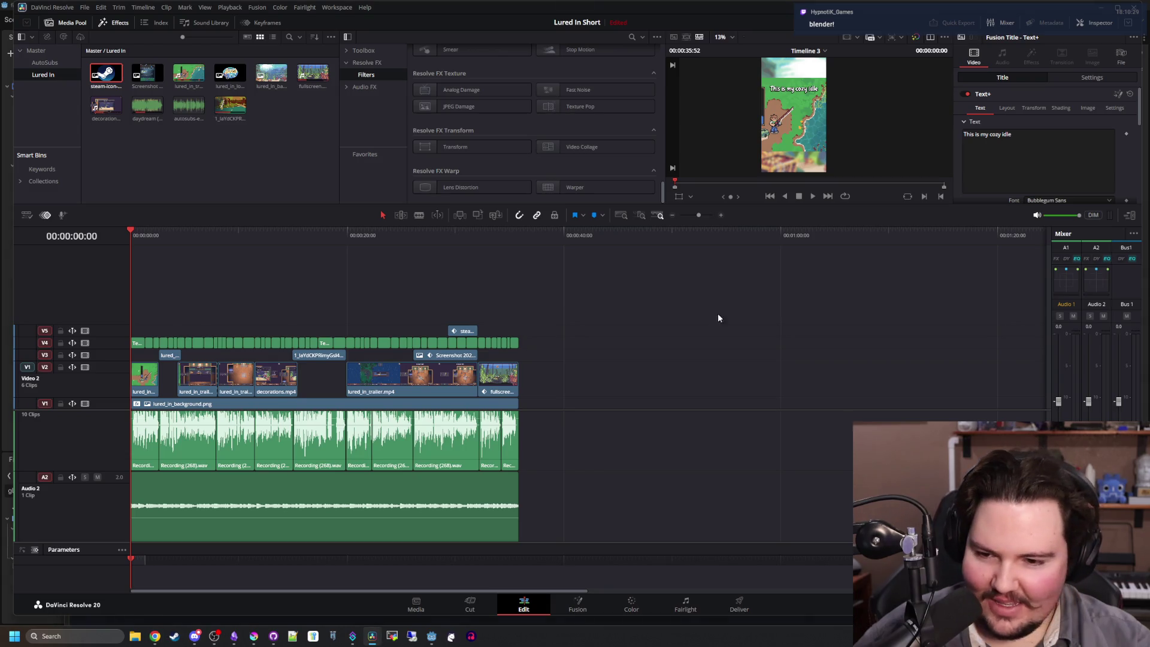
{"action": "left_click", "coordinate": [1104, 3]}
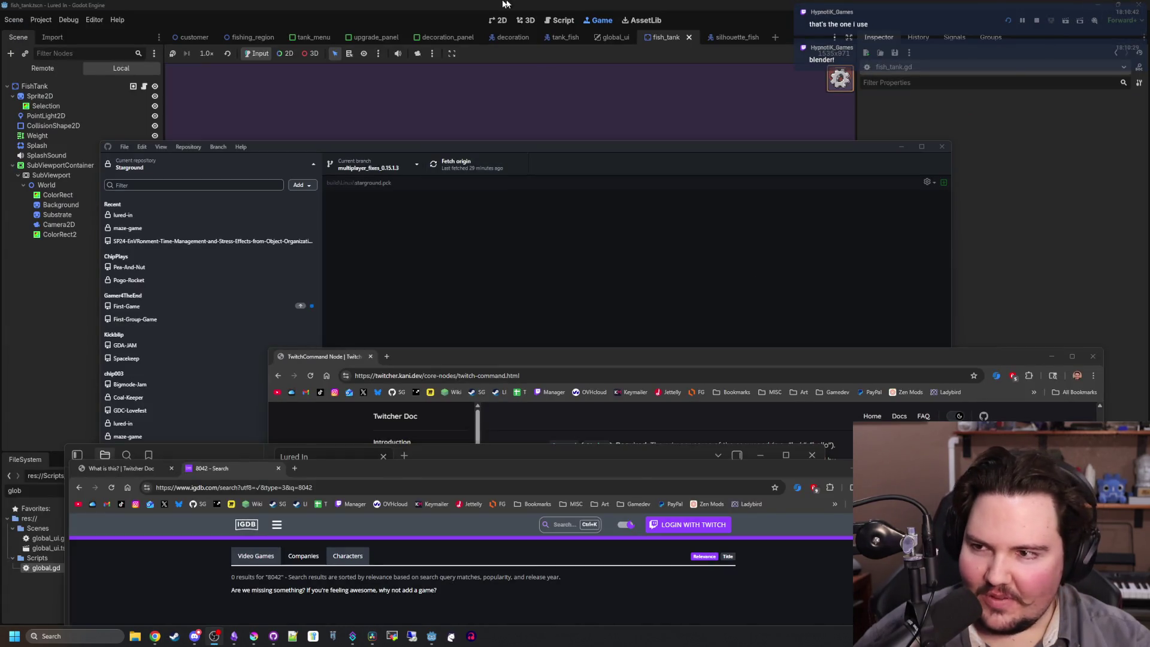
Restore the Godot editor to a smaller window and move the main.gd window aside.
{"action": "left_click", "coordinate": [506, 4]}
{"action": "left_click_drag", "start_coordinate": [857, 3], "coordinate": [559, 497]}
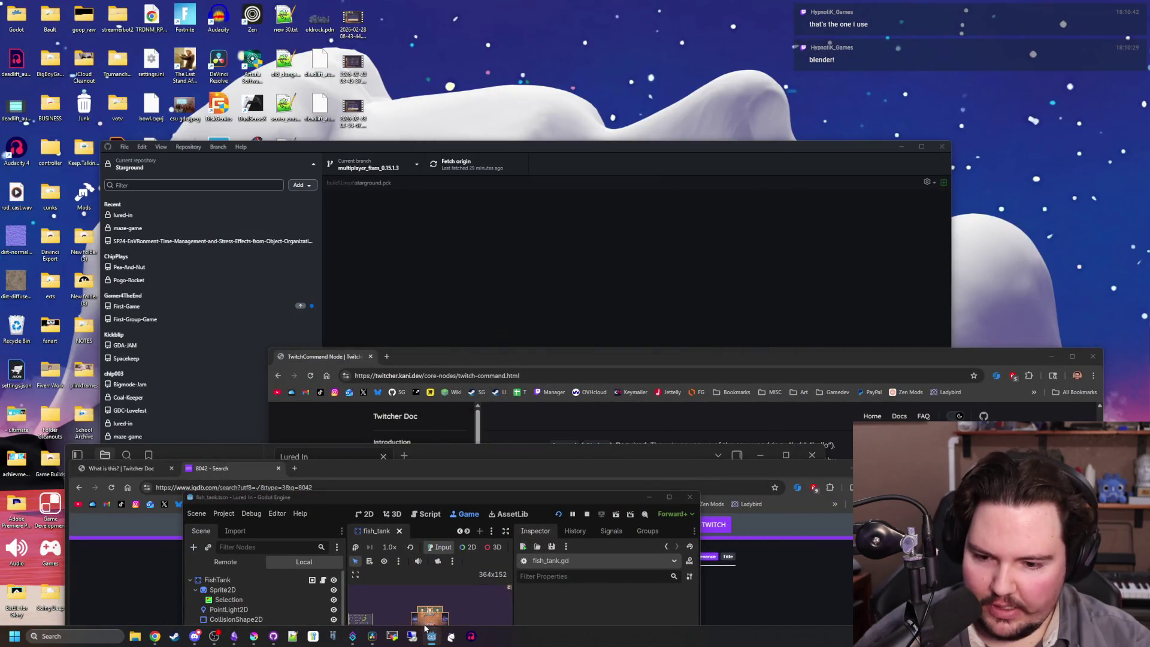
{"action": "mouse_move", "coordinate": [427, 629]}
{"action": "left_click", "coordinate": [483, 589]}
{"action": "mouse_move", "coordinate": [504, 305]}
{"action": "left_mouse_down"}
{"action": "mouse_move", "coordinate": [849, 296]}
{"action": "mouse_move", "coordinate": [1149, 209]}
{"action": "left_mouse_up"}
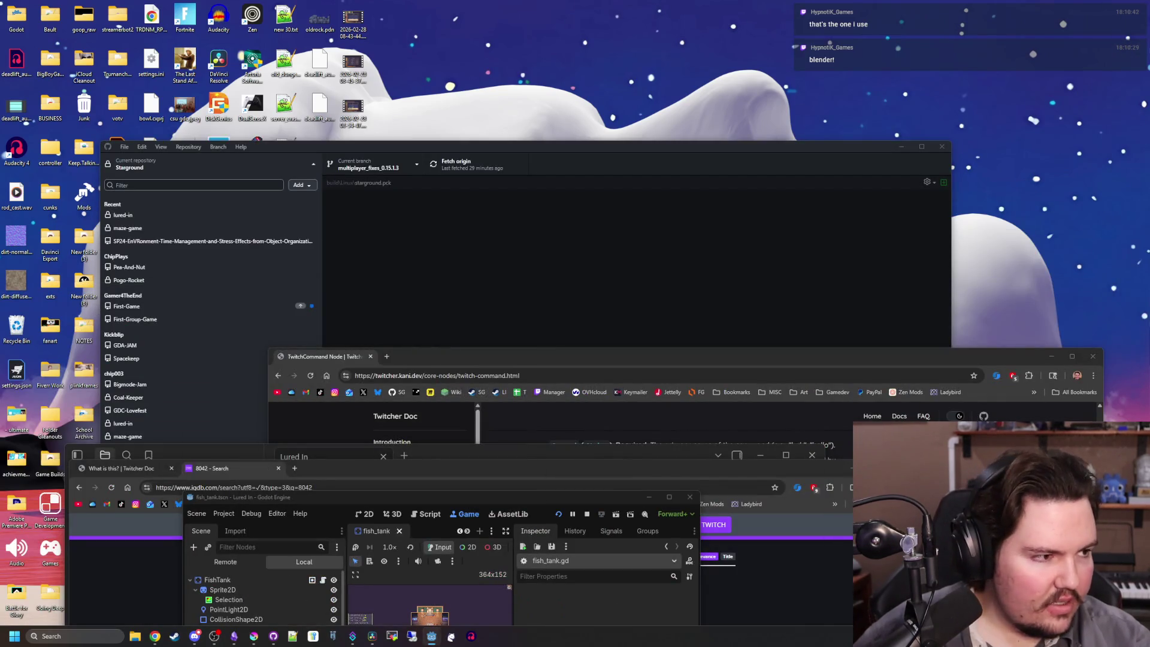
Close the Twitcher Doc and IGDB search tabs and the TwitchCommand docs window.
{"action": "left_click_drag", "start_coordinate": [753, 468], "coordinate": [863, 148]}
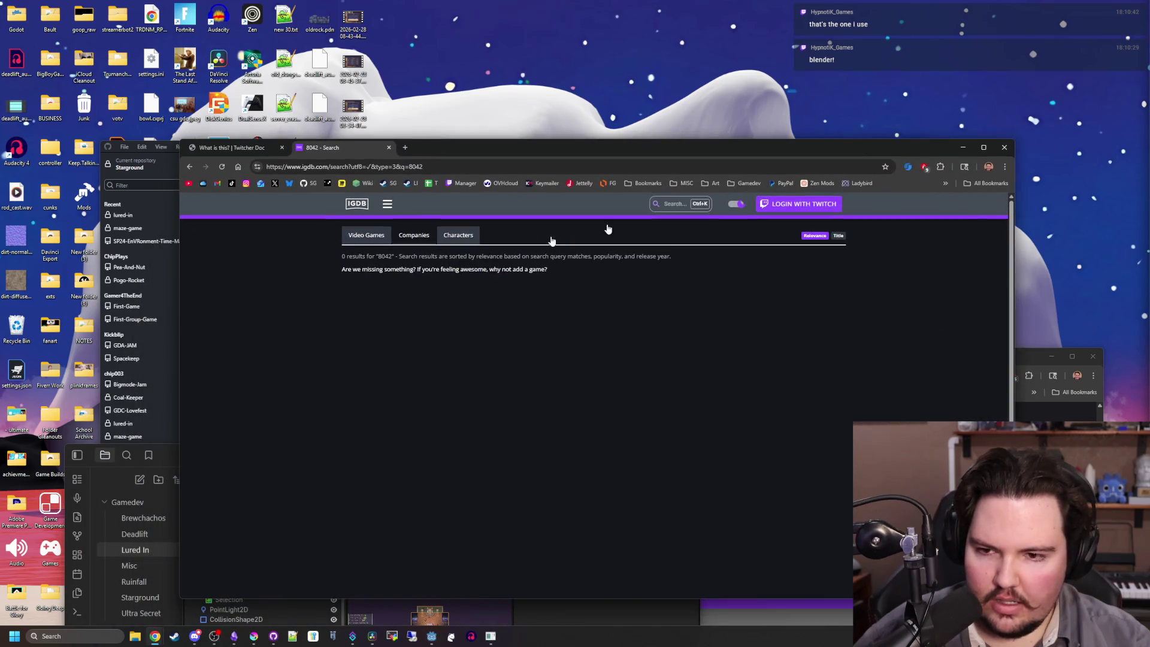
{"action": "left_click", "coordinate": [276, 151]}
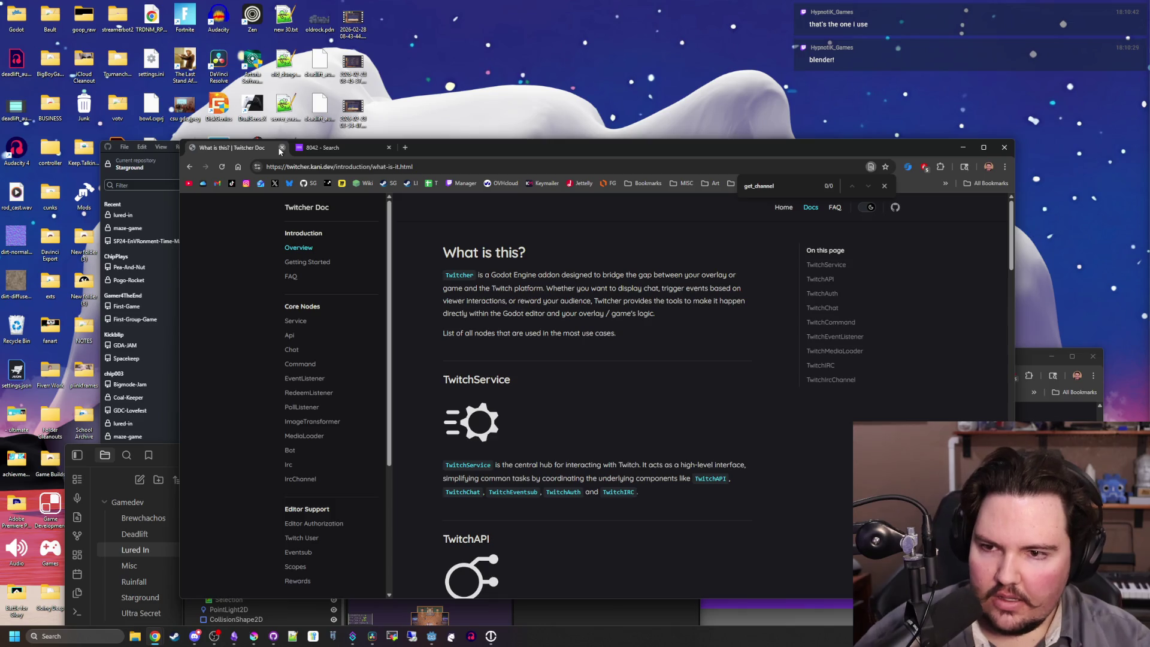
{"action": "left_click", "coordinate": [282, 148]}
{"action": "left_click", "coordinate": [278, 146]}
{"action": "left_click", "coordinate": [421, 350]}
{"action": "mouse_move", "coordinate": [421, 350]}
{"action": "left_mouse_down"}
{"action": "mouse_move", "coordinate": [443, 257]}
{"action": "mouse_move", "coordinate": [415, 121]}
{"action": "mouse_move", "coordinate": [350, 85]}
{"action": "left_mouse_up"}
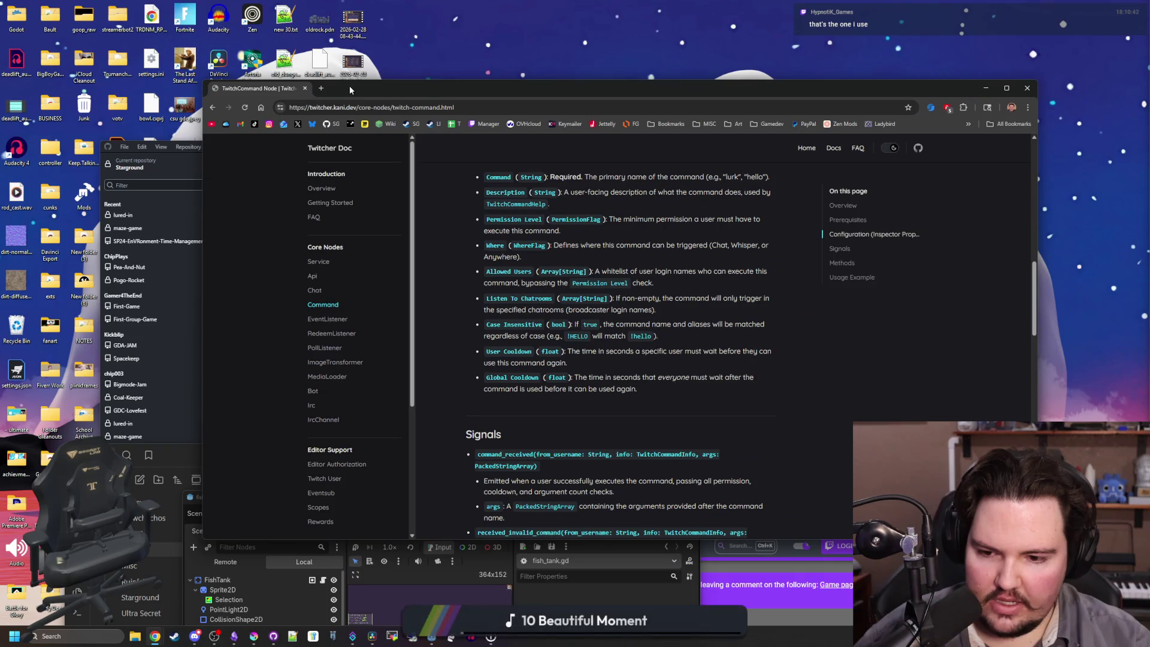
{"action": "left_click", "coordinate": [305, 88]}
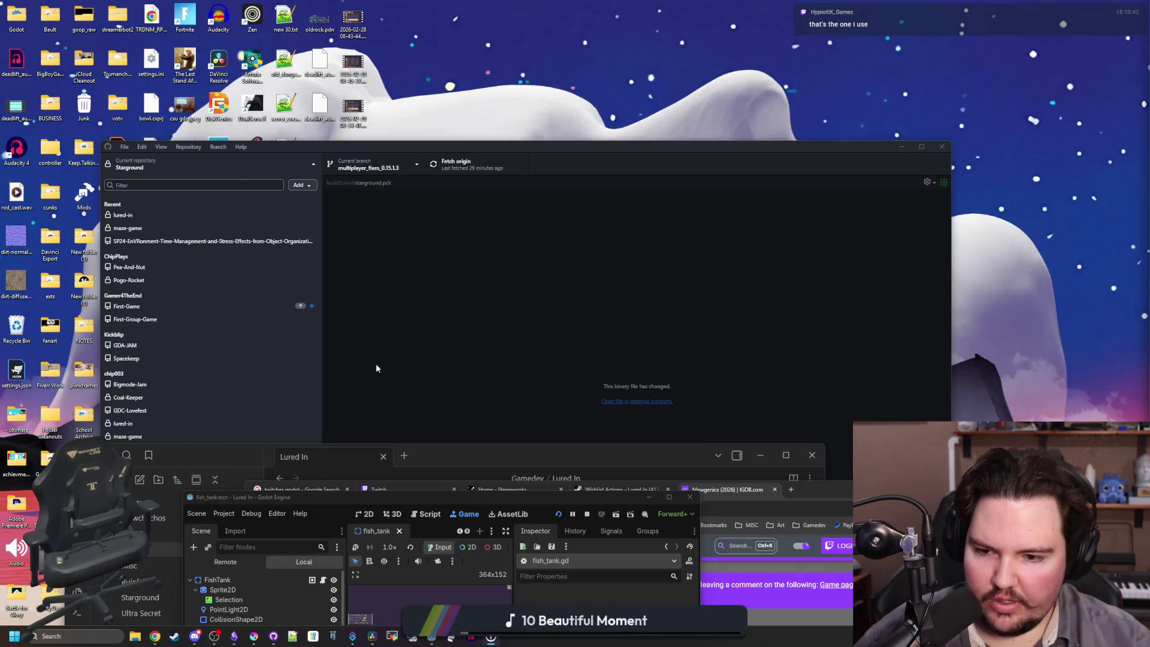
Close the Twitch dashboard window and make the Godot editor fill the screen.
{"action": "left_click", "coordinate": [405, 487]}
{"action": "left_click_drag", "start_coordinate": [838, 484], "coordinate": [718, 266]}
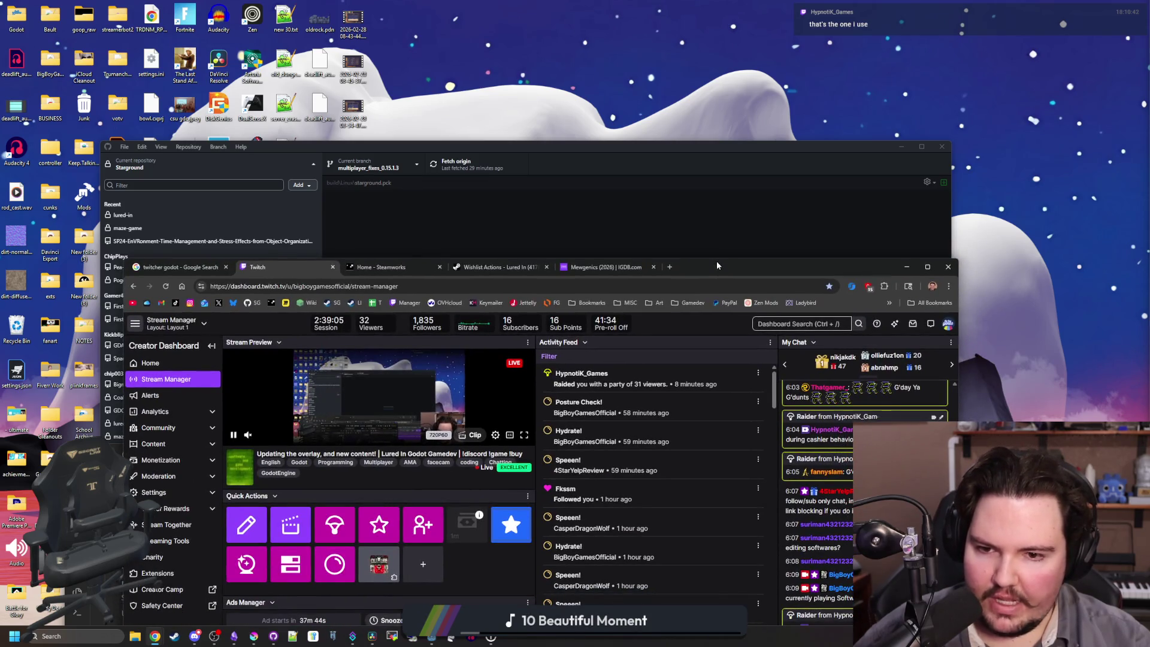
{"action": "left_click", "coordinate": [944, 269]}
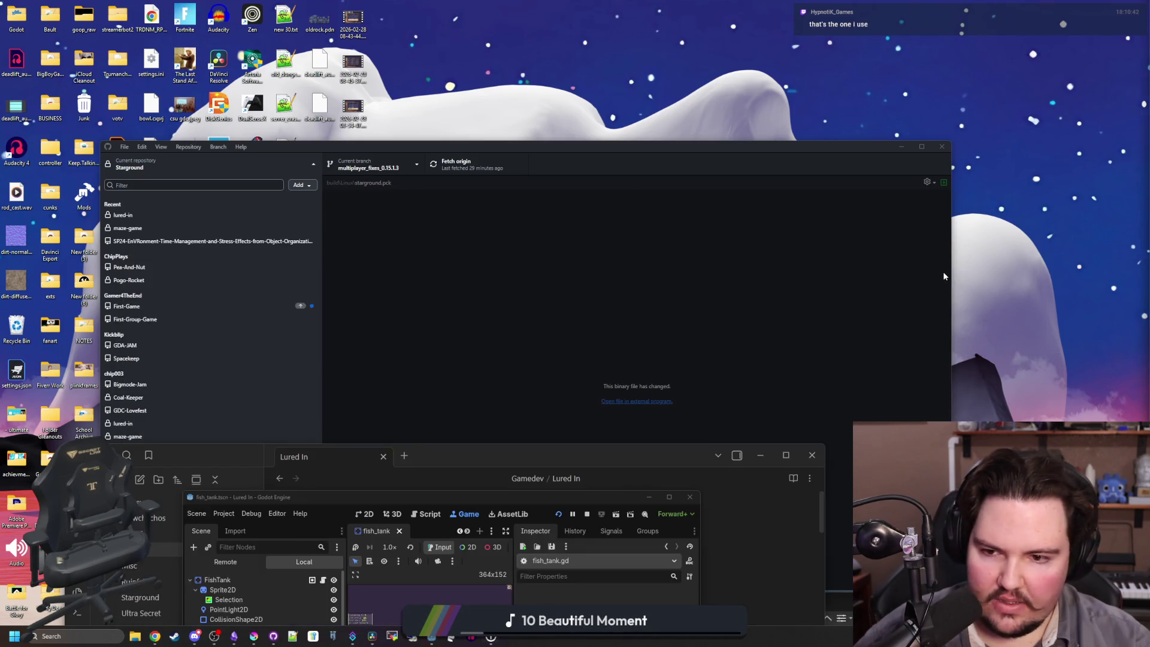
{"action": "left_click_drag", "start_coordinate": [427, 493], "coordinate": [459, 471]}
{"action": "double_click", "coordinate": [459, 471]}
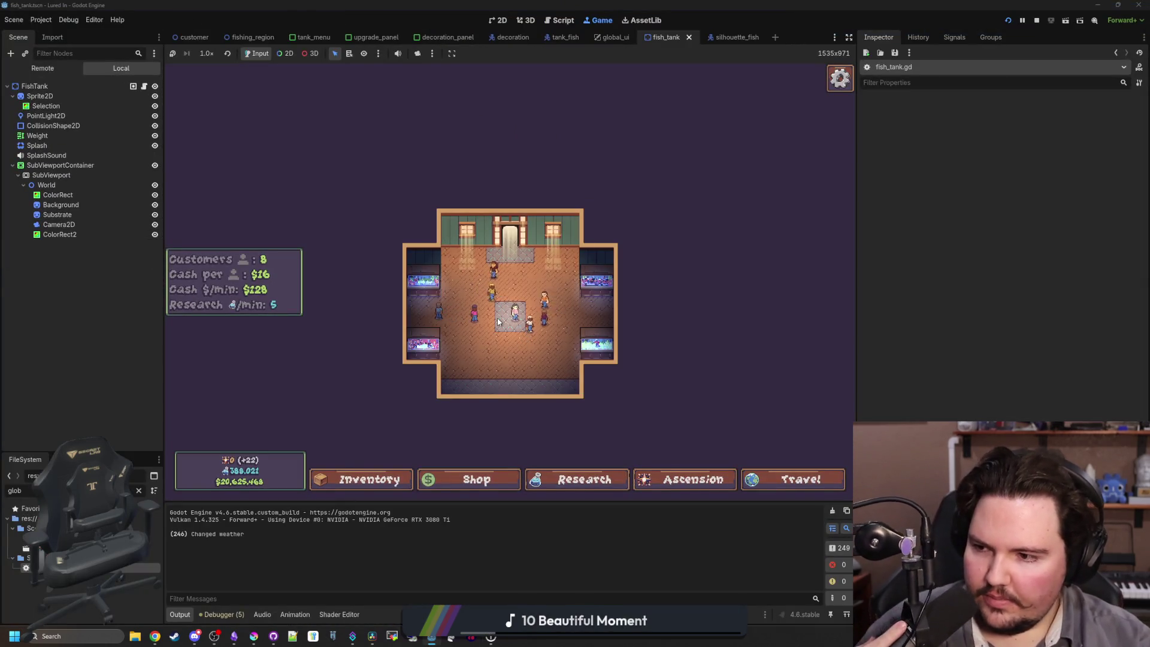
Zoom into the fish shop and inspect the diver decoration in Fish Tank 1.
{"action": "left_click_drag", "start_coordinate": [502, 322], "coordinate": [507, 331]}
{"action": "scroll", "coordinate": [509, 336], "scroll_direction": "up", "scroll_amount": 3}
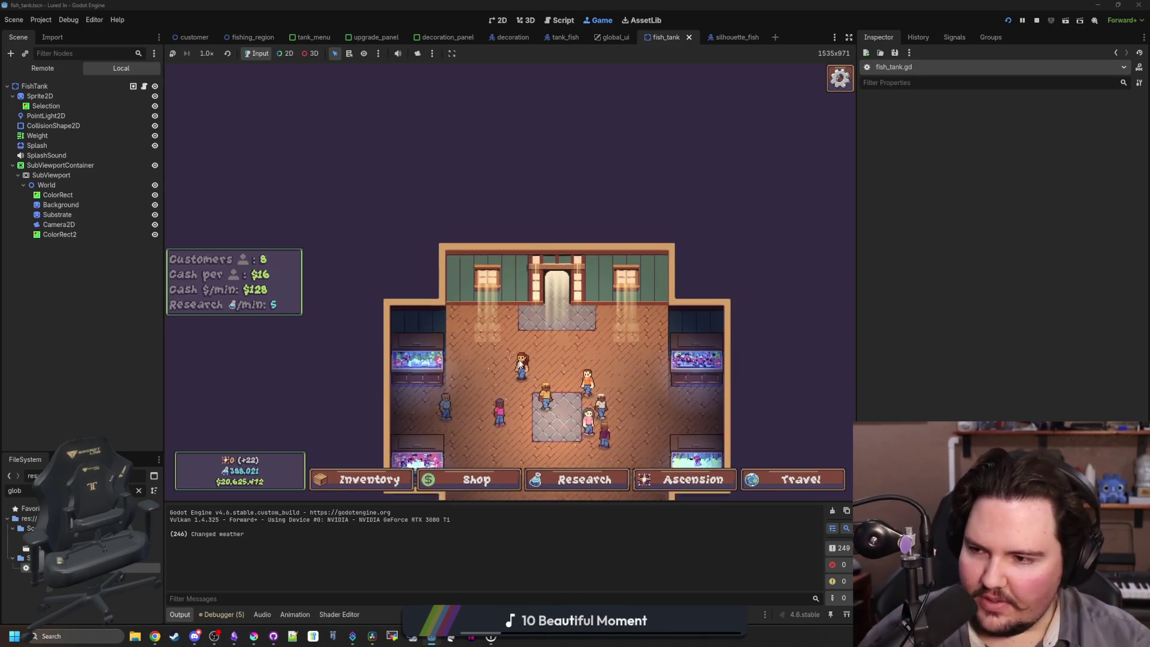
{"action": "scroll", "coordinate": [510, 340], "scroll_direction": "up", "scroll_amount": 3}
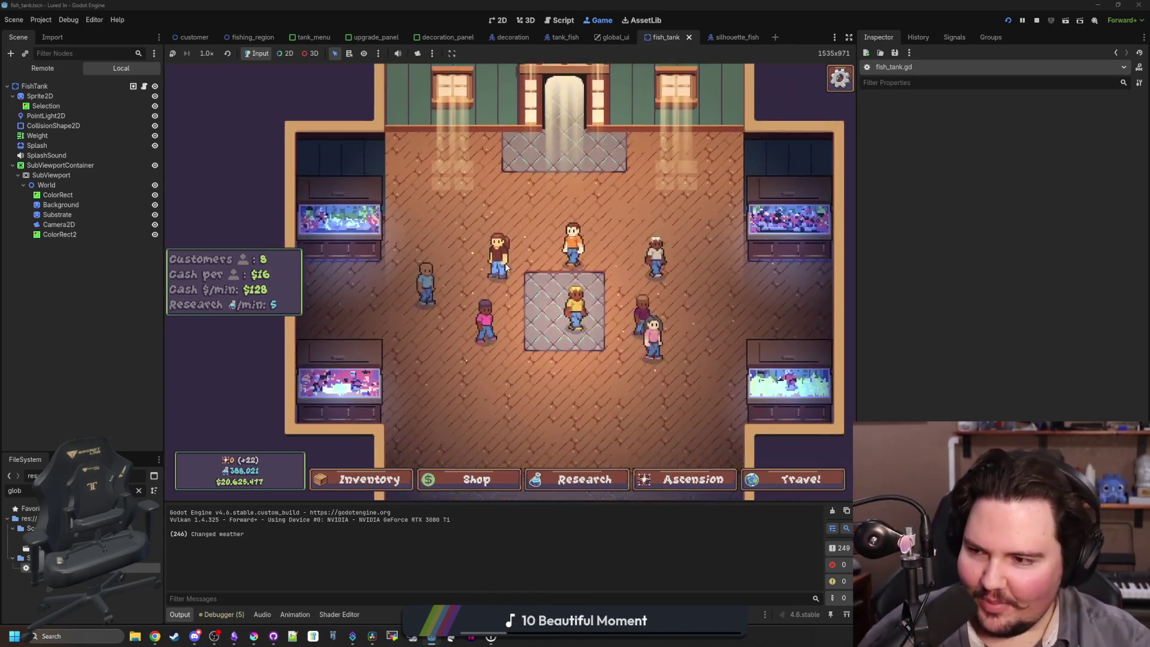
{"action": "scroll", "coordinate": [530, 299], "scroll_direction": "up", "scroll_amount": 3}
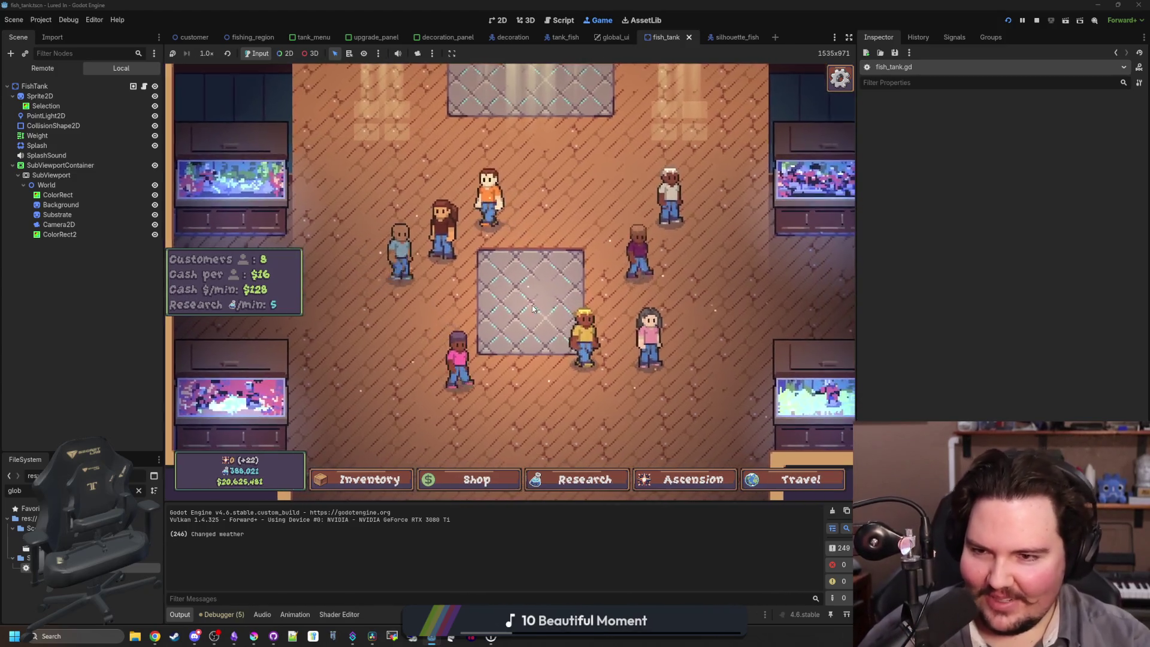
{"action": "scroll", "coordinate": [488, 303], "scroll_direction": "down", "scroll_amount": 5}
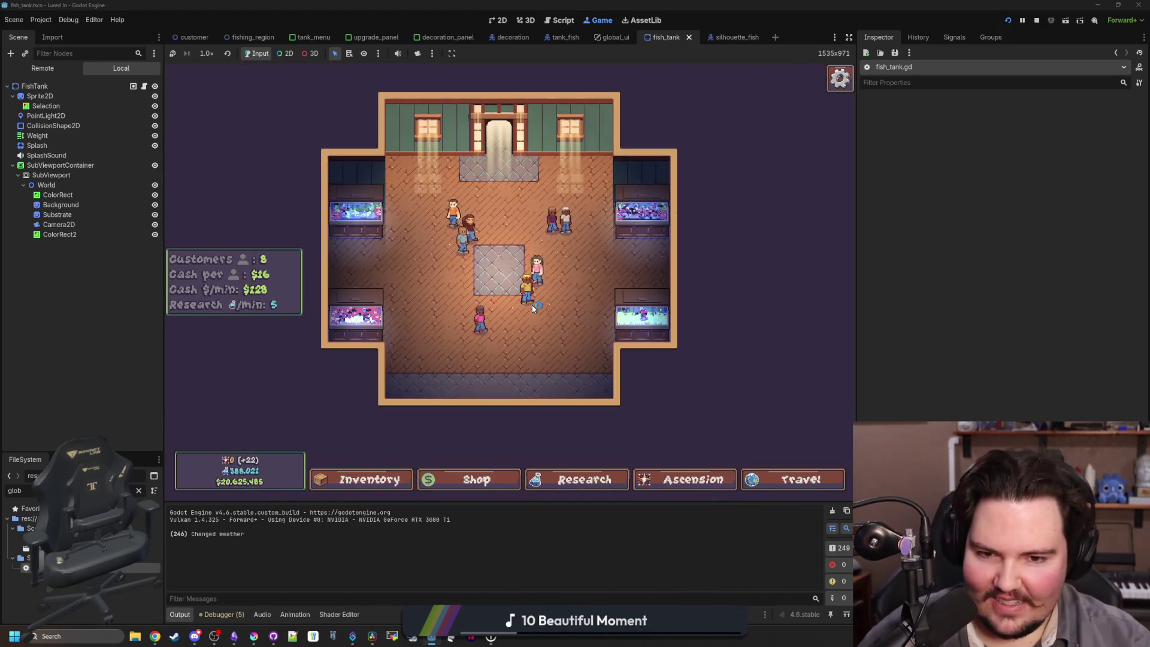
{"action": "scroll", "coordinate": [487, 303], "scroll_direction": "up", "scroll_amount": 4}
{"action": "left_click", "coordinate": [354, 168]}
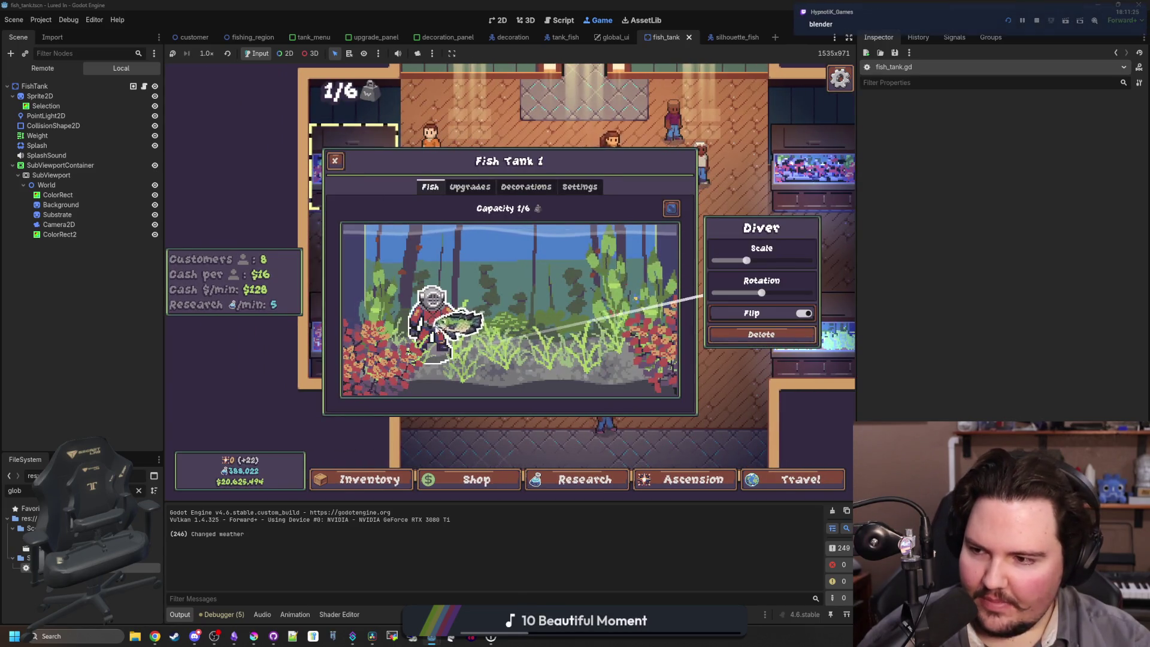
{"action": "left_click", "coordinate": [436, 304]}
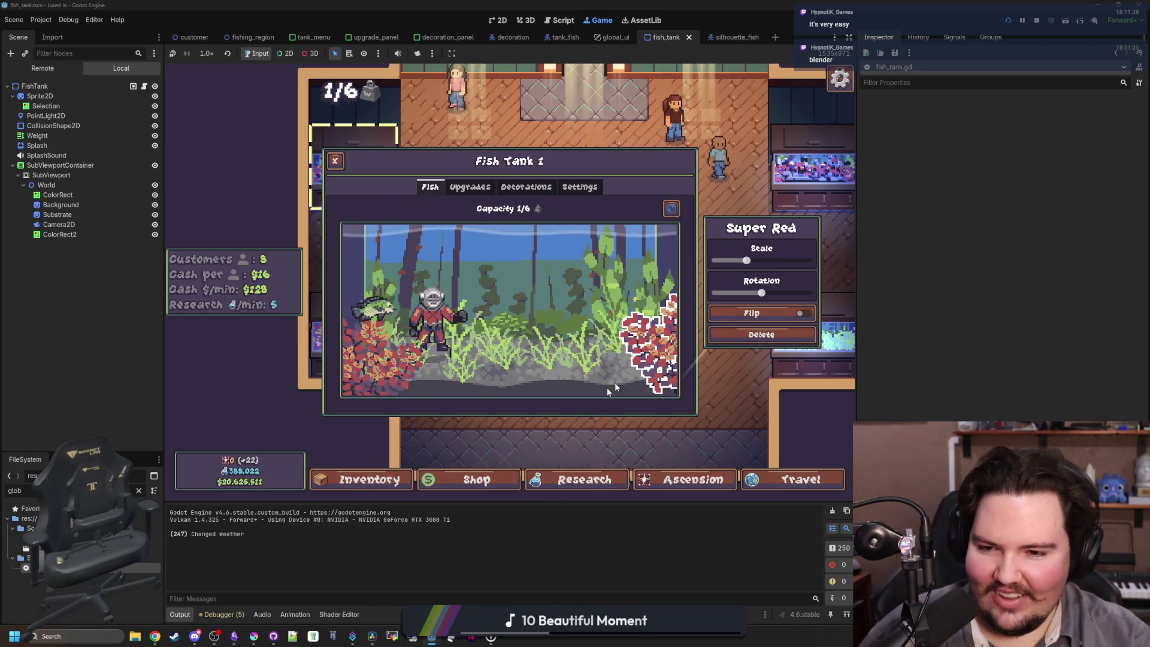
{"action": "left_click", "coordinate": [547, 426]}
Open and close the Fish Tank 3 details, then adjust the zoom.
{"action": "left_click", "coordinate": [356, 339]}
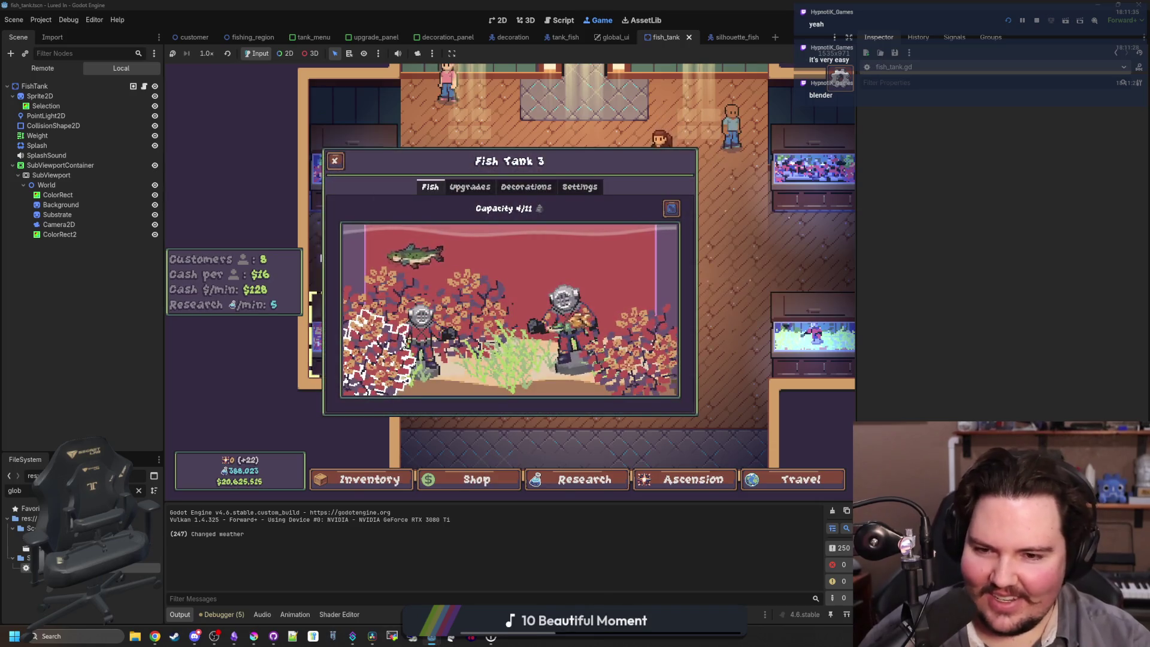
{"action": "key", "text": "Escape"}
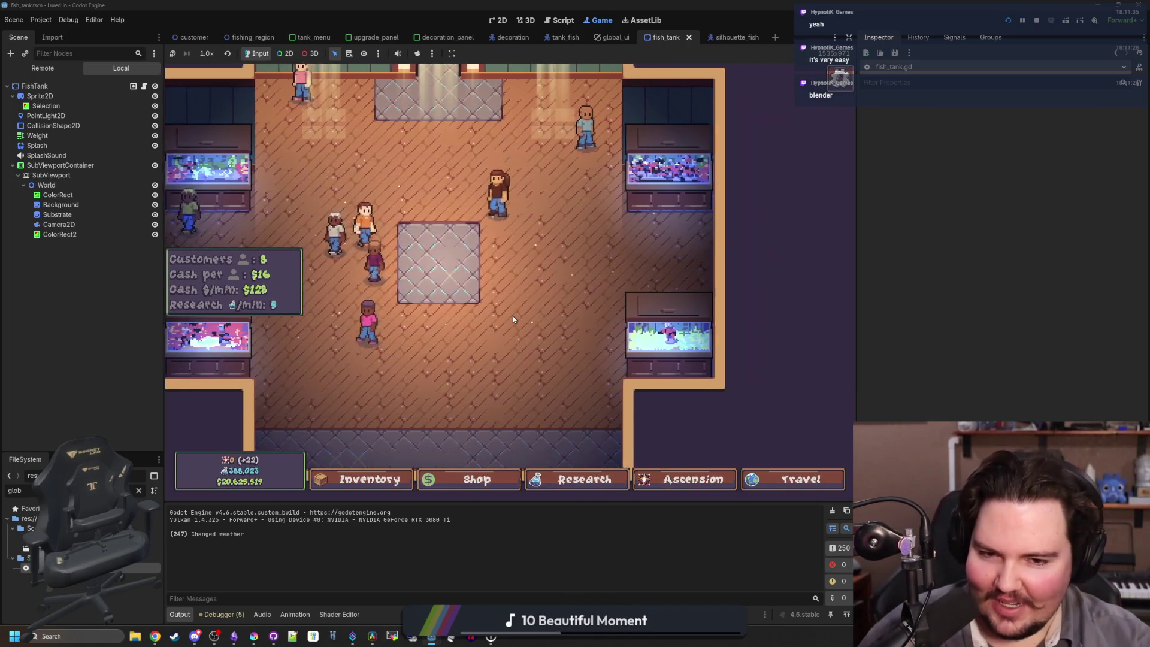
{"action": "scroll", "coordinate": [524, 328], "scroll_direction": "up", "scroll_amount": 2}
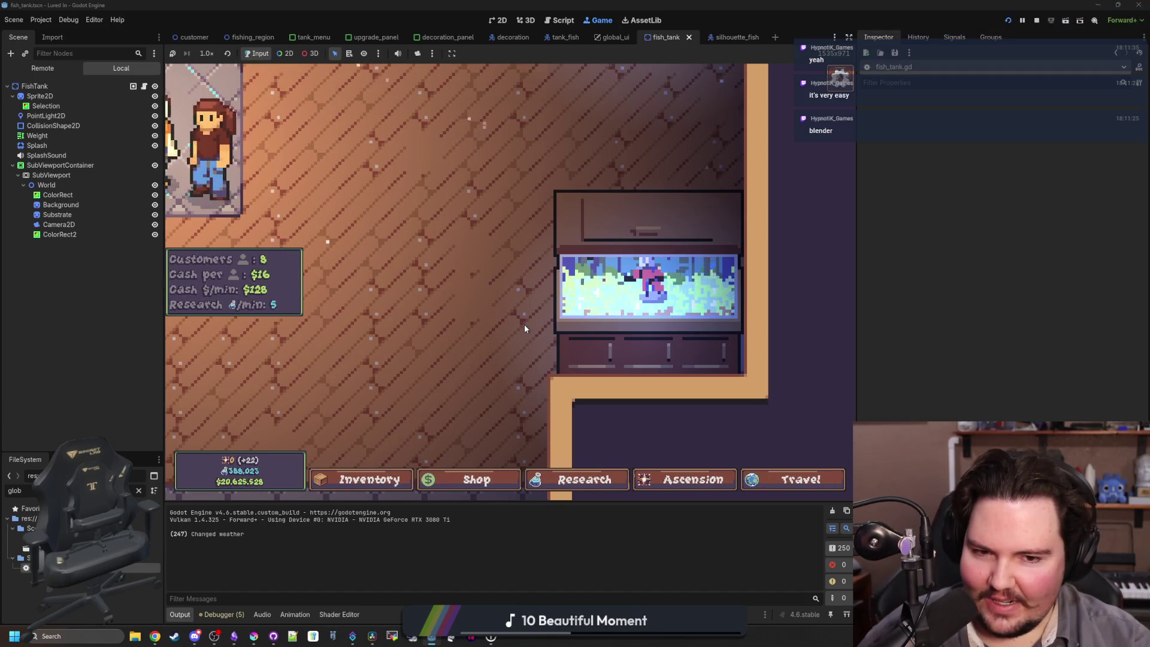
{"action": "scroll", "coordinate": [524, 324], "scroll_direction": "down", "scroll_amount": 3}
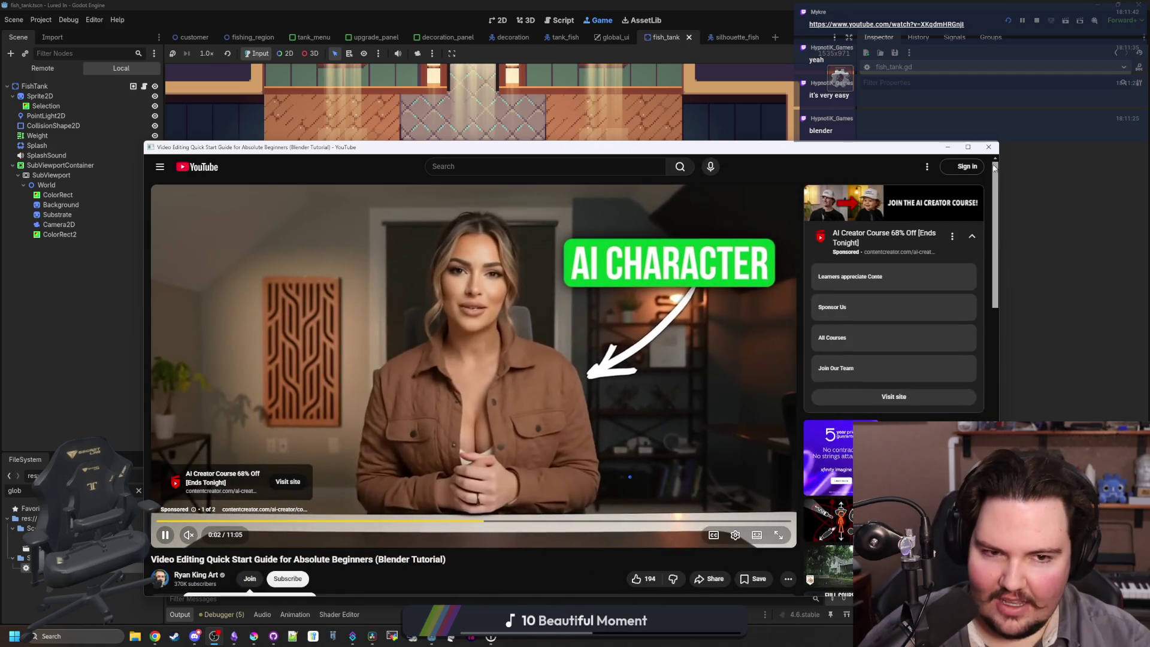
Close the popup YouTube window and load the pasted Blender tutorial link in a new Chrome tab.
{"action": "left_click", "coordinate": [988, 148]}
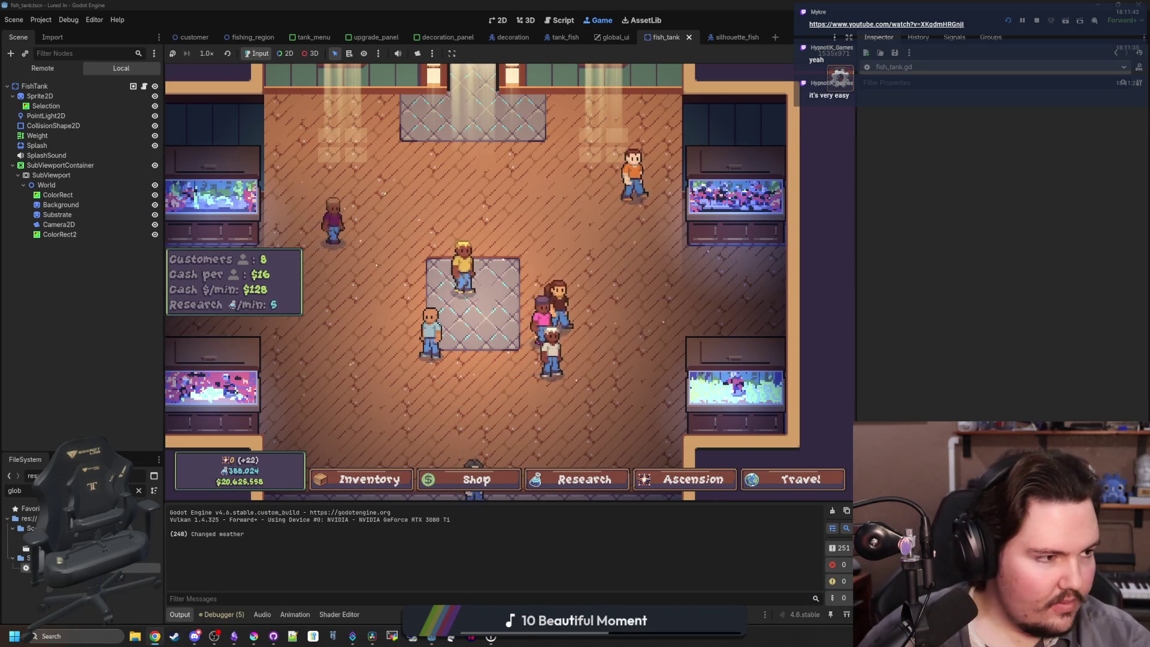
{"action": "left_click", "coordinate": [155, 636]}
{"action": "type", "text": "https://www.youtube.com/watch?v=XKqdmHRGnjI"}
{"action": "key", "text": "Return"}
{"action": "left_click_drag", "start_coordinate": [613, 153], "coordinate": [652, 1]}
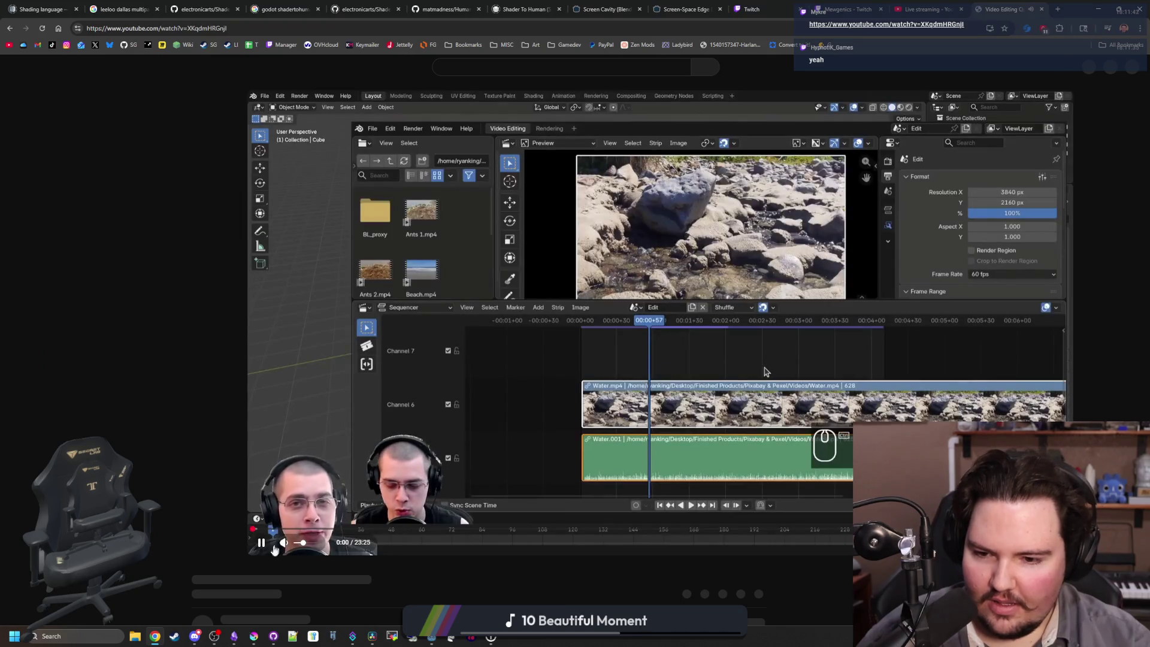
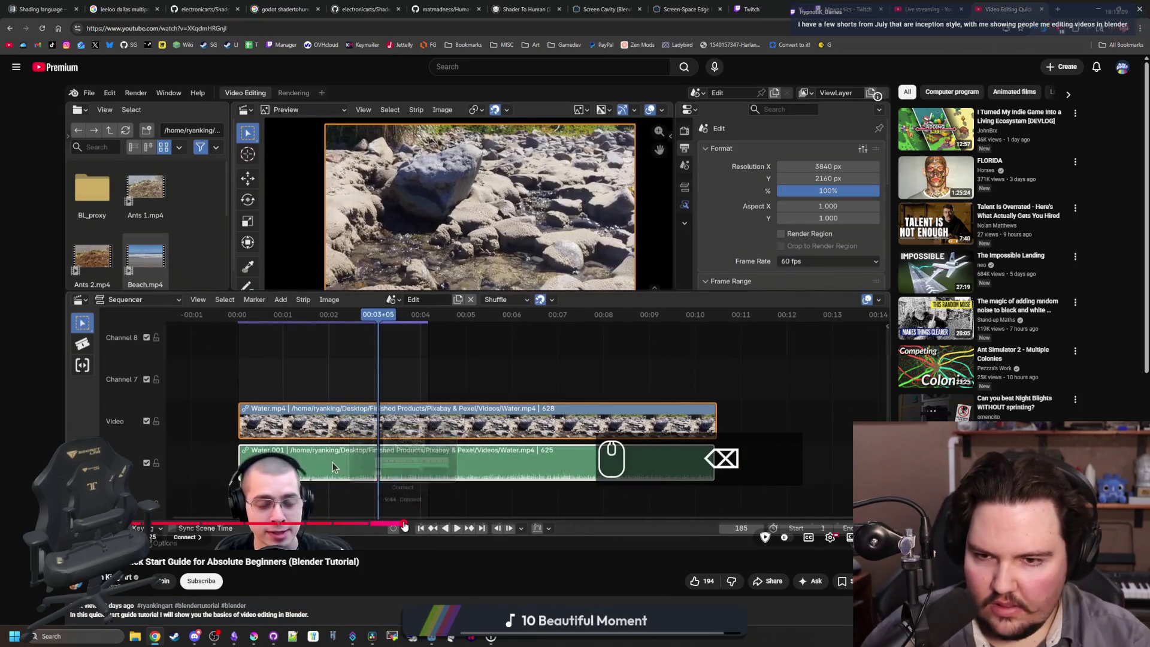
Seek the Blender tutorial forward to its Fading Videos chapter, then switch back to Godot.
{"action": "left_click", "coordinate": [404, 523]}
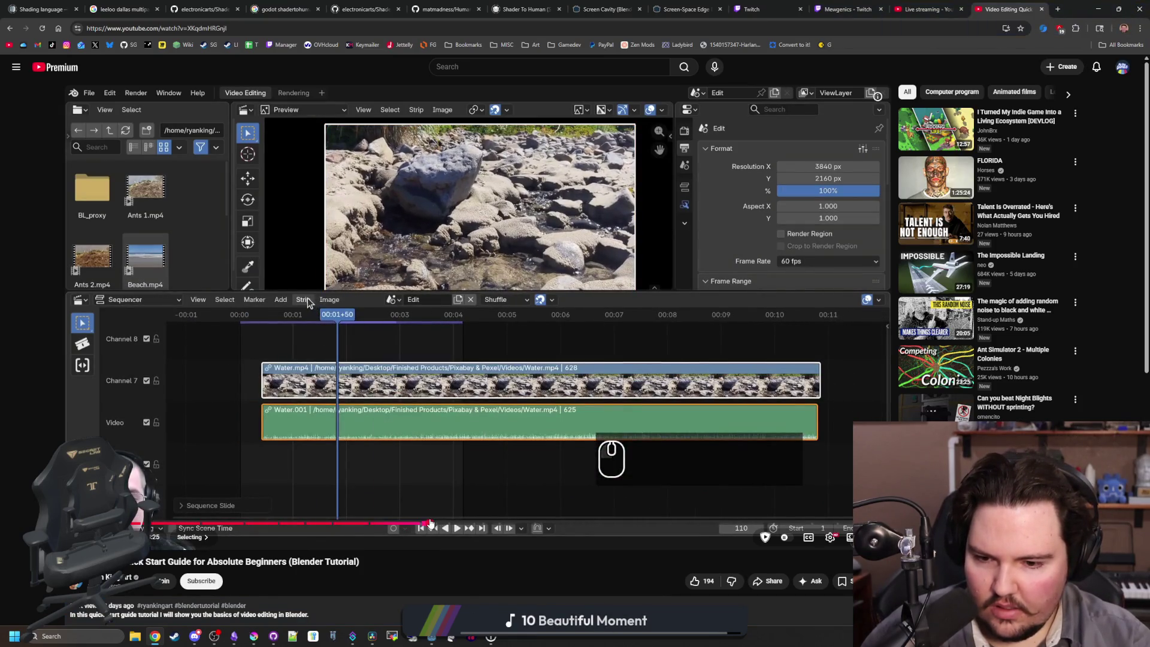
{"action": "left_click", "coordinate": [441, 524]}
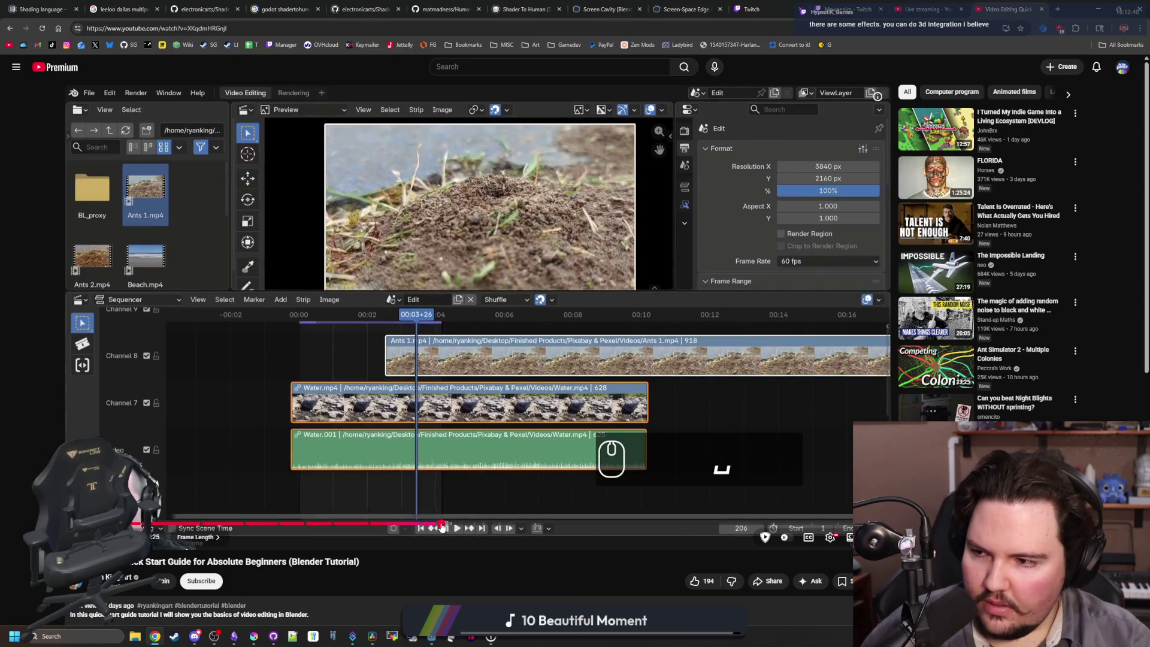
{"action": "left_click_drag", "start_coordinate": [450, 524], "coordinate": [568, 526]}
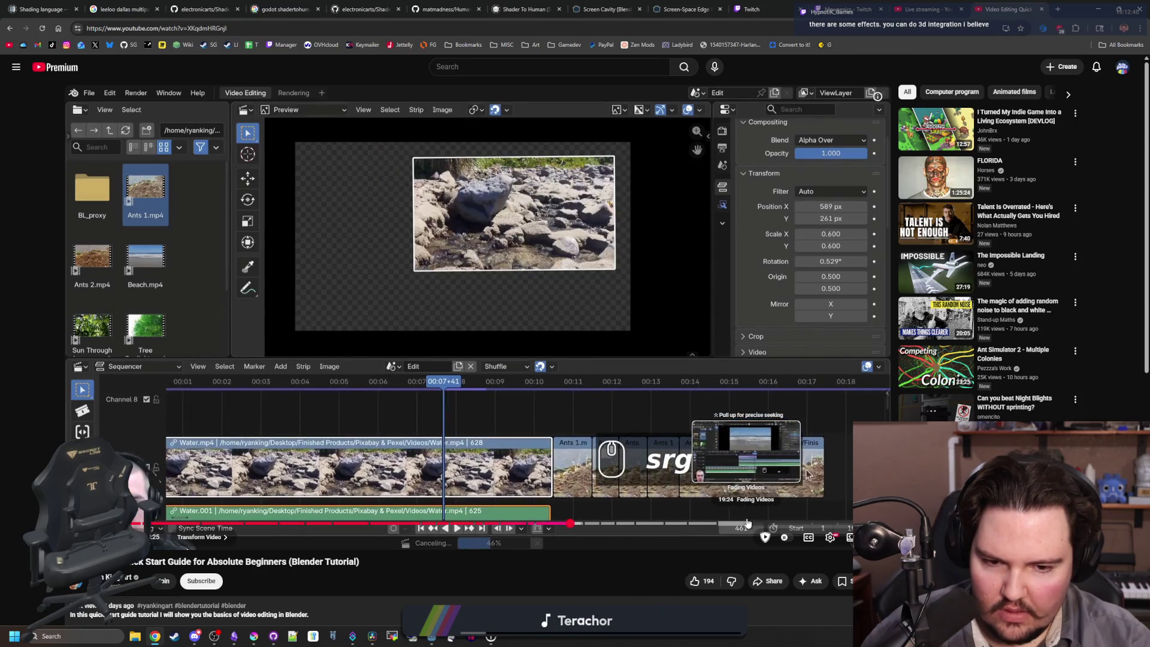
{"action": "left_click", "coordinate": [747, 523]}
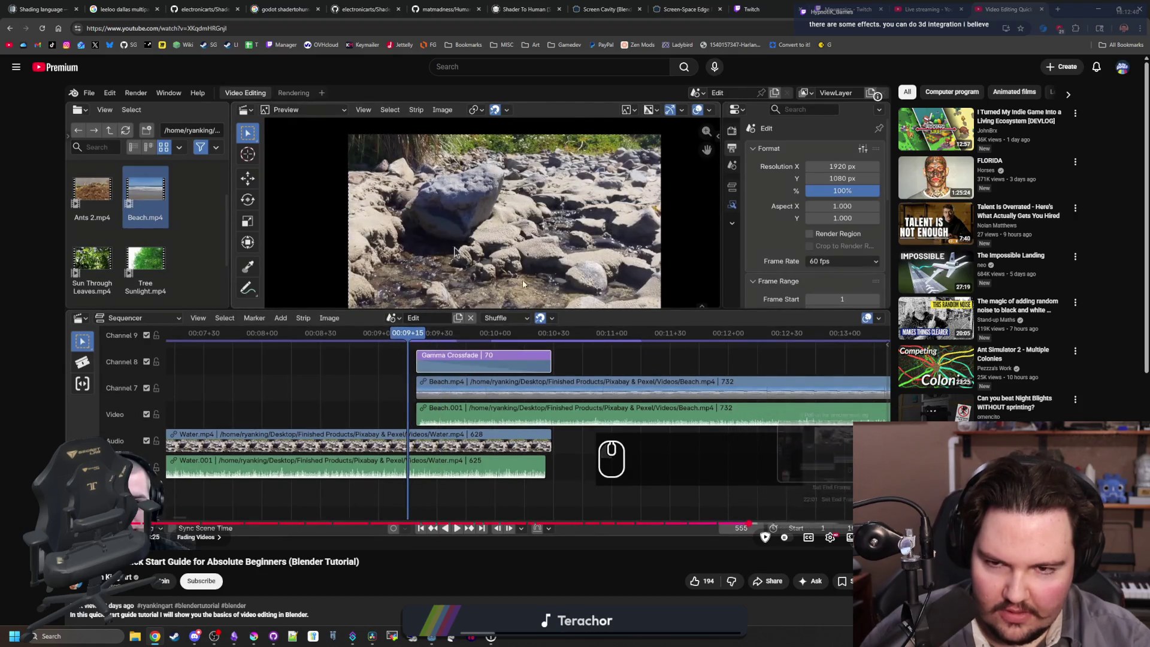
{"action": "key", "text": "alt+Tab"}
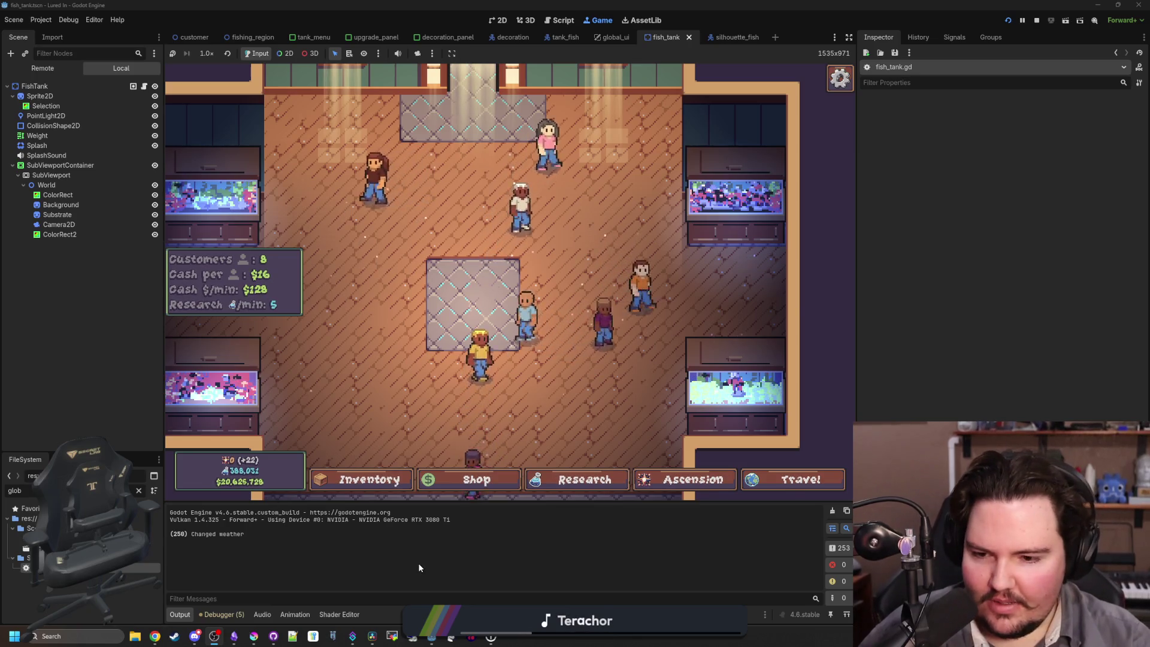
Switch to DaVinci Resolve to show the 'Lured In Short' project.
{"action": "left_click", "coordinate": [376, 630]}
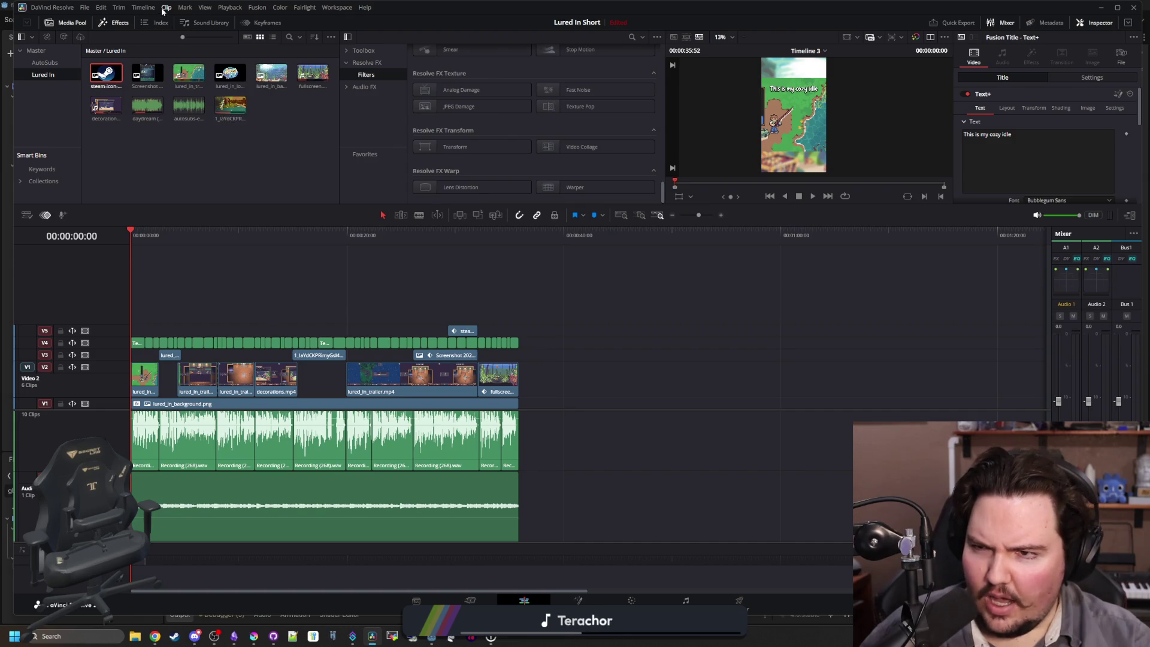
Launch the AutoSubs script from Workspace > Scripts, then close its window.
{"action": "left_click", "coordinate": [336, 8]}
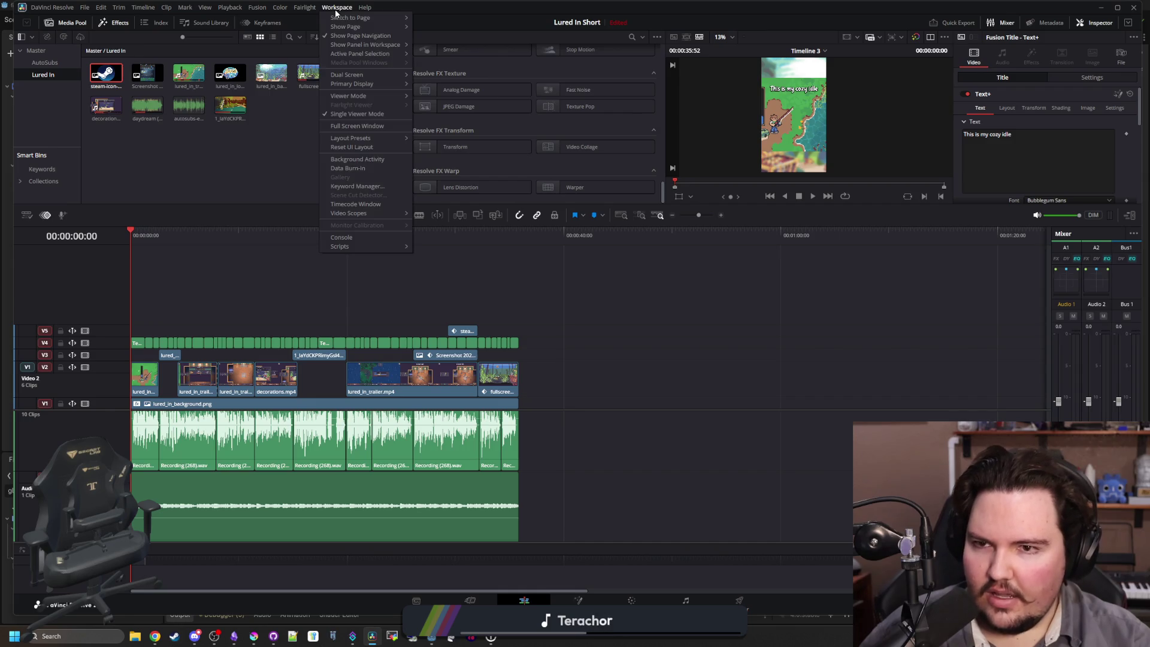
{"action": "mouse_move", "coordinate": [386, 246]}
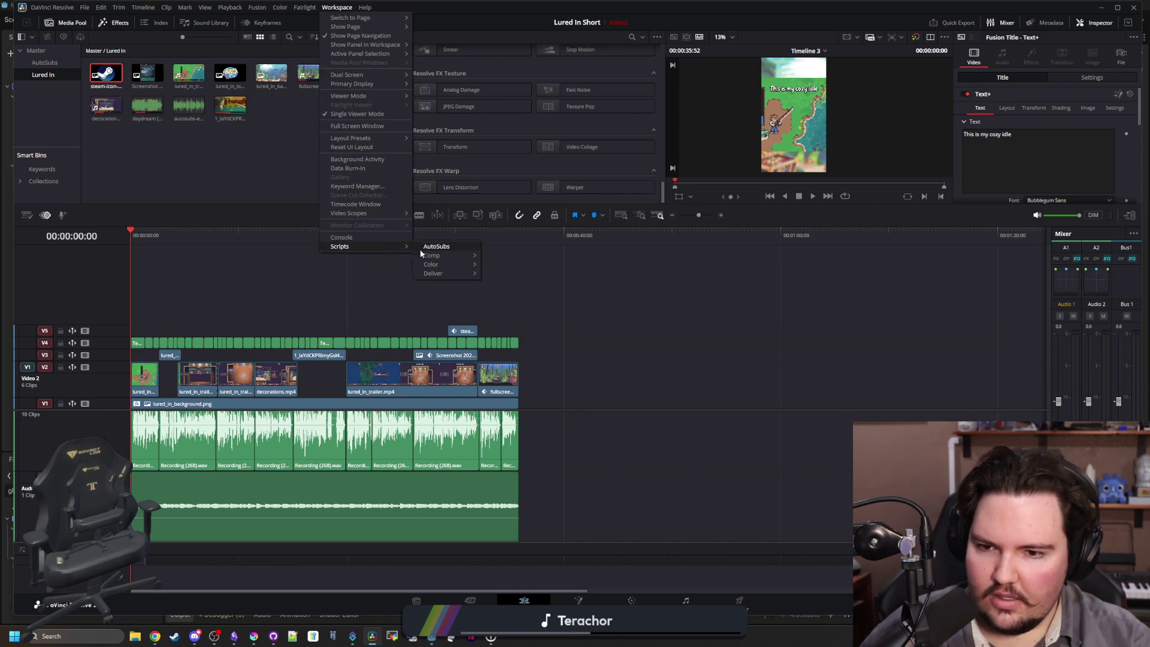
{"action": "left_click", "coordinate": [443, 248]}
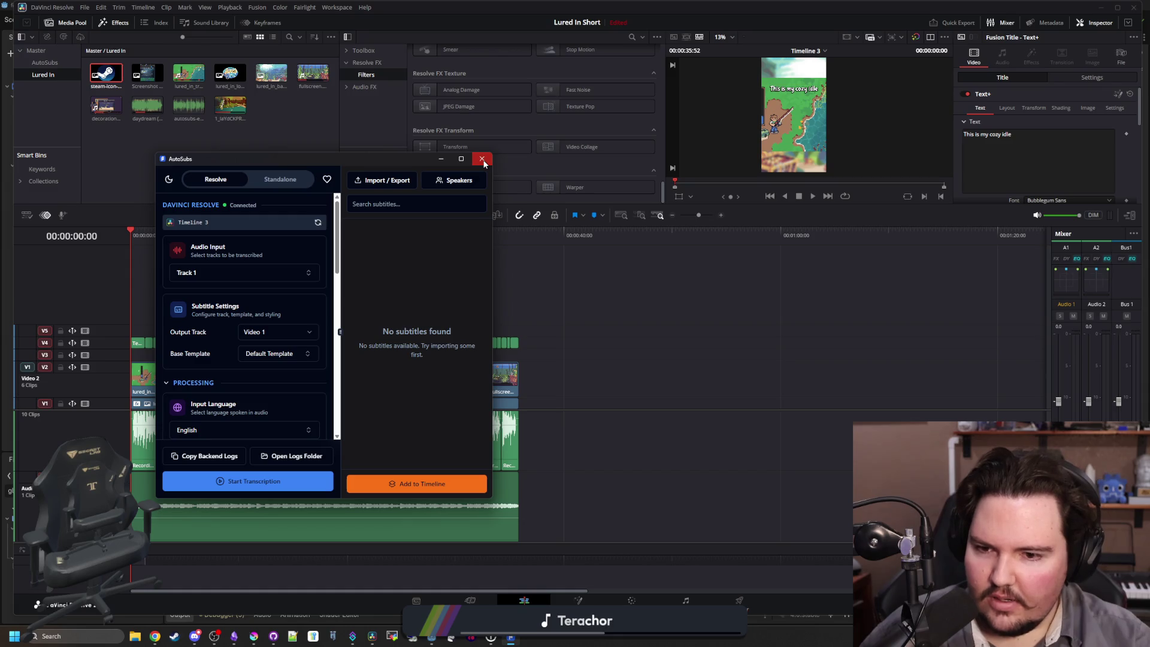
{"action": "left_click", "coordinate": [483, 159]}
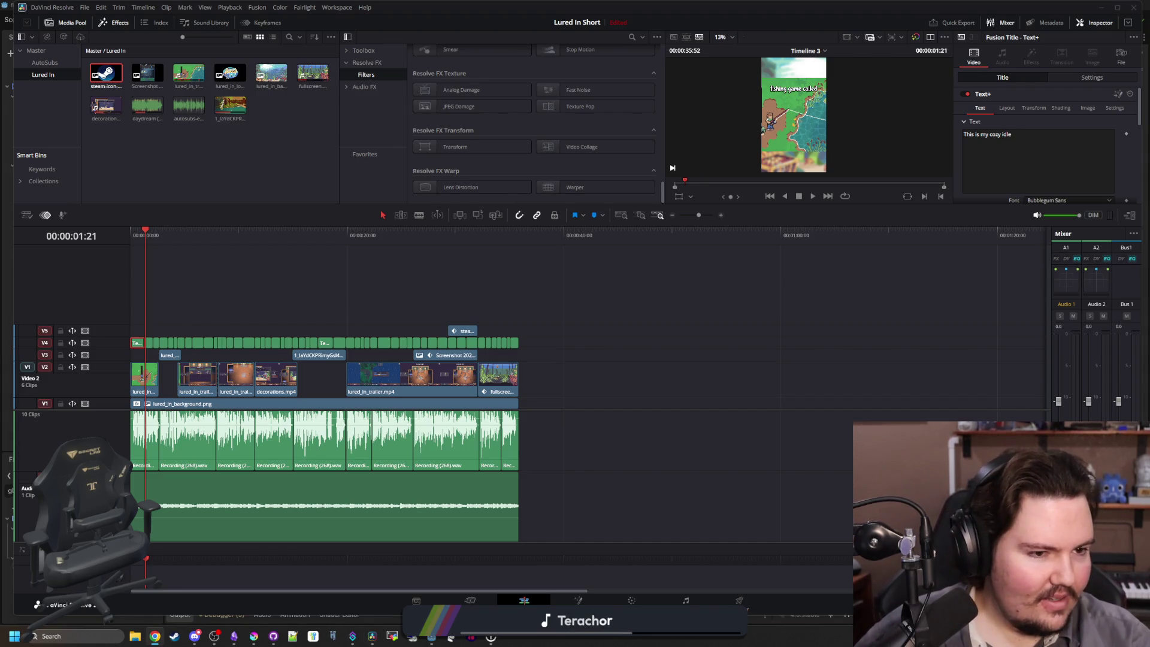
Close the Google search window and restore Resolve to a smaller window over the editor.
{"action": "mouse_move", "coordinate": [1149, 66]}
{"action": "left_mouse_down"}
{"action": "mouse_move", "coordinate": [1040, 162]}
{"action": "mouse_move", "coordinate": [975, 168]}
{"action": "left_mouse_up"}
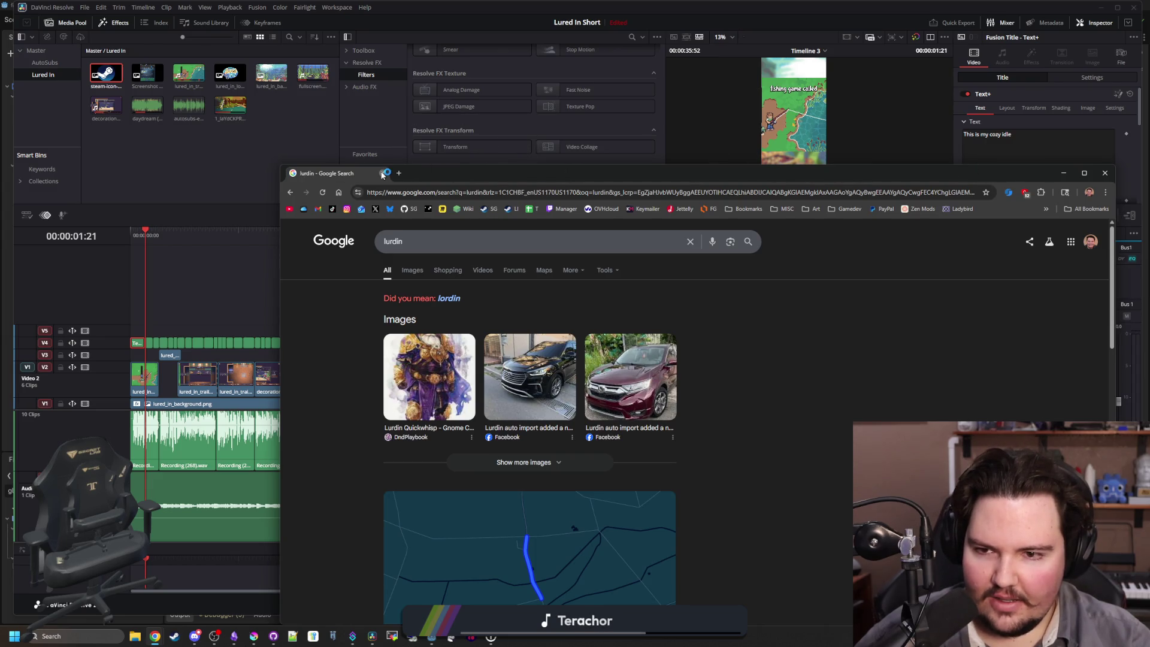
{"action": "left_click", "coordinate": [383, 173]}
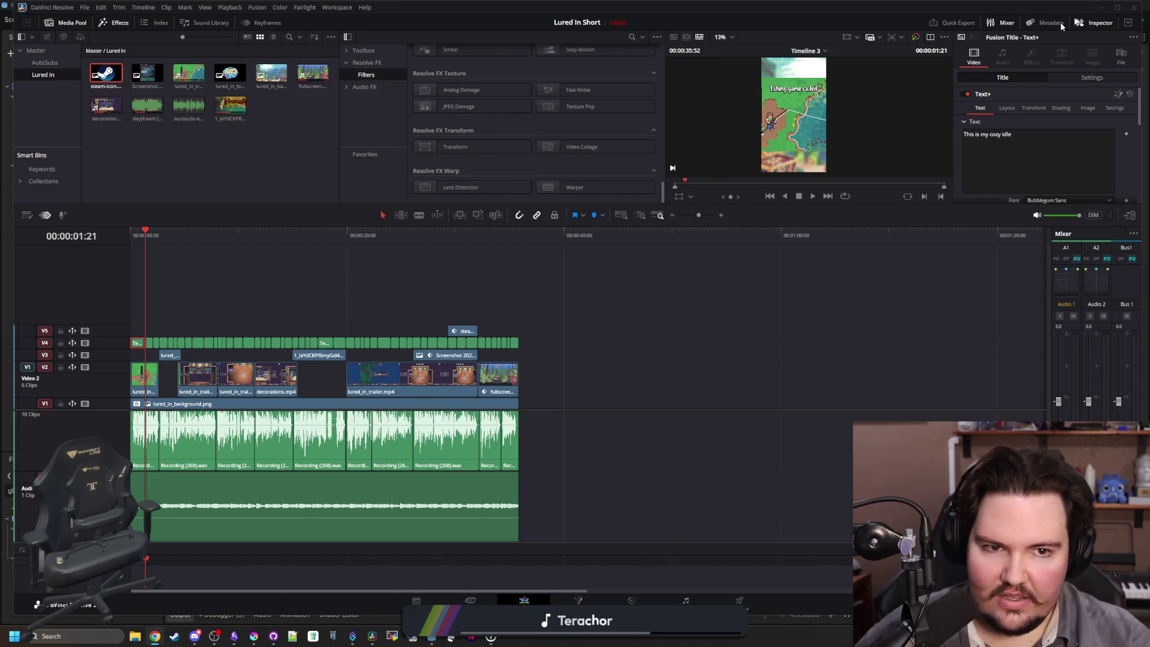
{"action": "left_click_drag", "start_coordinate": [1072, 12], "coordinate": [880, 275]}
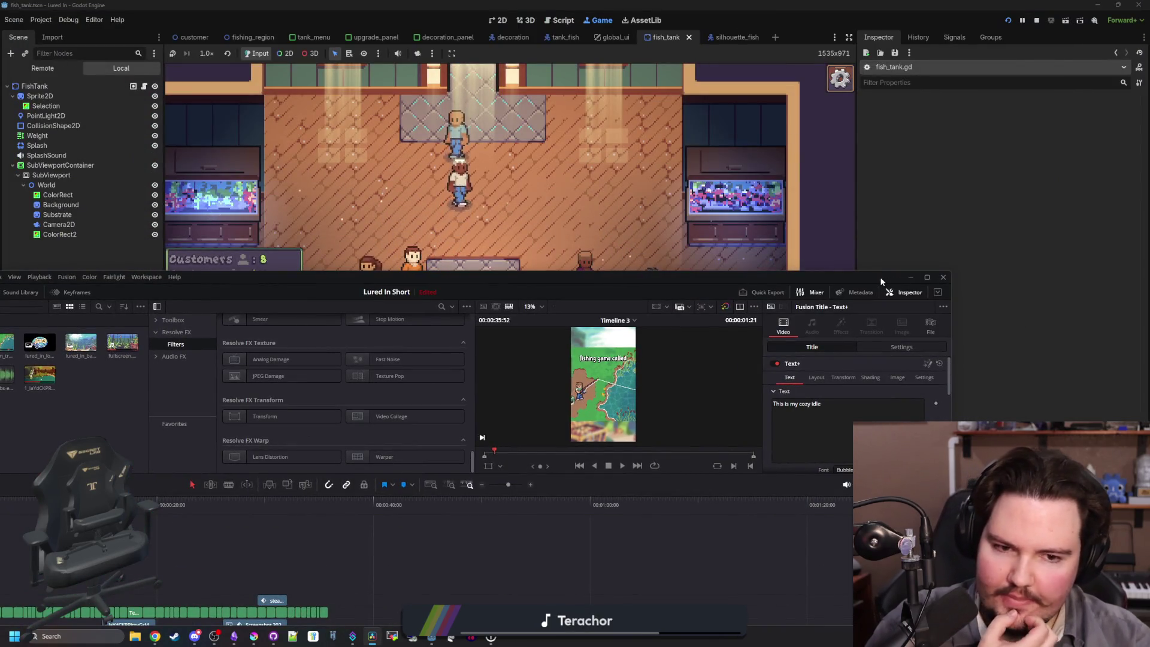
{"action": "mouse_move", "coordinate": [879, 277]}
{"action": "left_mouse_down"}
{"action": "mouse_move", "coordinate": [925, 192]}
{"action": "mouse_move", "coordinate": [982, 3]}
{"action": "left_mouse_up"}
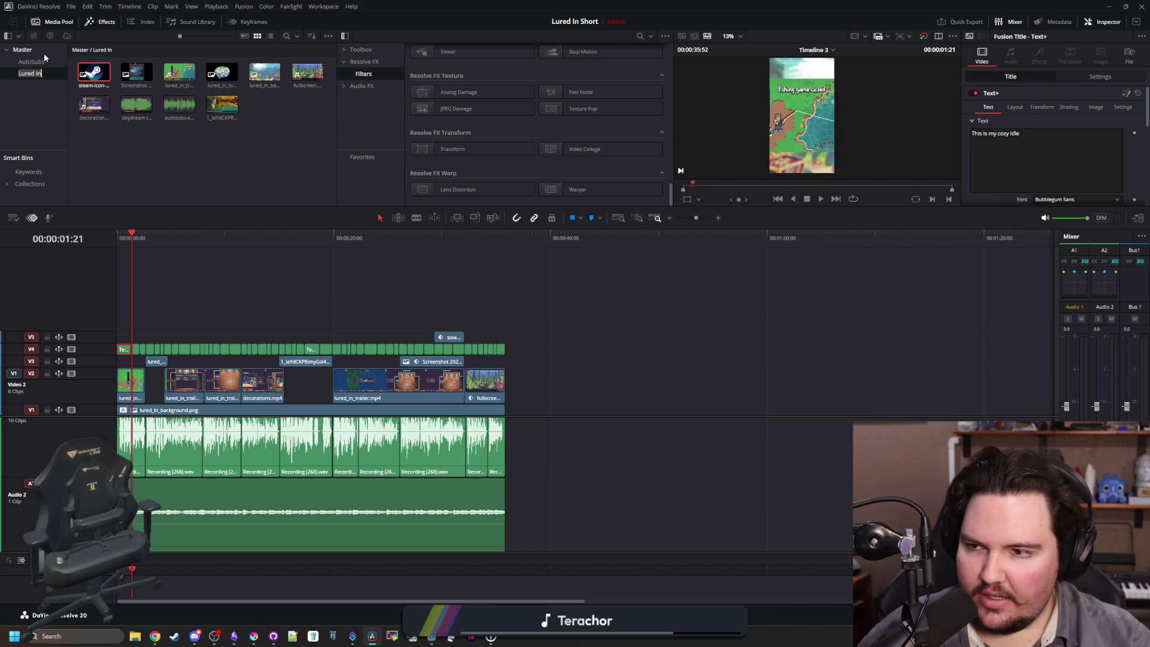
Show the AutoSubs bin contents in the Media Pool, then minimise Resolve.
{"action": "left_click", "coordinate": [30, 73]}
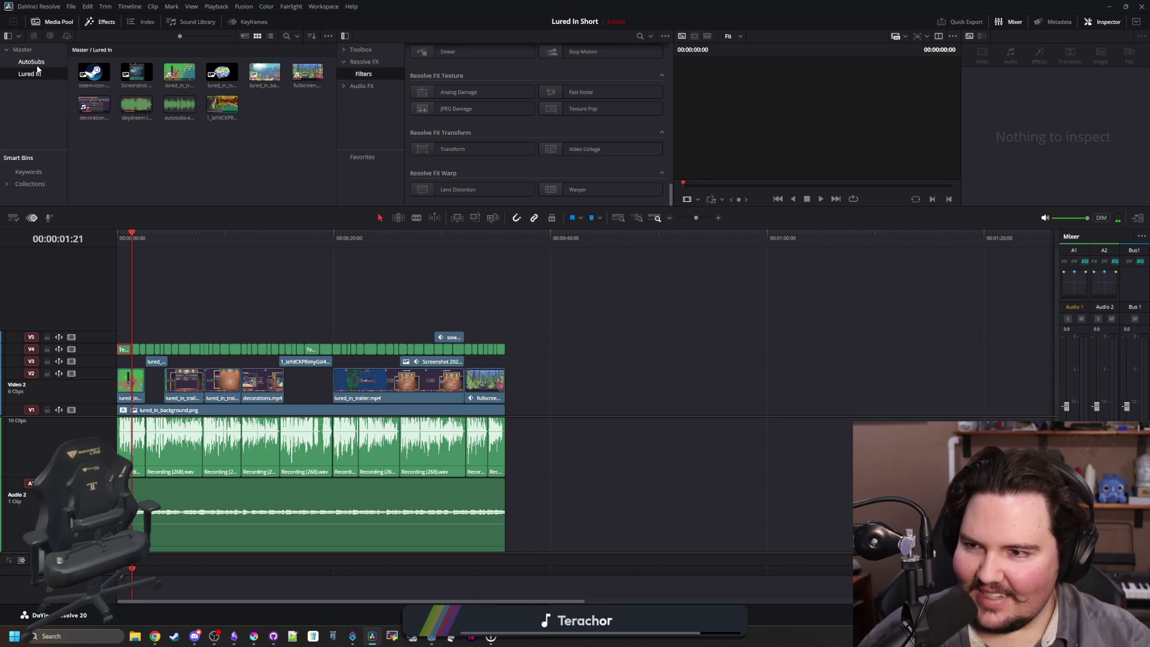
{"action": "left_click", "coordinate": [36, 66]}
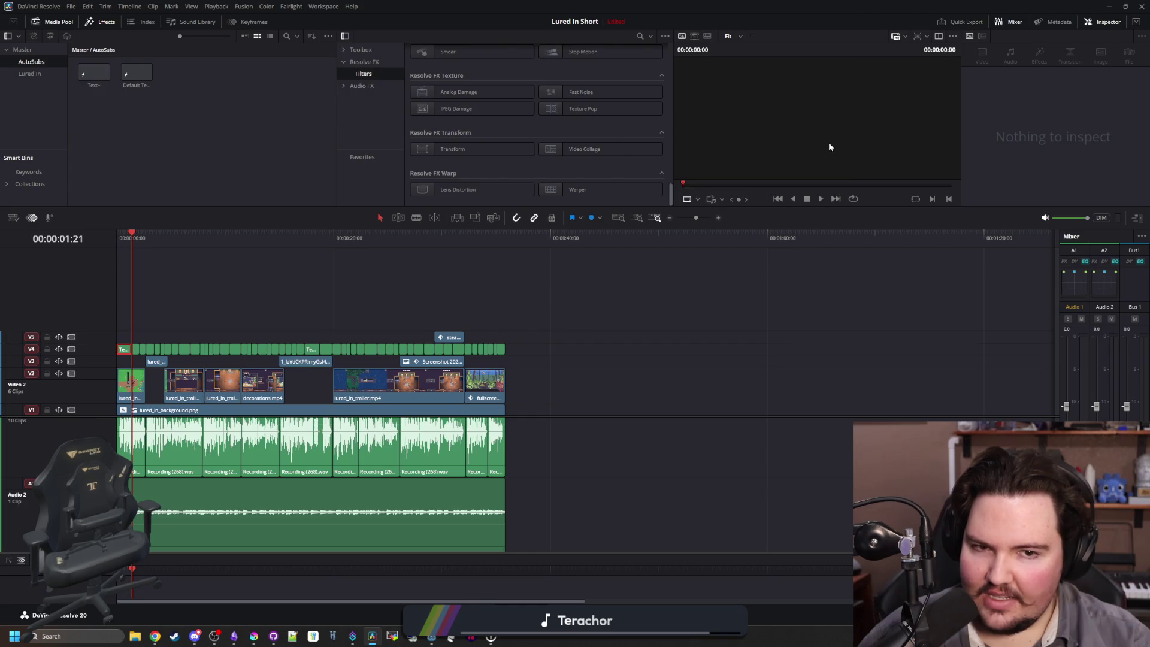
{"action": "key", "text": "super+Down"}
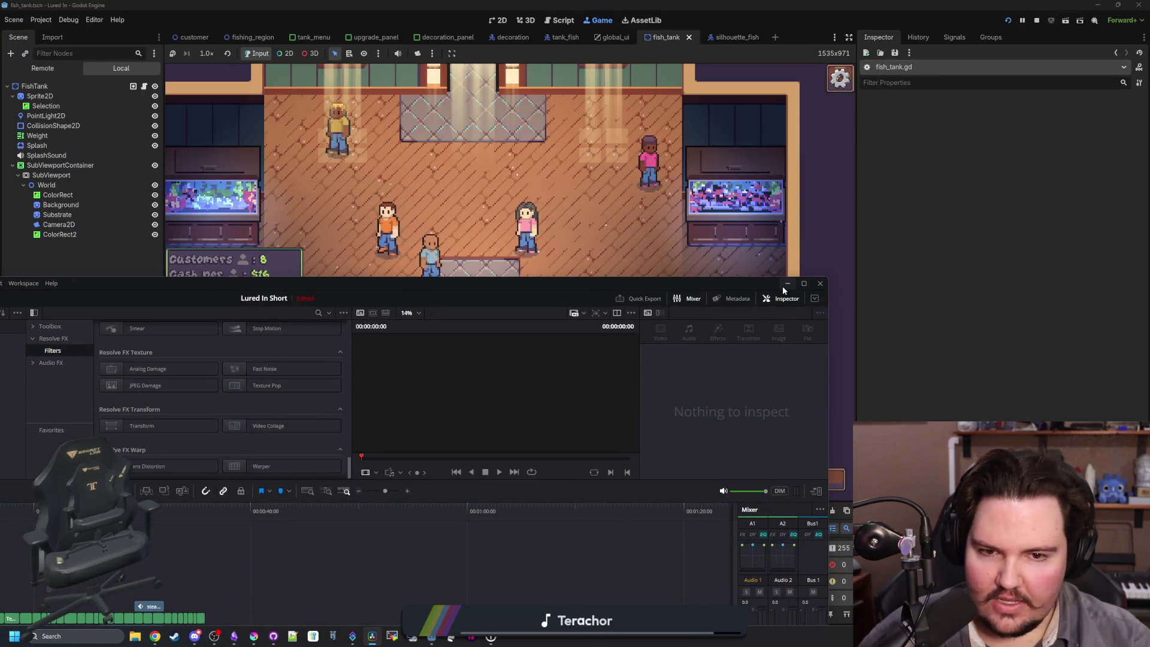
{"action": "left_click", "coordinate": [782, 285]}
{"action": "left_click", "coordinate": [700, 303]}
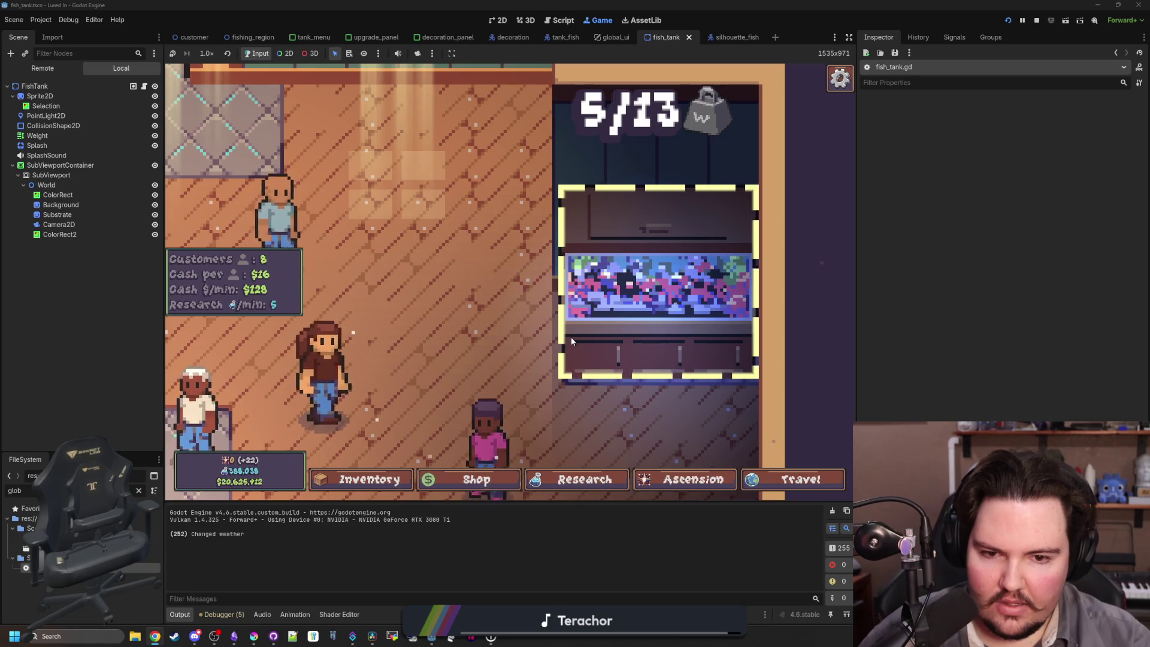
{"action": "right_click", "coordinate": [571, 341]}
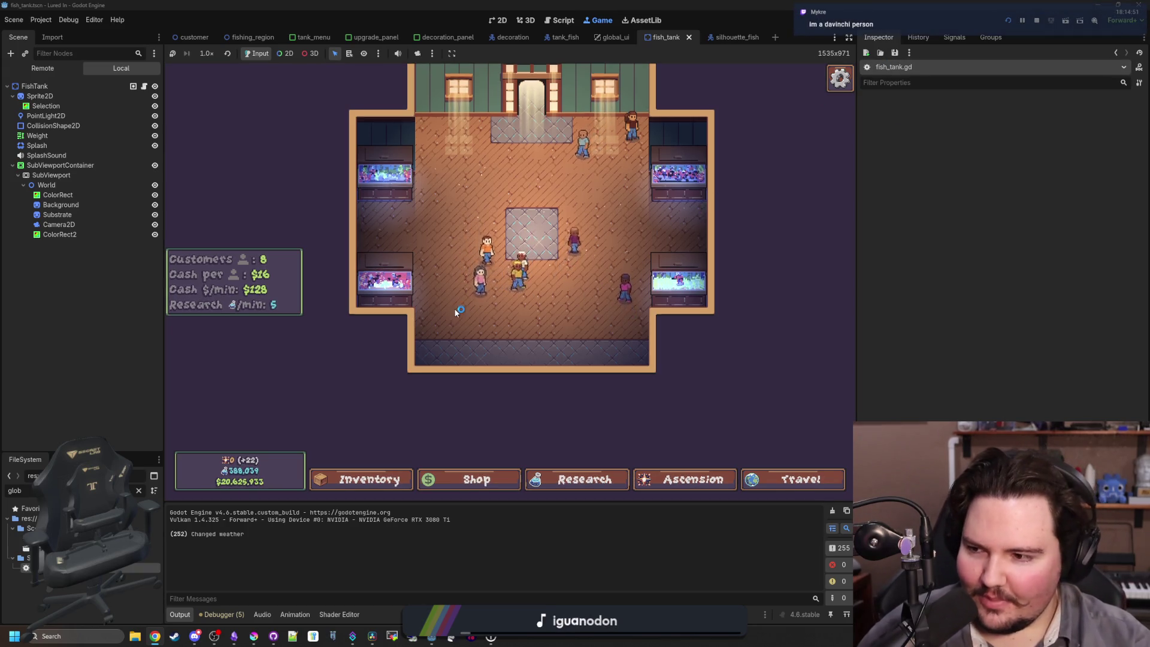
{"action": "scroll", "coordinate": [453, 308], "scroll_direction": "up", "scroll_amount": 2}
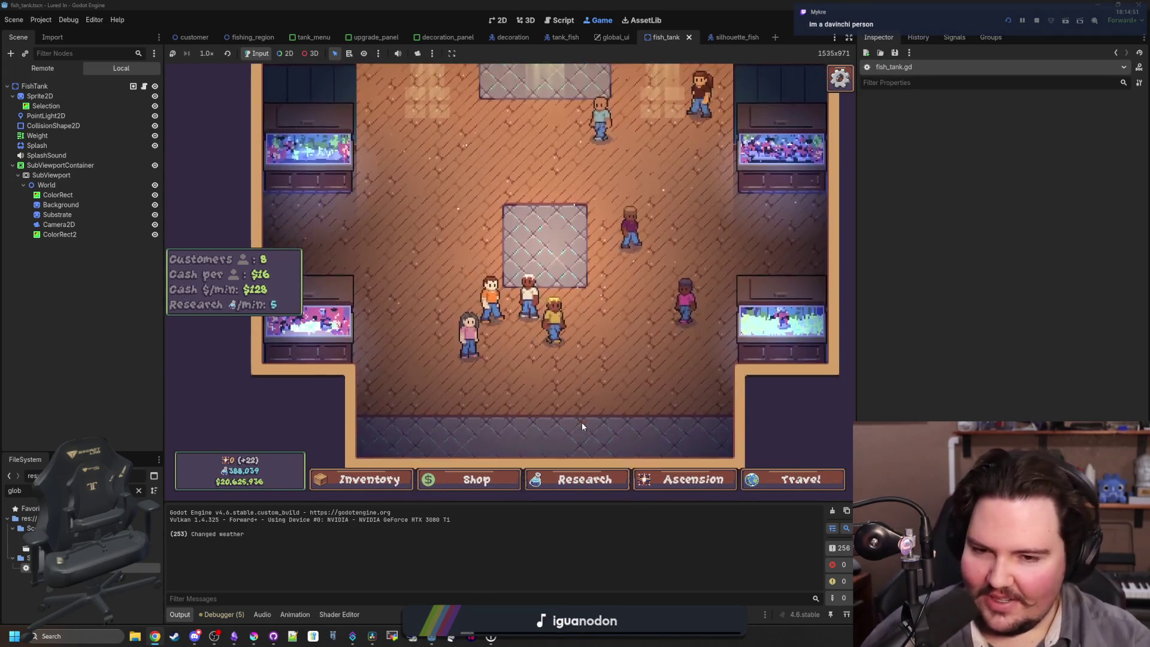
{"action": "scroll", "coordinate": [504, 361], "scroll_direction": "up", "scroll_amount": 2}
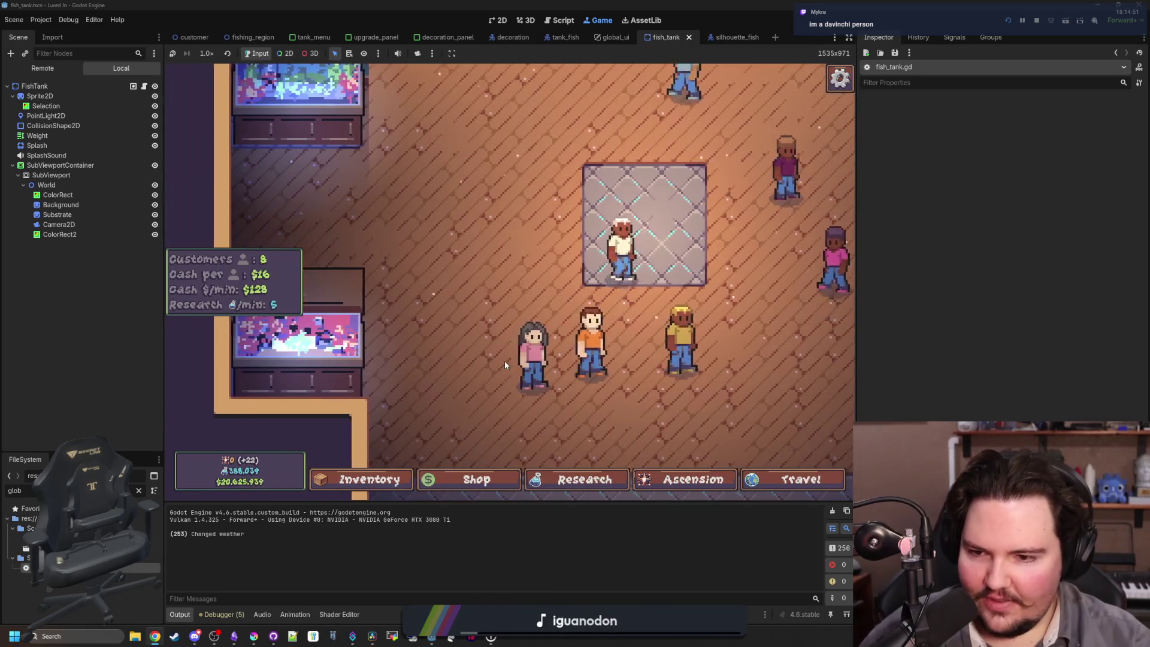
{"action": "scroll", "coordinate": [444, 383], "scroll_direction": "up", "scroll_amount": 2}
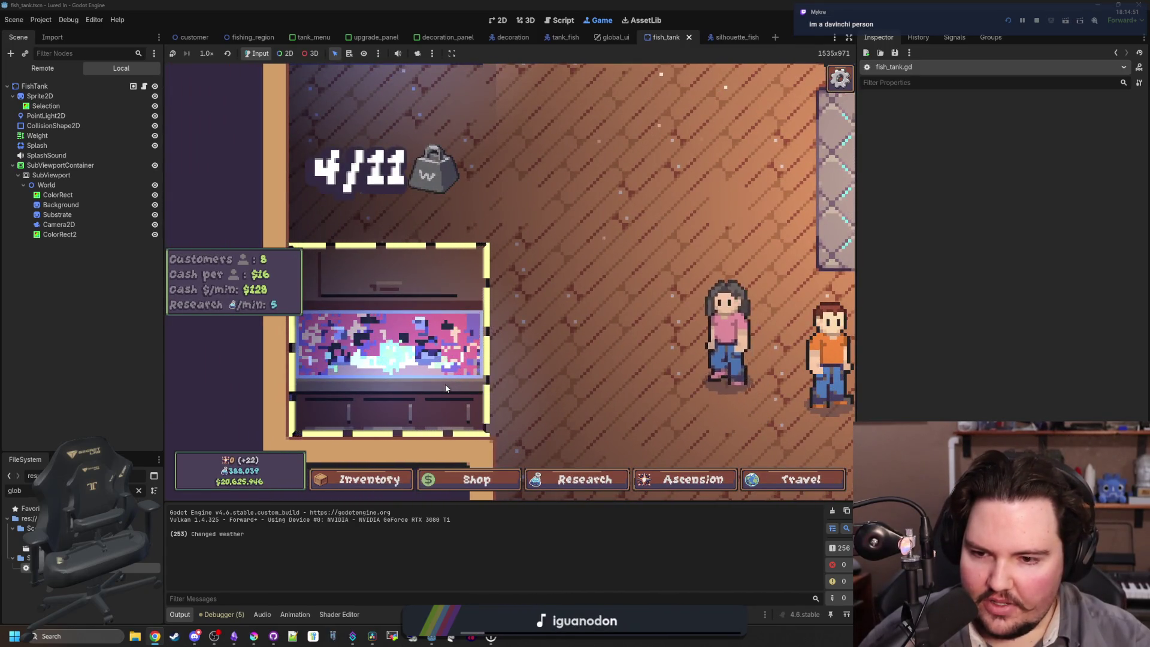
{"action": "key", "text": "Left"}
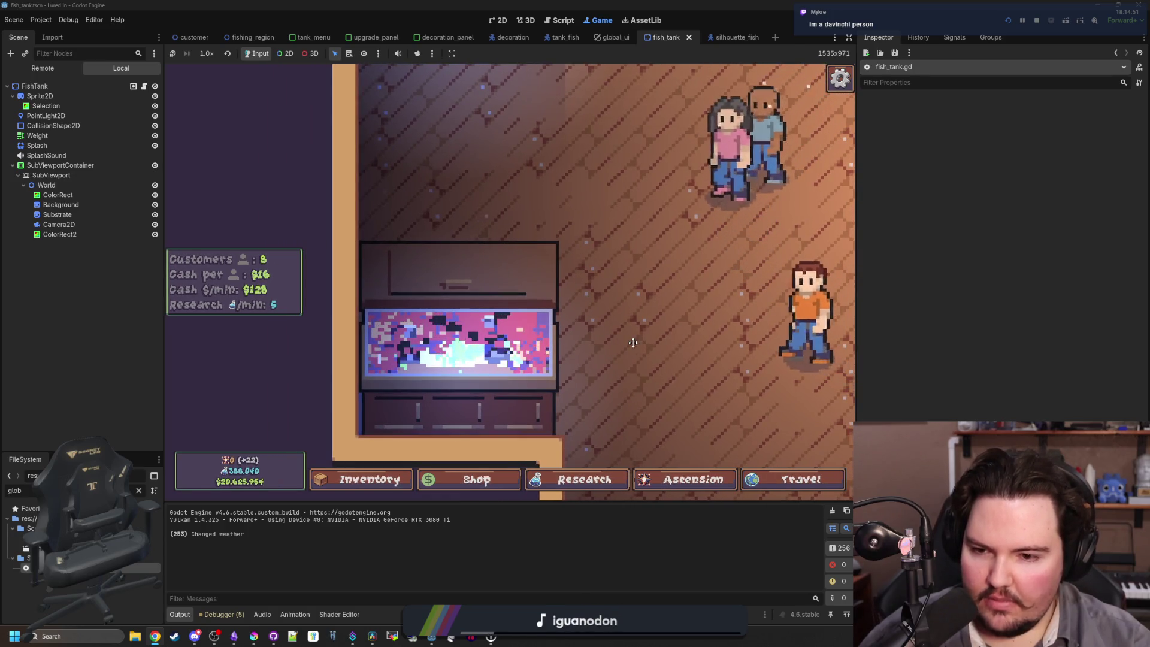
{"action": "key", "text": "Right"}
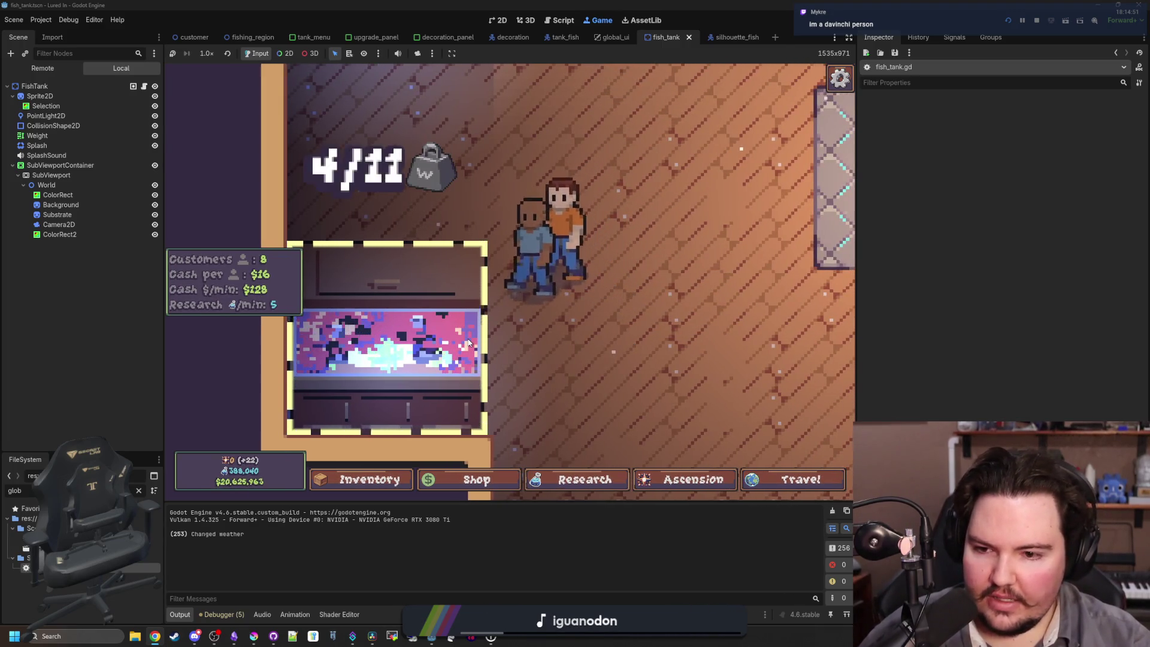
{"action": "scroll", "coordinate": [538, 340], "scroll_direction": "down", "scroll_amount": 2}
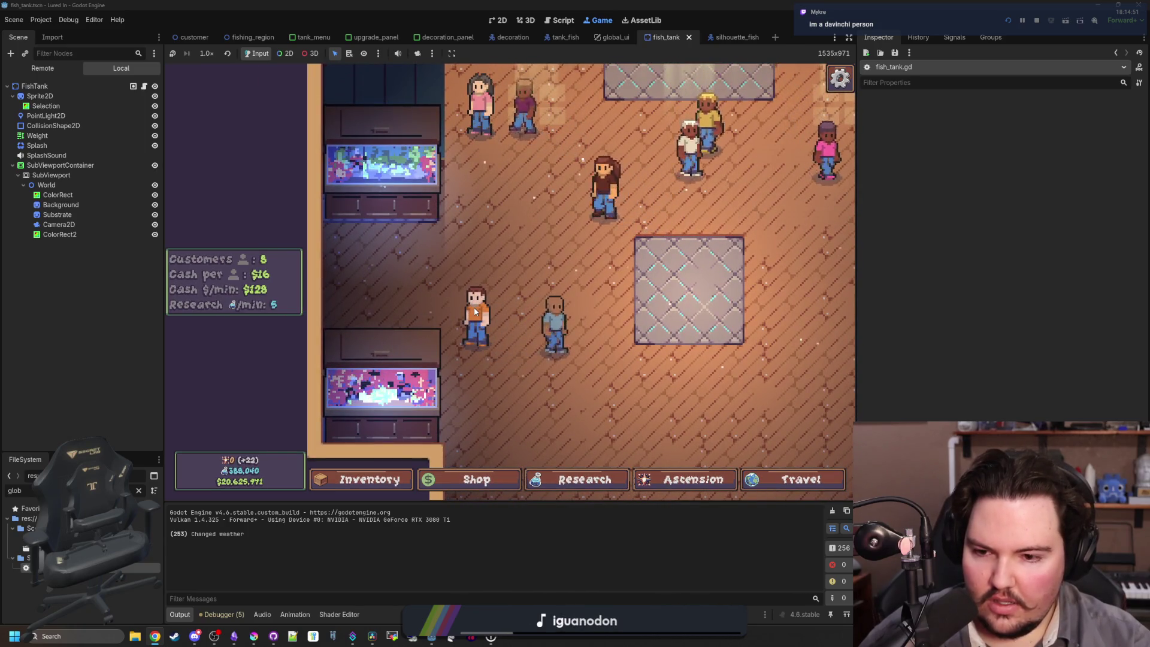
{"action": "key", "text": "Right"}
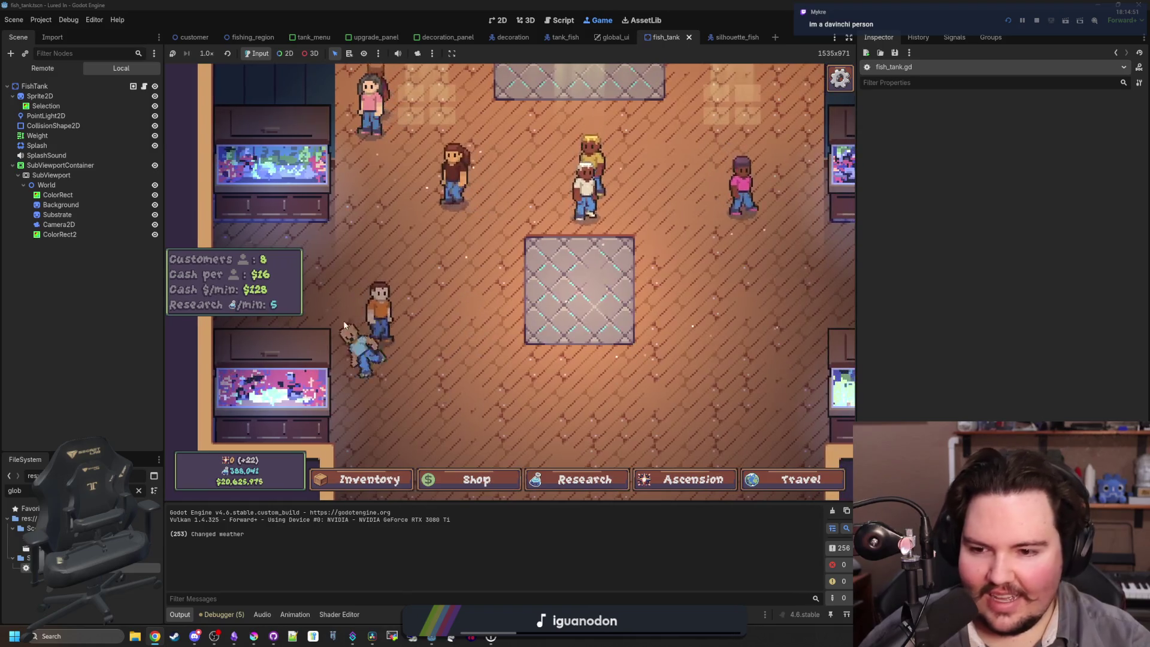
{"action": "key", "text": "Right"}
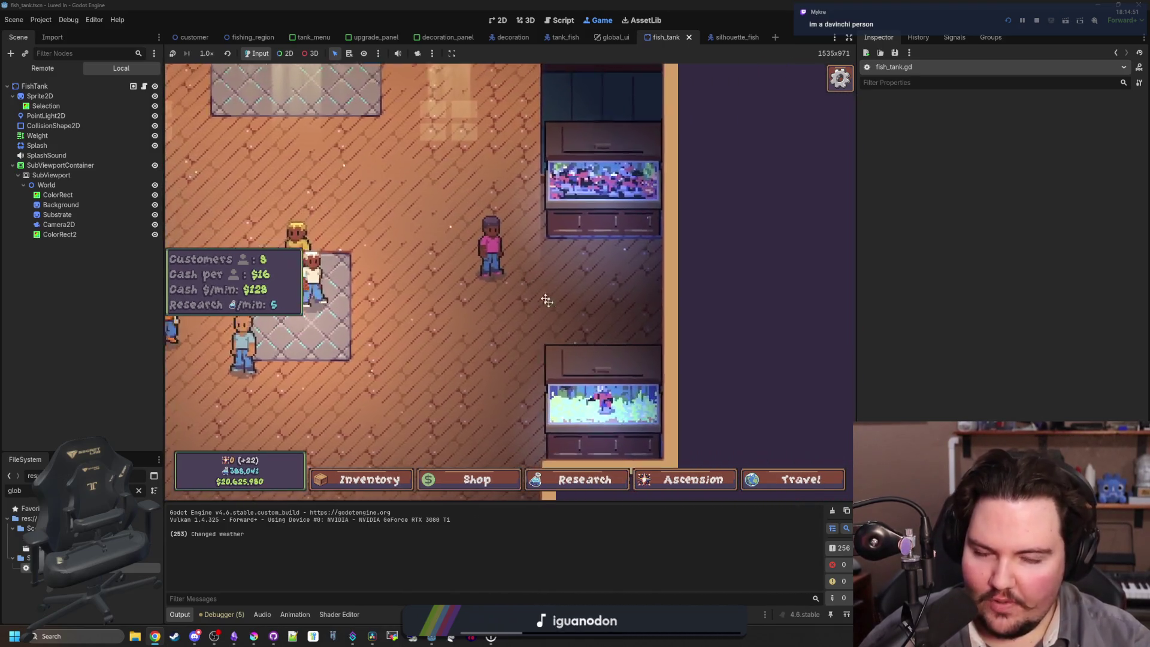
{"action": "key", "text": "Up"}
{"action": "key", "text": "Left"}
{"action": "scroll", "coordinate": [570, 312], "scroll_direction": "down", "scroll_amount": 2}
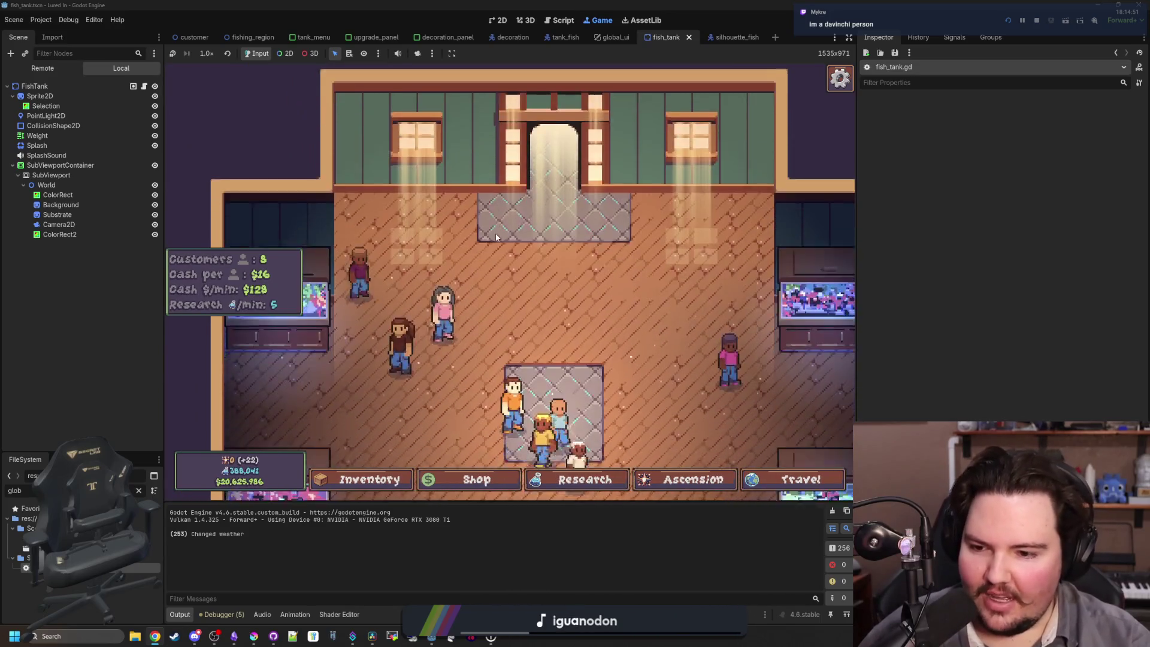
{"action": "key", "text": "Down"}
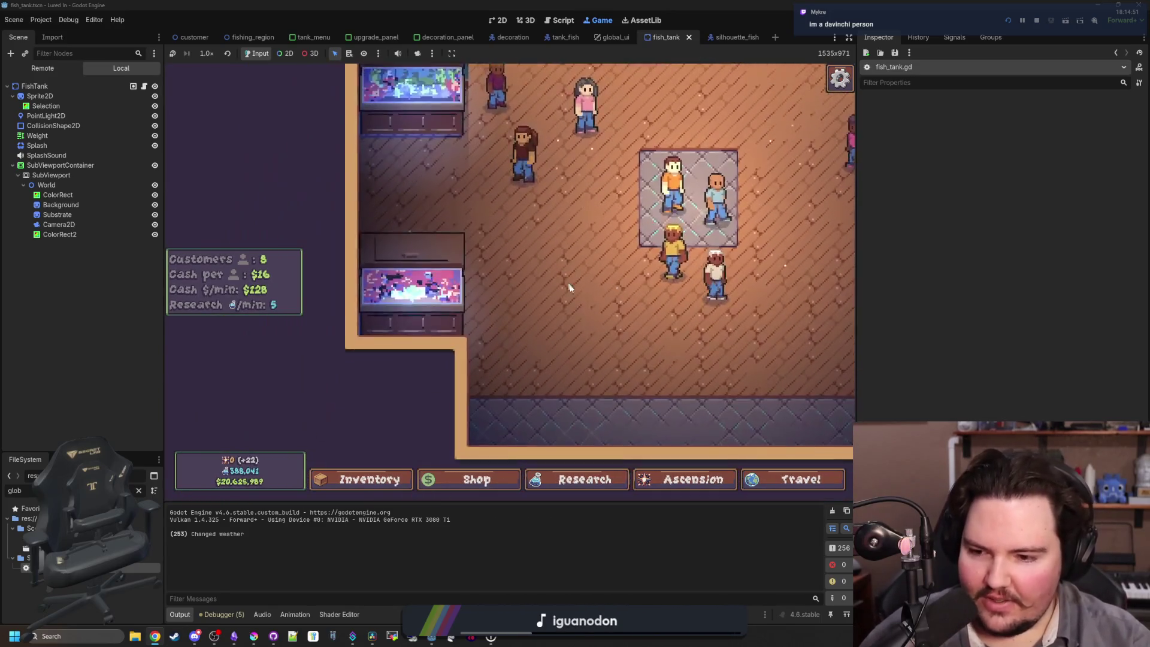
{"action": "key", "text": "Up"}
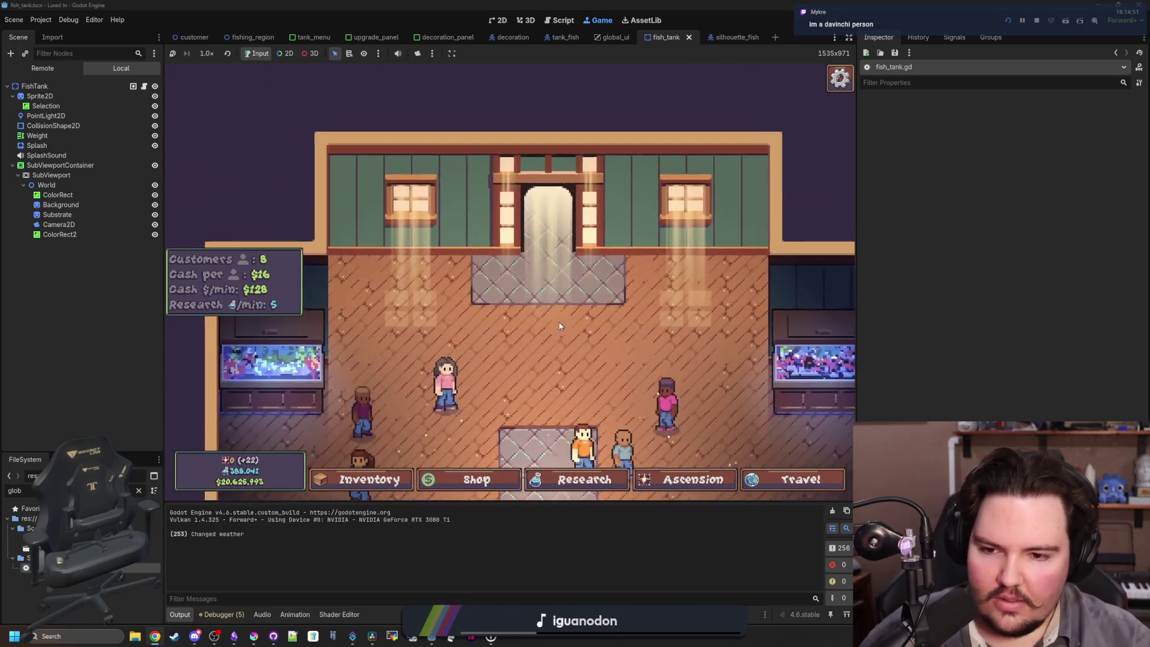
{"action": "key", "text": "Left"}
{"action": "left_click", "coordinate": [496, 252]}
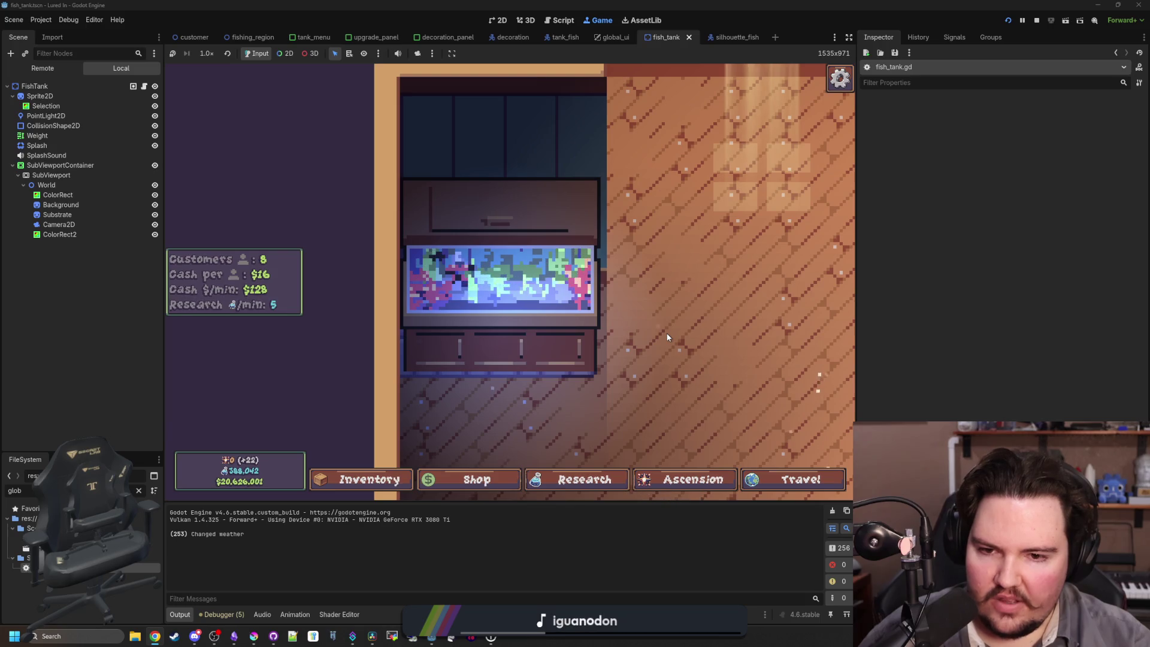
{"action": "mouse_move", "coordinate": [539, 329]}
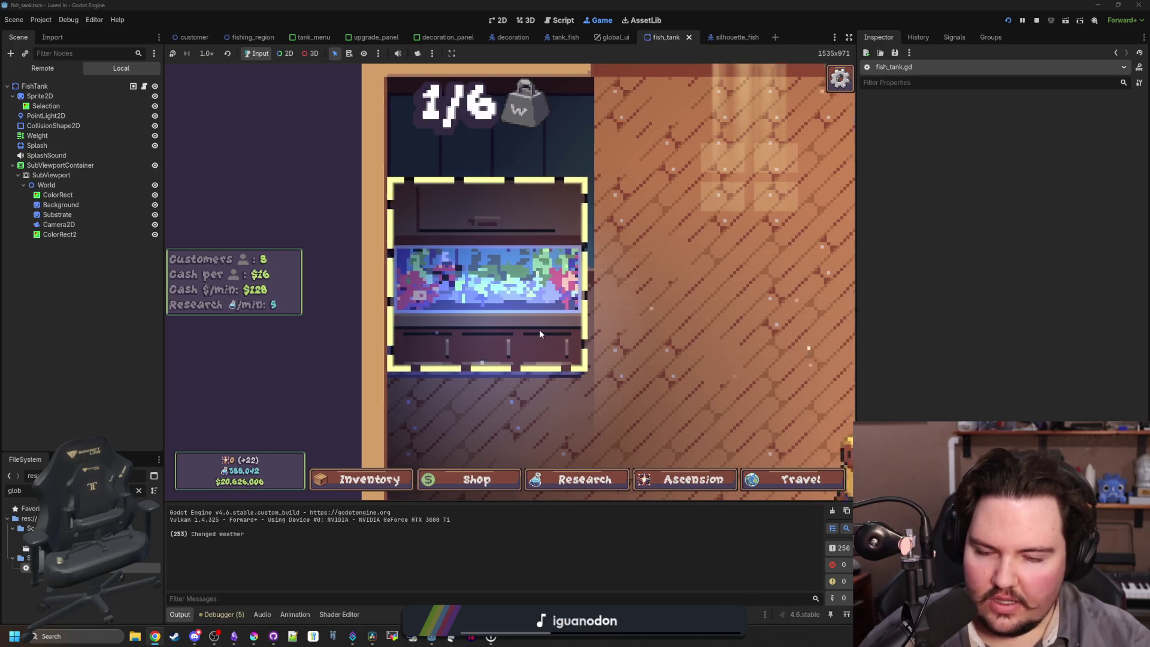
{"action": "key", "text": "Escape"}
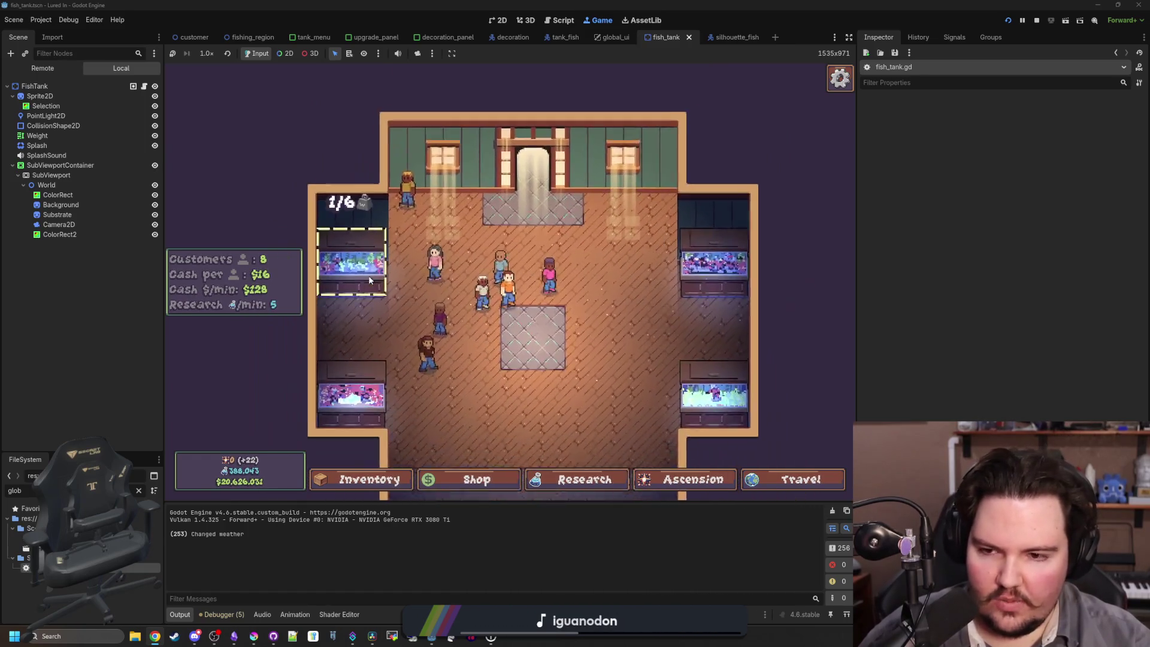
{"action": "scroll", "coordinate": [410, 246], "scroll_direction": "up", "scroll_amount": 3}
{"action": "left_click", "coordinate": [505, 270]}
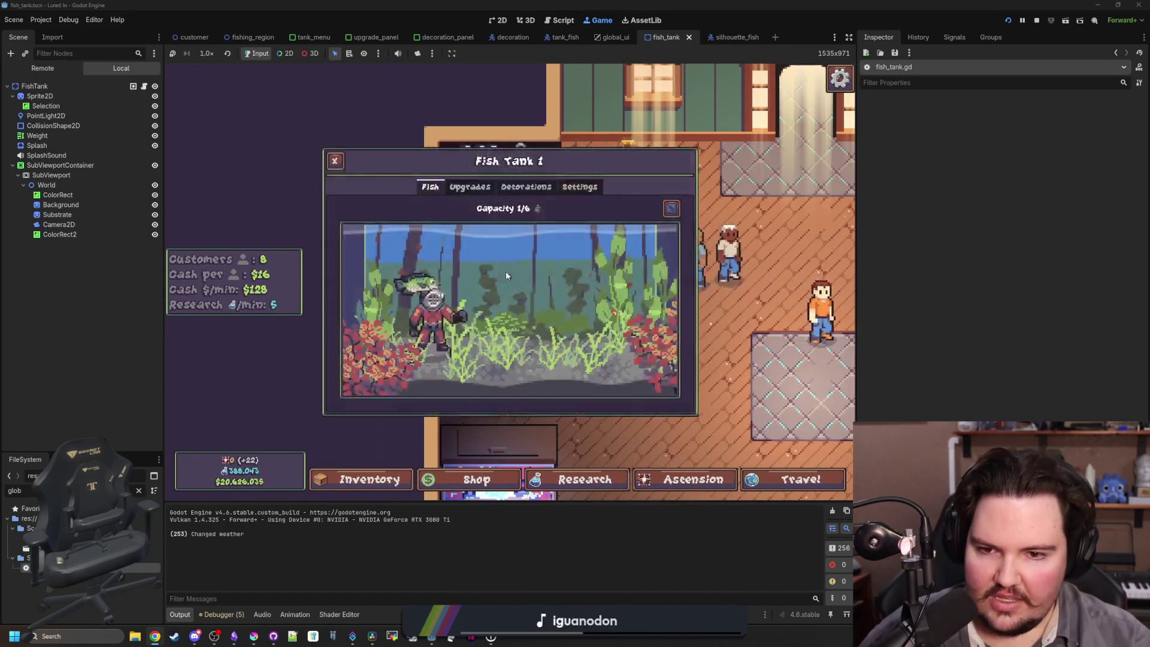
{"action": "key", "text": "Escape"}
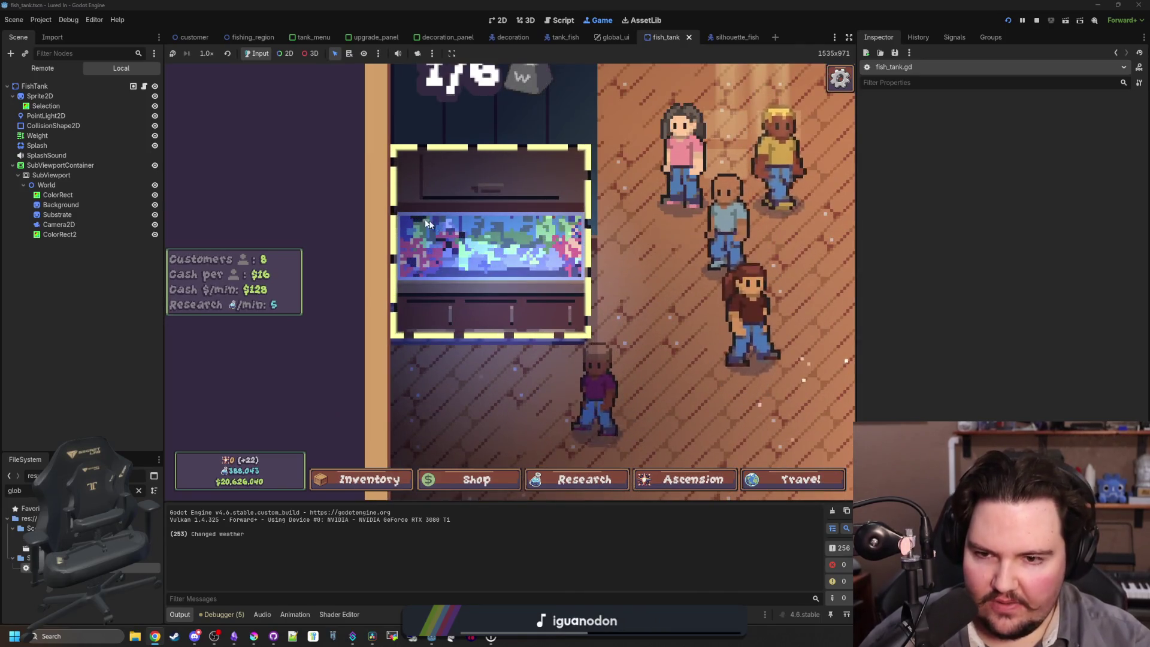
{"action": "left_click", "coordinate": [442, 258]}
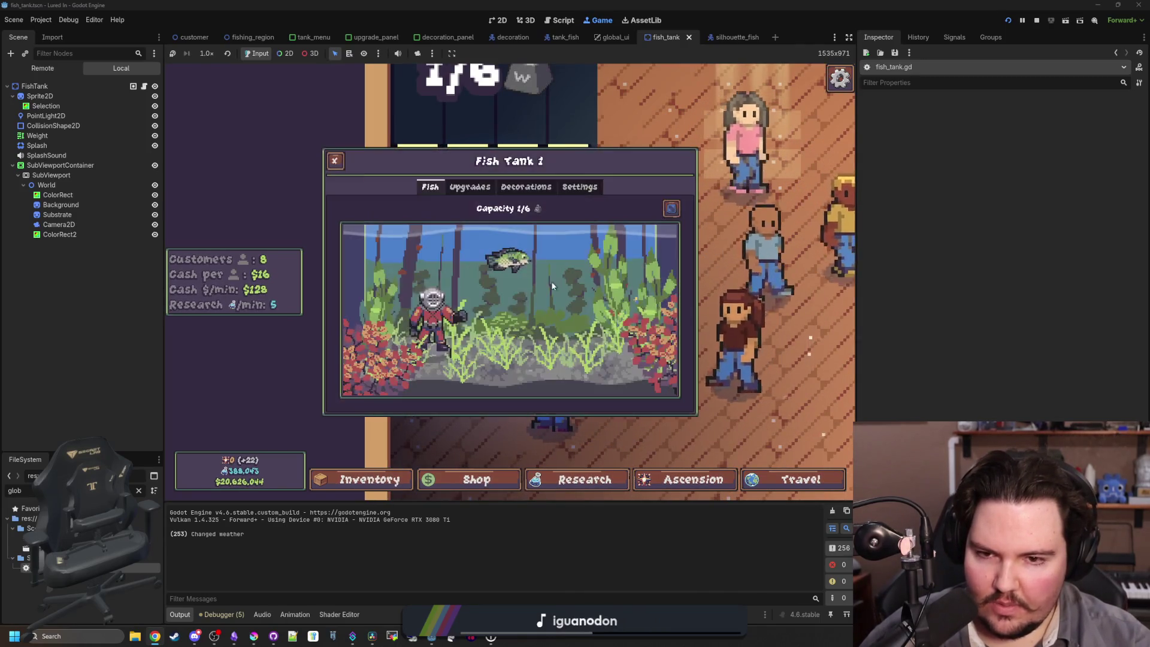
{"action": "scroll", "coordinate": [484, 271], "scroll_direction": "down", "scroll_amount": 3}
{"action": "left_click", "coordinate": [541, 309]}
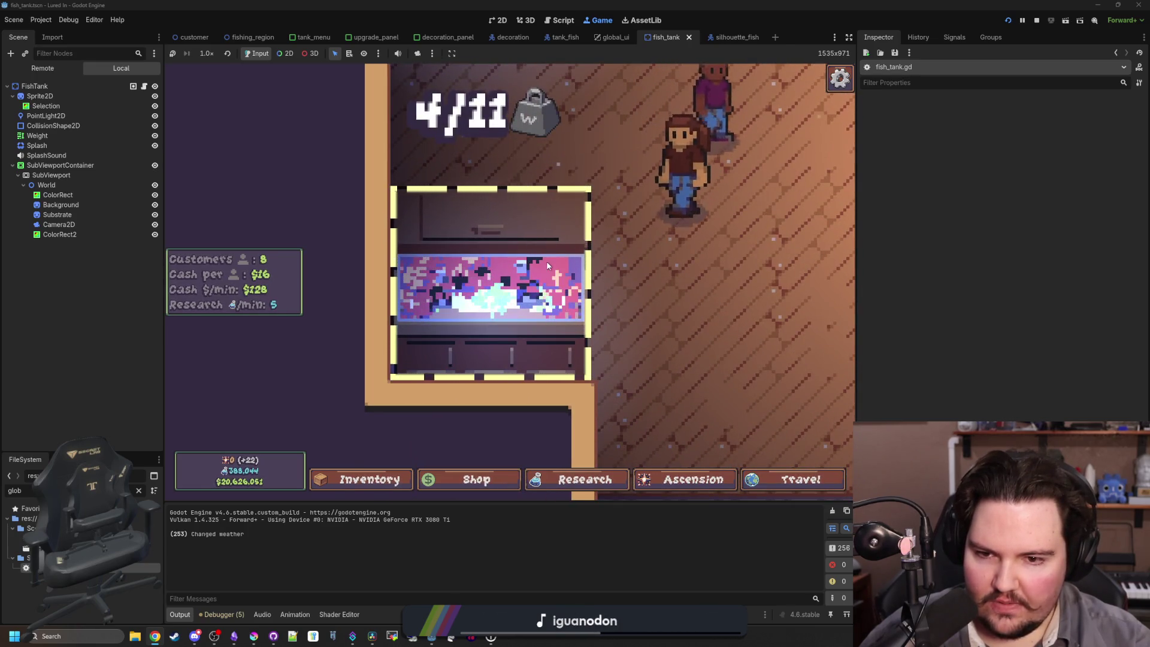
{"action": "scroll", "coordinate": [547, 265], "scroll_direction": "down", "scroll_amount": 3}
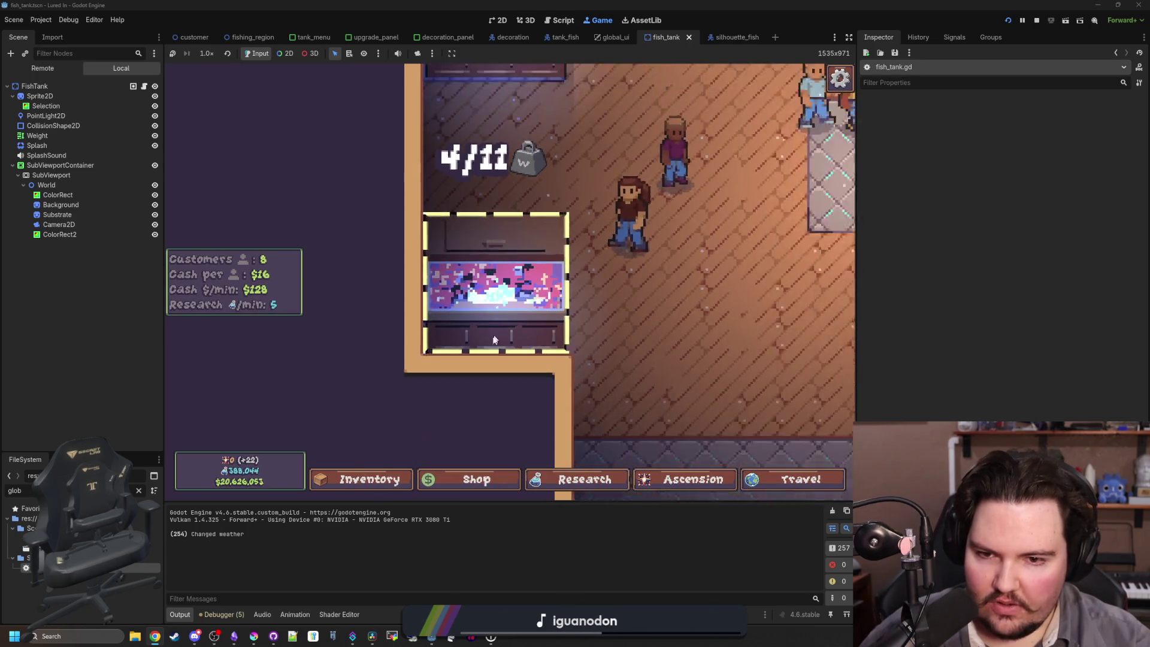
{"action": "left_click", "coordinate": [507, 260]}
{"action": "left_click", "coordinate": [507, 293]}
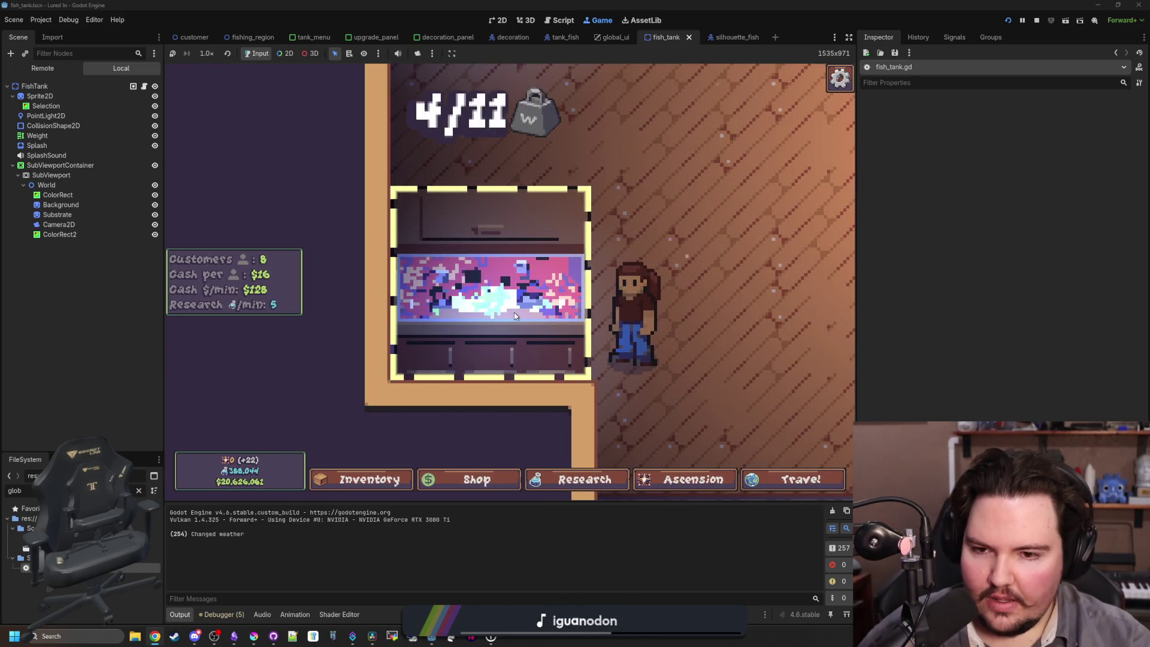
{"action": "left_click", "coordinate": [227, 223]}
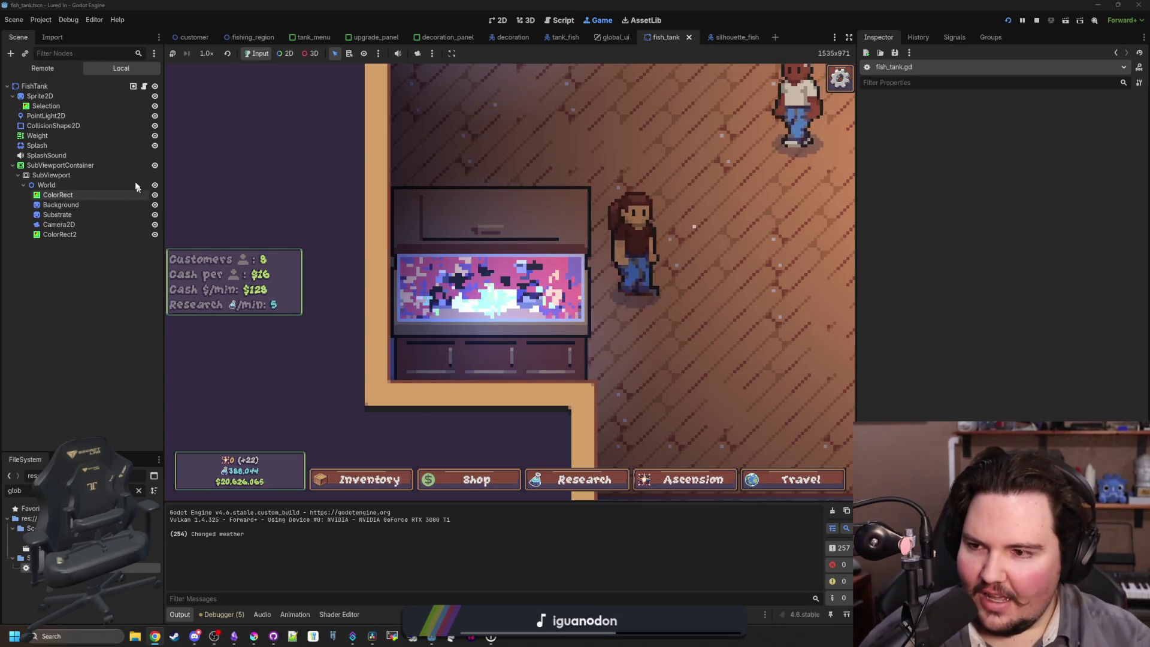
{"action": "left_click", "coordinate": [95, 175]}
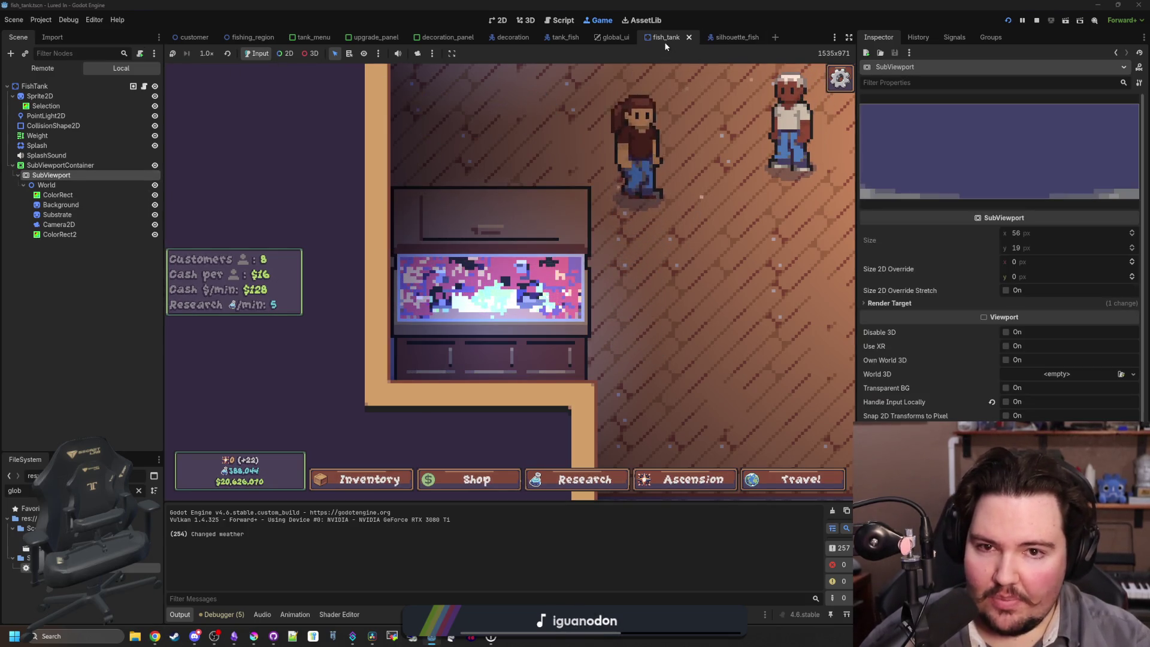
Browse the SubViewport's Inspector sections and expand its Render Target settings.
{"action": "scroll", "coordinate": [930, 389], "scroll_direction": "down", "scroll_amount": 3}
{"action": "left_click", "coordinate": [897, 392]}
{"action": "left_click", "coordinate": [897, 393]}
{"action": "left_click", "coordinate": [907, 382]}
{"action": "left_click", "coordinate": [908, 382]}
{"action": "left_click", "coordinate": [910, 371]}
{"action": "left_click", "coordinate": [911, 370]}
{"action": "left_click", "coordinate": [921, 360]}
{"action": "left_click", "coordinate": [921, 359]}
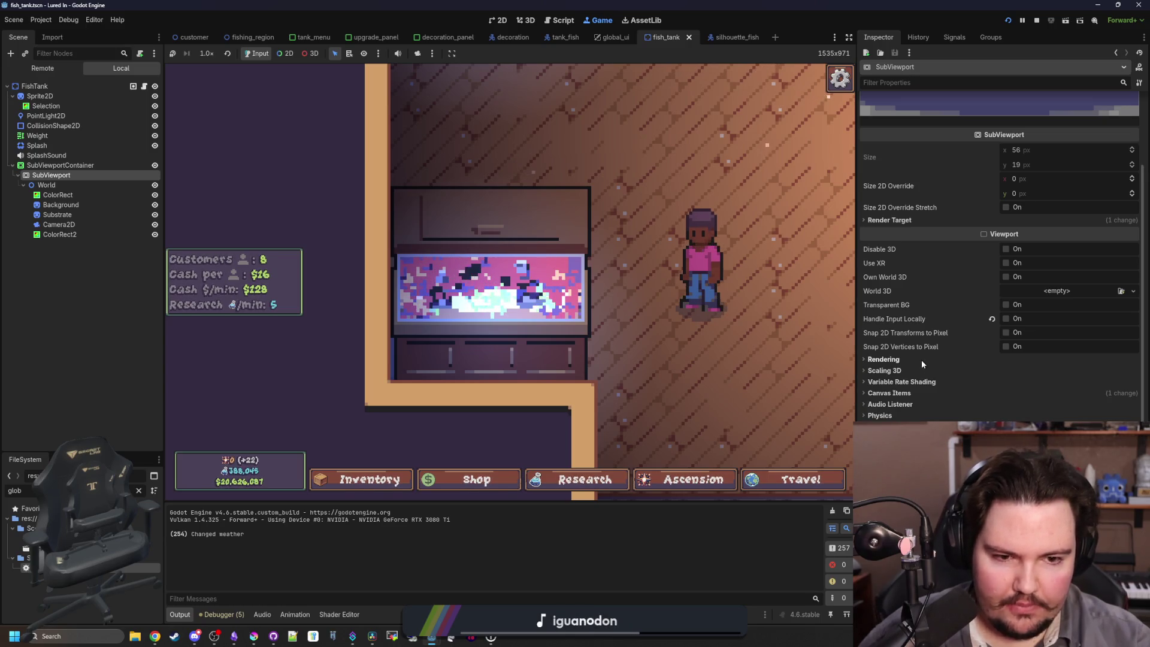
{"action": "left_click", "coordinate": [896, 222]}
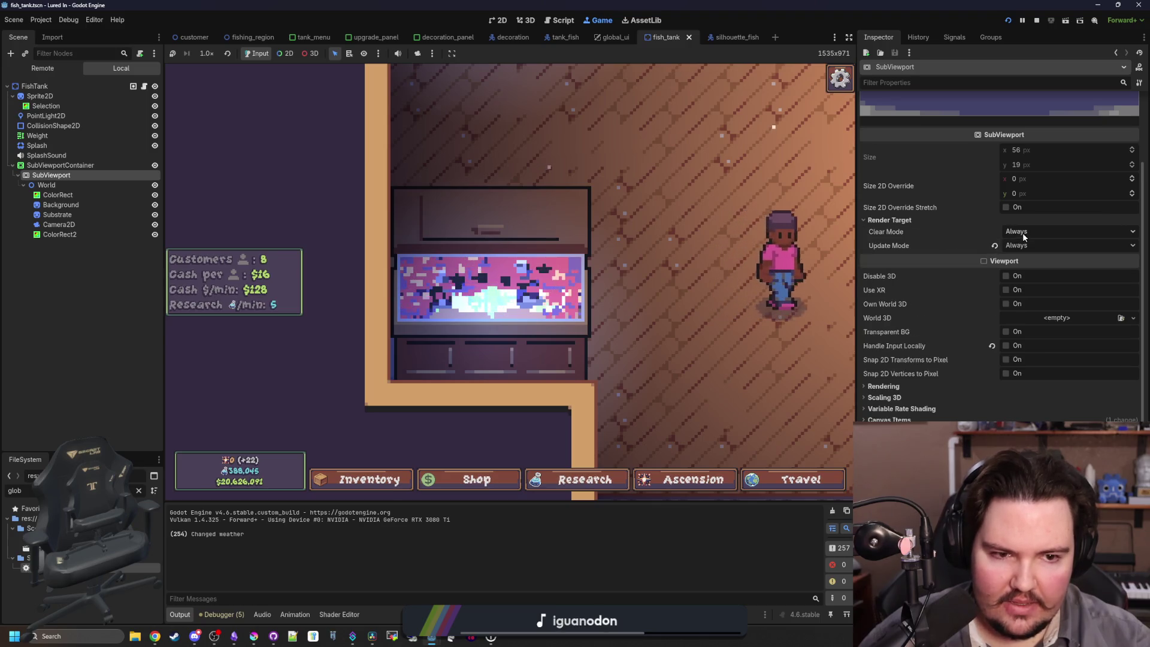
{"action": "mouse_move", "coordinate": [911, 244]}
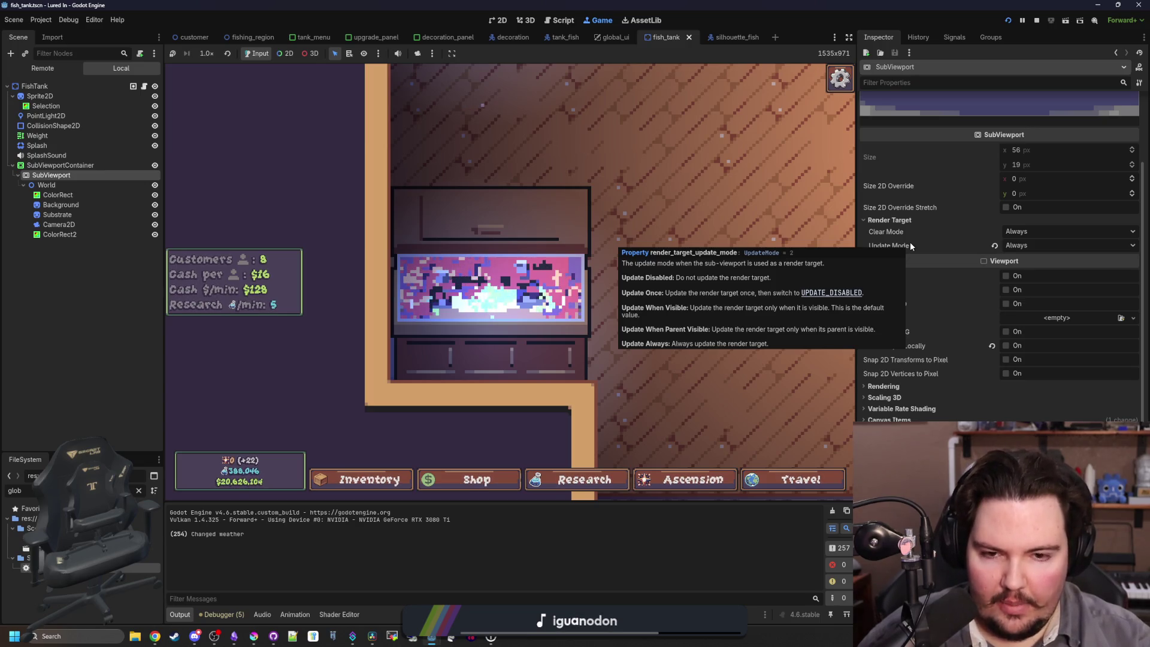
{"action": "left_click", "coordinate": [954, 37]}
{"action": "left_click", "coordinate": [878, 37]}
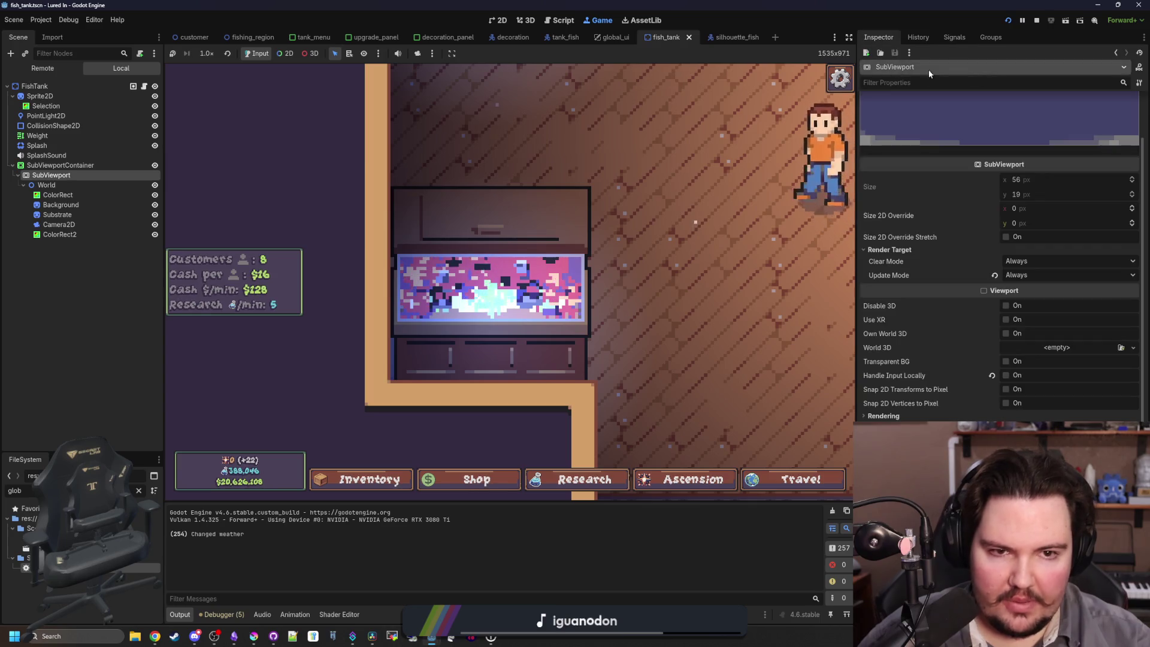
Open and skim the SubViewport class documentation.
{"action": "left_click", "coordinate": [1034, 115]}
{"action": "scroll", "coordinate": [512, 325], "scroll_direction": "down", "scroll_amount": 5}
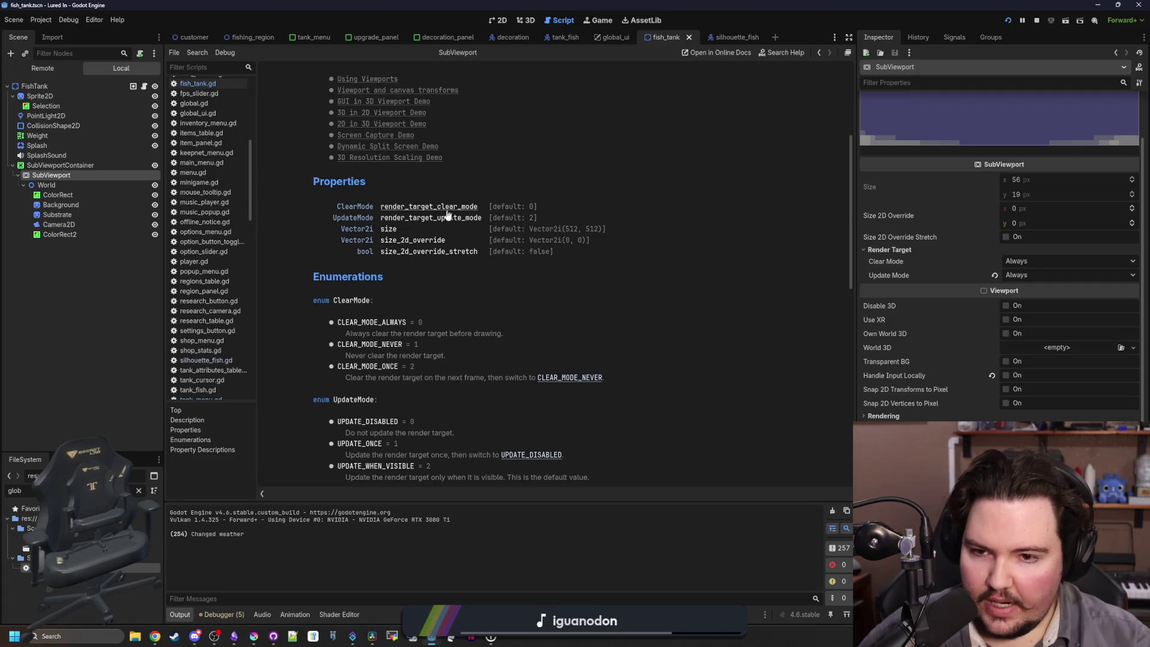
{"action": "scroll", "coordinate": [429, 300], "scroll_direction": "up", "scroll_amount": 5}
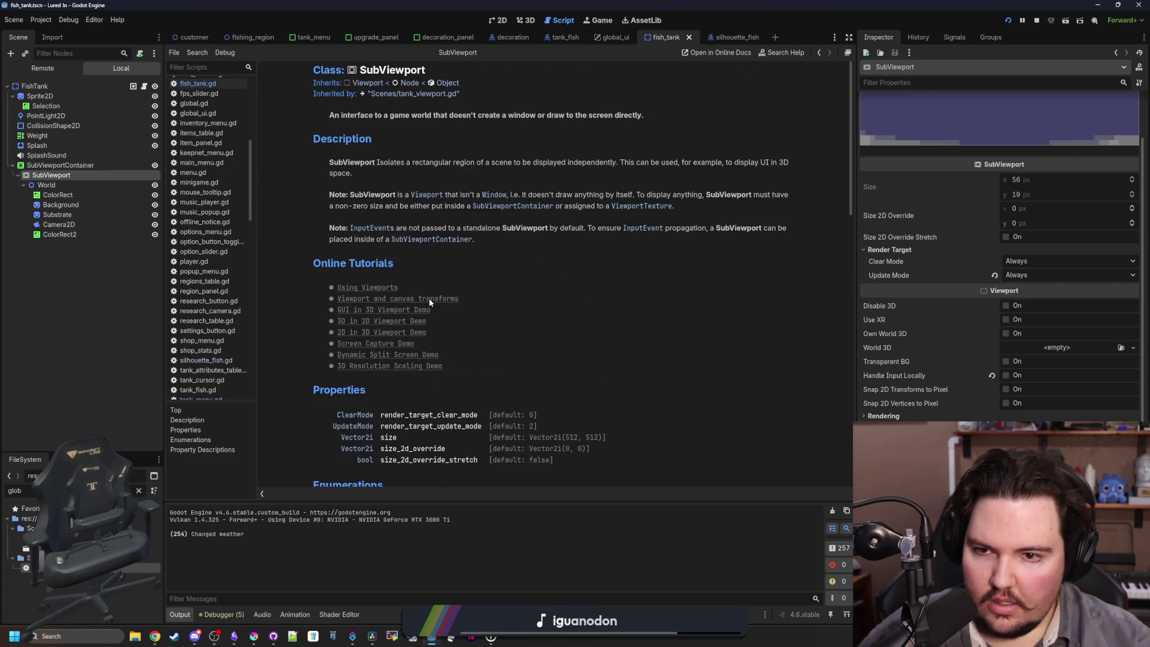
Follow the inherits link to the Viewport class reference and read through it.
{"action": "left_click", "coordinate": [378, 85]}
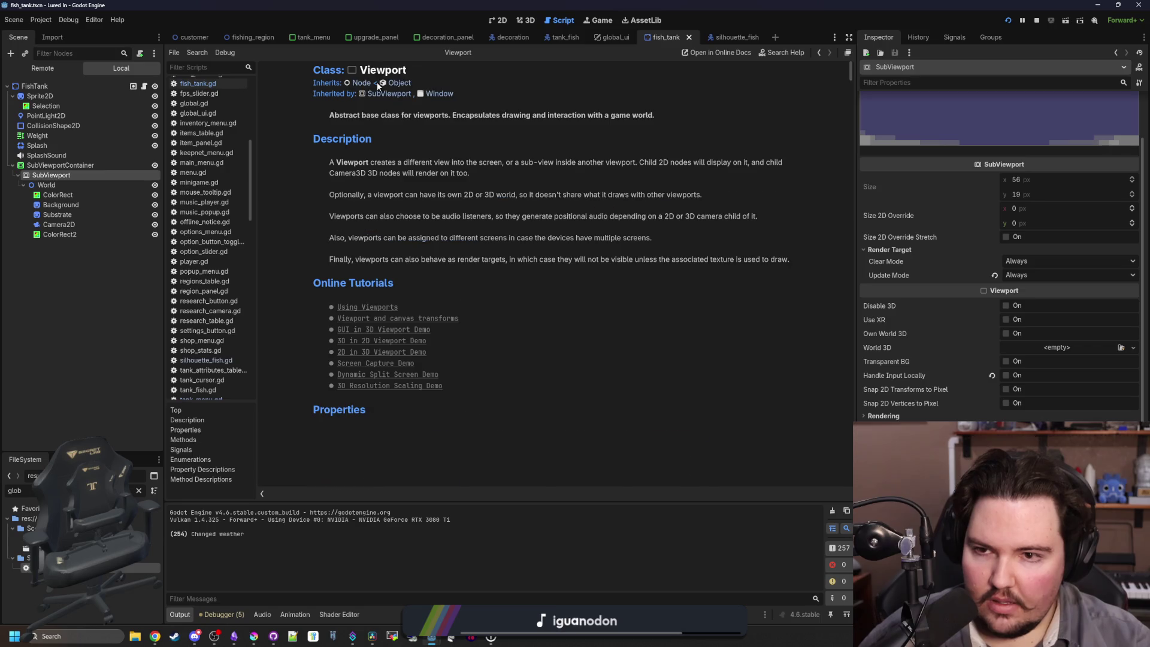
{"action": "scroll", "coordinate": [437, 371], "scroll_direction": "down", "scroll_amount": 8}
{"action": "scroll", "coordinate": [437, 375], "scroll_direction": "down", "scroll_amount": 8}
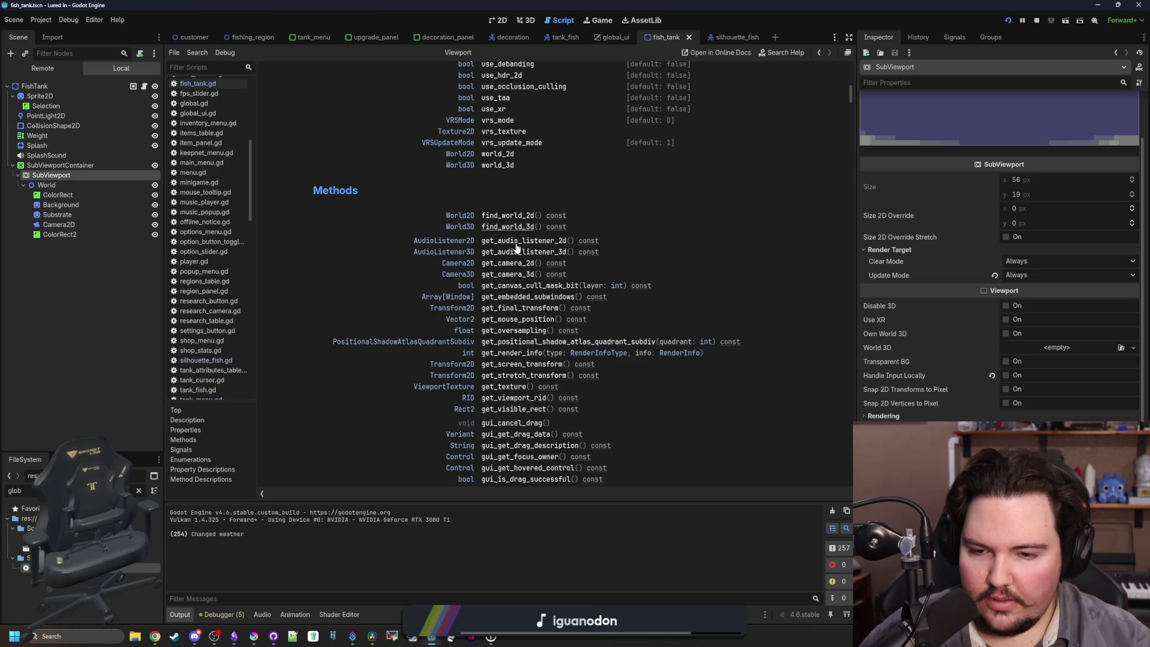
{"action": "scroll", "coordinate": [523, 250], "scroll_direction": "down", "scroll_amount": 6}
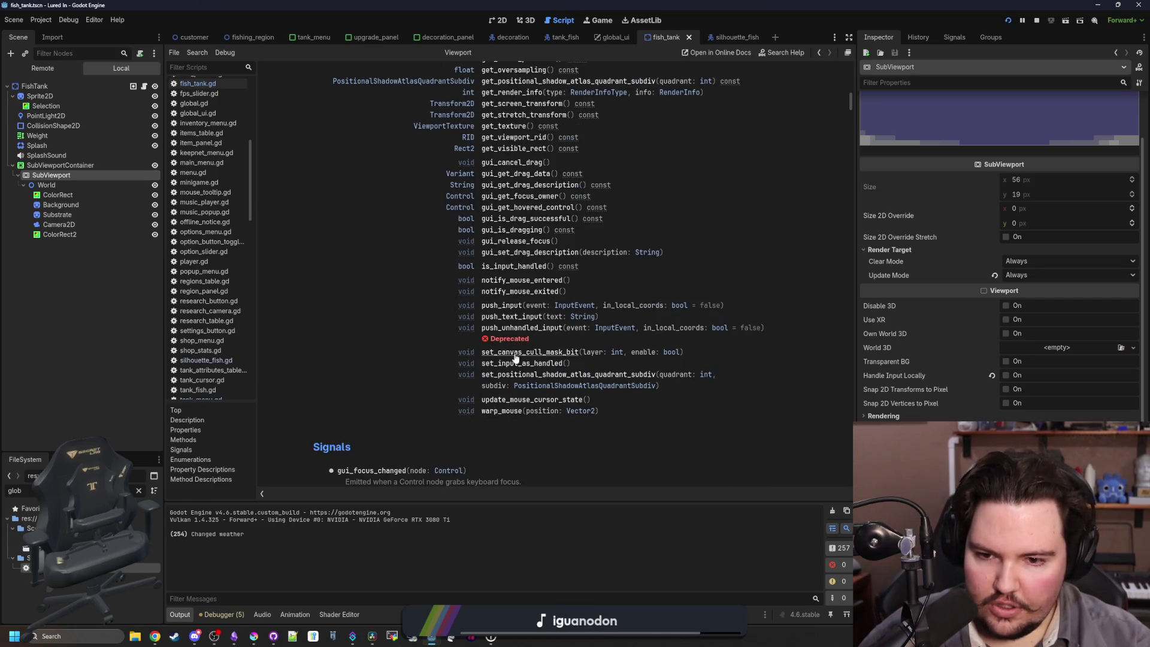
{"action": "scroll", "coordinate": [509, 434], "scroll_direction": "up", "scroll_amount": 1}
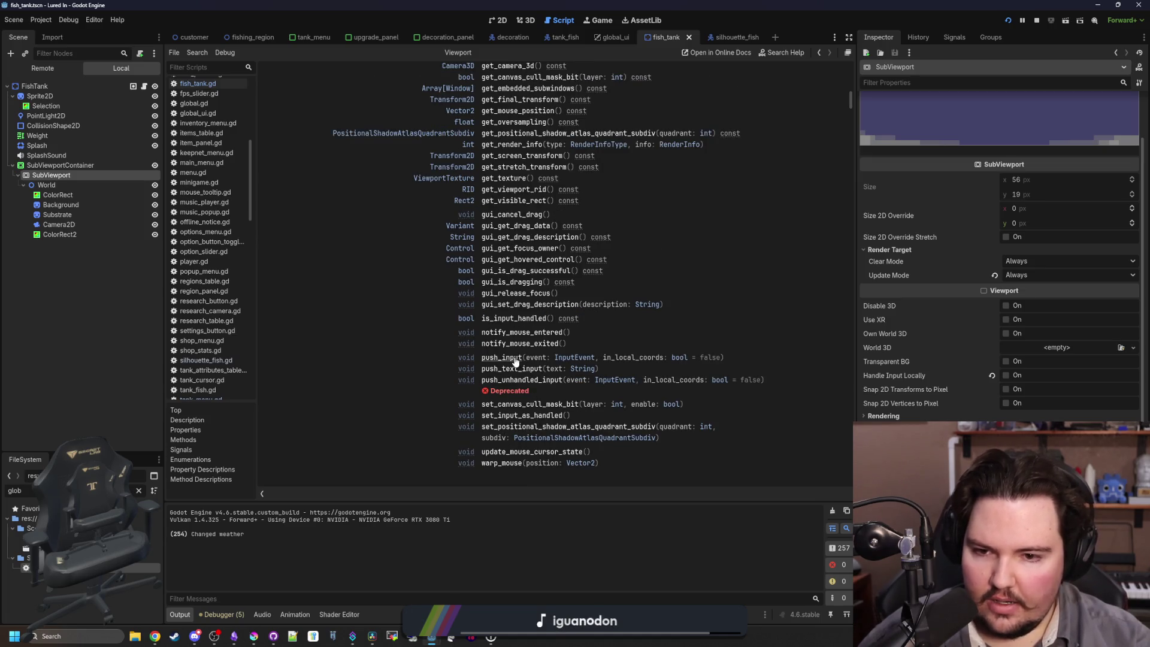
{"action": "scroll", "coordinate": [515, 362], "scroll_direction": "up", "scroll_amount": 1}
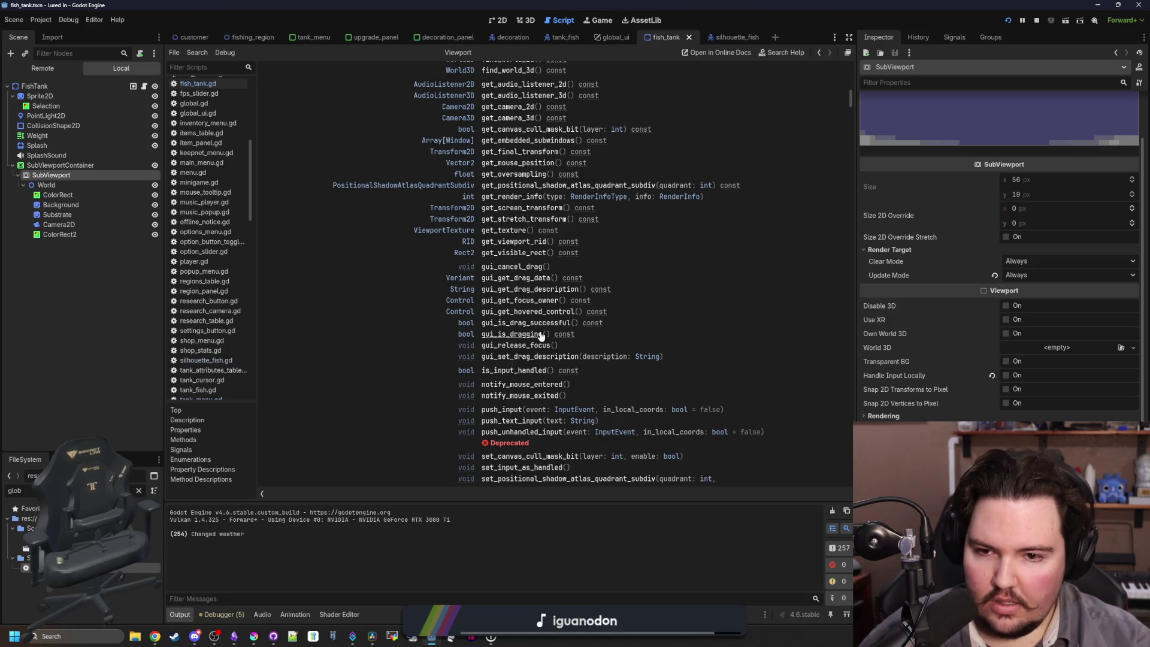
{"action": "scroll", "coordinate": [541, 336], "scroll_direction": "up", "scroll_amount": 1}
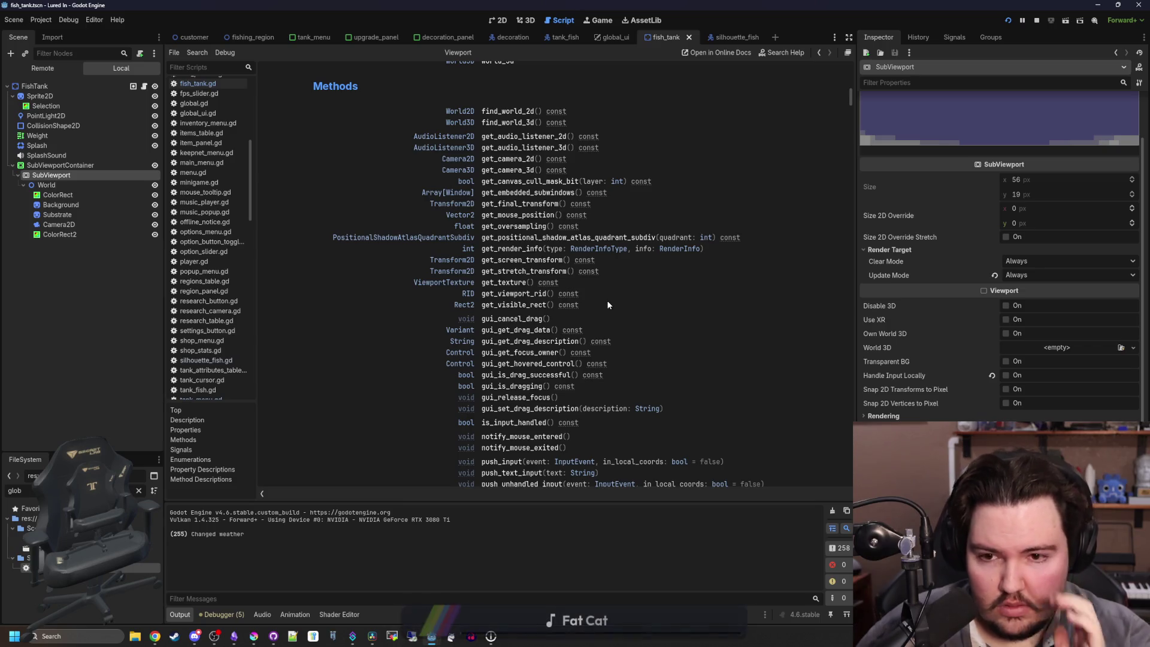
{"action": "scroll", "coordinate": [606, 303], "scroll_direction": "down", "scroll_amount": 5}
{"action": "scroll", "coordinate": [556, 238], "scroll_direction": "down", "scroll_amount": 15}
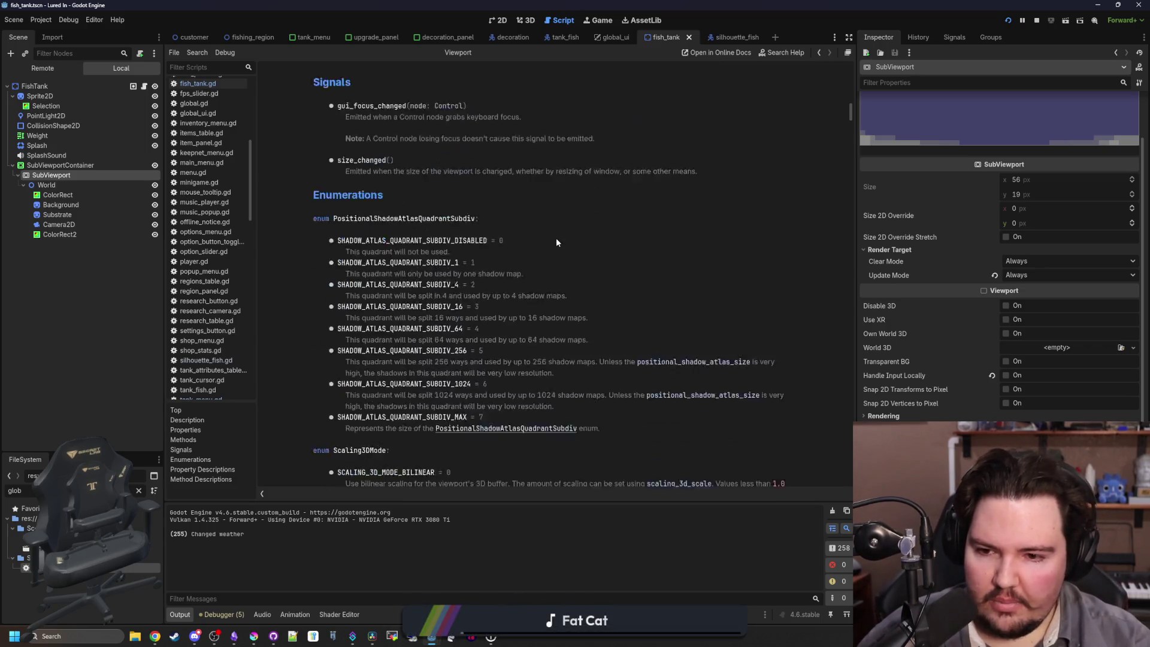
{"action": "scroll", "coordinate": [494, 270], "scroll_direction": "up", "scroll_amount": 20}
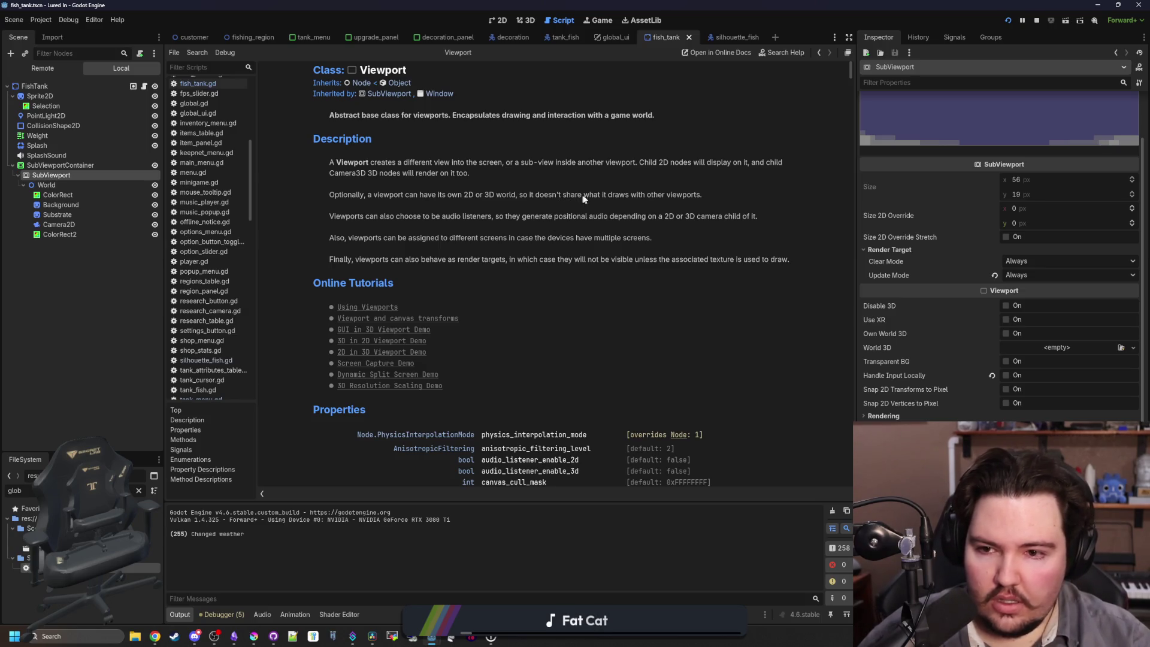
In the running game, open Fish Tank 2 and enlarge and flip one diver.
{"action": "left_click", "coordinate": [591, 19]}
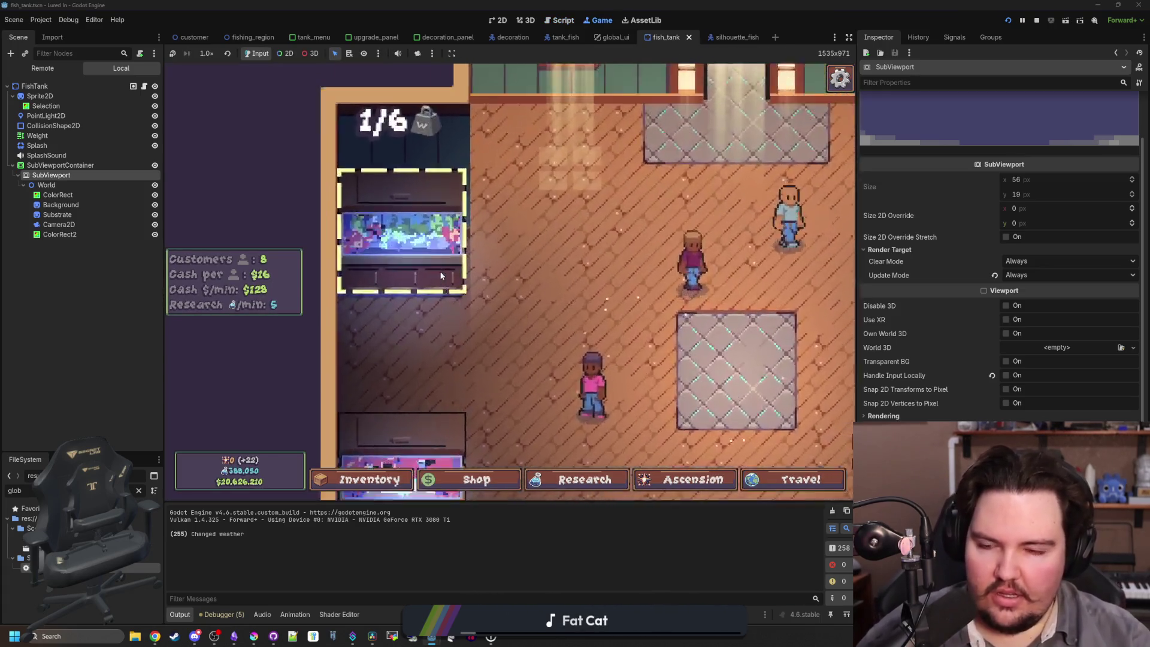
{"action": "left_click", "coordinate": [441, 275]}
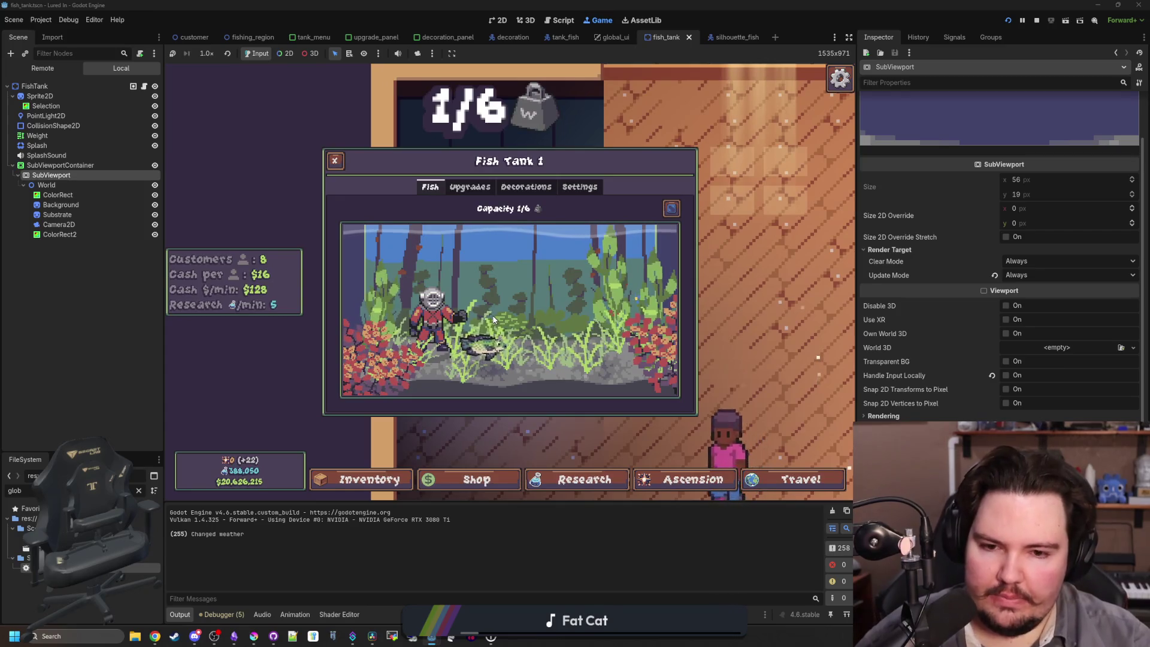
{"action": "key", "text": "Escape"}
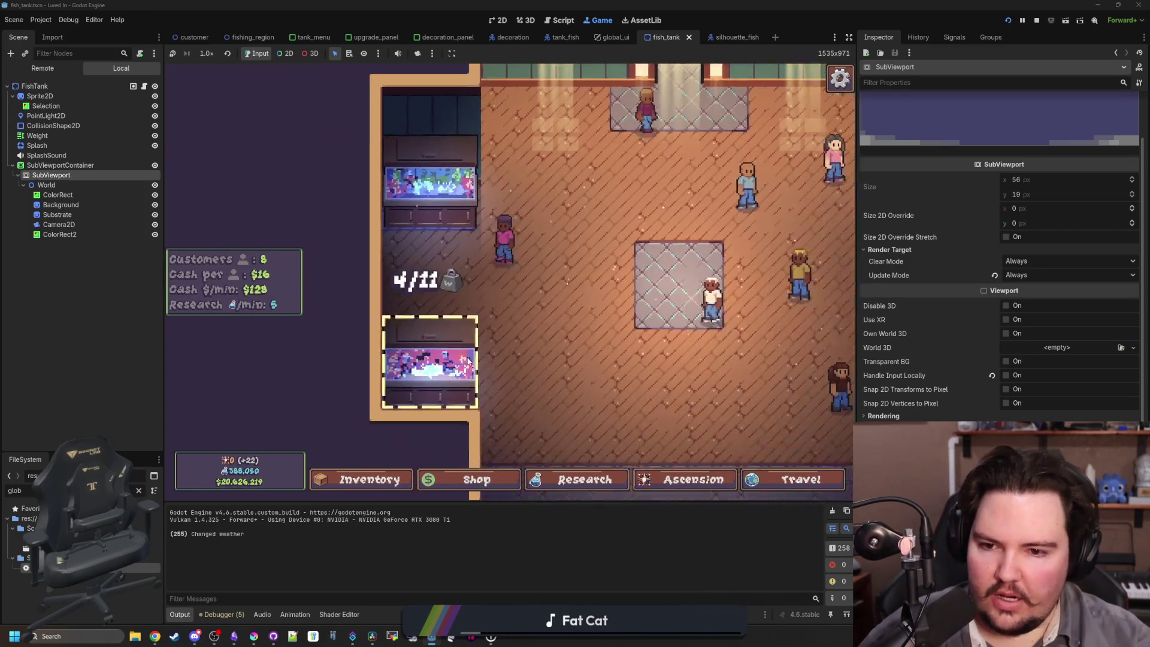
{"action": "left_click", "coordinate": [467, 361]}
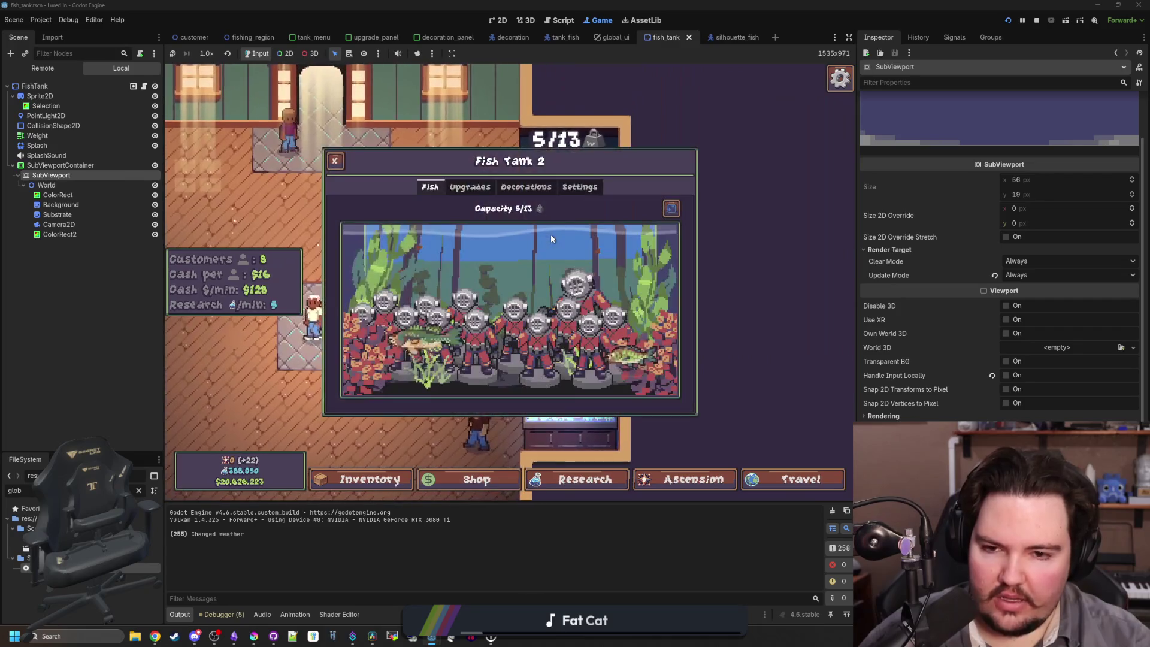
{"action": "left_click", "coordinate": [544, 345]}
{"action": "mouse_move", "coordinate": [774, 292]}
{"action": "left_mouse_down"}
{"action": "mouse_move", "coordinate": [750, 293]}
{"action": "mouse_move", "coordinate": [764, 260]}
{"action": "left_mouse_up"}
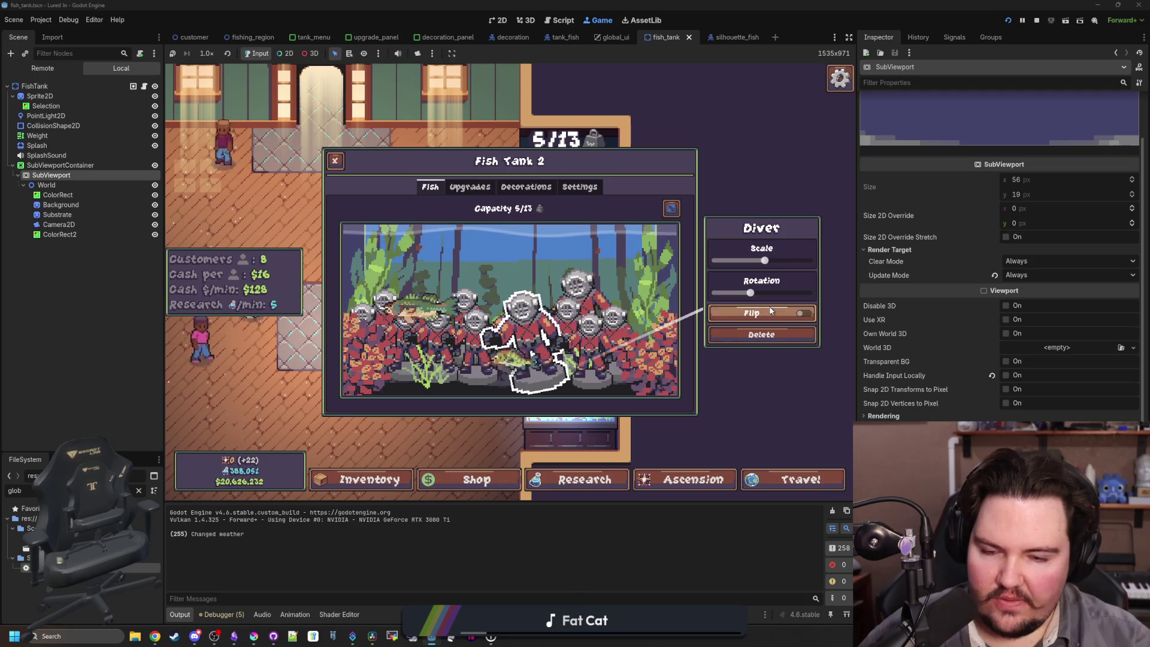
{"action": "left_click", "coordinate": [770, 310]}
{"action": "left_click", "coordinate": [651, 192]}
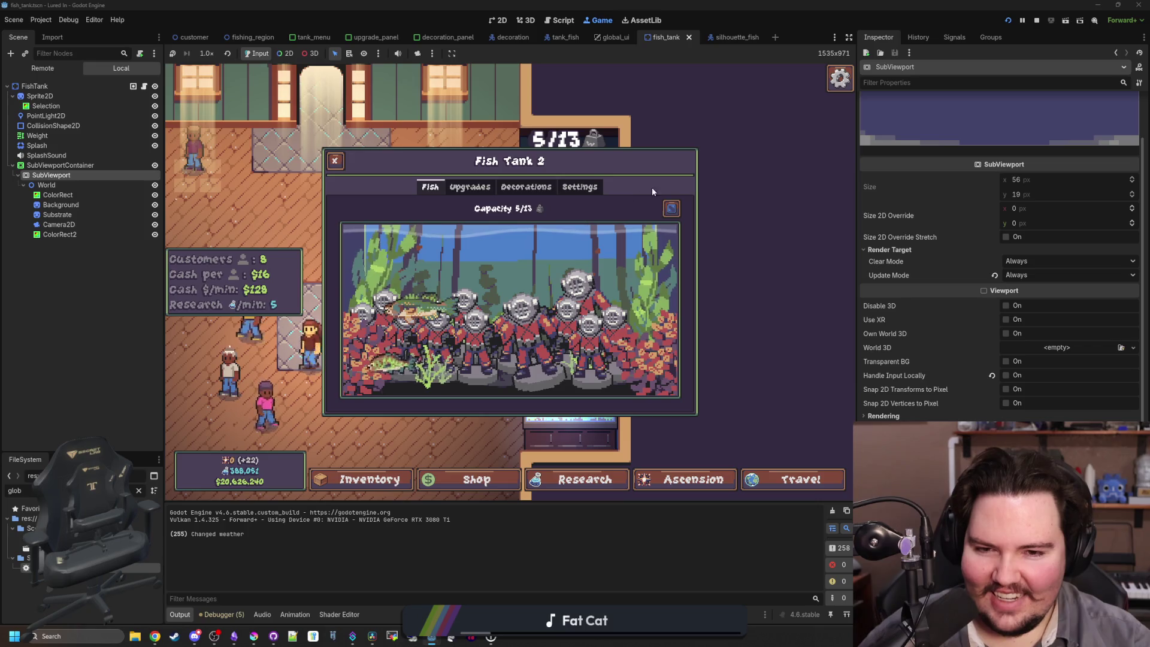
Resize the editor panels so the Scene dock shows full node names, then select World.
{"action": "left_click", "coordinate": [671, 208]}
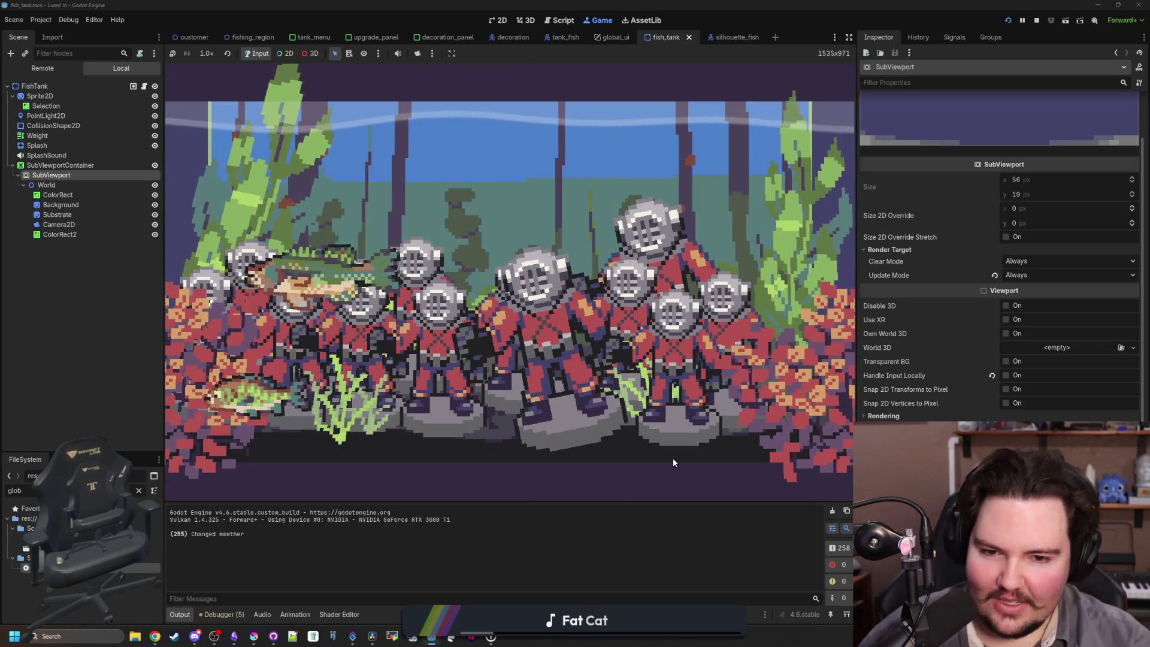
{"action": "mouse_move", "coordinate": [856, 295]}
{"action": "left_mouse_down"}
{"action": "mouse_move", "coordinate": [617, 296]}
{"action": "mouse_move", "coordinate": [1003, 295]}
{"action": "mouse_move", "coordinate": [604, 295]}
{"action": "left_mouse_up"}
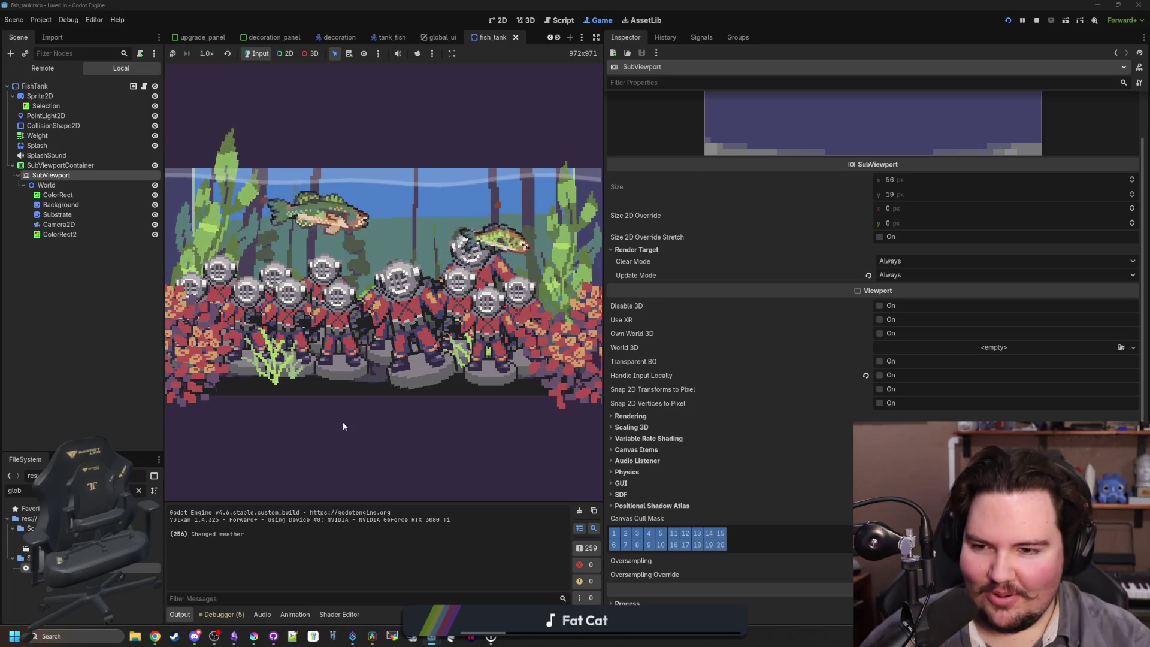
{"action": "left_click_drag", "start_coordinate": [164, 299], "coordinate": [88, 300]}
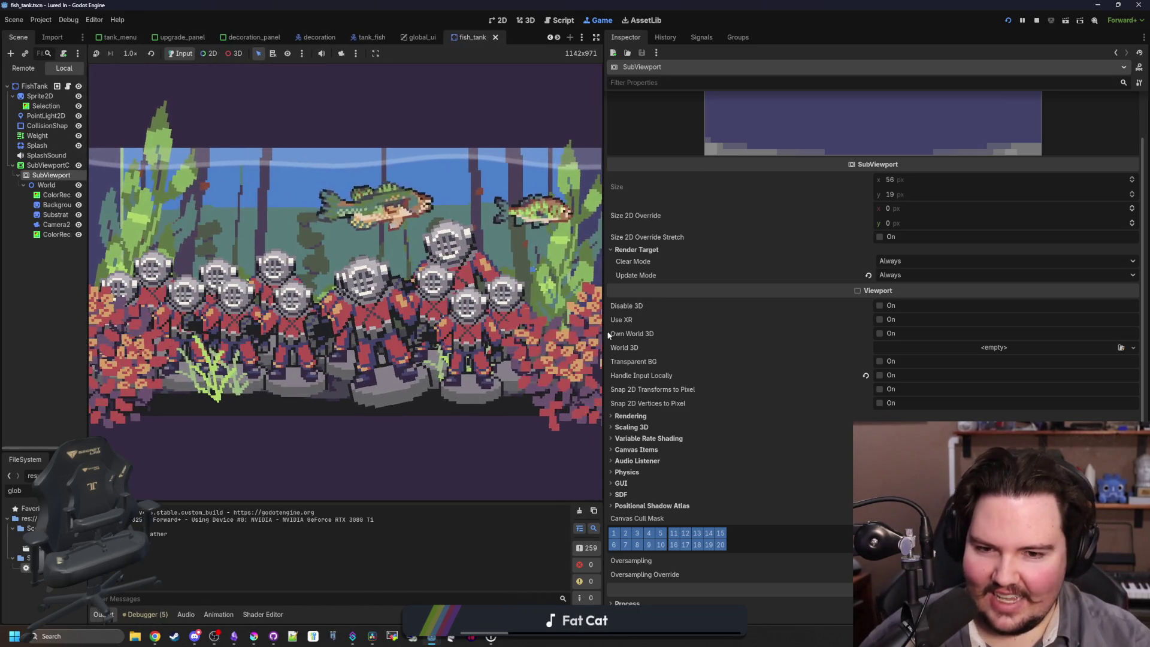
{"action": "left_click_drag", "start_coordinate": [607, 333], "coordinate": [1050, 334]}
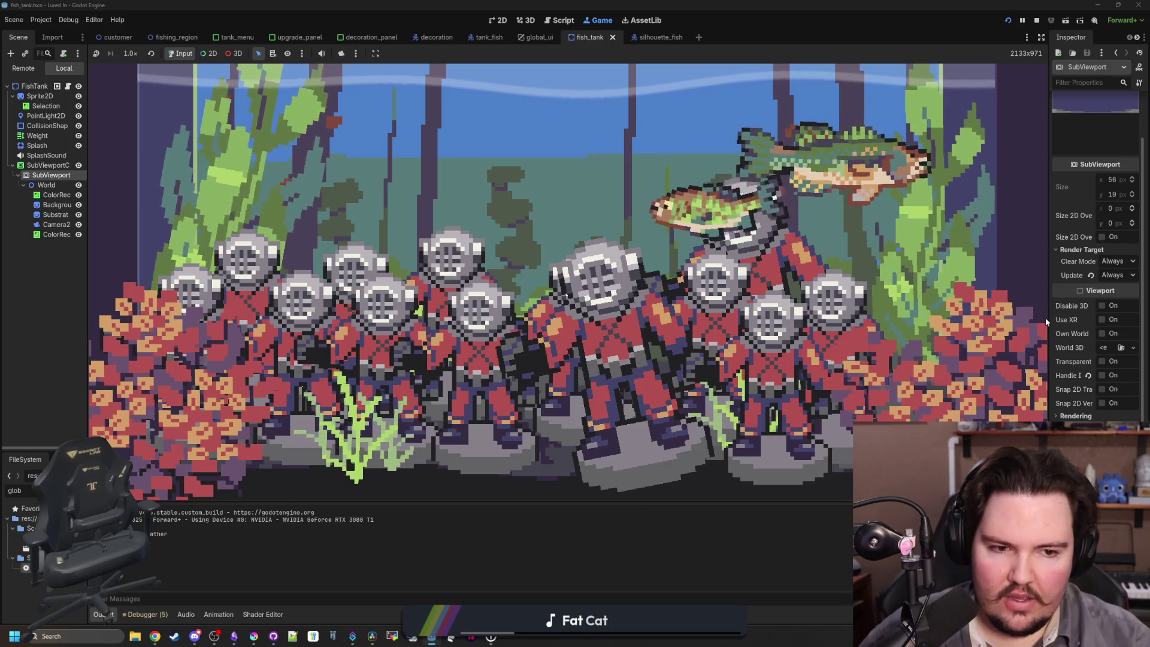
{"action": "left_click_drag", "start_coordinate": [1044, 317], "coordinate": [657, 308]}
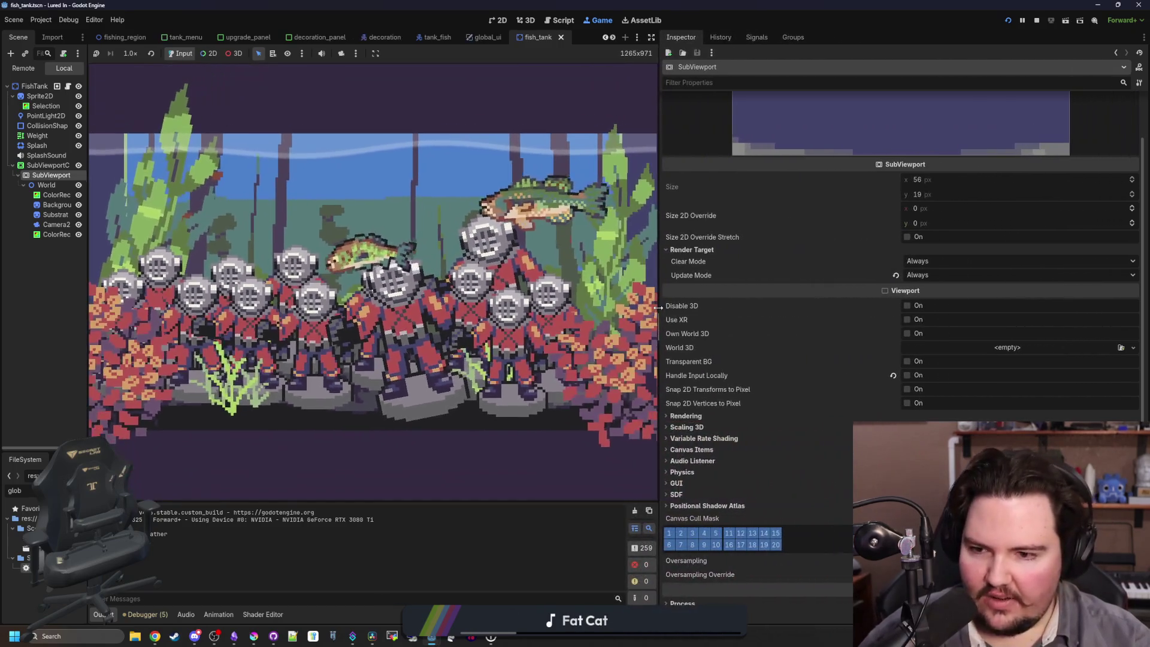
{"action": "left_click_drag", "start_coordinate": [87, 307], "coordinate": [183, 307]}
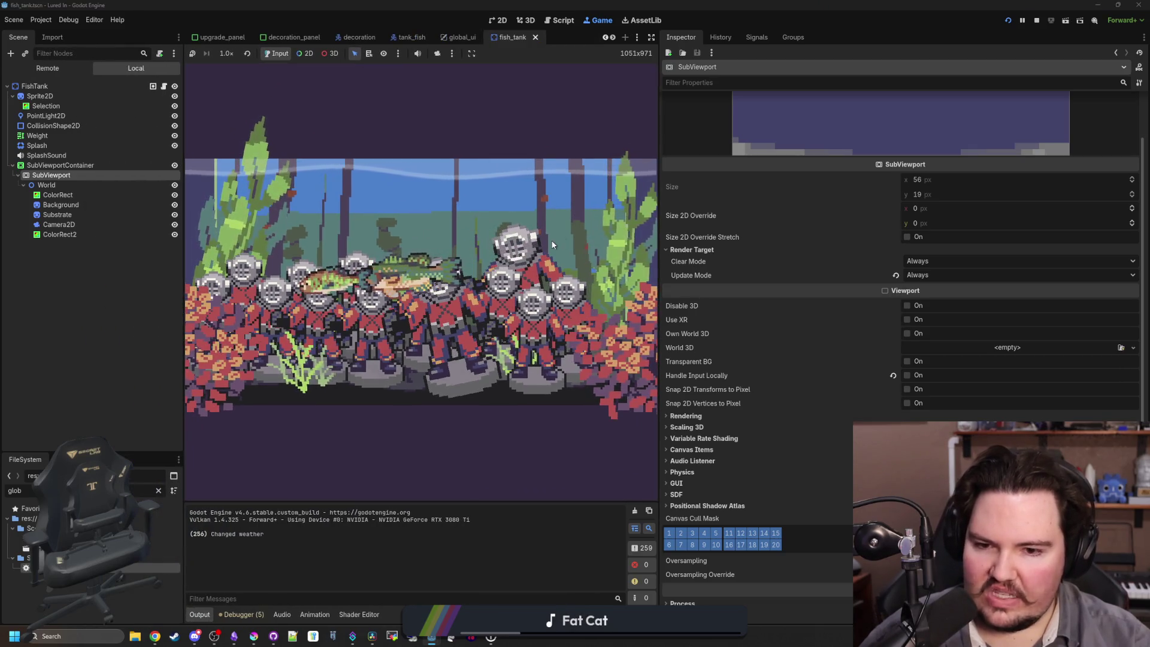
{"action": "left_click", "coordinate": [47, 185]}
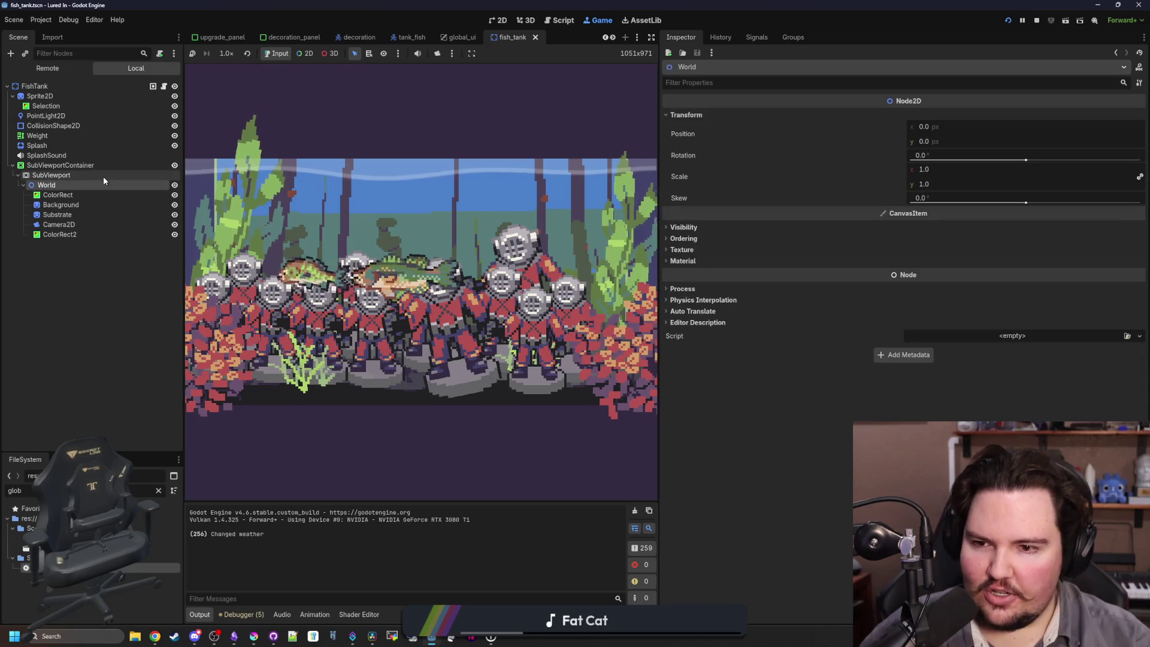
Start adding a child node under World, cancel it, and glance at the ColorRect.
{"action": "right_click", "coordinate": [56, 186]}
{"action": "left_click", "coordinate": [85, 200]}
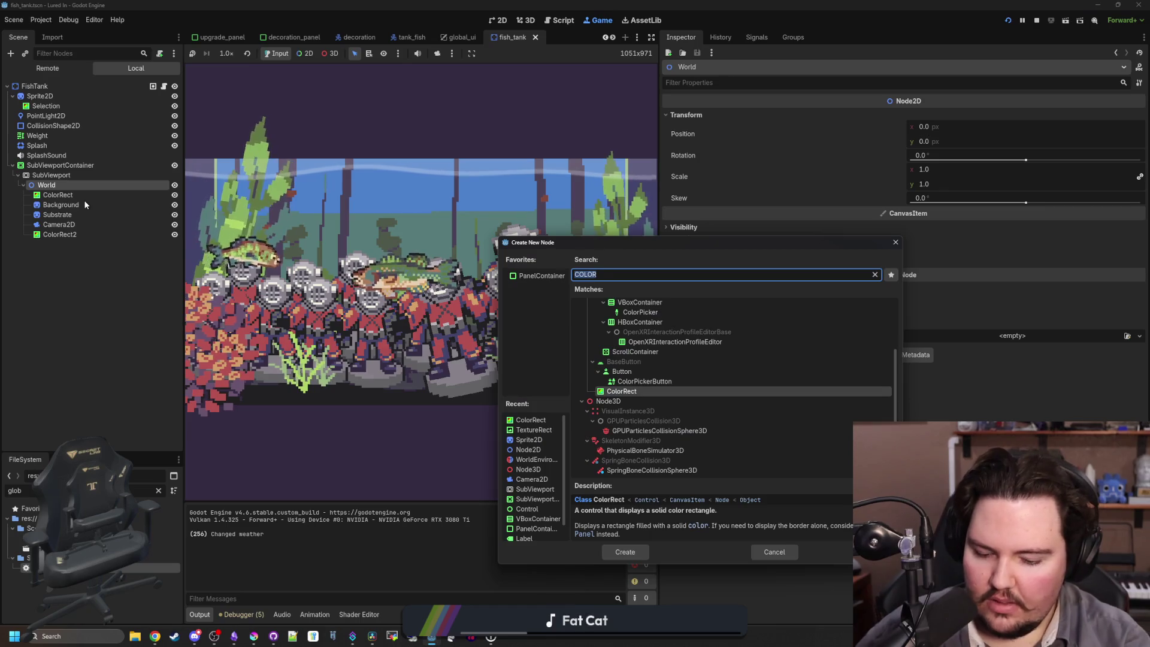
{"action": "left_click", "coordinate": [758, 554]}
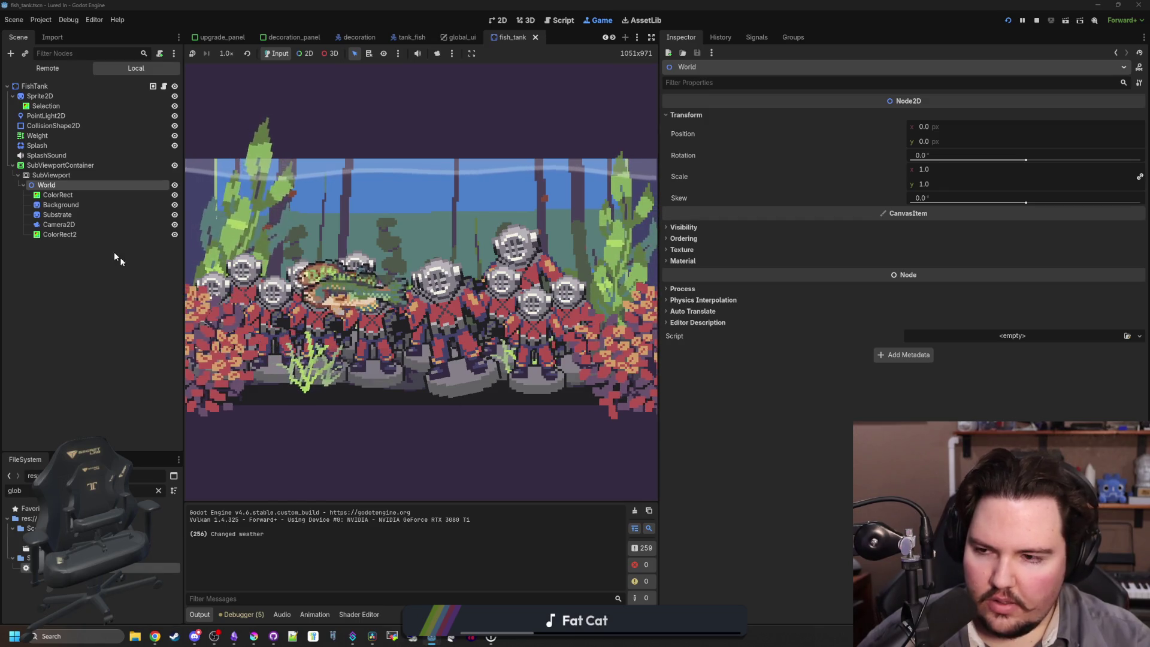
{"action": "left_click", "coordinate": [77, 193]}
{"action": "left_click", "coordinate": [48, 185]}
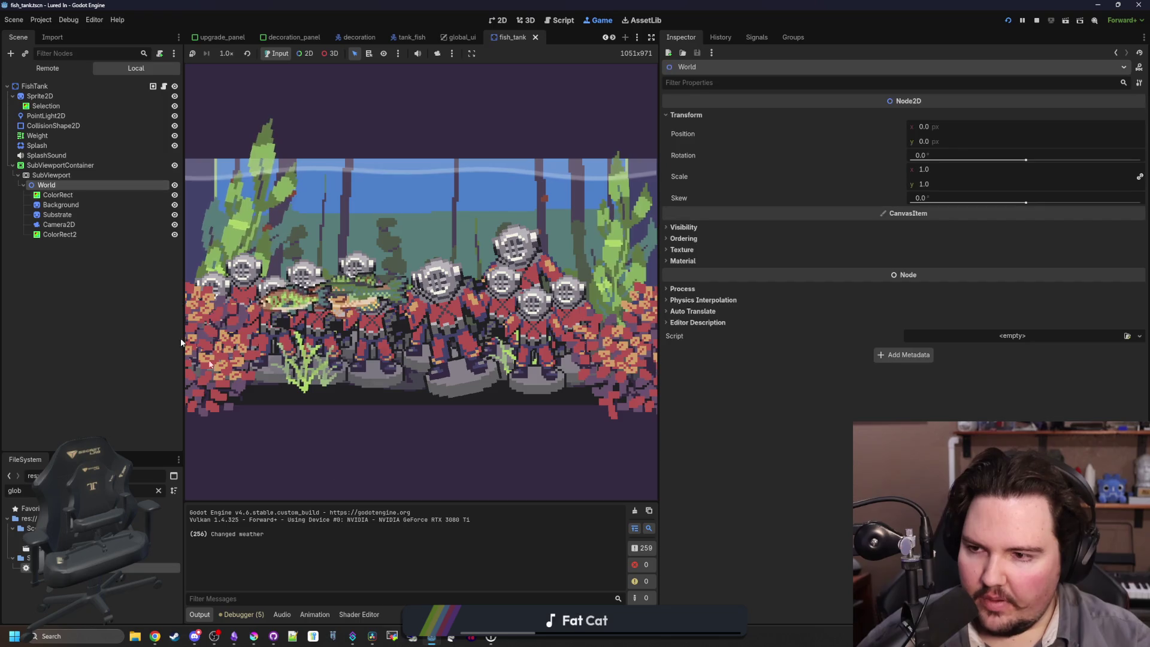
Start a new image in Krita with Ctrl+N, then inspect Godot's 195 × 62 px ColorRect.
{"action": "mouse_move", "coordinate": [254, 636]}
{"action": "left_click", "coordinate": [267, 605]}
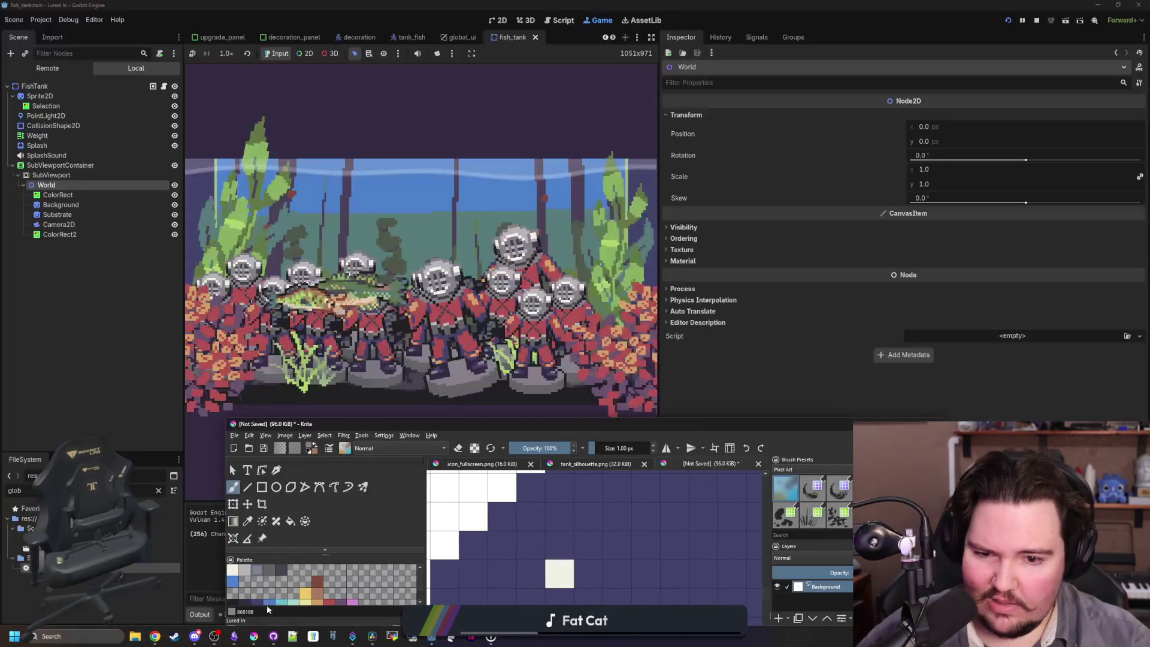
{"action": "left_click_drag", "start_coordinate": [440, 425], "coordinate": [678, 88]}
{"action": "left_click", "coordinate": [472, 99]}
{"action": "key", "text": "Escape"}
{"action": "key", "text": "ctrl+n"}
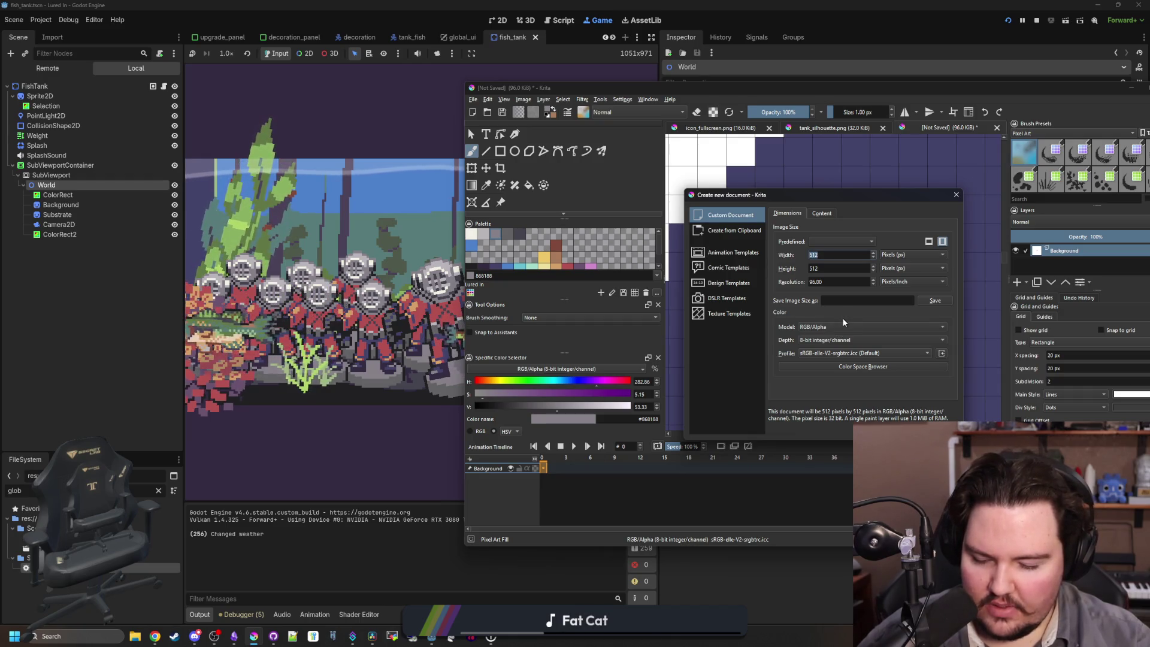
{"action": "left_click", "coordinate": [78, 196]}
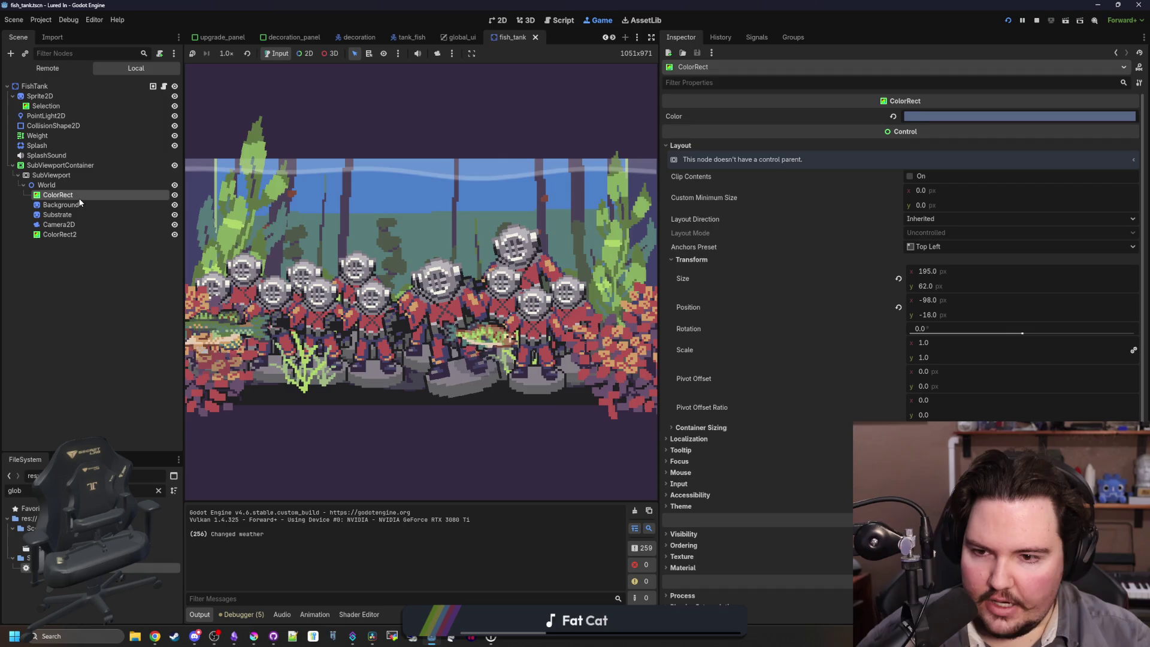
Switch to the 2D editor and recentre the view on the tank at the origin.
{"action": "left_click", "coordinate": [498, 20]}
{"action": "left_click", "coordinate": [527, 21]}
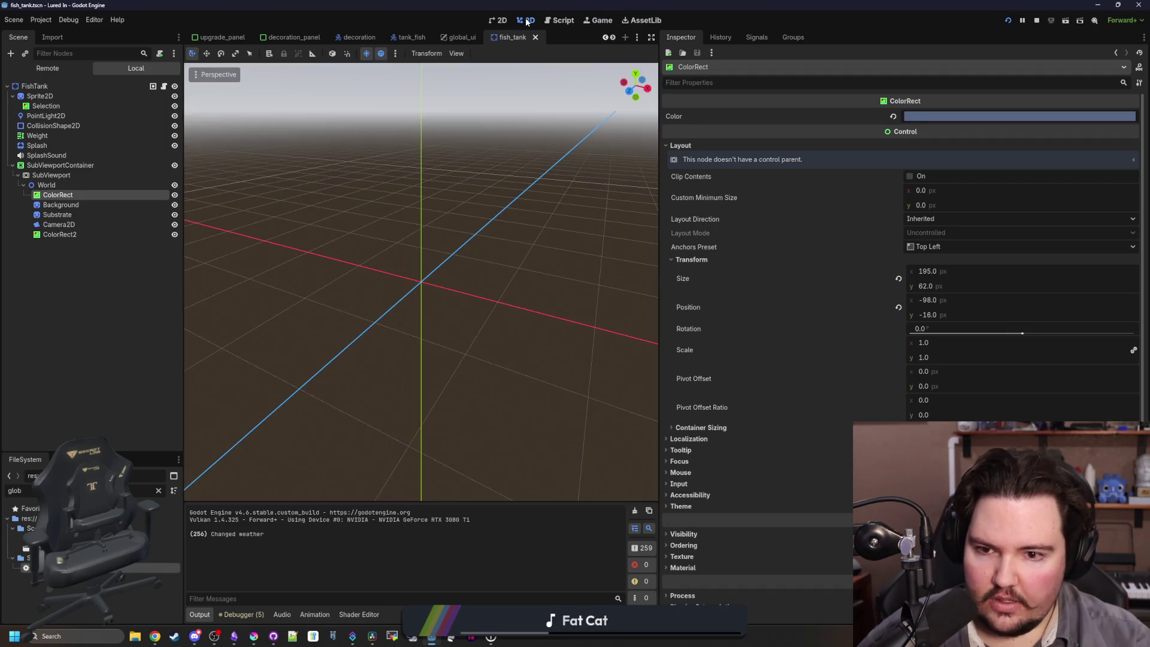
{"action": "left_click", "coordinate": [589, 21]}
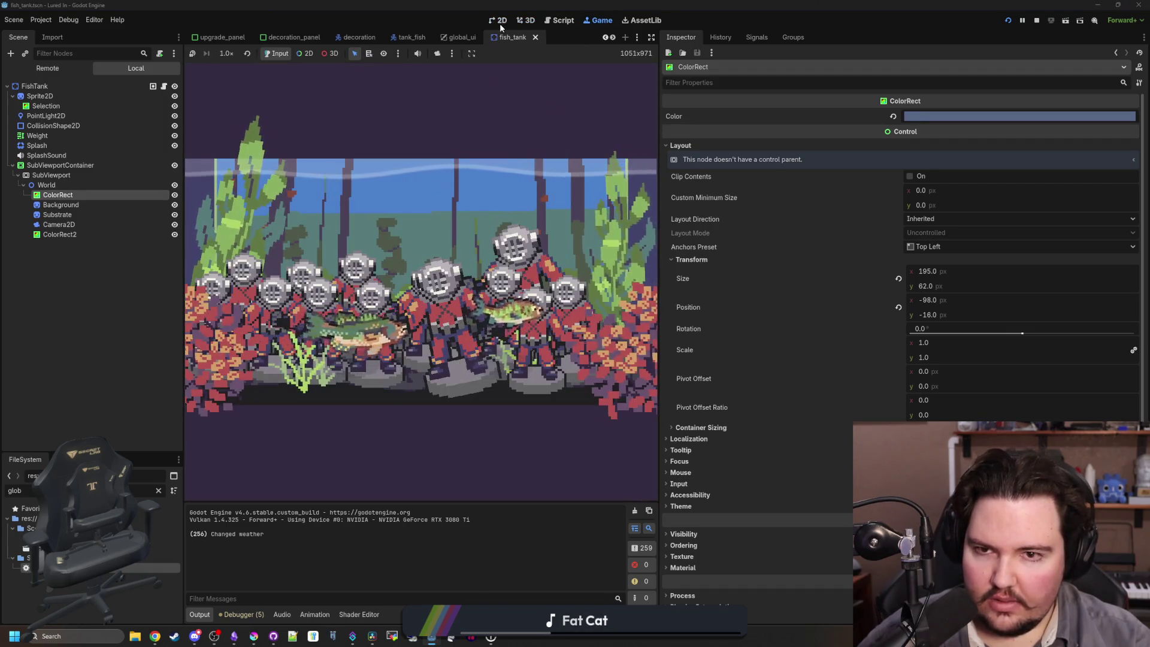
{"action": "left_click", "coordinate": [499, 23]}
{"action": "scroll", "coordinate": [397, 265], "scroll_direction": "down", "scroll_amount": 10}
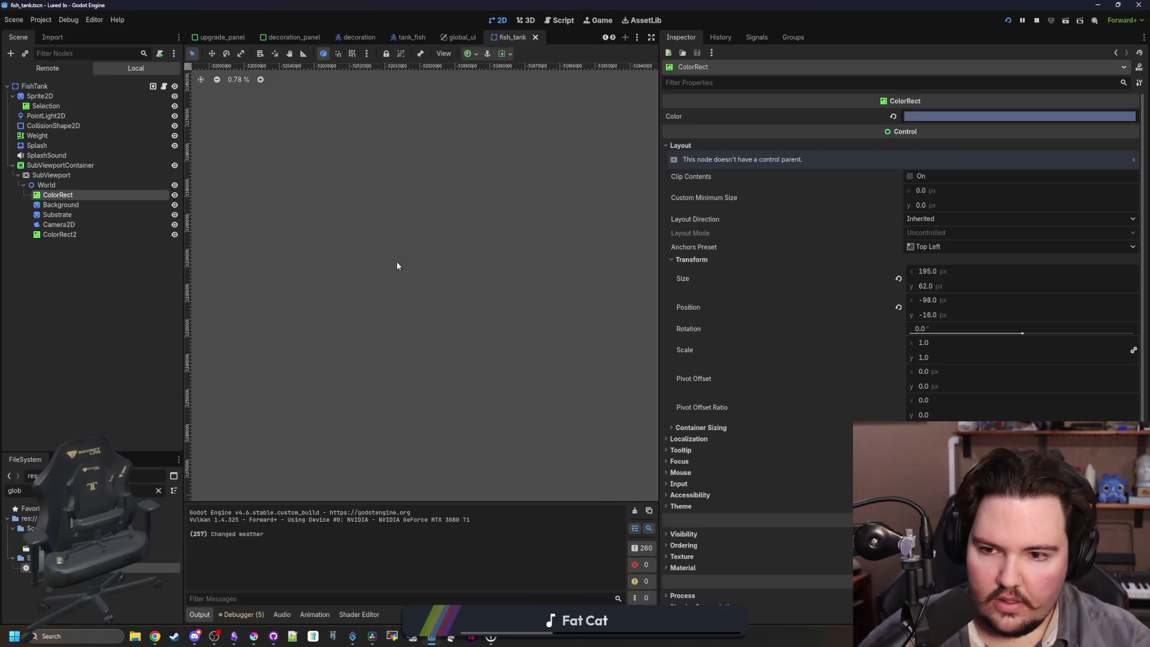
{"action": "scroll", "coordinate": [429, 311], "scroll_direction": "up", "scroll_amount": 5}
{"action": "scroll", "coordinate": [429, 312], "scroll_direction": "left", "scroll_amount": 5}
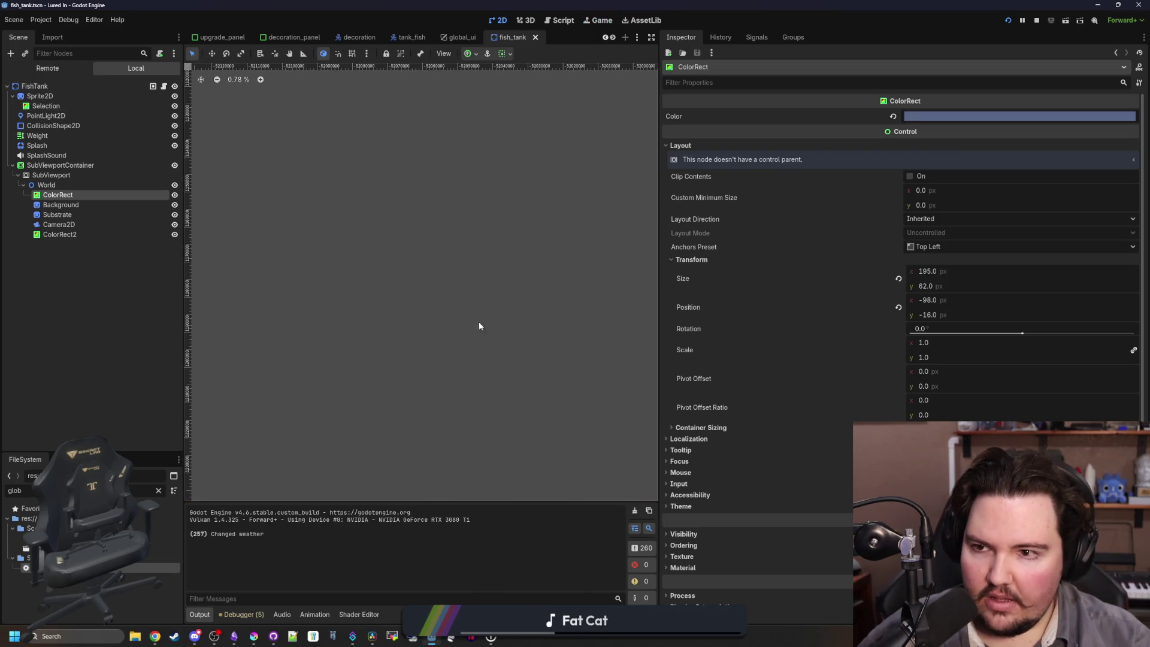
{"action": "scroll", "coordinate": [314, 197], "scroll_direction": "up", "scroll_amount": 3}
{"action": "scroll", "coordinate": [315, 197], "scroll_direction": "left", "scroll_amount": 2}
{"action": "scroll", "coordinate": [369, 123], "scroll_direction": "left", "scroll_amount": 3}
{"action": "mouse_move", "coordinate": [520, 167]}
{"action": "left_mouse_down"}
{"action": "mouse_move", "coordinate": [411, 226]}
{"action": "mouse_move", "coordinate": [318, 234]}
{"action": "mouse_move", "coordinate": [643, 238]}
{"action": "mouse_move", "coordinate": [461, 210]}
{"action": "left_mouse_up"}
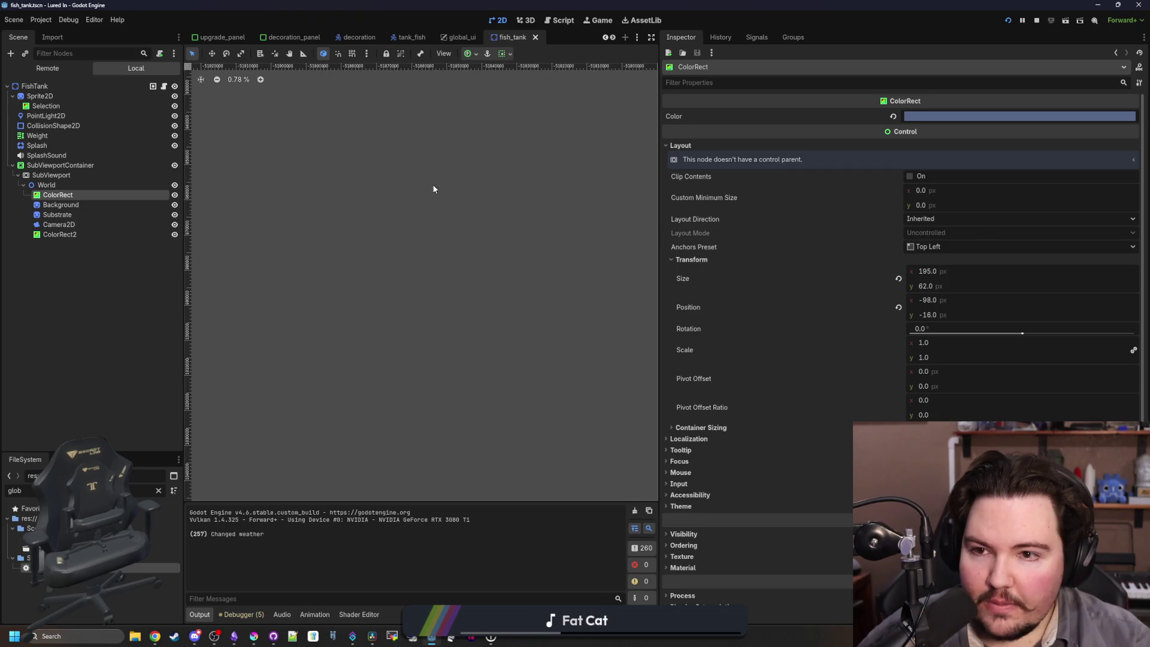
{"action": "scroll", "coordinate": [429, 159], "scroll_direction": "right", "scroll_amount": 10}
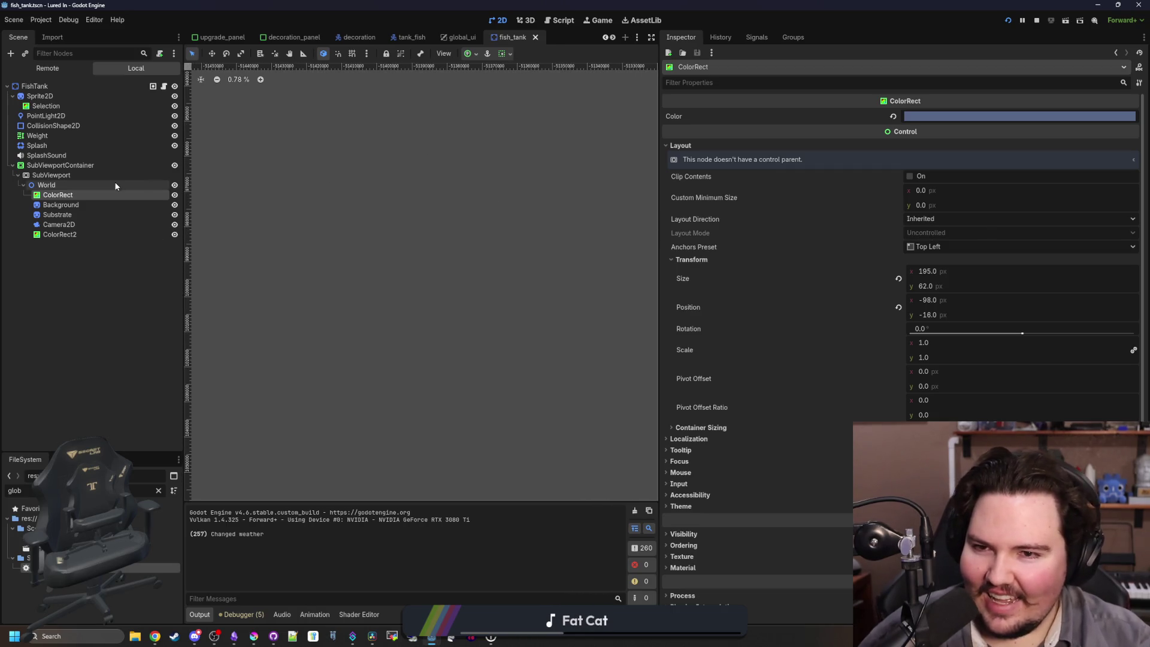
{"action": "scroll", "coordinate": [478, 226], "scroll_direction": "right", "scroll_amount": 6}
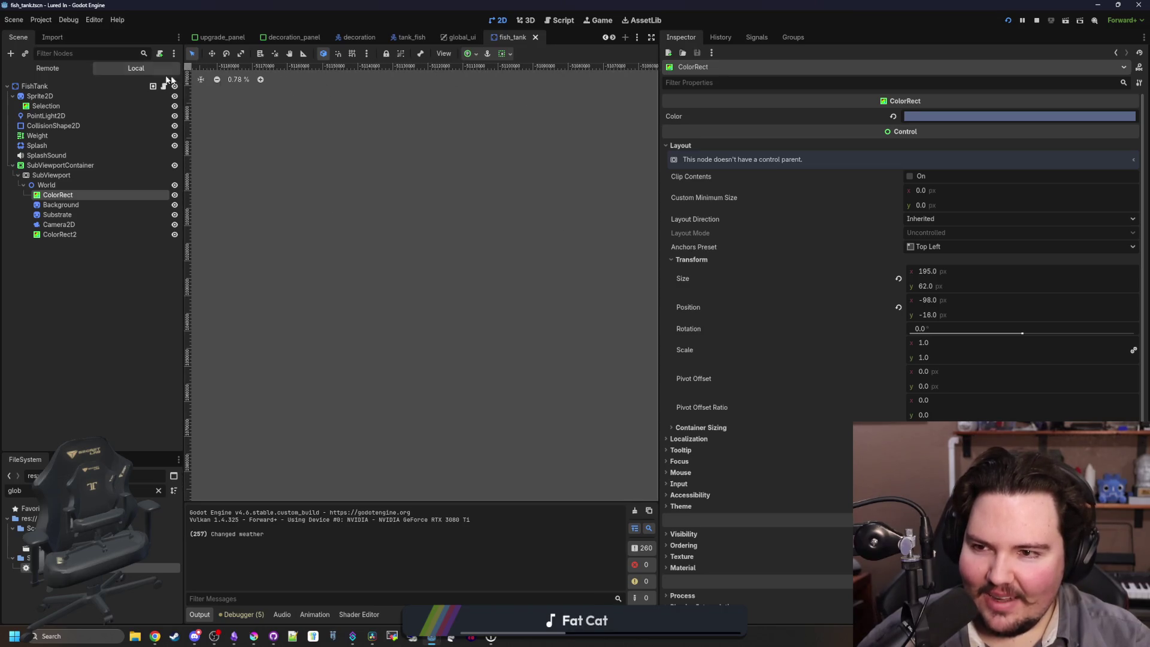
{"action": "left_click", "coordinate": [201, 80]}
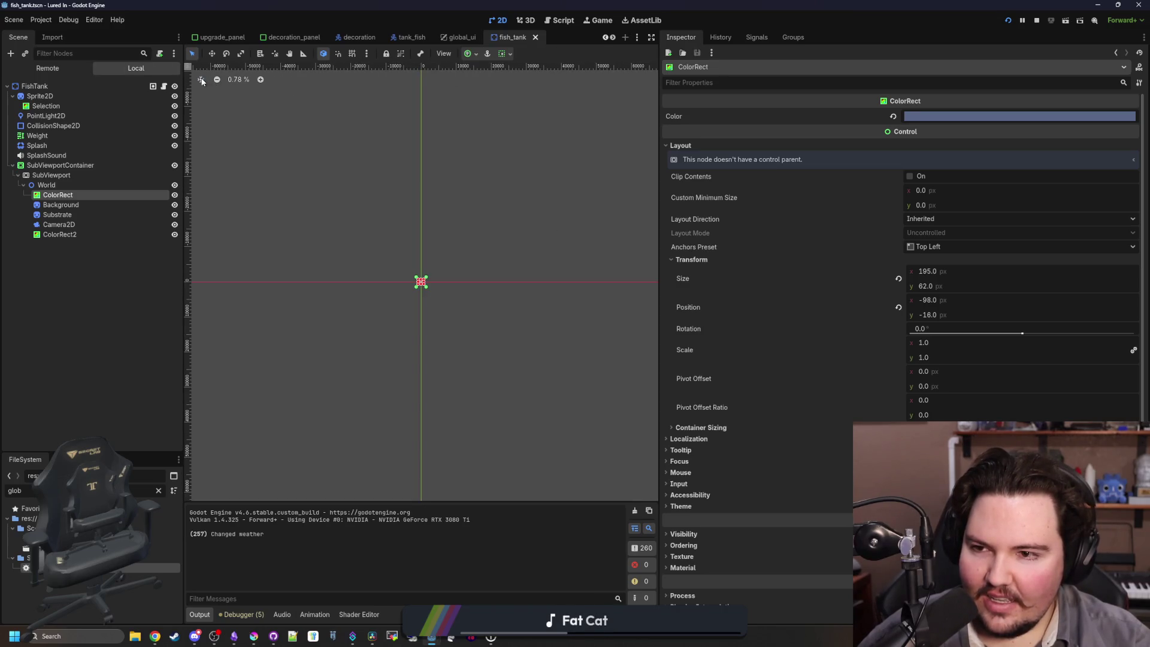
{"action": "scroll", "coordinate": [416, 283], "scroll_direction": "up", "scroll_amount": 20}
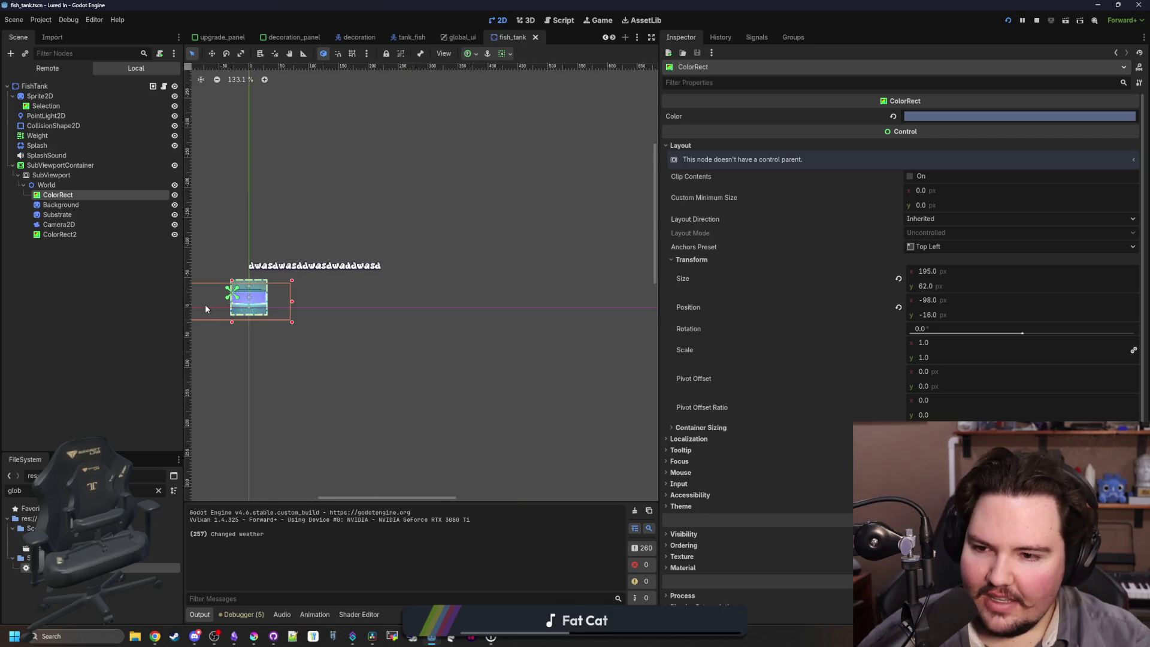
{"action": "scroll", "coordinate": [286, 310], "scroll_direction": "left", "scroll_amount": 5}
{"action": "scroll", "coordinate": [294, 286], "scroll_direction": "up", "scroll_amount": 1}
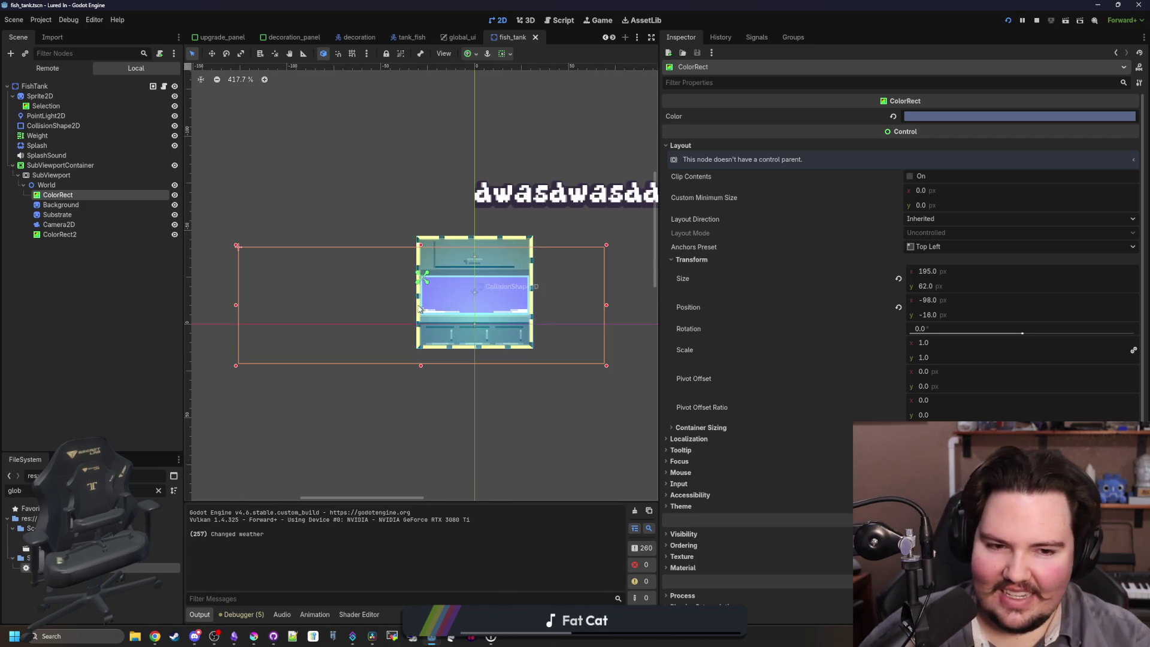
Read the Background texture's 207×108 px size and set Krita's new canvas to 208 × 108 px.
{"action": "left_click", "coordinate": [61, 205]}
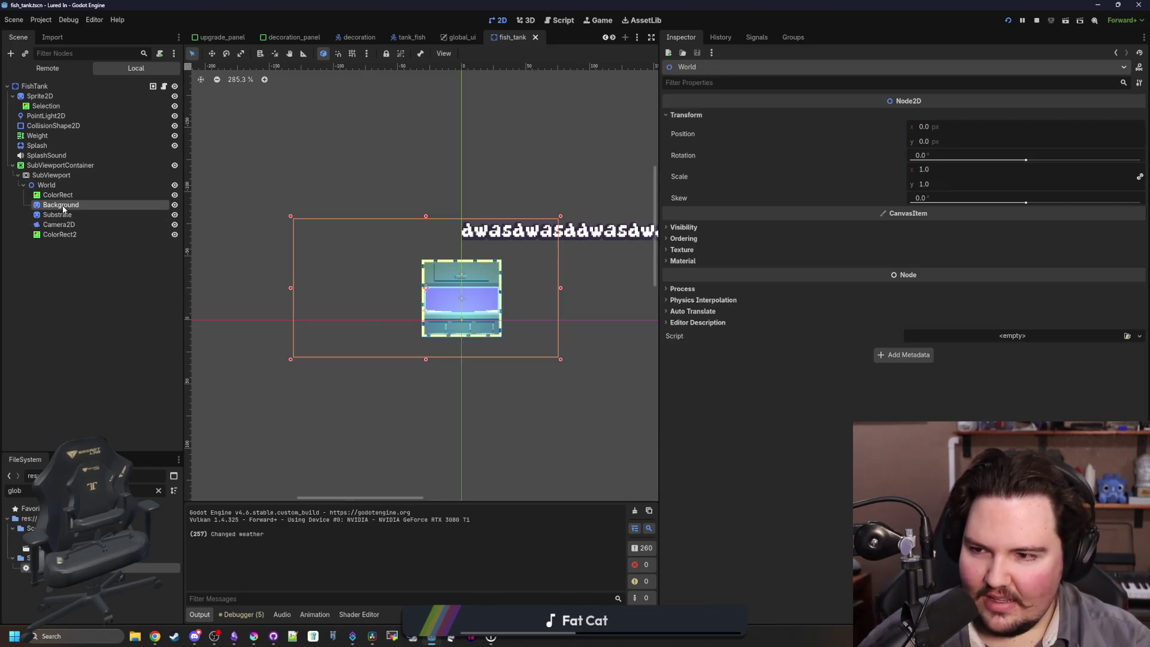
{"action": "left_click", "coordinate": [999, 124]}
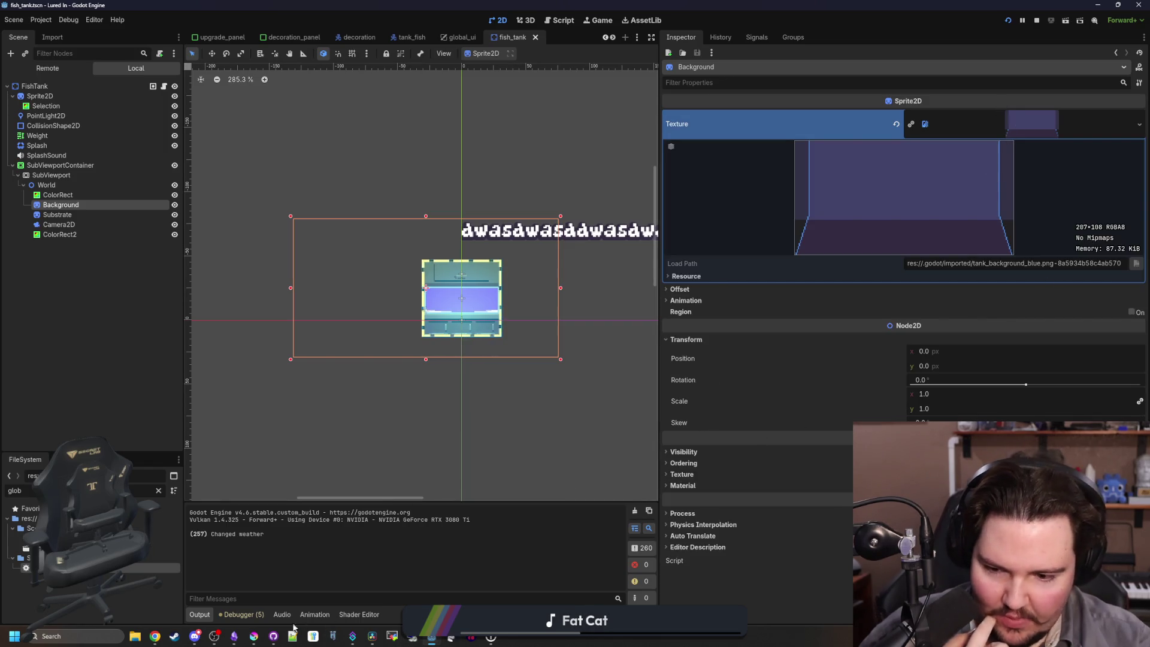
{"action": "left_click", "coordinate": [262, 639]}
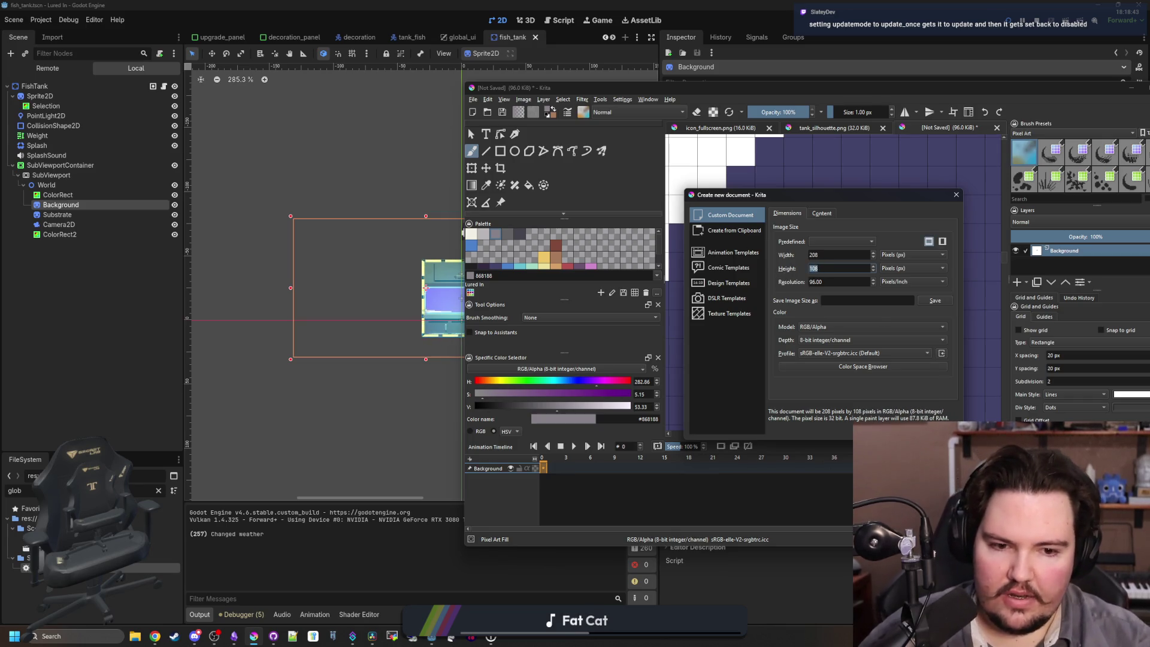
Create the blank Krita image and save it as tank_mask.png in PNG format.
{"action": "left_click", "coordinate": [874, 428]}
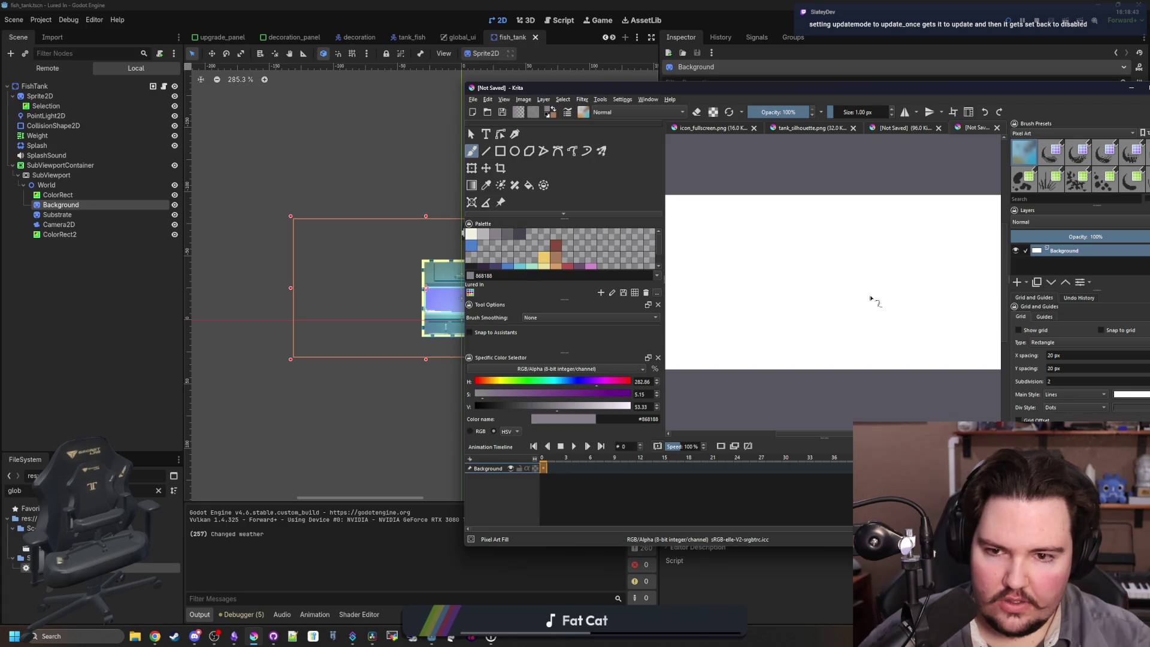
{"action": "scroll", "coordinate": [870, 299], "scroll_direction": "down", "scroll_amount": 3}
{"action": "left_click", "coordinate": [472, 99]}
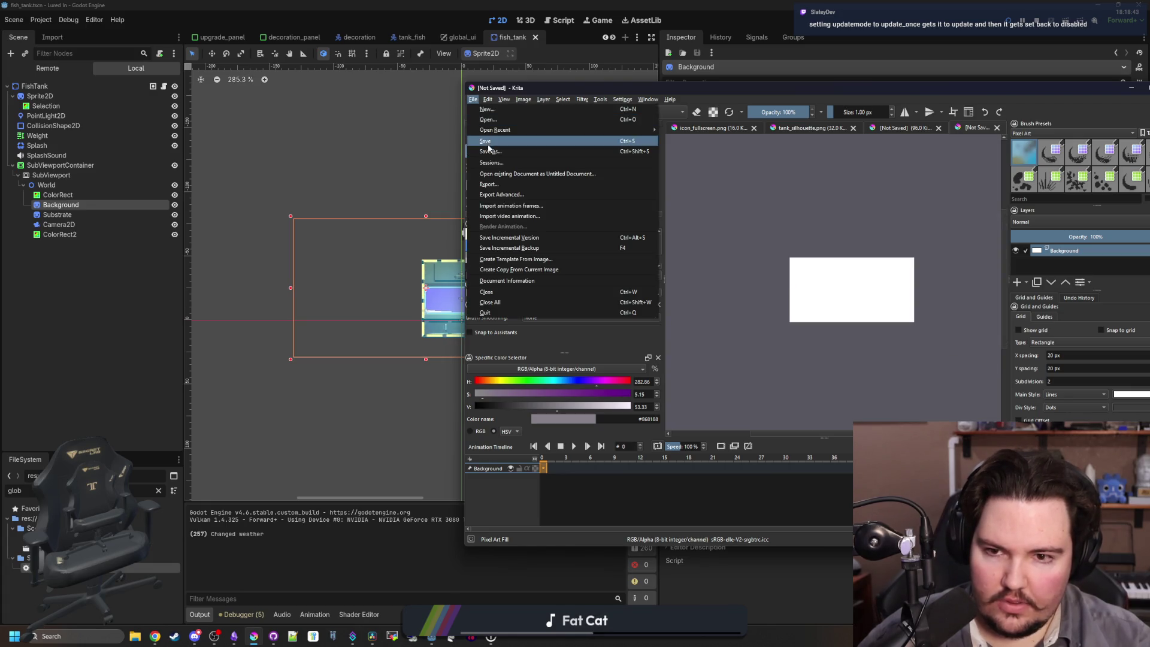
{"action": "left_click", "coordinate": [488, 146]}
{"action": "type", "text": "tank_mask"}
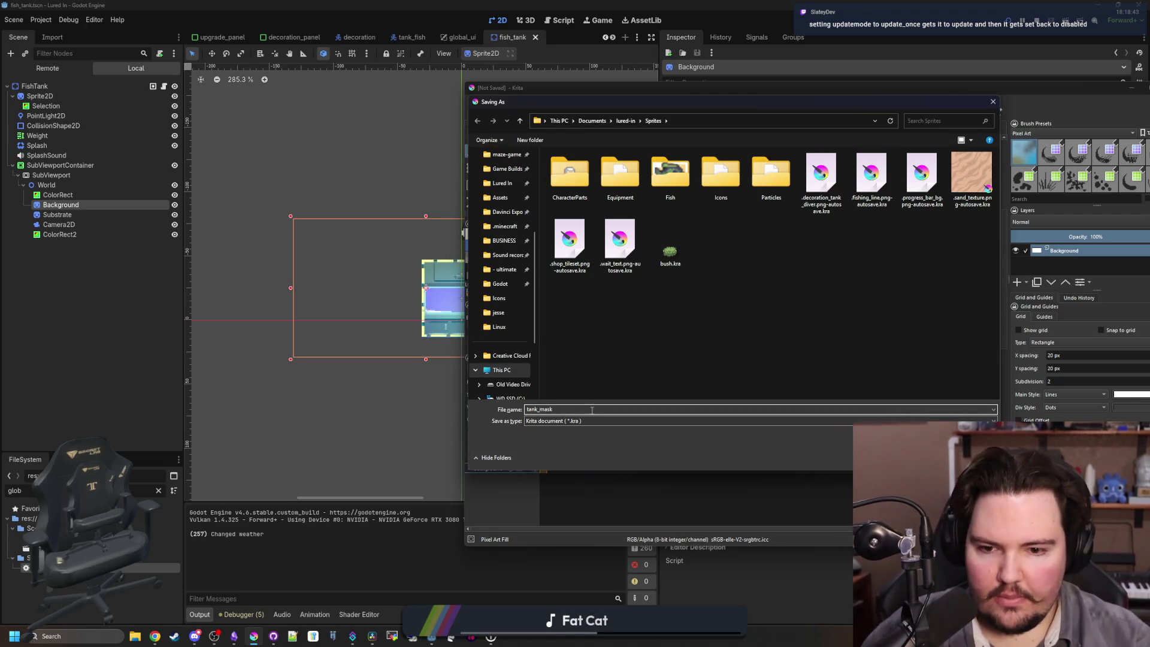
{"action": "left_click", "coordinate": [590, 421]}
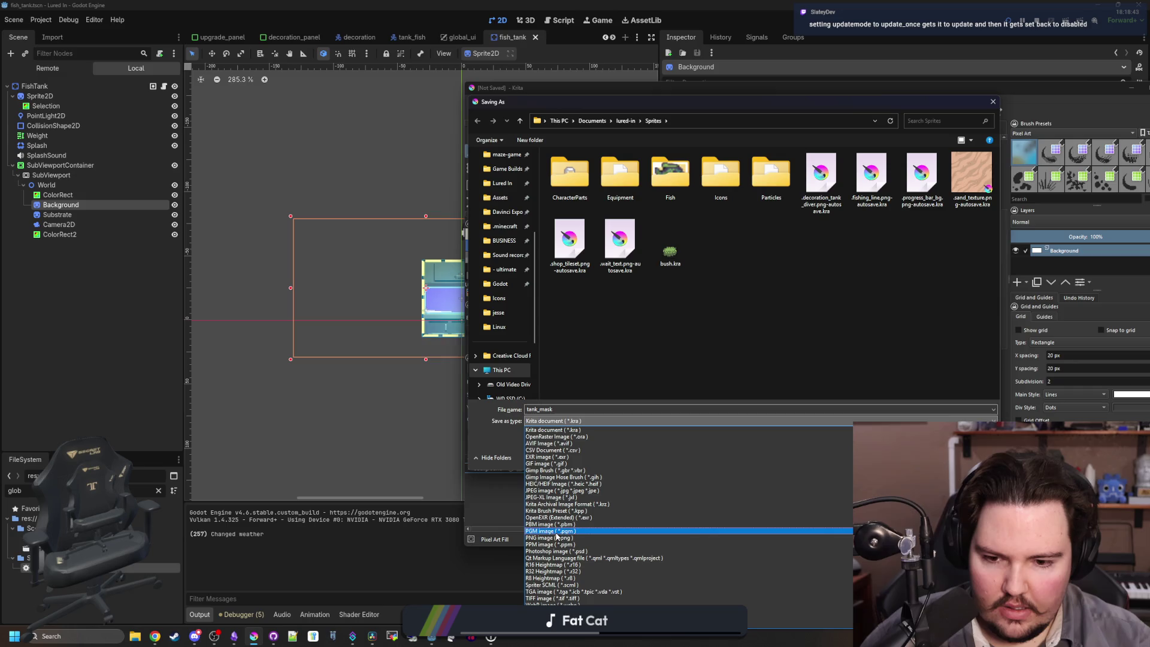
{"action": "left_click", "coordinate": [556, 537]}
{"action": "key", "text": "Return"}
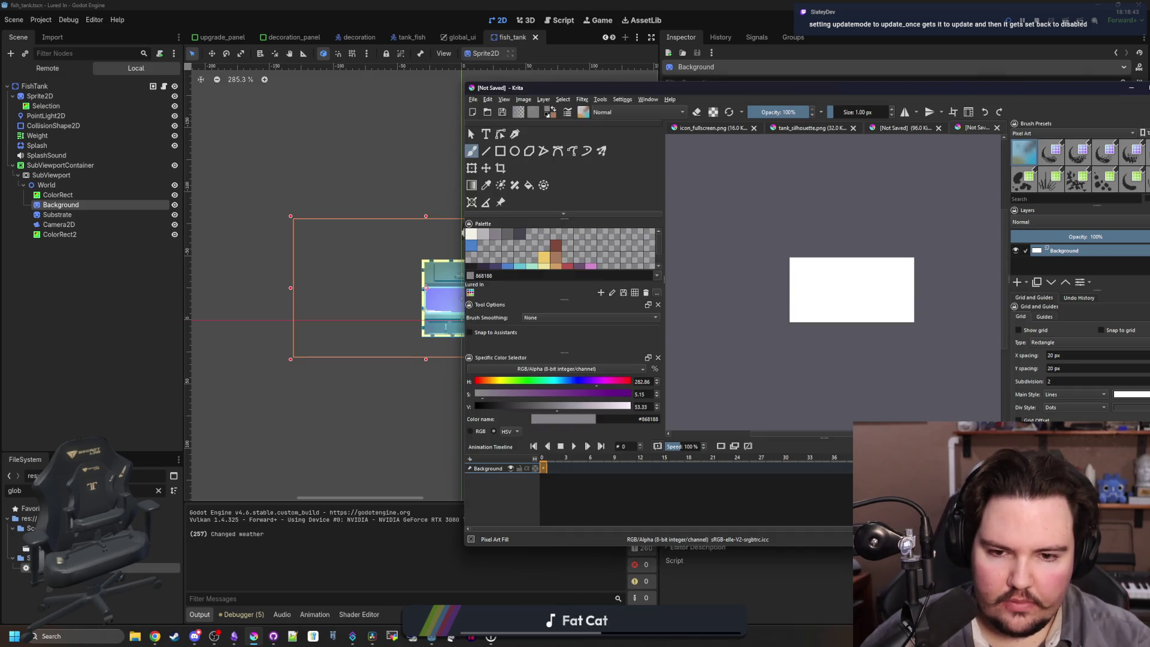
{"action": "left_click", "coordinate": [886, 417]}
{"action": "left_click", "coordinate": [422, 418]}
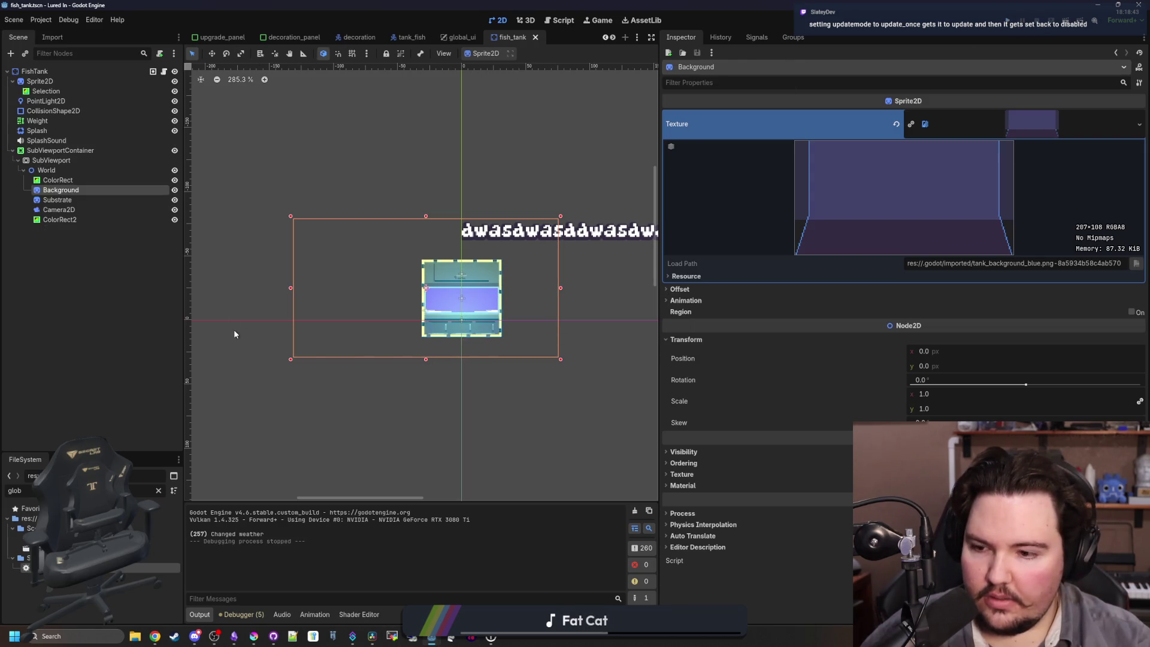
Filter Godot's FileSystem with 't' and open tank_menu.tscn.
{"action": "left_click", "coordinate": [159, 490]}
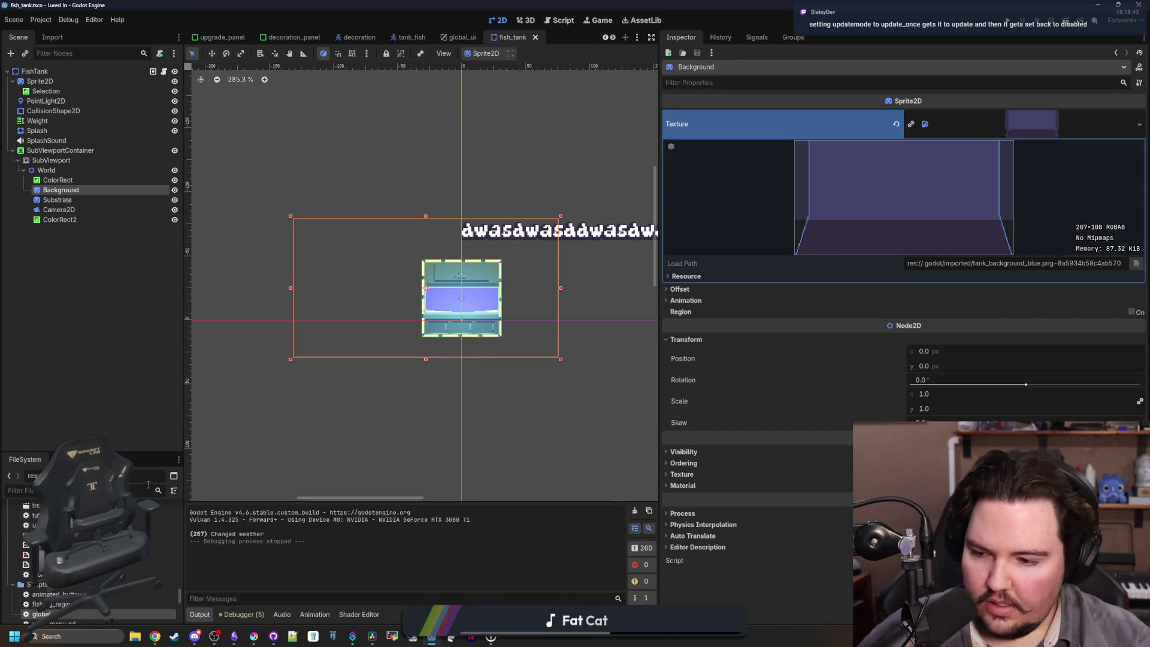
{"action": "type", "text": "tank_me"}
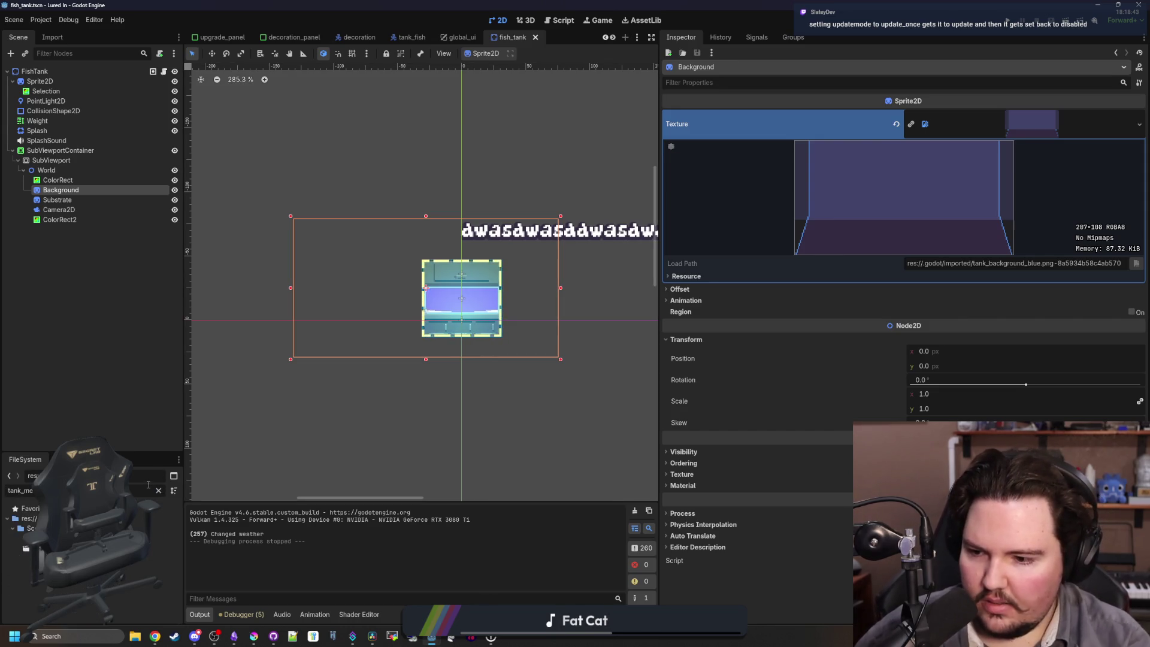
{"action": "double_click", "coordinate": [89, 547]}
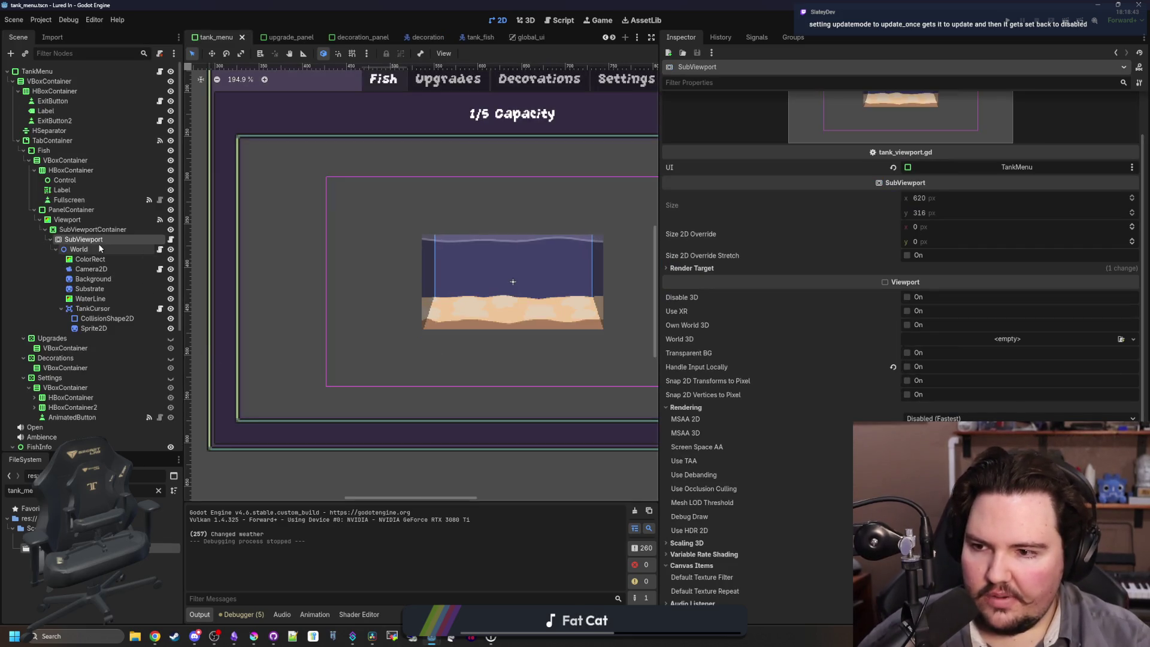
Edit line 1 of World's attached script so it extends Sprite2D.
{"action": "left_click", "coordinate": [98, 245]}
{"action": "right_click", "coordinate": [99, 245]}
{"action": "left_click", "coordinate": [84, 253]}
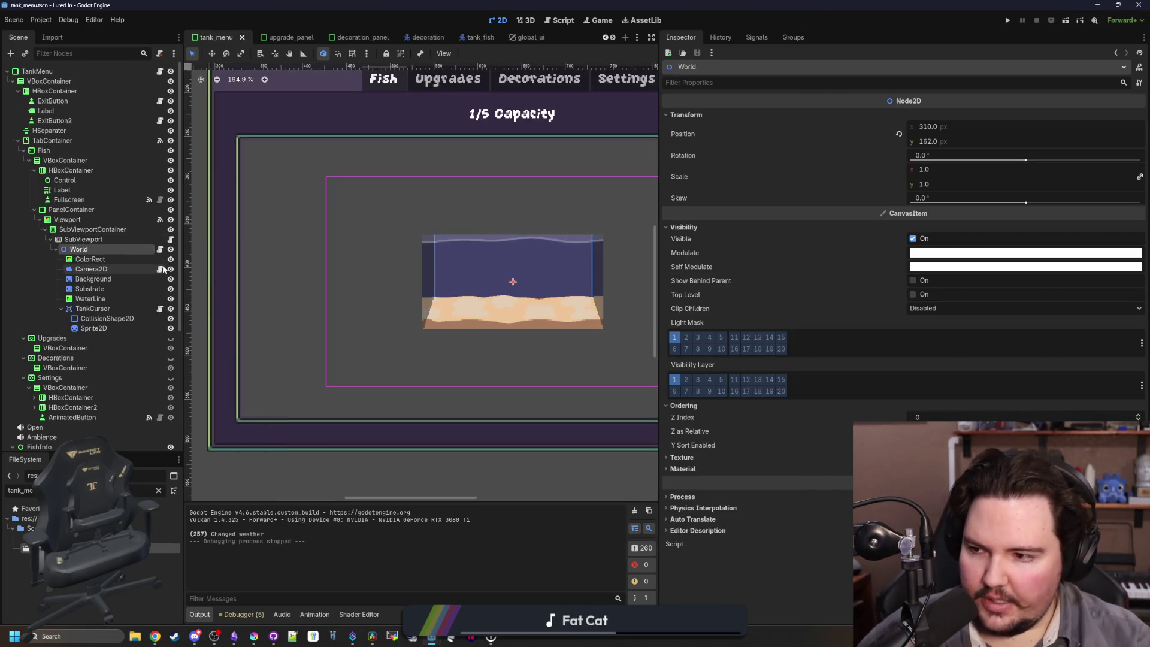
{"action": "left_click", "coordinate": [159, 249]}
{"action": "double_click", "coordinate": [411, 73]}
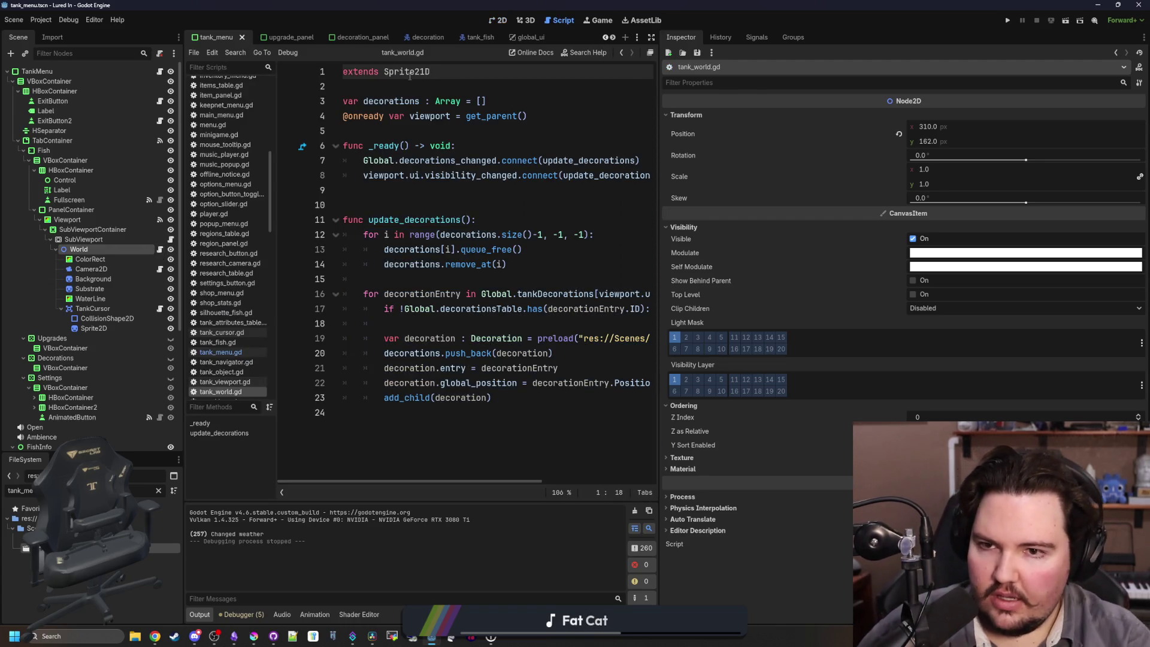
{"action": "key", "text": "BackSpace"}
{"action": "left_click", "coordinate": [371, 90]}
Change World's type to Sprite2D and quick-load tank_mask.png as its texture.
{"action": "right_click", "coordinate": [106, 249]}
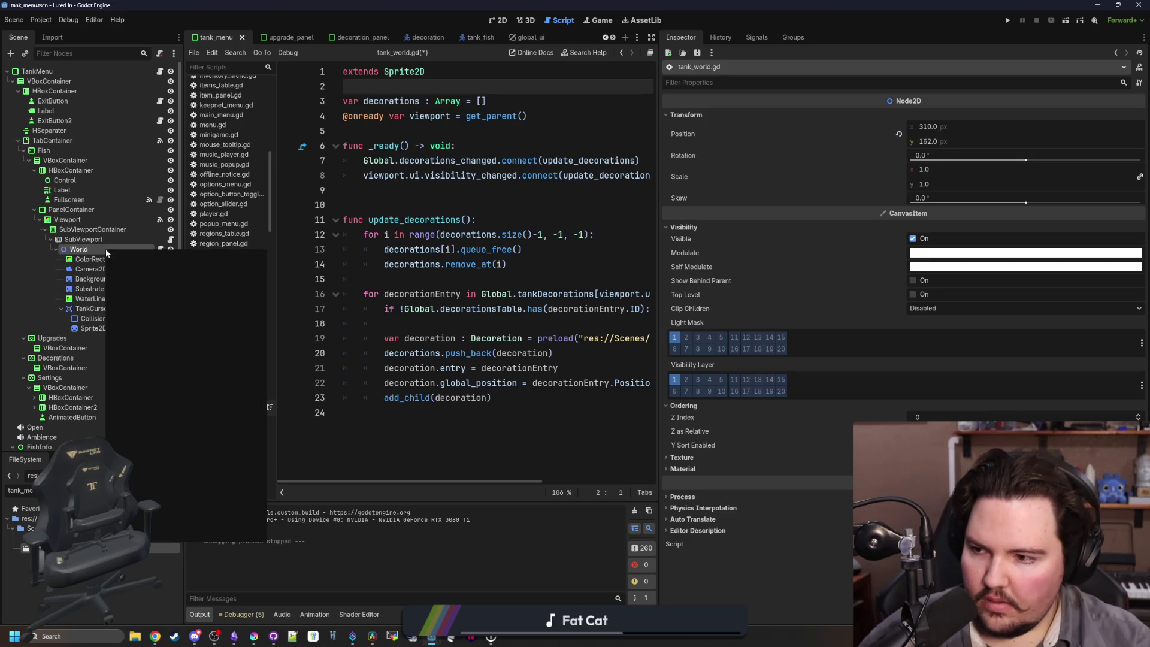
{"action": "left_click", "coordinate": [157, 398]}
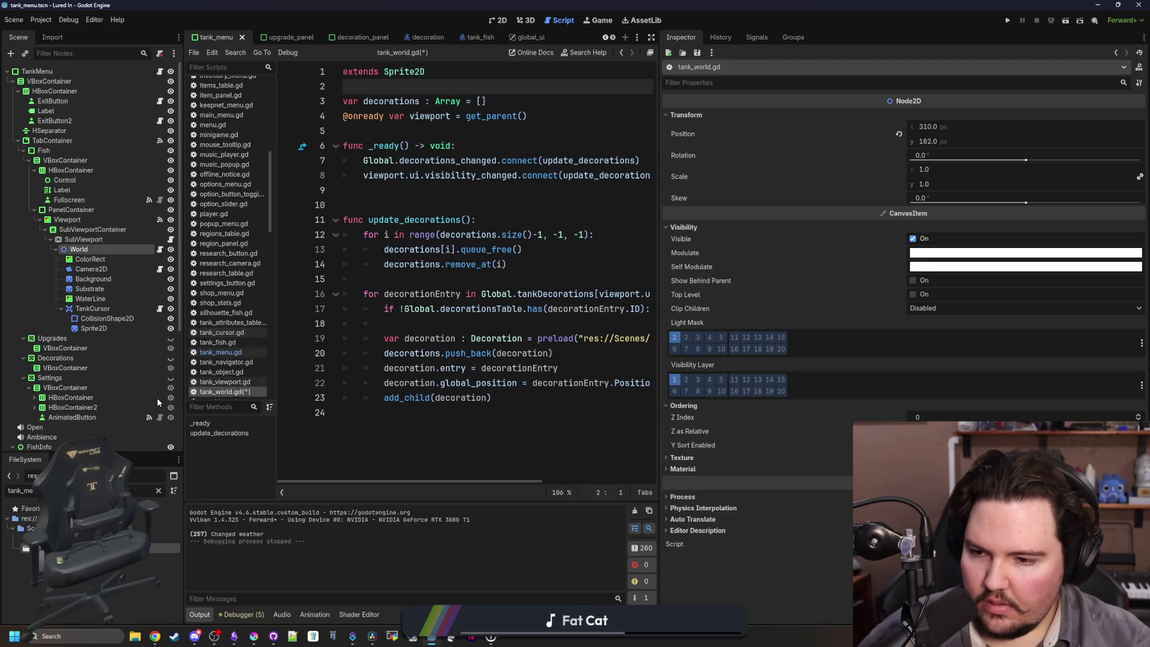
{"action": "type", "text": "sprite"}
{"action": "key", "text": "Return"}
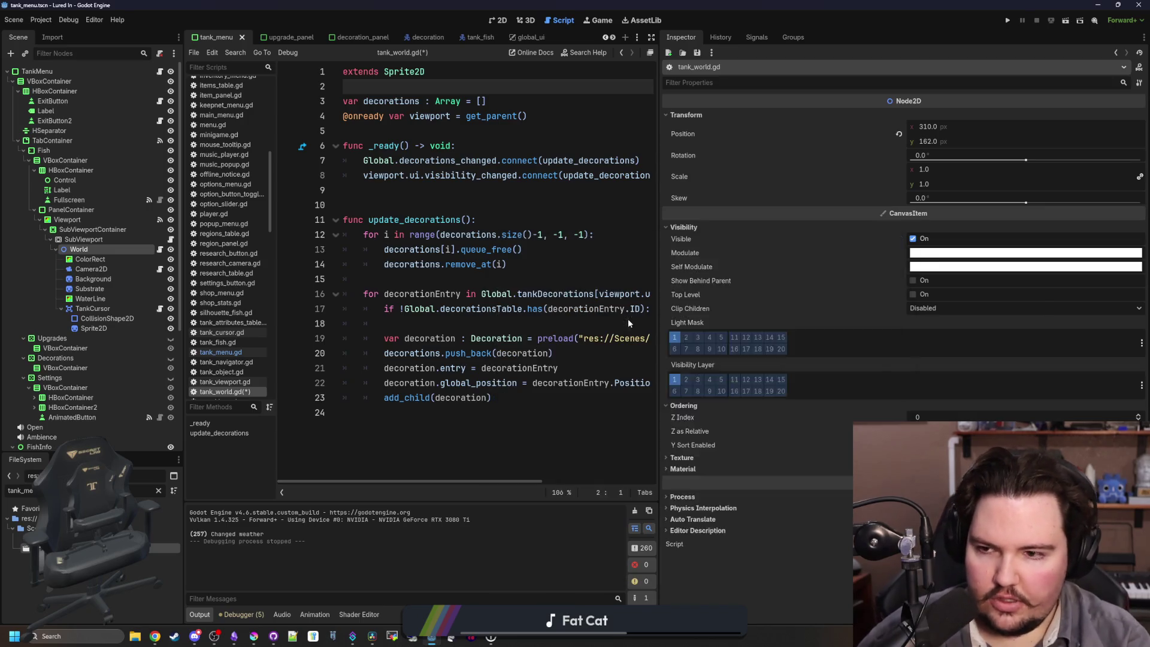
{"action": "left_click", "coordinate": [988, 116]}
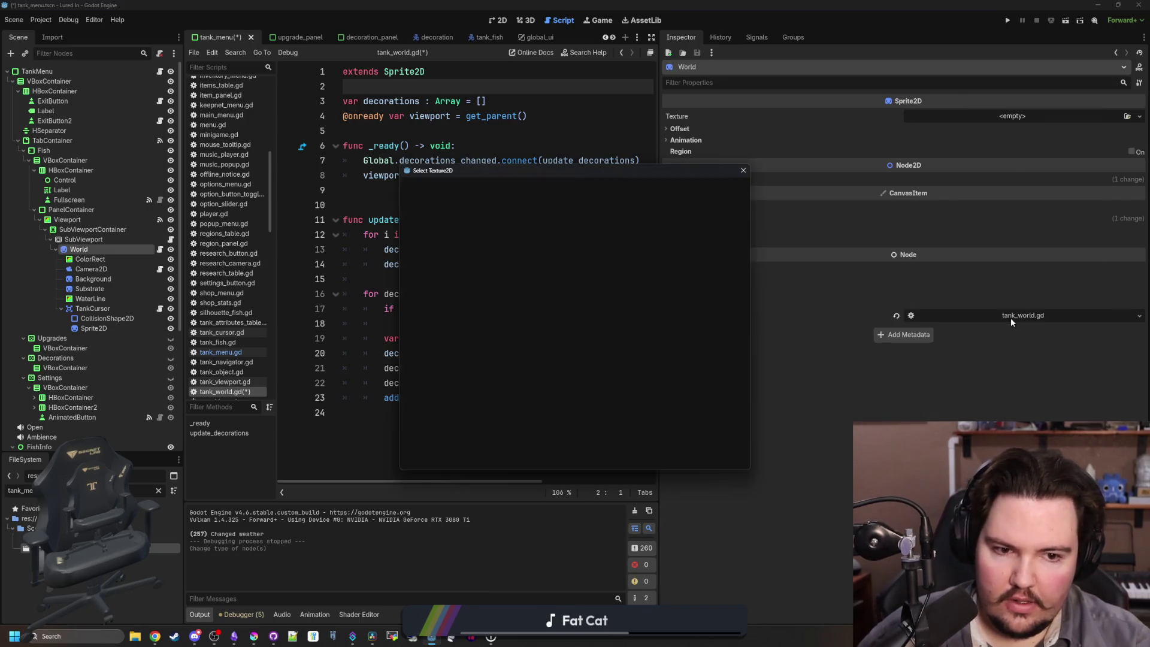
{"action": "left_click", "coordinate": [1018, 319]}
{"action": "scroll", "coordinate": [563, 288], "scroll_direction": "down", "scroll_amount": 8}
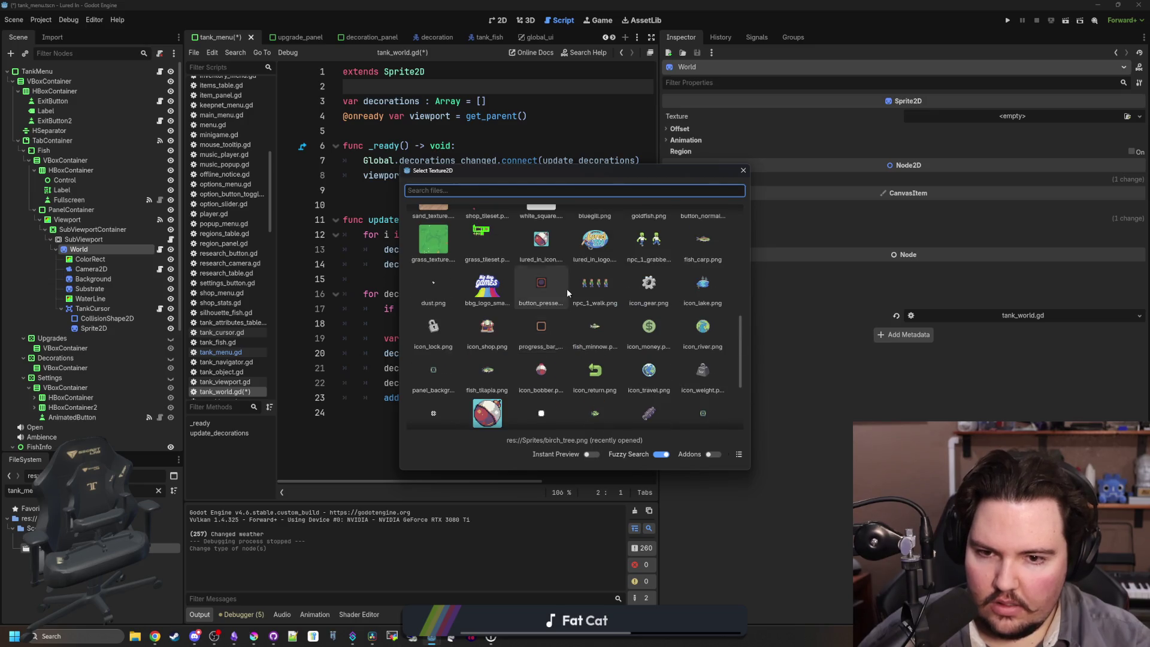
{"action": "type", "text": "mas"}
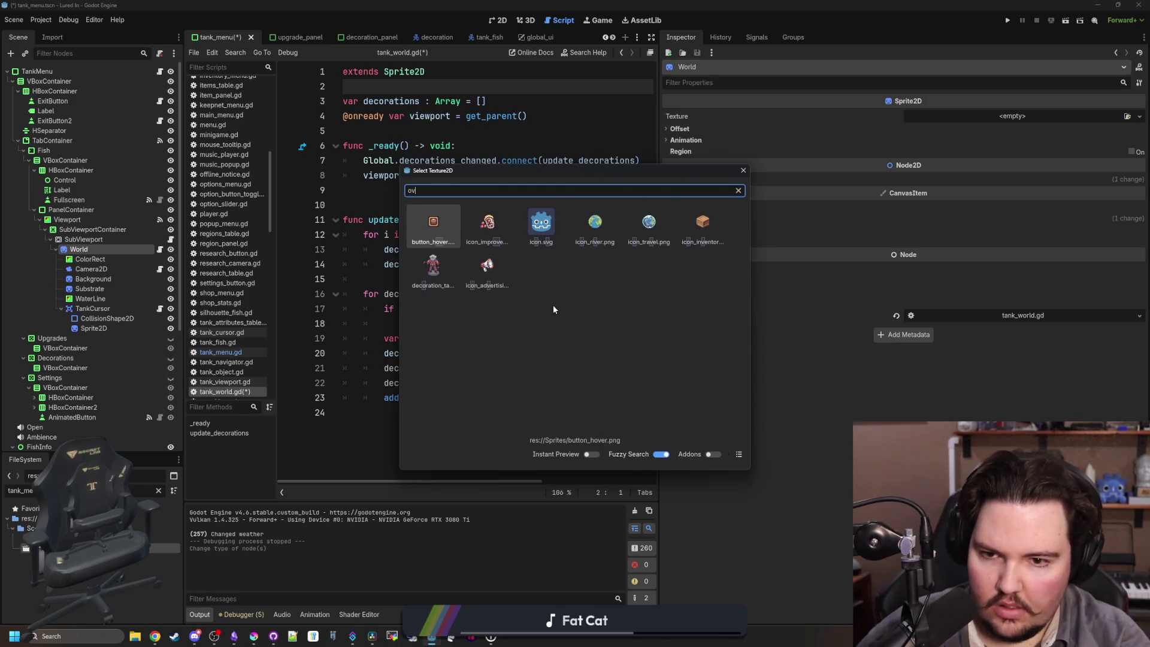
{"action": "left_click", "coordinate": [490, 229]}
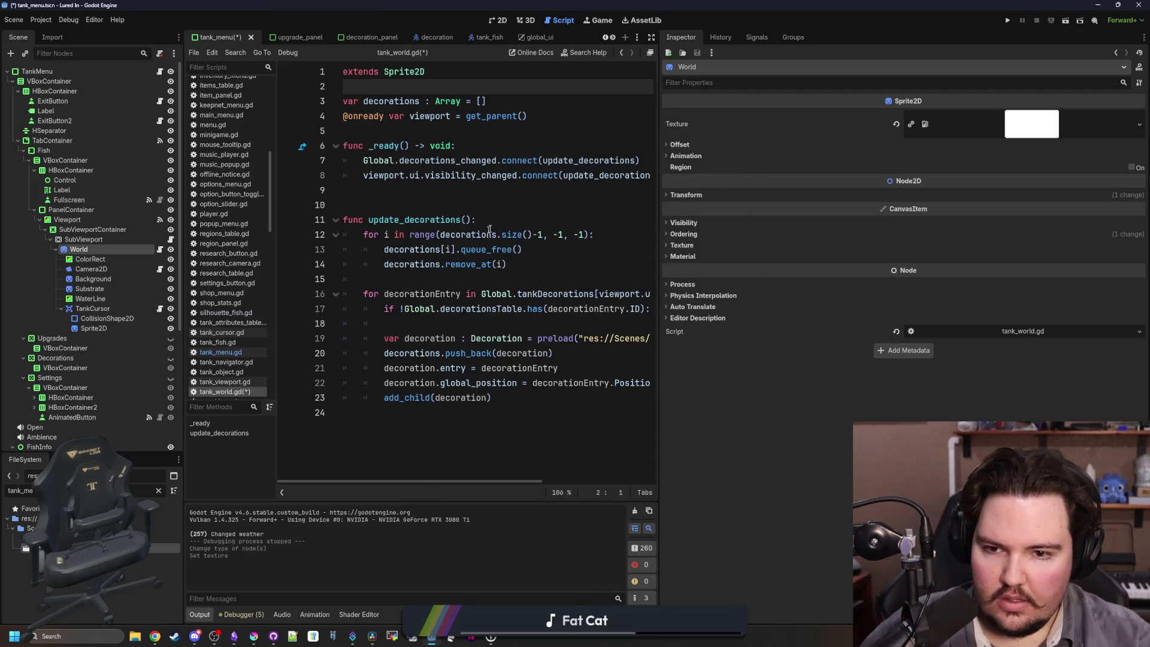
Set World's Clip Children to Clip Only and save the scene with Ctrl+S.
{"action": "left_click", "coordinate": [498, 26]}
{"action": "scroll", "coordinate": [344, 306], "scroll_direction": "down", "scroll_amount": 5}
{"action": "scroll", "coordinate": [343, 307], "scroll_direction": "up", "scroll_amount": 6}
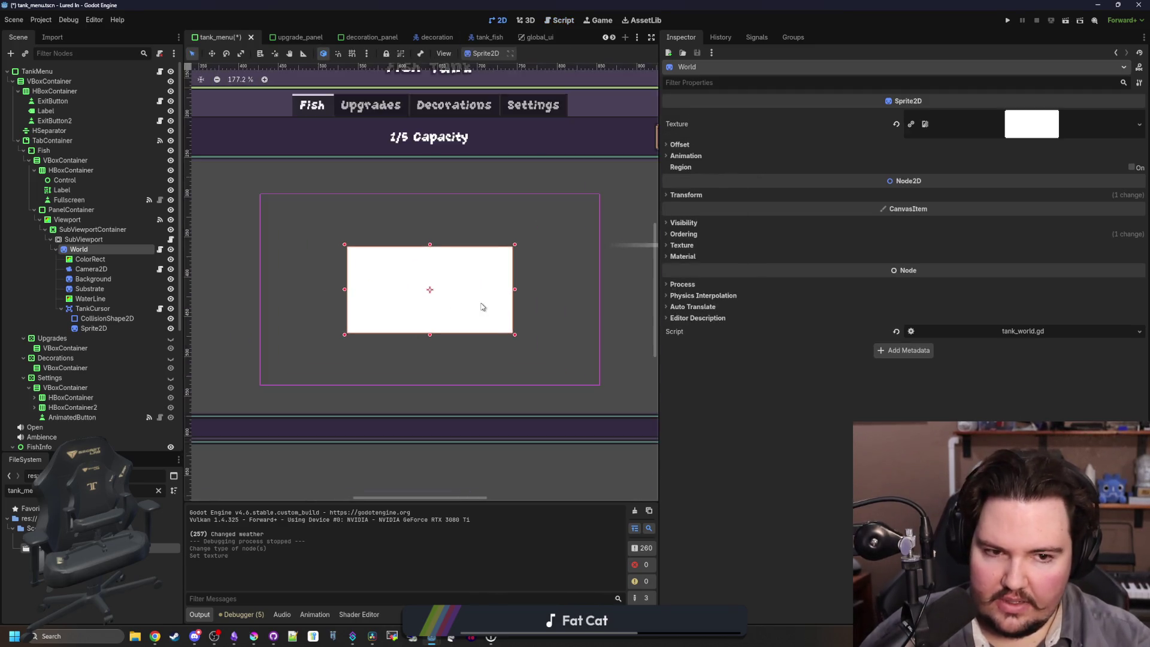
{"action": "left_click", "coordinate": [684, 222]}
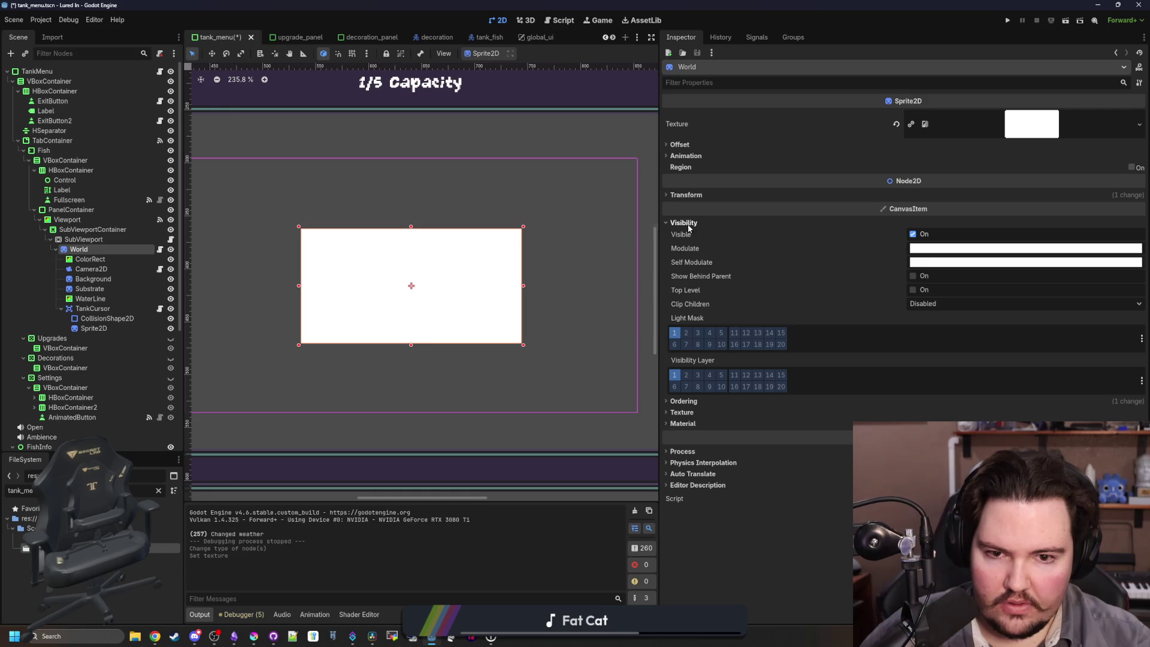
{"action": "left_click", "coordinate": [936, 302]}
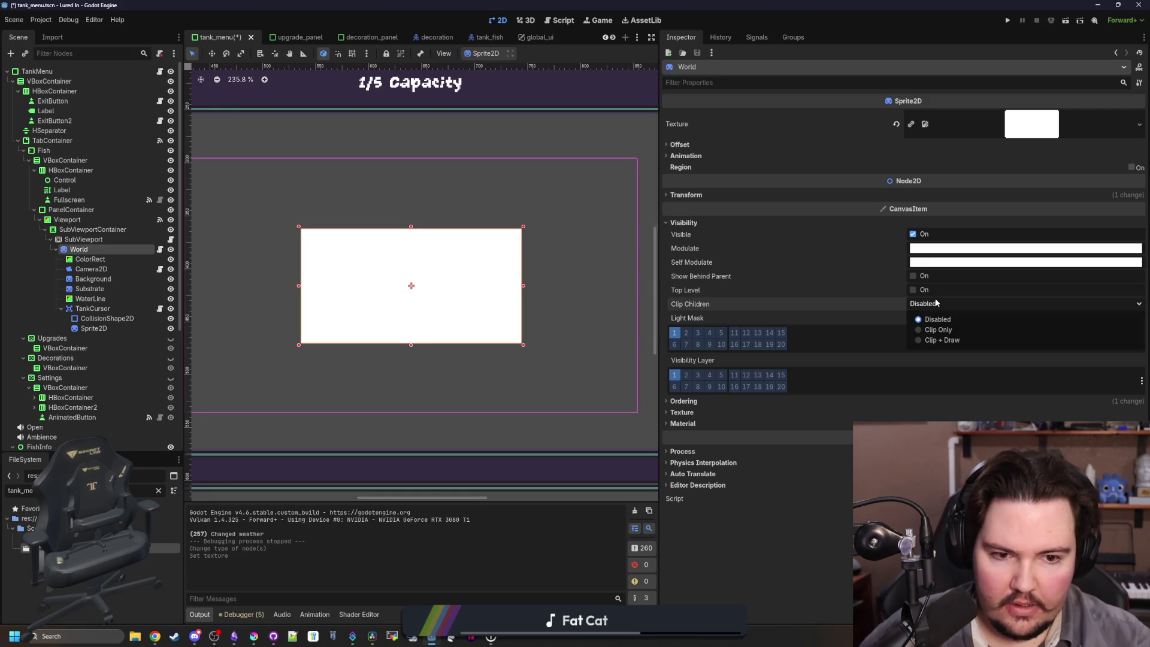
{"action": "left_click", "coordinate": [943, 330]}
{"action": "left_click", "coordinate": [398, 400]}
{"action": "key", "text": "ctrl+s"}
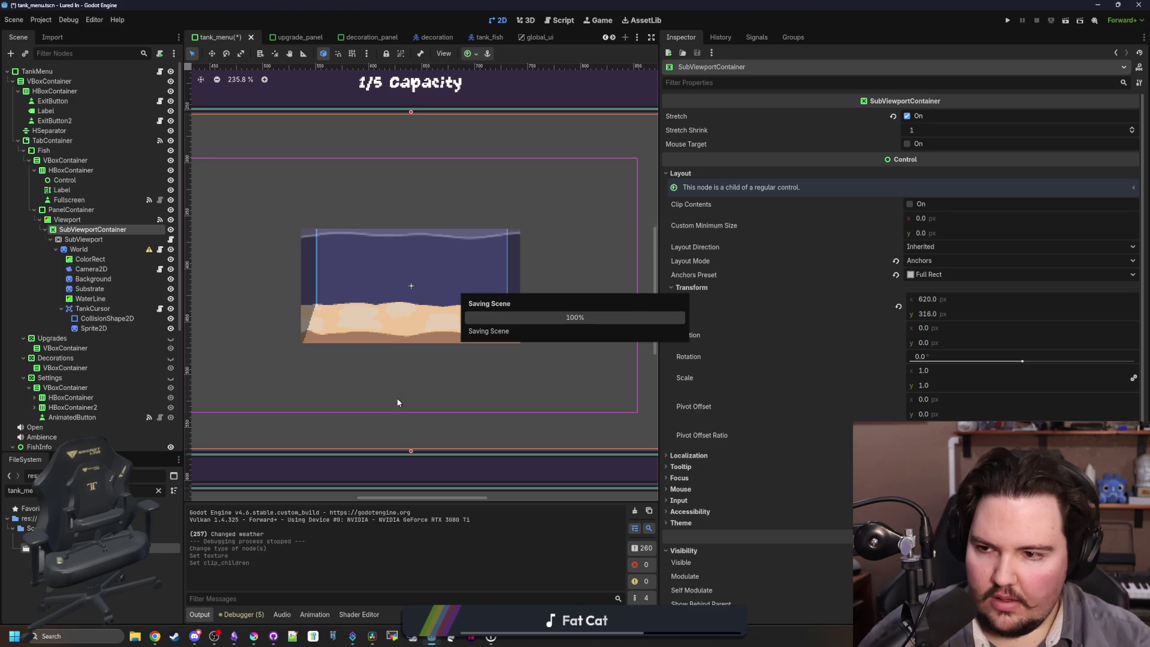
Save the scene, run the game, and open a fish tank past the Welcome Back message.
{"action": "key", "text": "f"}
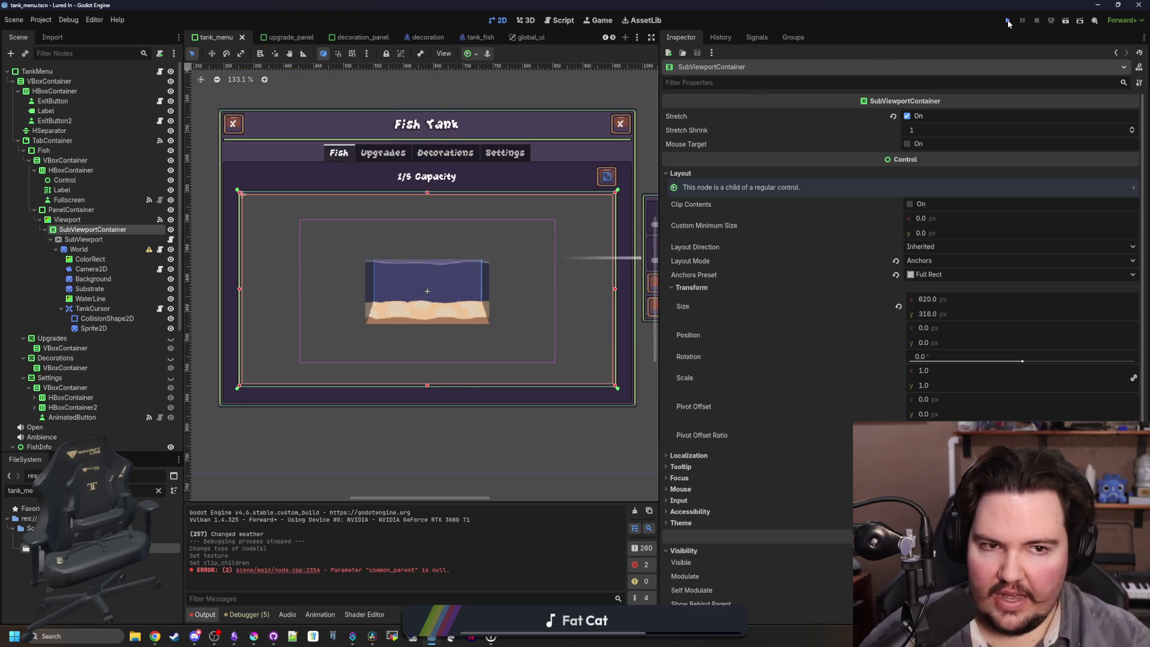
{"action": "left_click", "coordinate": [1008, 21]}
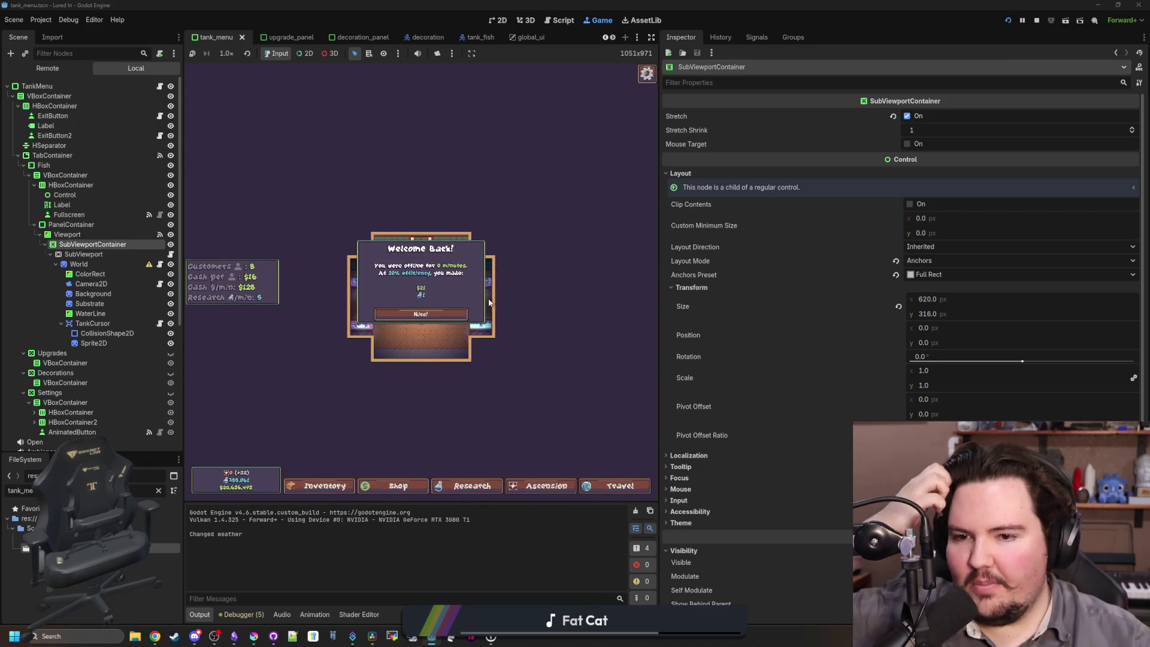
{"action": "left_click", "coordinate": [446, 312]}
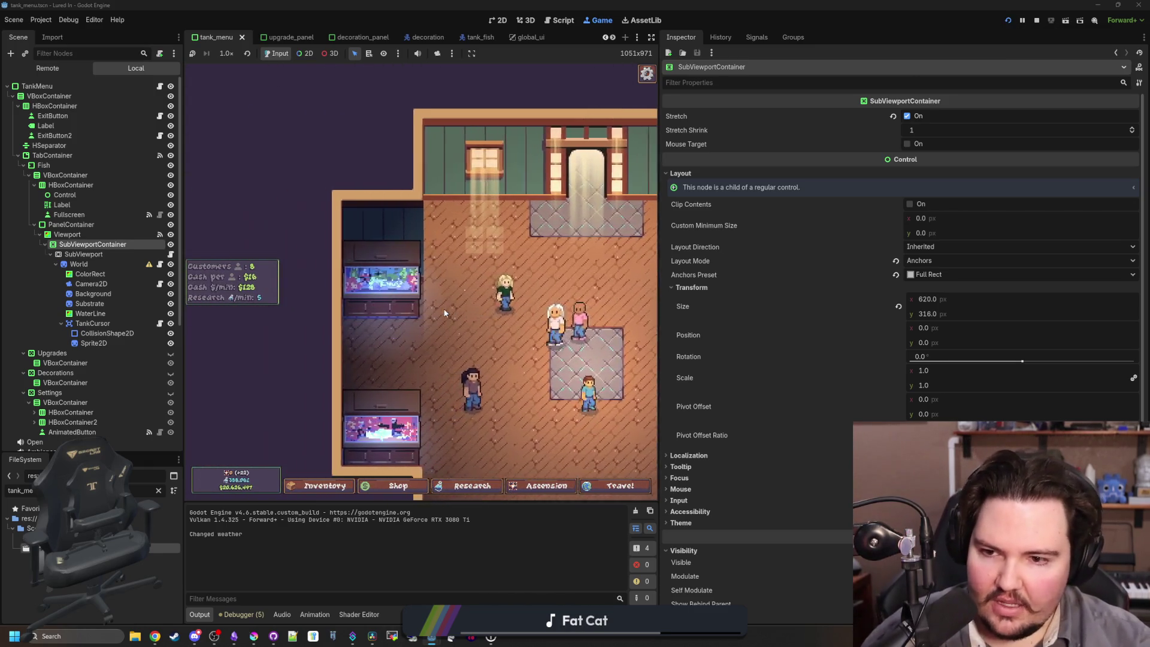
{"action": "left_click", "coordinate": [444, 312]}
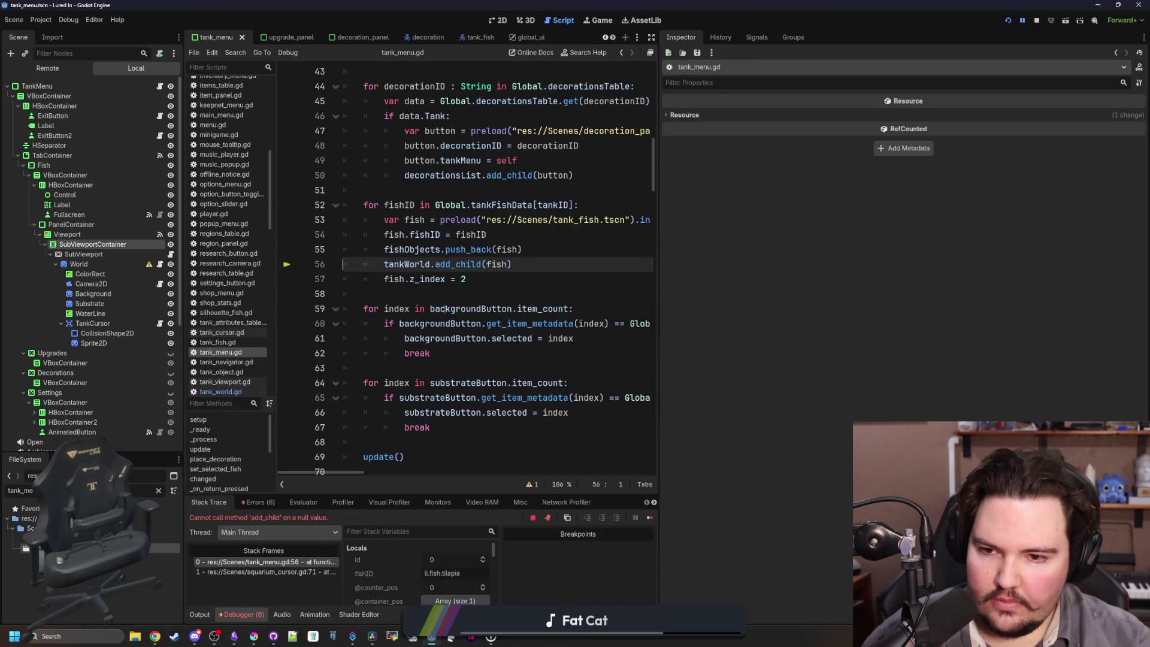
{"action": "left_click", "coordinate": [441, 294]}
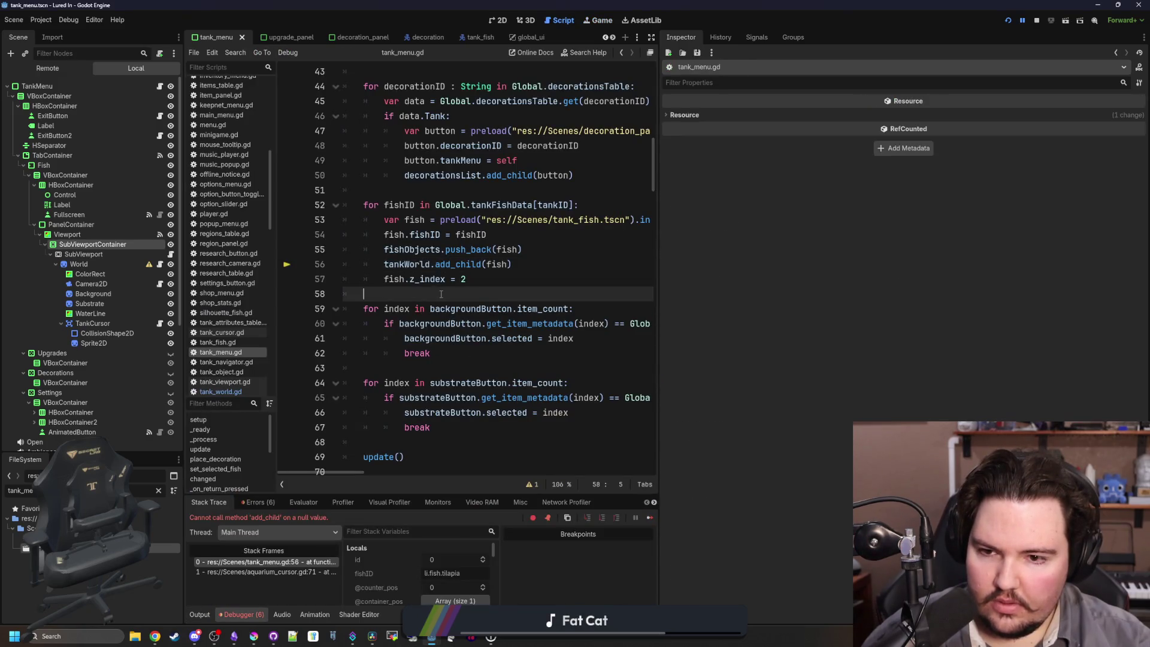
Change the tankWorld export type in tank_menu.gd to Sprite2D.
{"action": "left_click", "coordinate": [406, 264], "text": "ctrl"}
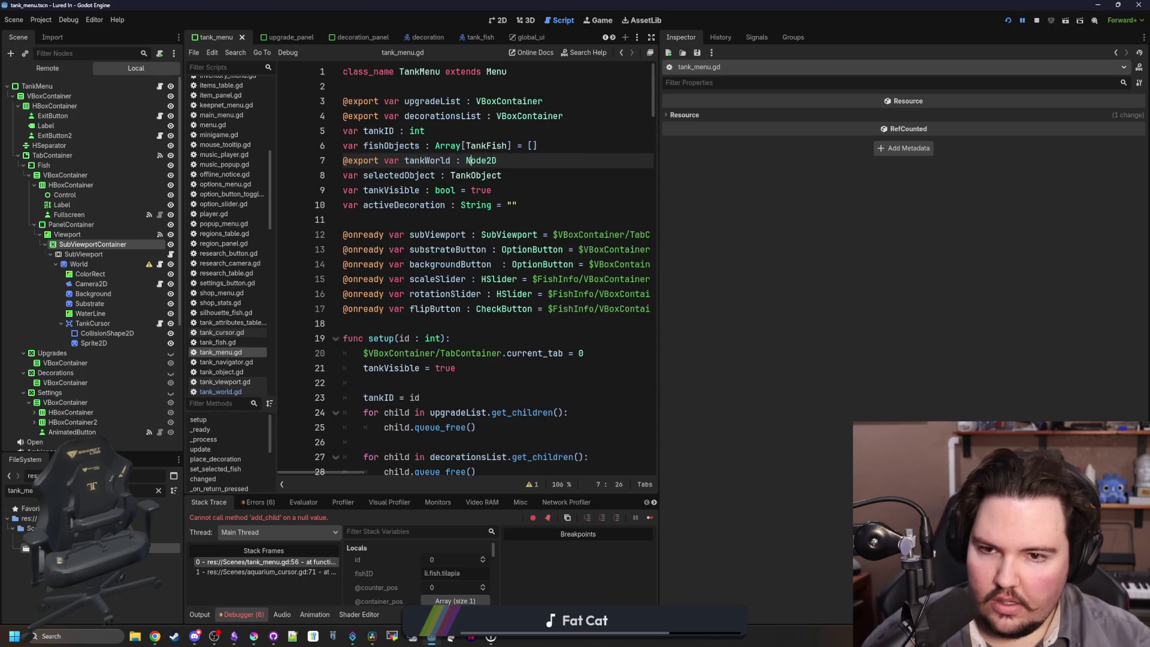
{"action": "type", "text": "ankWor"}
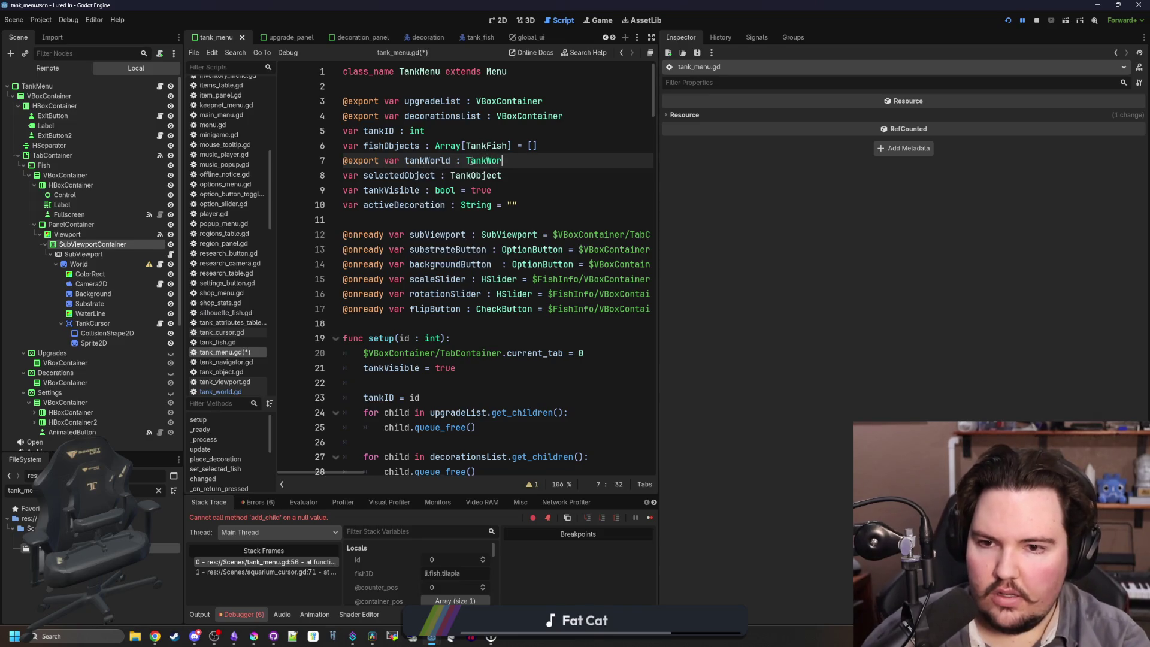
{"action": "key", "text": "BackSpace"}
{"action": "type", "text": "Sprite"}
{"action": "key", "text": "Return"}
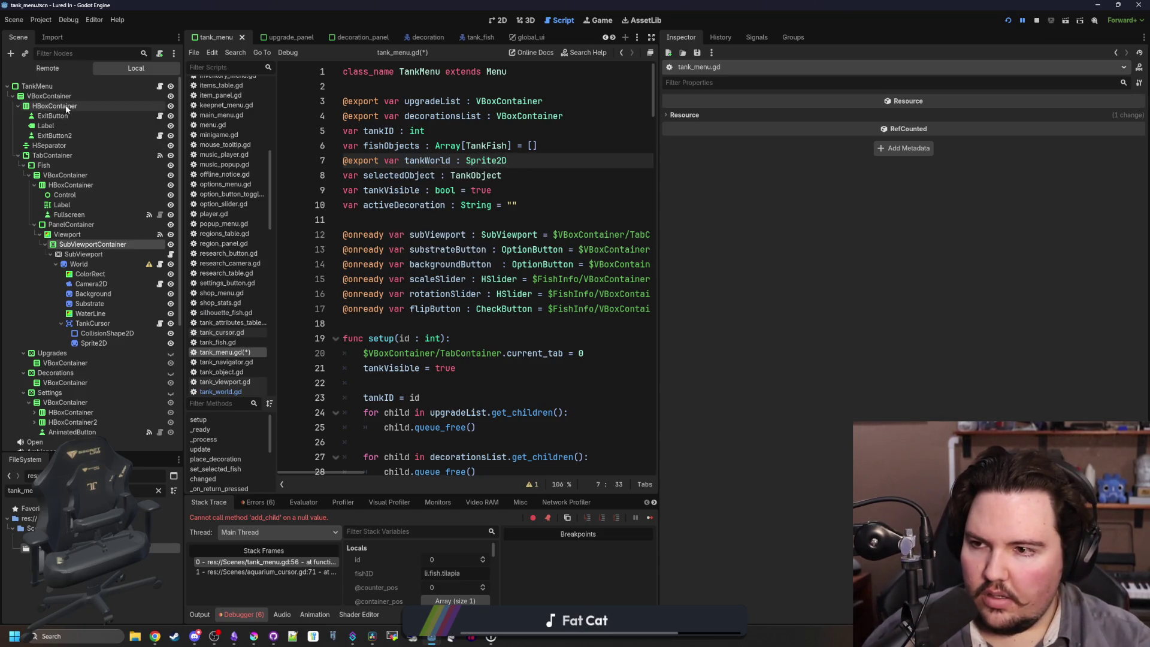
Assign the World node to TankMenu's Tank World, check World's warning, and relaunch the game.
{"action": "left_click", "coordinate": [73, 85]}
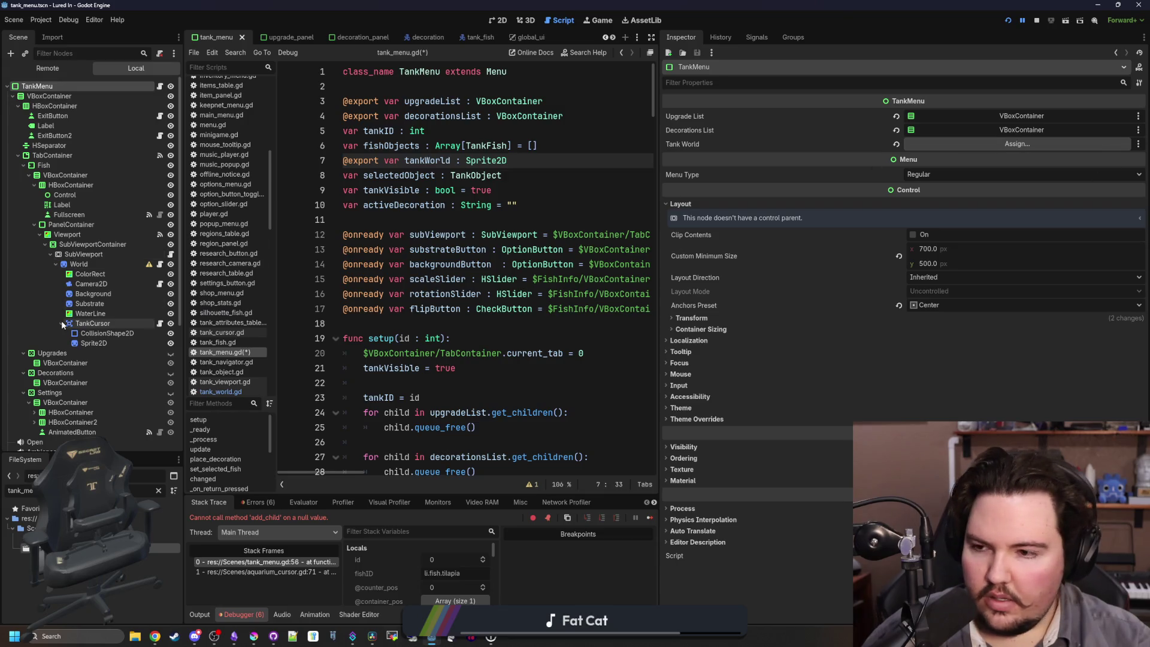
{"action": "left_click_drag", "start_coordinate": [134, 259], "coordinate": [1016, 144]}
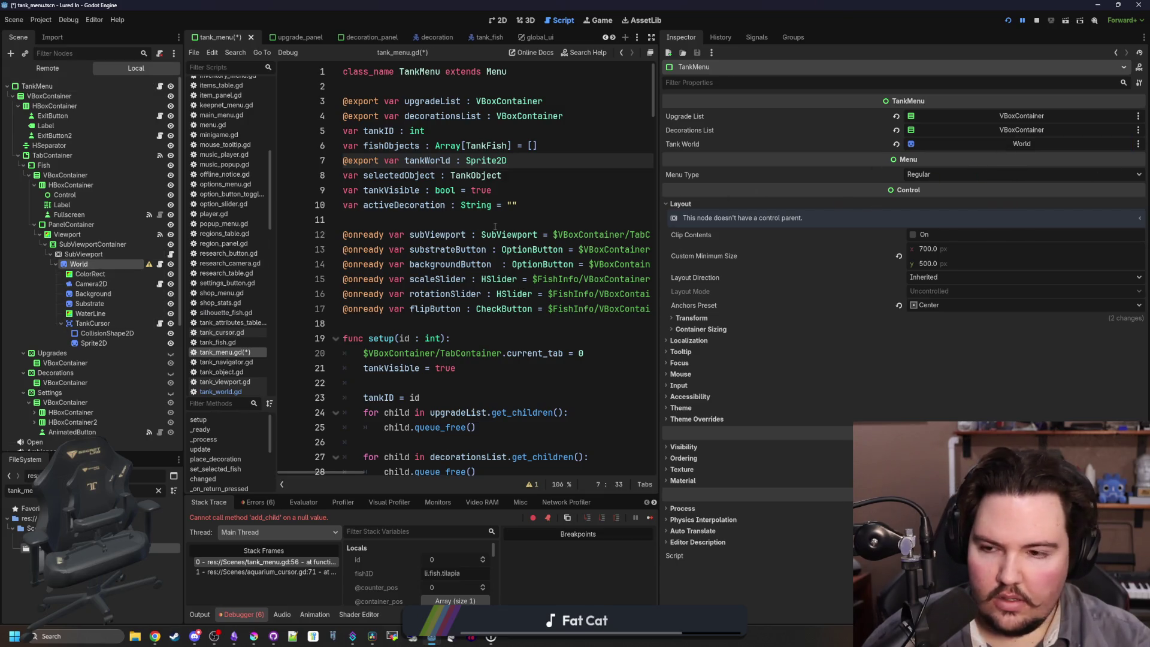
{"action": "left_click", "coordinate": [89, 273]}
{"action": "left_click", "coordinate": [96, 264]}
{"action": "left_click", "coordinate": [149, 264]}
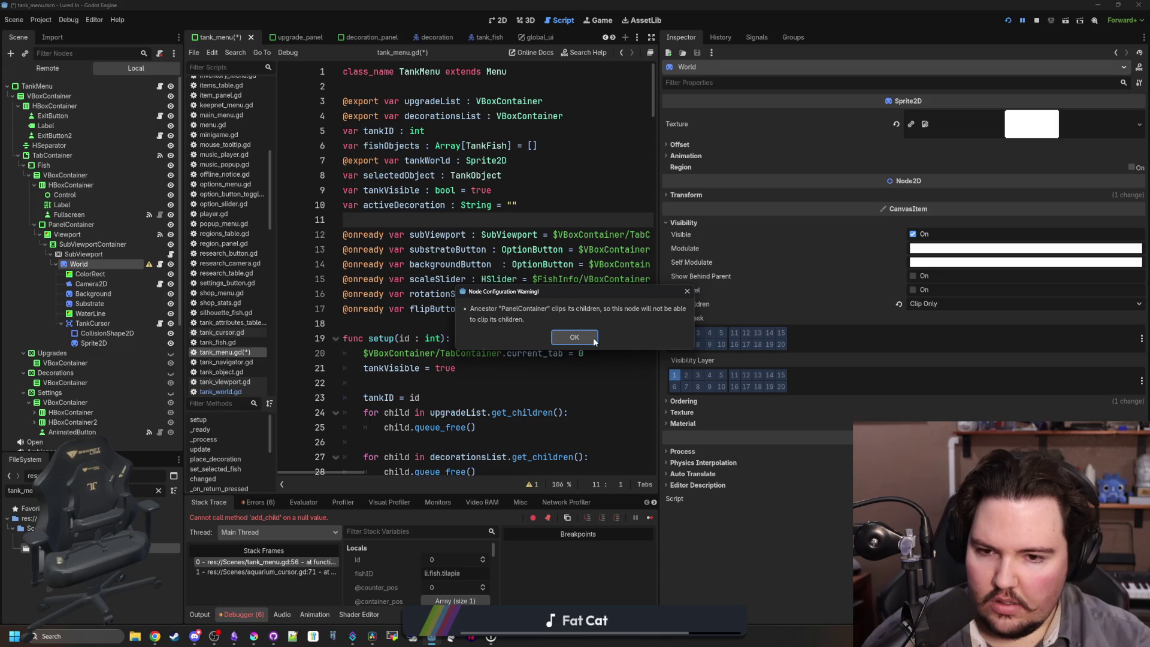
{"action": "left_click", "coordinate": [574, 337]}
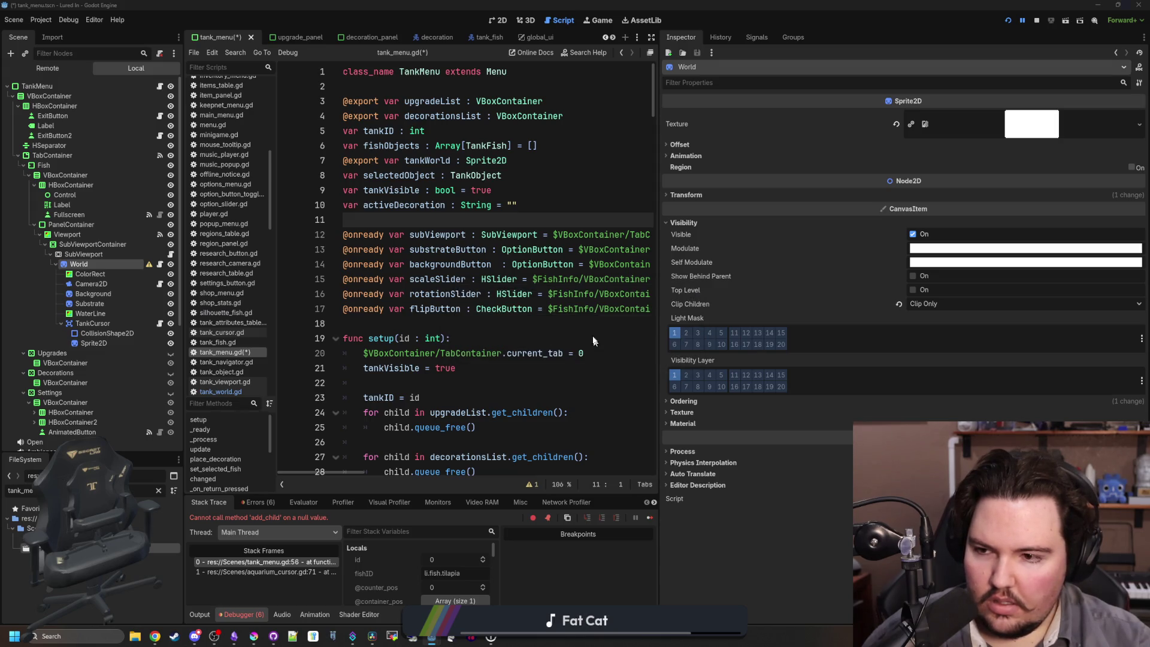
{"action": "left_click", "coordinate": [1009, 21]}
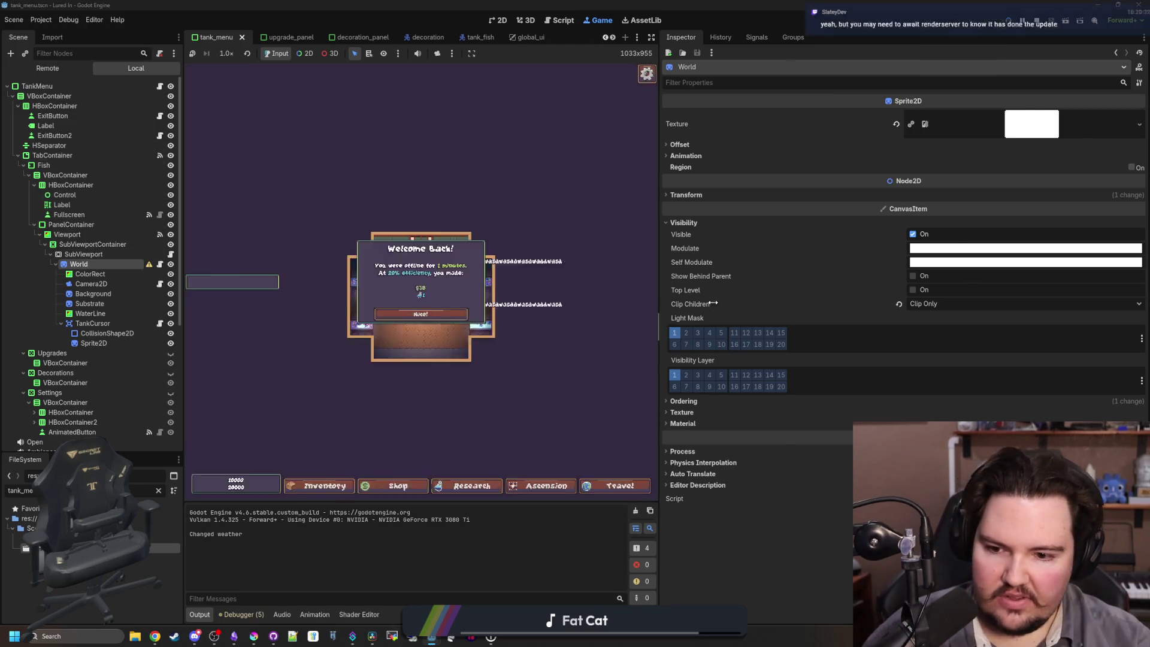
Dismiss Welcome Back, open Fish Tank 1 expanded, and widen the game and scene tree panels.
{"action": "left_click_drag", "start_coordinate": [658, 310], "coordinate": [903, 285]}
{"action": "left_click", "coordinate": [473, 321]}
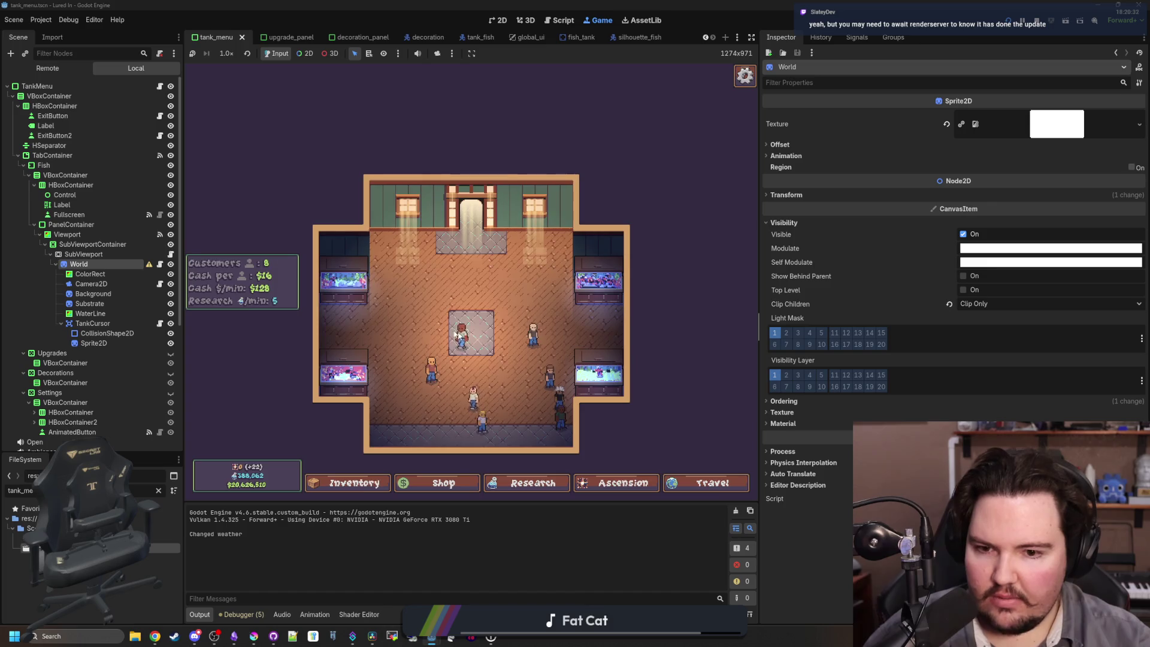
{"action": "left_click", "coordinate": [367, 294]}
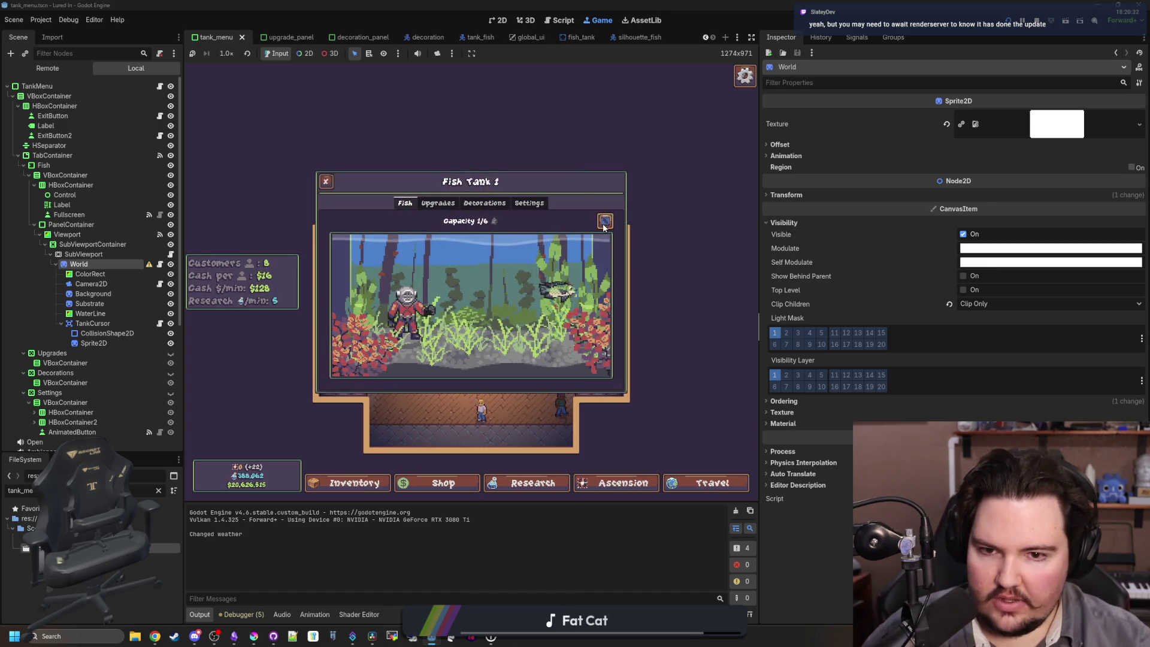
{"action": "left_click", "coordinate": [606, 221]}
{"action": "mouse_move", "coordinate": [759, 338]}
{"action": "left_mouse_down"}
{"action": "mouse_move", "coordinate": [1030, 342]}
{"action": "mouse_move", "coordinate": [302, 360]}
{"action": "mouse_move", "coordinate": [452, 371]}
{"action": "mouse_move", "coordinate": [633, 359]}
{"action": "left_mouse_up"}
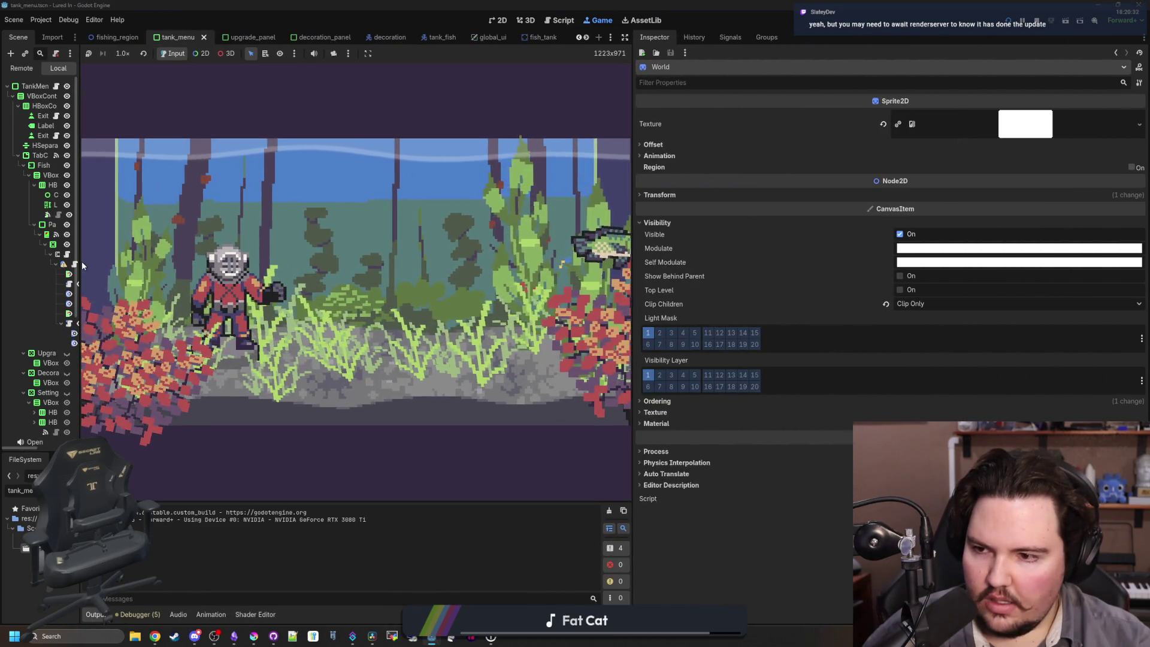
{"action": "left_click_drag", "start_coordinate": [78, 260], "coordinate": [192, 250]}
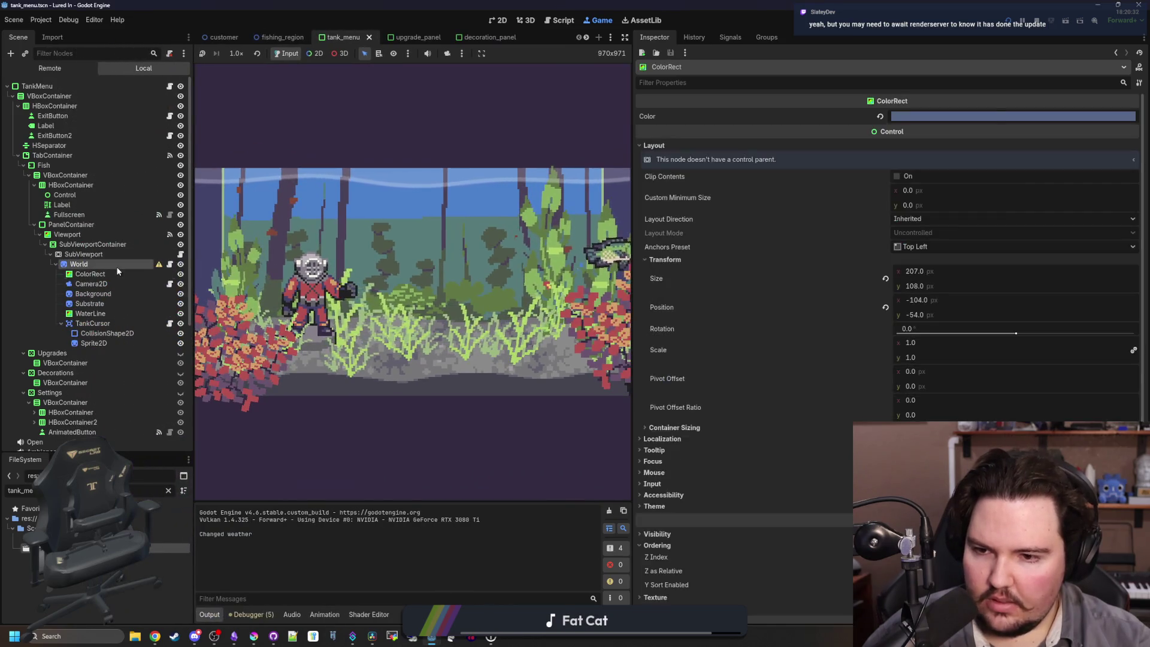
Try World's Clip Children options, switching between Clip + Draw and Clip Only.
{"action": "left_click", "coordinate": [905, 304]}
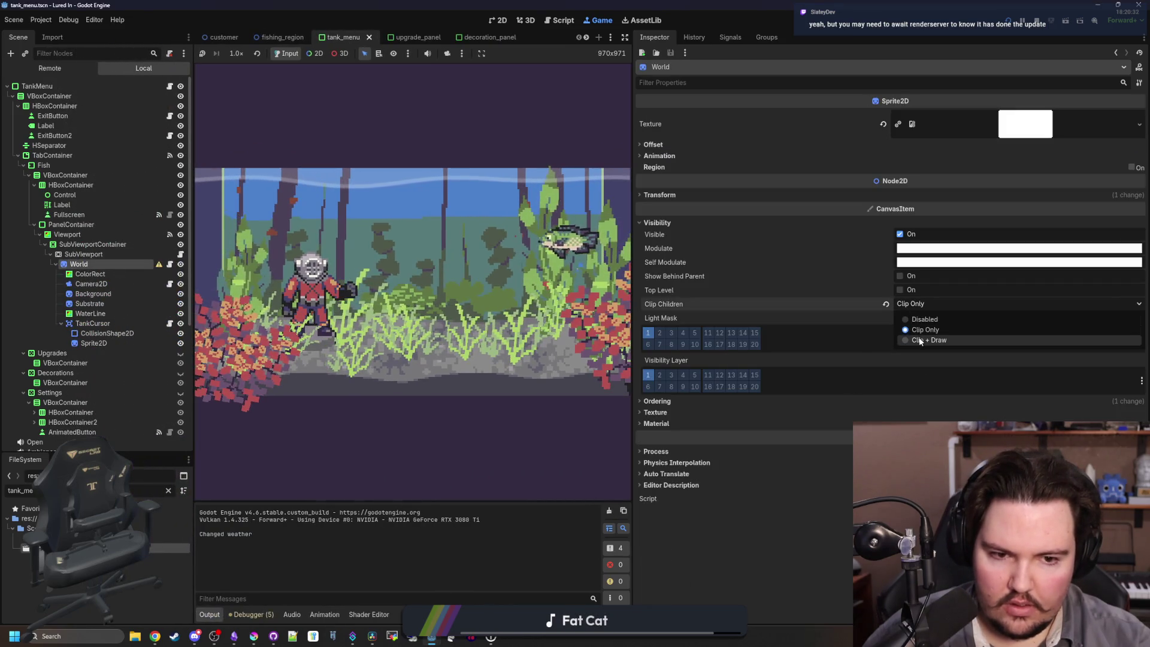
{"action": "left_click", "coordinate": [918, 333]}
{"action": "left_click", "coordinate": [922, 303]}
{"action": "left_click", "coordinate": [922, 329]}
{"action": "left_click", "coordinate": [922, 303]}
{"action": "left_click", "coordinate": [924, 328]}
{"action": "left_click", "coordinate": [921, 304]}
{"action": "left_click", "coordinate": [922, 329]}
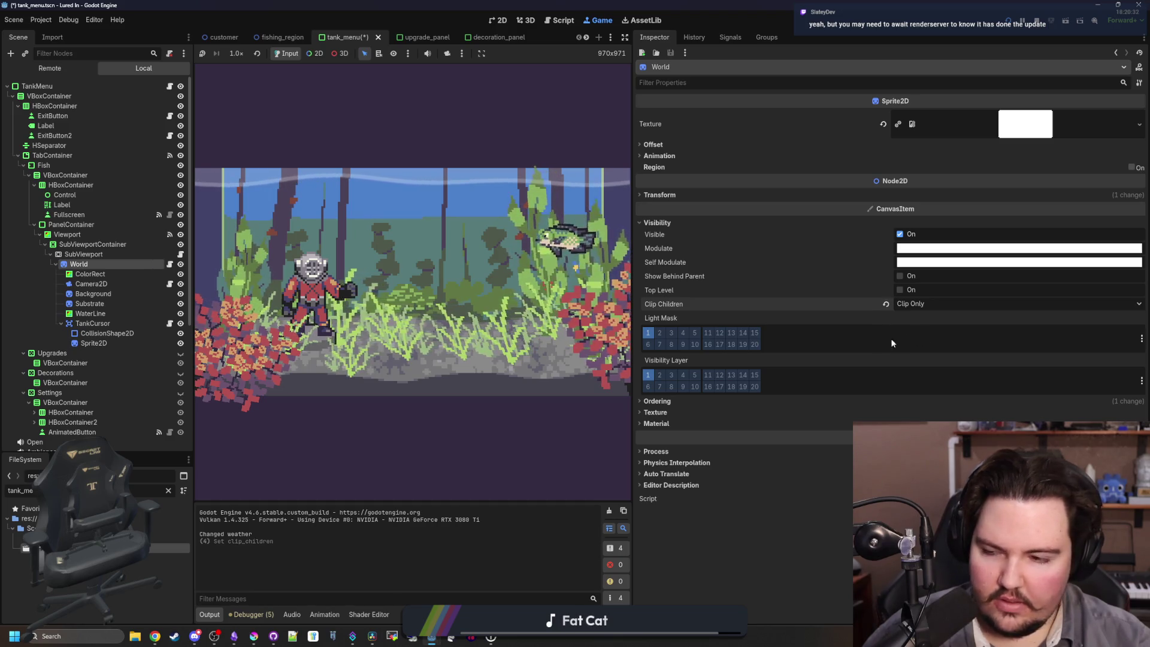
Check World's configuration warning, then keep its child clipping on Clip Only.
{"action": "left_click", "coordinate": [158, 264]}
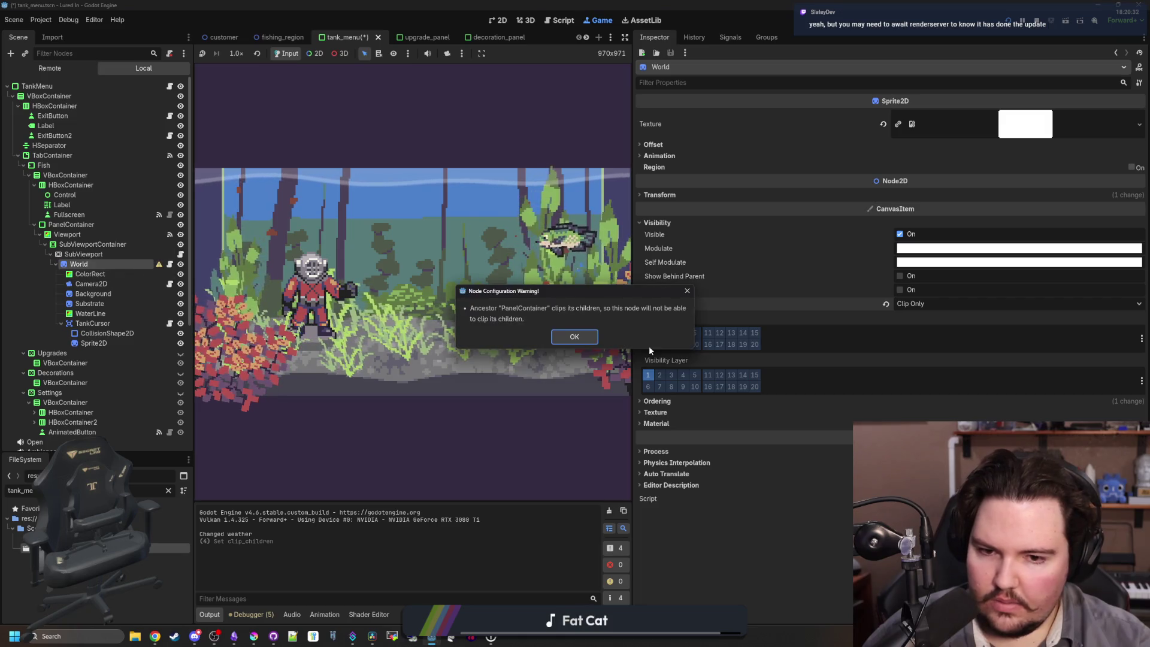
{"action": "left_click", "coordinate": [588, 342]}
{"action": "left_click", "coordinate": [885, 302]}
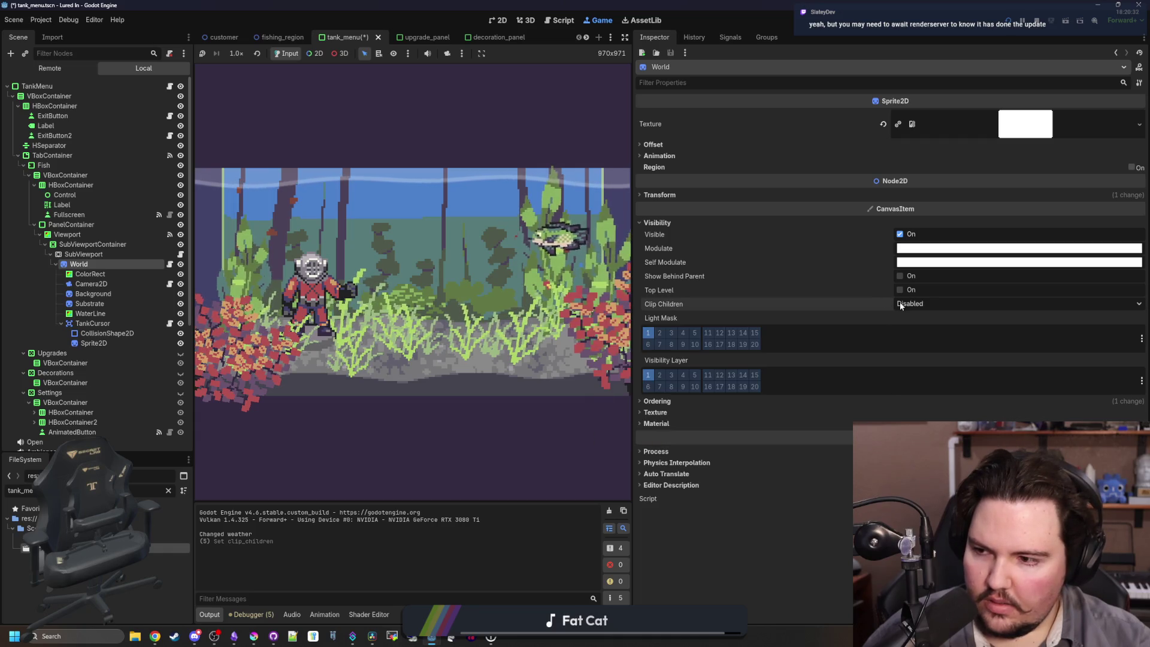
{"action": "left_click", "coordinate": [903, 304]}
{"action": "left_click", "coordinate": [928, 328]}
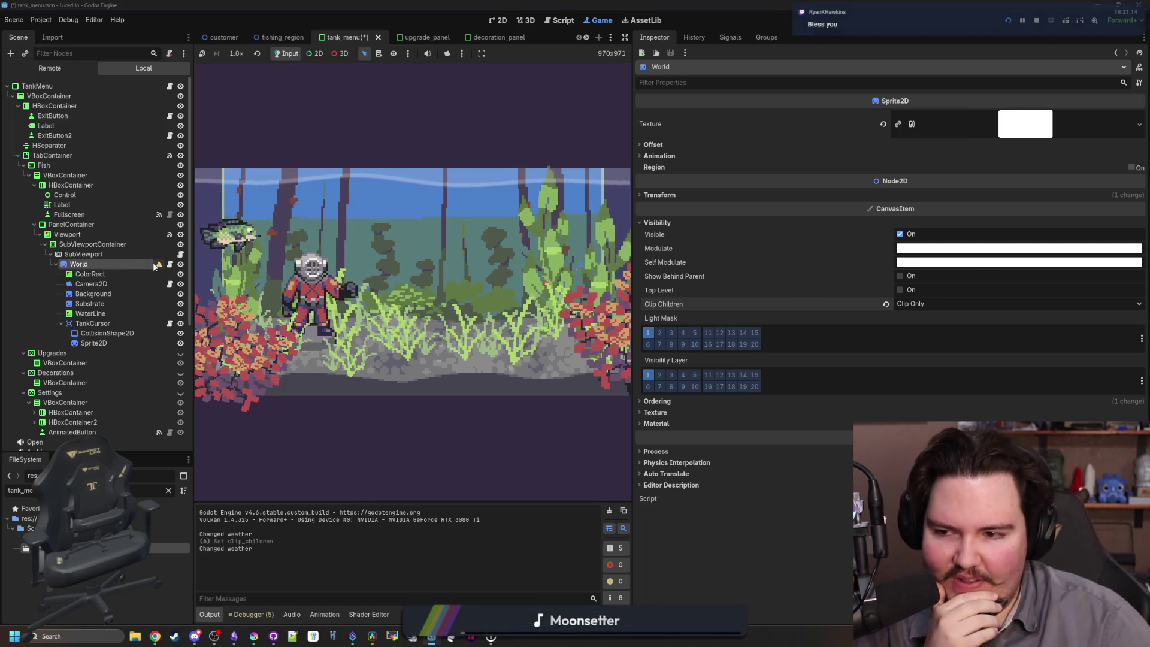
{"action": "left_click", "coordinate": [910, 304]}
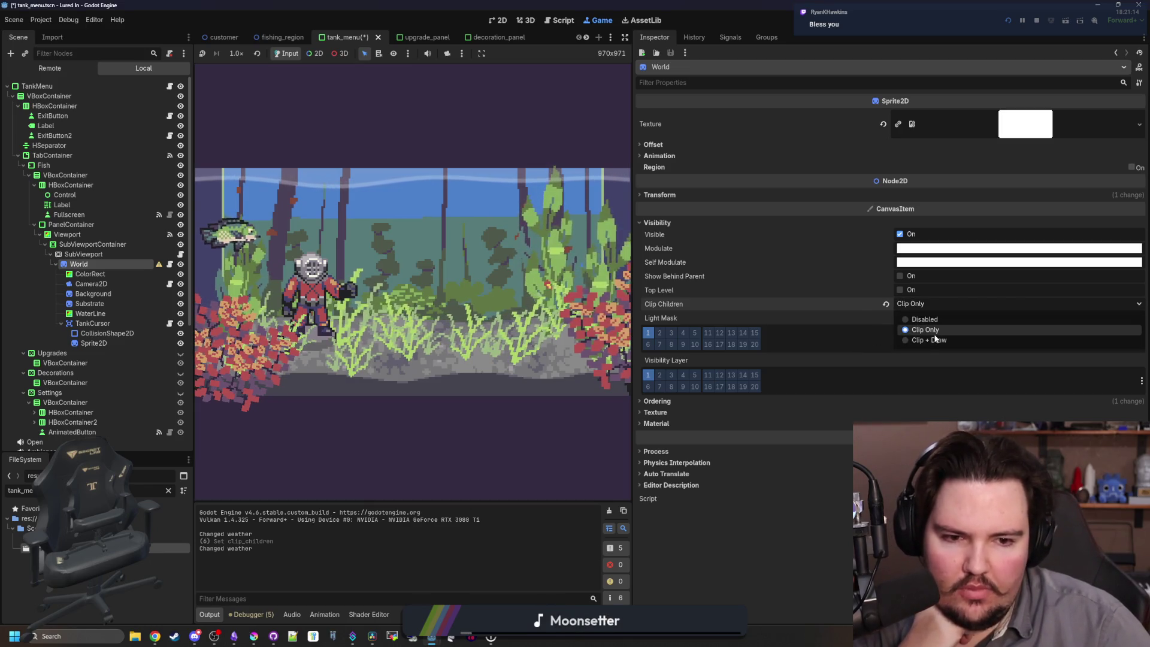
{"action": "left_click", "coordinate": [933, 330]}
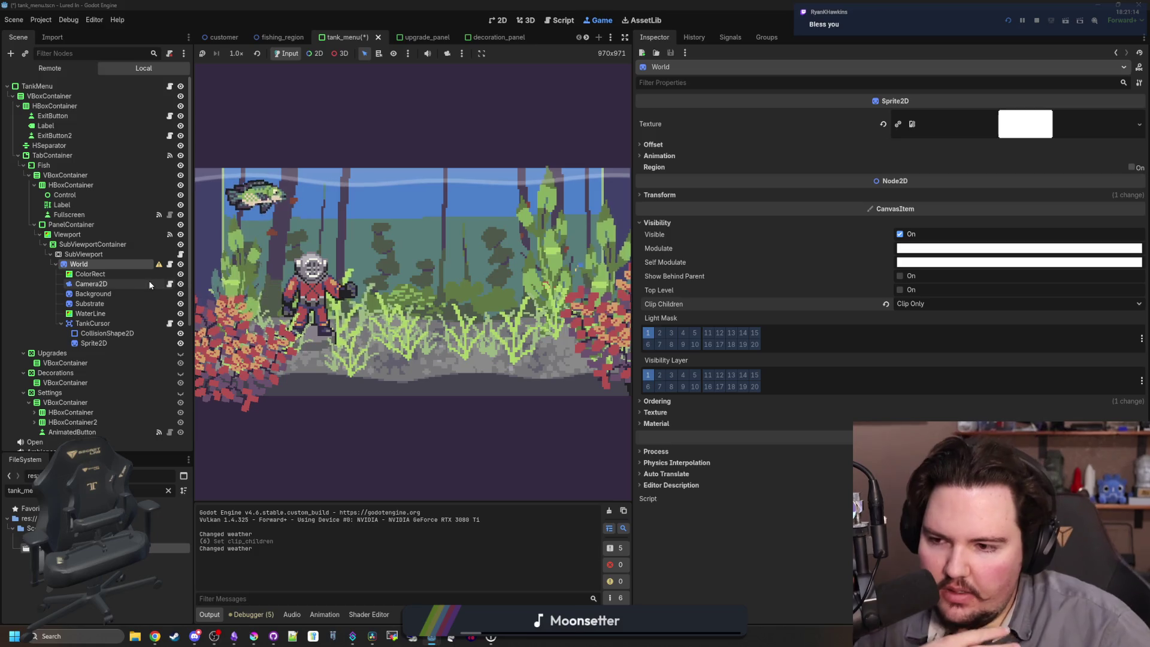
Set World's Clip Children to Clip + Draw and widen the game and scene tree panels.
{"action": "left_click", "coordinate": [116, 275]}
{"action": "left_click", "coordinate": [105, 264]}
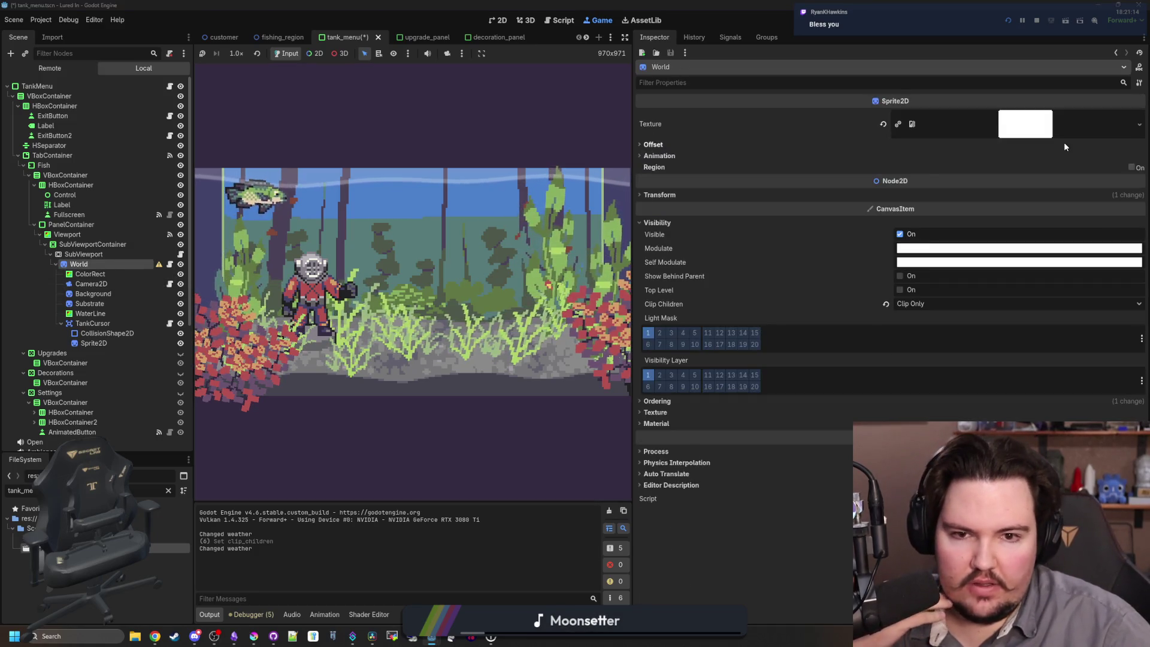
{"action": "left_click", "coordinate": [1063, 144]}
{"action": "left_click", "coordinate": [1063, 144]}
{"action": "left_click", "coordinate": [952, 304]}
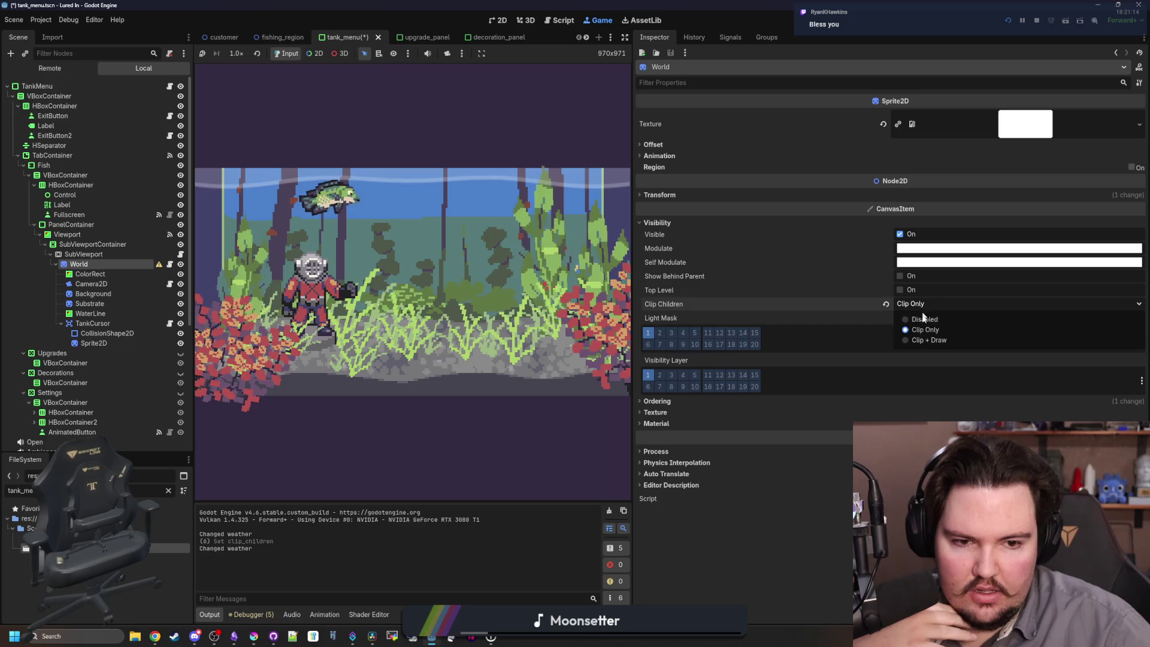
{"action": "left_click", "coordinate": [925, 343]}
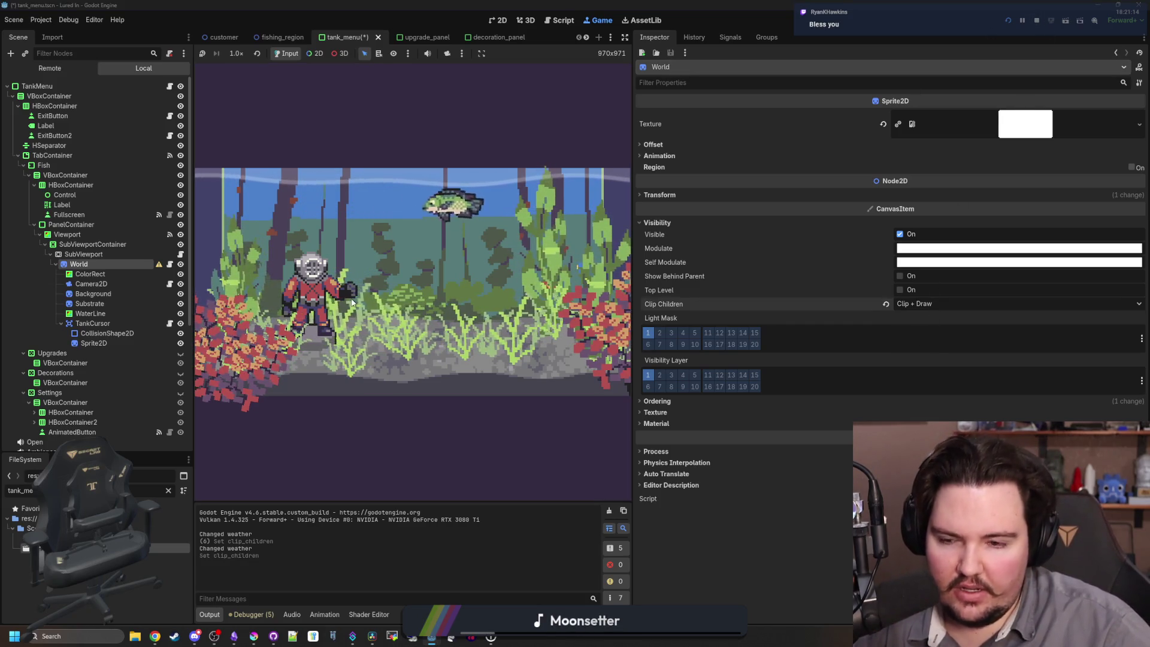
{"action": "mouse_move", "coordinate": [635, 303]}
{"action": "left_mouse_down"}
{"action": "mouse_move", "coordinate": [1040, 303]}
{"action": "mouse_move", "coordinate": [197, 299]}
{"action": "mouse_move", "coordinate": [702, 301]}
{"action": "left_mouse_up"}
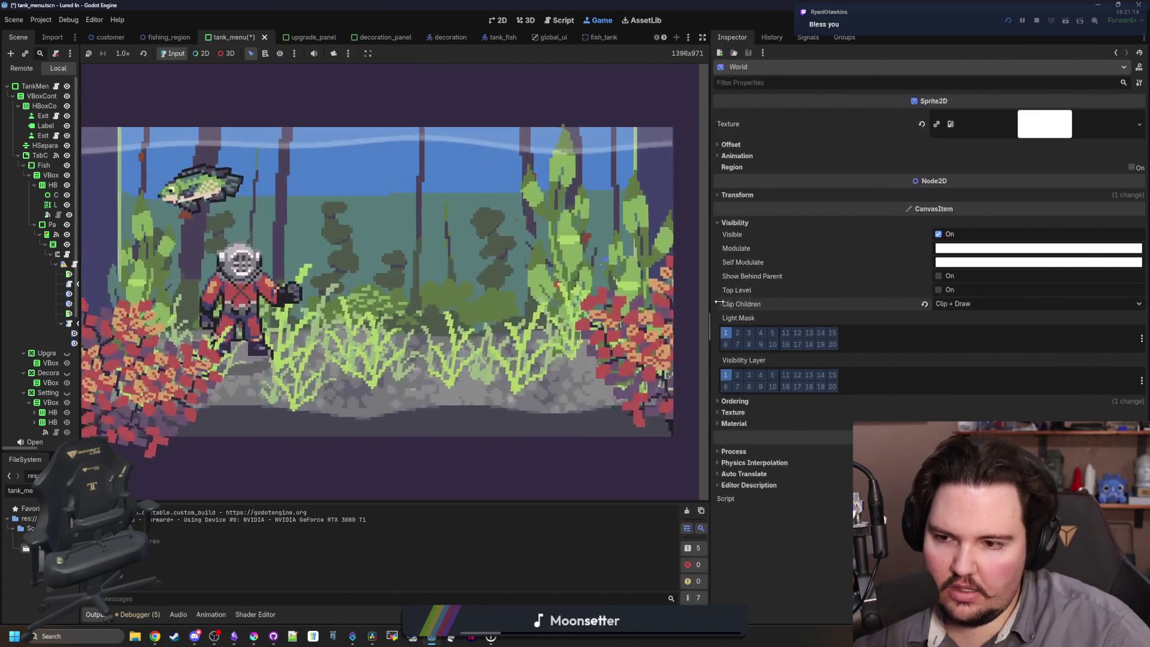
{"action": "left_click_drag", "start_coordinate": [78, 347], "coordinate": [198, 287]}
Test Top Level on World and turn it off, then enable Show Behind Parent.
{"action": "left_click", "coordinate": [121, 272]}
{"action": "left_click", "coordinate": [117, 266]}
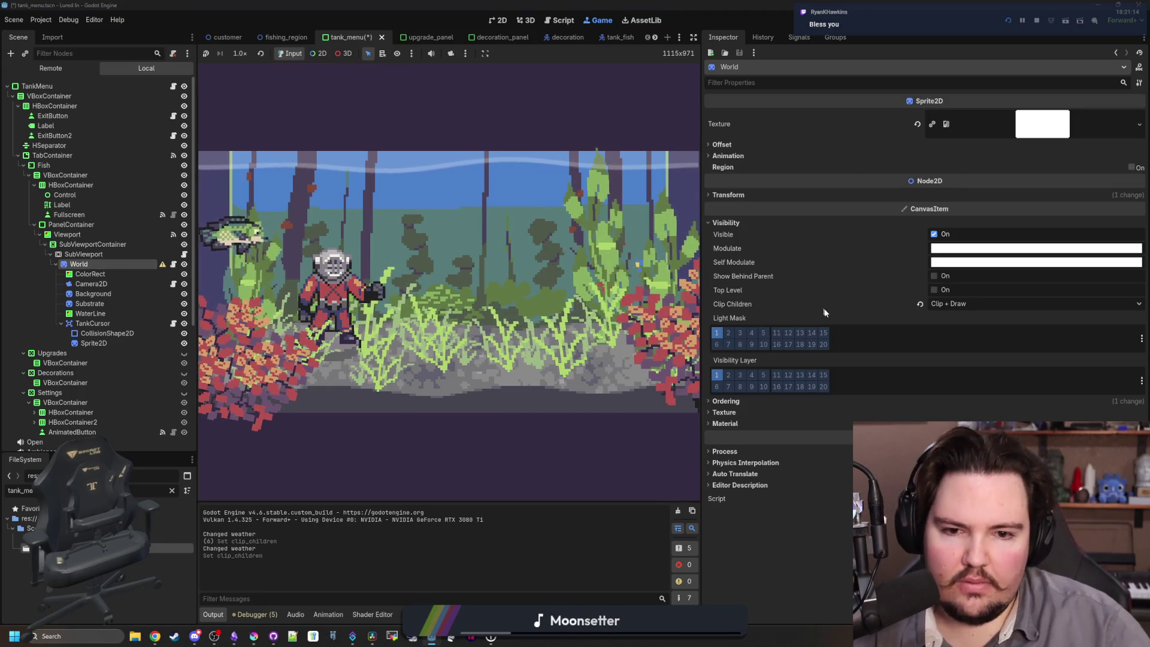
{"action": "left_click", "coordinate": [933, 290]}
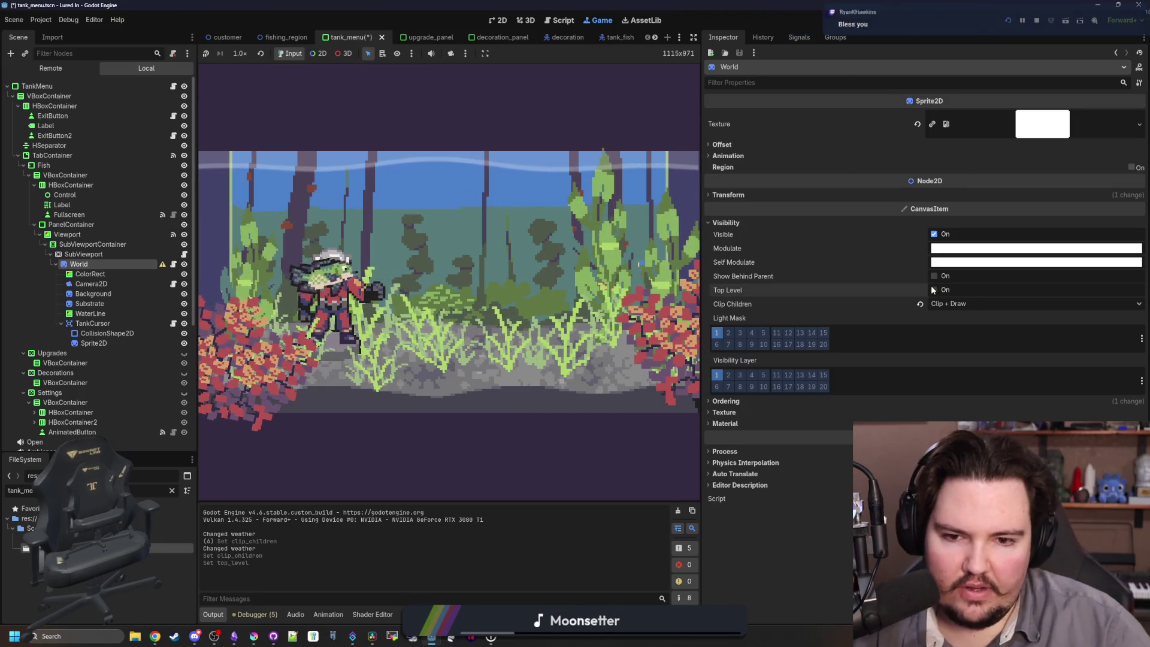
{"action": "left_click", "coordinate": [933, 290]}
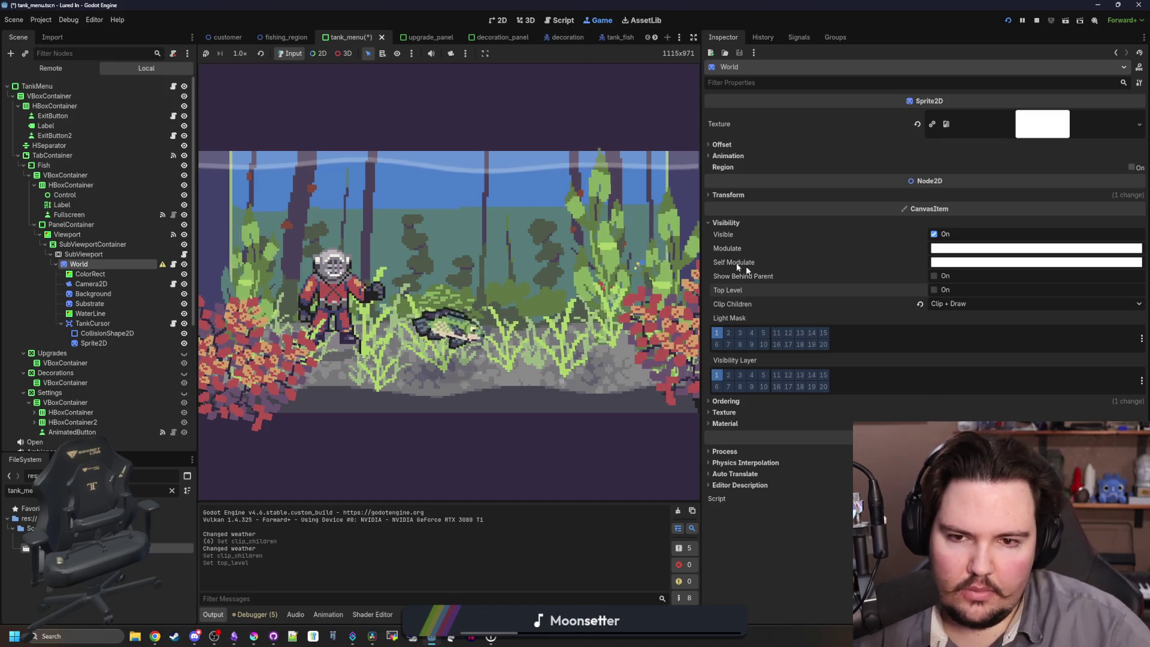
{"action": "left_click", "coordinate": [98, 296]}
{"action": "left_click", "coordinate": [79, 264]}
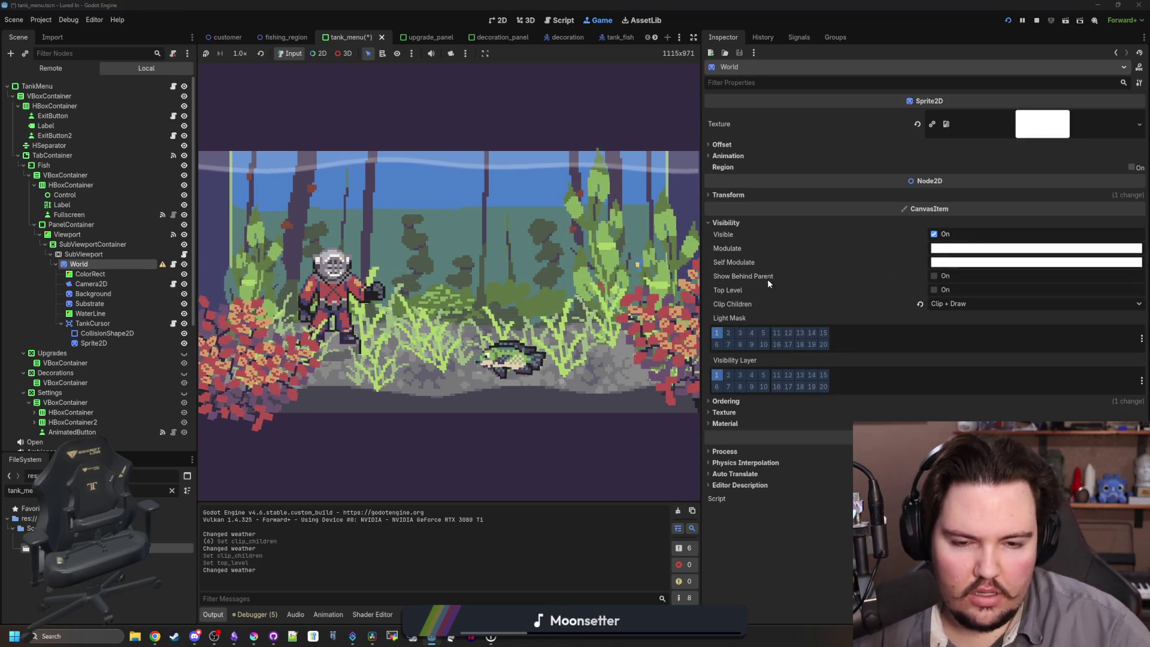
{"action": "left_click", "coordinate": [933, 277]}
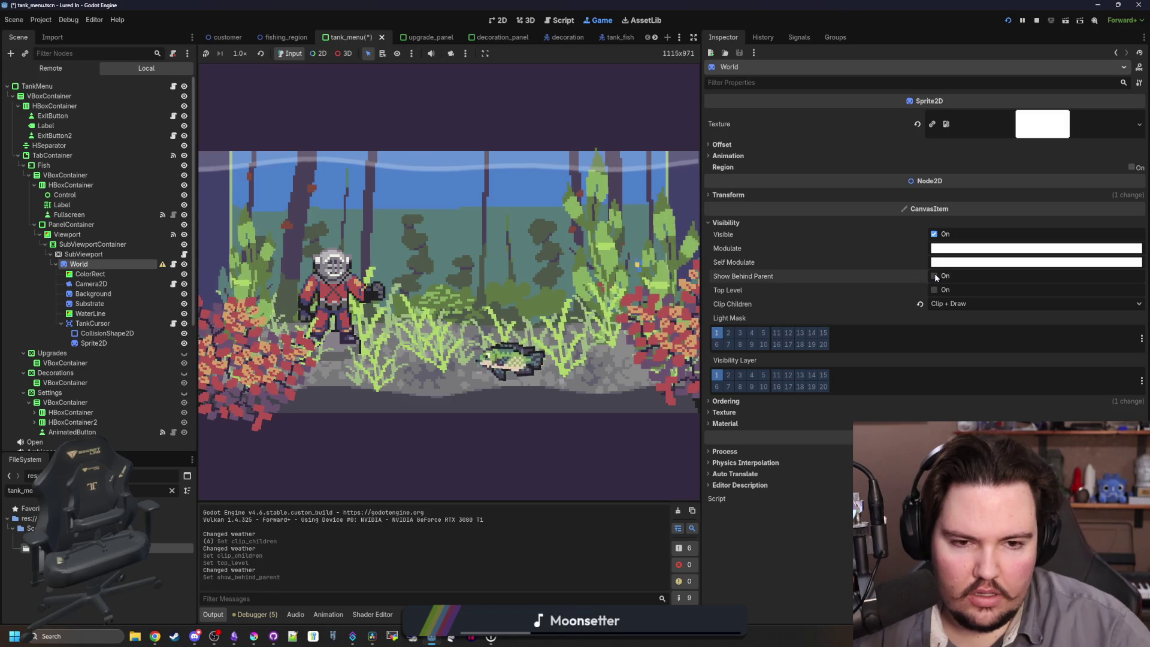
{"action": "left_click", "coordinate": [934, 276]}
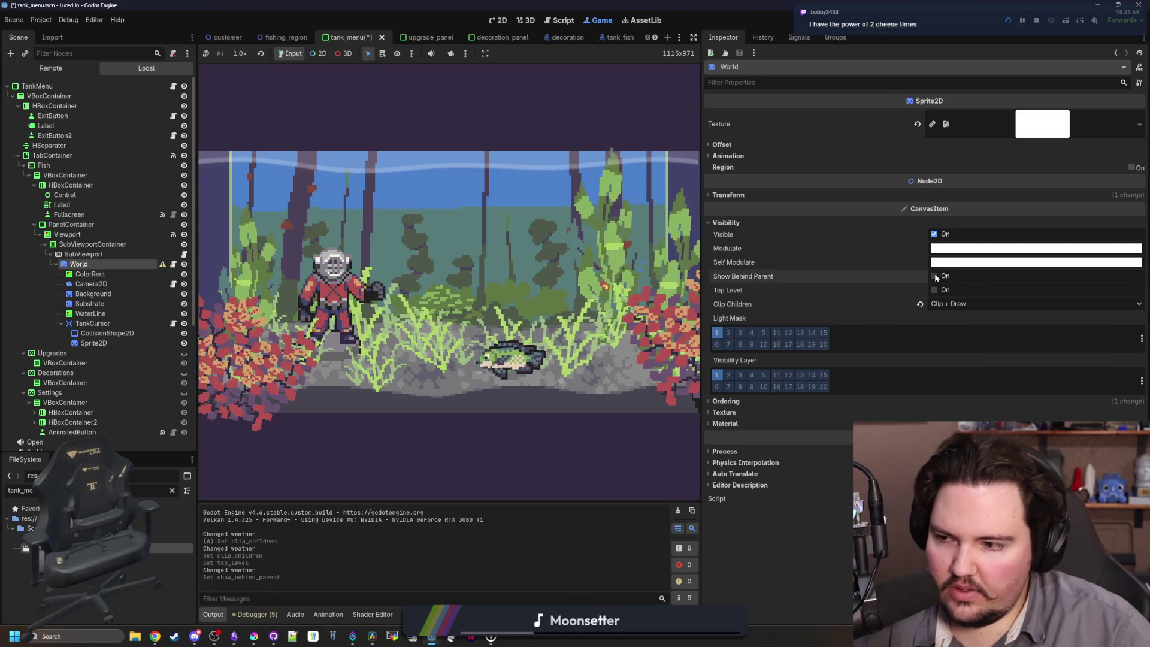
Toggle the Background sprite's visibility to compare, leaving it visible.
{"action": "left_click", "coordinate": [93, 342]}
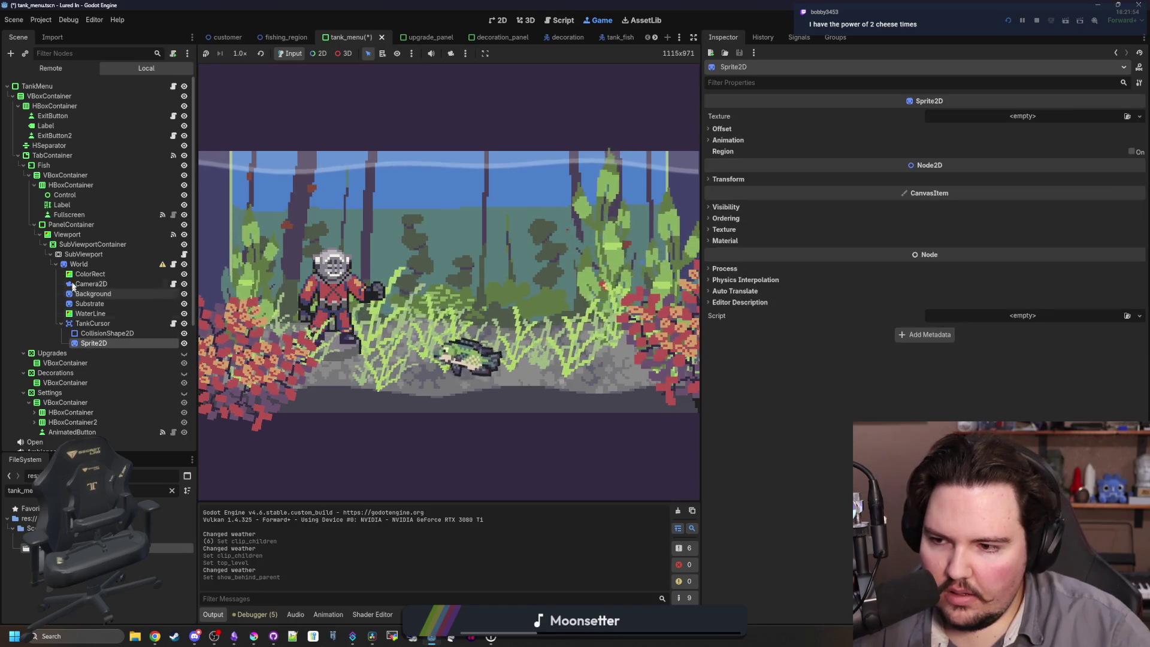
{"action": "left_click", "coordinate": [91, 284]}
{"action": "left_click", "coordinate": [93, 293]}
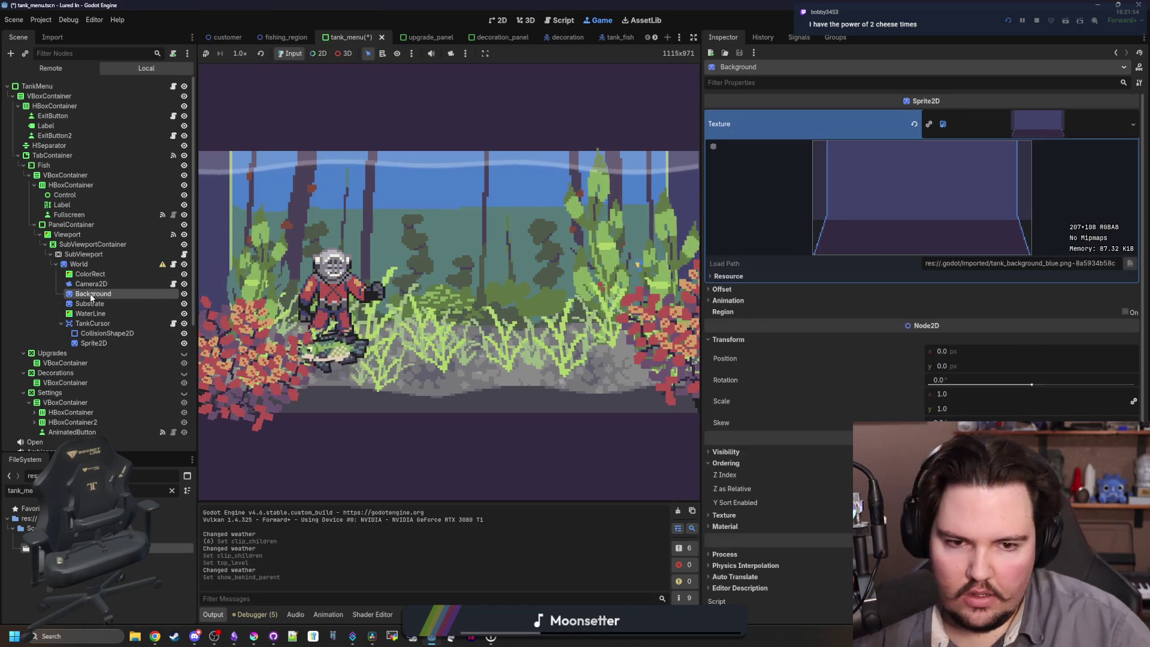
{"action": "left_click", "coordinate": [184, 294]}
{"action": "left_click", "coordinate": [184, 294]}
{"action": "left_click", "coordinate": [184, 293]}
{"action": "left_click", "coordinate": [184, 294]}
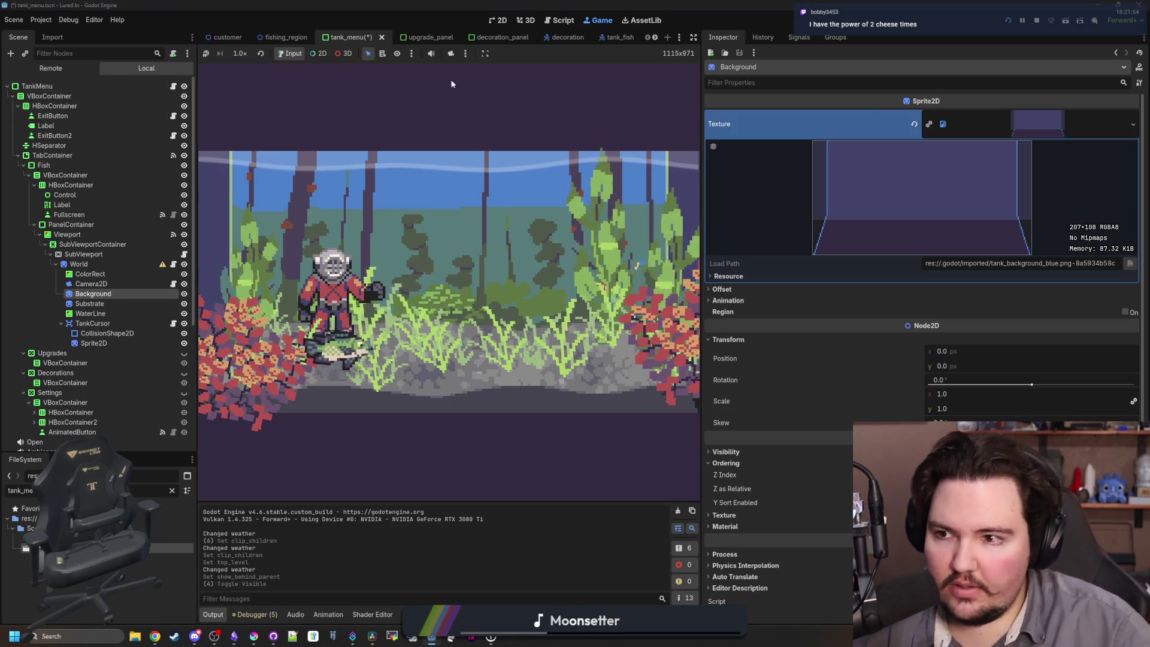
Stop the running game and save tank_menu.tscn.
{"action": "left_click", "coordinate": [1038, 20]}
{"action": "key", "text": "ctrl+s"}
{"action": "left_click", "coordinate": [96, 250]}
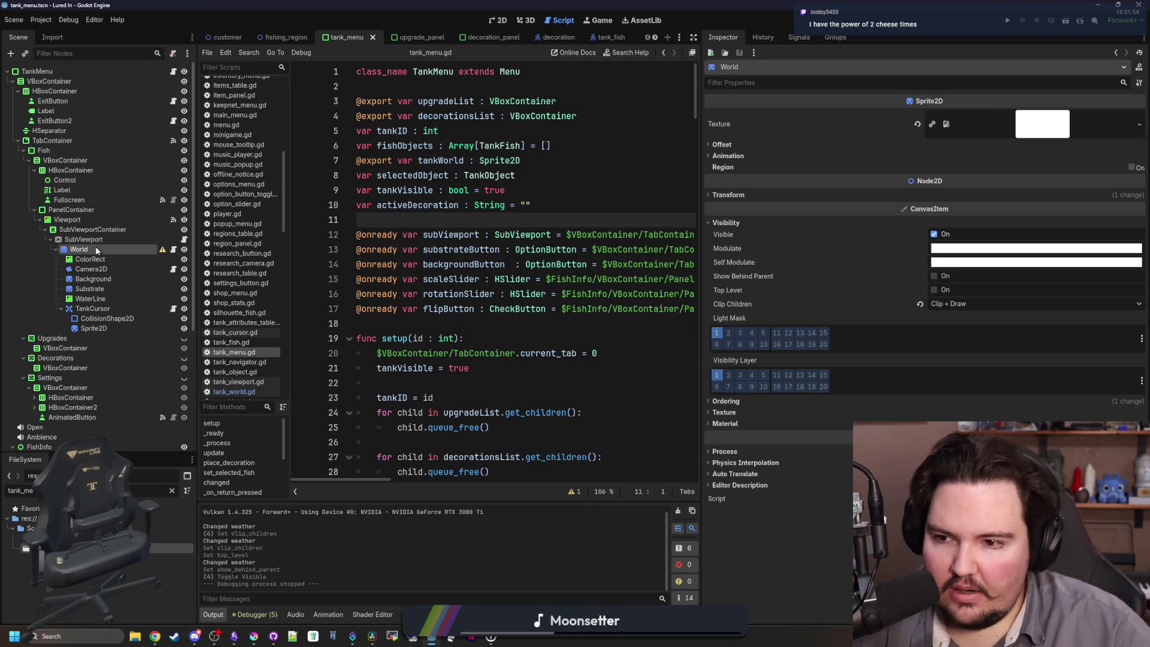
Run the game, open Fish Tank 1, and inspect the Background and Substrate sprites.
{"action": "key", "text": "F5"}
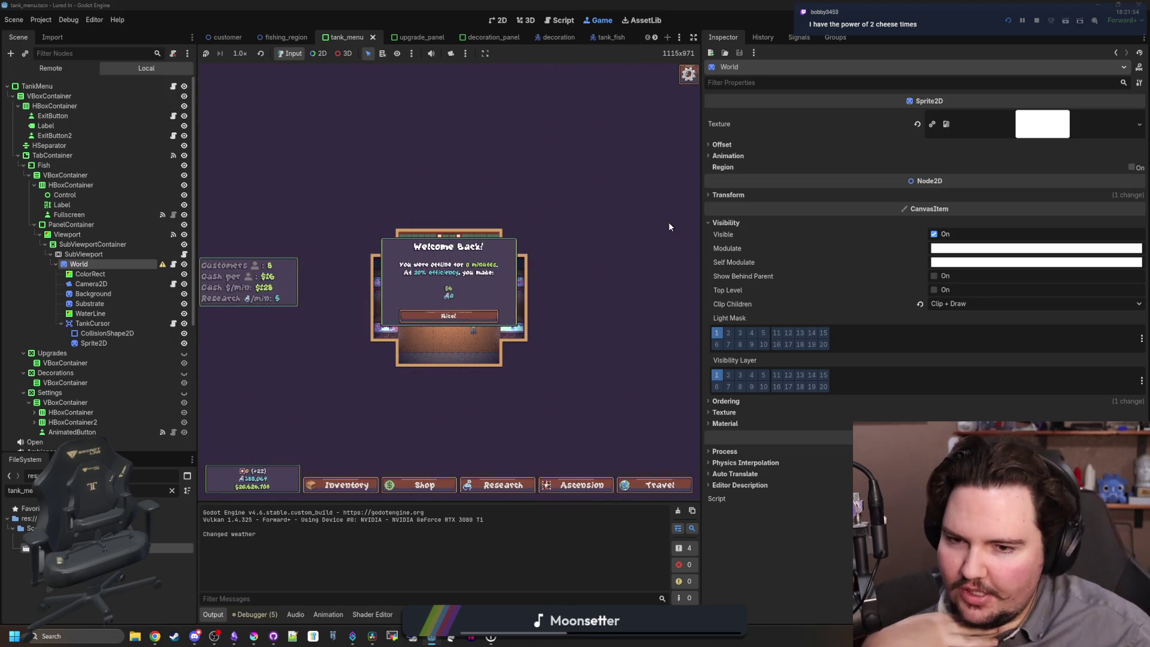
{"action": "left_click", "coordinate": [441, 316]}
{"action": "left_click", "coordinate": [425, 304]}
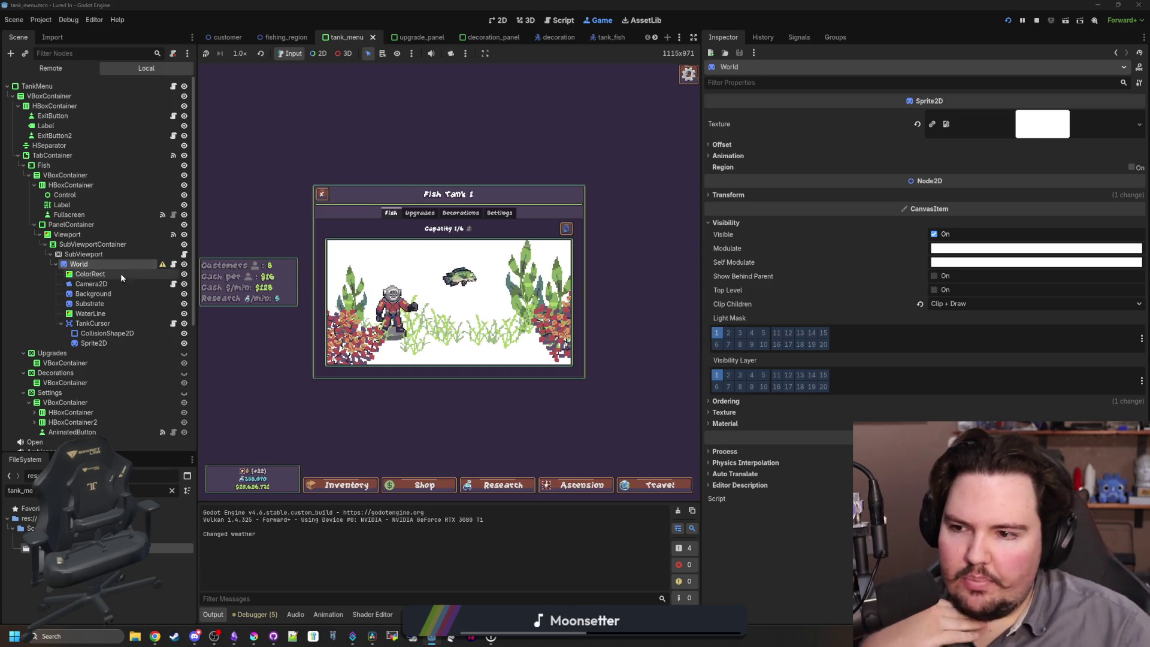
{"action": "left_click", "coordinate": [101, 291]}
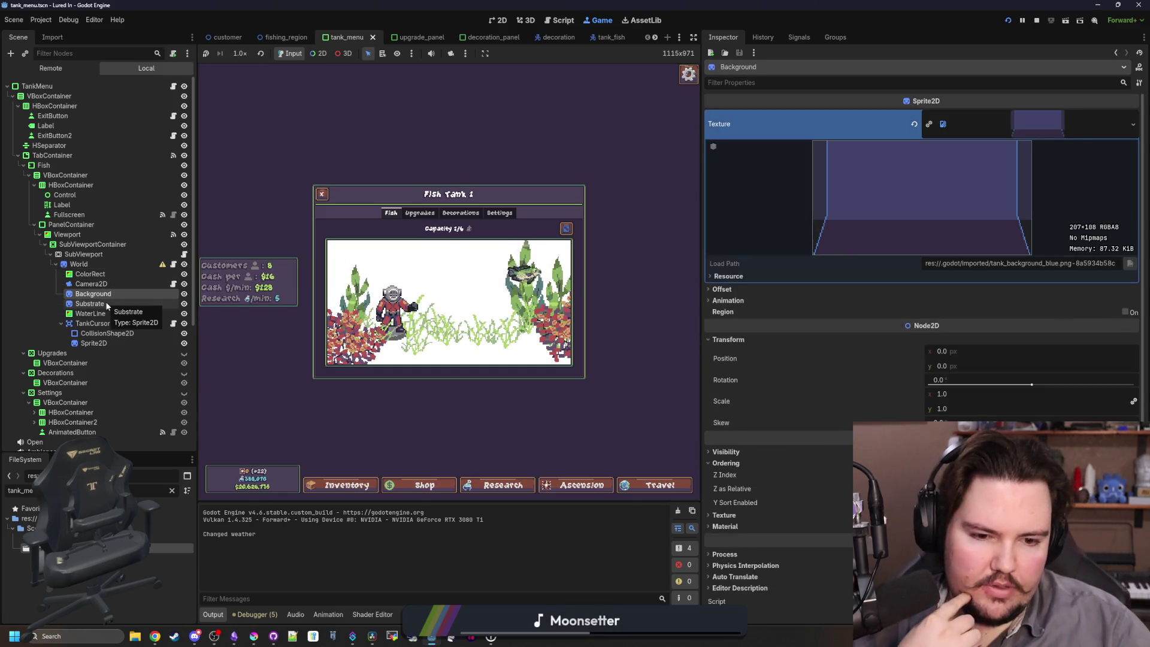
{"action": "left_click", "coordinate": [106, 302]}
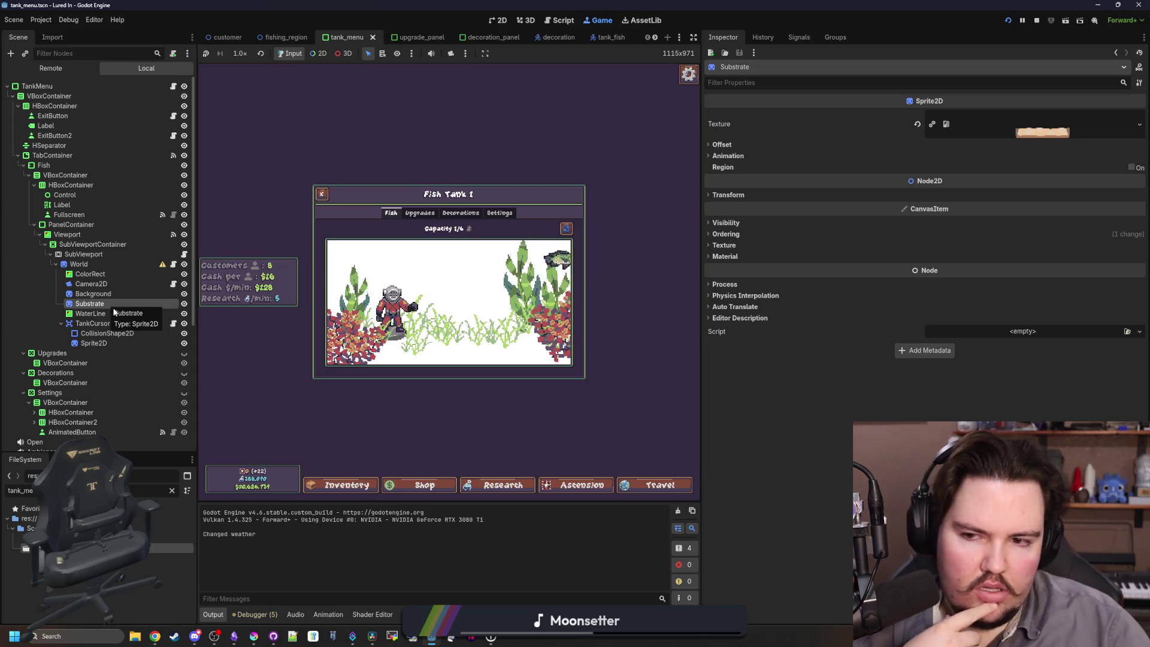
Try a Z Index of 10 on World, then reset it to 0.
{"action": "left_click", "coordinate": [79, 264]}
{"action": "left_click", "coordinate": [725, 222]}
{"action": "left_click", "coordinate": [759, 400]}
{"action": "left_click", "coordinate": [994, 411]}
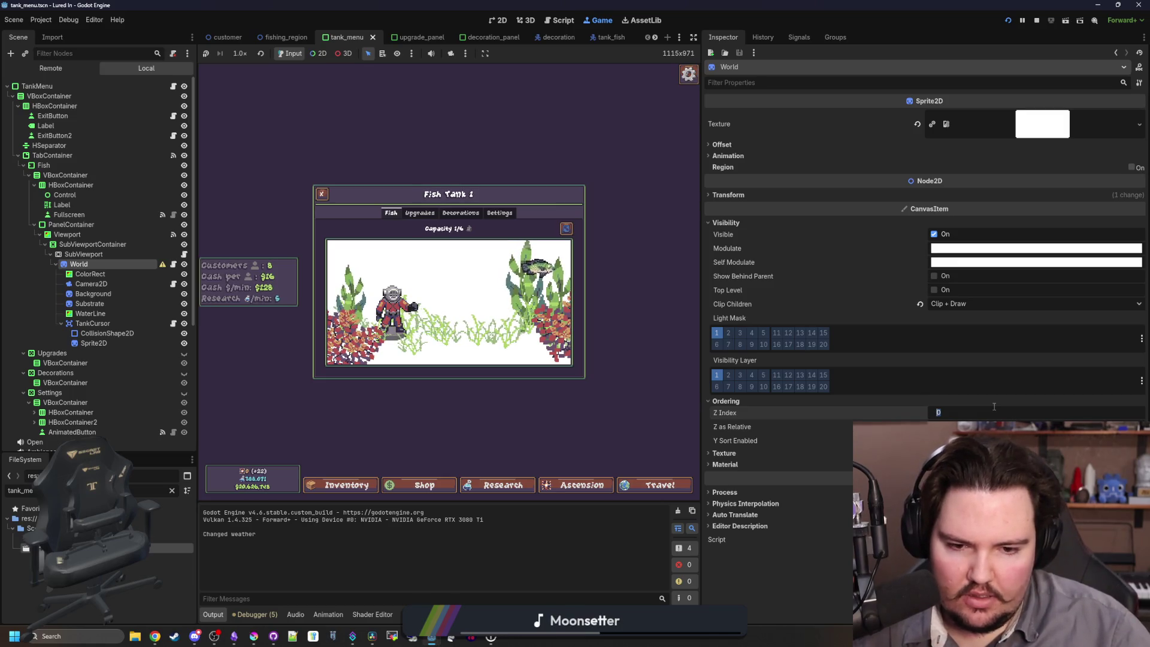
{"action": "type", "text": "10"}
{"action": "key", "text": "Return"}
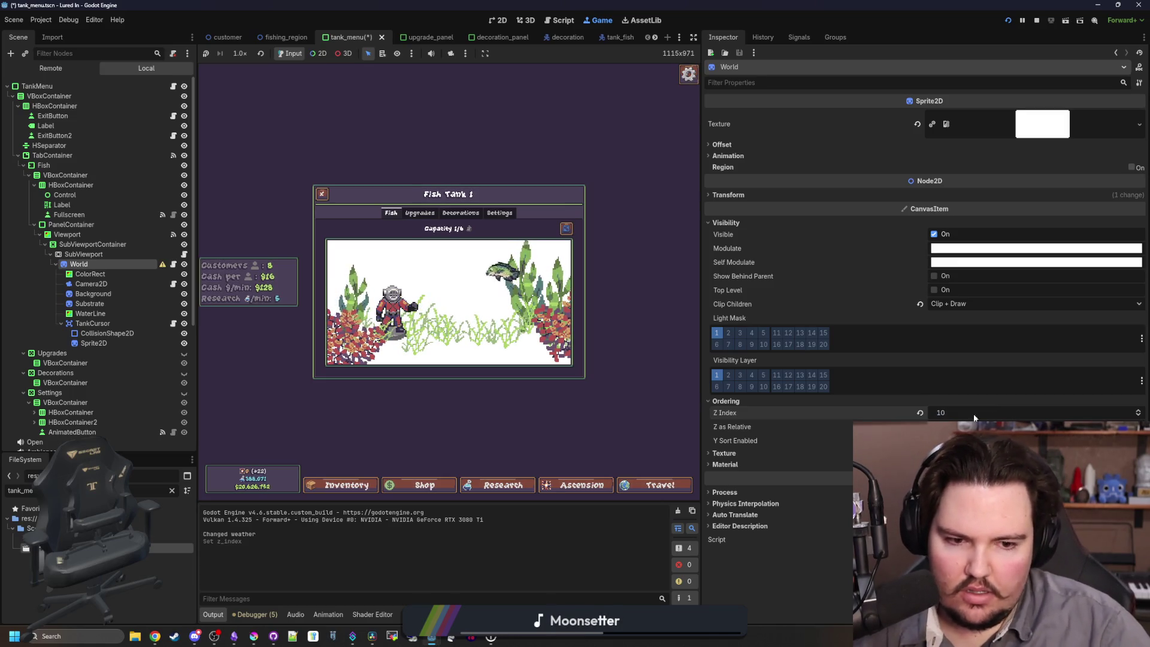
{"action": "left_click", "coordinate": [919, 412]}
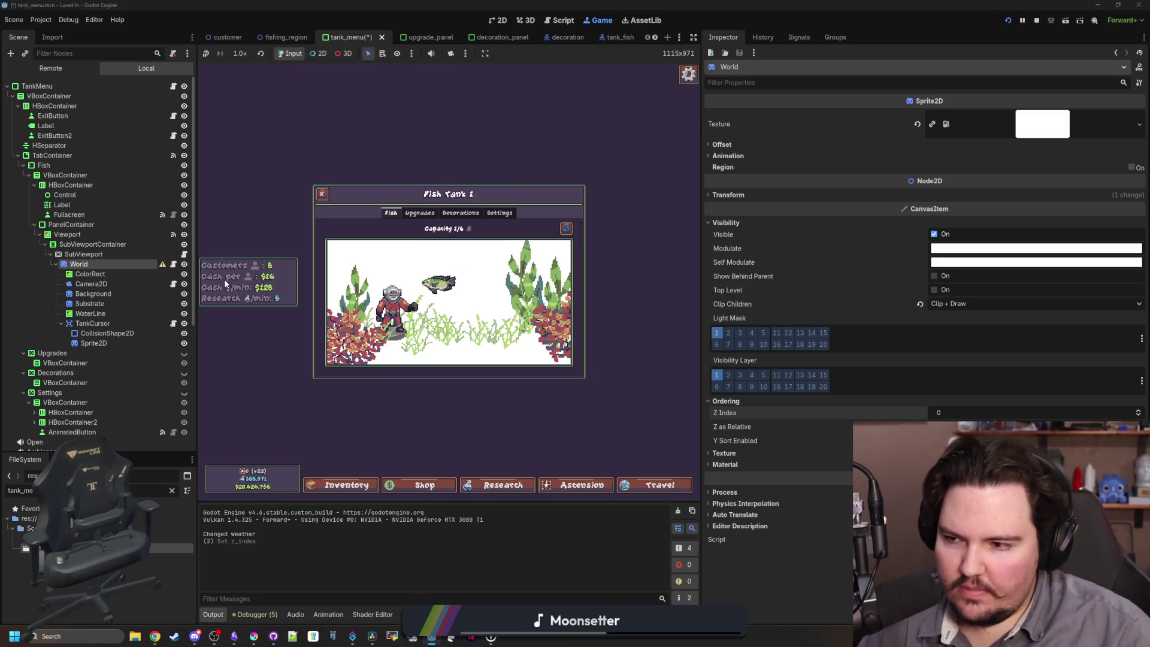
Test Top Level and Clip Only on World, restore Clip + Draw, enlarge the tank, and open tank_world.gd.
{"action": "left_click", "coordinate": [993, 293]}
{"action": "left_click", "coordinate": [965, 289]}
{"action": "left_click", "coordinate": [949, 304]}
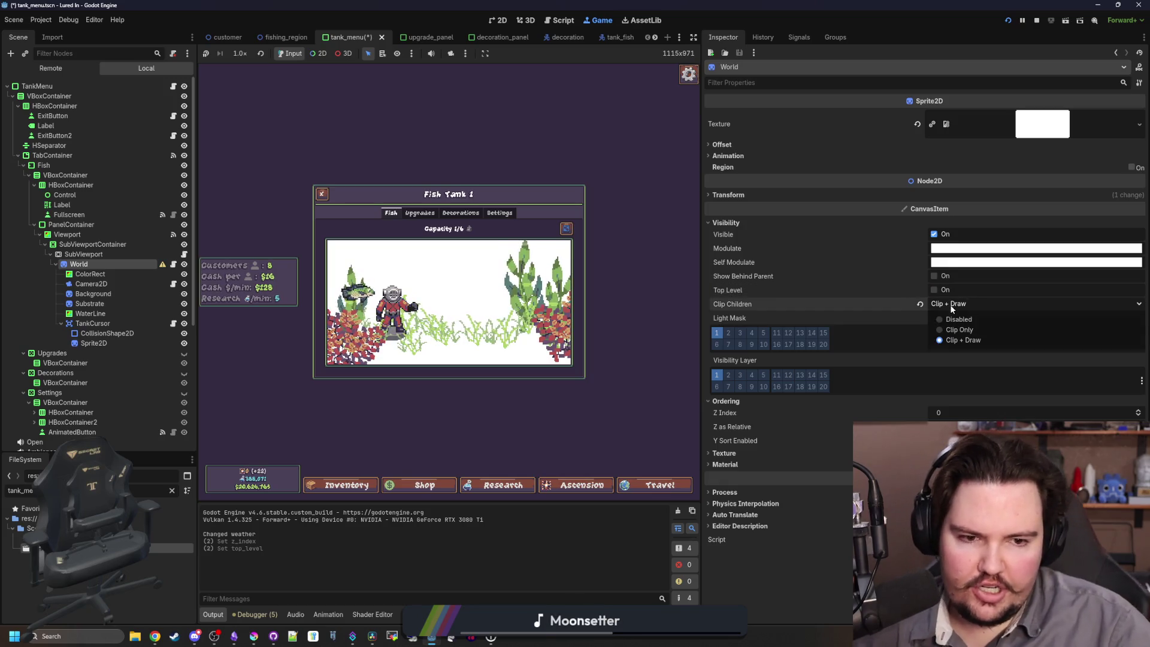
{"action": "left_click", "coordinate": [961, 326]}
{"action": "left_click", "coordinate": [983, 305]}
{"action": "left_click", "coordinate": [960, 337]}
{"action": "left_click", "coordinate": [566, 228]}
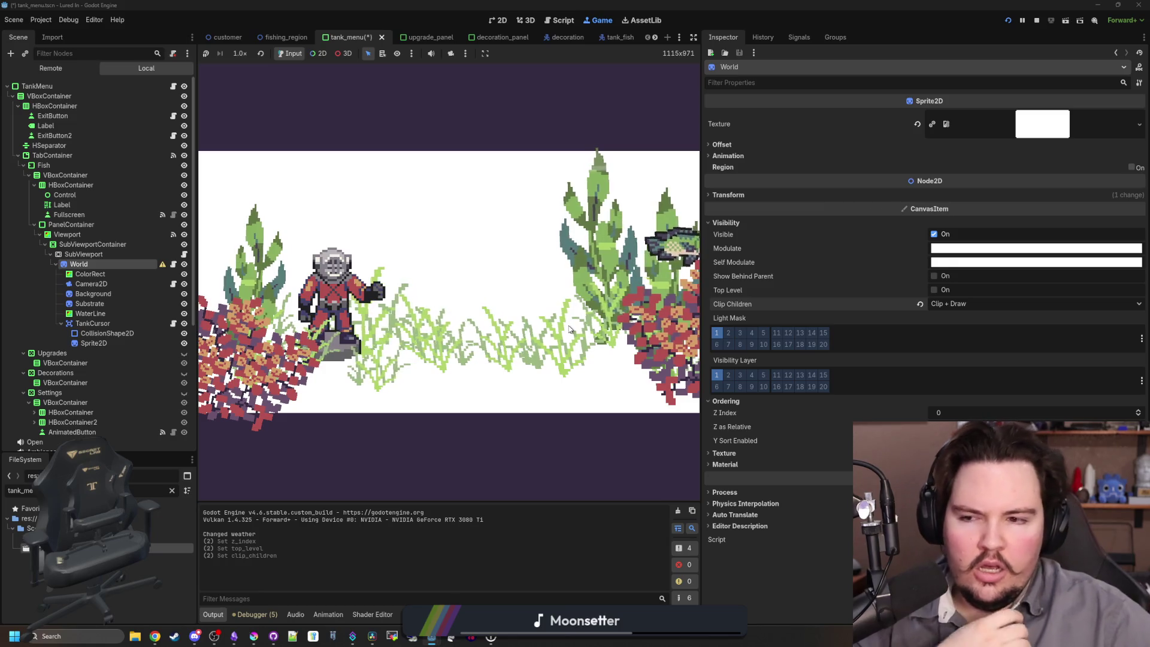
{"action": "left_click", "coordinate": [174, 264]}
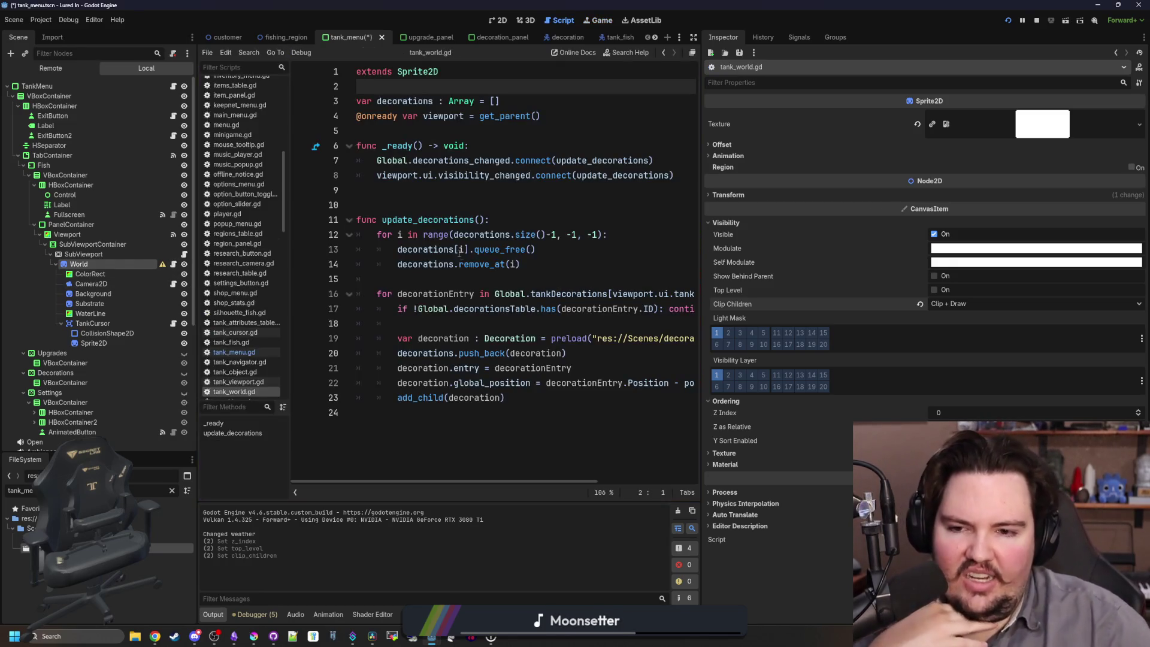
Read tank_world.gd's add_child line, then return to the 2D view and zoom into the canvas.
{"action": "left_click", "coordinate": [473, 207]}
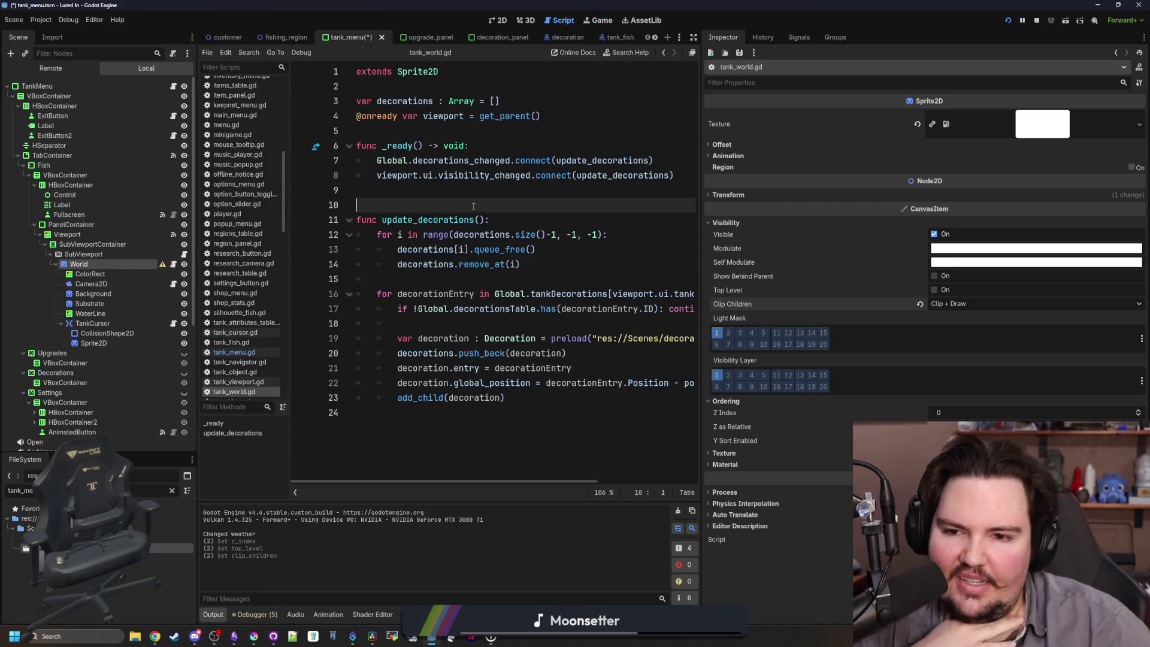
{"action": "left_click", "coordinate": [541, 402]}
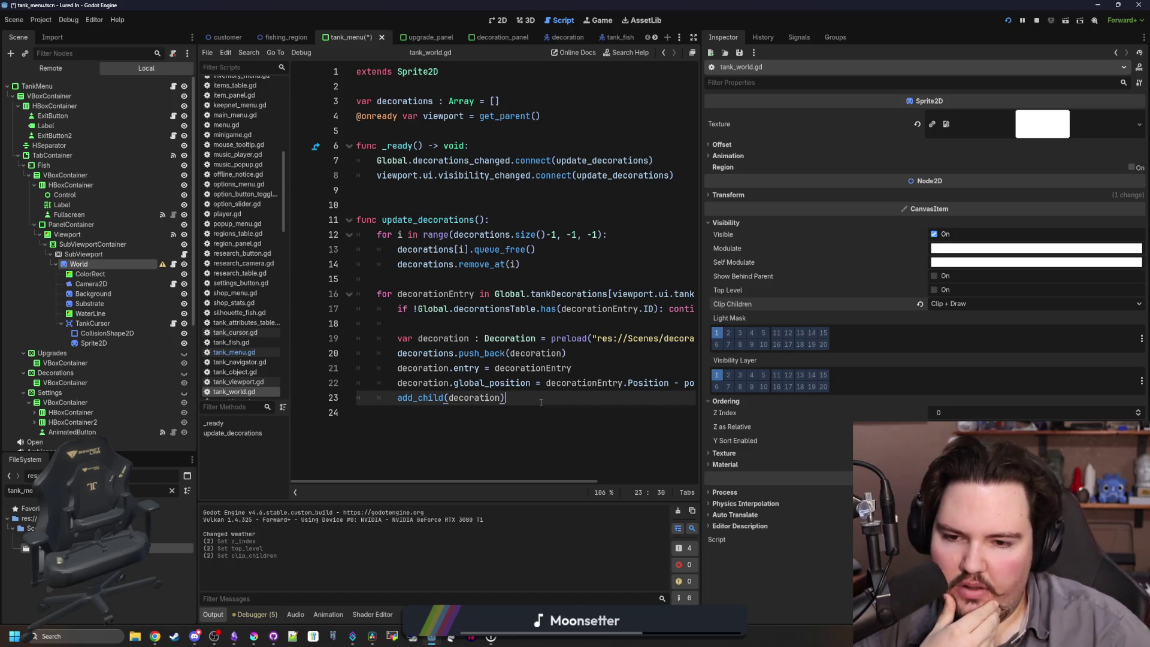
{"action": "mouse_move", "coordinate": [411, 400]}
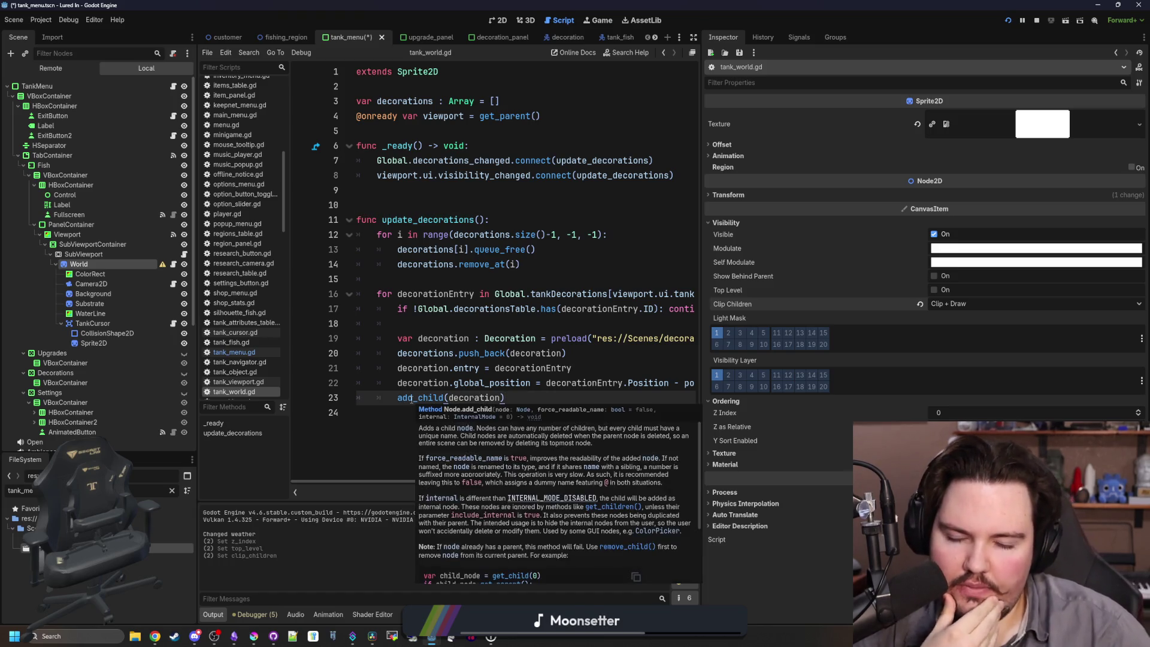
{"action": "left_click", "coordinate": [395, 420]}
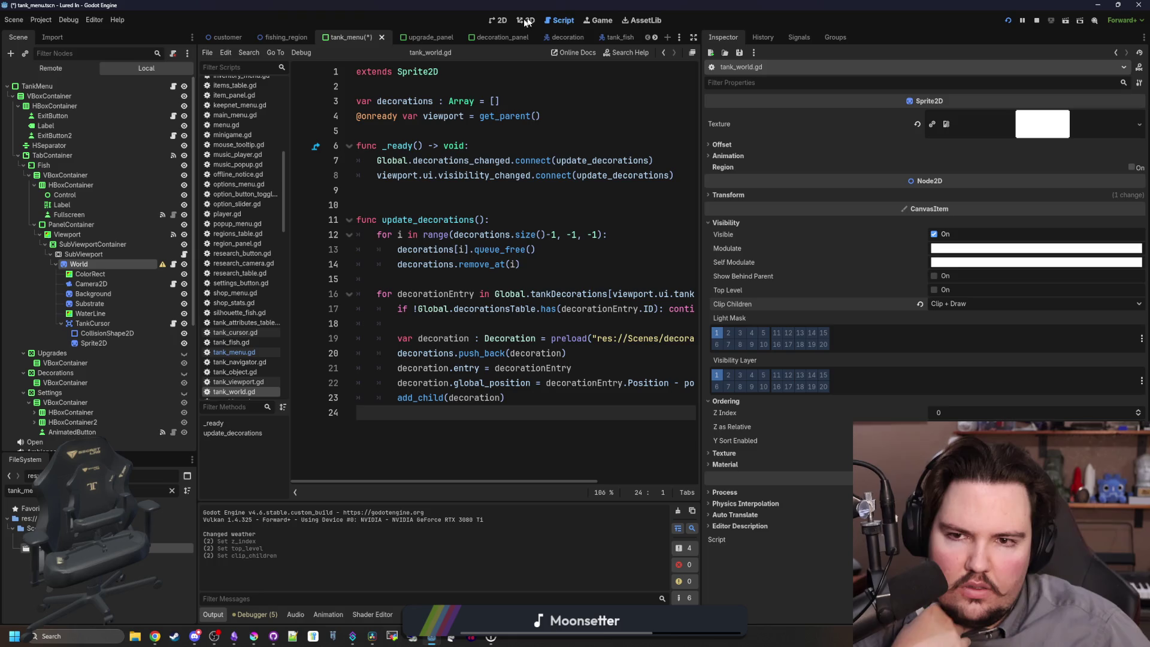
{"action": "left_click", "coordinate": [494, 20]}
{"action": "scroll", "coordinate": [395, 288], "scroll_direction": "up", "scroll_amount": 1}
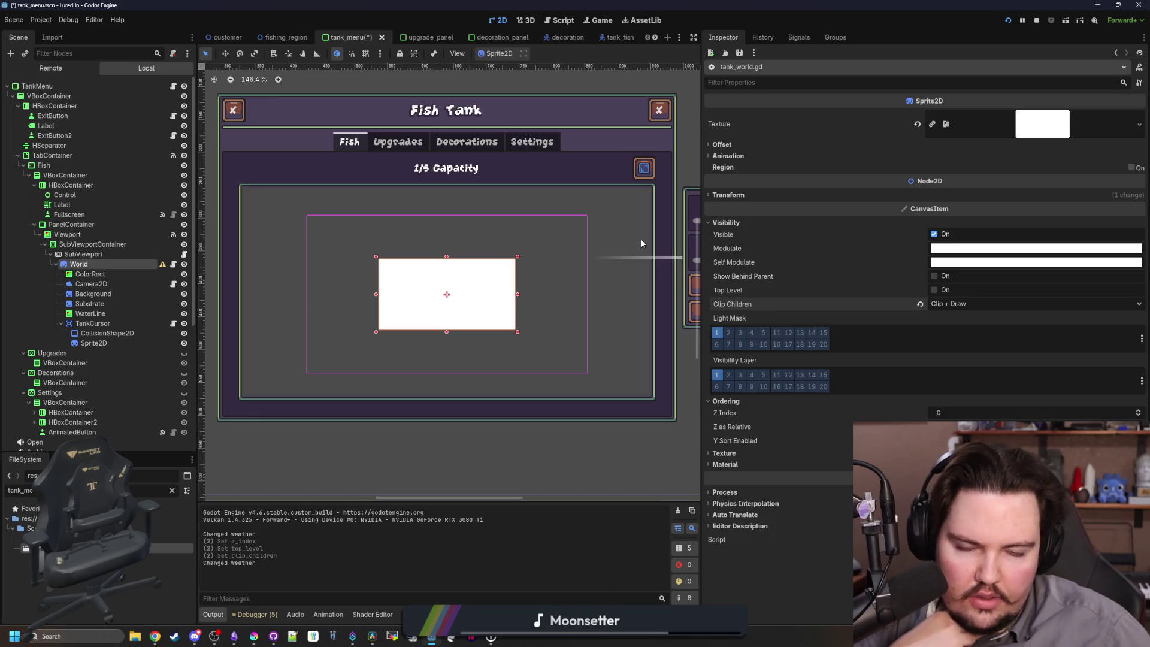
Inspect World's sprite properties and set its Clip Children to Clip Only, checking the running game.
{"action": "left_click", "coordinate": [725, 157]}
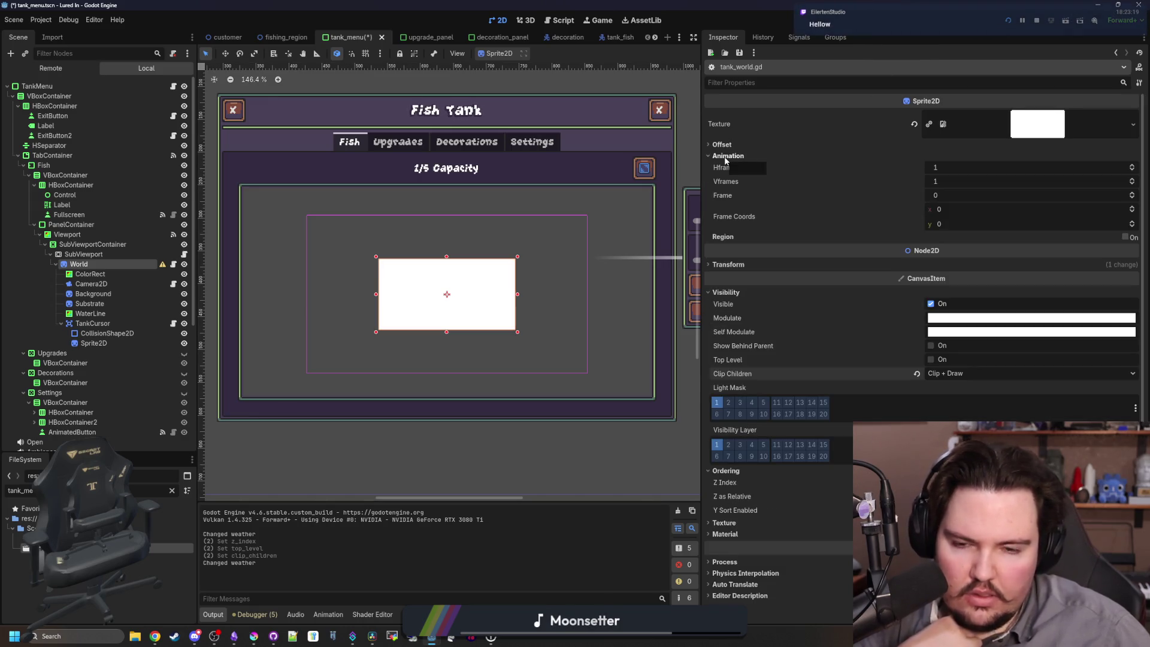
{"action": "left_click", "coordinate": [726, 157]}
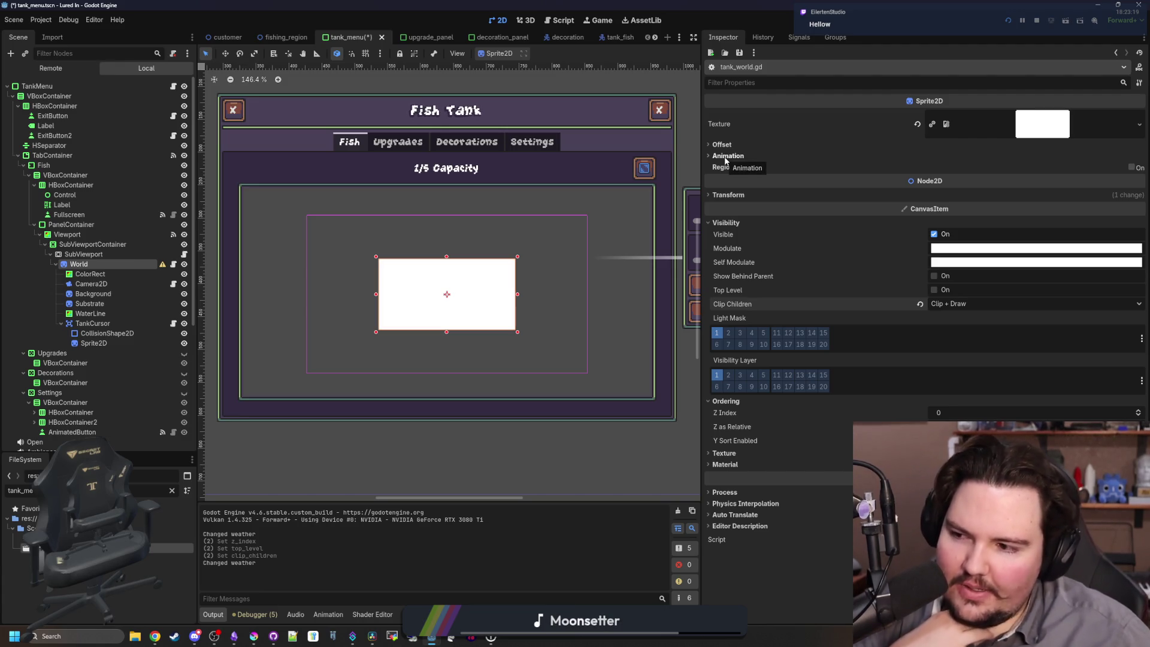
{"action": "left_click", "coordinate": [712, 146]}
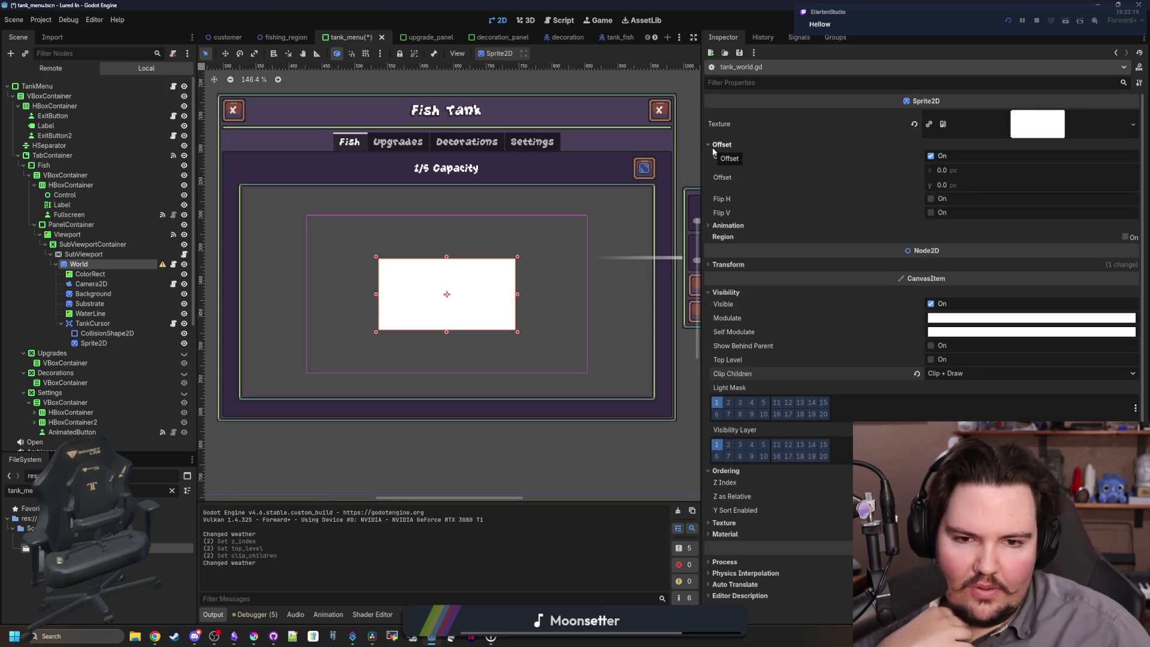
{"action": "left_click", "coordinate": [713, 146]}
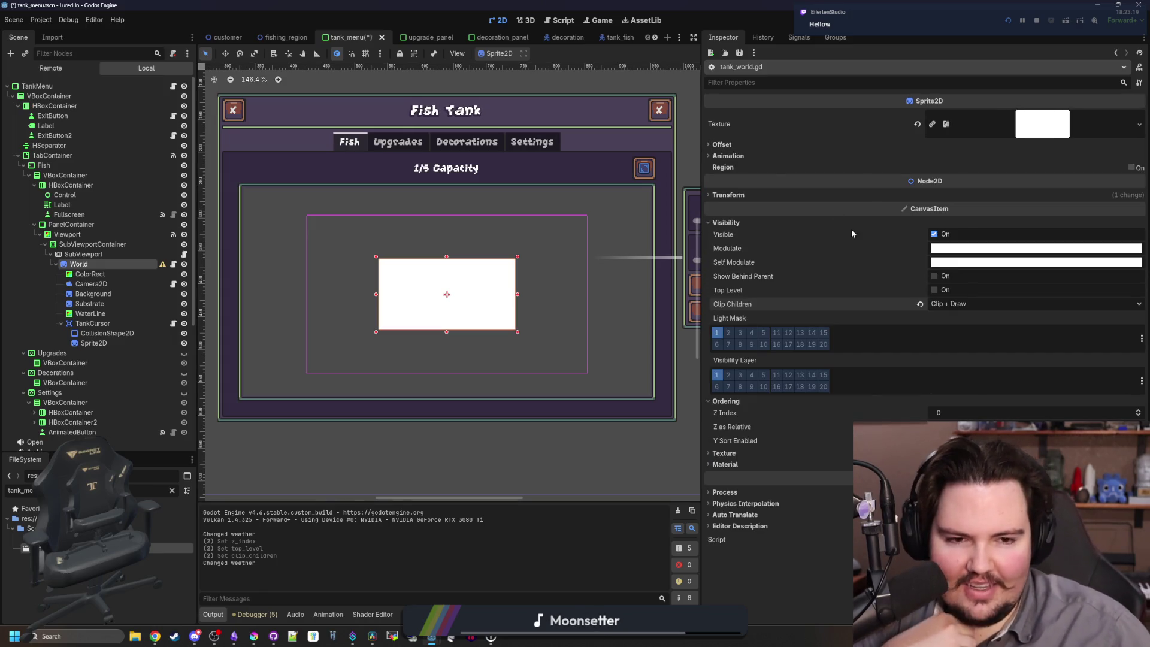
{"action": "left_click", "coordinate": [945, 303]}
{"action": "left_click", "coordinate": [958, 329]}
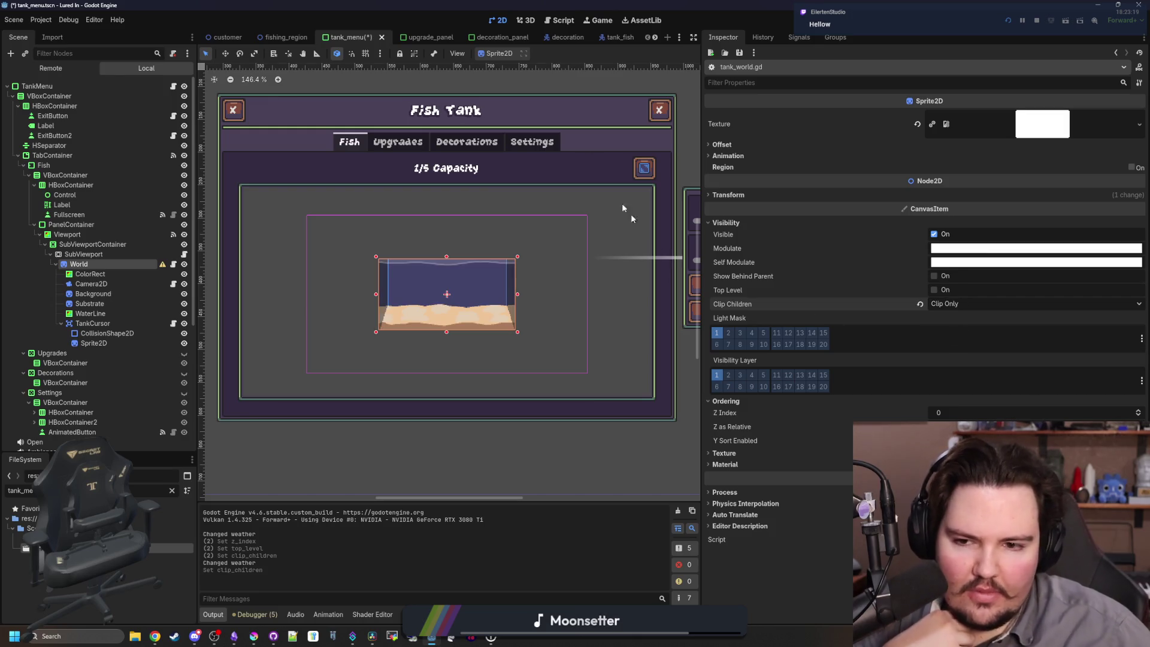
{"action": "left_click", "coordinate": [599, 20]}
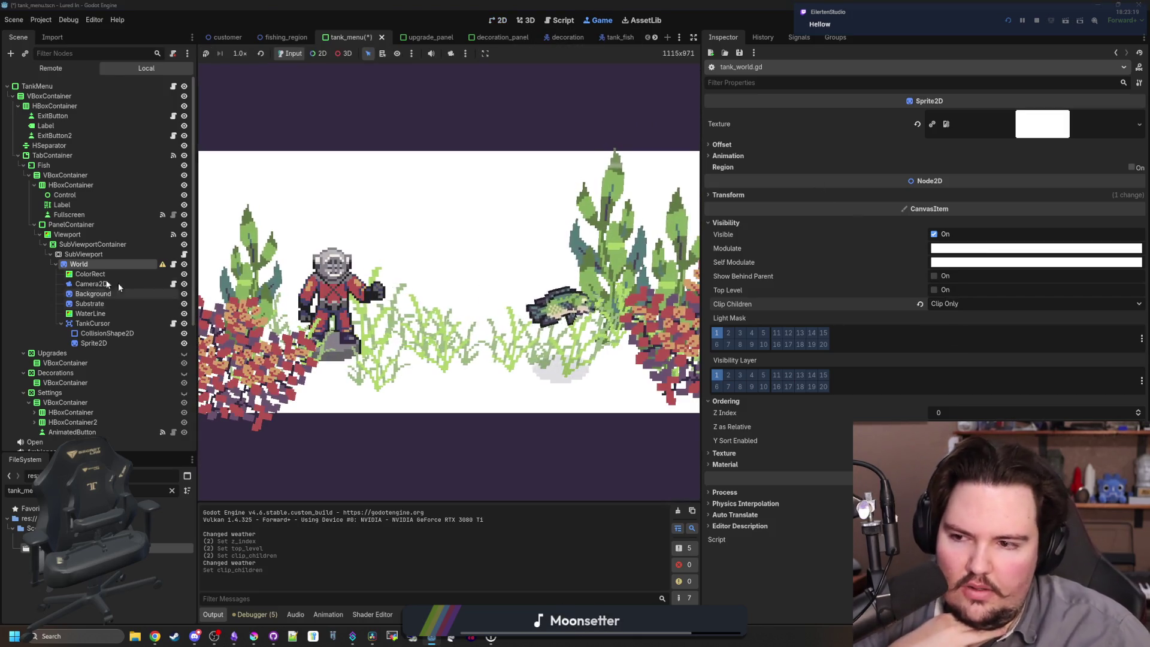
{"action": "left_click", "coordinate": [118, 283]}
{"action": "left_click", "coordinate": [78, 263]}
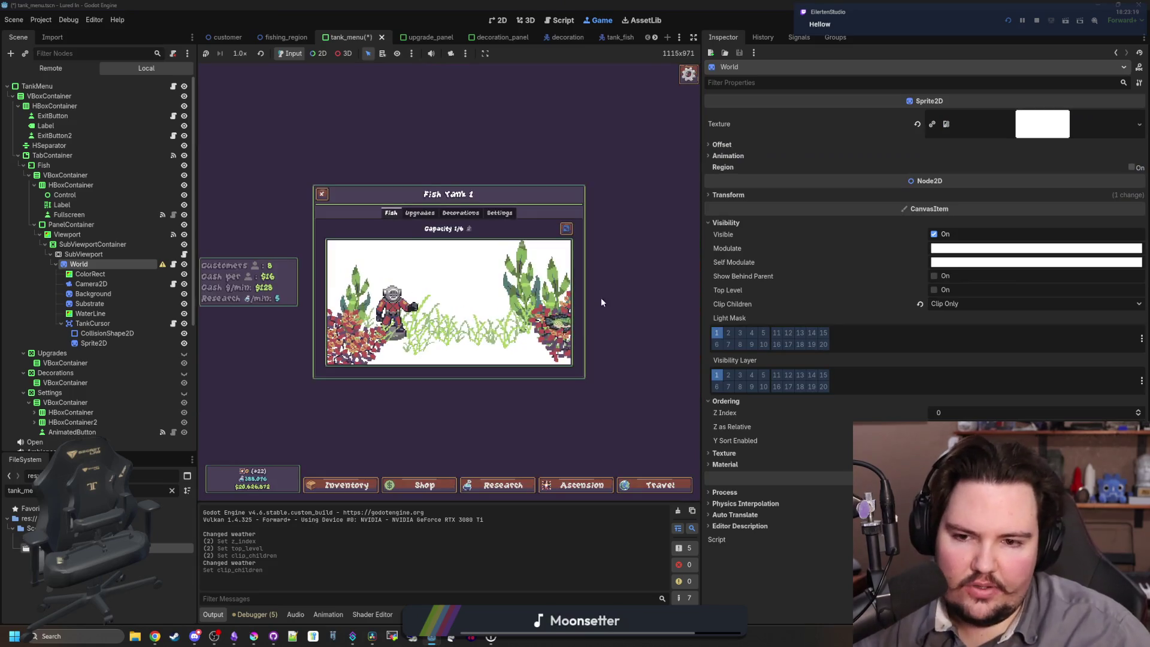
Cycle World's Clip Children through Disabled, Clip Only and Clip + Draw.
{"action": "left_click", "coordinate": [958, 304]}
{"action": "left_click", "coordinate": [964, 318]}
{"action": "left_click", "coordinate": [964, 303]}
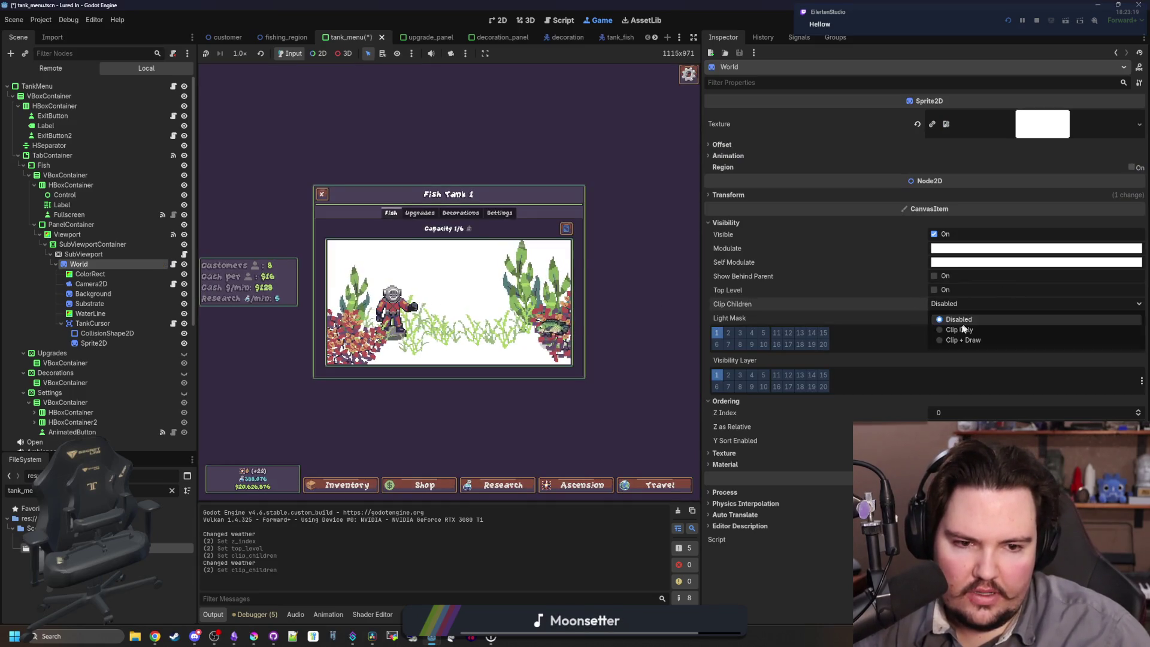
{"action": "left_click", "coordinate": [970, 331]}
{"action": "left_click", "coordinate": [974, 302]}
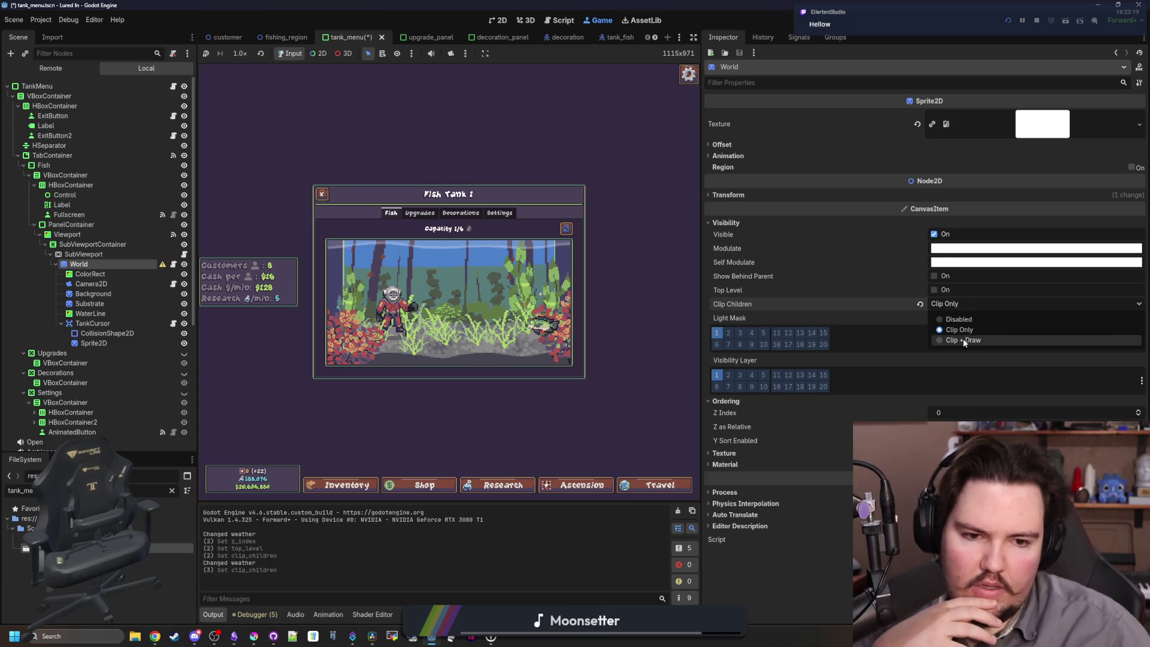
{"action": "left_click", "coordinate": [964, 344]}
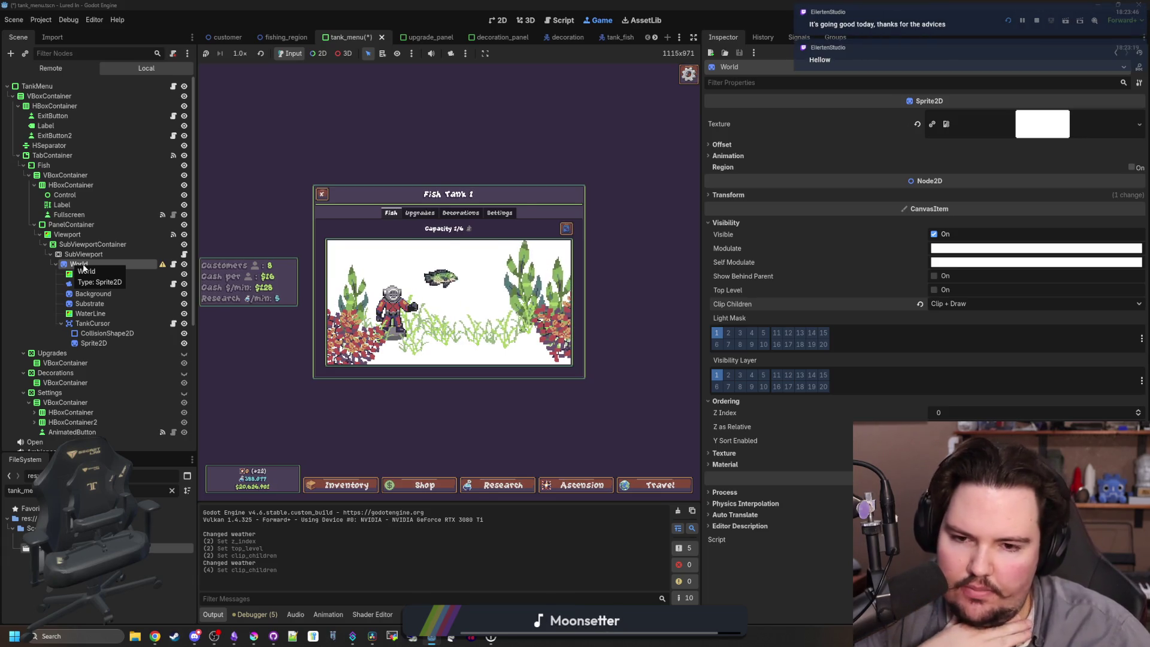
Set World's Clip Children to Disabled and revert its Texture to <empty>.
{"action": "left_click", "coordinate": [952, 304]}
{"action": "left_click", "coordinate": [969, 330]}
{"action": "left_click", "coordinate": [968, 309]}
{"action": "left_click", "coordinate": [967, 319]}
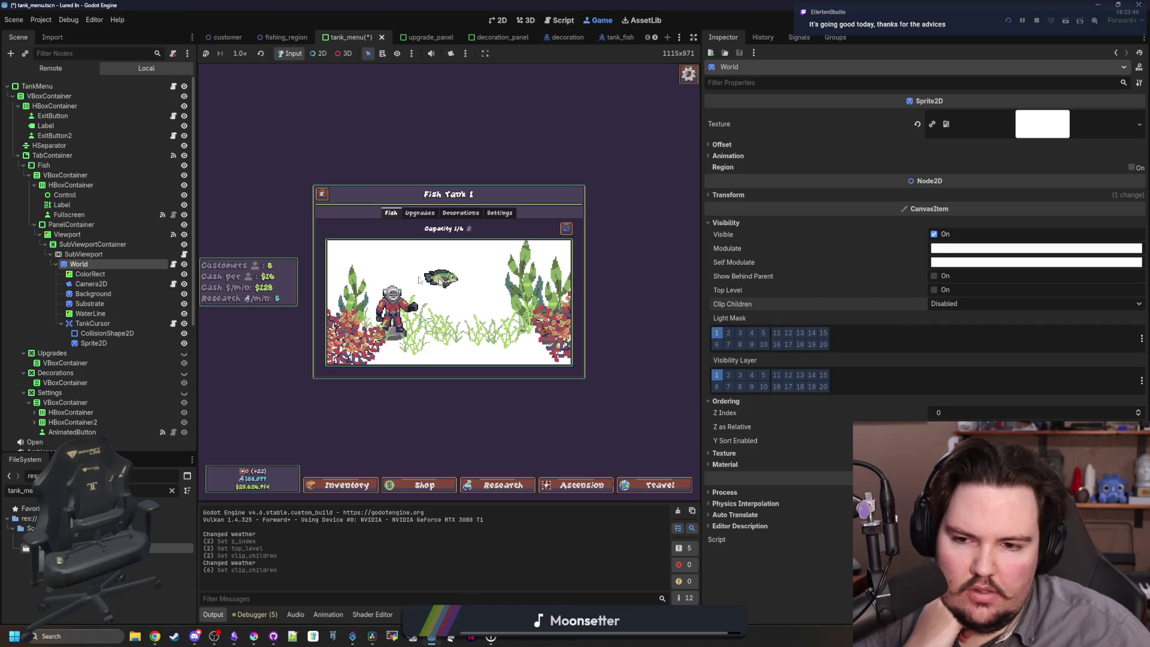
{"action": "left_click", "coordinate": [917, 124]}
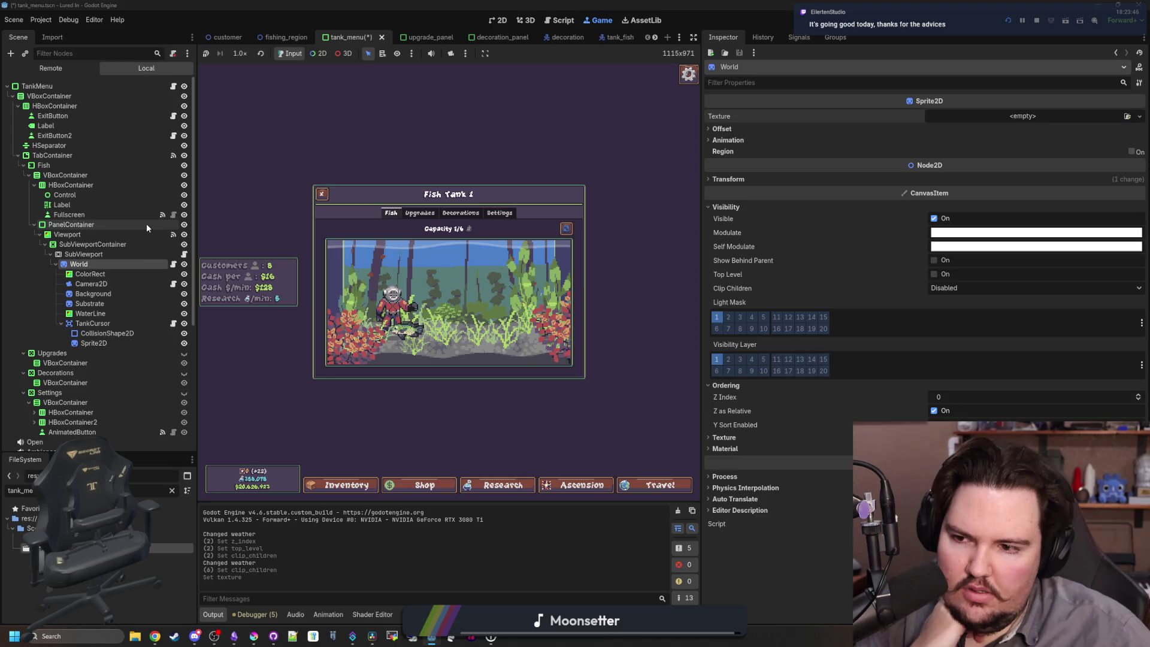
{"action": "left_click", "coordinate": [174, 264]}
Start changing World's node type, cancel it, and bring up tank_mask.png in Krita.
{"action": "left_click", "coordinate": [539, 190]}
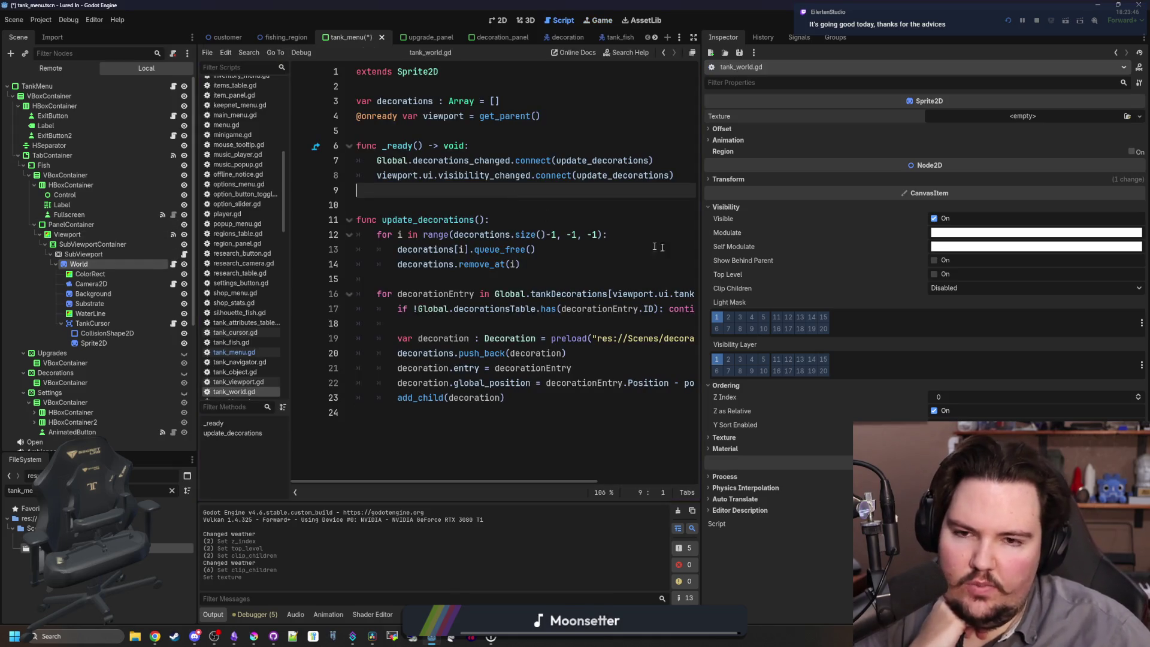
{"action": "right_click", "coordinate": [89, 257]}
{"action": "right_click", "coordinate": [79, 267]}
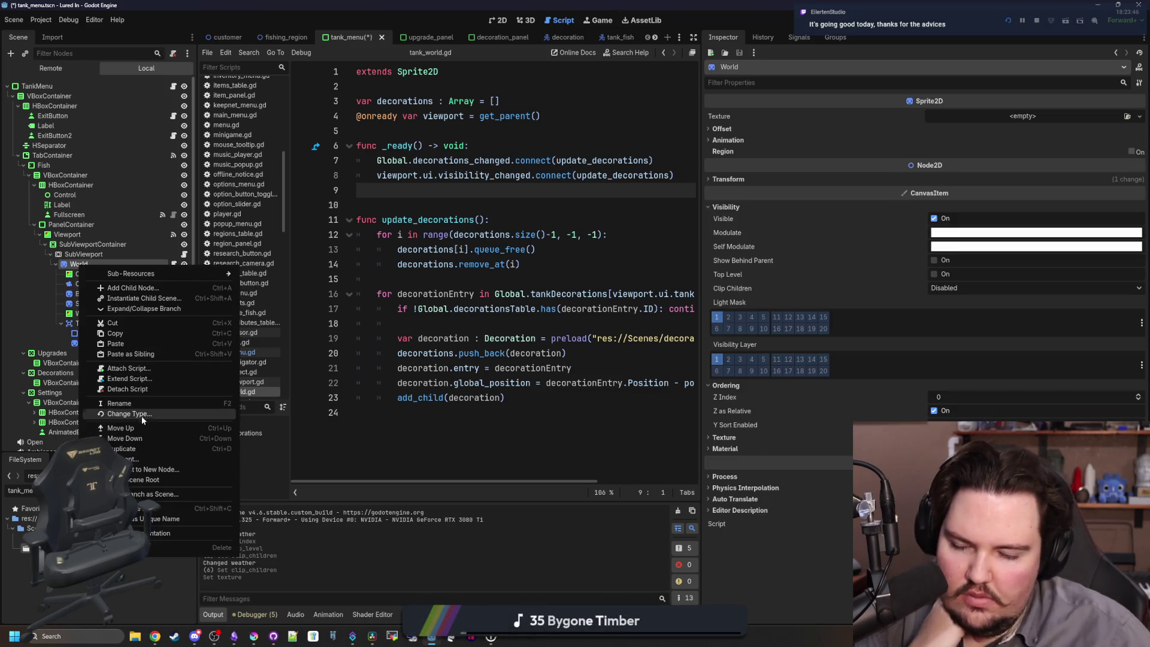
{"action": "left_click", "coordinate": [143, 415]}
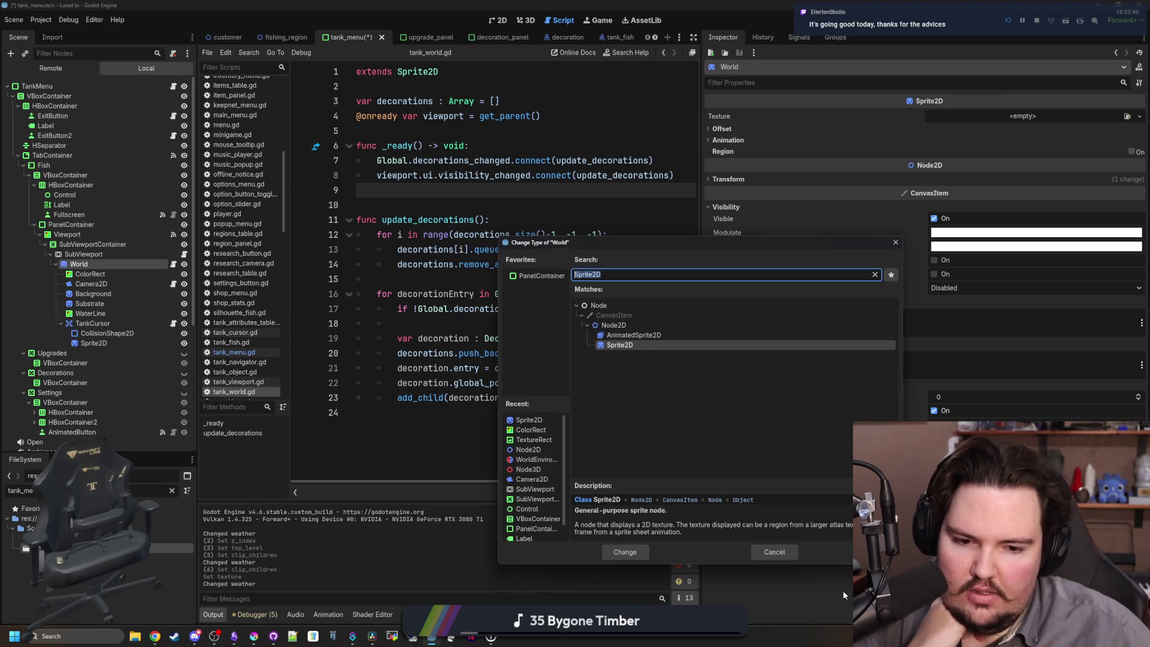
{"action": "left_click", "coordinate": [767, 554]}
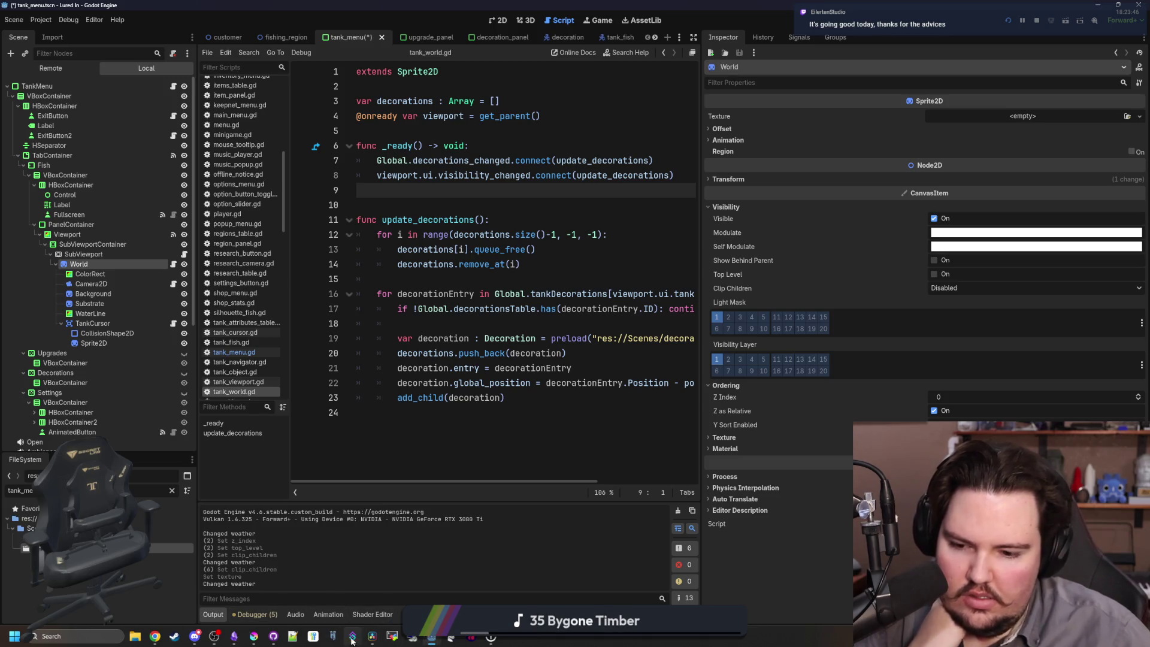
{"action": "left_click", "coordinate": [261, 637]}
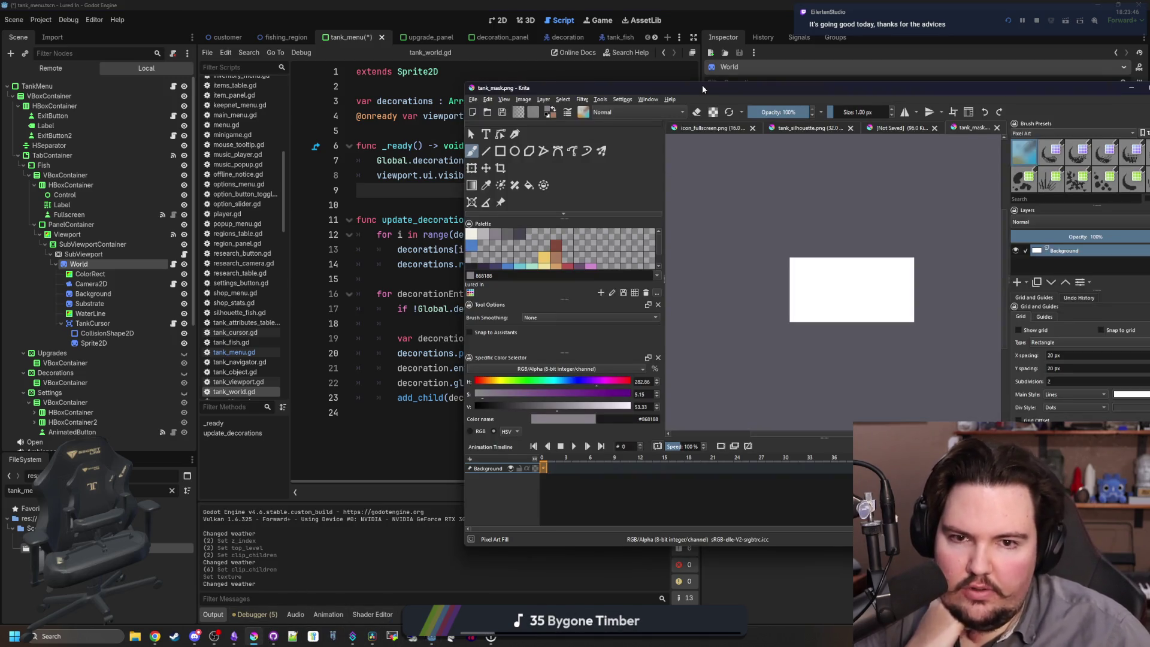
Fill the whole tank_mask canvas with pink.
{"action": "double_click", "coordinate": [702, 89]}
{"action": "left_click", "coordinate": [59, 15]}
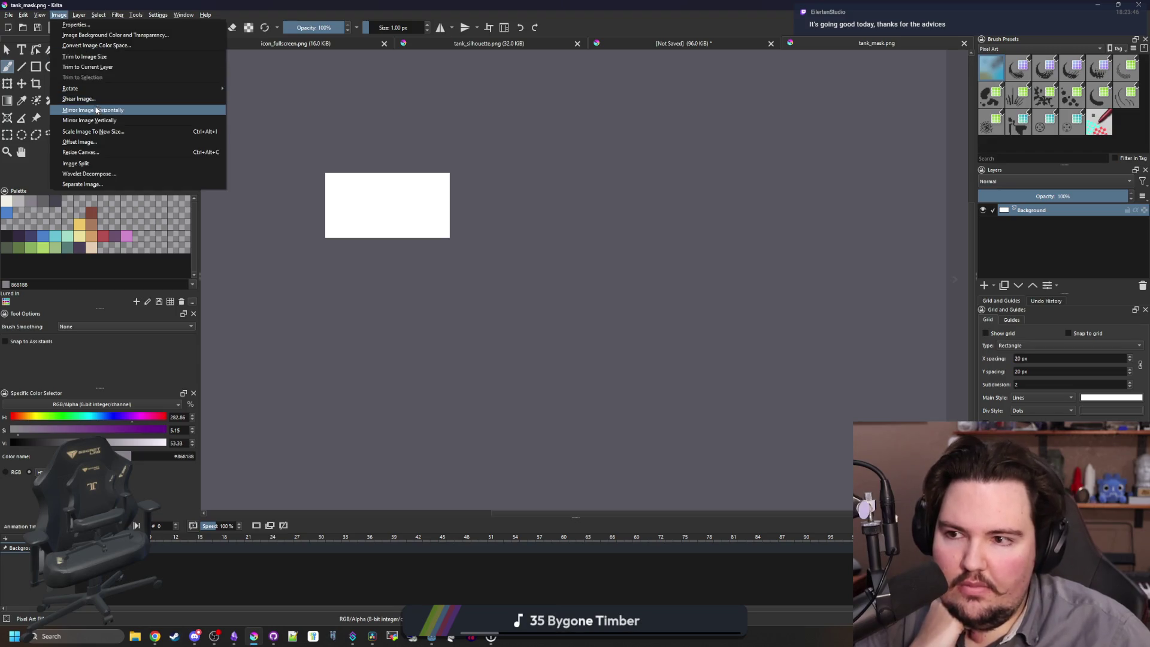
{"action": "left_click", "coordinate": [315, 252]}
{"action": "scroll", "coordinate": [319, 273], "scroll_direction": "up", "scroll_amount": 3}
{"action": "key", "text": "f"}
{"action": "left_click", "coordinate": [361, 293]}
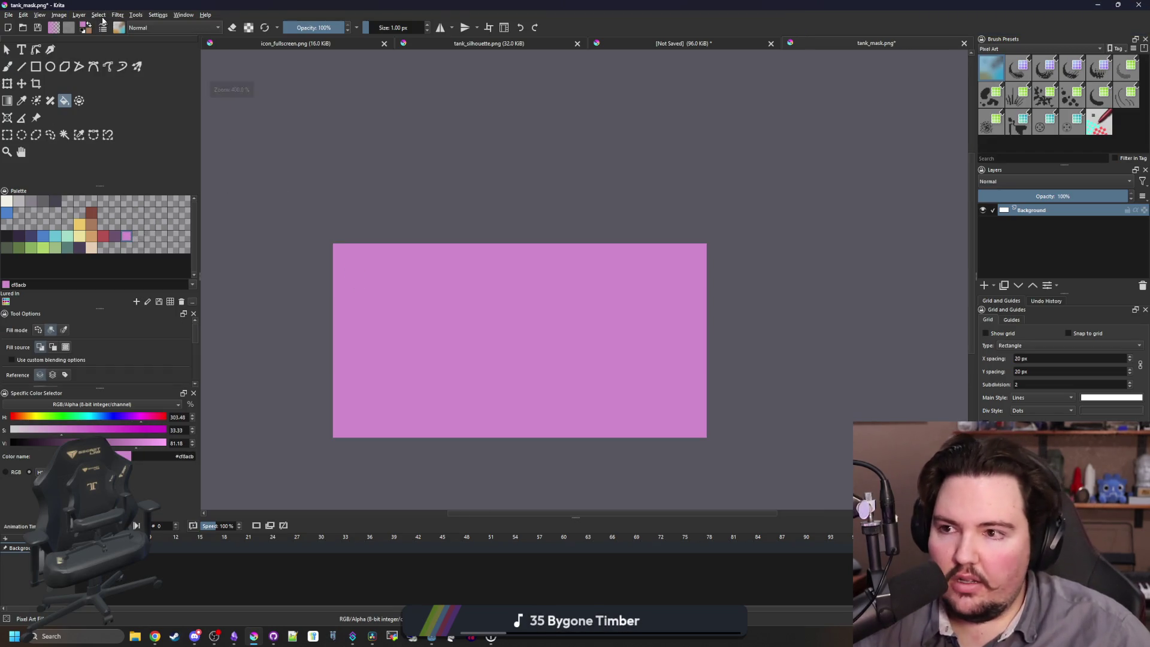
Resize the canvas to 408 px wide, then 308 px tall.
{"action": "left_click", "coordinate": [59, 15]}
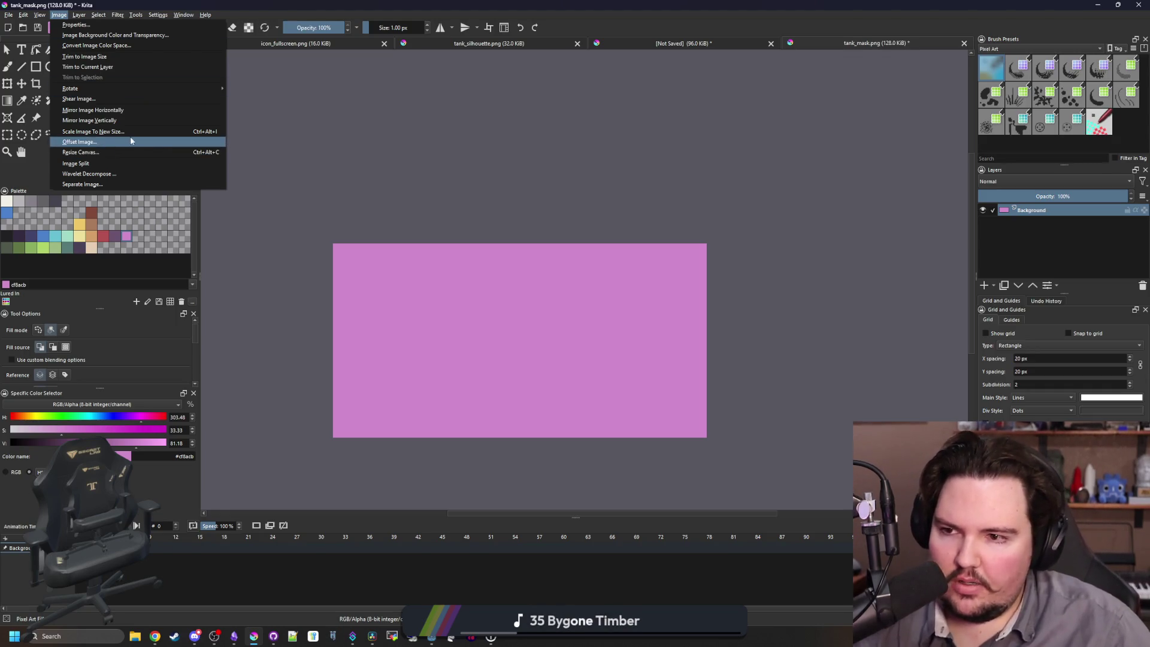
{"action": "left_click", "coordinate": [105, 154]}
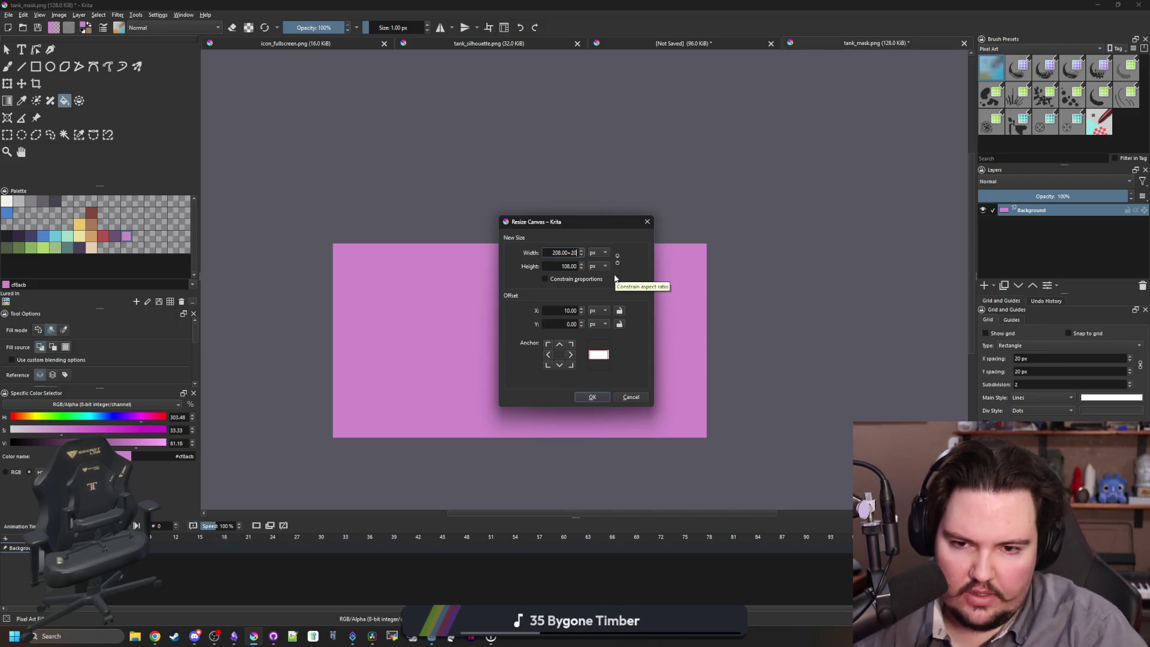
{"action": "left_click", "coordinate": [572, 264]}
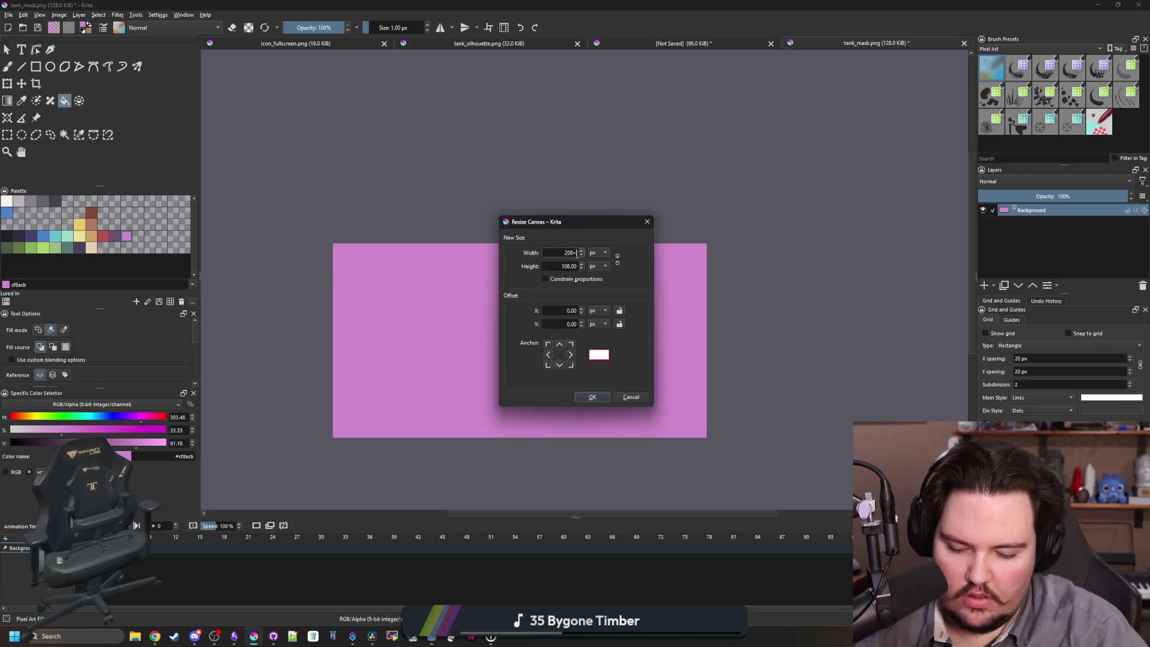
{"action": "type", "text": "200"}
{"action": "key", "text": "Return"}
{"action": "scroll", "coordinate": [426, 208], "scroll_direction": "down", "scroll_amount": 2}
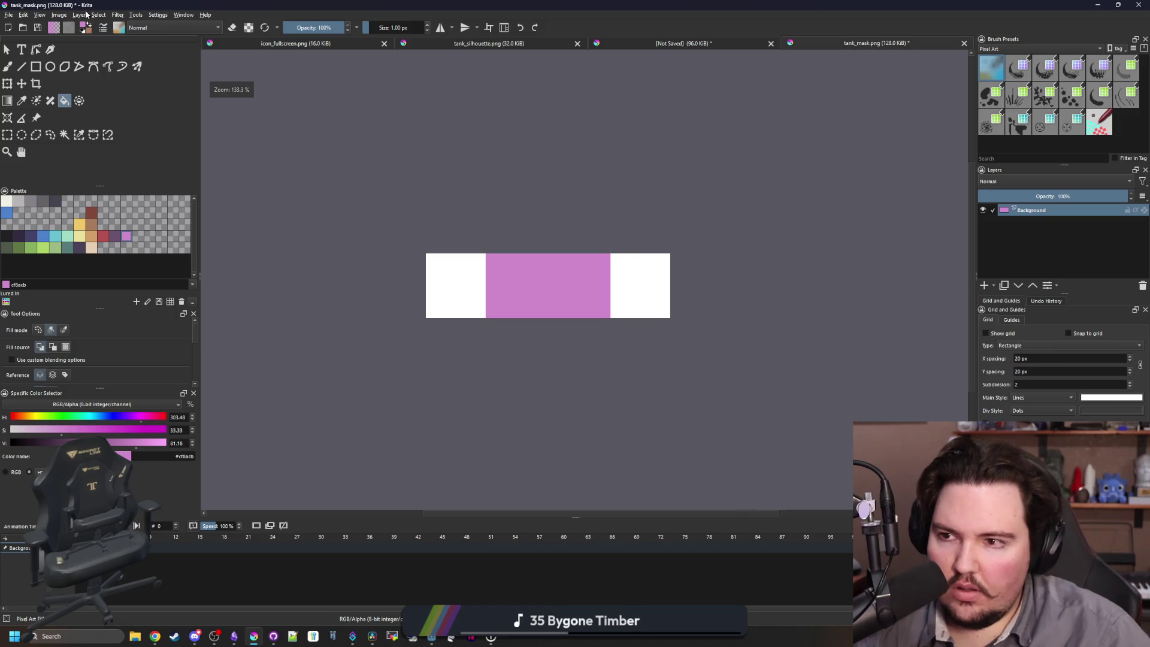
{"action": "left_click", "coordinate": [59, 15]}
{"action": "left_click", "coordinate": [90, 153]}
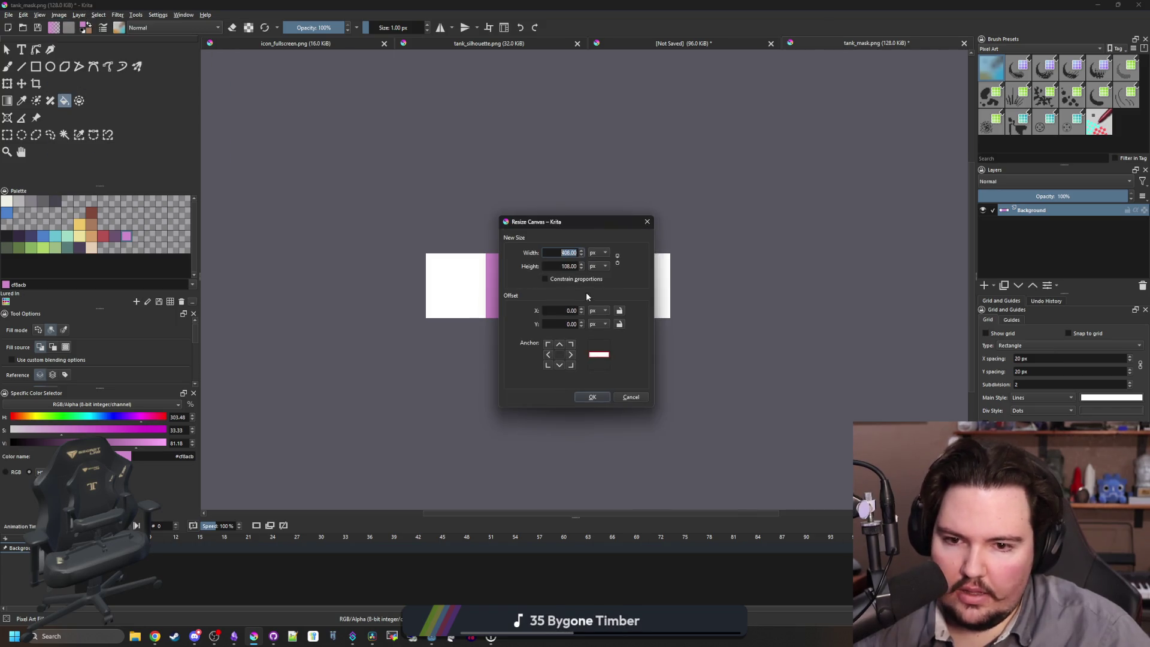
{"action": "key", "text": "ctrl+a"}
{"action": "type", "text": "308"}
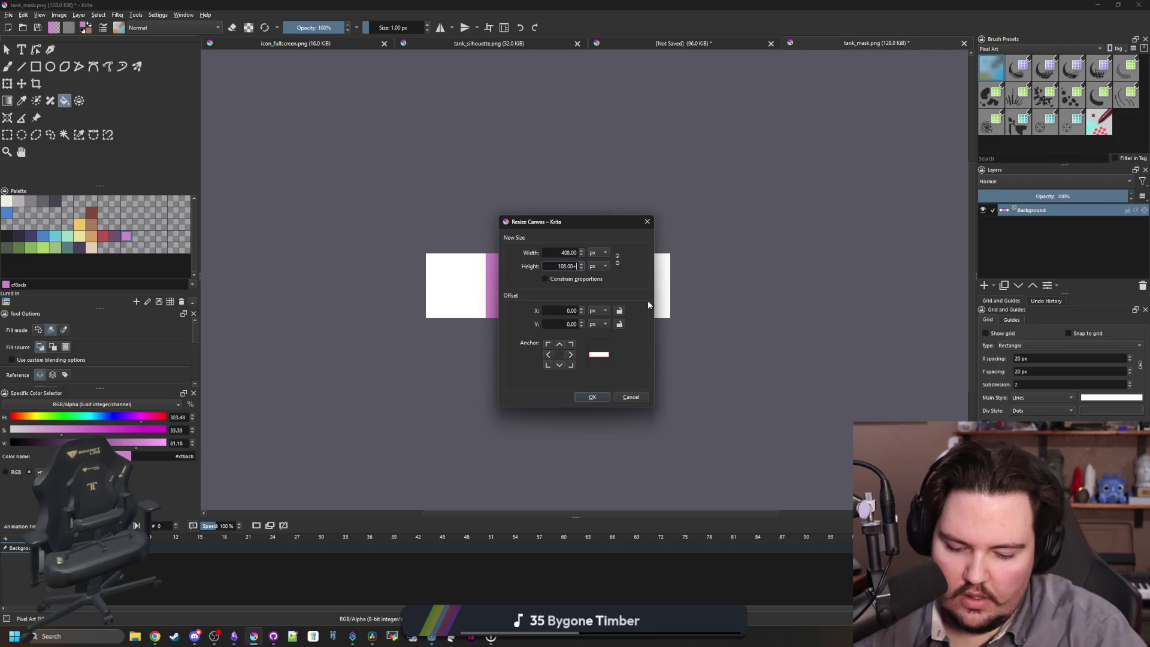
{"action": "key", "text": "Return"}
{"action": "key", "text": "ctrl+plus"}
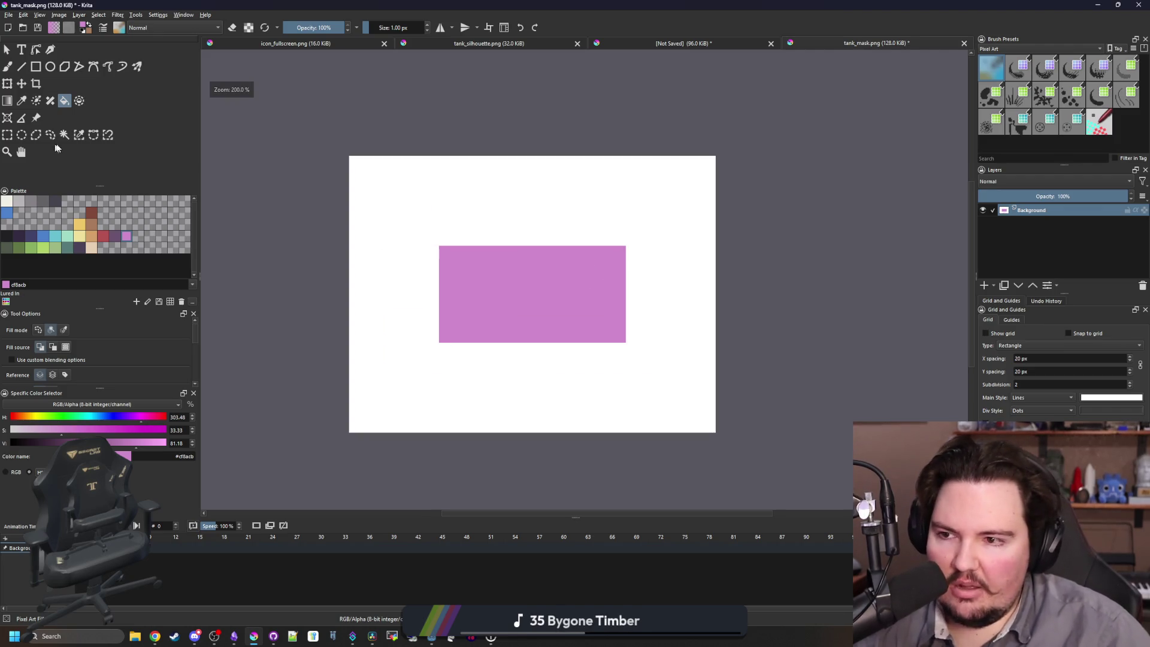
Delete the pink rectangle so the mask's centre becomes transparent.
{"action": "left_click", "coordinate": [64, 135]}
{"action": "left_click", "coordinate": [511, 192]}
{"action": "key", "text": "Delete"}
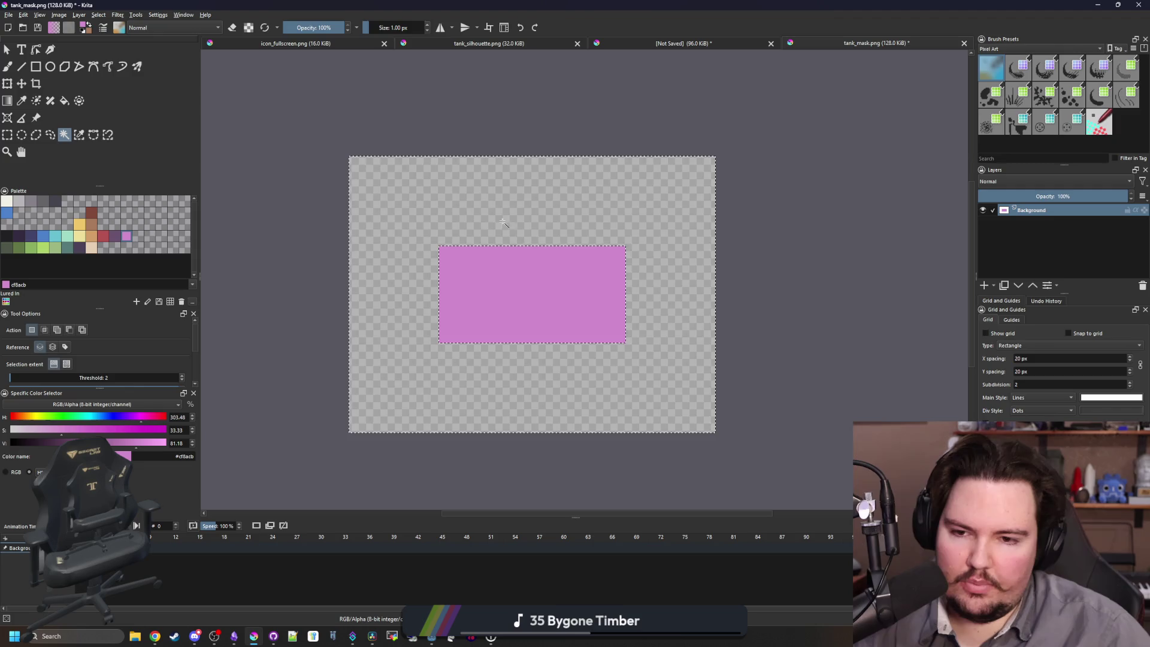
{"action": "key", "text": "ctrl+z"}
{"action": "left_click", "coordinate": [547, 299]}
{"action": "key", "text": "Delete"}
{"action": "key", "text": "ctrl+plus"}
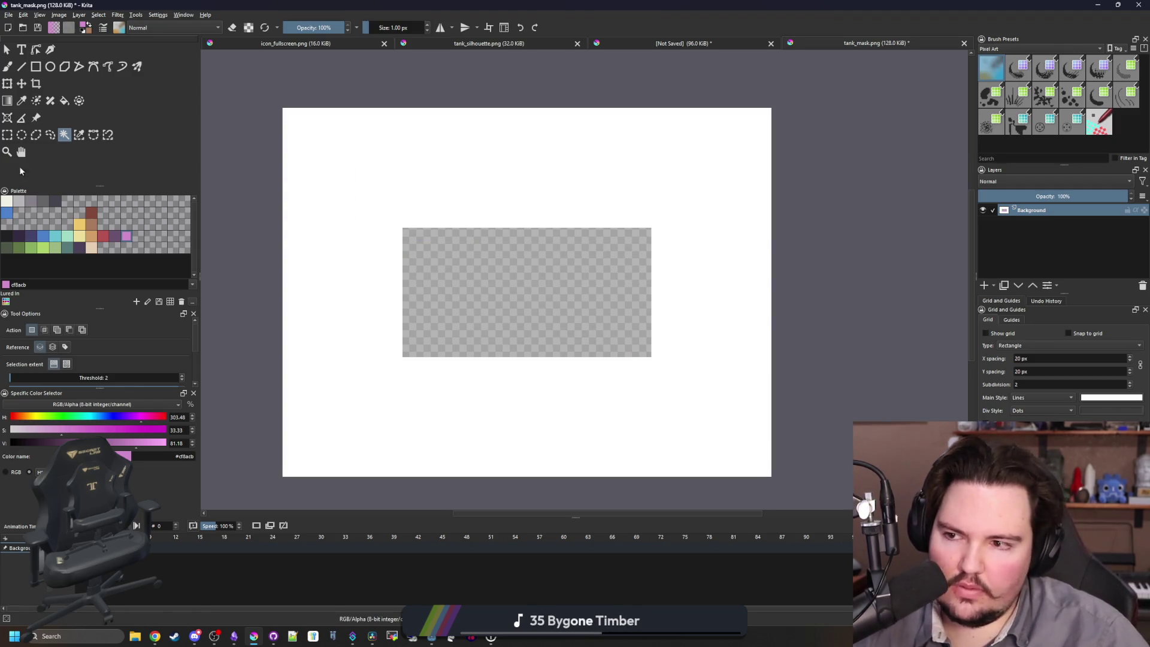
Fill the white border with the dark purple palette colour.
{"action": "key", "text": "f"}
{"action": "left_click", "coordinate": [24, 240]}
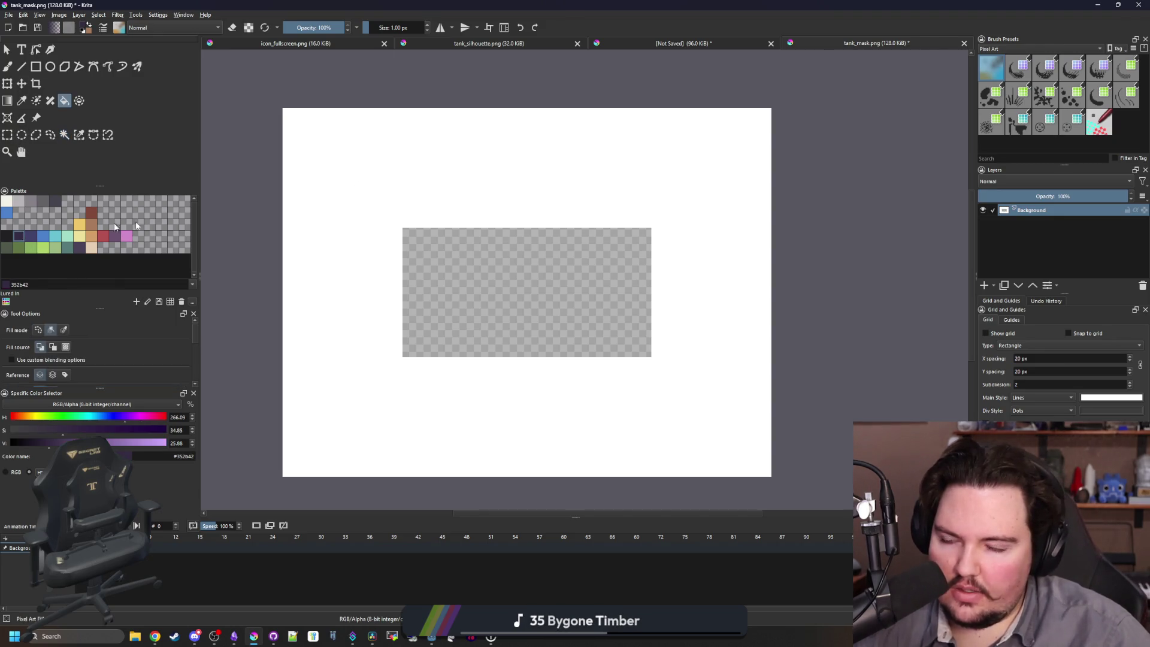
{"action": "left_click", "coordinate": [311, 156]}
Export tank_mask.png as PNG.
{"action": "key", "text": "super+Down"}
{"action": "key", "text": "super+Up"}
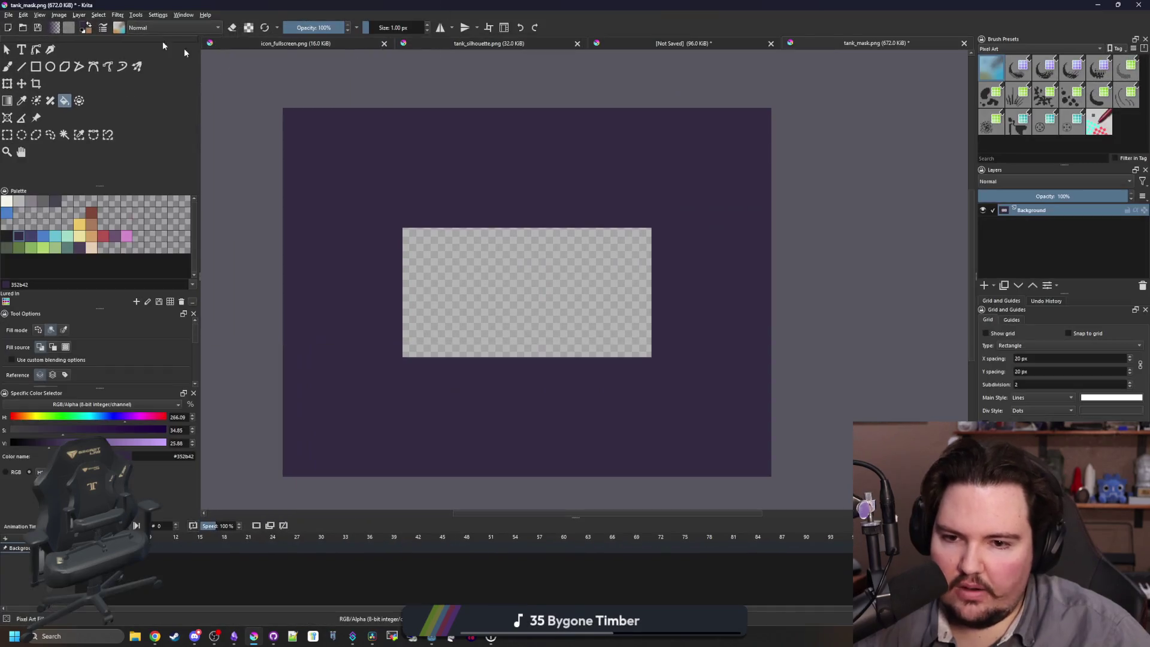
{"action": "key", "text": "ctrl+s"}
{"action": "left_click", "coordinate": [616, 400]}
{"action": "key", "text": "super+Down"}
Add a Sprite2D child node under World in the 2D scene.
{"action": "left_click", "coordinate": [569, 278]}
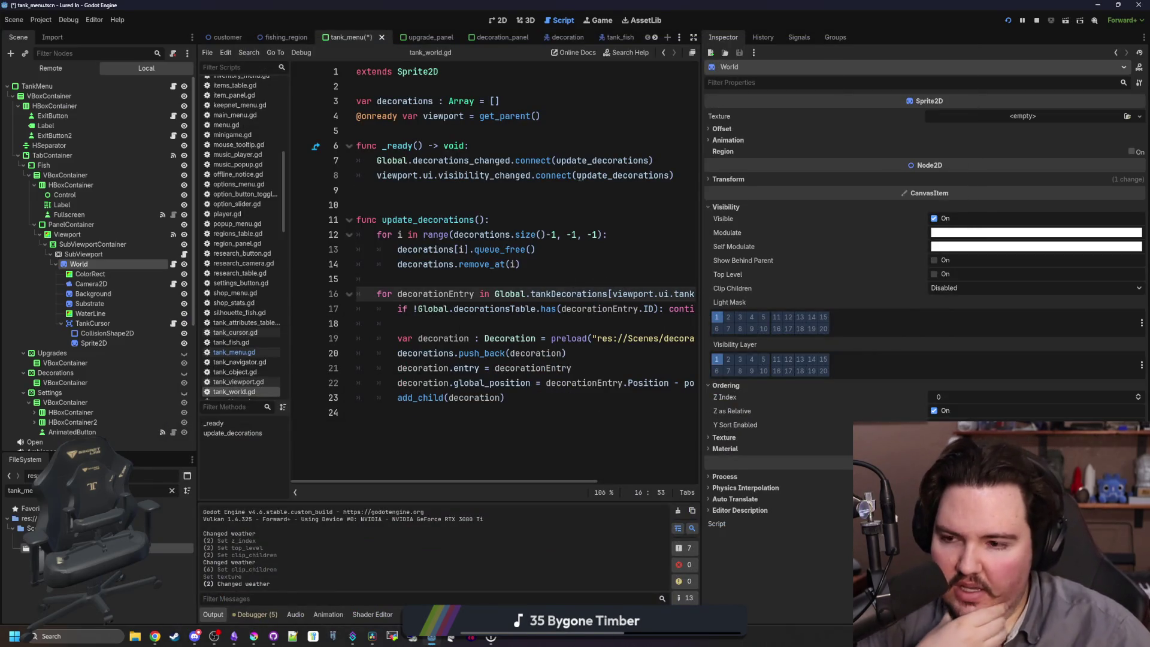
{"action": "left_click", "coordinate": [497, 23]}
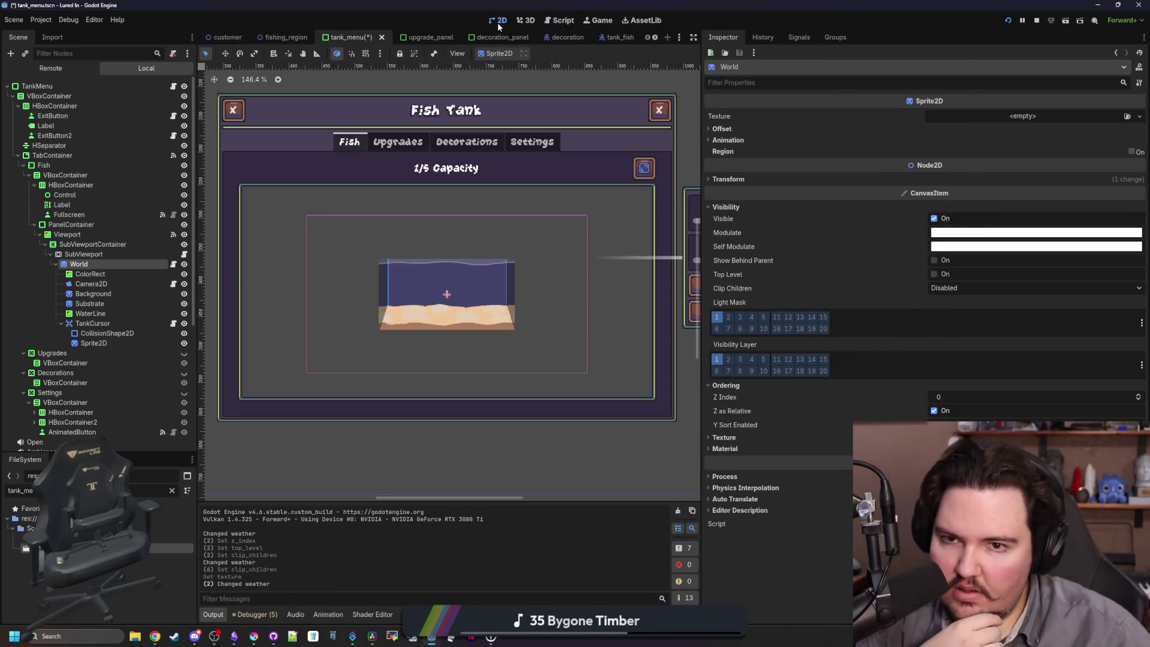
{"action": "right_click", "coordinate": [83, 265]}
{"action": "left_click", "coordinate": [115, 288]}
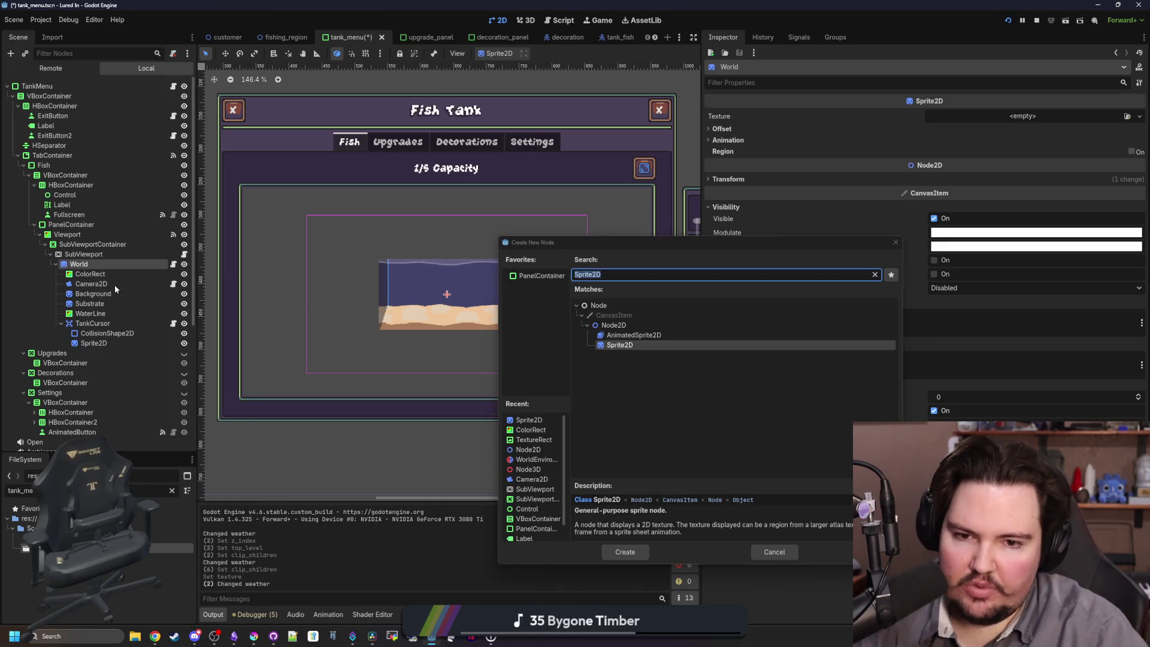
{"action": "double_click", "coordinate": [620, 345]}
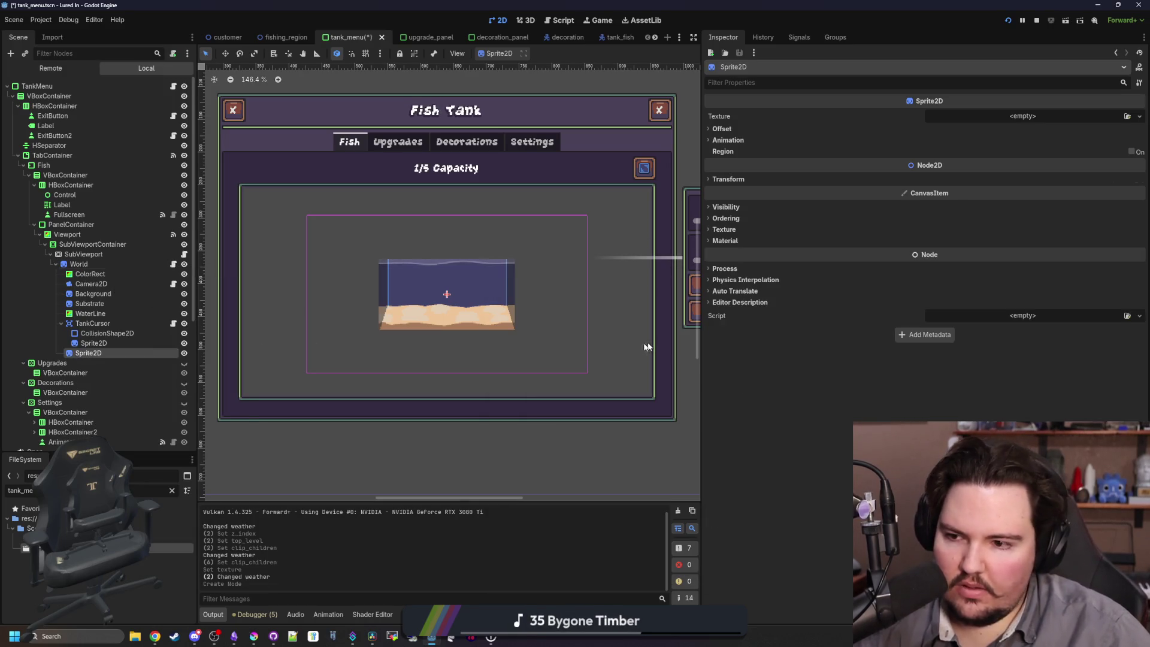
Quick Load a 'tank' texture onto the new sprite.
{"action": "left_click", "coordinate": [1042, 117]}
{"action": "left_click", "coordinate": [1057, 333]}
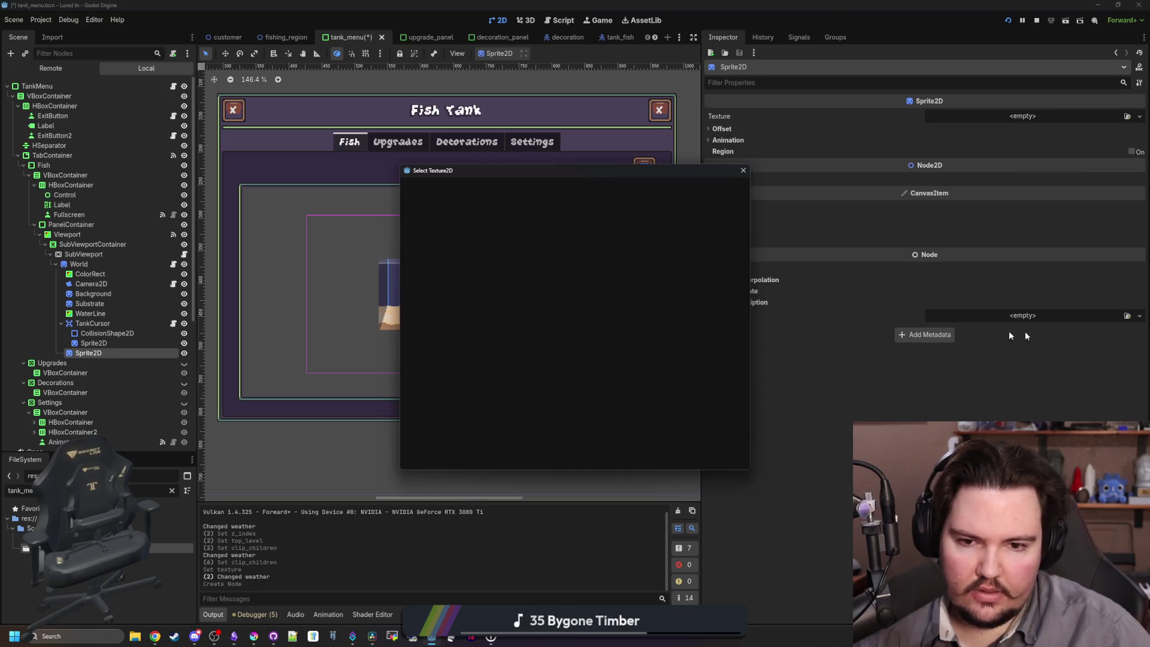
{"action": "type", "text": "tank"}
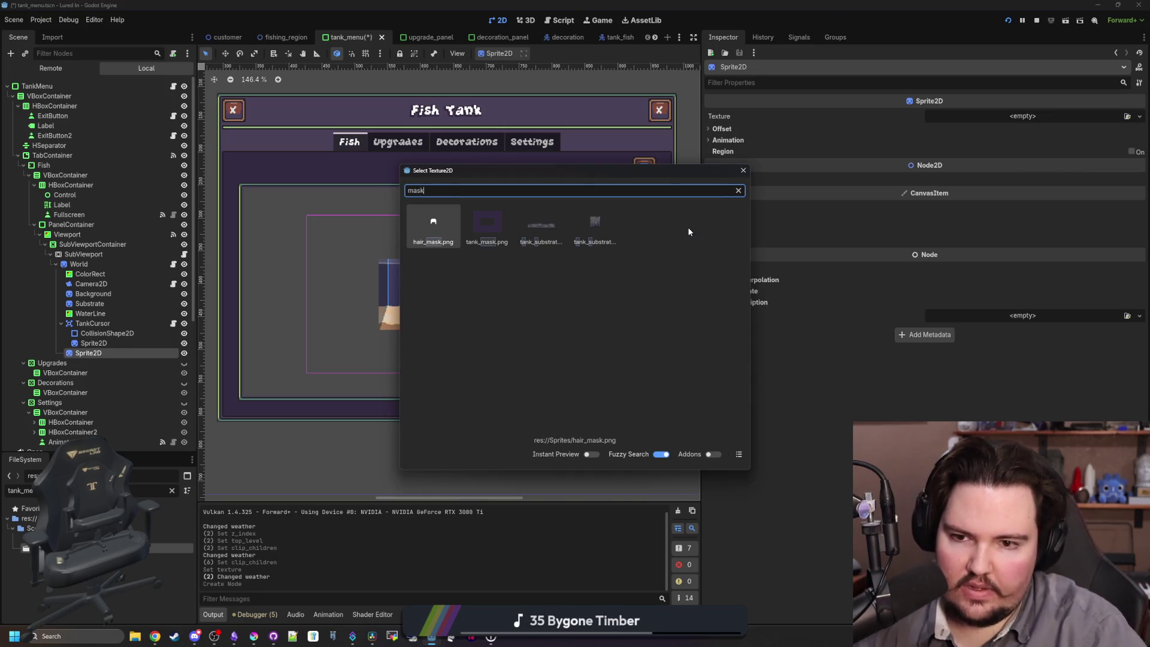
{"action": "key", "text": "Return"}
{"action": "scroll", "coordinate": [419, 289], "scroll_direction": "up", "scroll_amount": 2}
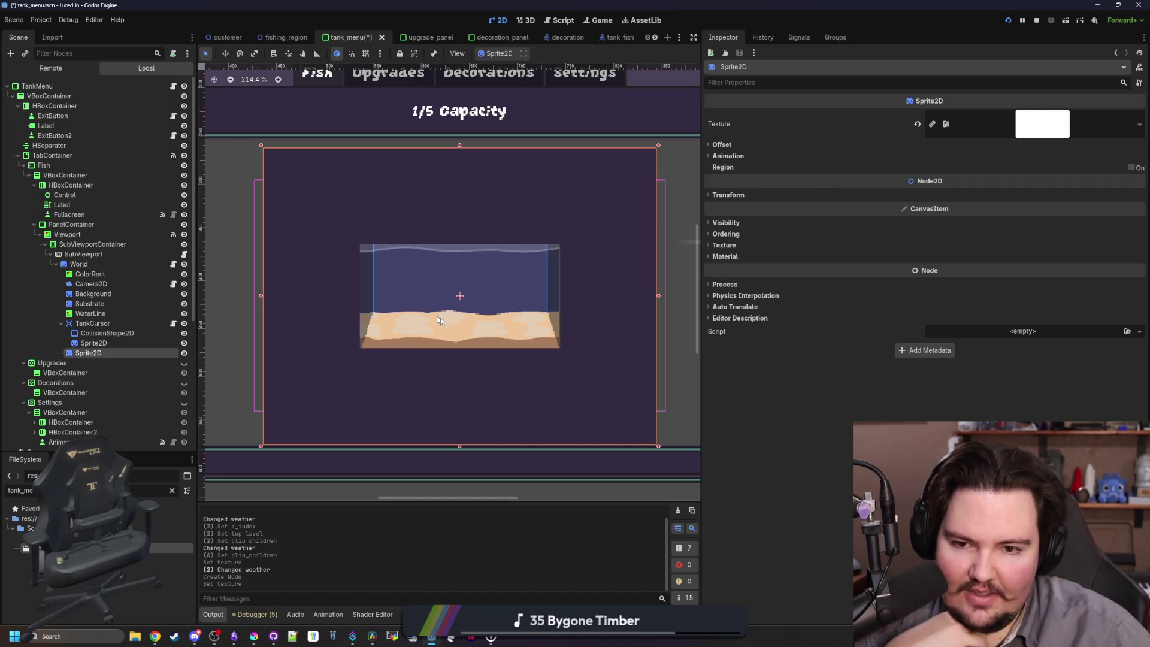
{"action": "scroll", "coordinate": [598, 314], "scroll_direction": "up", "scroll_amount": 7}
{"action": "scroll", "coordinate": [598, 315], "scroll_direction": "down", "scroll_amount": 2}
{"action": "scroll", "coordinate": [520, 369], "scroll_direction": "down", "scroll_amount": 2}
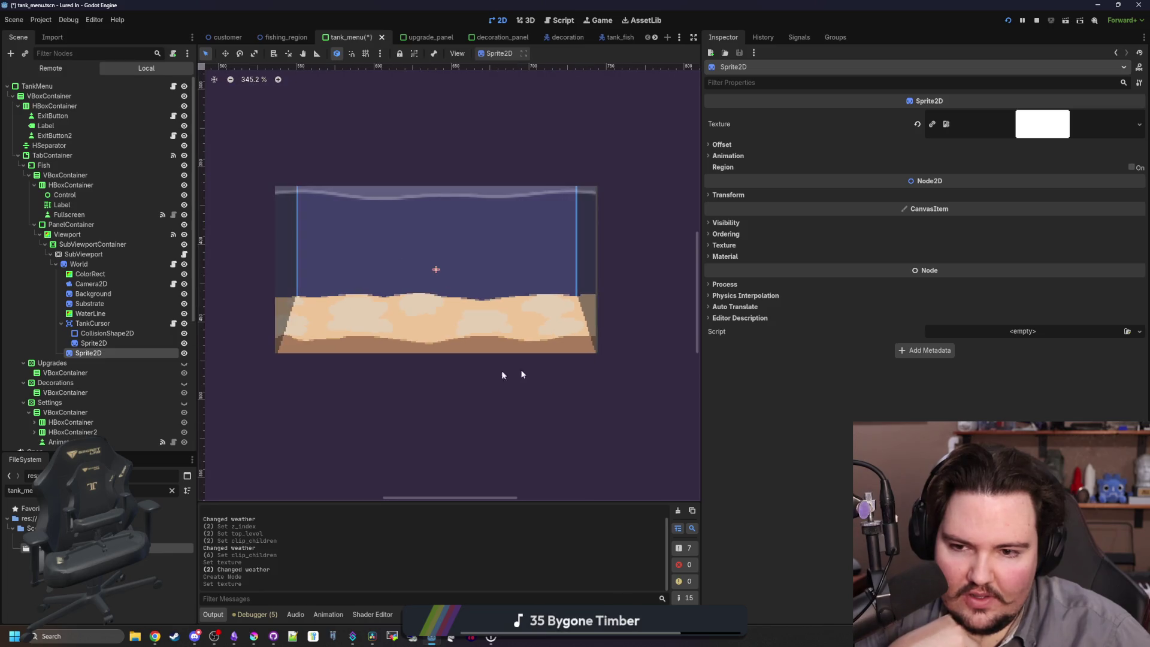
{"action": "scroll", "coordinate": [249, 342], "scroll_direction": "up", "scroll_amount": 3}
{"action": "scroll", "coordinate": [303, 381], "scroll_direction": "up", "scroll_amount": 3}
{"action": "scroll", "coordinate": [344, 387], "scroll_direction": "down", "scroll_amount": 8}
{"action": "scroll", "coordinate": [452, 362], "scroll_direction": "up", "scroll_amount": 4}
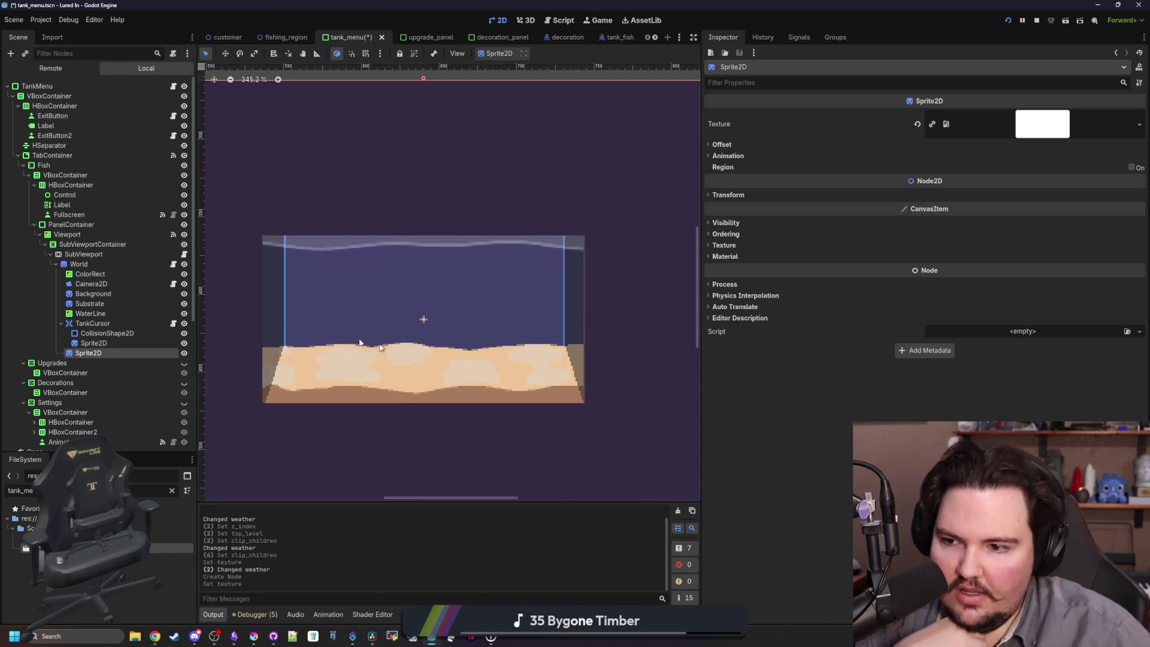
Check the Background and Substrate sand textures' pixel size, then return to maximized Krita.
{"action": "left_click", "coordinate": [154, 293]}
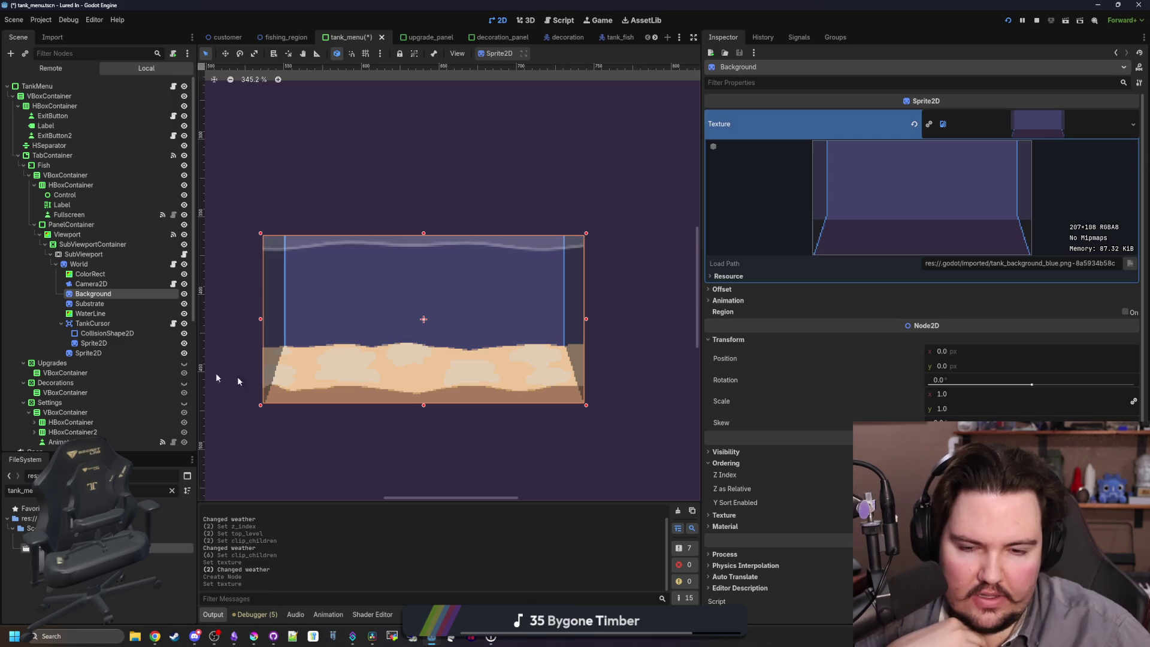
{"action": "left_click", "coordinate": [117, 303]}
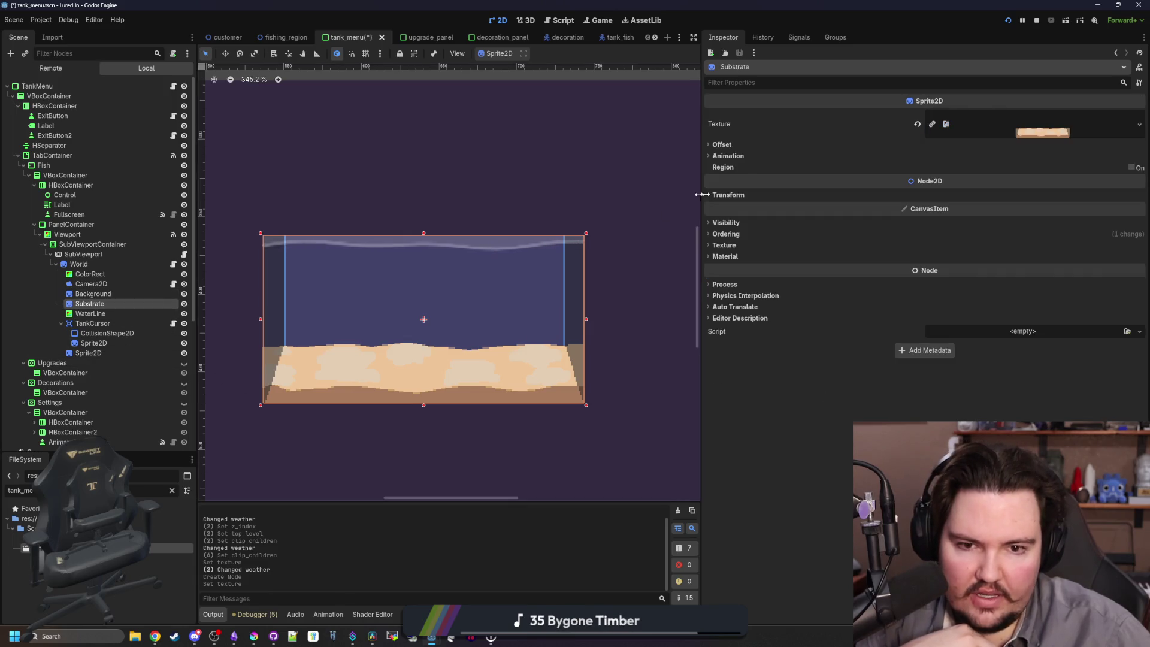
{"action": "left_click", "coordinate": [728, 194]}
{"action": "left_click", "coordinate": [1036, 124]}
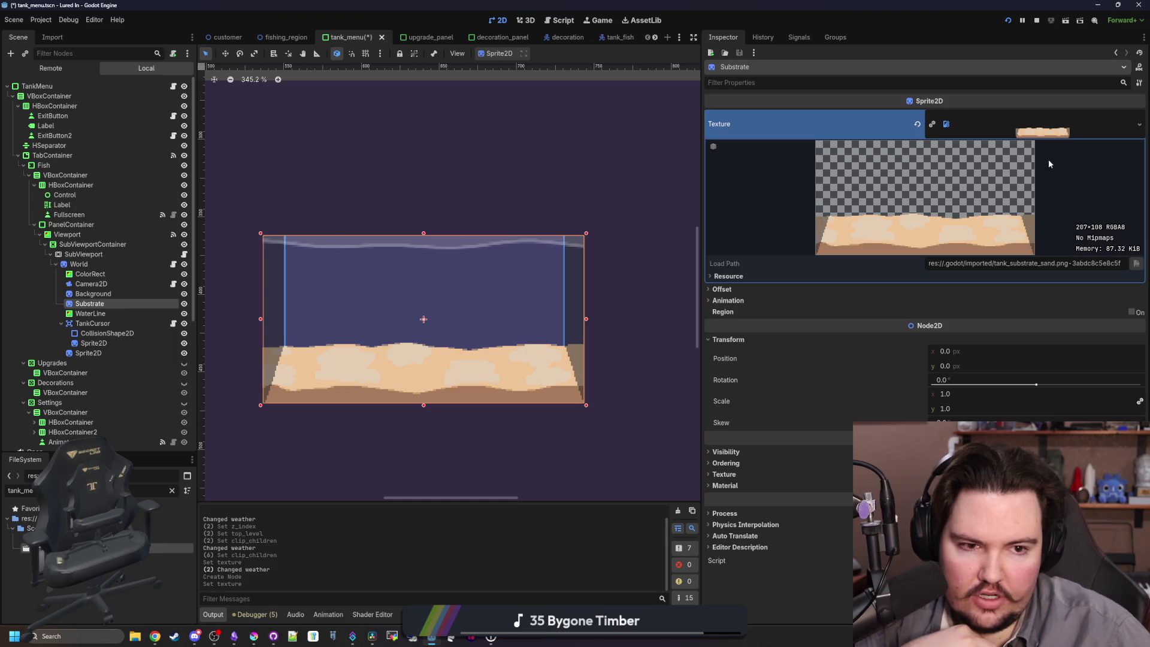
{"action": "left_click", "coordinate": [254, 636]}
{"action": "left_click_drag", "start_coordinate": [411, 430], "coordinate": [416, 9]}
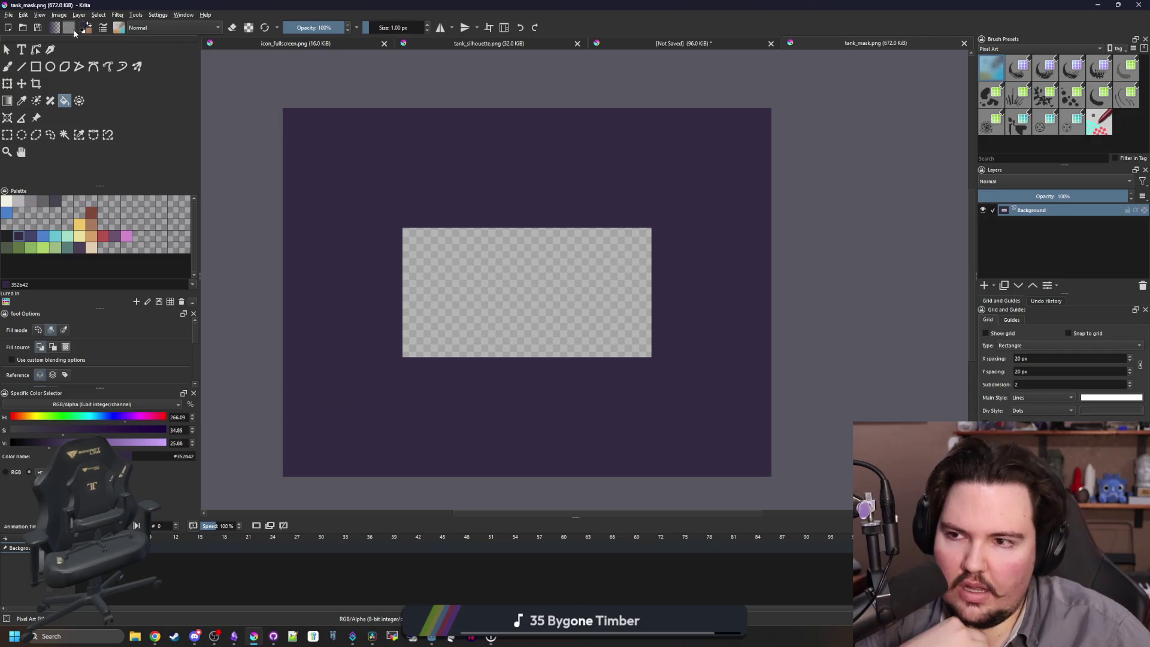
Multi-select the tank_background and tank_substrate PNGs from the Sprites folder to open them.
{"action": "left_click", "coordinate": [9, 16]}
{"action": "left_click", "coordinate": [27, 37]}
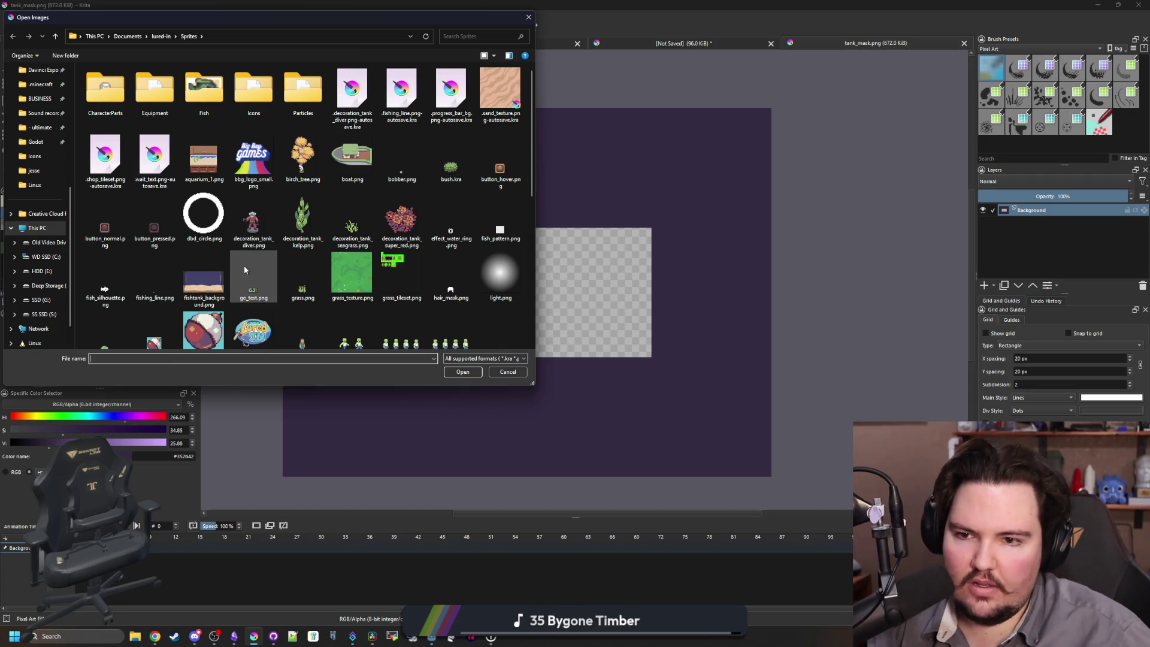
{"action": "left_click", "coordinate": [200, 290]}
{"action": "scroll", "coordinate": [215, 288], "scroll_direction": "down", "scroll_amount": 5}
{"action": "left_click", "coordinate": [303, 191]}
{"action": "left_click", "coordinate": [401, 191], "text": "ctrl"}
{"action": "left_click", "coordinate": [204, 190], "text": "ctrl"}
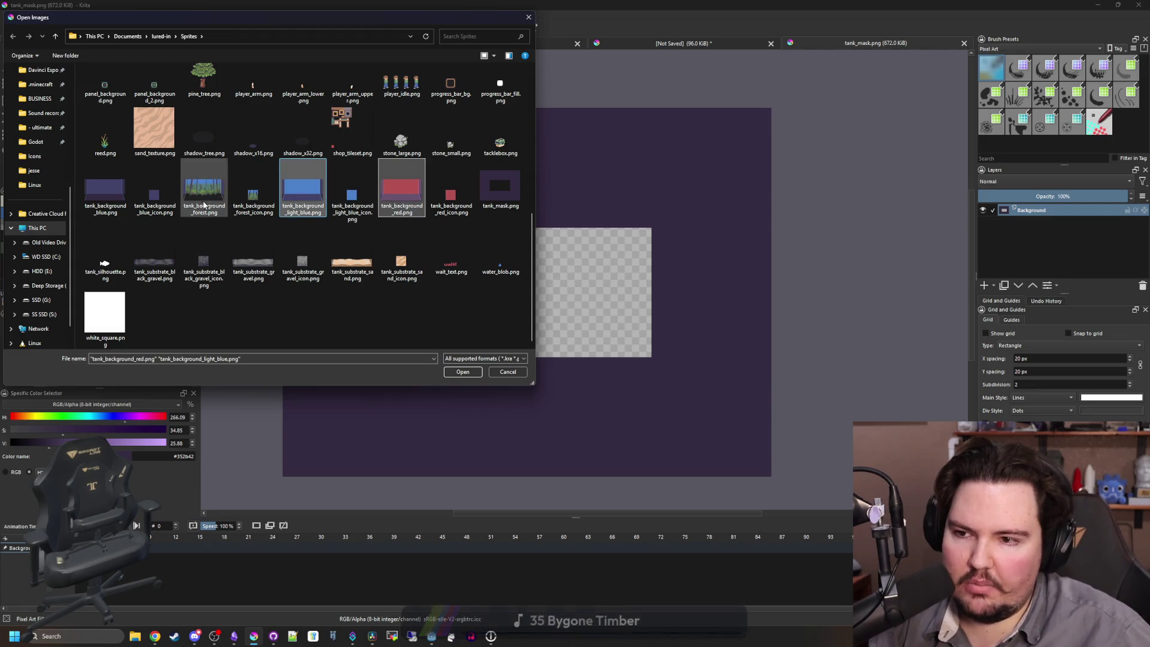
{"action": "left_click", "coordinate": [101, 201], "text": "ctrl"}
{"action": "left_click", "coordinate": [253, 254], "text": "ctrl"}
{"action": "left_click", "coordinate": [154, 254], "text": "ctrl"}
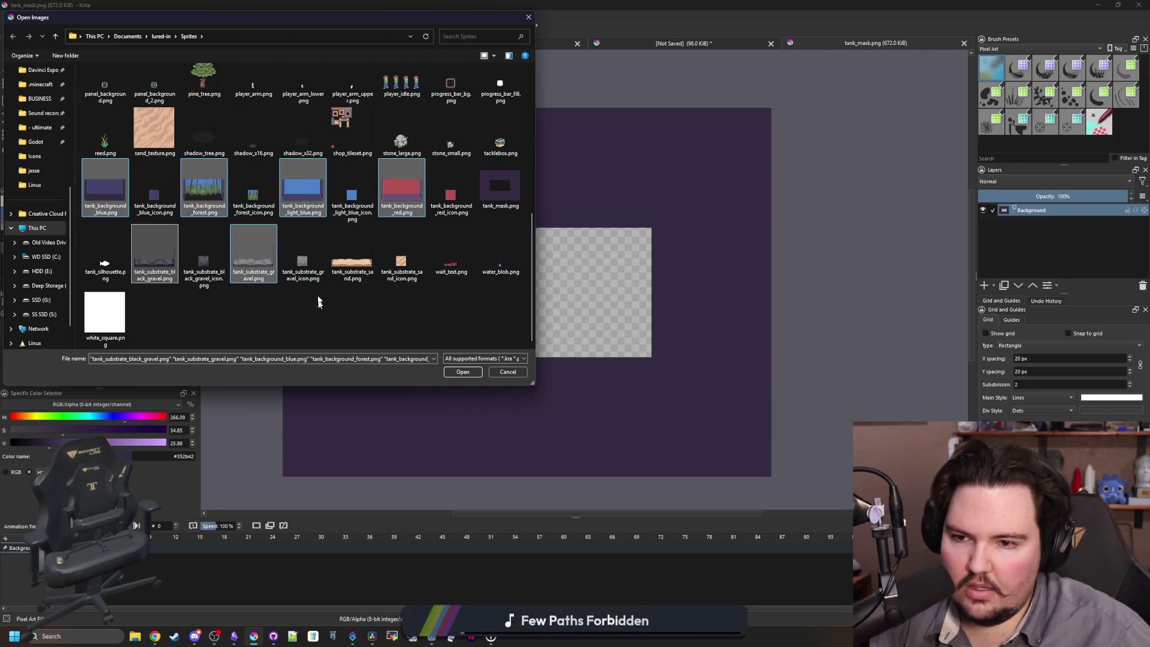
{"action": "left_click", "coordinate": [352, 255], "text": "ctrl"}
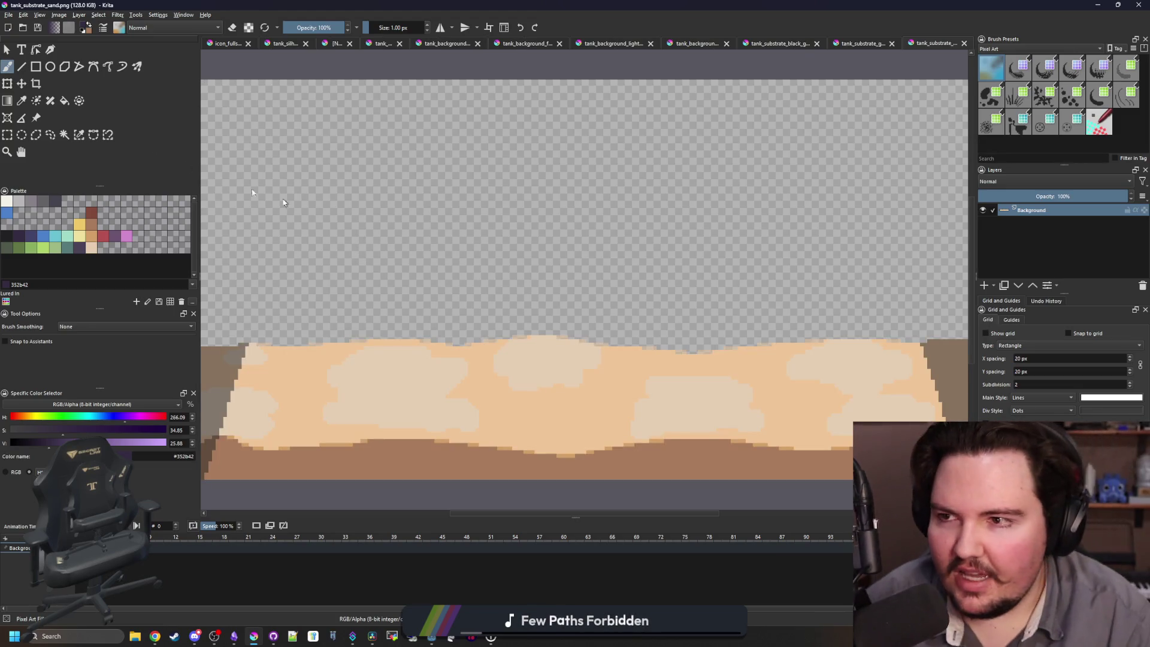
Widen the sand image's canvas to 208 px.
{"action": "left_click", "coordinate": [59, 14]}
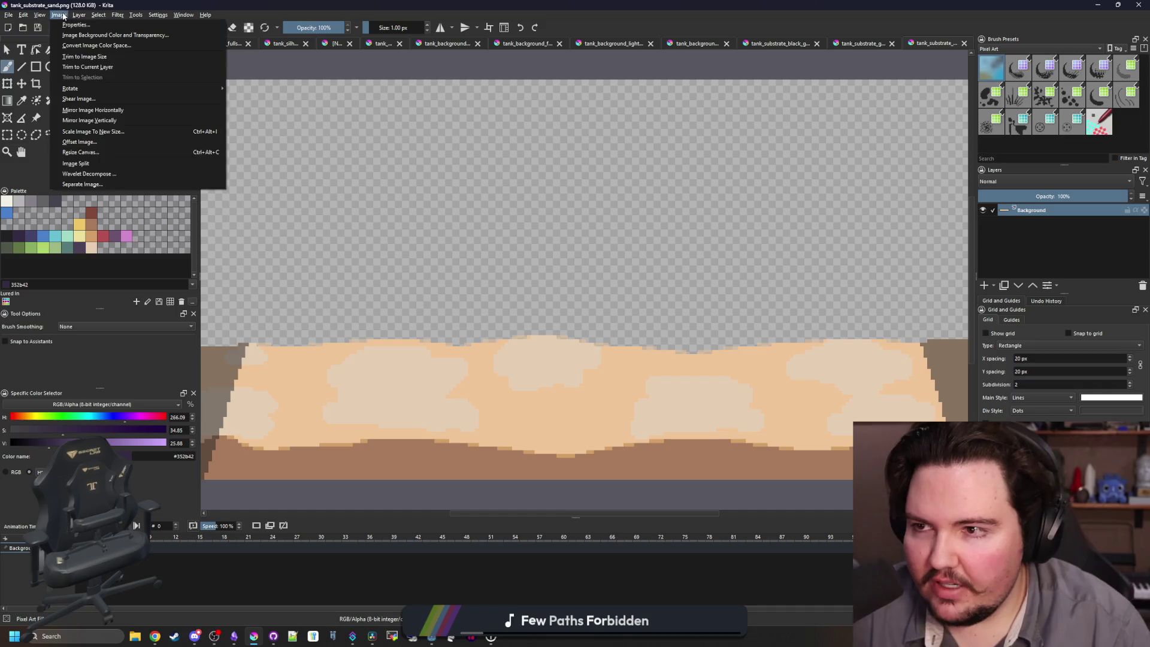
{"action": "left_click", "coordinate": [96, 132]}
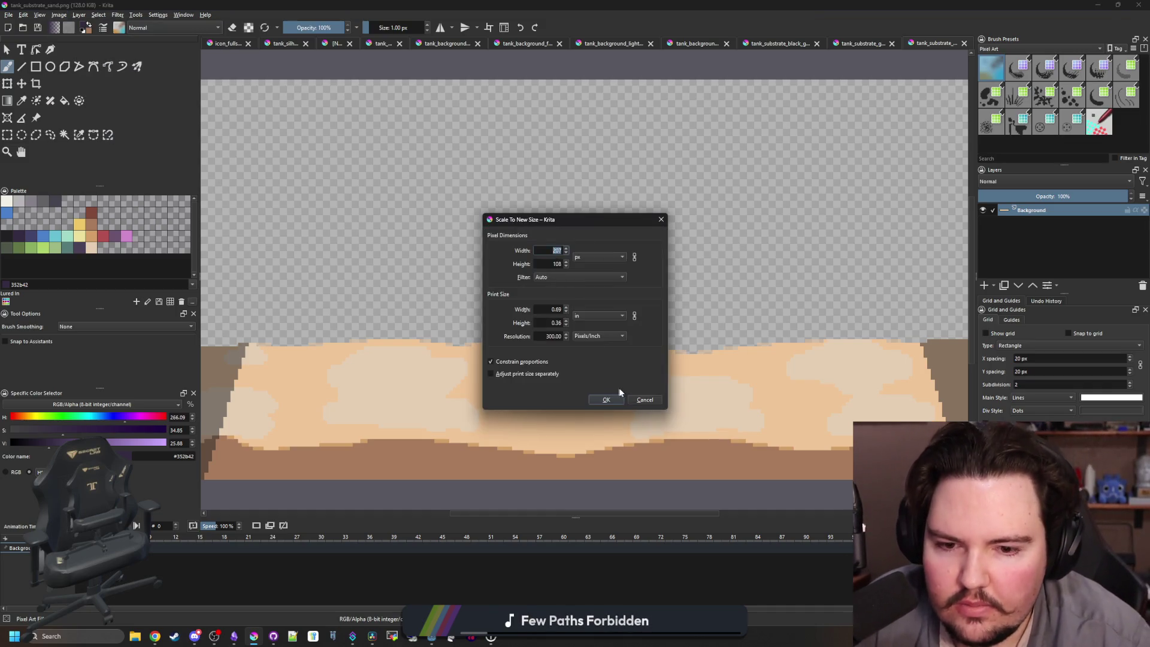
{"action": "left_click", "coordinate": [639, 401]}
{"action": "left_click", "coordinate": [58, 15]}
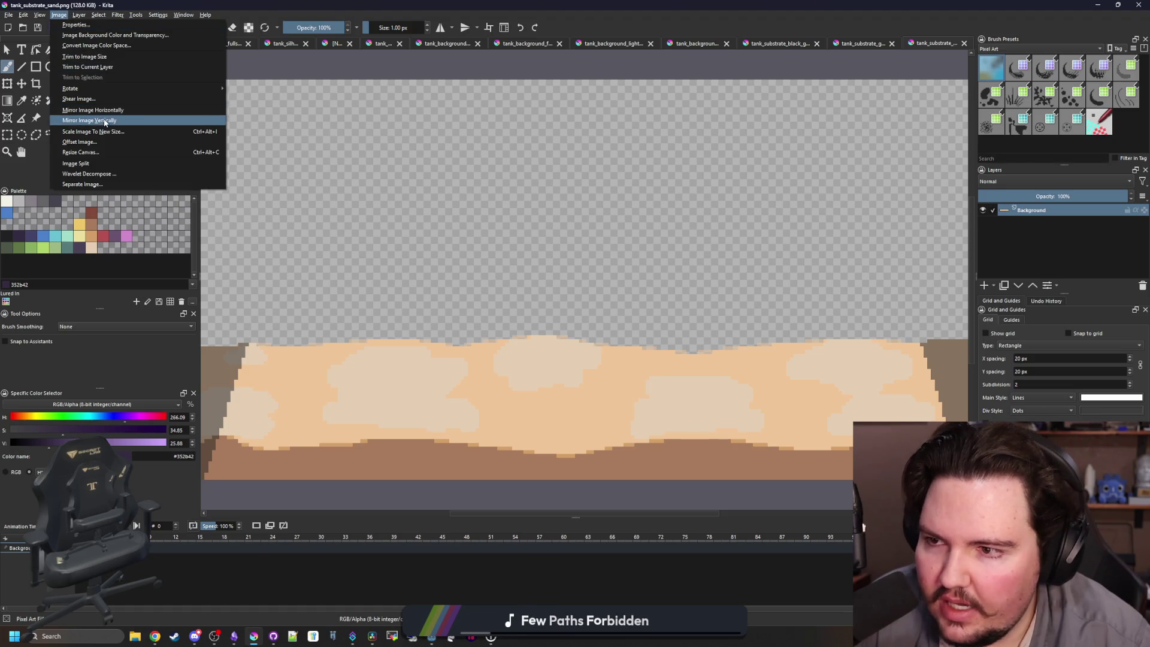
{"action": "left_click", "coordinate": [126, 152]}
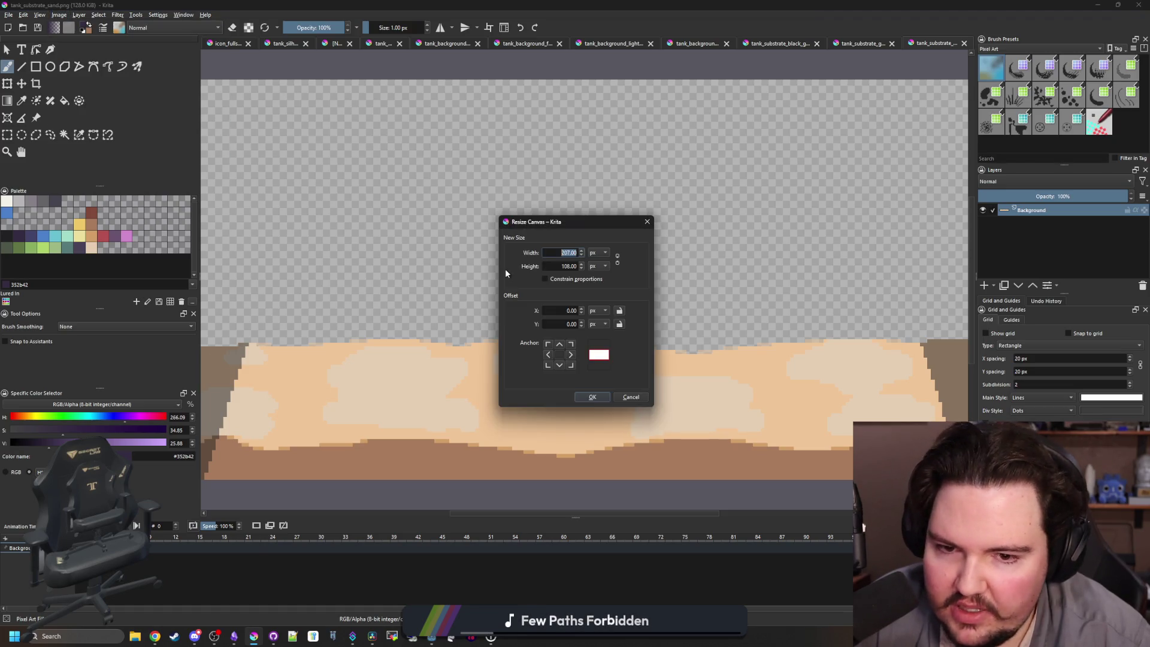
{"action": "type", "text": "208"}
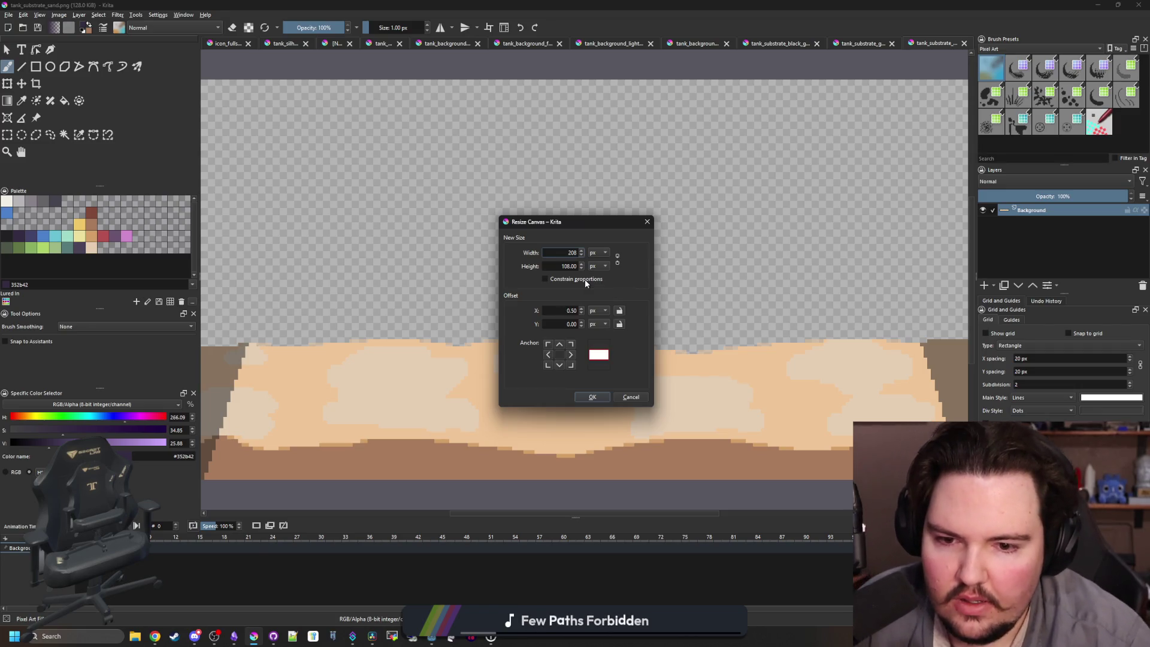
{"action": "left_click", "coordinate": [593, 397]}
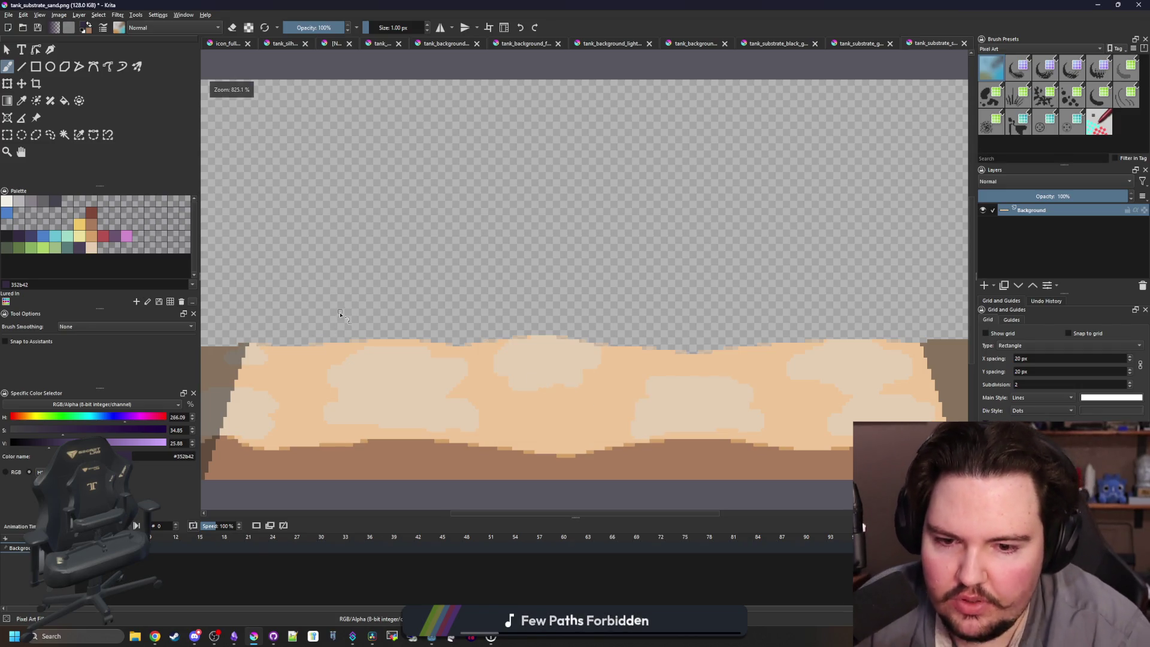
{"action": "scroll", "coordinate": [321, 240], "scroll_direction": "down", "scroll_amount": 2}
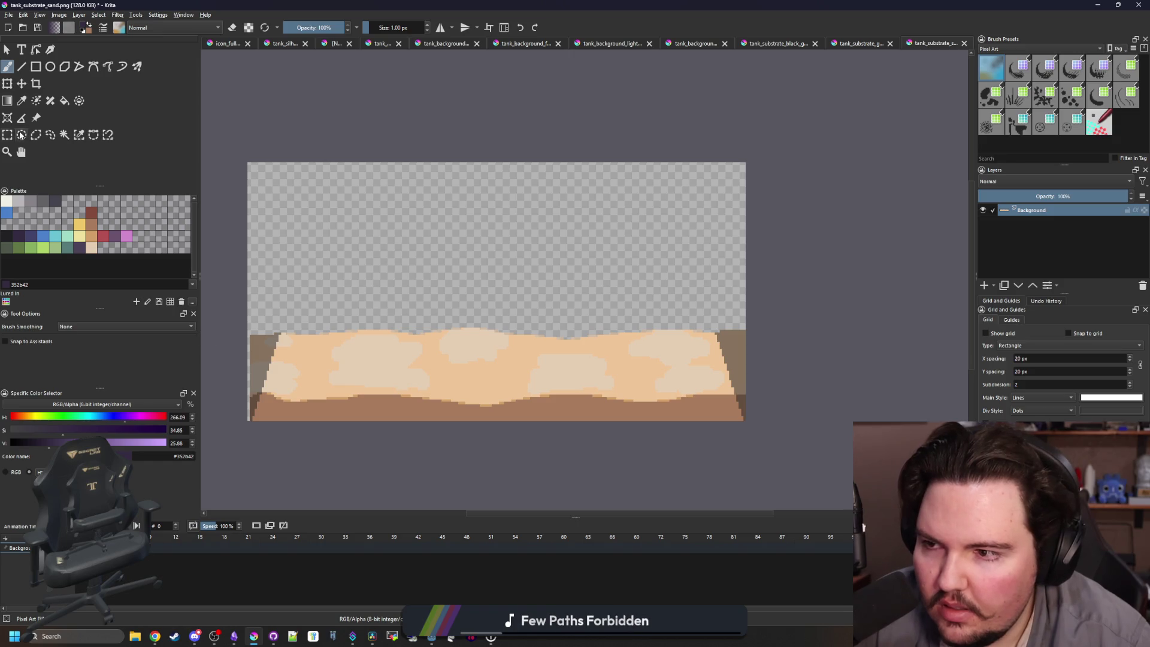
Shift the left half of the sand one pixel left.
{"action": "key", "text": "ctrl+r"}
{"action": "left_click_drag", "start_coordinate": [220, 120], "coordinate": [531, 477]}
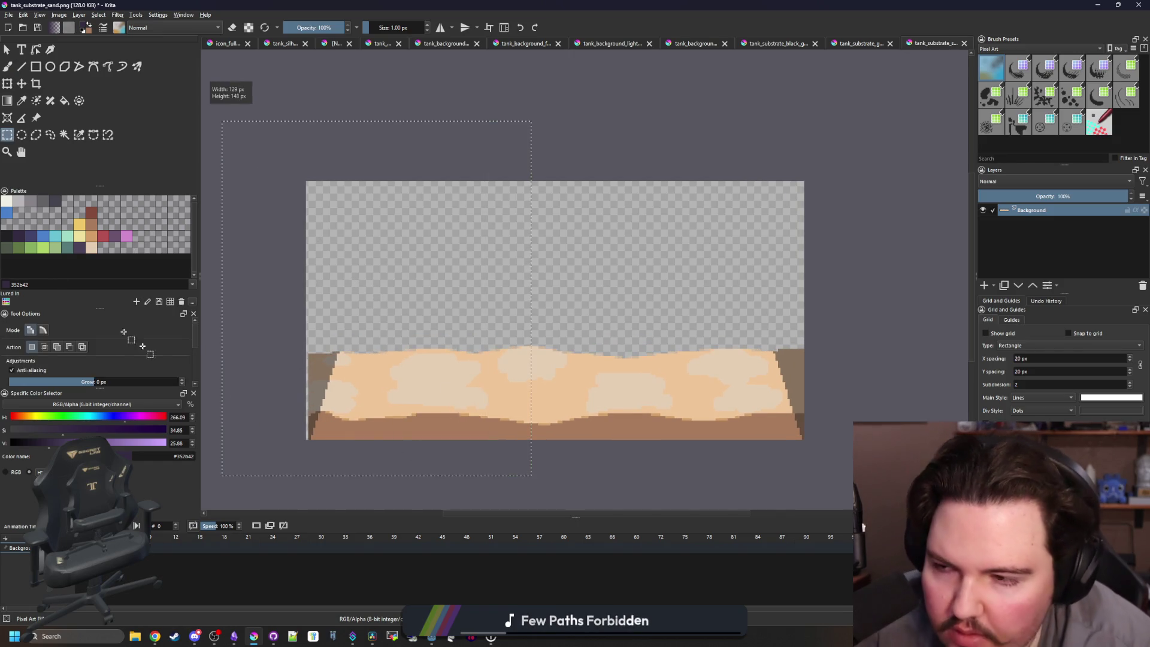
{"action": "left_click", "coordinate": [22, 83]}
{"action": "scroll", "coordinate": [238, 441], "scroll_direction": "up", "scroll_amount": 5}
{"action": "left_click_drag", "start_coordinate": [629, 371], "coordinate": [617, 369]}
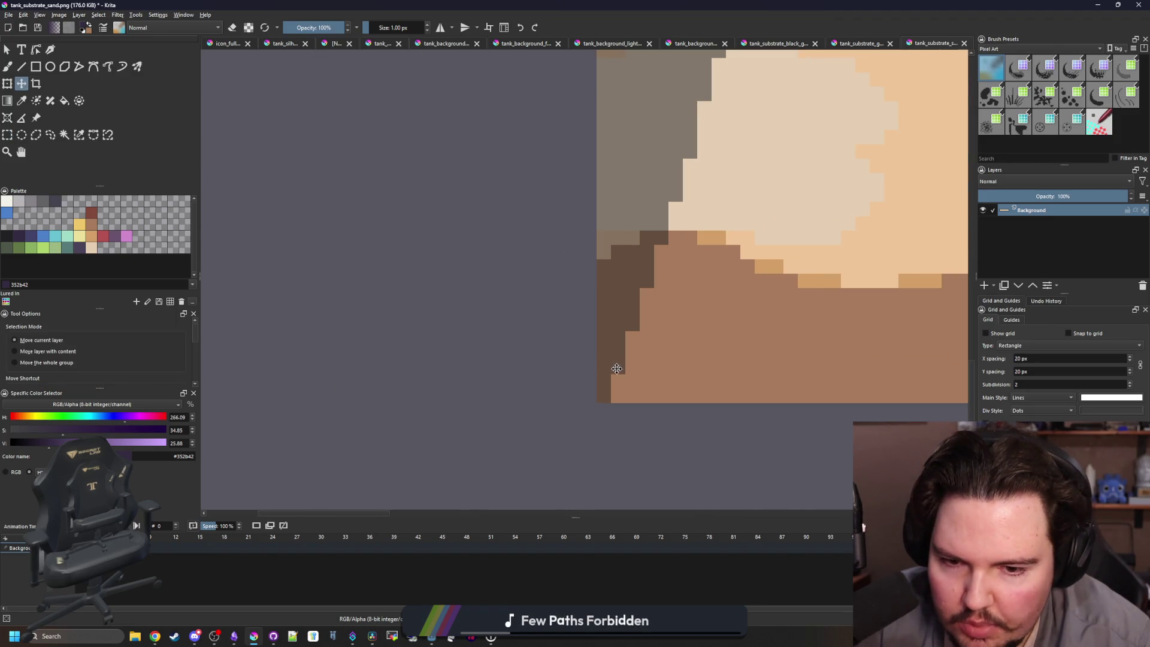
{"action": "scroll", "coordinate": [539, 363], "scroll_direction": "down", "scroll_amount": 5}
{"action": "scroll", "coordinate": [530, 352], "scroll_direction": "up", "scroll_amount": 5}
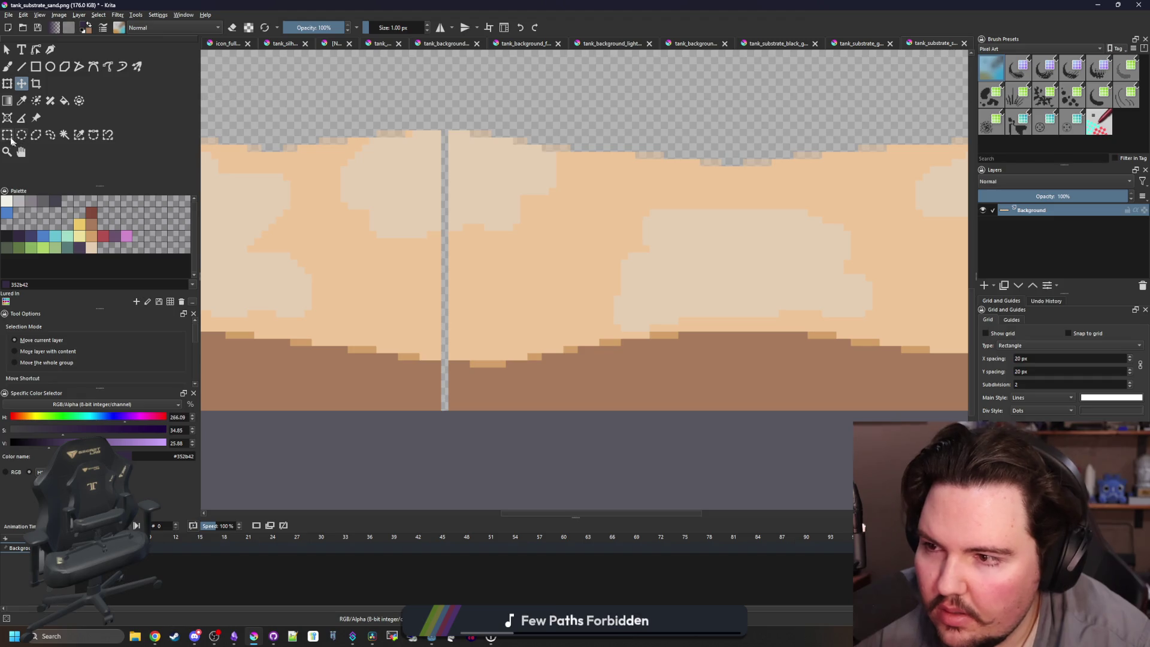
Stretch a thin strip of sand over the transparent seam.
{"action": "left_click", "coordinate": [7, 134]}
{"action": "scroll", "coordinate": [423, 150], "scroll_direction": "up", "scroll_amount": 3}
{"action": "mouse_move", "coordinate": [443, 113]}
{"action": "left_mouse_down"}
{"action": "mouse_move", "coordinate": [487, 557]}
{"action": "mouse_move", "coordinate": [446, 471]}
{"action": "left_mouse_up"}
{"action": "key", "text": "ctrl+t"}
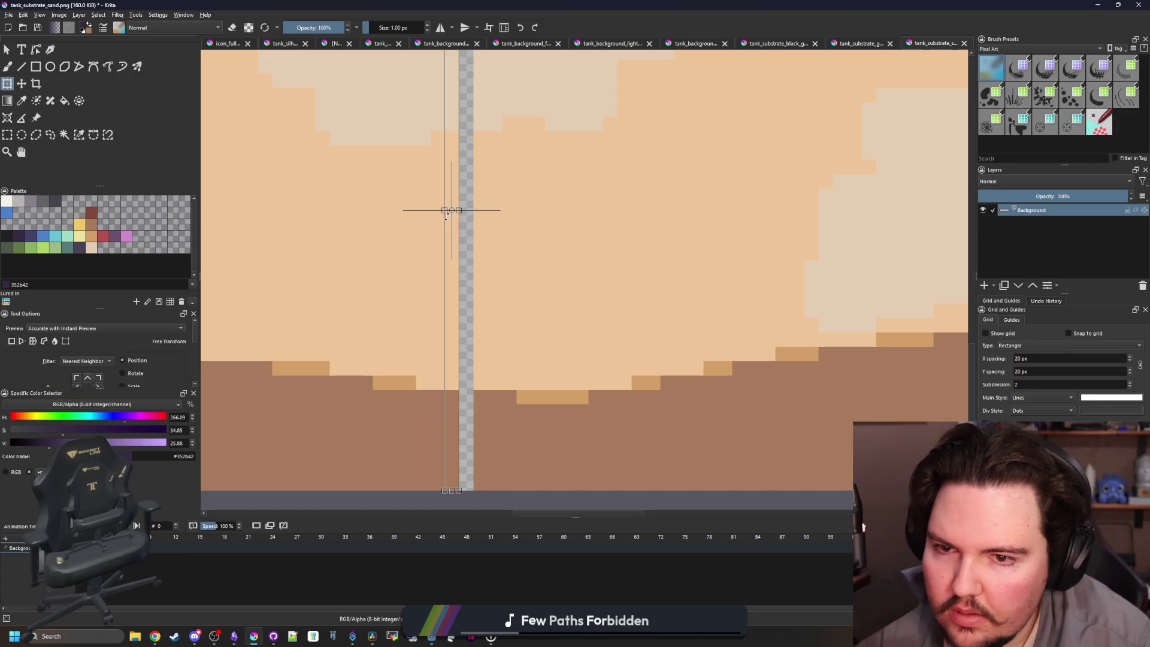
{"action": "left_click_drag", "start_coordinate": [458, 211], "coordinate": [469, 210]}
{"action": "key", "text": "Return"}
{"action": "scroll", "coordinate": [522, 258], "scroll_direction": "down", "scroll_amount": 5}
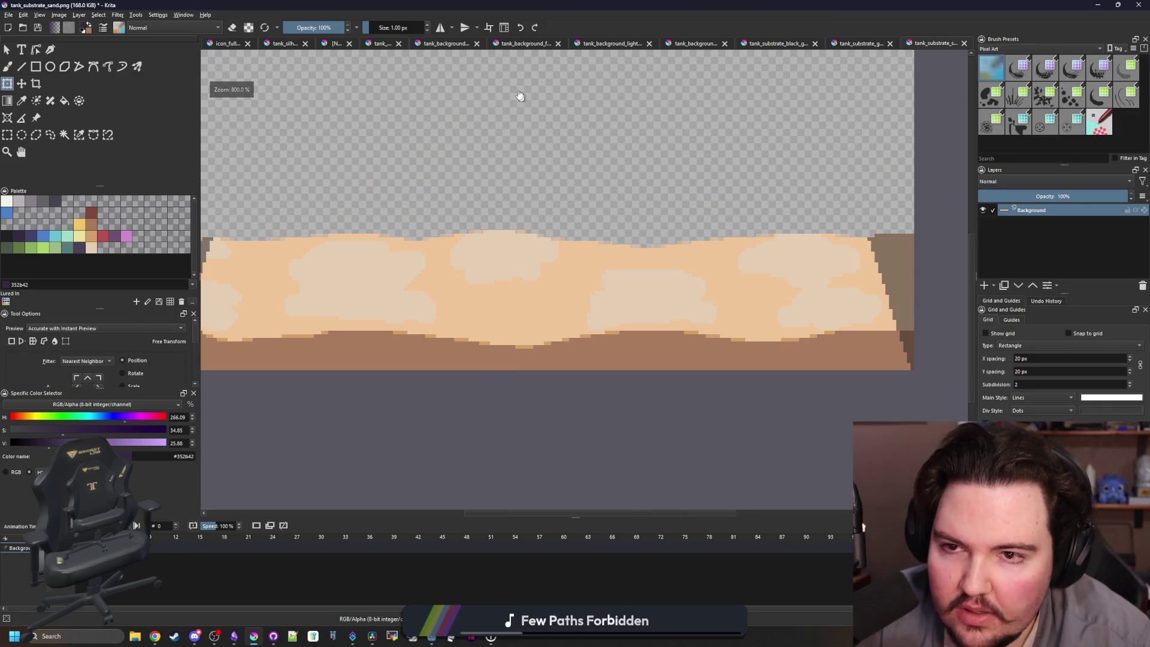
Save tank_substrate_sand.png as PNG and close it.
{"action": "key", "text": "ctrl+s"}
{"action": "left_click", "coordinate": [614, 394]}
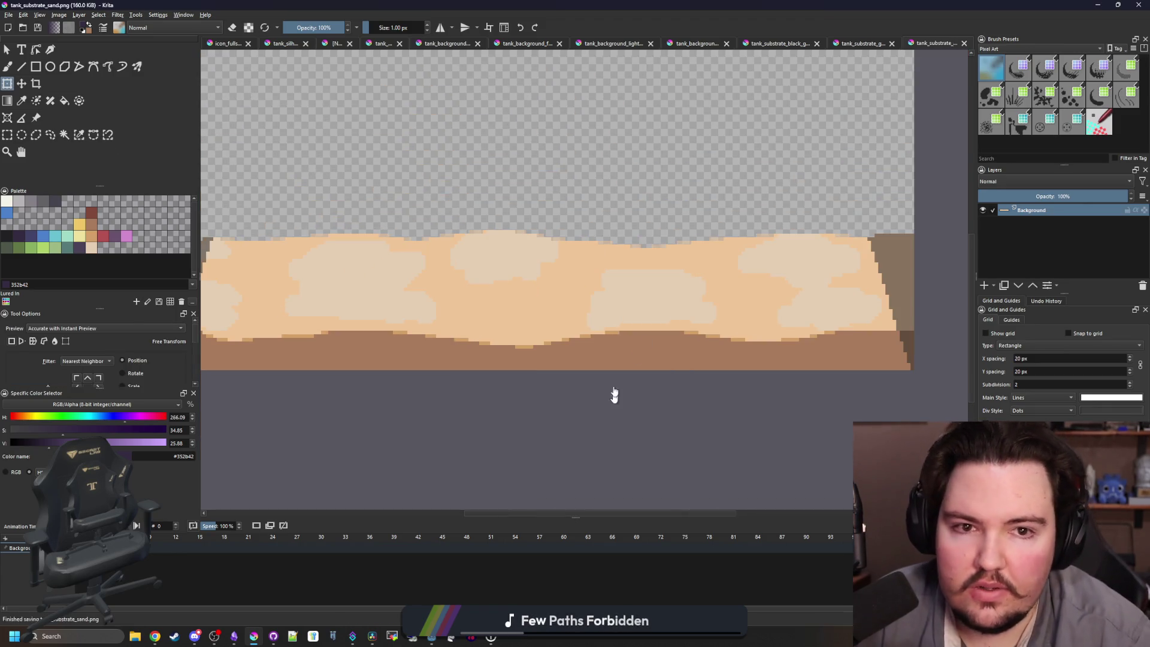
{"action": "left_click", "coordinate": [964, 43]}
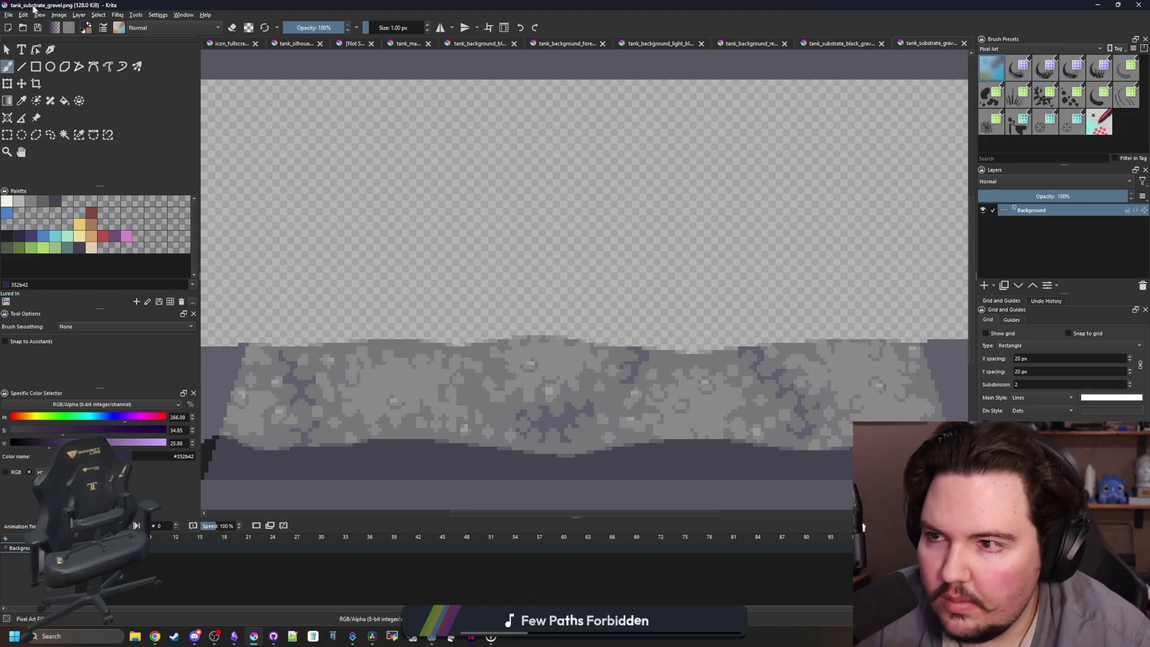
Widen the gravel image's canvas.
{"action": "left_click", "coordinate": [59, 14]}
{"action": "left_click", "coordinate": [87, 153]}
{"action": "type", "text": "2"}
{"action": "left_click", "coordinate": [589, 397]}
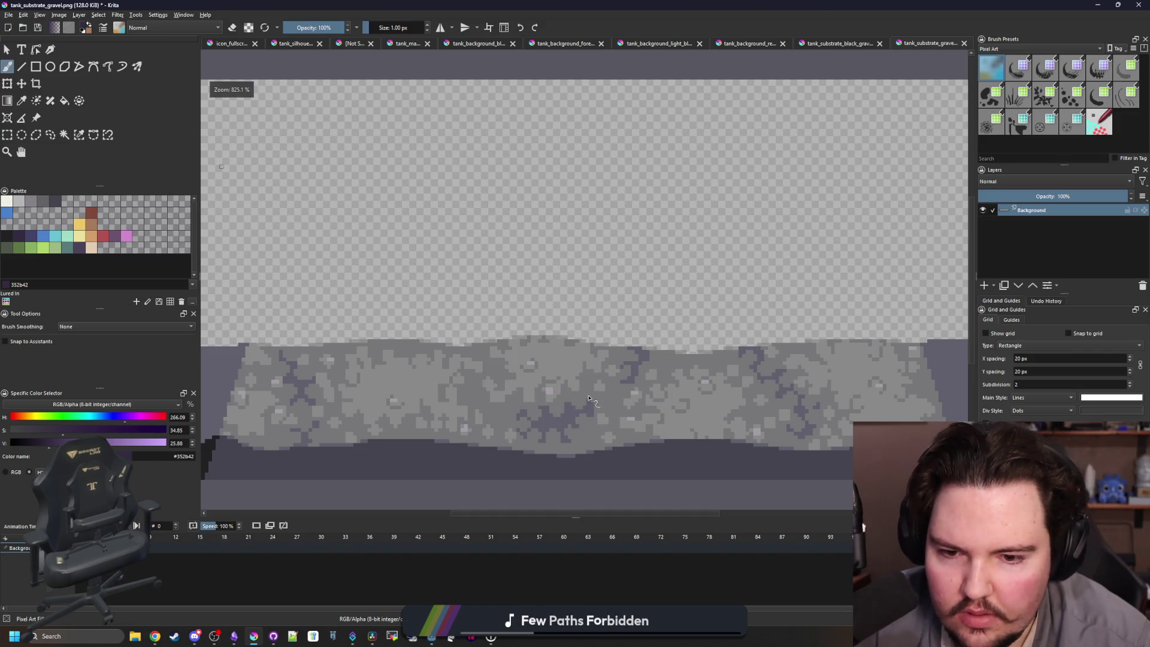
{"action": "scroll", "coordinate": [587, 392], "scroll_direction": "down", "scroll_amount": 3}
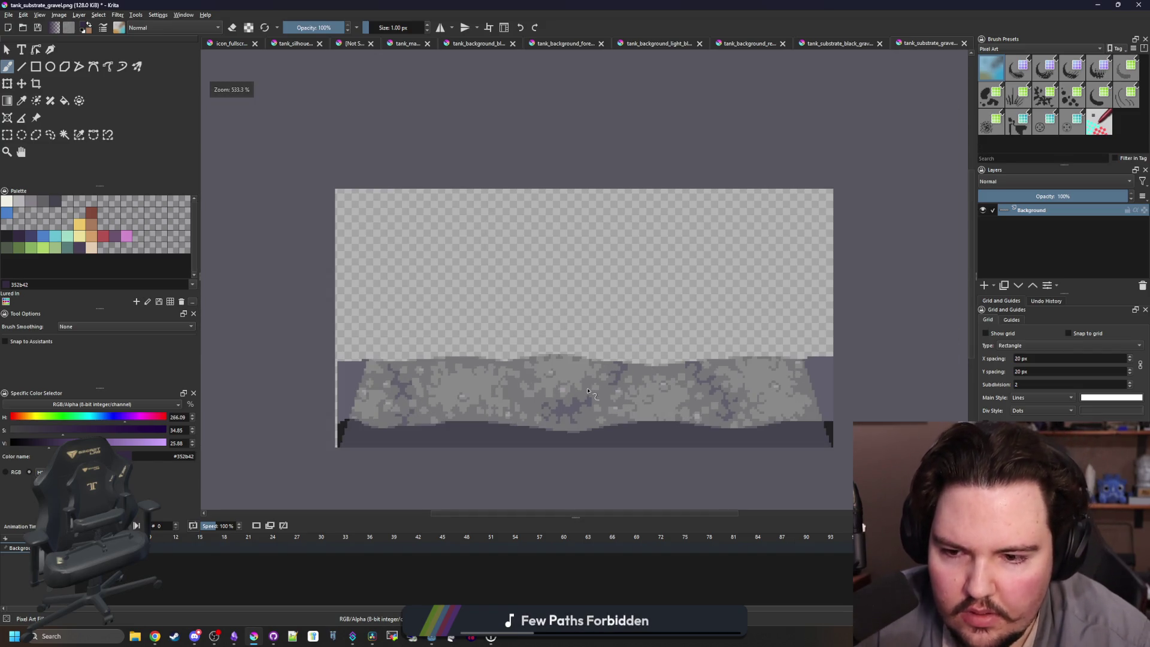
Select the left half of the gravel with the Move tool, then deselect it.
{"action": "left_click", "coordinate": [8, 136]}
{"action": "mouse_move", "coordinate": [284, 454]}
{"action": "left_mouse_down"}
{"action": "mouse_move", "coordinate": [588, 123]}
{"action": "mouse_move", "coordinate": [555, 122]}
{"action": "left_mouse_up"}
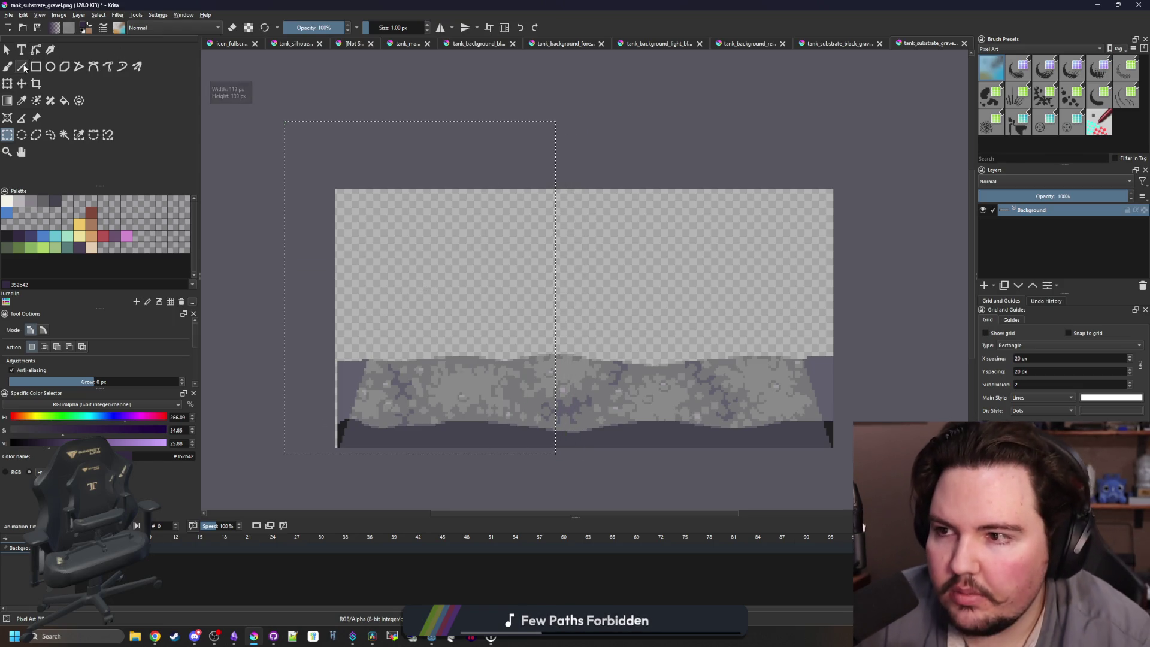
{"action": "left_click", "coordinate": [22, 83]}
{"action": "scroll", "coordinate": [402, 454], "scroll_direction": "up", "scroll_amount": 3}
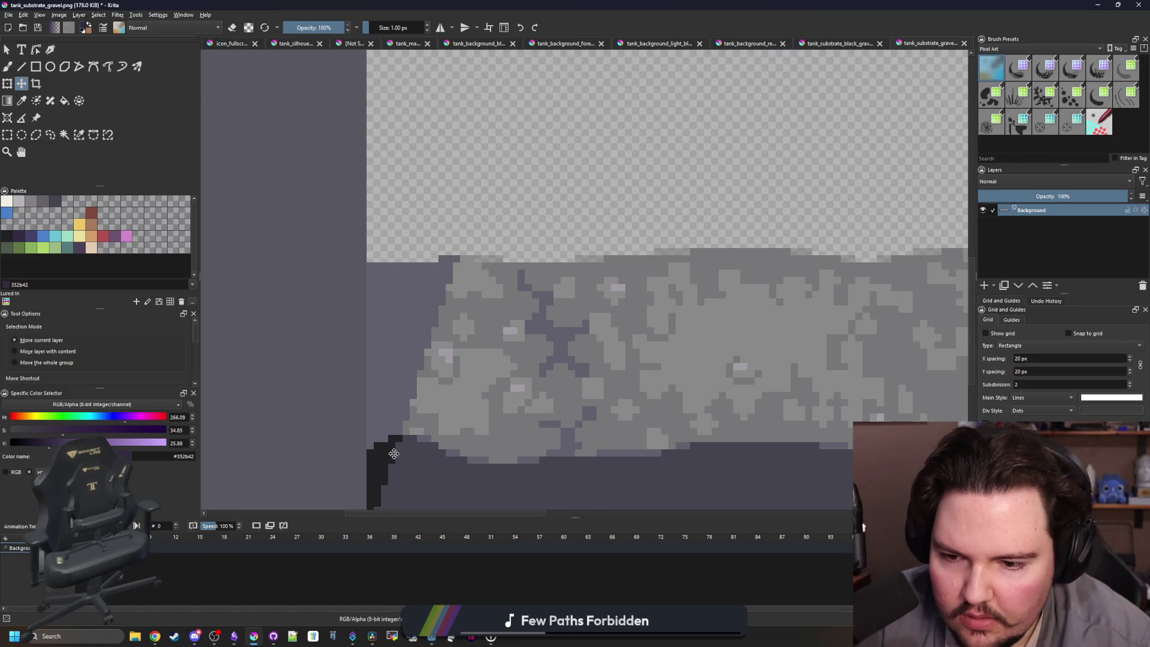
{"action": "scroll", "coordinate": [403, 456], "scroll_direction": "down", "scroll_amount": 5}
{"action": "scroll", "coordinate": [394, 357], "scroll_direction": "up", "scroll_amount": 5}
{"action": "scroll", "coordinate": [413, 372], "scroll_direction": "down", "scroll_amount": 5}
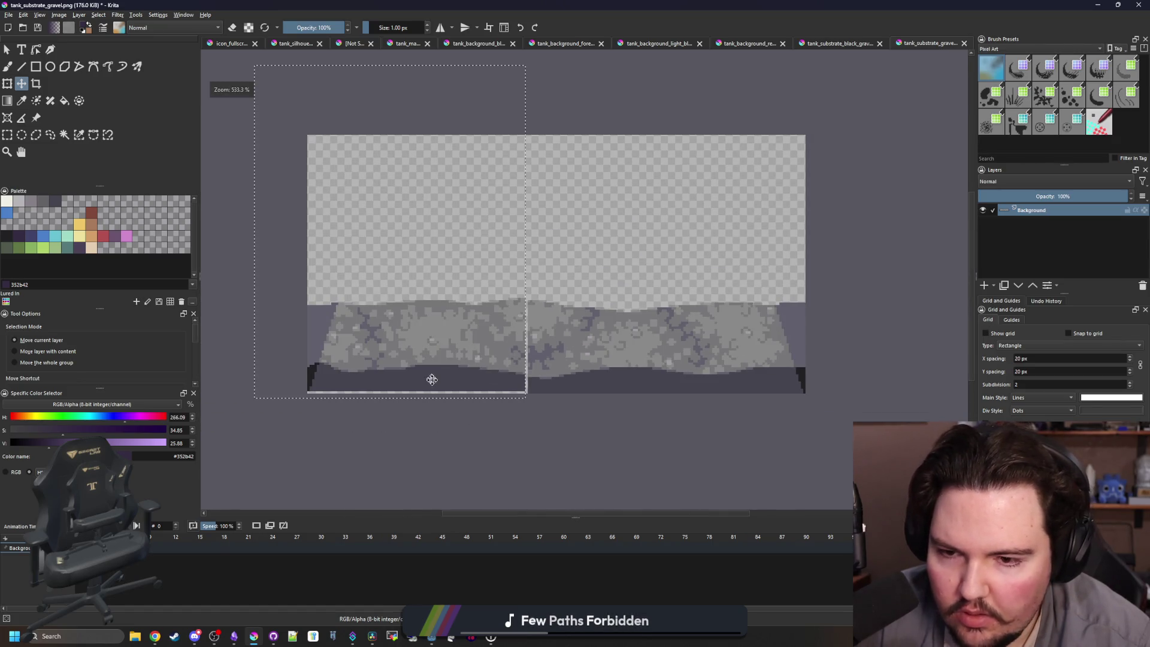
{"action": "scroll", "coordinate": [426, 382], "scroll_direction": "up", "scroll_amount": 5}
{"action": "key", "text": "ctrl+shift+a"}
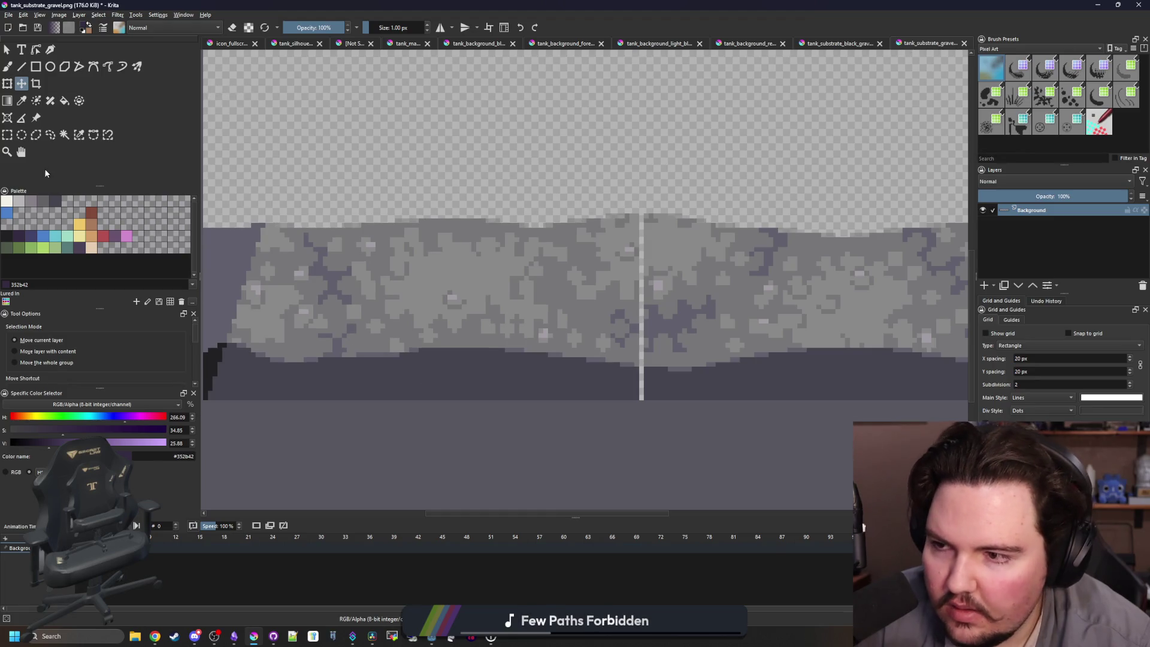
Stretch a one-pixel gravel column left over the light seam.
{"action": "left_click", "coordinate": [8, 135]}
{"action": "scroll", "coordinate": [711, 355], "scroll_direction": "up", "scroll_amount": 1}
{"action": "left_click_drag", "start_coordinate": [577, 447], "coordinate": [591, 78]}
{"action": "left_click", "coordinate": [7, 84]}
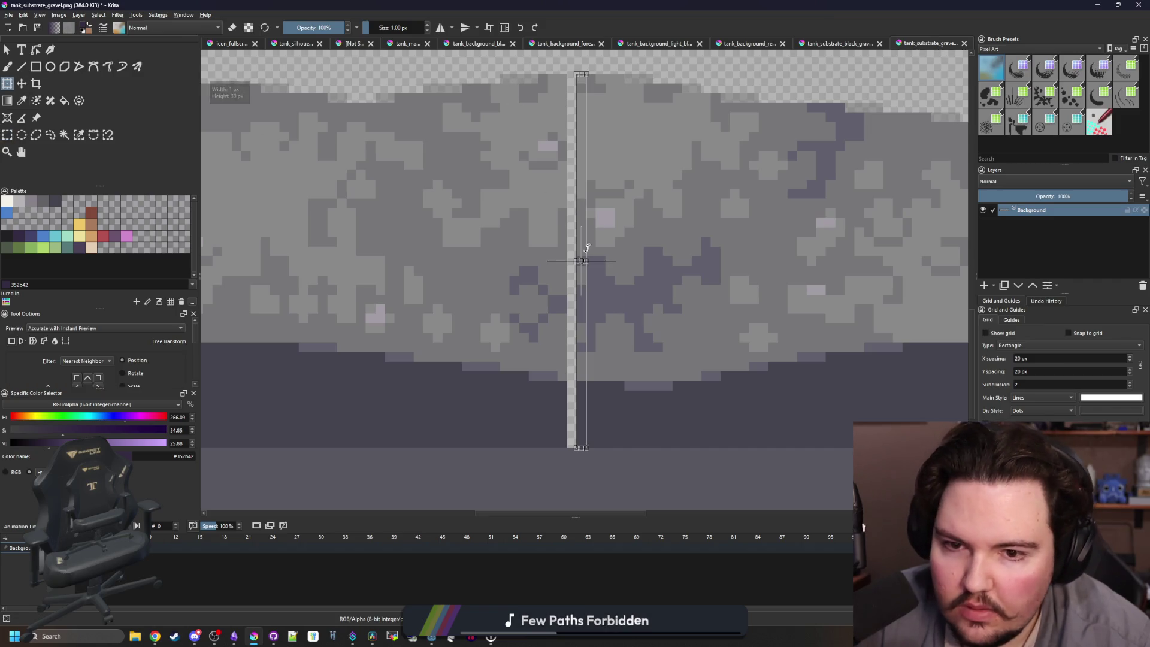
{"action": "left_click_drag", "start_coordinate": [577, 257], "coordinate": [571, 258]}
{"action": "scroll", "coordinate": [570, 258], "scroll_direction": "down", "scroll_amount": 5}
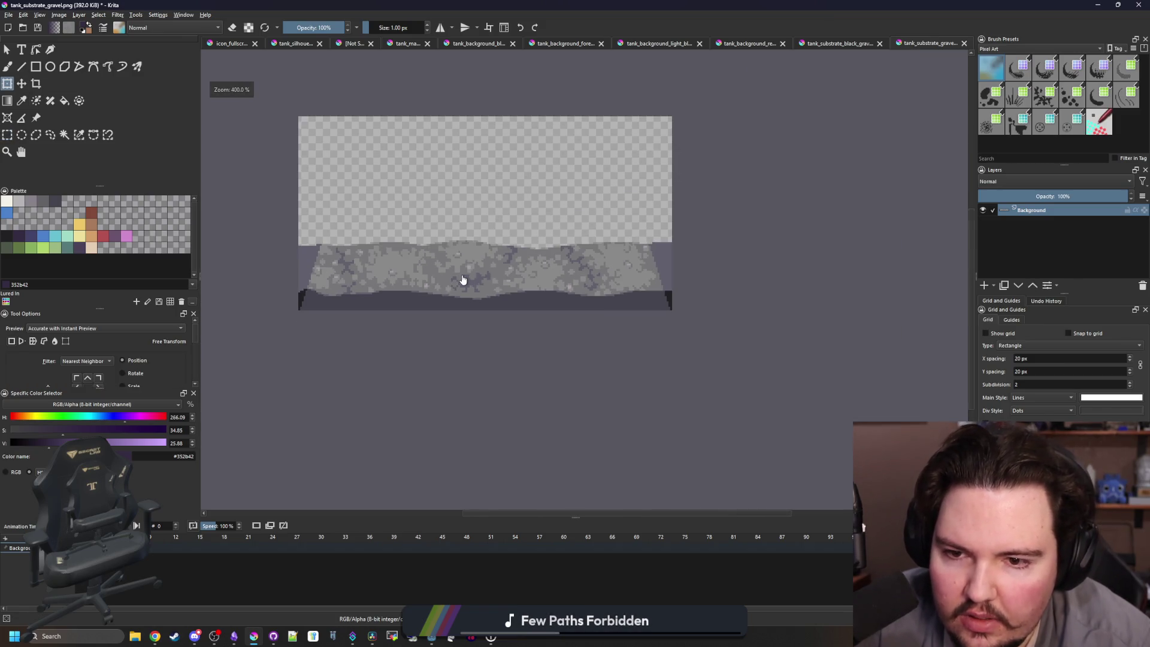
Save tank_substrate_gravel.png as PNG and close it.
{"action": "key", "text": "ctrl+s"}
{"action": "left_click", "coordinate": [613, 400]}
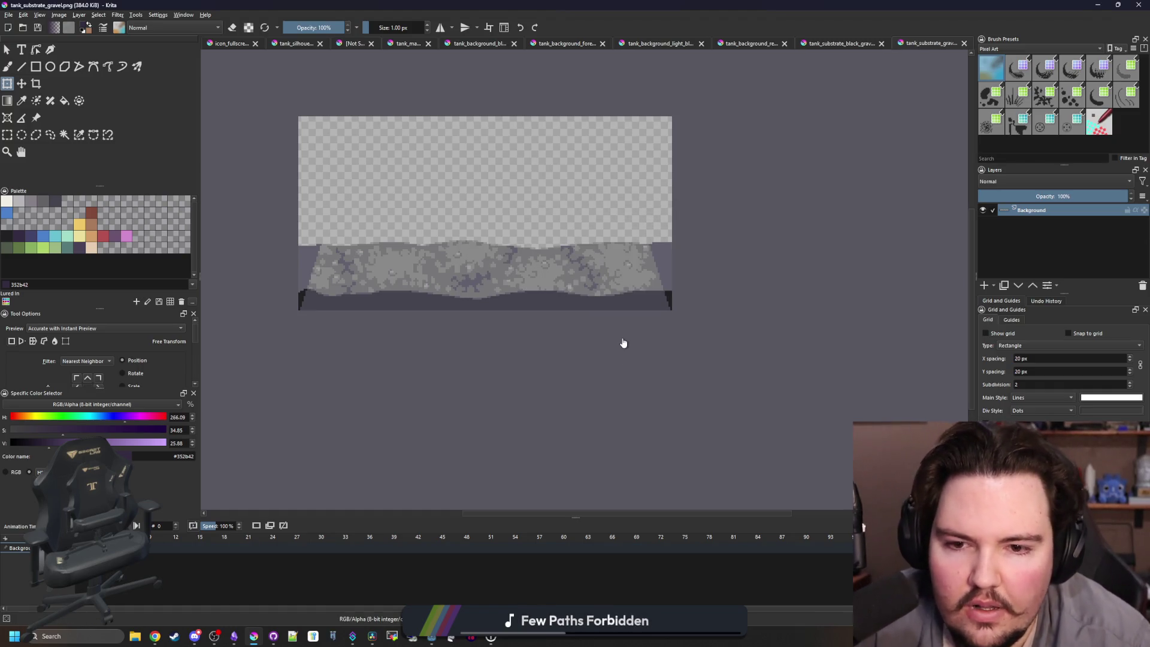
{"action": "left_click", "coordinate": [964, 43]}
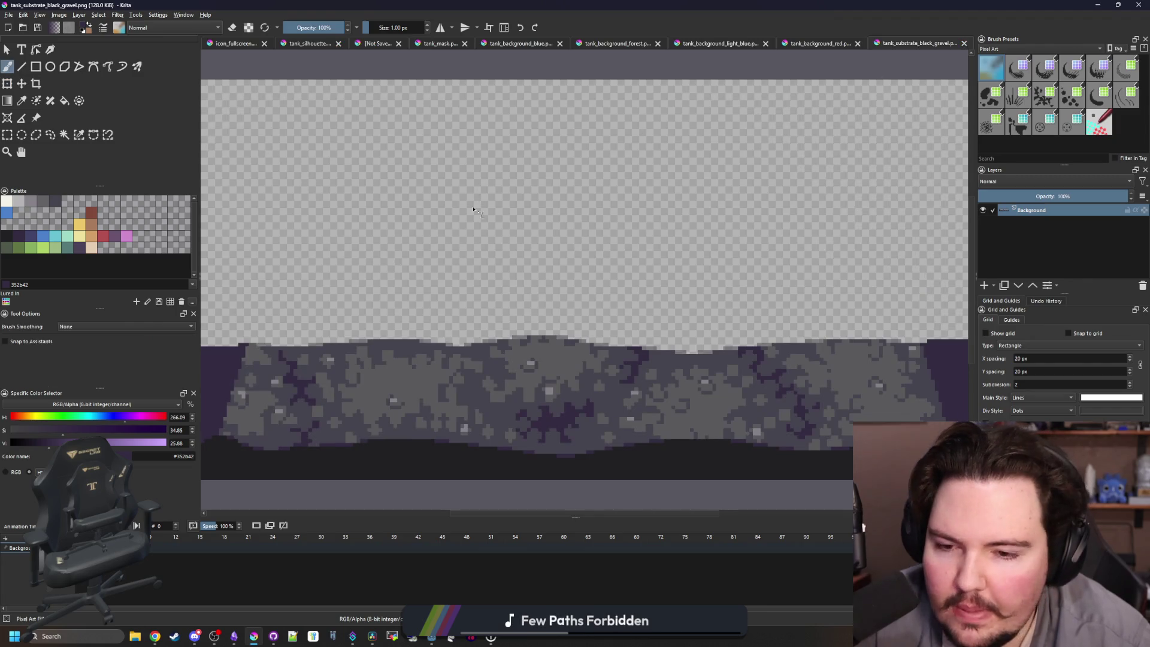
Widen the black gravel image's canvas.
{"action": "scroll", "coordinate": [473, 210], "scroll_direction": "down", "scroll_amount": 1}
{"action": "left_click", "coordinate": [57, 16]}
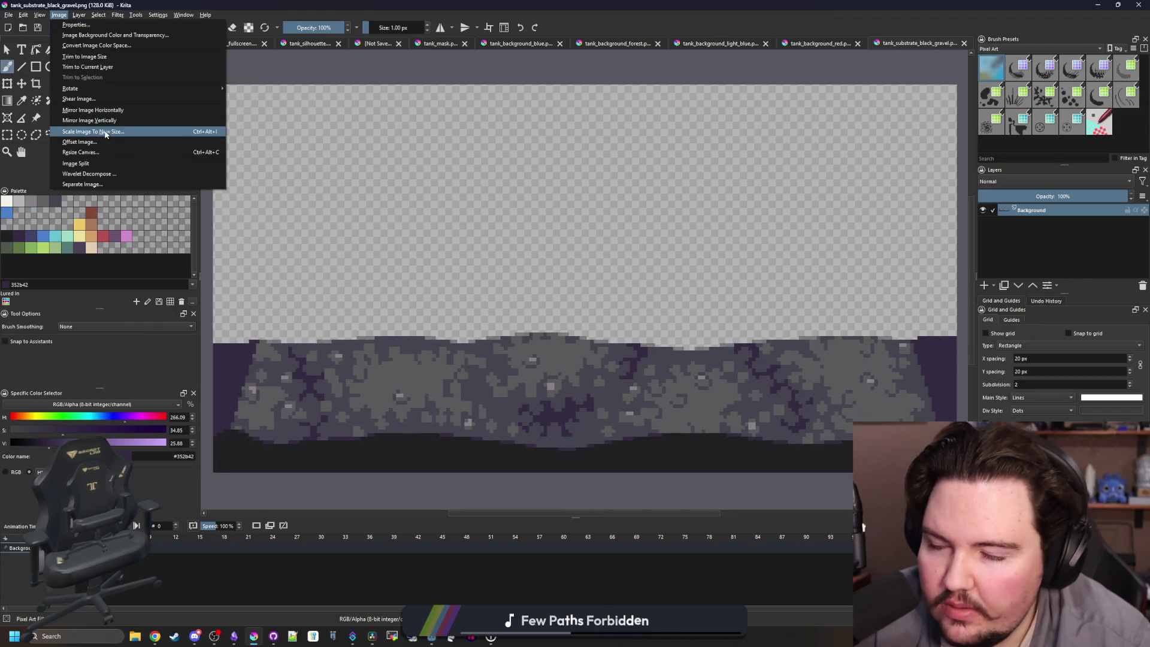
{"action": "left_click", "coordinate": [105, 134]}
{"action": "key", "text": "Escape"}
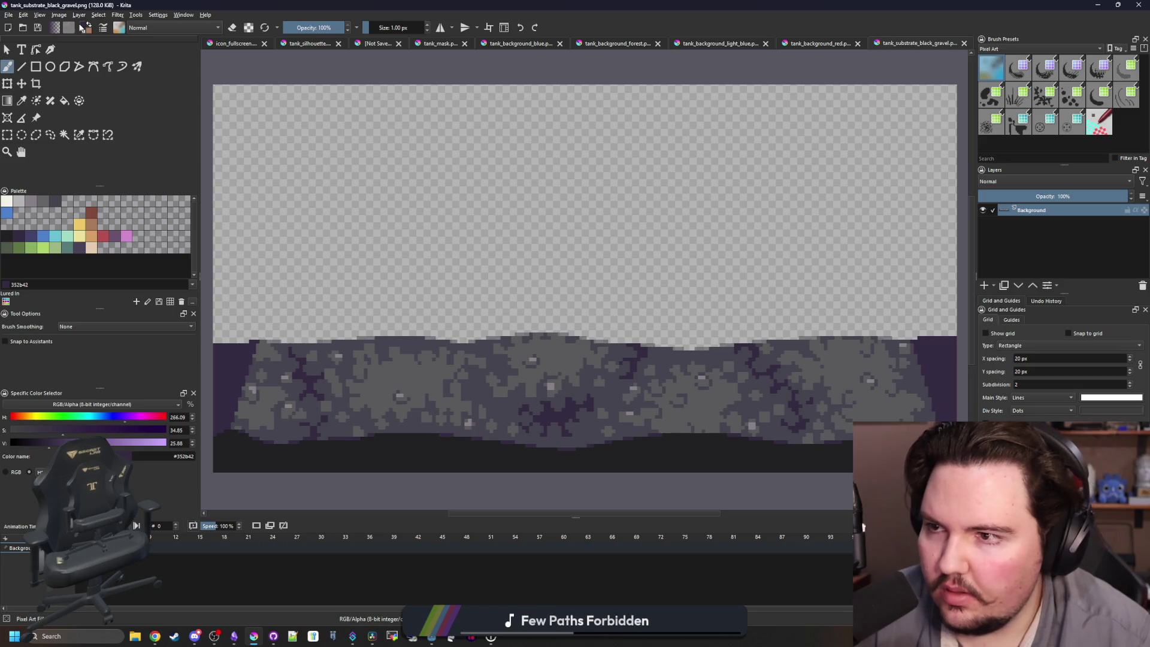
{"action": "left_click", "coordinate": [59, 15]}
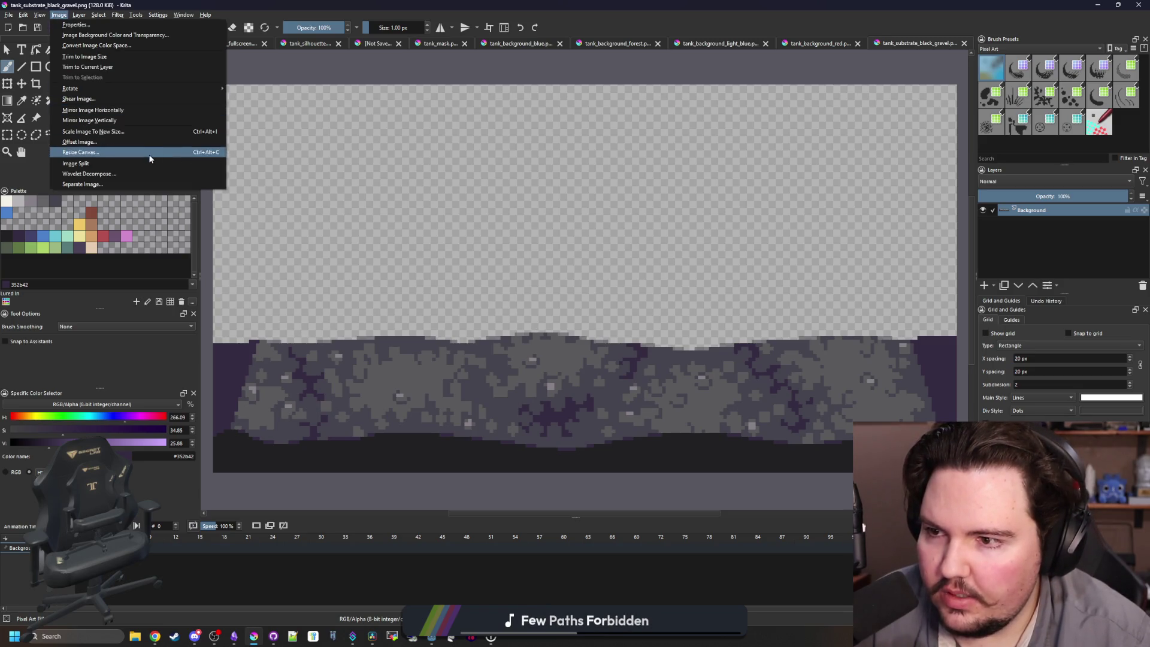
{"action": "left_click", "coordinate": [150, 153]}
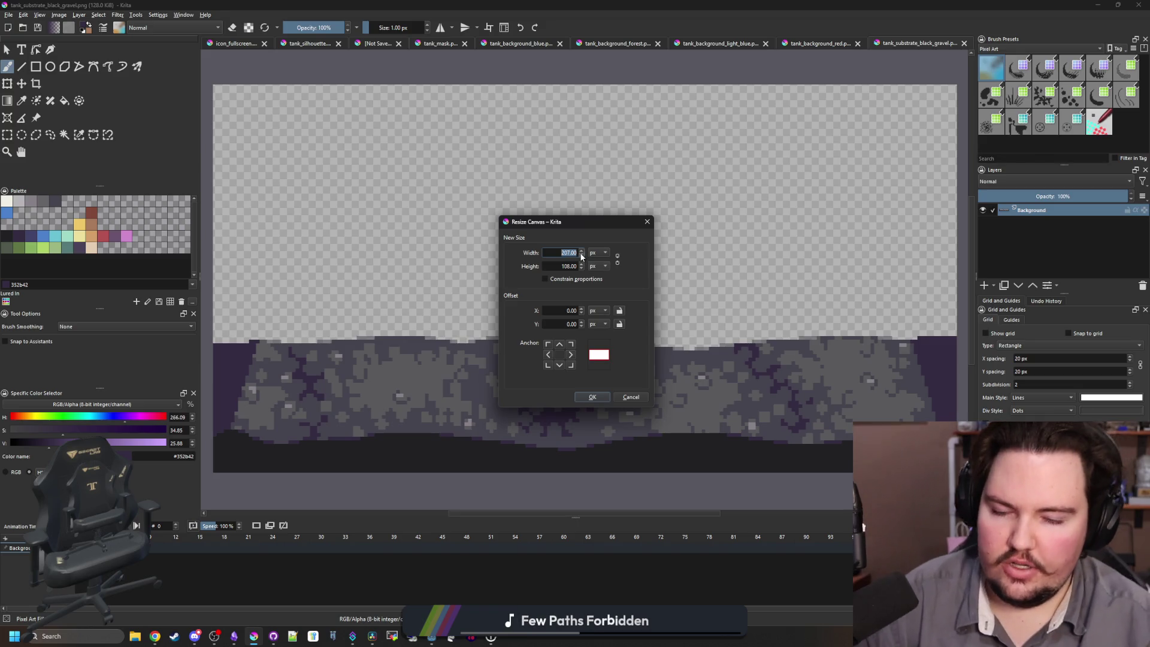
{"action": "left_click", "coordinate": [593, 397]}
Shift the left part of the black gravel one pixel left.
{"action": "left_click", "coordinate": [8, 134]}
{"action": "key", "text": "minus"}
{"action": "mouse_move", "coordinate": [263, 442]}
{"action": "left_mouse_down"}
{"action": "mouse_move", "coordinate": [327, 360]}
{"action": "mouse_move", "coordinate": [530, 184]}
{"action": "left_mouse_up"}
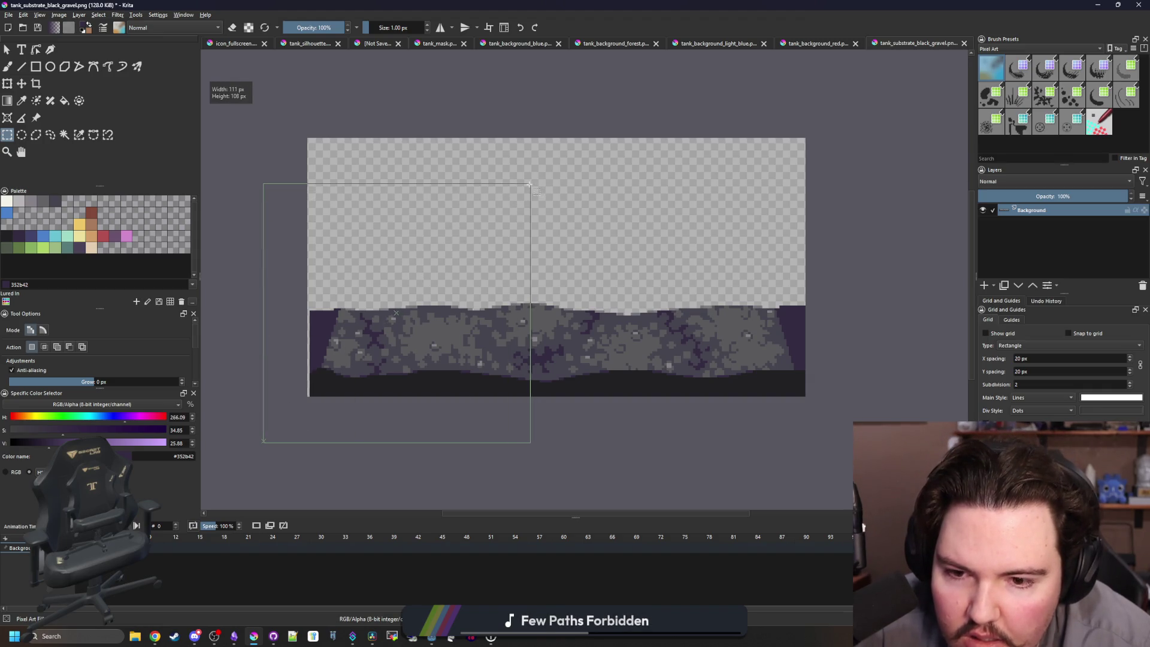
{"action": "key", "text": "t"}
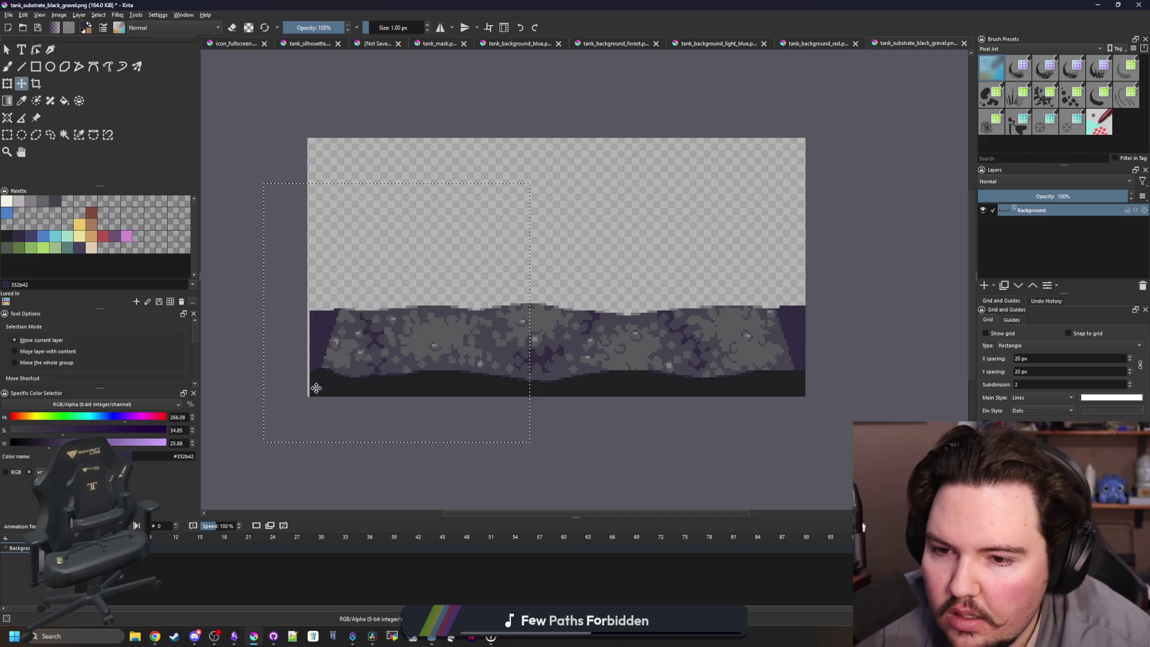
{"action": "scroll", "coordinate": [316, 388], "scroll_direction": "up", "scroll_amount": 2}
{"action": "left_click_drag", "start_coordinate": [326, 377], "coordinate": [321, 378]}
{"action": "scroll", "coordinate": [321, 377], "scroll_direction": "down", "scroll_amount": 2}
{"action": "scroll", "coordinate": [528, 377], "scroll_direction": "up", "scroll_amount": 2}
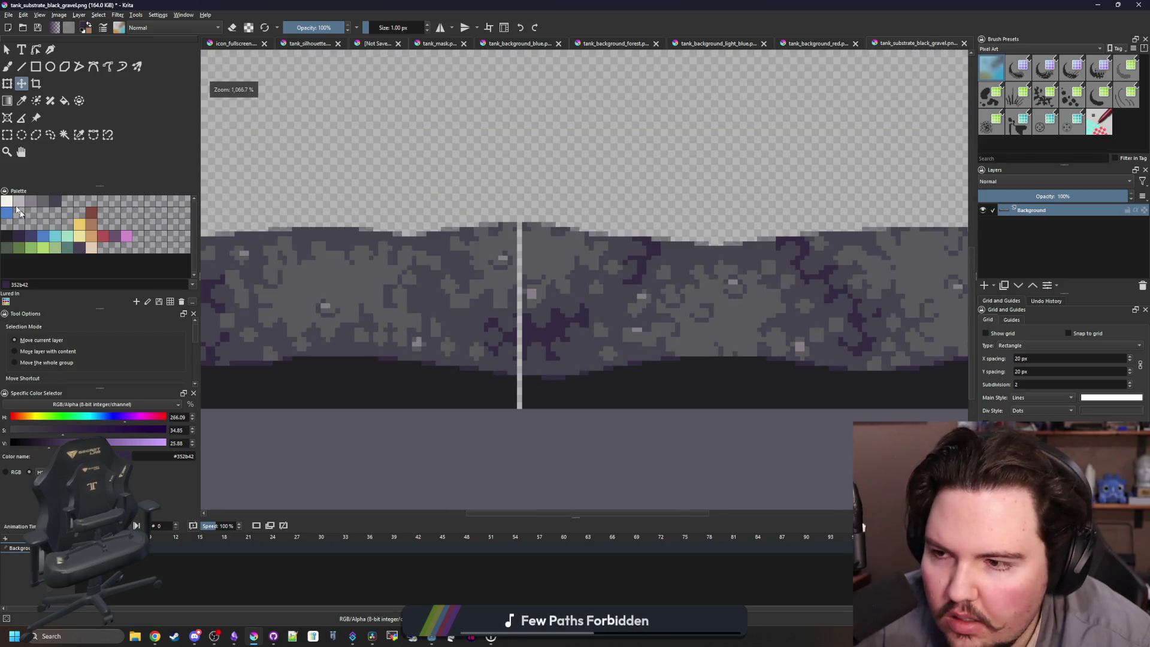
Stretch a narrow gravel column over the gap.
{"action": "left_click", "coordinate": [7, 134]}
{"action": "scroll", "coordinate": [547, 416], "scroll_direction": "up", "scroll_amount": 1}
{"action": "left_click_drag", "start_coordinate": [507, 405], "coordinate": [514, 124]}
{"action": "left_click", "coordinate": [7, 84]}
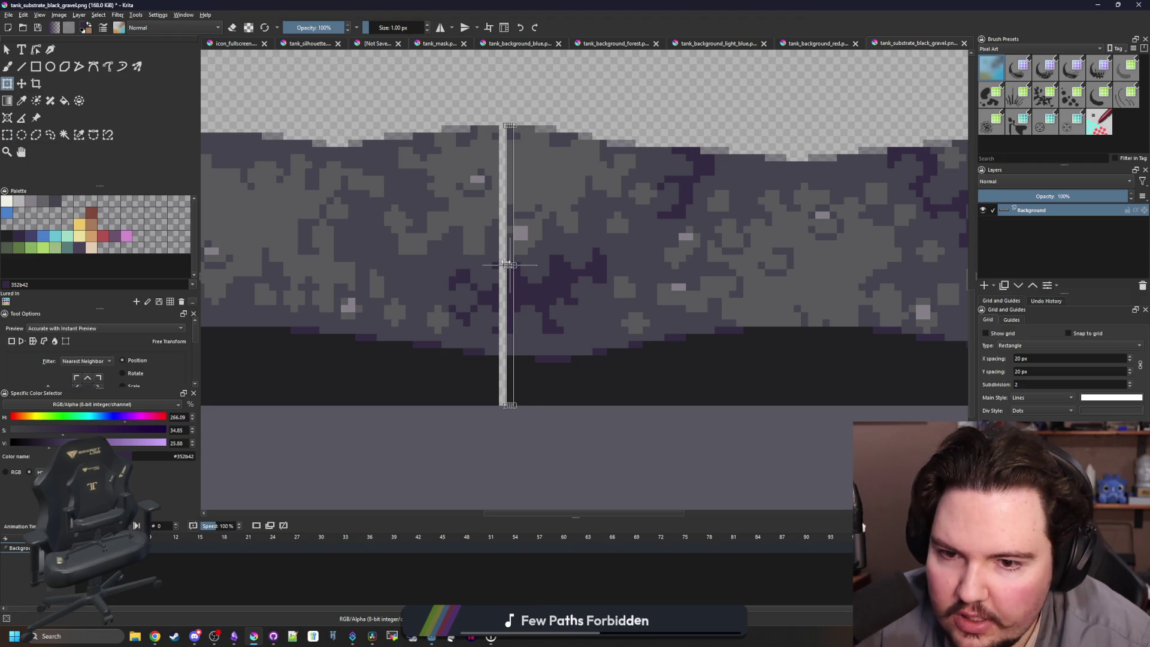
{"action": "key", "text": "Return"}
{"action": "scroll", "coordinate": [572, 305], "scroll_direction": "down", "scroll_amount": 3}
Save tank_substrate_black_gravel.png as PNG and close it.
{"action": "key", "text": "ctrl+s"}
{"action": "left_click", "coordinate": [616, 400]}
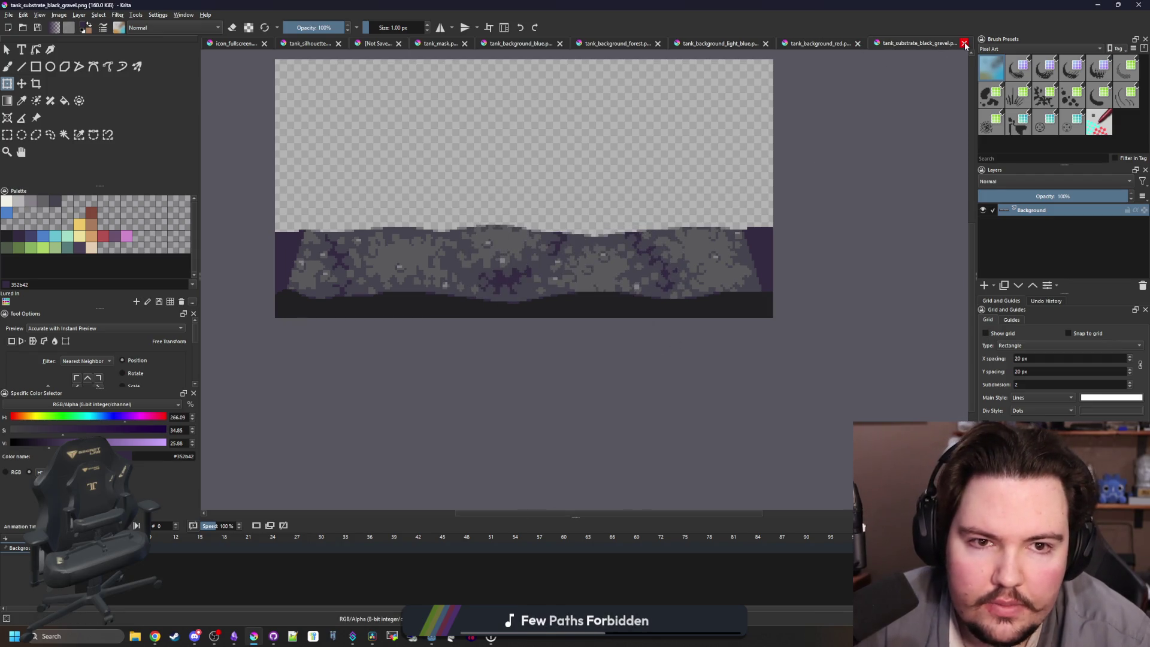
{"action": "left_click", "coordinate": [965, 43]}
{"action": "key", "text": "minus"}
{"action": "left_click", "coordinate": [60, 15]}
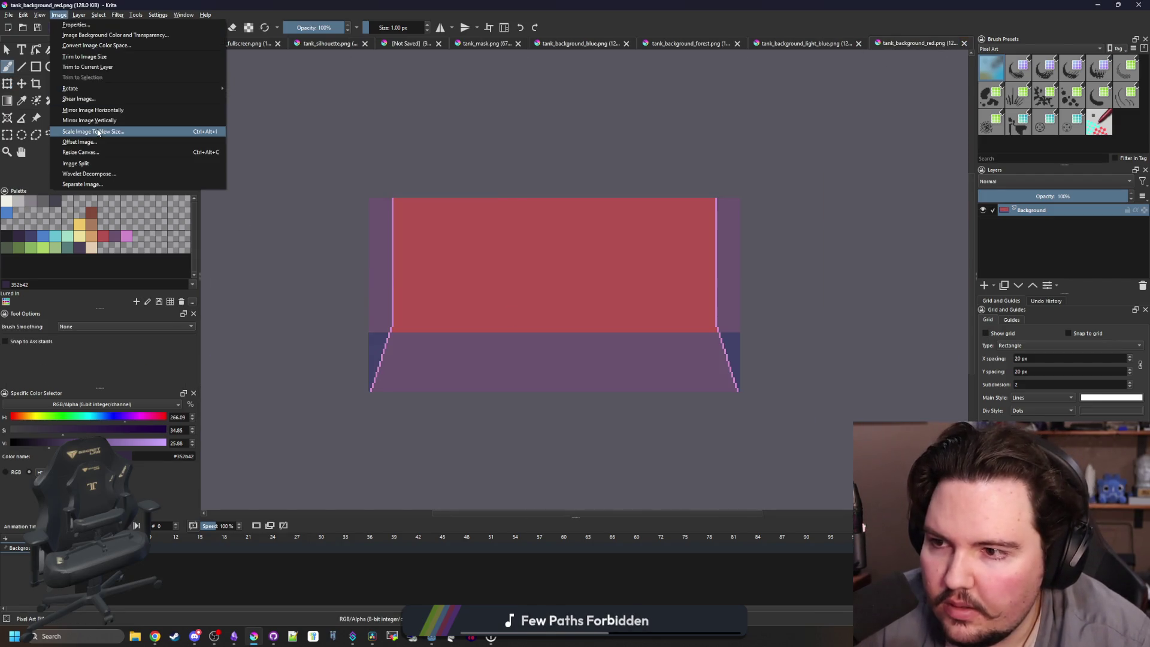
Scale the red tank background image up, then enlarge its canvas.
{"action": "left_click", "coordinate": [96, 132]}
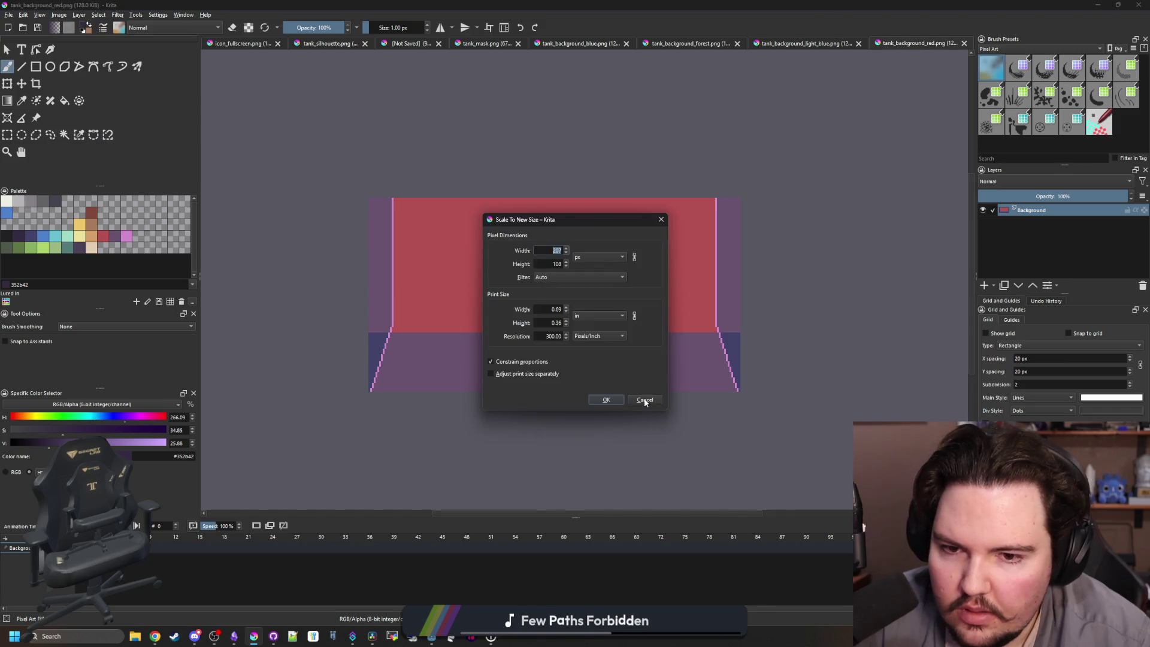
{"action": "left_click", "coordinate": [606, 399]}
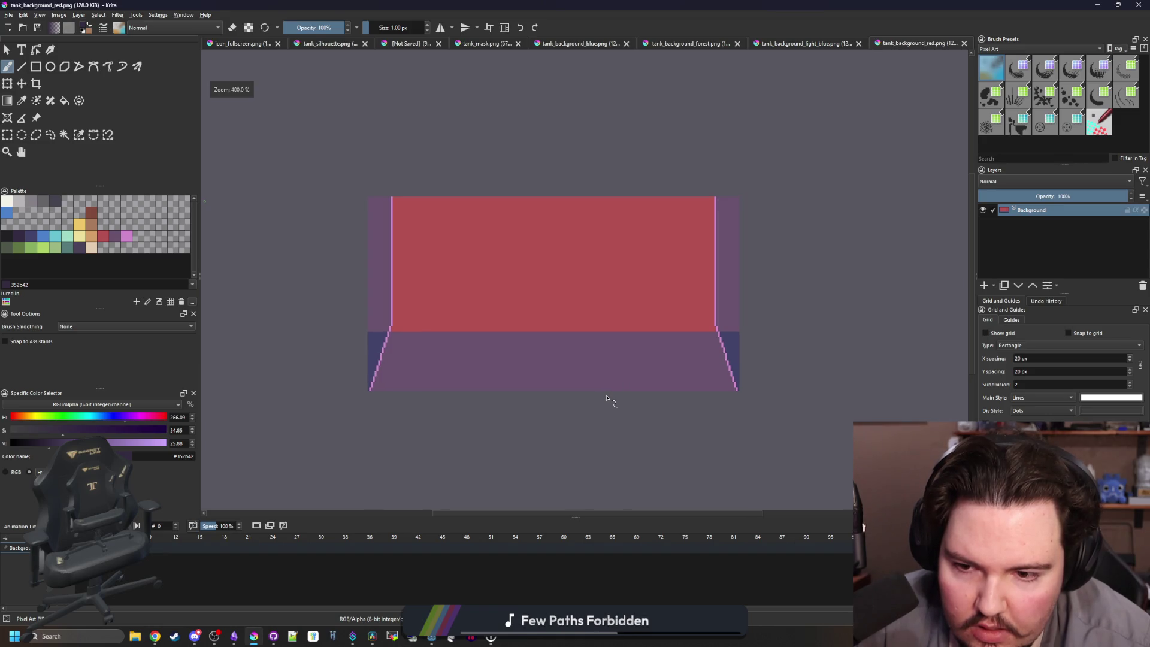
{"action": "left_click", "coordinate": [60, 14]}
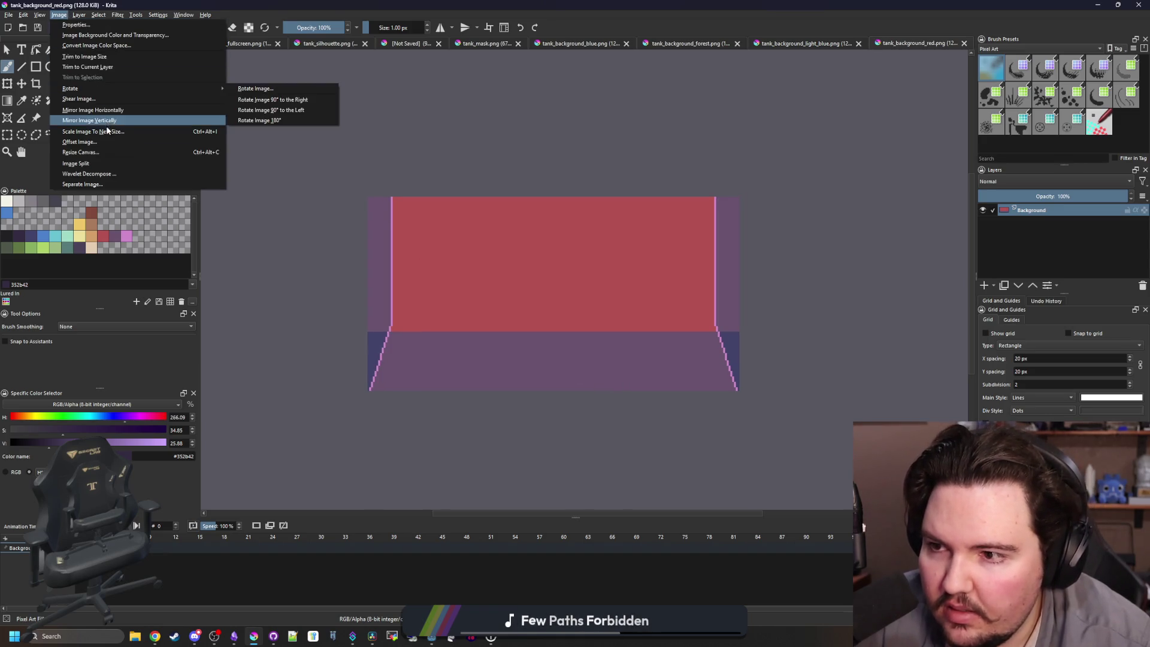
{"action": "left_click", "coordinate": [94, 152]}
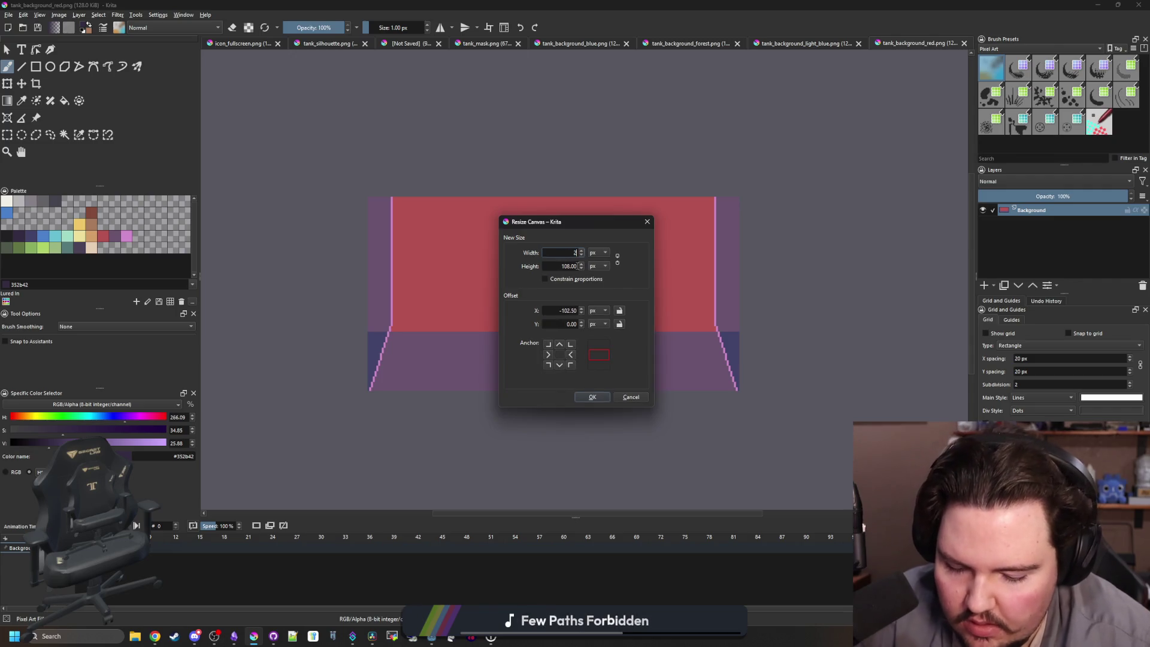
{"action": "left_click", "coordinate": [593, 396]}
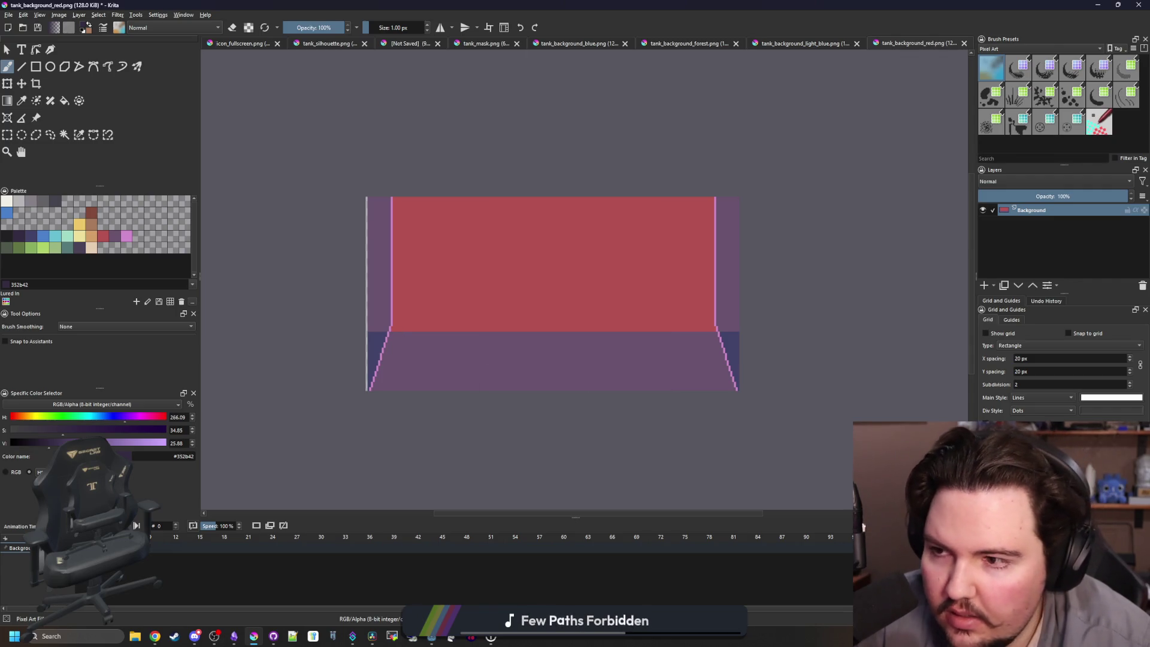
Reposition the layer and stretch a tall back-wall strip wider to fill the gap.
{"action": "key", "text": "t"}
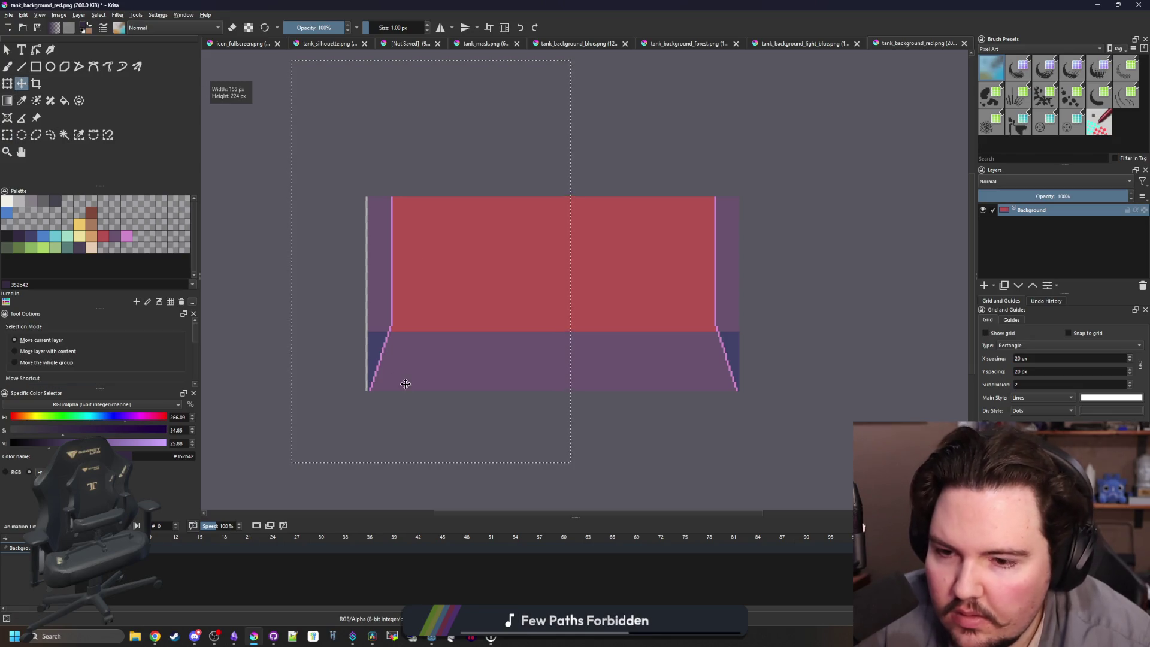
{"action": "scroll", "coordinate": [406, 384], "scroll_direction": "up", "scroll_amount": 5}
{"action": "scroll", "coordinate": [355, 382], "scroll_direction": "down", "scroll_amount": 4}
{"action": "key", "text": "ctrl+r"}
{"action": "left_click_drag", "start_coordinate": [418, 404], "coordinate": [458, 123]}
{"action": "left_click", "coordinate": [7, 84]}
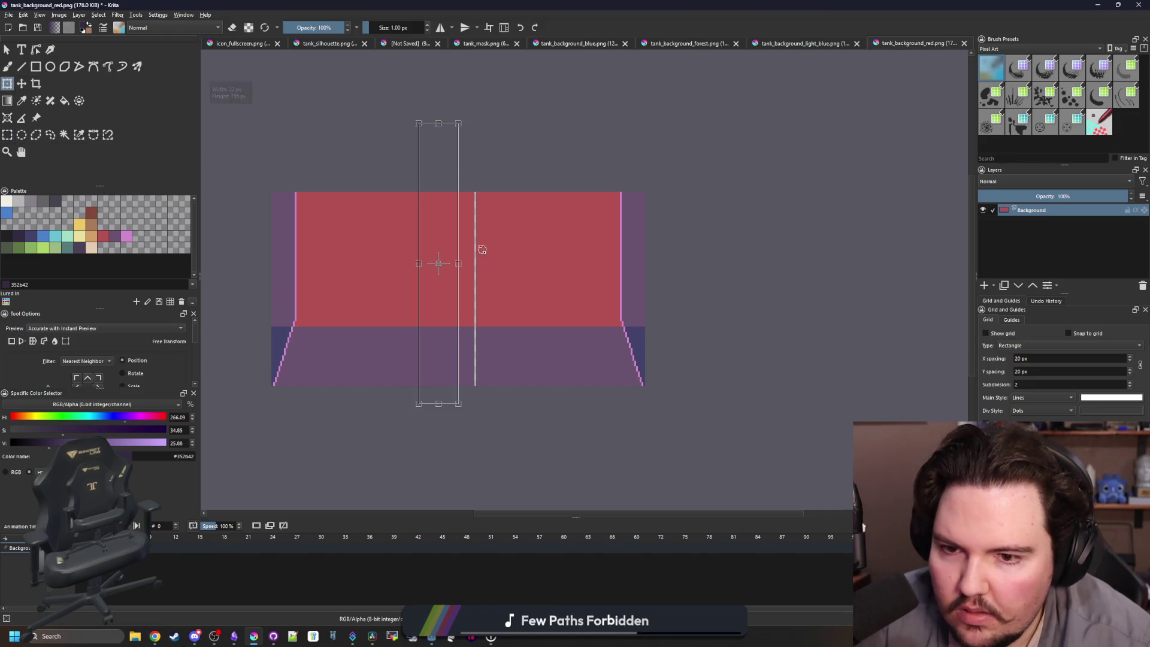
{"action": "left_click_drag", "start_coordinate": [455, 261], "coordinate": [509, 264]}
{"action": "key", "text": "Return"}
Save tank_background_red.png as PNG and close it.
{"action": "key", "text": "ctrl+s"}
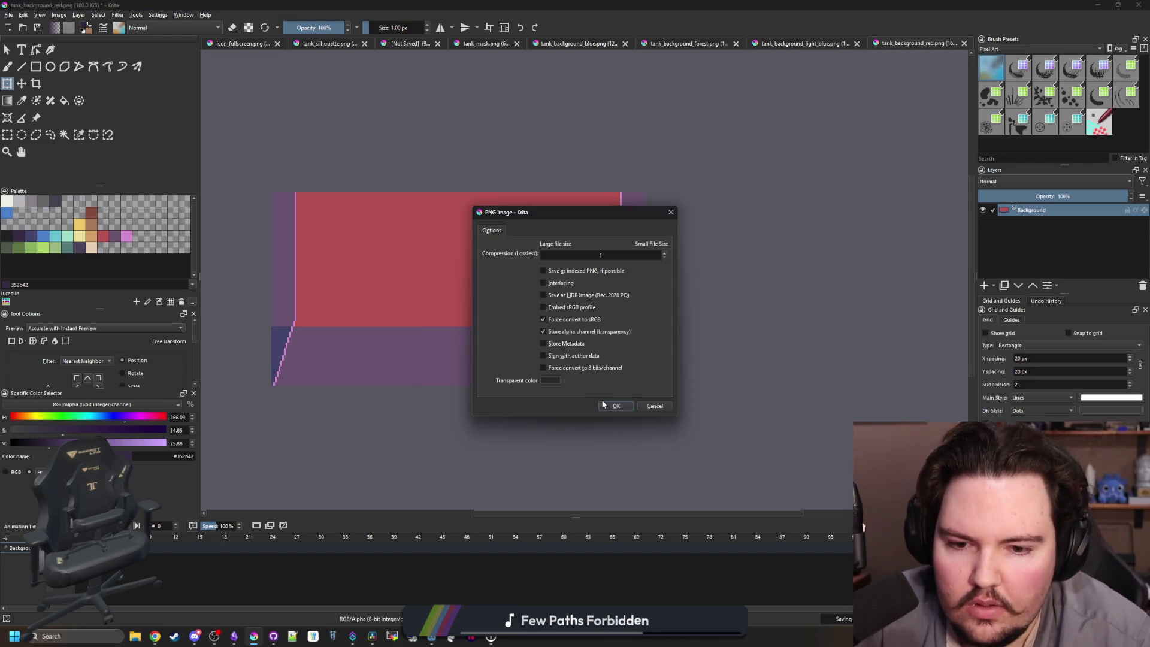
{"action": "left_click", "coordinate": [603, 405]}
{"action": "left_click", "coordinate": [964, 44]}
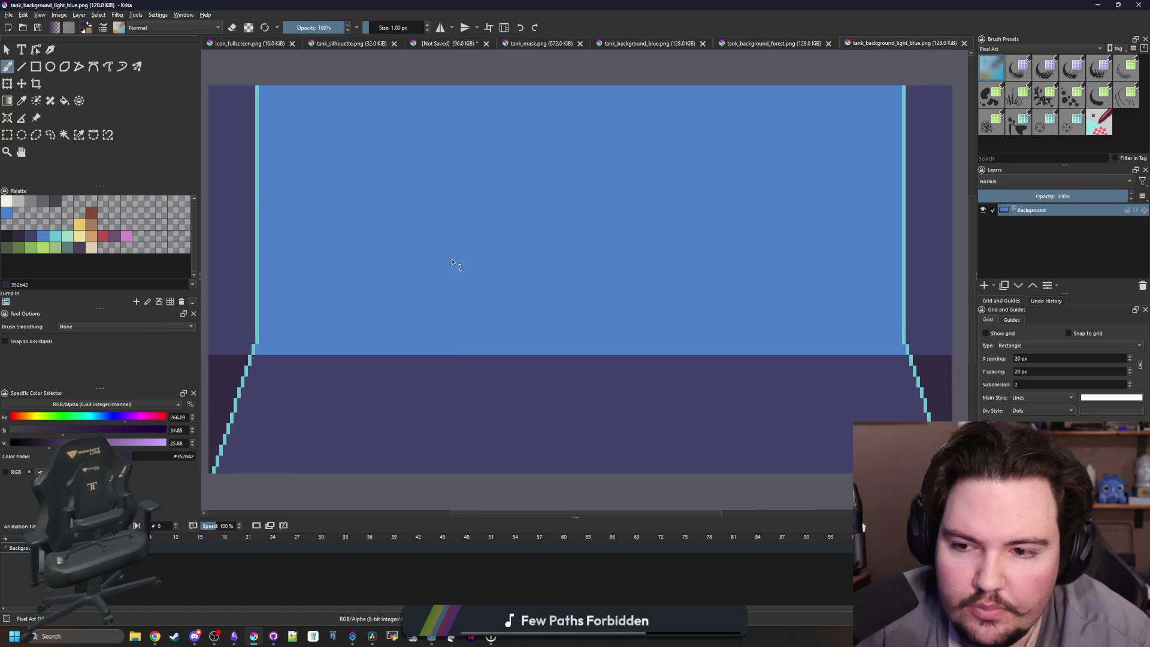
Widen the light blue background's canvas to 208 px.
{"action": "scroll", "coordinate": [452, 262], "scroll_direction": "down", "scroll_amount": 1}
{"action": "left_click", "coordinate": [7, 134]}
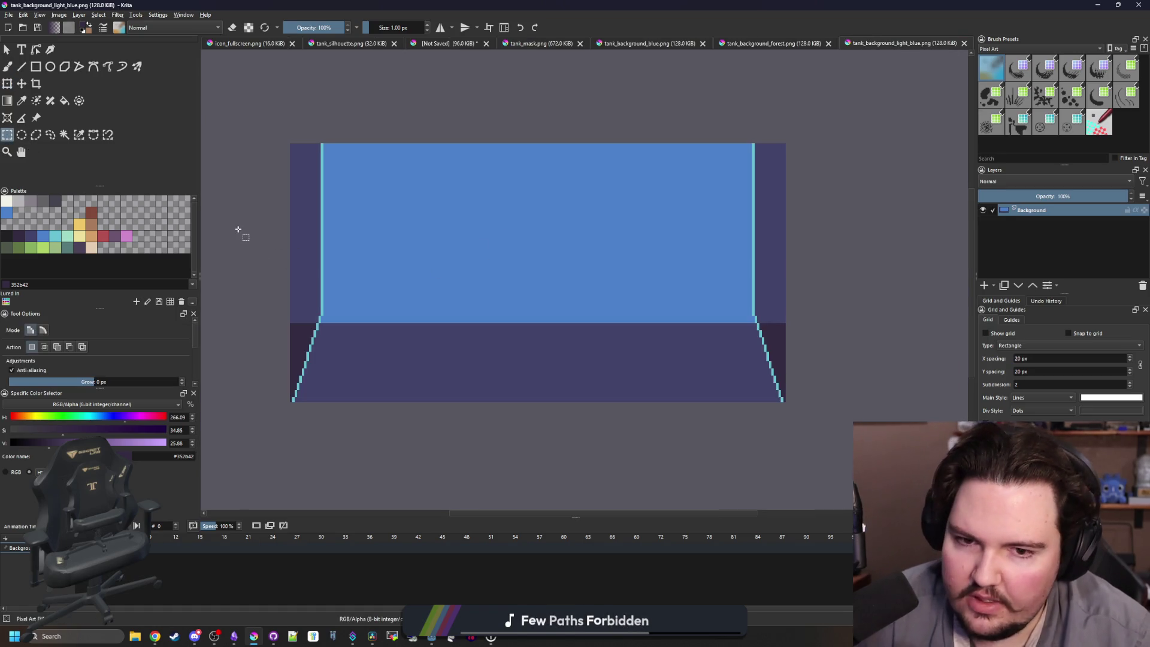
{"action": "mouse_move", "coordinate": [231, 488]}
{"action": "left_mouse_down"}
{"action": "mouse_move", "coordinate": [309, 334]}
{"action": "mouse_move", "coordinate": [549, 126]}
{"action": "left_mouse_up"}
{"action": "left_click", "coordinate": [547, 141]}
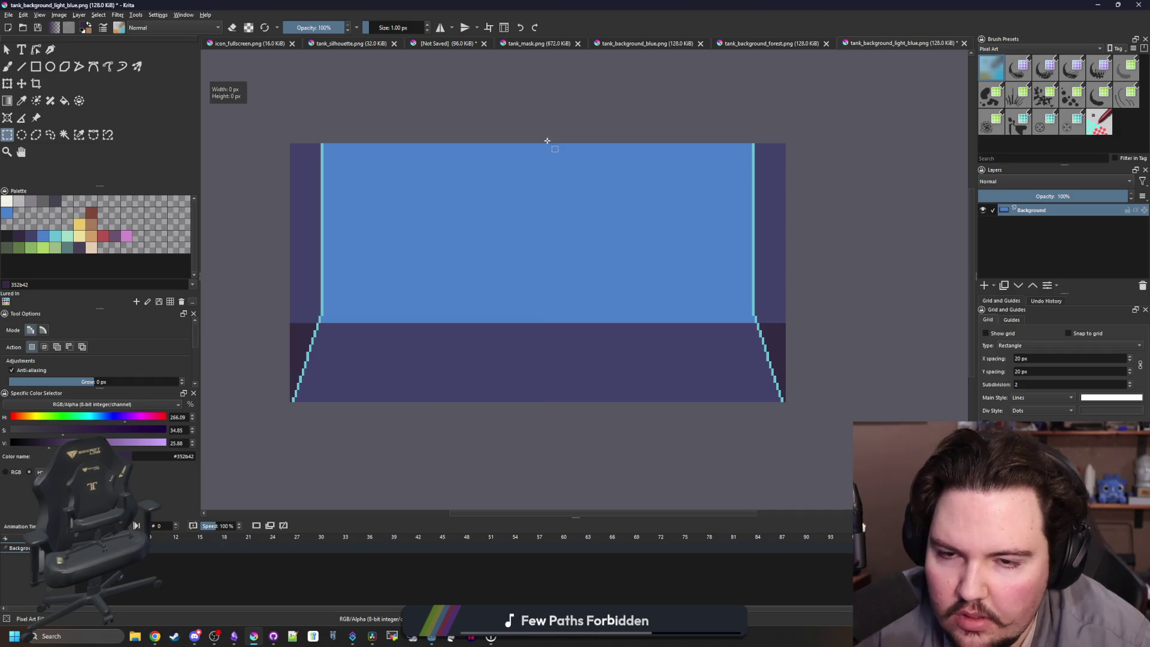
{"action": "left_click", "coordinate": [59, 15]}
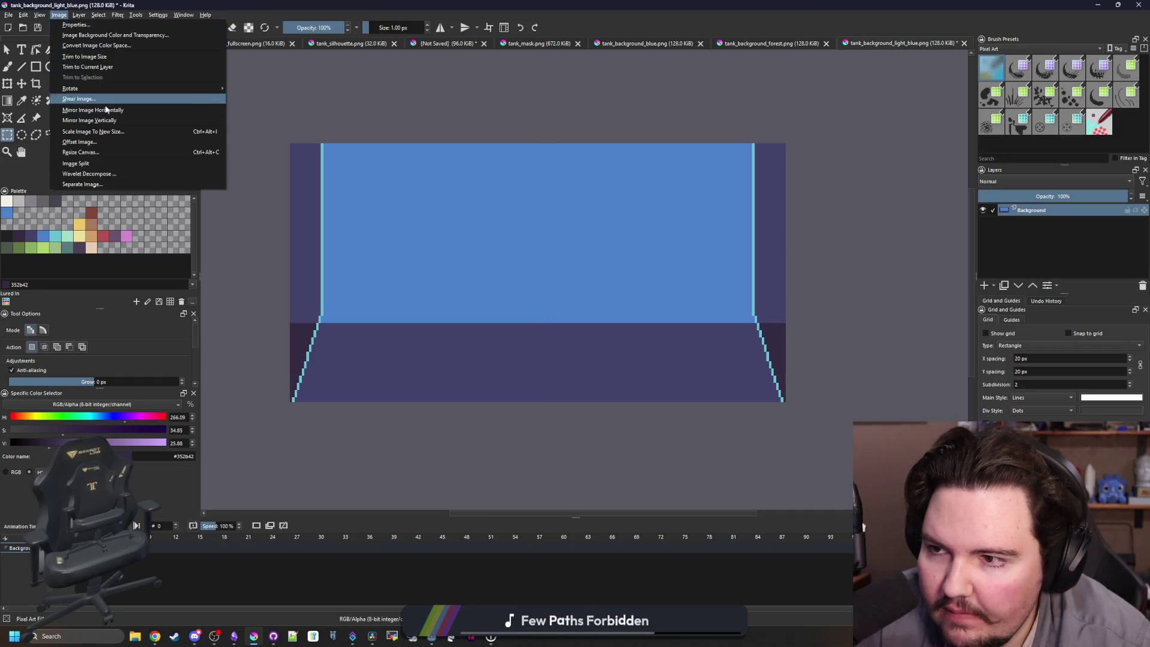
{"action": "left_click", "coordinate": [105, 152]}
{"action": "type", "text": "2"}
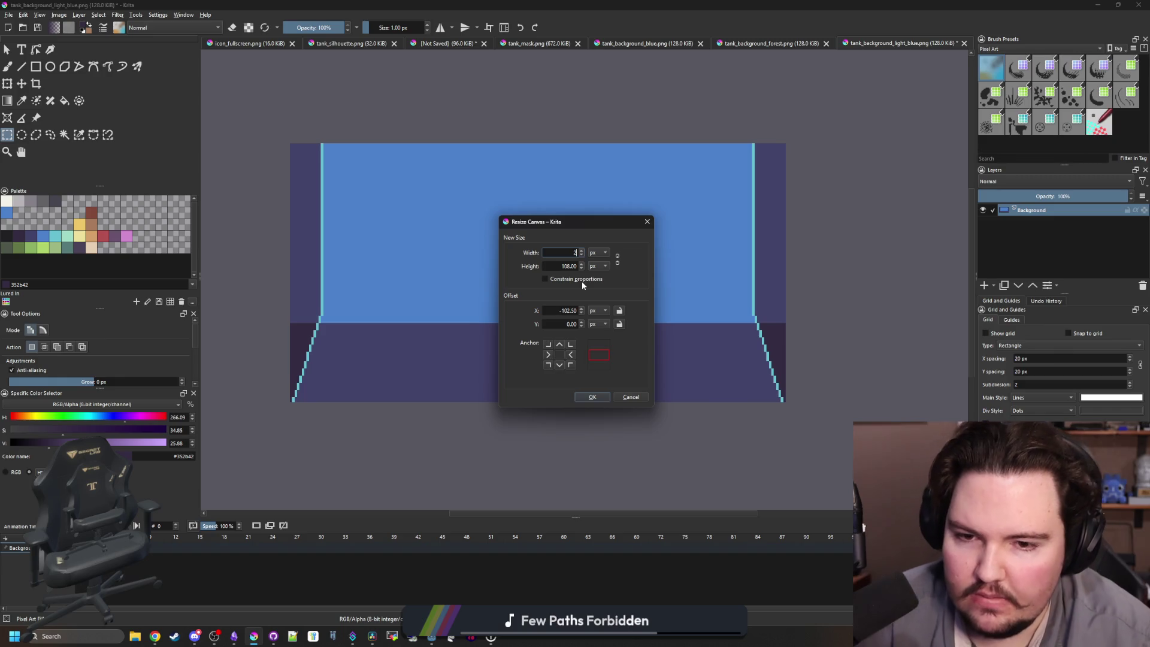
{"action": "type", "text": "08"}
{"action": "left_click", "coordinate": [593, 397]}
Shift the left part one pixel left and stretch the right half over the seam.
{"action": "left_click_drag", "start_coordinate": [254, 416], "coordinate": [528, 76]}
{"action": "left_click", "coordinate": [21, 84]}
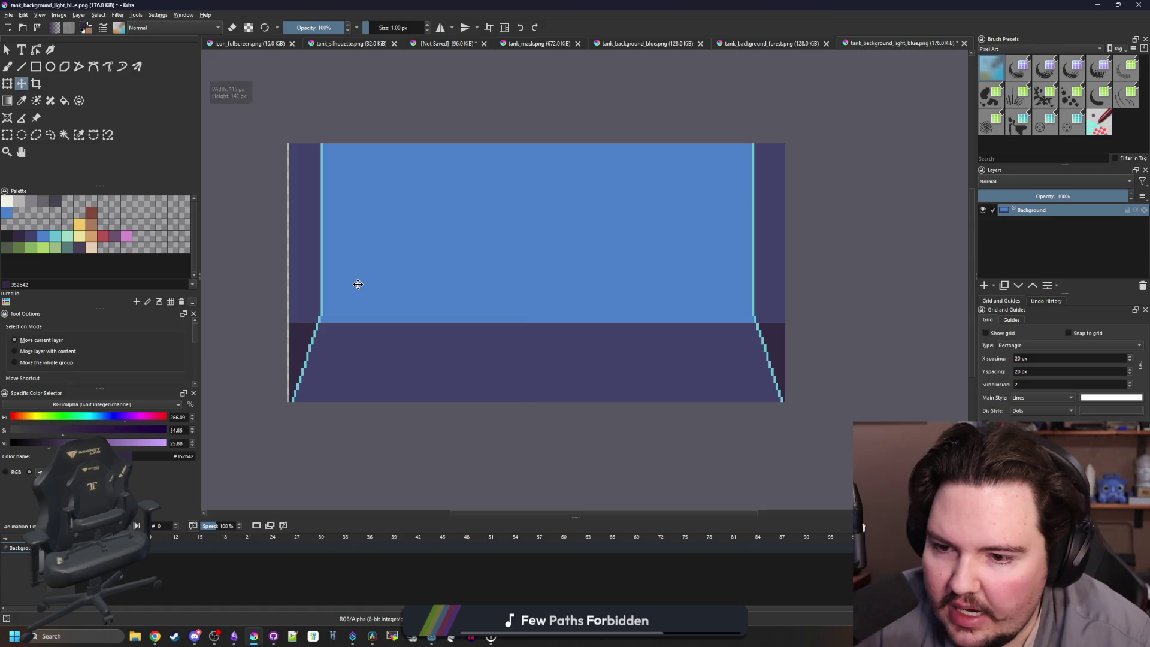
{"action": "left_click_drag", "start_coordinate": [358, 284], "coordinate": [354, 284]}
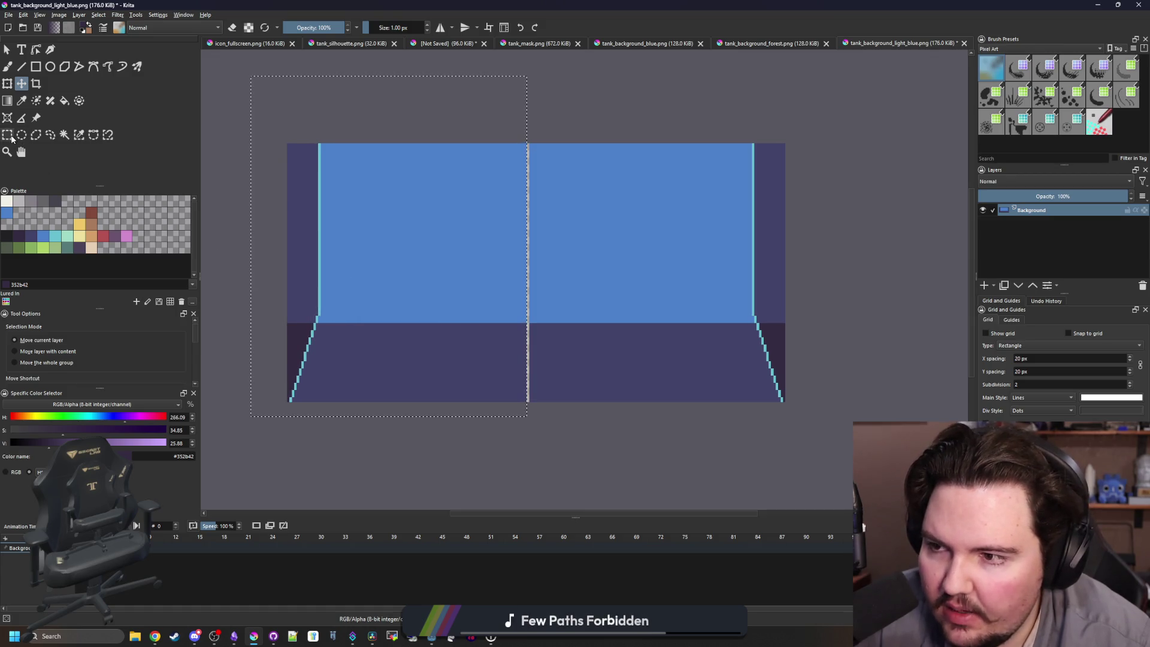
{"action": "key", "text": "ctrl+r"}
{"action": "left_click", "coordinate": [489, 394]}
{"action": "left_click_drag", "start_coordinate": [565, 426], "coordinate": [654, 105]}
{"action": "key", "text": "ctrl+t"}
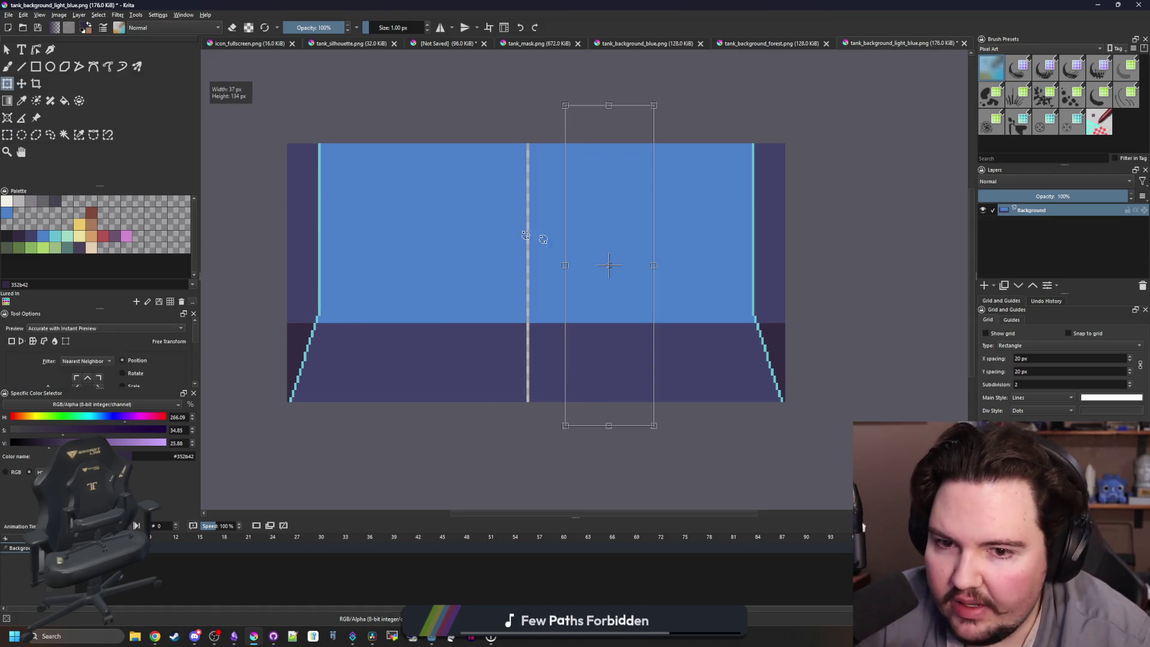
{"action": "left_click_drag", "start_coordinate": [564, 264], "coordinate": [511, 264]}
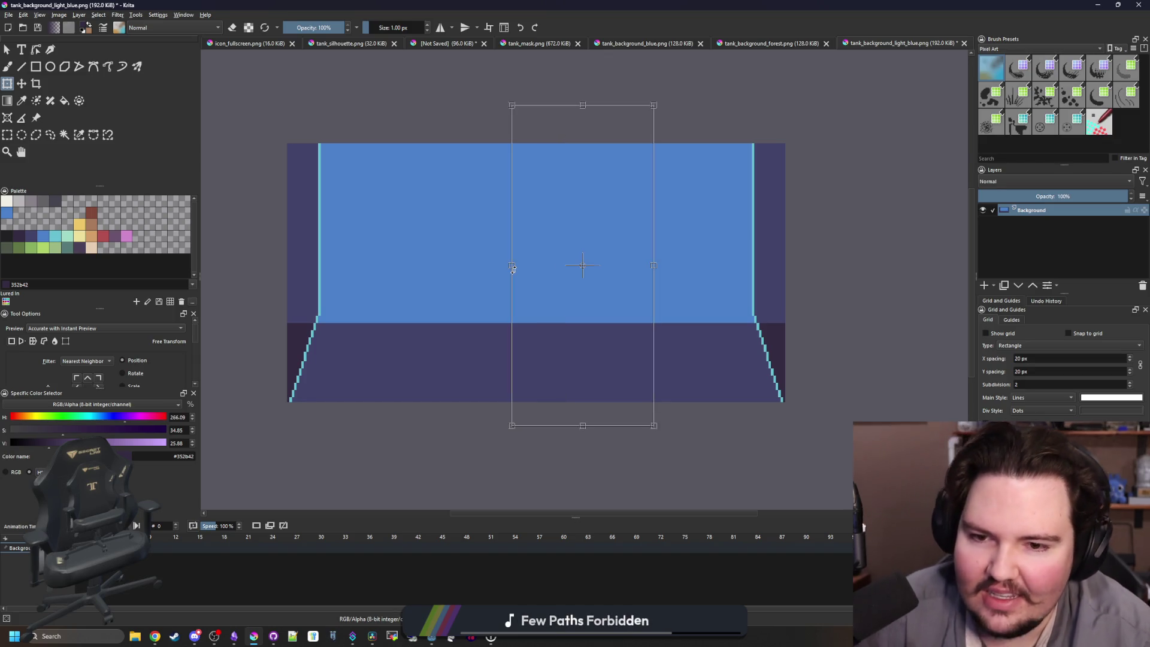
{"action": "key", "text": "Return"}
Save tank_background_light_blue.png as PNG and close it.
{"action": "key", "text": "ctrl+s"}
{"action": "key", "text": "Return"}
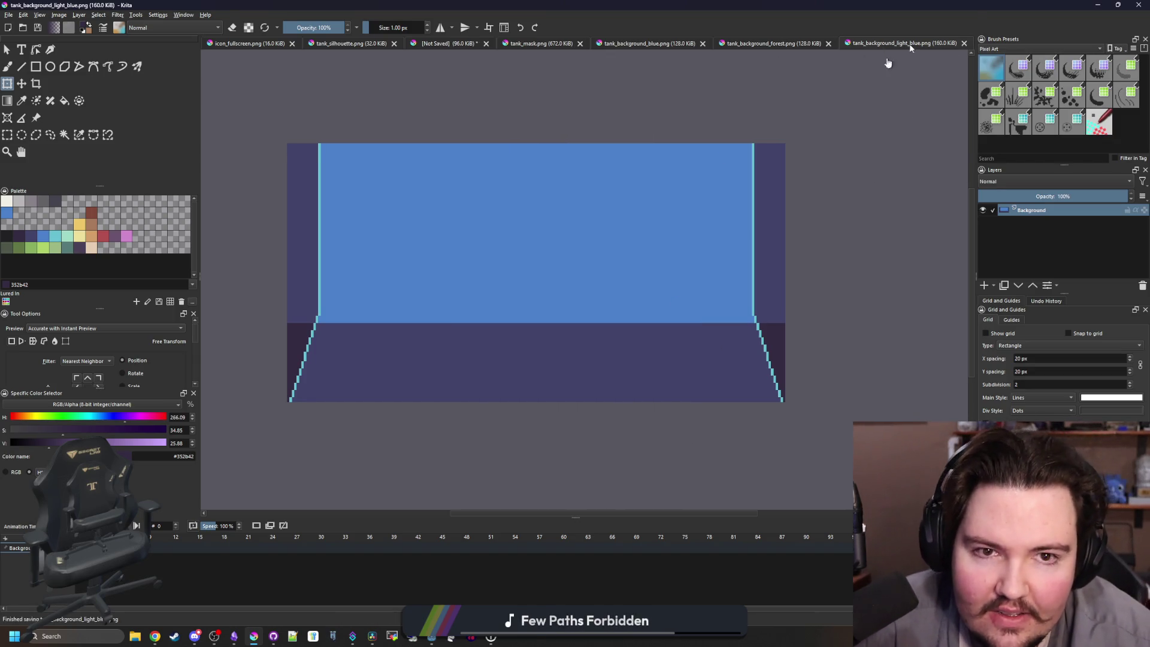
{"action": "left_click", "coordinate": [964, 44]}
{"action": "left_click", "coordinate": [59, 14]}
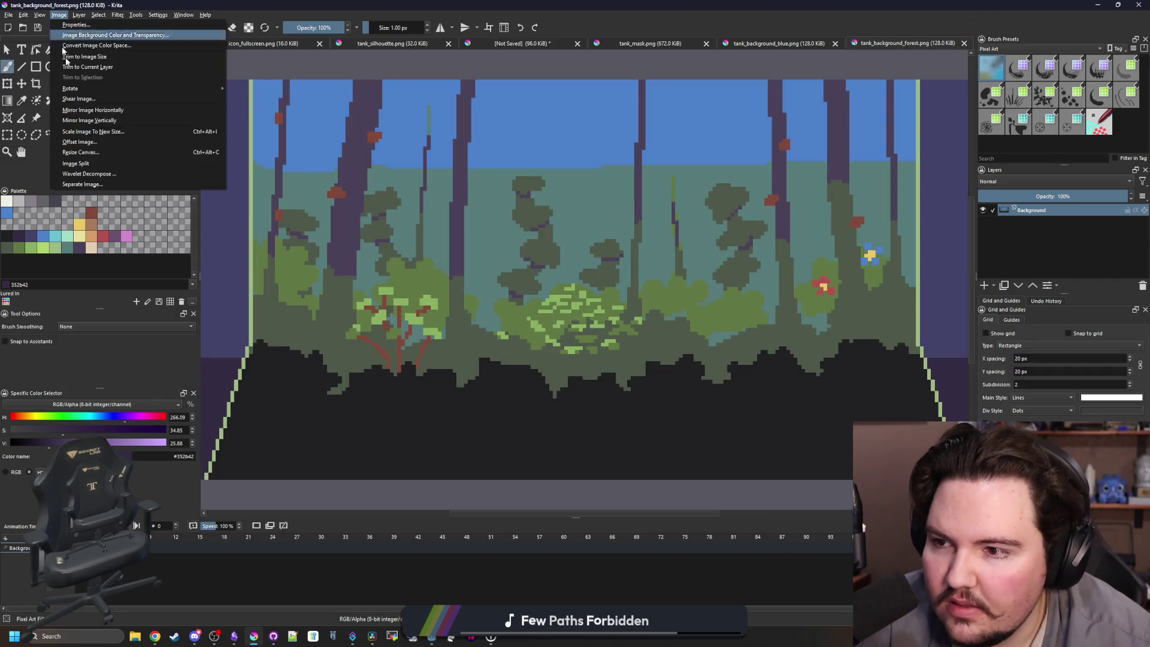
Widen the forest background's canvas and shift its left part left.
{"action": "left_click", "coordinate": [84, 148]}
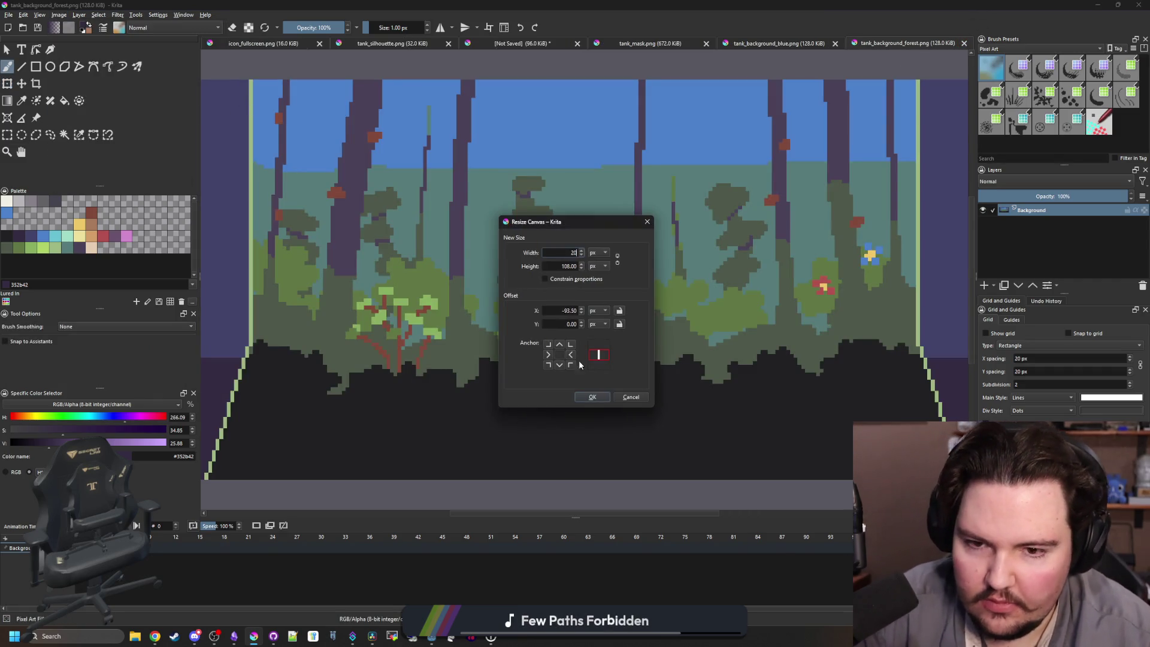
{"action": "left_click", "coordinate": [592, 398]}
{"action": "key", "text": "ctrl+r"}
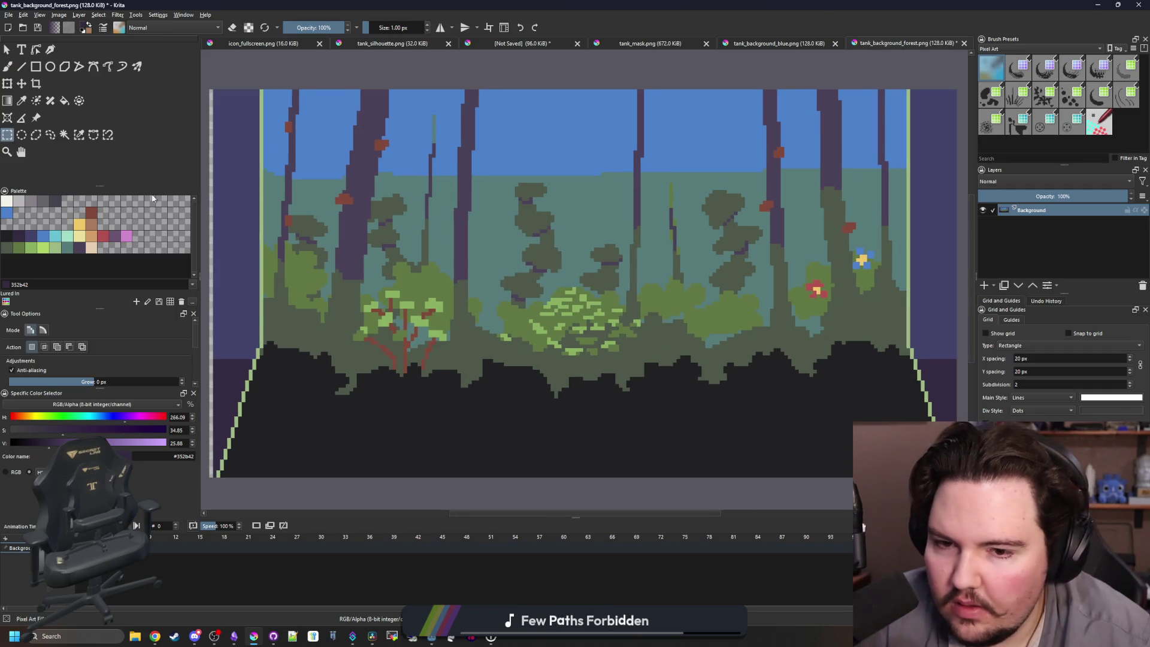
{"action": "key", "text": "minus"}
{"action": "left_click_drag", "start_coordinate": [297, 454], "coordinate": [557, 112]}
{"action": "key", "text": "t"}
{"action": "left_click_drag", "start_coordinate": [411, 292], "coordinate": [409, 291]}
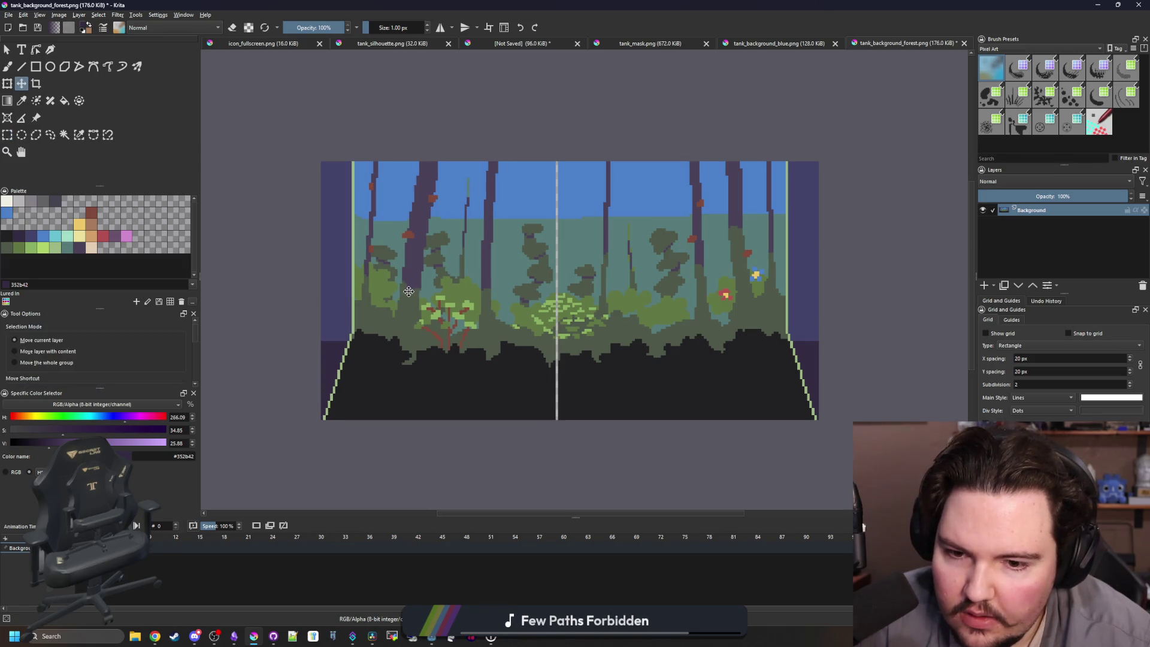
Select the seam column down the middle and transform it to cover the seam.
{"action": "left_click", "coordinate": [7, 135]}
{"action": "scroll", "coordinate": [544, 364], "scroll_direction": "up", "scroll_amount": 1}
{"action": "left_click_drag", "start_coordinate": [565, 448], "coordinate": [566, 83]}
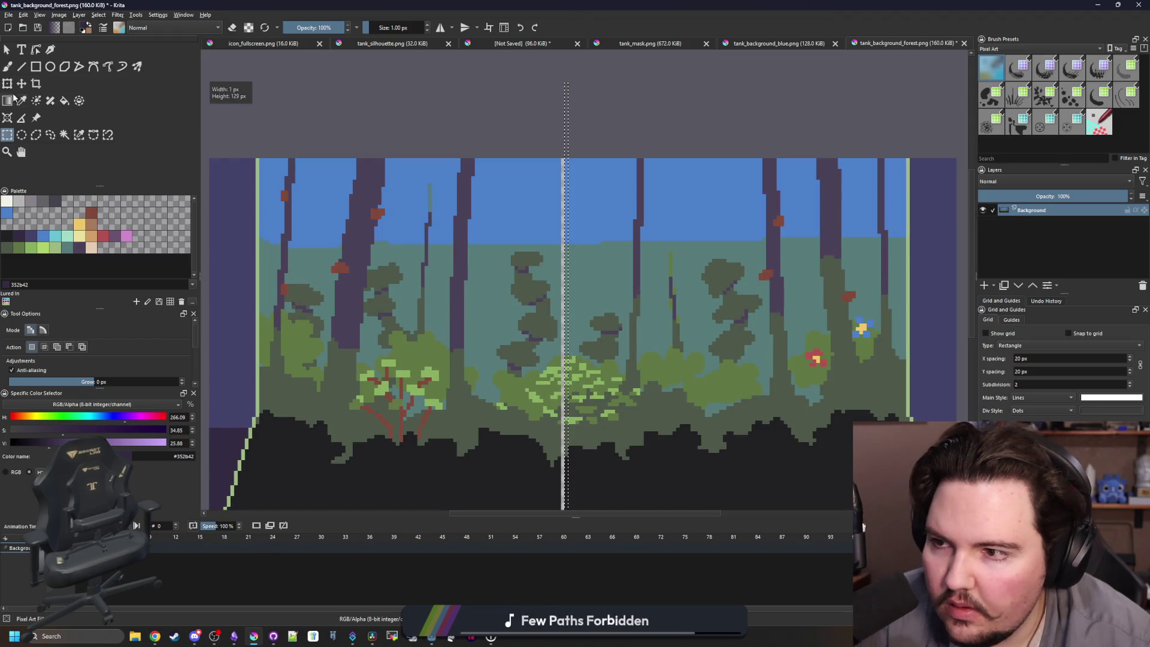
{"action": "left_click", "coordinate": [8, 83]}
{"action": "scroll", "coordinate": [584, 309], "scroll_direction": "up", "scroll_amount": 1}
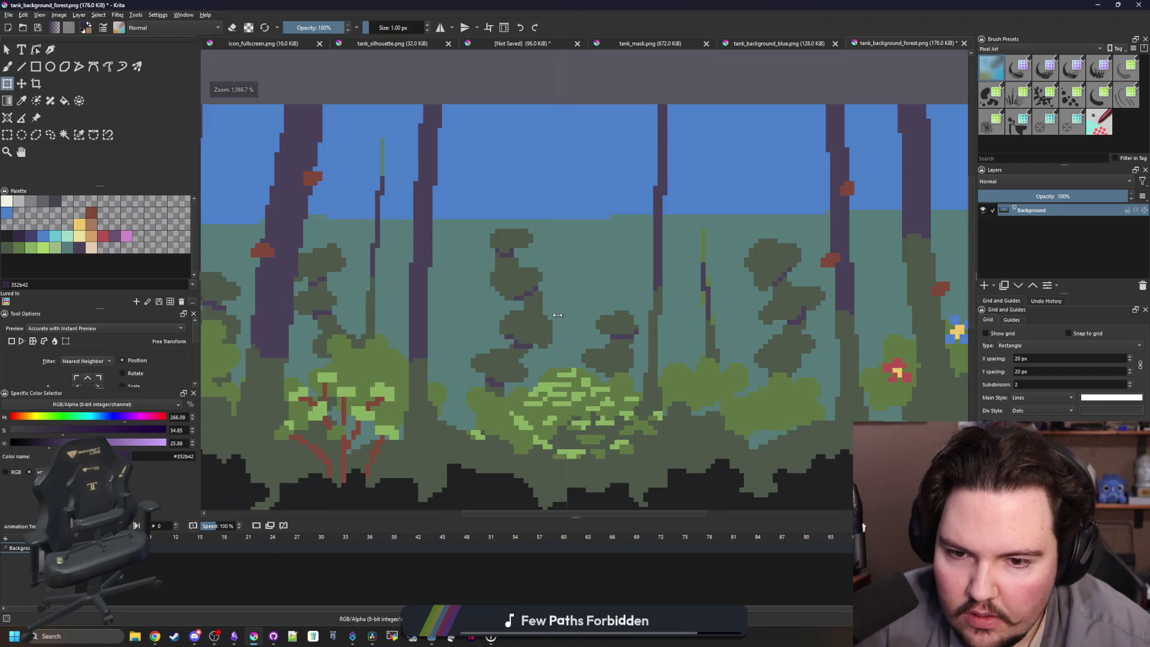
{"action": "scroll", "coordinate": [558, 314], "scroll_direction": "down", "scroll_amount": 5}
Save tank_background_forest.png as PNG and close it.
{"action": "key", "text": "ctrl+s"}
{"action": "left_click", "coordinate": [616, 406]}
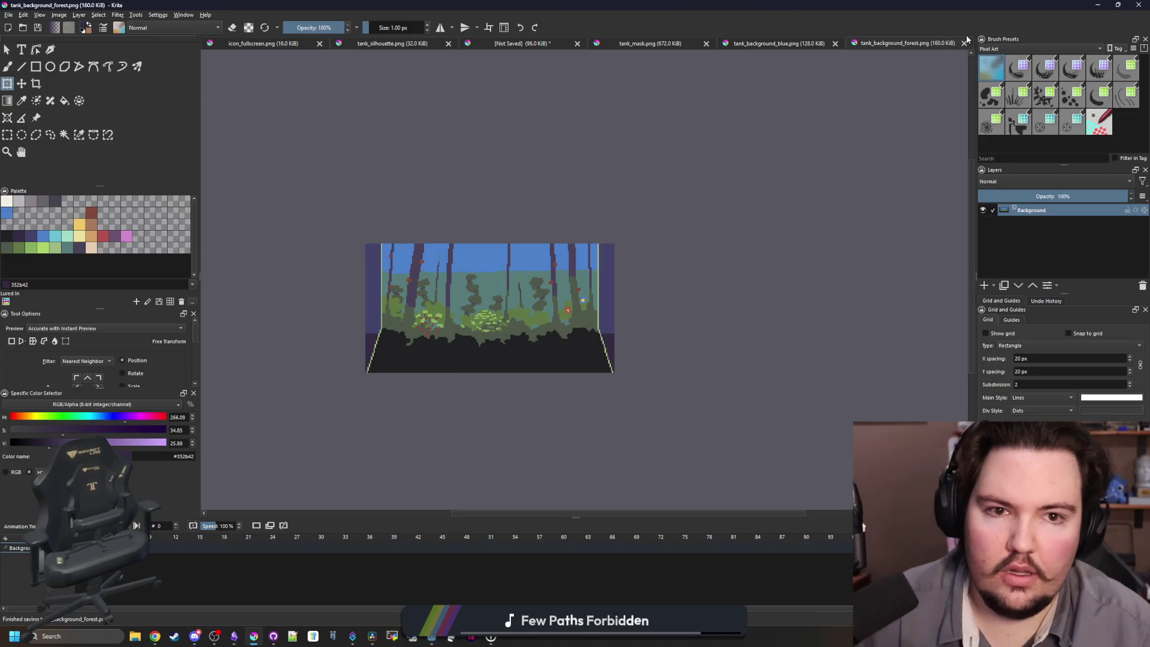
{"action": "left_click", "coordinate": [964, 43]}
{"action": "scroll", "coordinate": [413, 252], "scroll_direction": "down", "scroll_amount": 4}
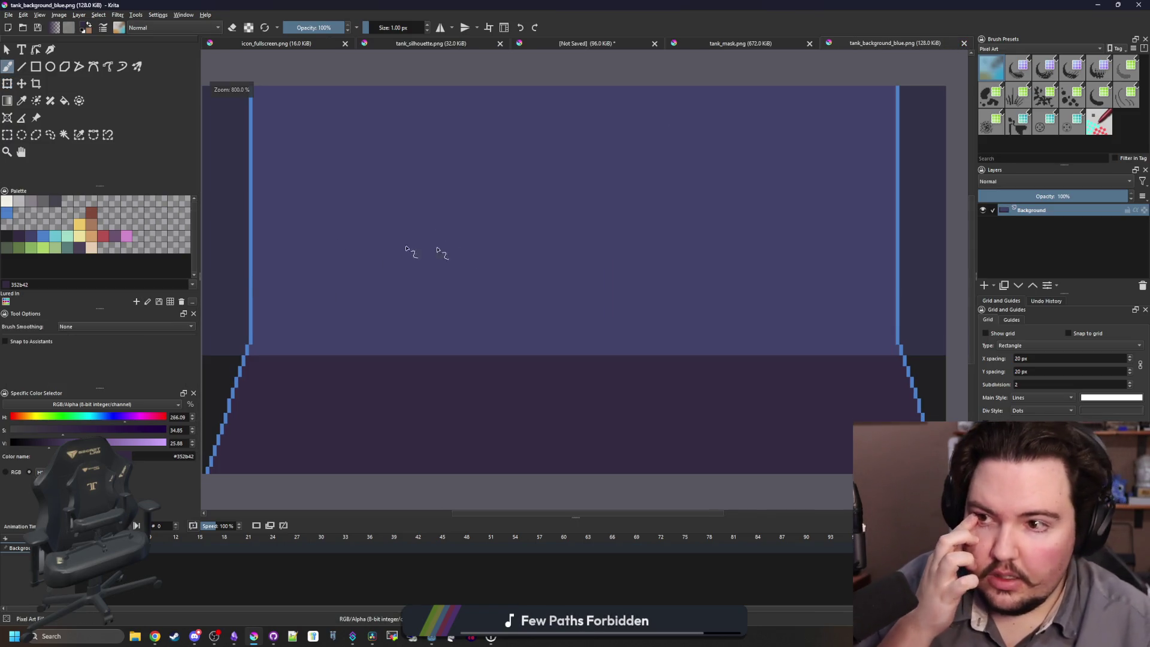
Resize the blue background's canvas to 208 px wide and nudge its content one pixel left.
{"action": "left_click", "coordinate": [59, 15]}
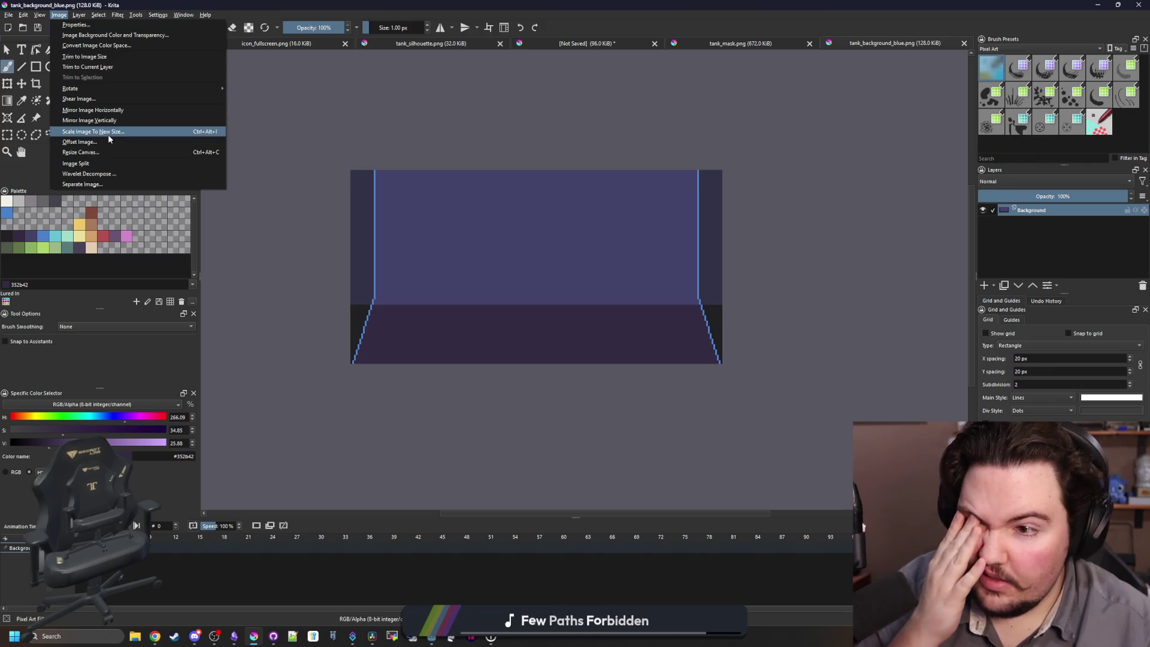
{"action": "left_click", "coordinate": [103, 154]}
{"action": "type", "text": "208"}
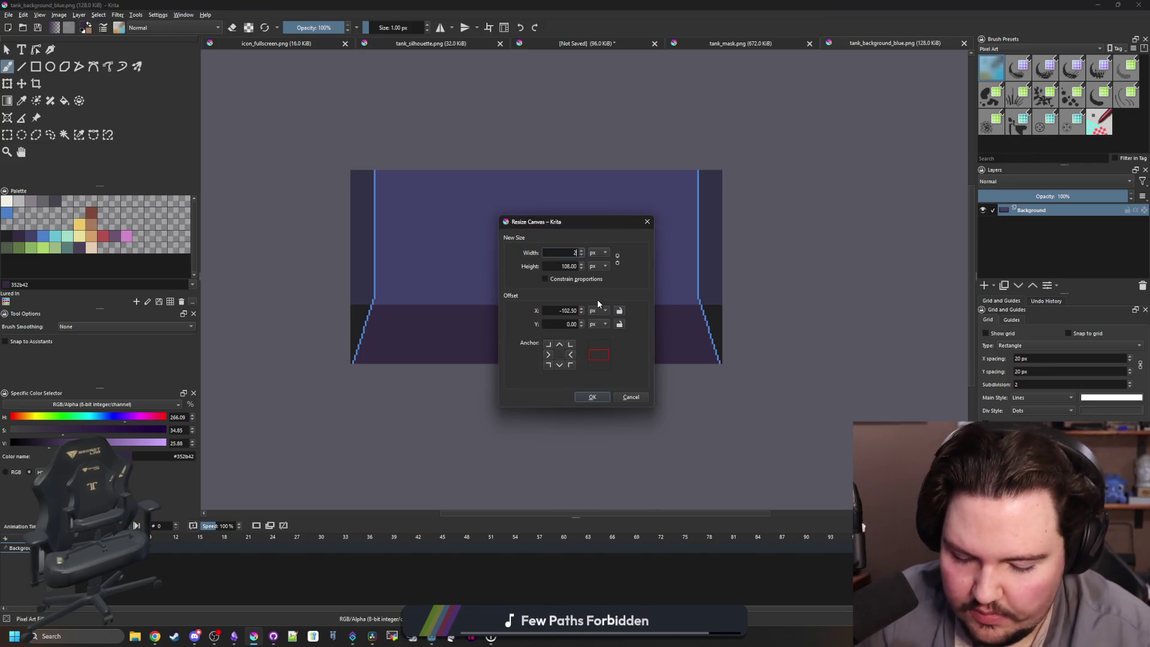
{"action": "left_click", "coordinate": [591, 396]}
{"action": "left_click", "coordinate": [7, 135]}
{"action": "left_click_drag", "start_coordinate": [296, 393], "coordinate": [578, 119]}
{"action": "left_click", "coordinate": [22, 83]}
{"action": "scroll", "coordinate": [350, 258], "scroll_direction": "up", "scroll_amount": 1}
{"action": "key", "text": "Left"}
Stretch a narrow column beside the seam left over the white line.
{"action": "left_click", "coordinate": [7, 135]}
{"action": "left_click_drag", "start_coordinate": [718, 436], "coordinate": [699, 114]}
{"action": "key", "text": "ctrl+t"}
{"action": "left_click_drag", "start_coordinate": [698, 274], "coordinate": [653, 275]}
Save tank_background_blue.png as PNG and return to Godot.
{"action": "key", "text": "ctrl+s"}
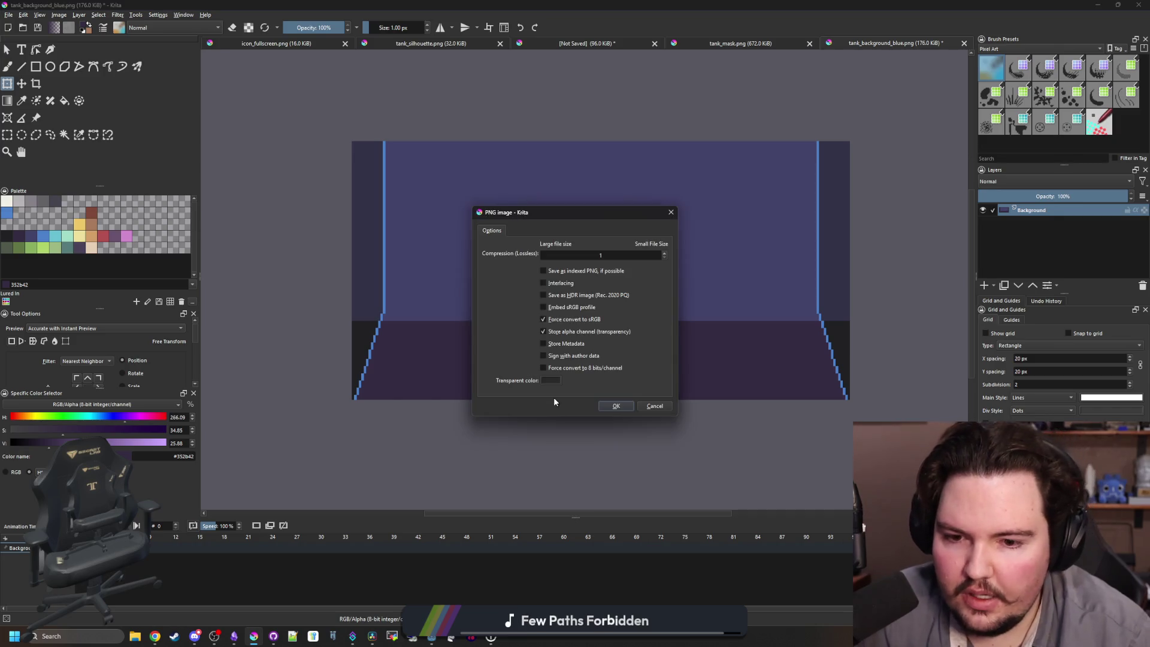
{"action": "left_click", "coordinate": [616, 407]}
{"action": "key", "text": "alt+Tab"}
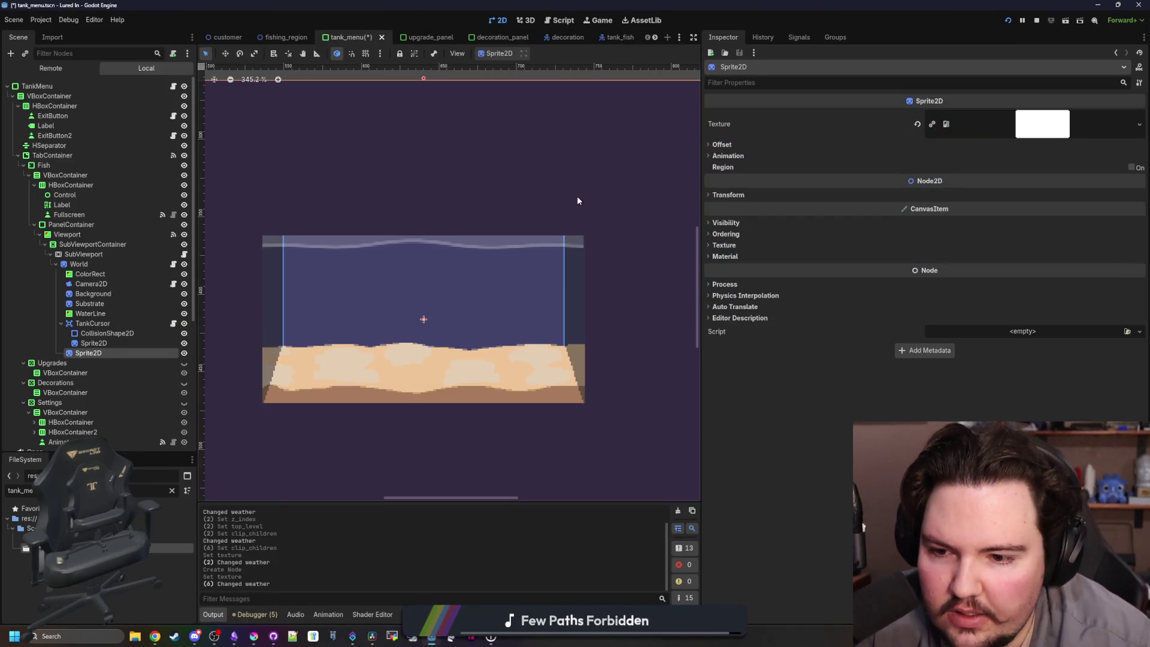
Verify the Background texture is 208×108 and the SubViewport stays 620 × 316.
{"action": "left_click_drag", "start_coordinate": [577, 198], "coordinate": [552, 233]}
{"action": "key", "text": "Escape"}
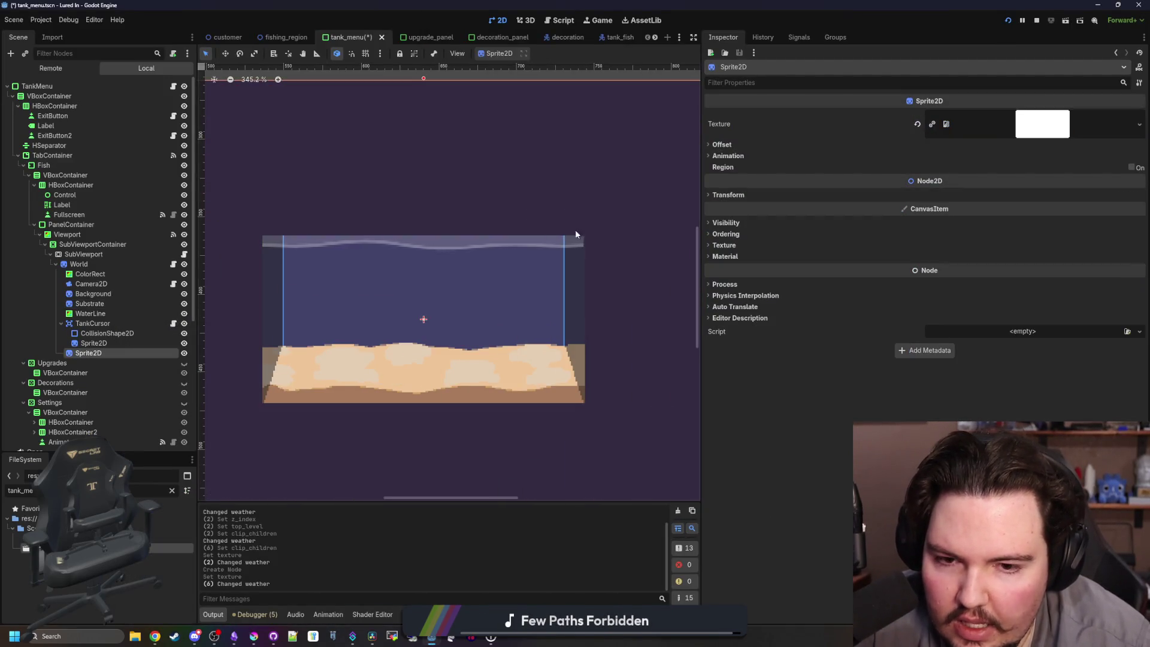
{"action": "left_click", "coordinate": [99, 294]}
{"action": "scroll", "coordinate": [580, 312], "scroll_direction": "down", "scroll_amount": 2}
{"action": "scroll", "coordinate": [438, 339], "scroll_direction": "up", "scroll_amount": 1}
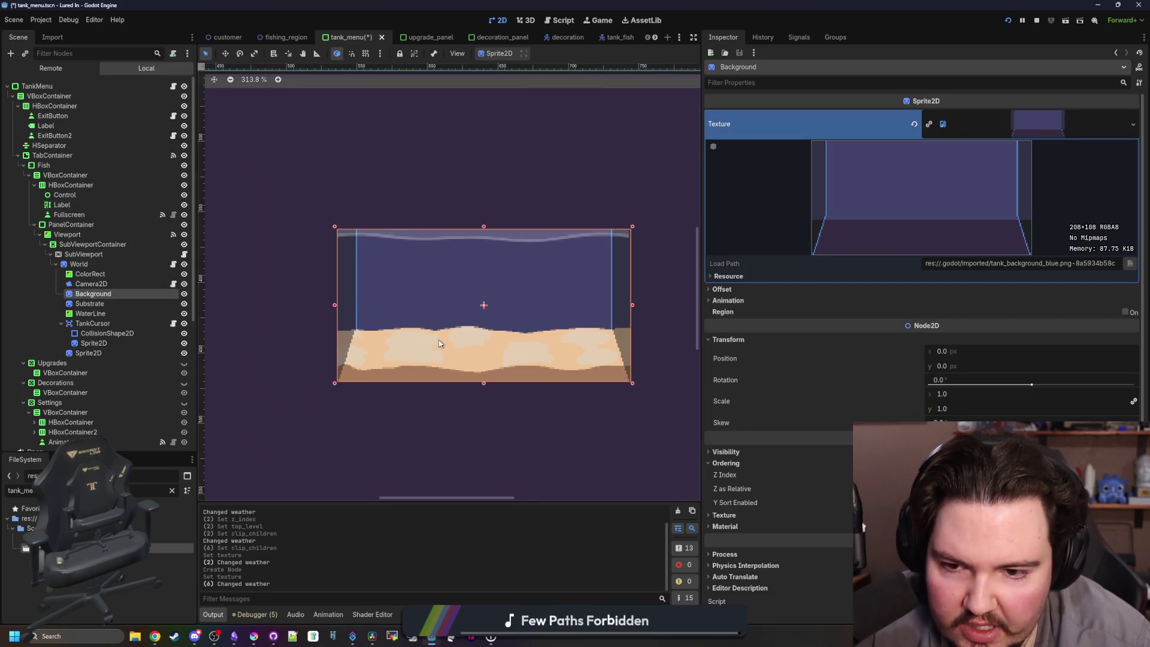
{"action": "scroll", "coordinate": [429, 334], "scroll_direction": "down", "scroll_amount": 1}
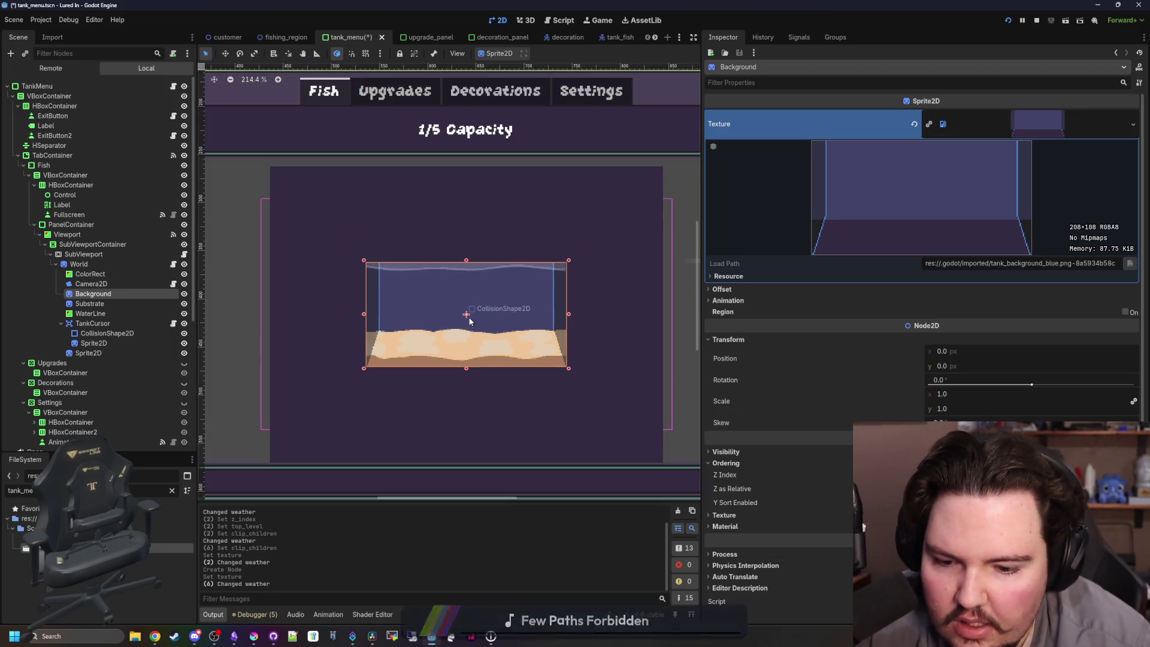
{"action": "left_click", "coordinate": [90, 254]}
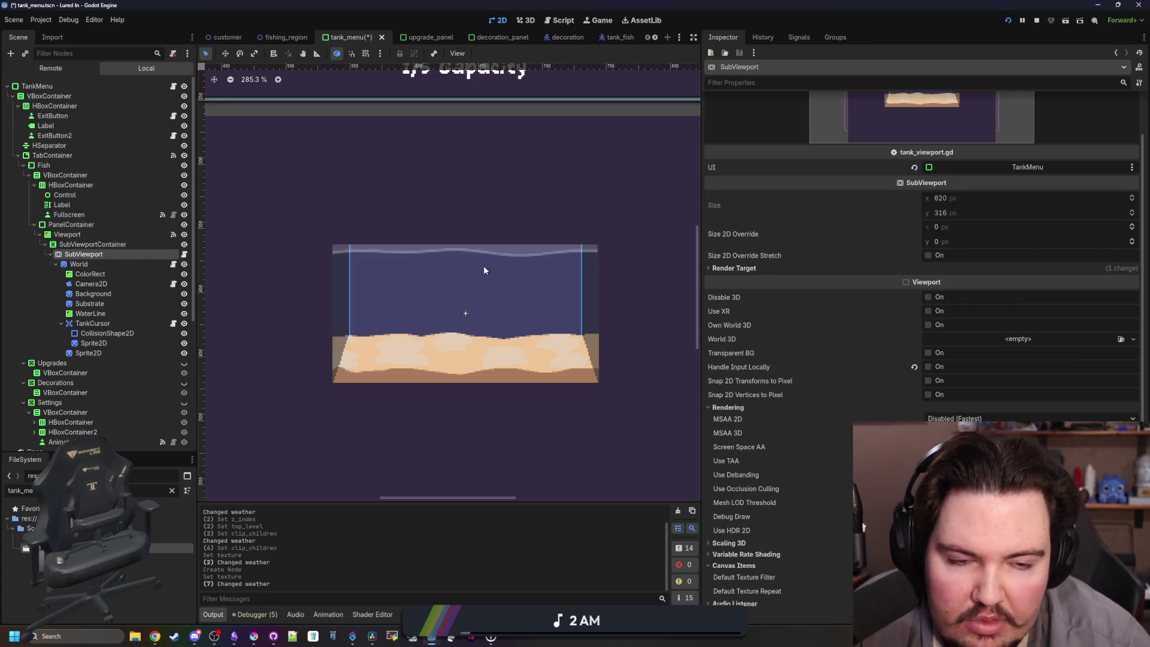
{"action": "scroll", "coordinate": [492, 249], "scroll_direction": "down", "scroll_amount": 3}
{"action": "scroll", "coordinate": [491, 248], "scroll_direction": "down", "scroll_amount": 2}
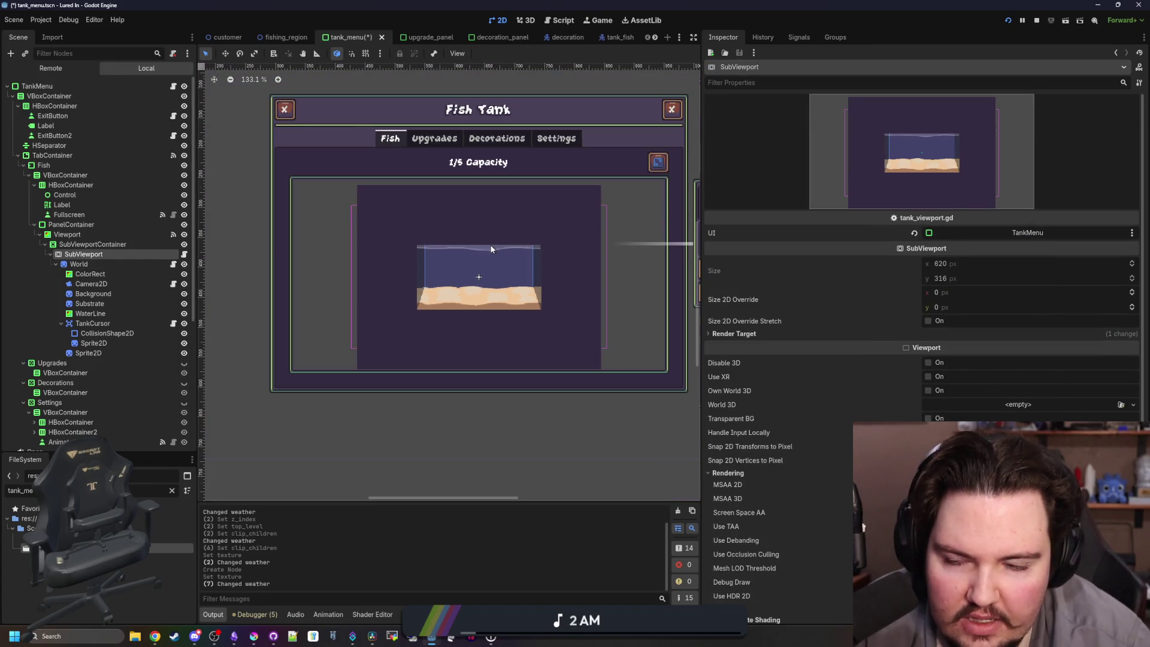
{"action": "scroll", "coordinate": [484, 239], "scroll_direction": "up", "scroll_amount": 1}
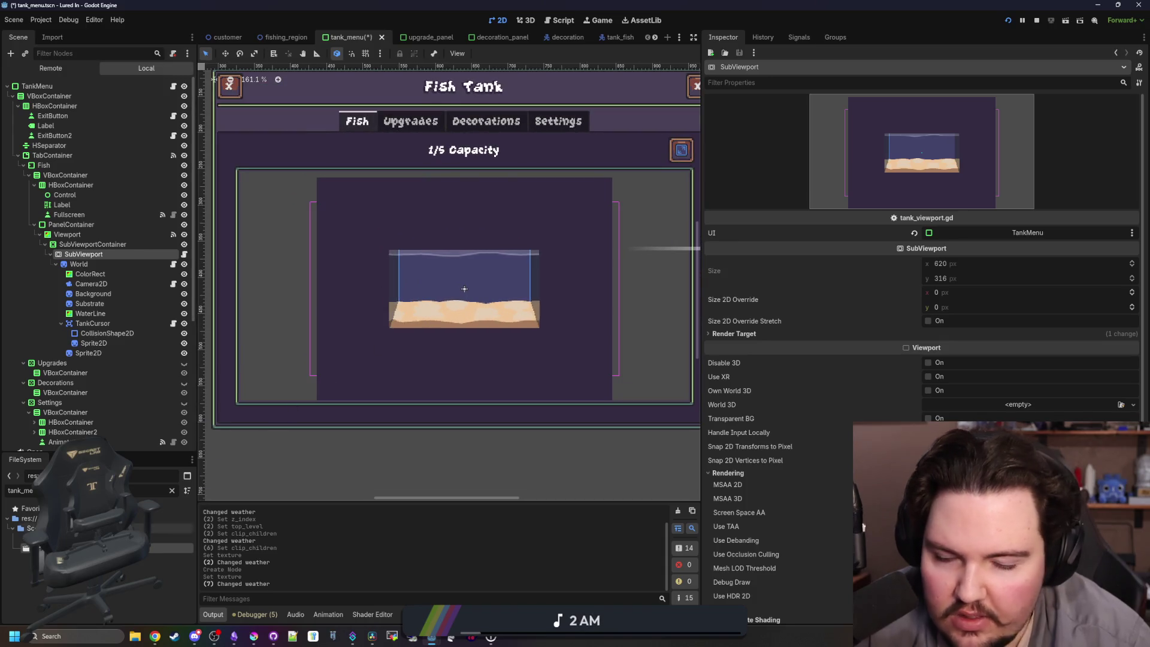
Launch Windows Calculator and enter 208.
{"action": "left_click", "coordinate": [86, 636]}
{"action": "type", "text": "calculator"}
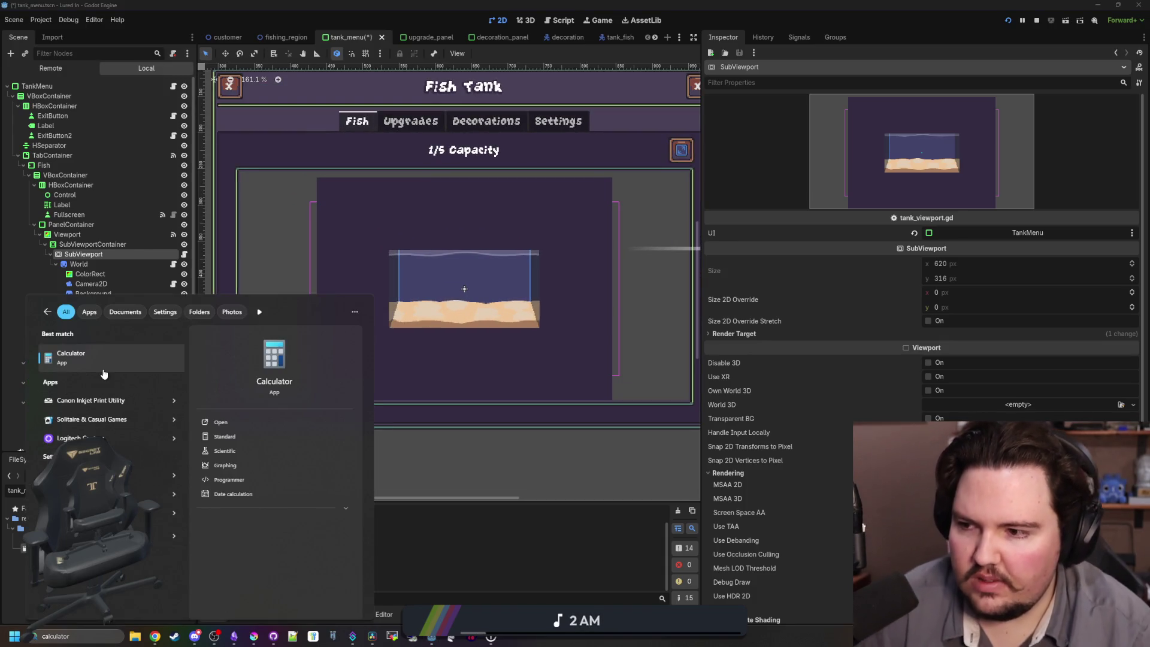
{"action": "left_click", "coordinate": [104, 373]}
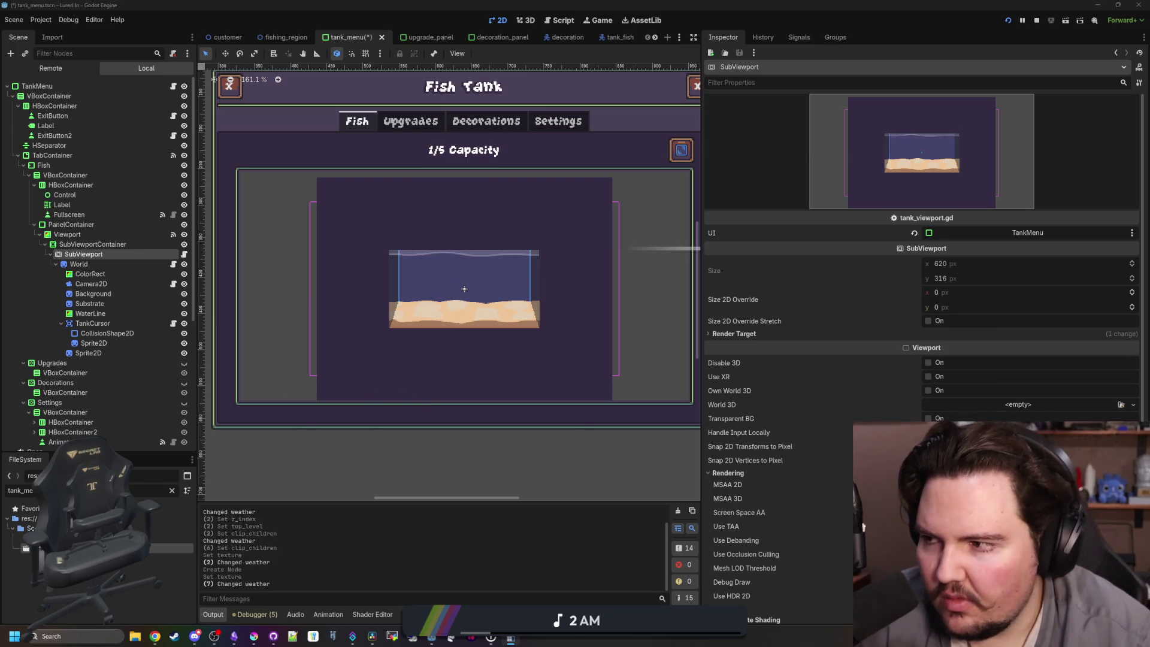
{"action": "type", "text": "208"}
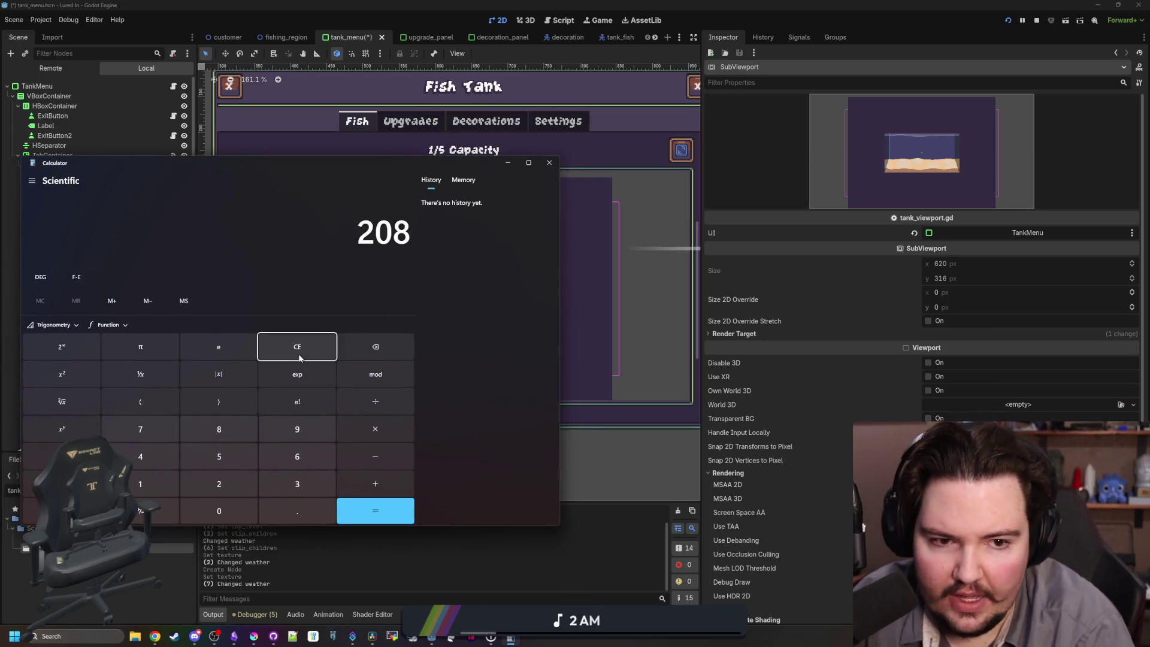
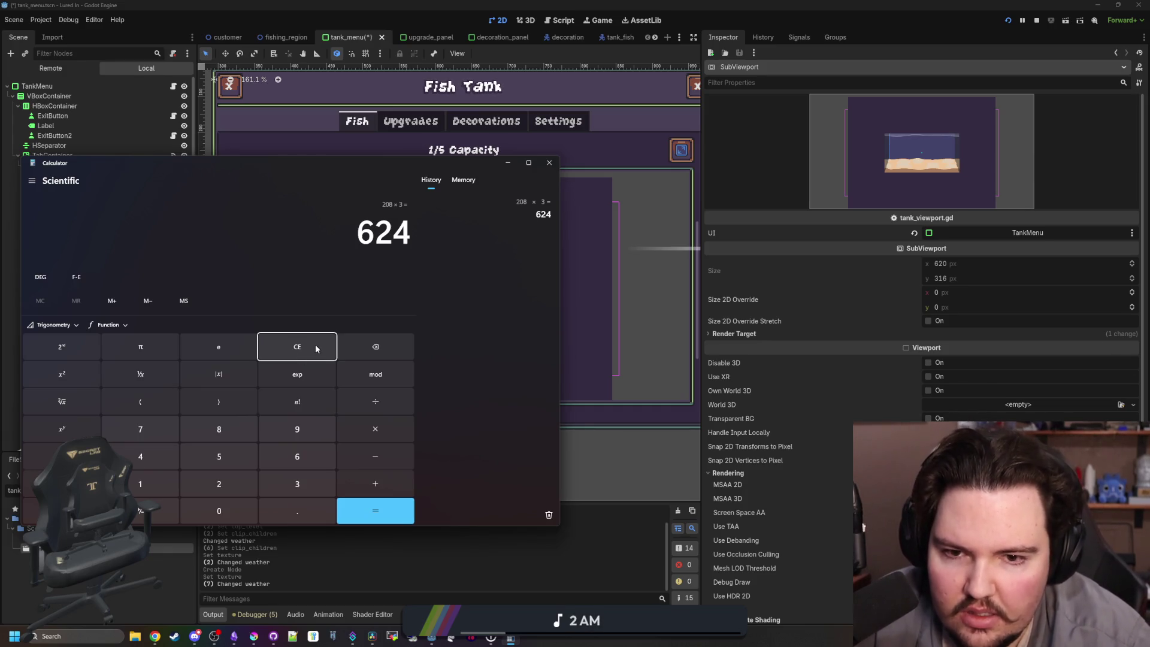
Calculate 108 × 3 = 324 in Calculator, clear the result, and close Calculator.
{"action": "left_click", "coordinate": [315, 348]}
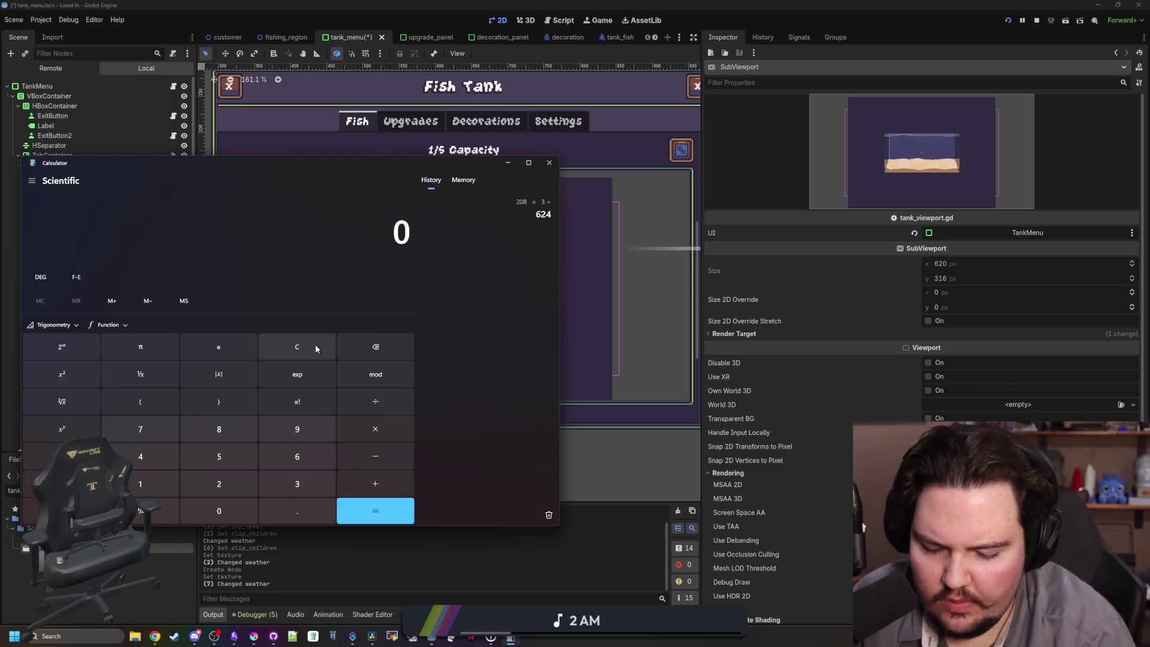
{"action": "type", "text": "108*3"}
{"action": "key", "text": "Return"}
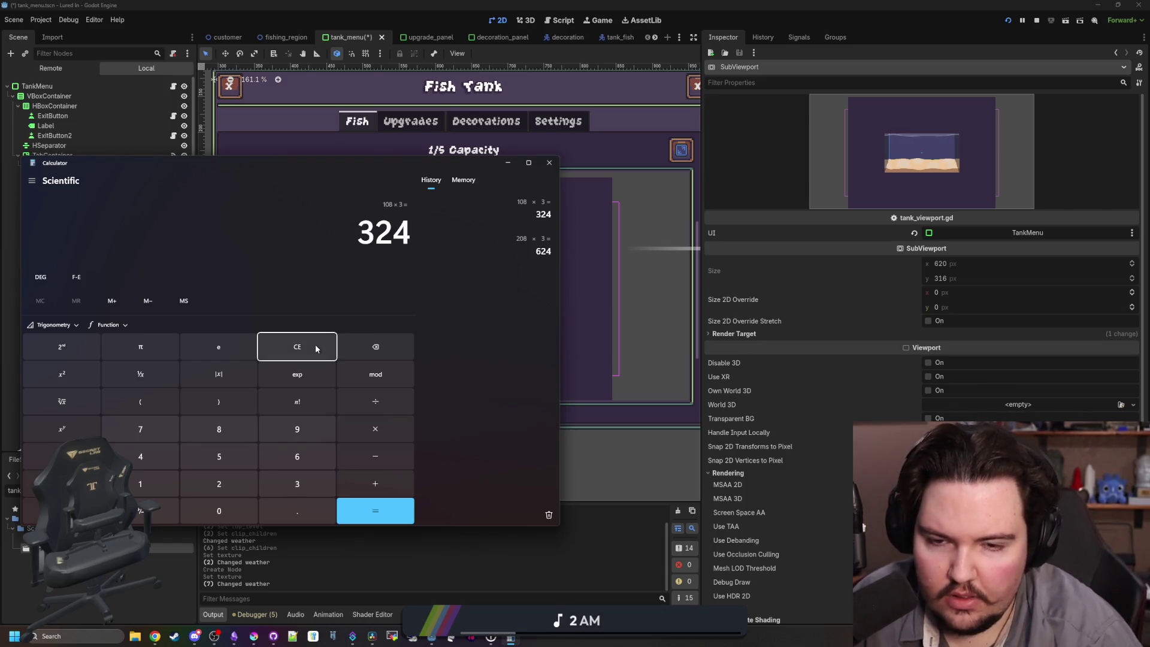
{"action": "left_click", "coordinate": [315, 346]}
{"action": "left_click", "coordinate": [548, 161]}
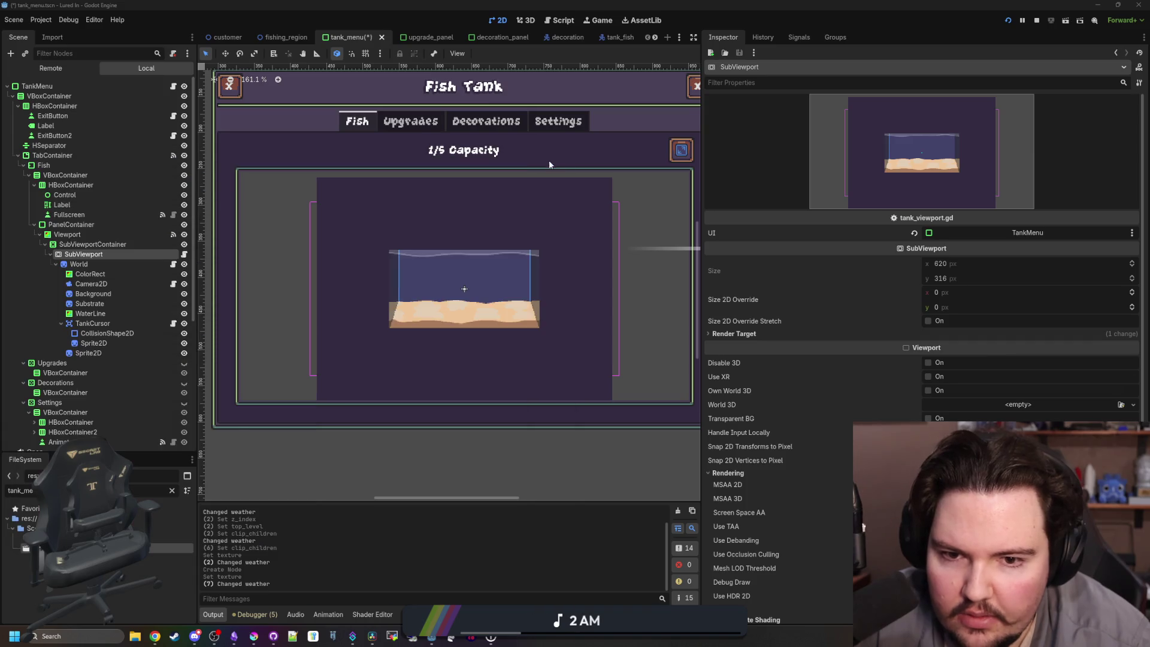
Save the tank_menu scene, then select the second Sprite2D and inspect its tank_mask.png texture.
{"action": "scroll", "coordinate": [455, 341], "scroll_direction": "down", "scroll_amount": 5}
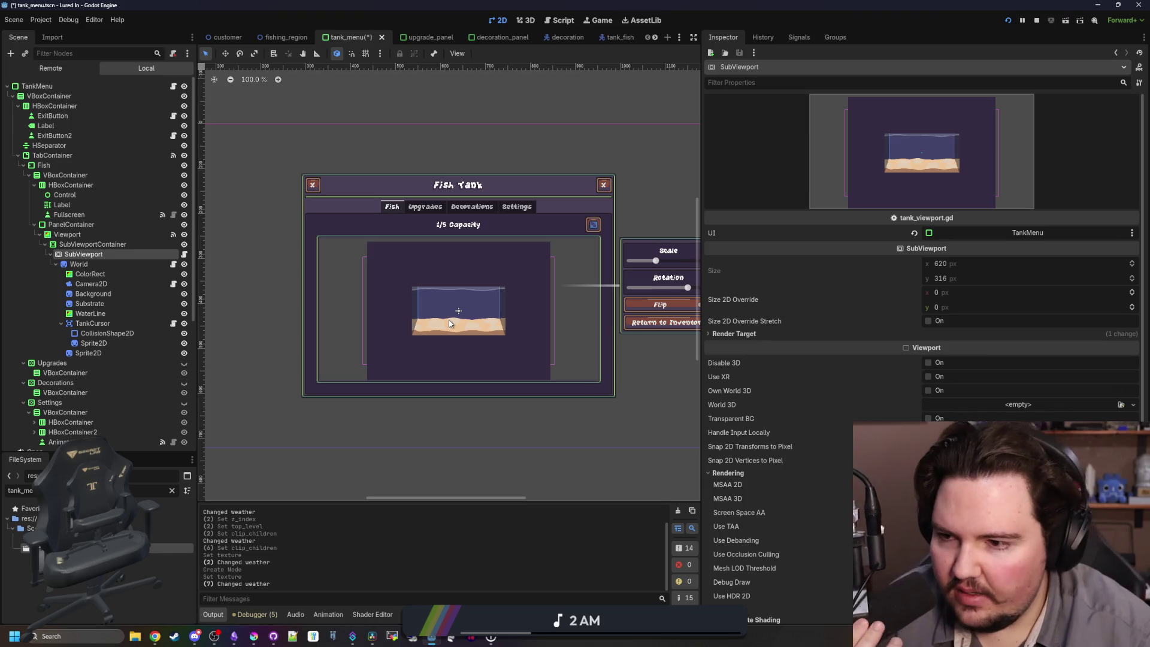
{"action": "key", "text": "ctrl+s"}
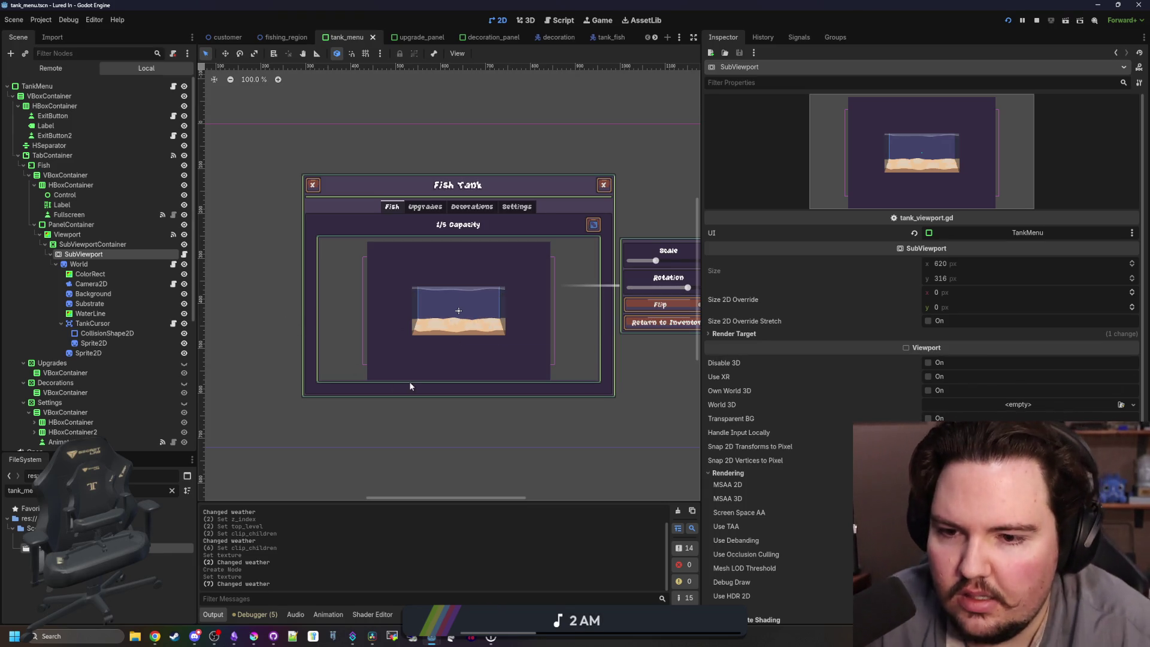
{"action": "scroll", "coordinate": [476, 356], "scroll_direction": "up", "scroll_amount": 5}
{"action": "left_click", "coordinate": [479, 358]}
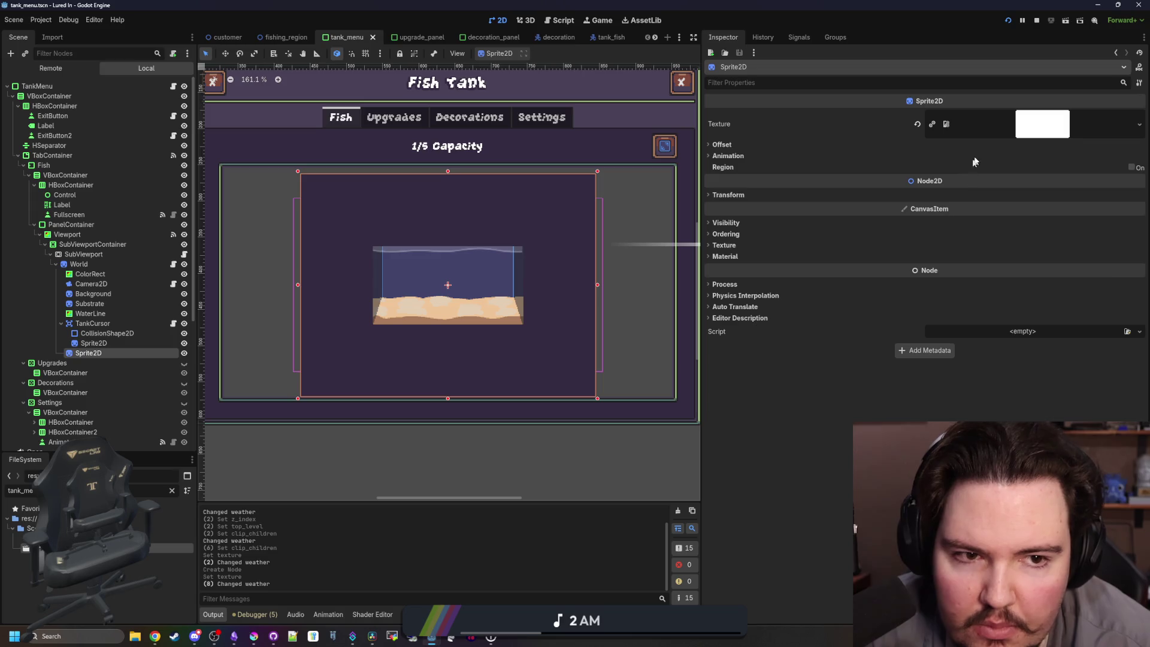
{"action": "left_click", "coordinate": [1004, 132]}
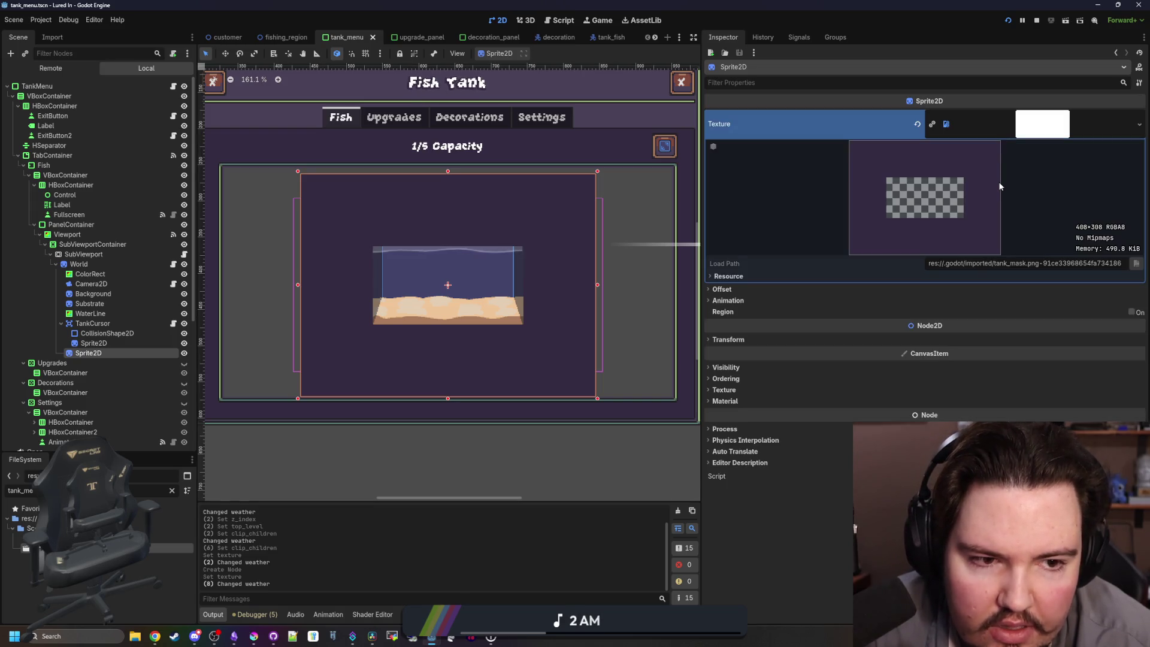
{"action": "scroll", "coordinate": [529, 299], "scroll_direction": "down", "scroll_amount": 5}
{"action": "scroll", "coordinate": [518, 371], "scroll_direction": "up", "scroll_amount": 3}
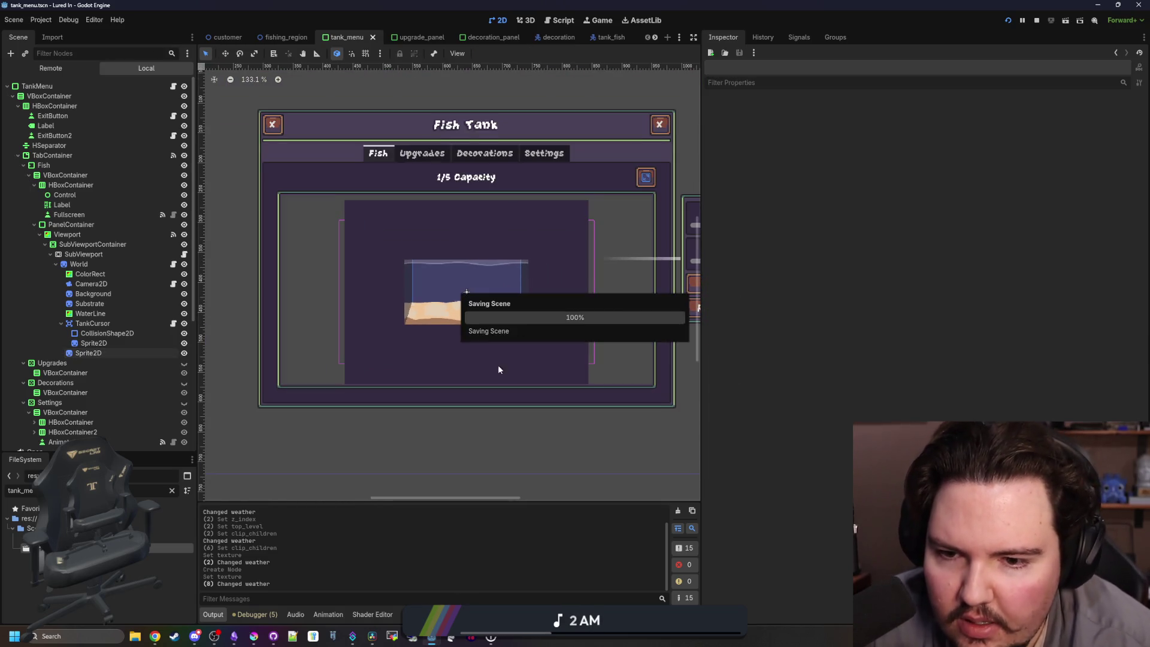
{"action": "scroll", "coordinate": [455, 308], "scroll_direction": "down", "scroll_amount": 3}
{"action": "scroll", "coordinate": [510, 345], "scroll_direction": "up", "scroll_amount": 3}
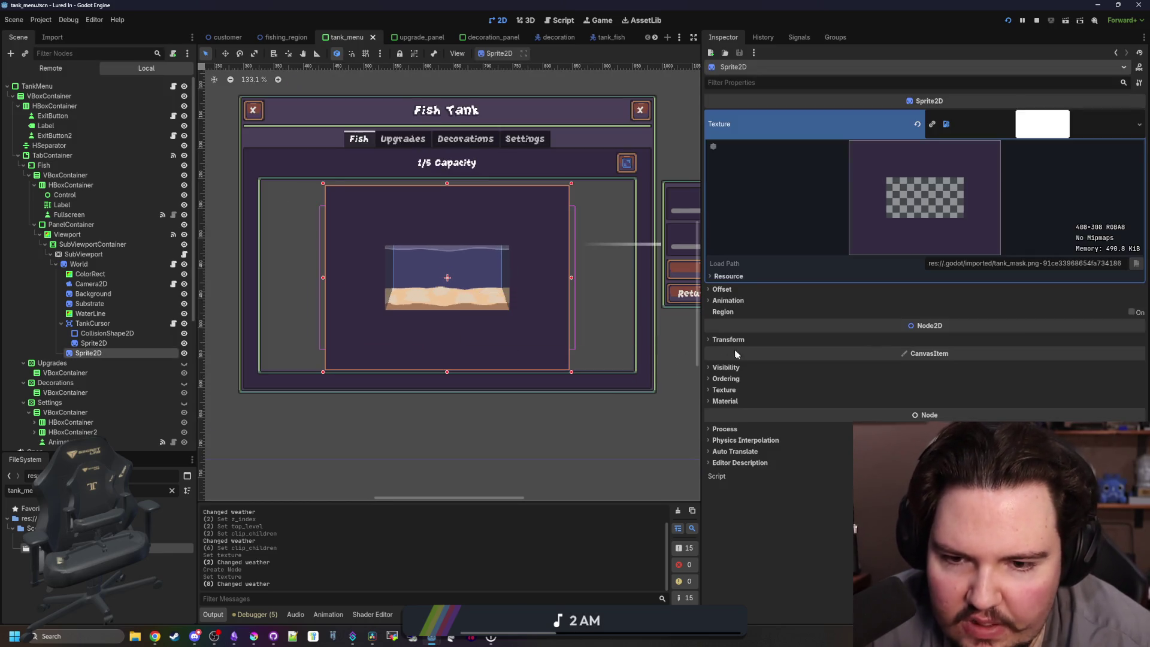
Toggle the sprite's Top Level on and off, change its Z Index, and save the scene.
{"action": "left_click", "coordinate": [737, 368]}
{"action": "left_click", "coordinate": [932, 435]}
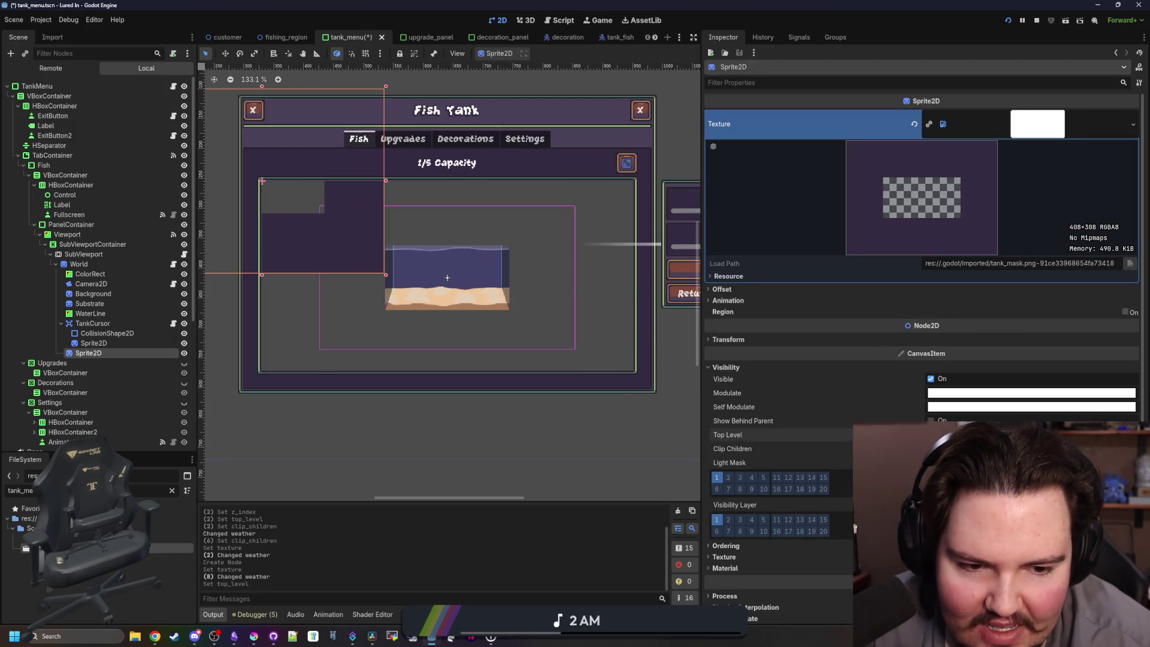
{"action": "left_click", "coordinate": [931, 435]}
{"action": "scroll", "coordinate": [778, 463], "scroll_direction": "down", "scroll_amount": 1}
{"action": "left_click", "coordinate": [772, 496]}
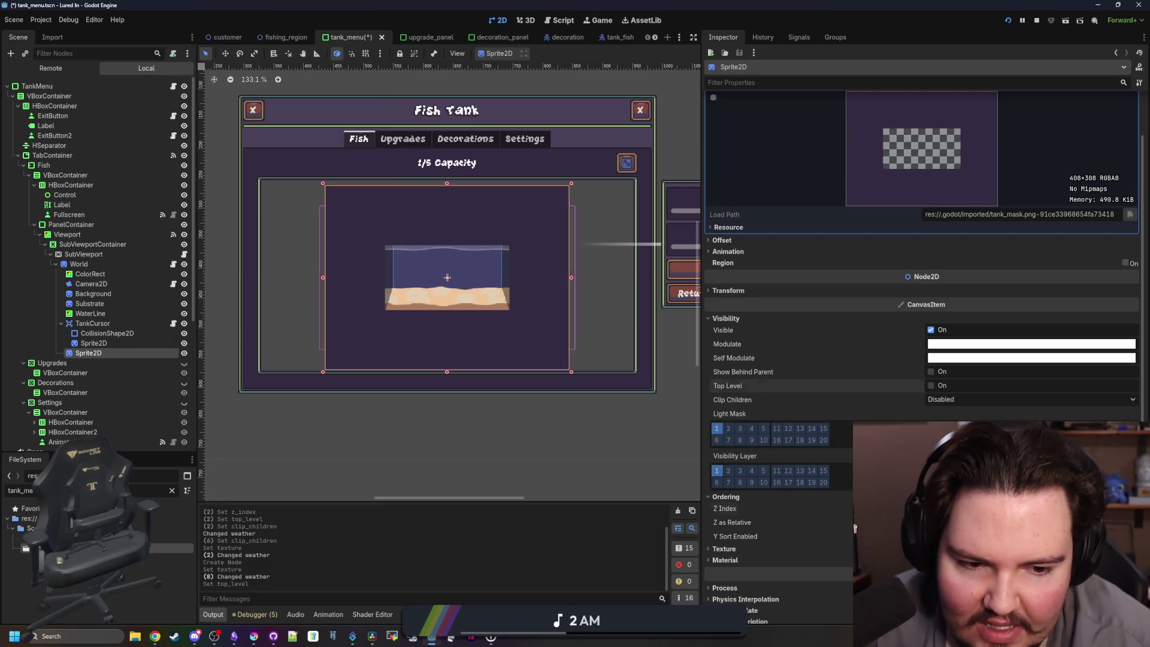
{"action": "key", "text": "Return"}
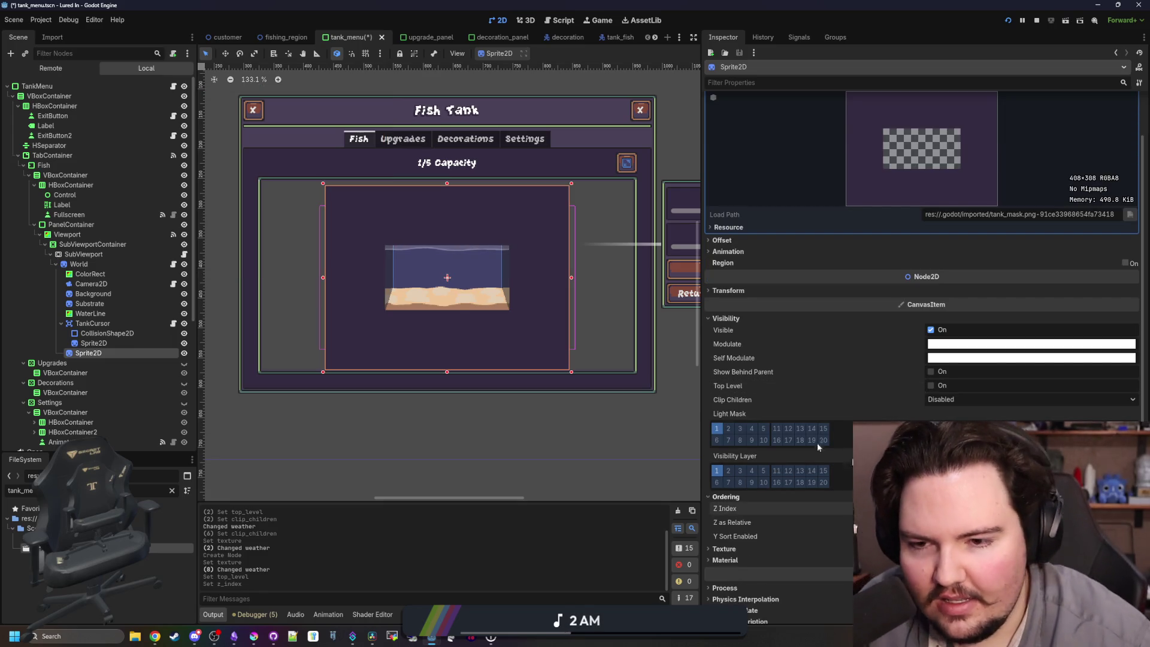
{"action": "key", "text": "ctrl+s"}
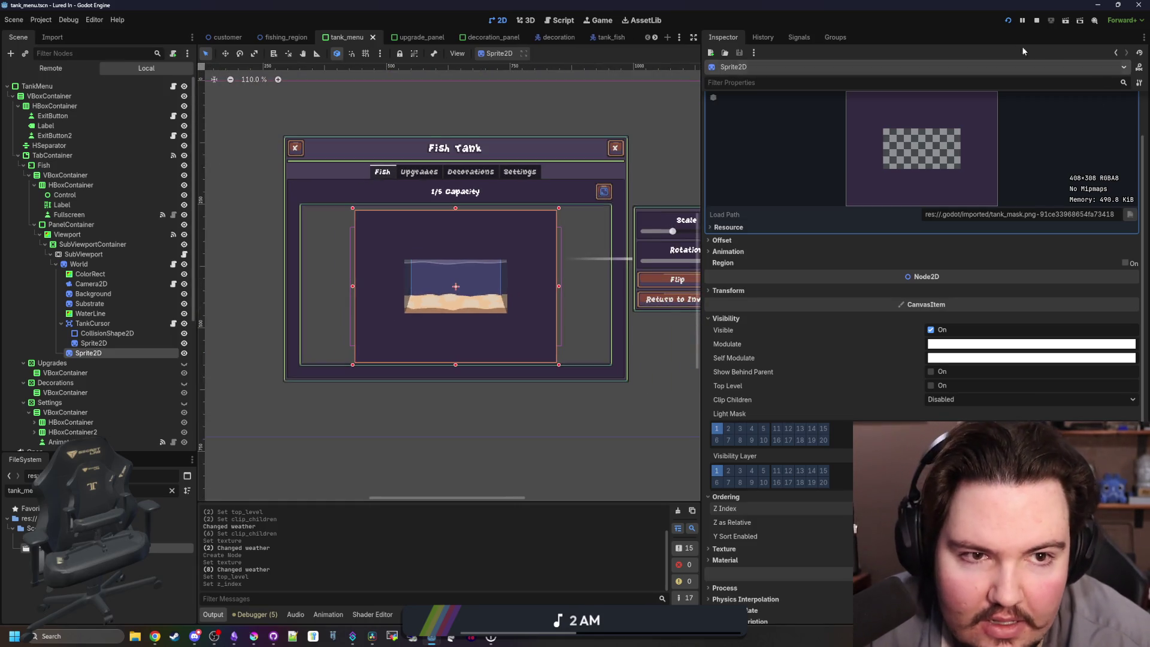
Restart the game, open Fish Tank 1 fullscreen, and widen the game view.
{"action": "left_click", "coordinate": [1007, 19]}
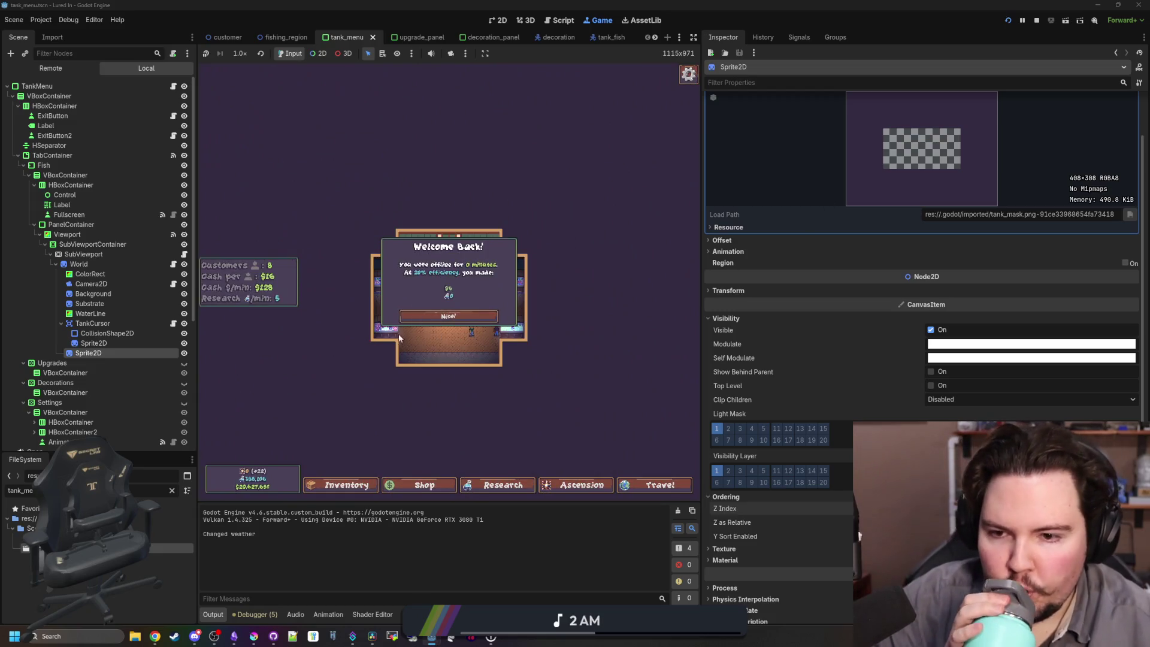
{"action": "left_click", "coordinate": [448, 315]}
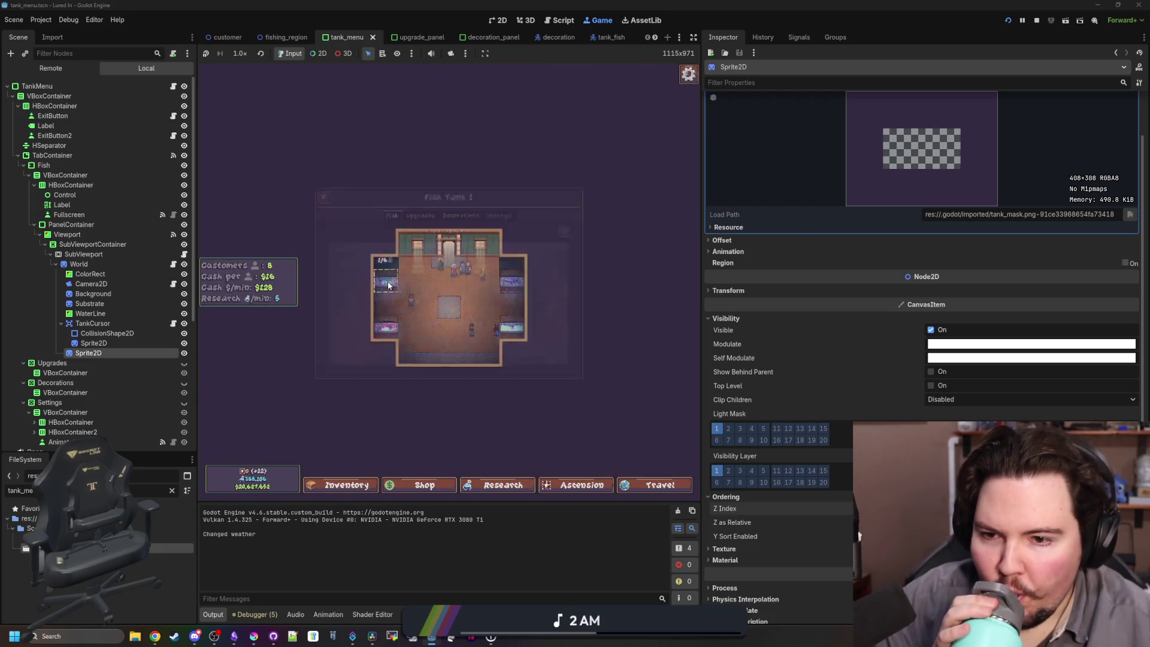
{"action": "left_click", "coordinate": [449, 335]}
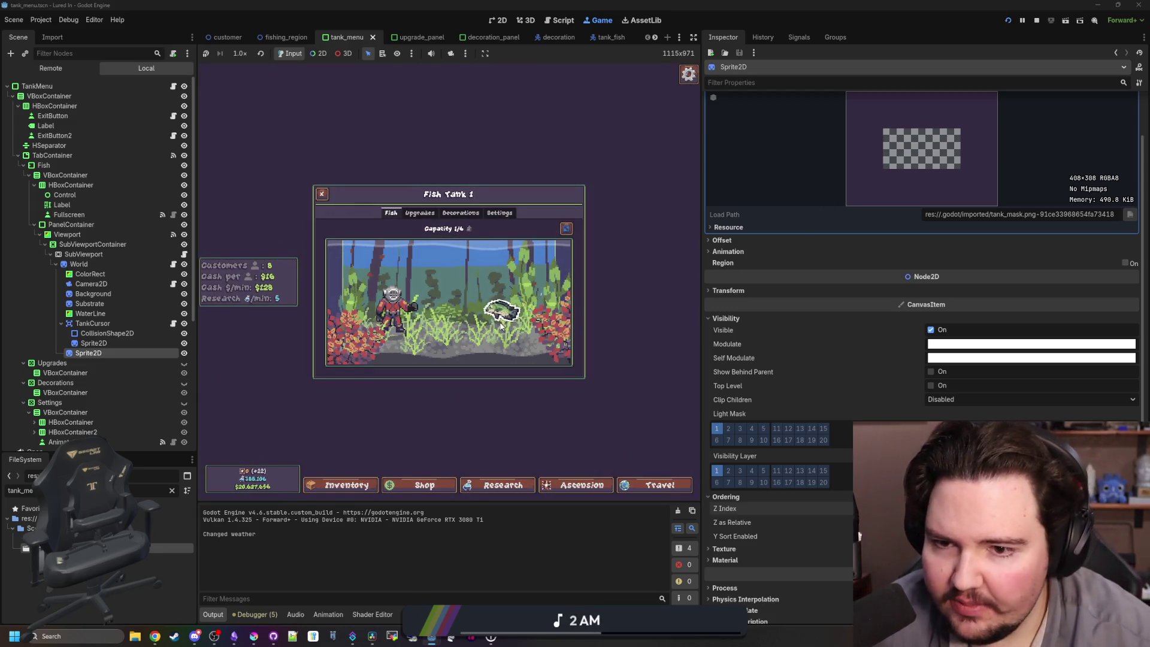
{"action": "left_click", "coordinate": [566, 230]}
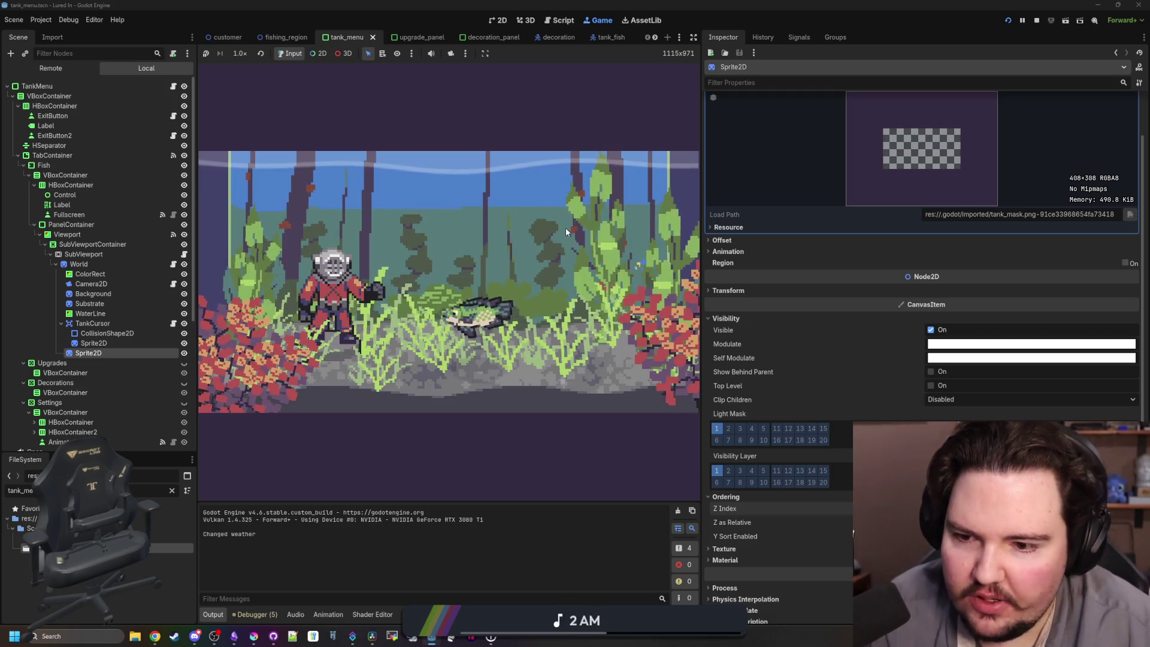
{"action": "mouse_move", "coordinate": [699, 359]}
{"action": "left_mouse_down"}
{"action": "mouse_move", "coordinate": [1008, 333]}
{"action": "mouse_move", "coordinate": [575, 269]}
{"action": "mouse_move", "coordinate": [694, 269]}
{"action": "left_mouse_up"}
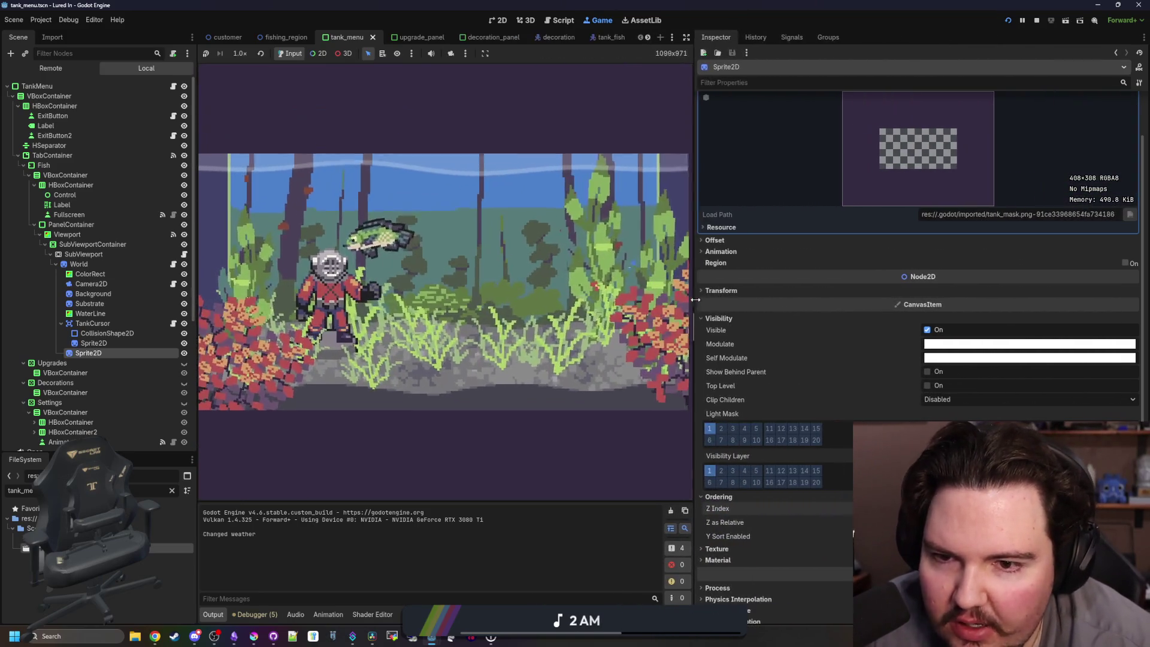
{"action": "key", "text": "Escape"}
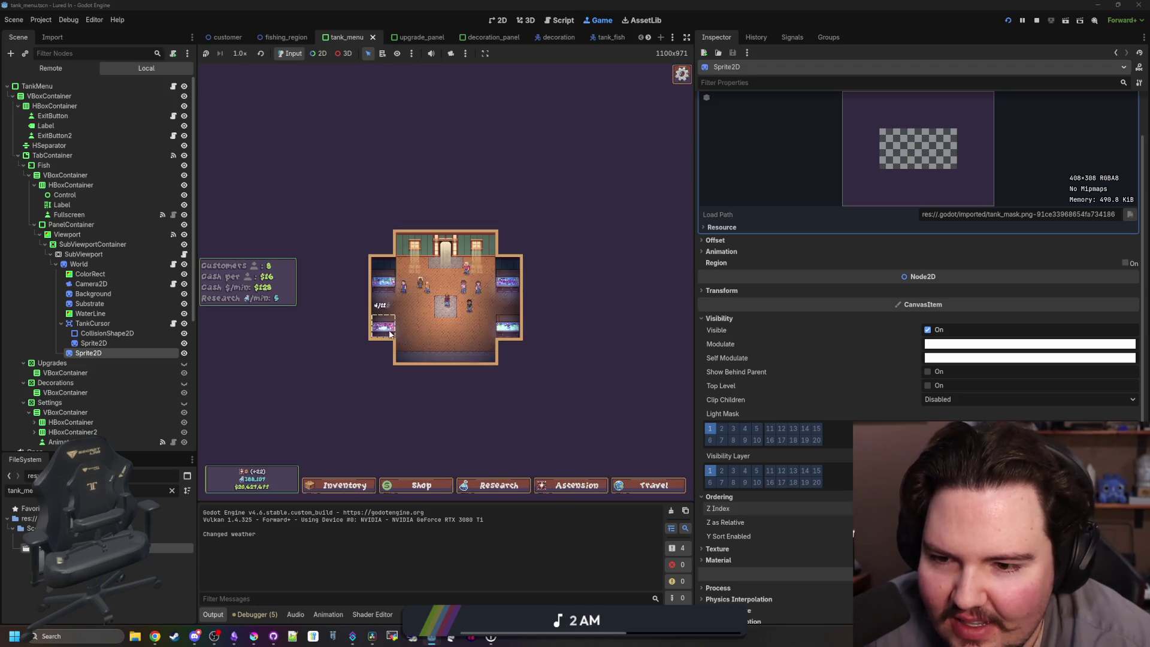
{"action": "mouse_move", "coordinate": [516, 272]}
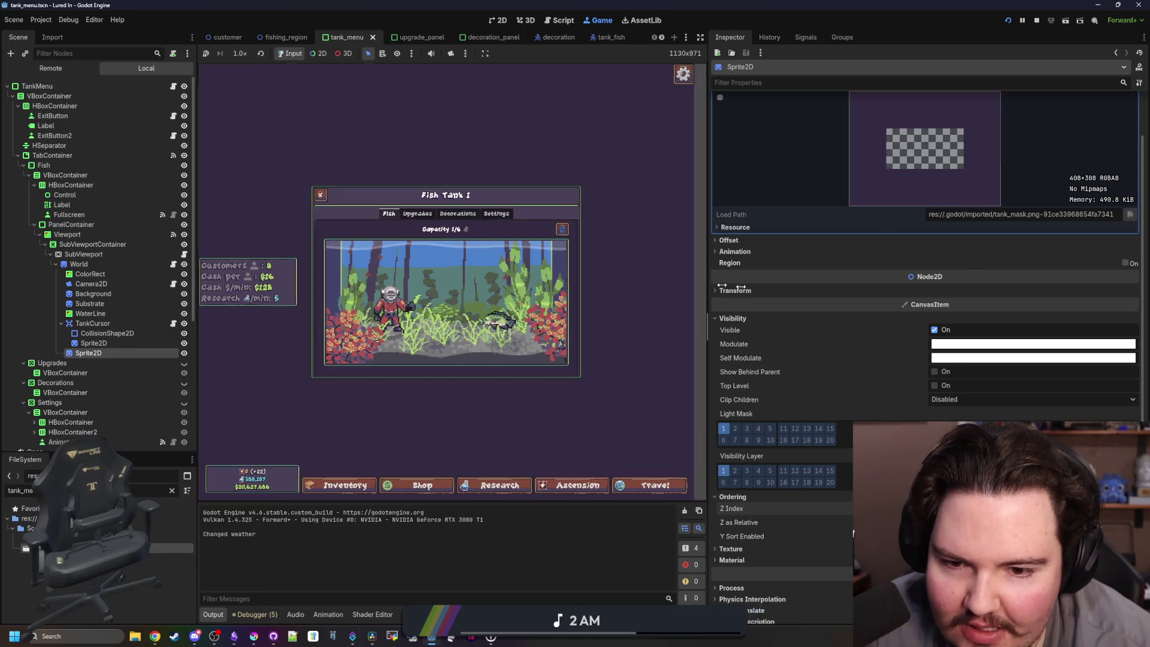
{"action": "left_click_drag", "start_coordinate": [695, 288], "coordinate": [891, 287]}
{"action": "left_click", "coordinate": [708, 210]}
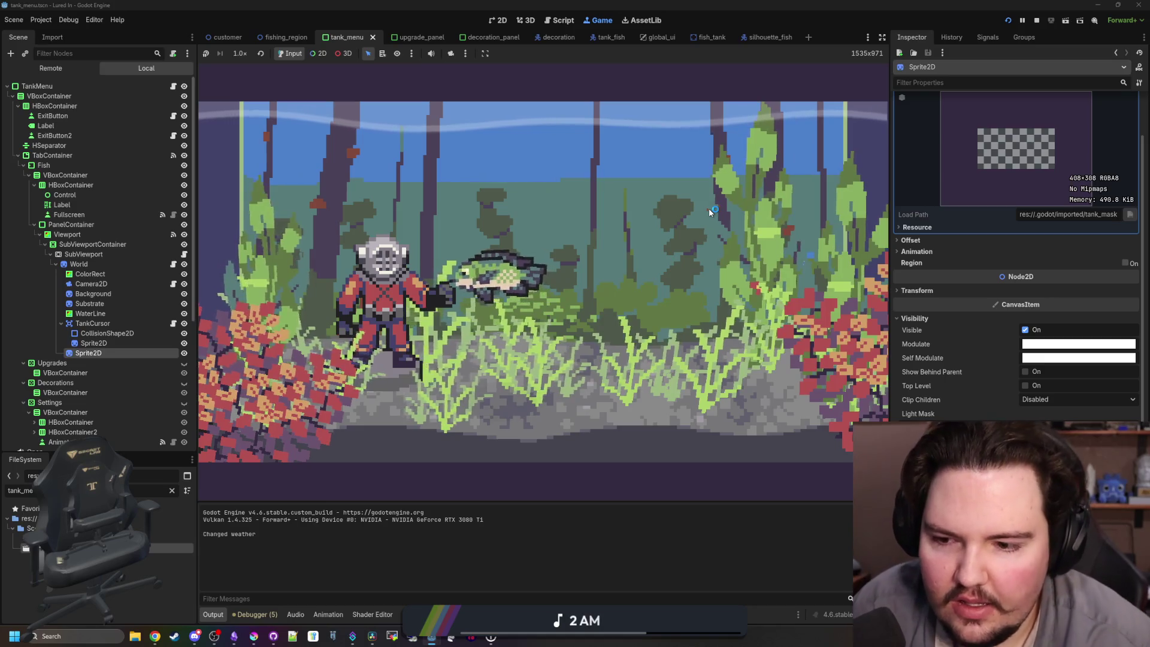
{"action": "left_click", "coordinate": [709, 207]}
{"action": "key", "text": "Escape"}
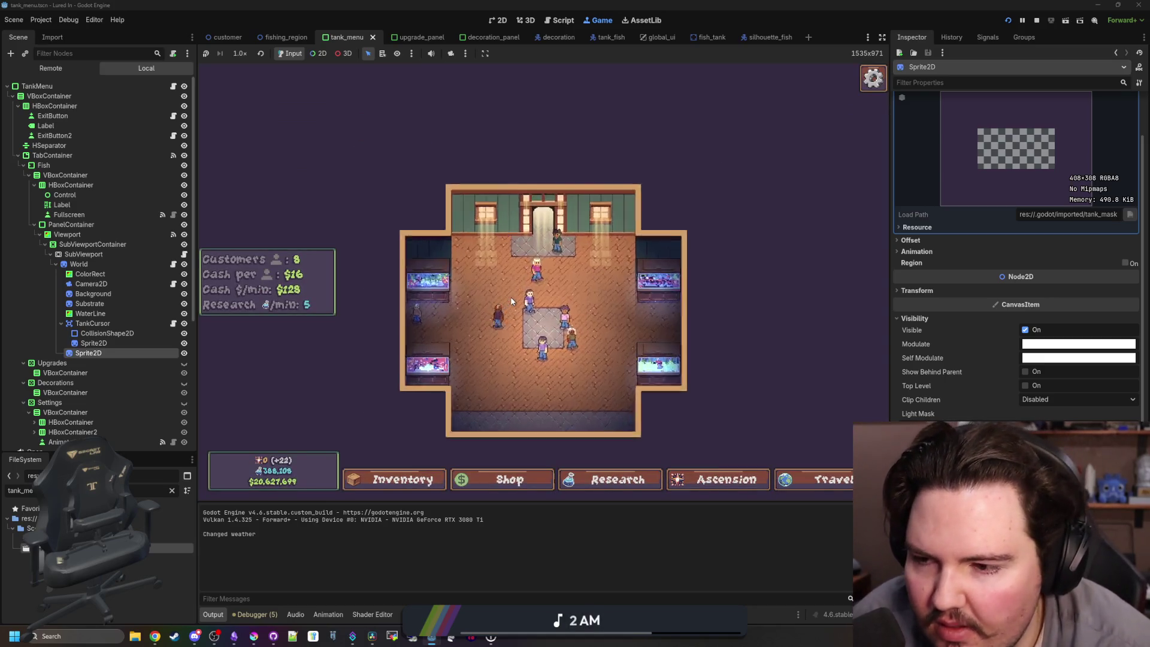
Rename the second Sprite2D to 'Mask'.
{"action": "double_click", "coordinate": [112, 355]}
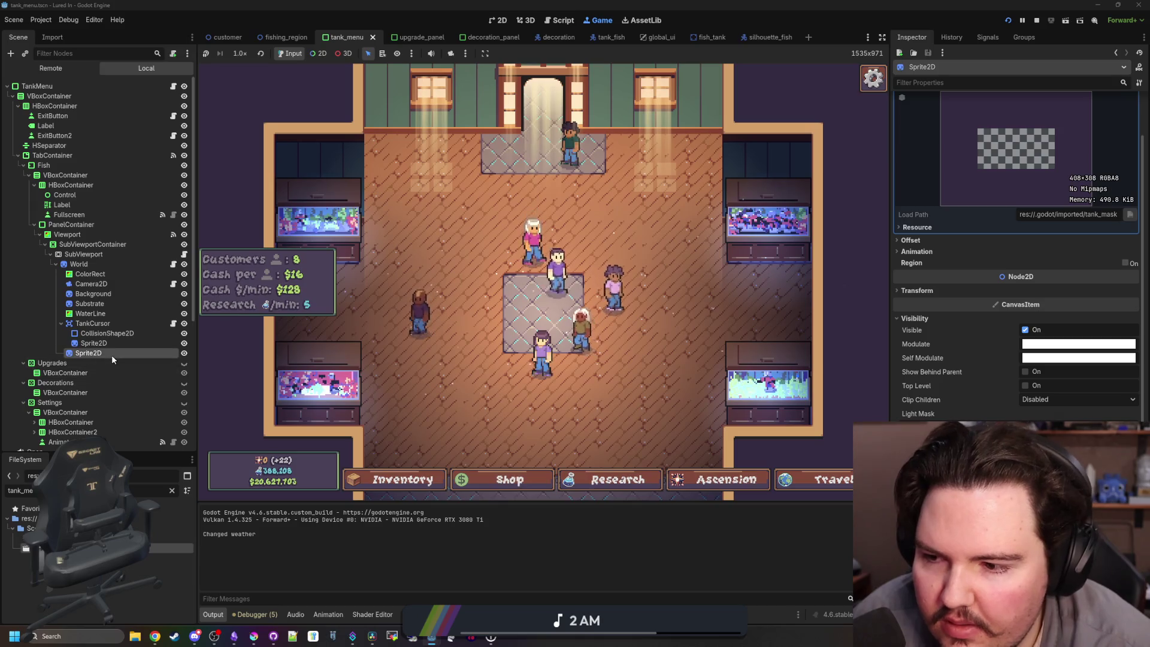
{"action": "type", "text": "Mask"}
{"action": "key", "text": "Return"}
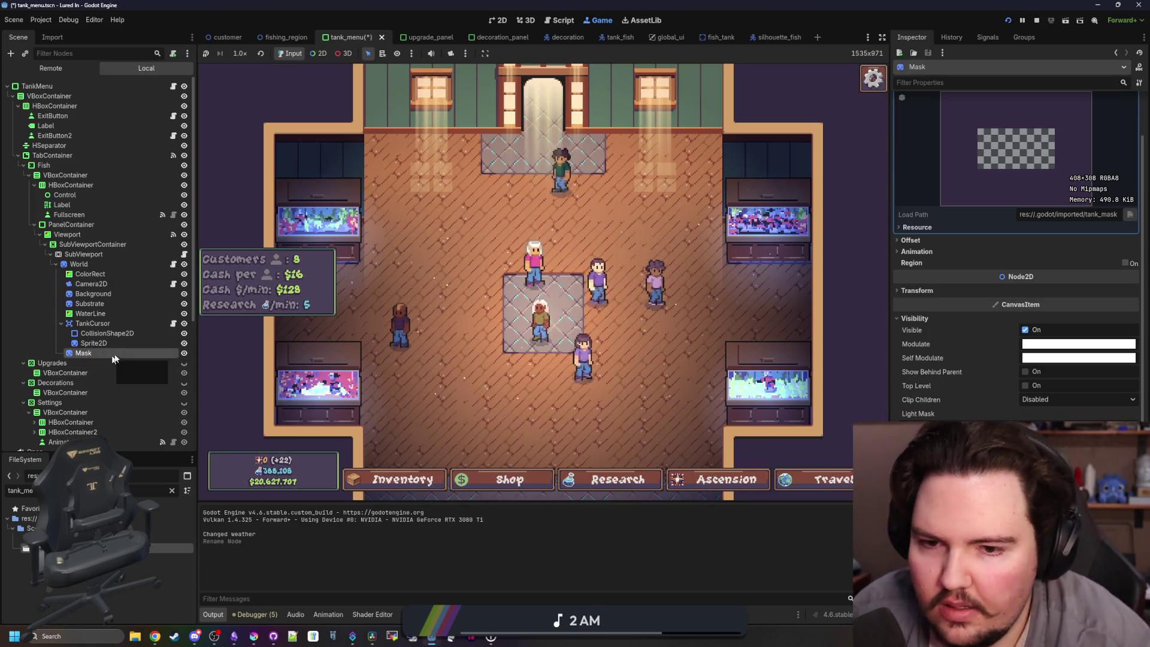
Reopen the Fish Tank 1 panel and expand the aquarium to fill the game view.
{"action": "left_click", "coordinate": [348, 224]}
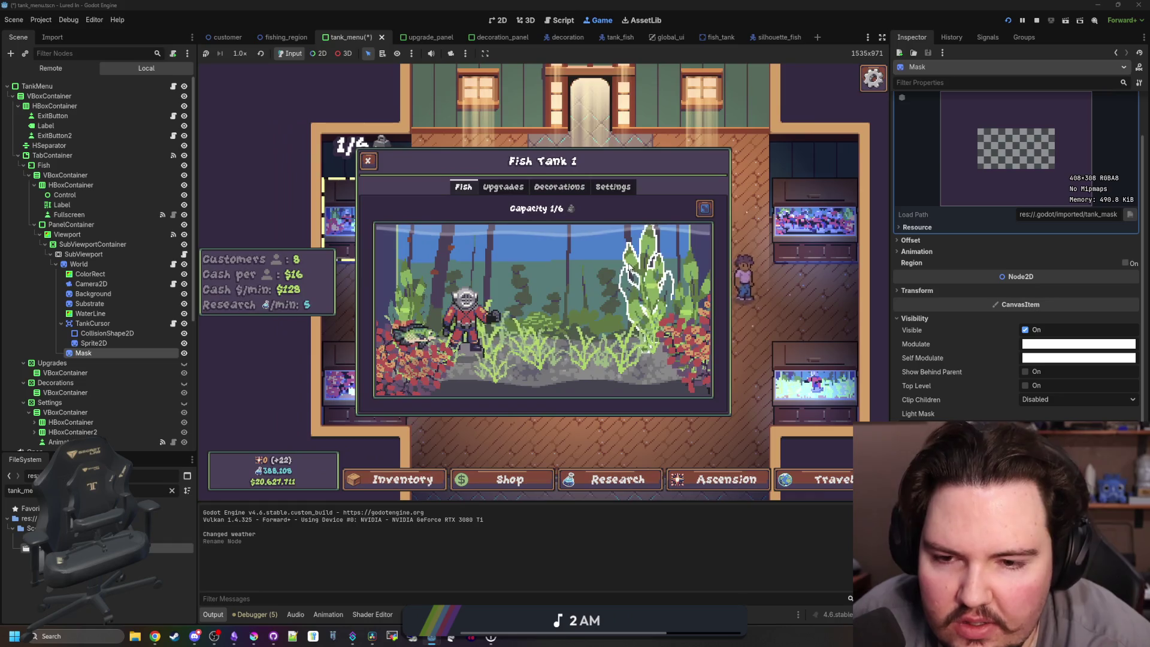
{"action": "left_click", "coordinate": [705, 206]}
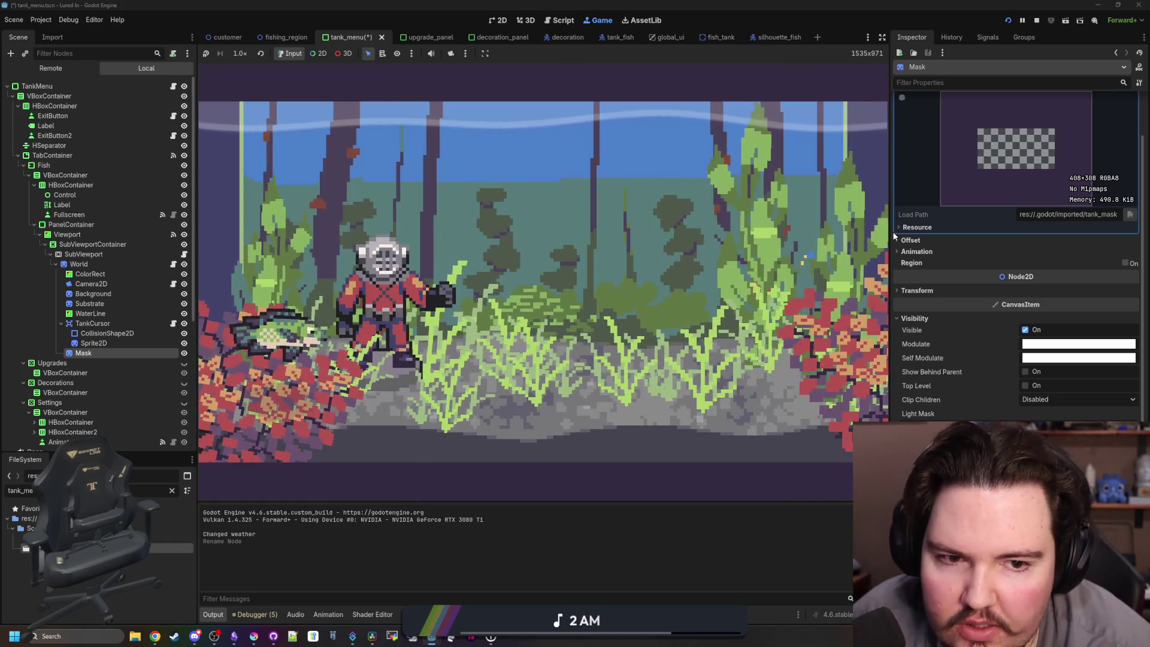
{"action": "left_click", "coordinate": [254, 636]}
Pick the tan colour #a77b5b and draw a rectangle on the tank mask.
{"action": "scroll", "coordinate": [407, 210], "scroll_direction": "up", "scroll_amount": 4}
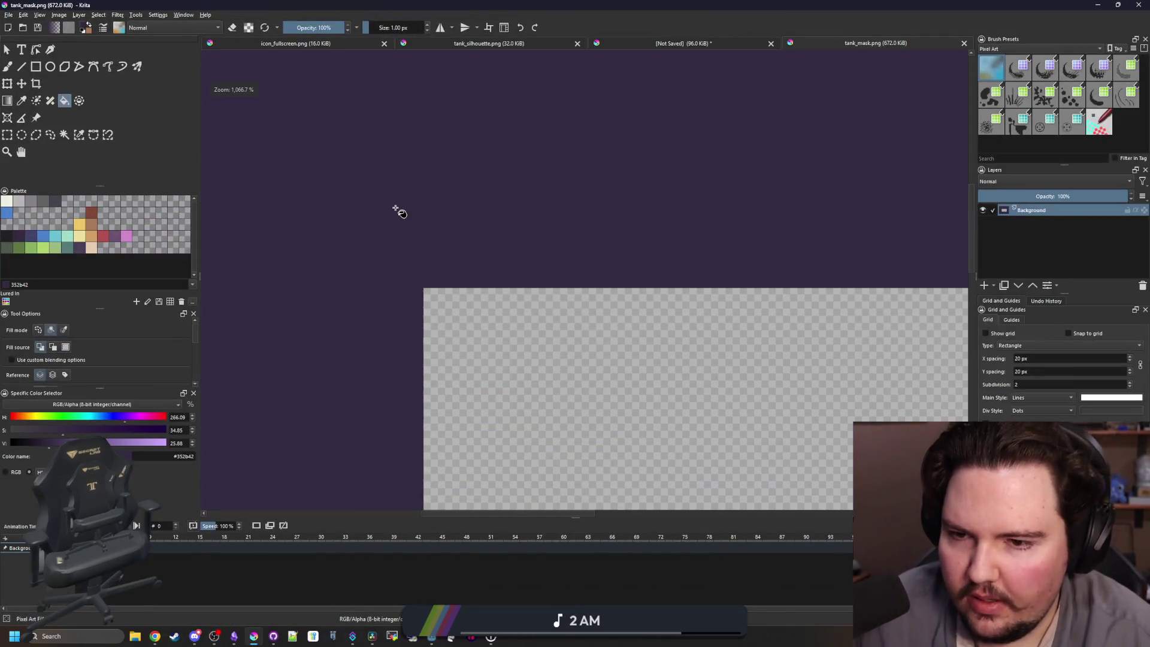
{"action": "key", "text": "p"}
{"action": "scroll", "coordinate": [433, 280], "scroll_direction": "up", "scroll_amount": 6}
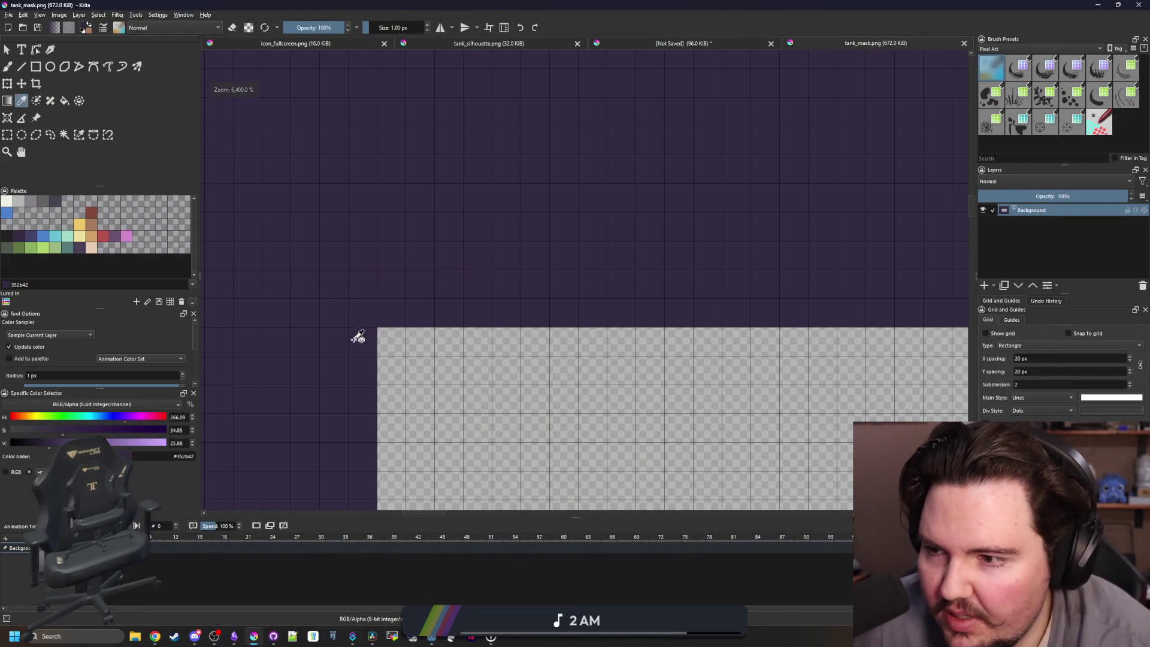
{"action": "scroll", "coordinate": [345, 234], "scroll_direction": "down", "scroll_amount": 1}
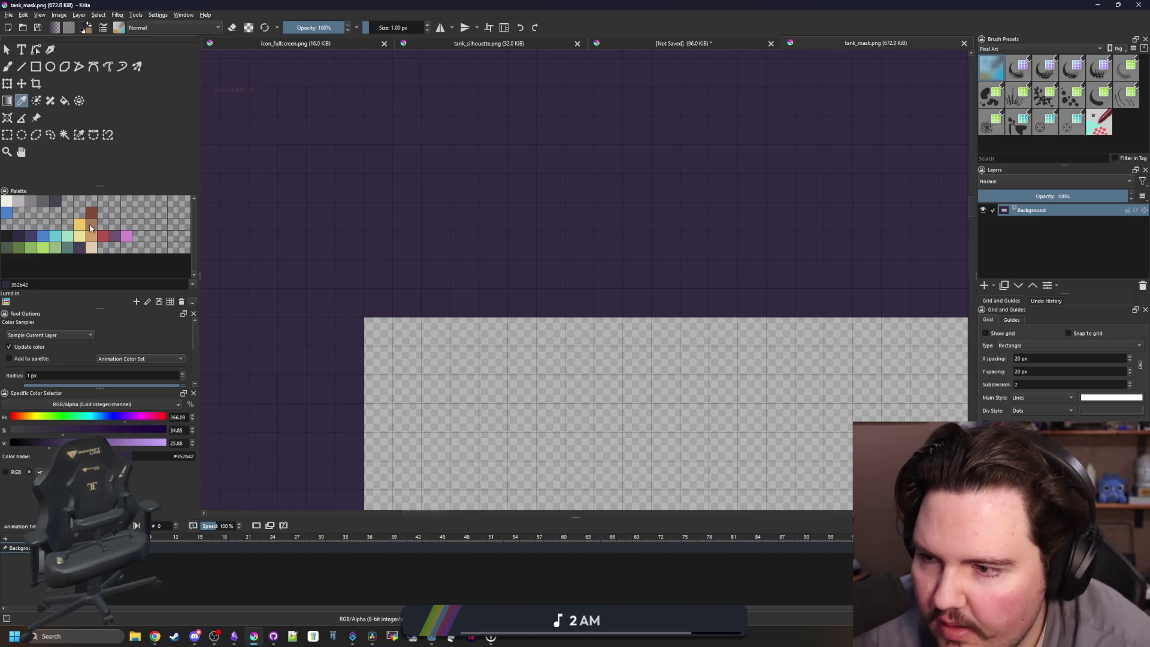
{"action": "left_click", "coordinate": [91, 228]}
{"action": "left_click", "coordinate": [38, 68]}
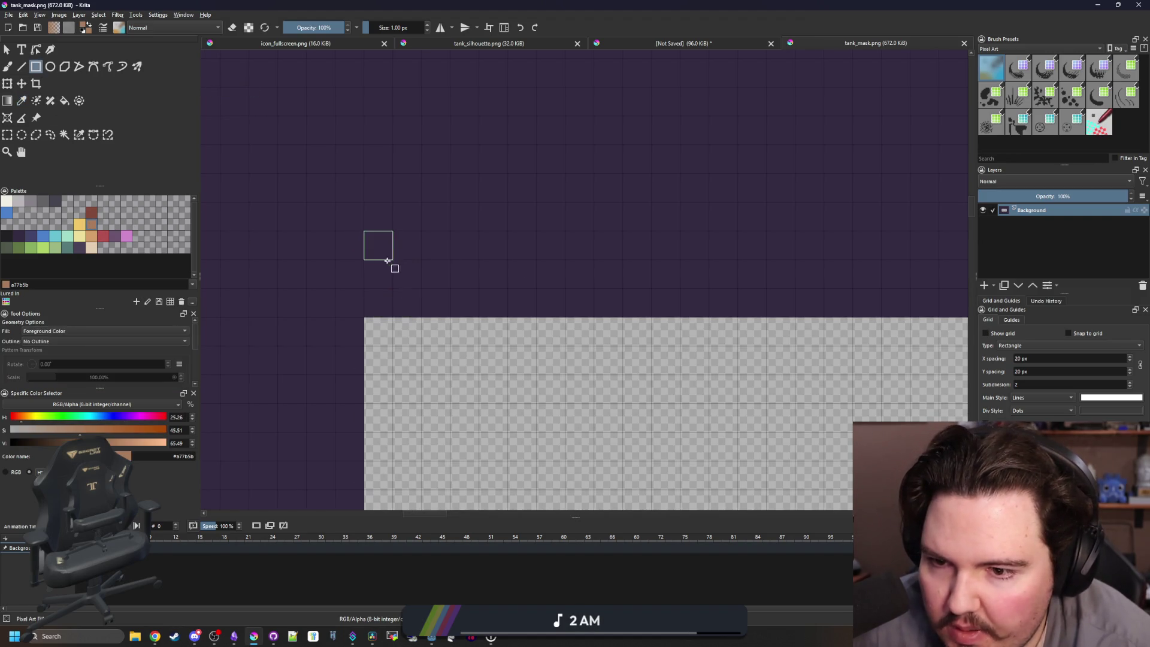
{"action": "mouse_move", "coordinate": [380, 309]}
{"action": "left_mouse_down"}
{"action": "mouse_move", "coordinate": [1012, 246]}
{"action": "mouse_move", "coordinate": [885, 248]}
{"action": "mouse_move", "coordinate": [1125, 254]}
{"action": "mouse_move", "coordinate": [94, 260]}
{"action": "mouse_move", "coordinate": [431, 298]}
{"action": "mouse_move", "coordinate": [645, 180]}
{"action": "mouse_move", "coordinate": [645, 111]}
{"action": "mouse_move", "coordinate": [685, 249]}
{"action": "left_mouse_up"}
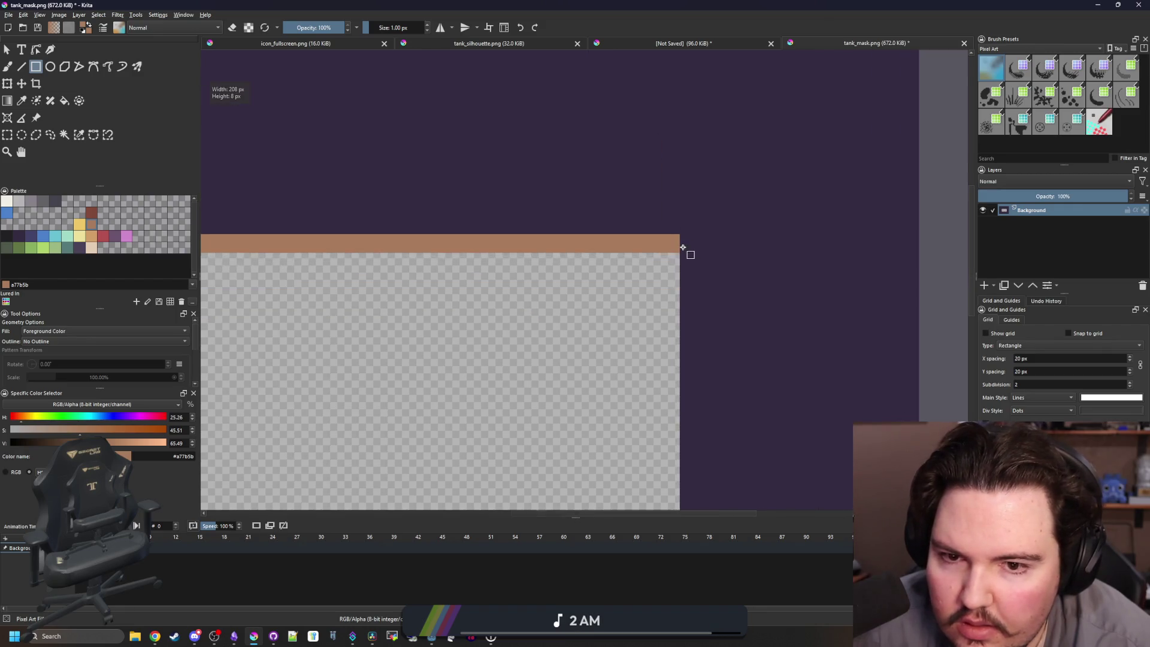
Draw a 2-px peach highlight strip along the top of the image.
{"action": "scroll", "coordinate": [688, 250], "scroll_direction": "down", "scroll_amount": 3}
{"action": "scroll", "coordinate": [687, 249], "scroll_direction": "up", "scroll_amount": 4}
{"action": "scroll", "coordinate": [659, 423], "scroll_direction": "up", "scroll_amount": 1}
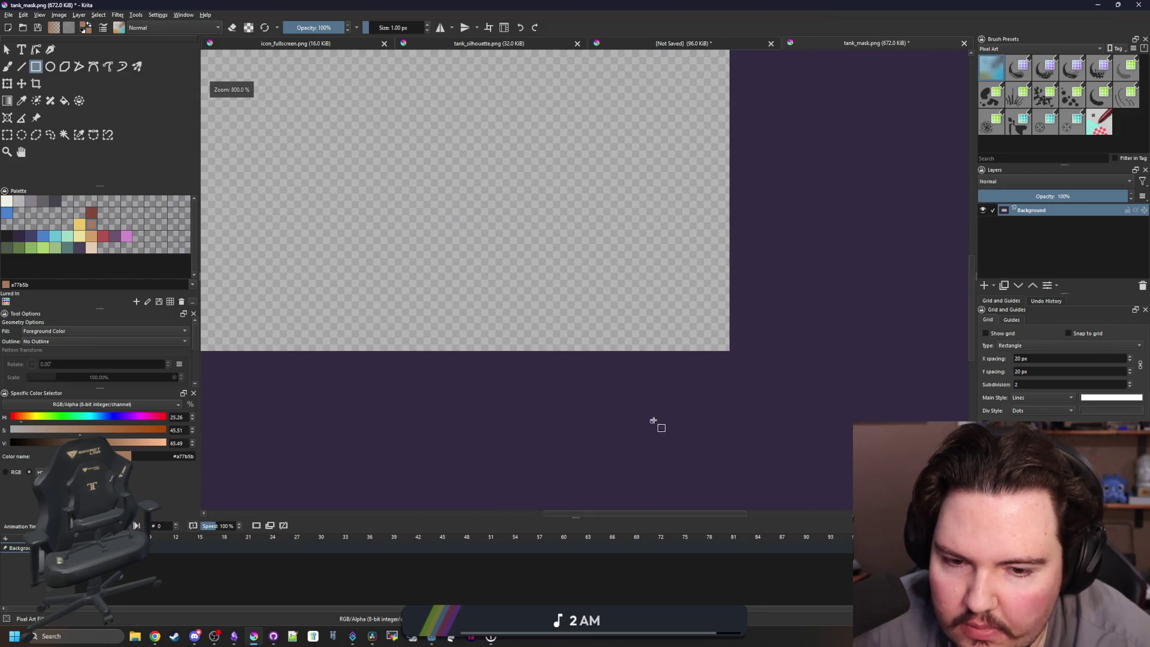
{"action": "scroll", "coordinate": [616, 239], "scroll_direction": "up", "scroll_amount": 1}
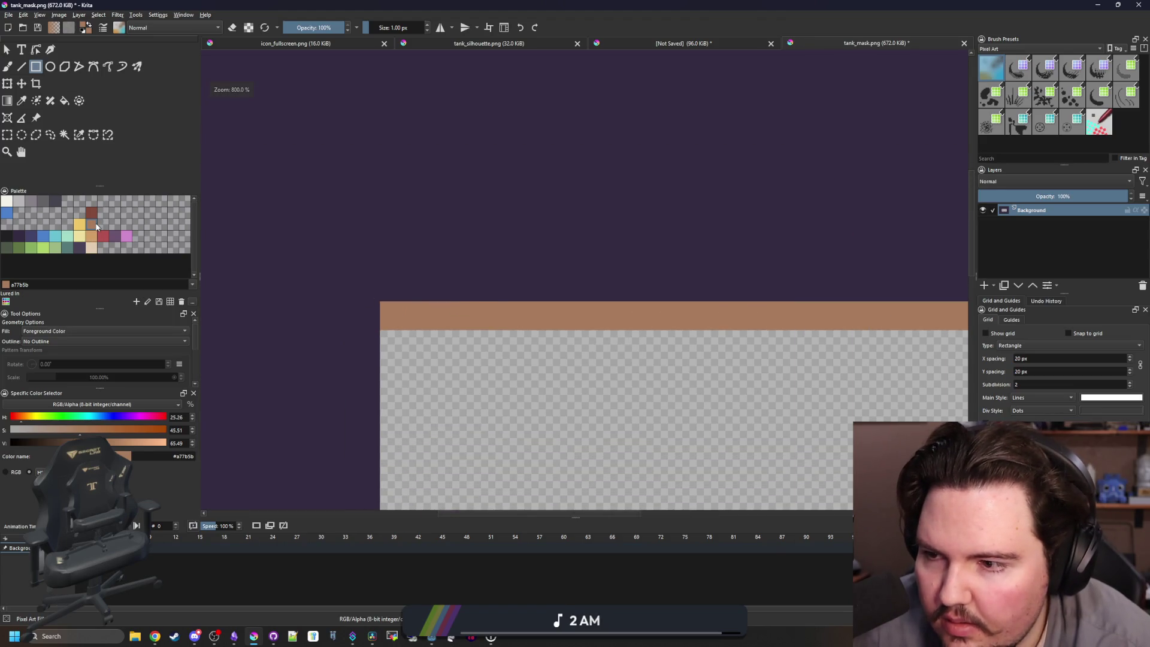
{"action": "scroll", "coordinate": [449, 315], "scroll_direction": "up", "scroll_amount": 2}
{"action": "left_click", "coordinate": [93, 241]}
{"action": "scroll", "coordinate": [333, 301], "scroll_direction": "up", "scroll_amount": 1}
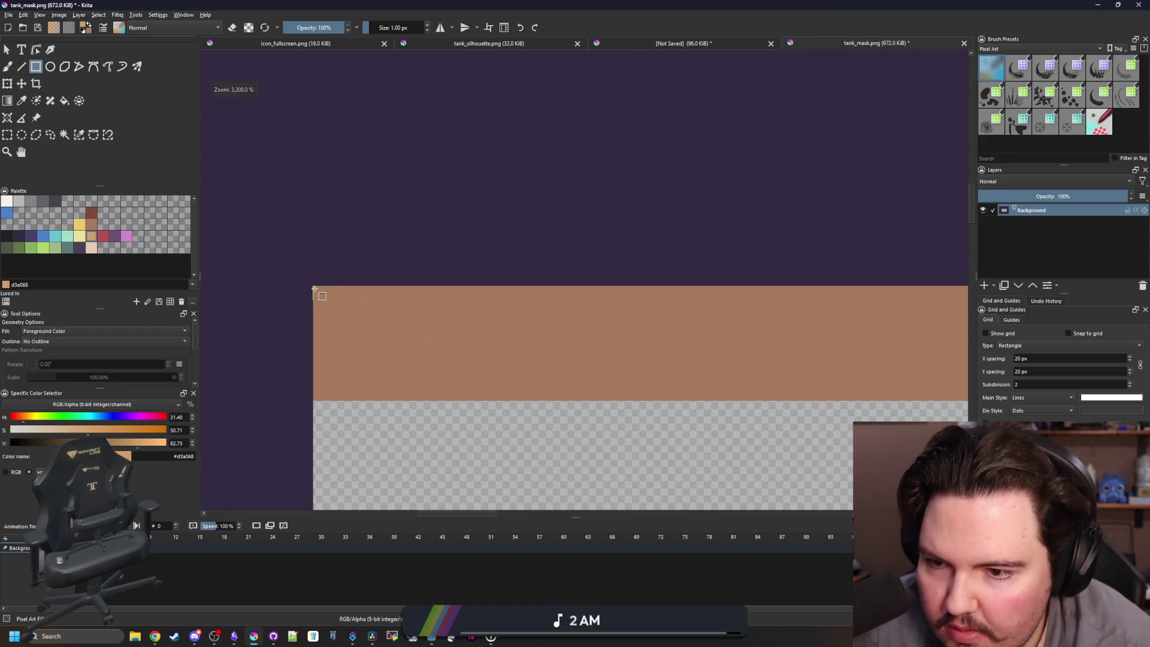
{"action": "left_click_drag", "start_coordinate": [315, 285], "coordinate": [1077, 277]}
{"action": "left_click_drag", "start_coordinate": [1143, 267], "coordinate": [751, 274]}
{"action": "left_click_drag", "start_coordinate": [277, 265], "coordinate": [300, 264]}
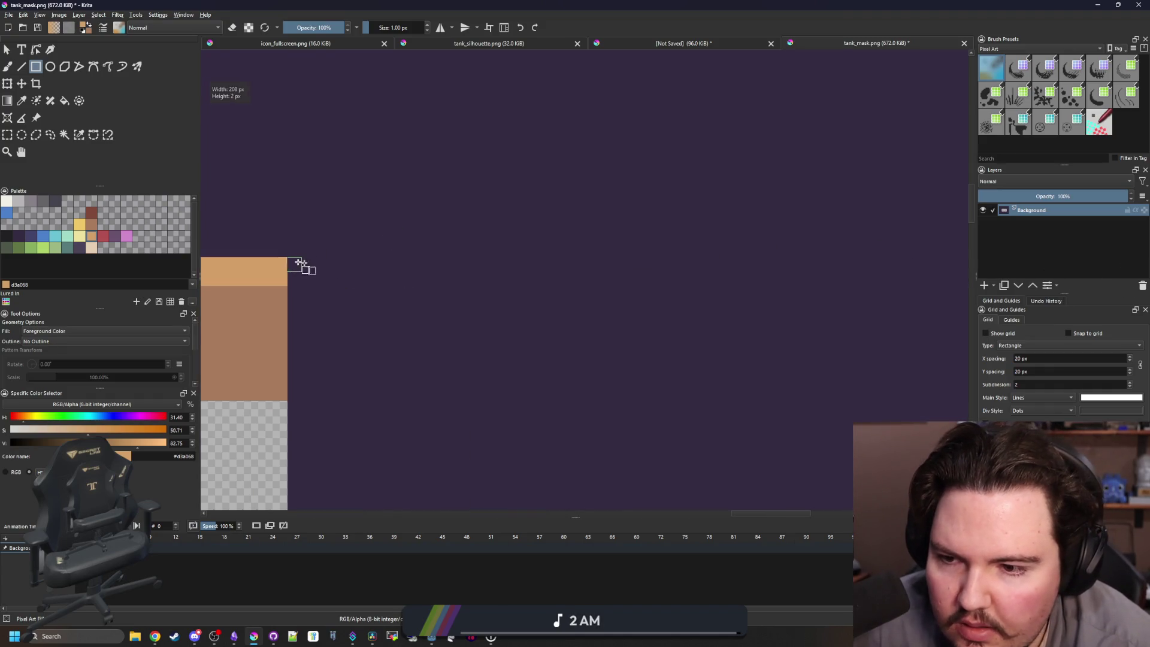
{"action": "scroll", "coordinate": [679, 292], "scroll_direction": "down", "scroll_amount": 5}
{"action": "scroll", "coordinate": [520, 364], "scroll_direction": "up", "scroll_amount": 1}
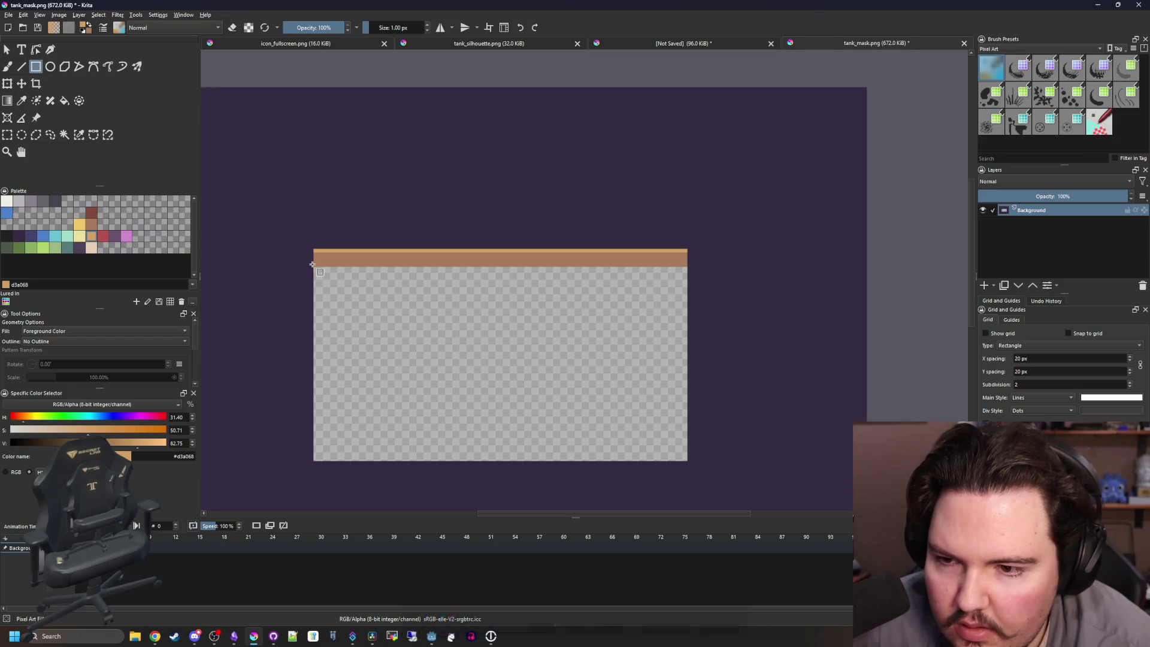
{"action": "scroll", "coordinate": [311, 259], "scroll_direction": "up", "scroll_amount": 6}
Draw a dark underline beneath the brown band with the Line tool.
{"action": "left_click", "coordinate": [11, 237]}
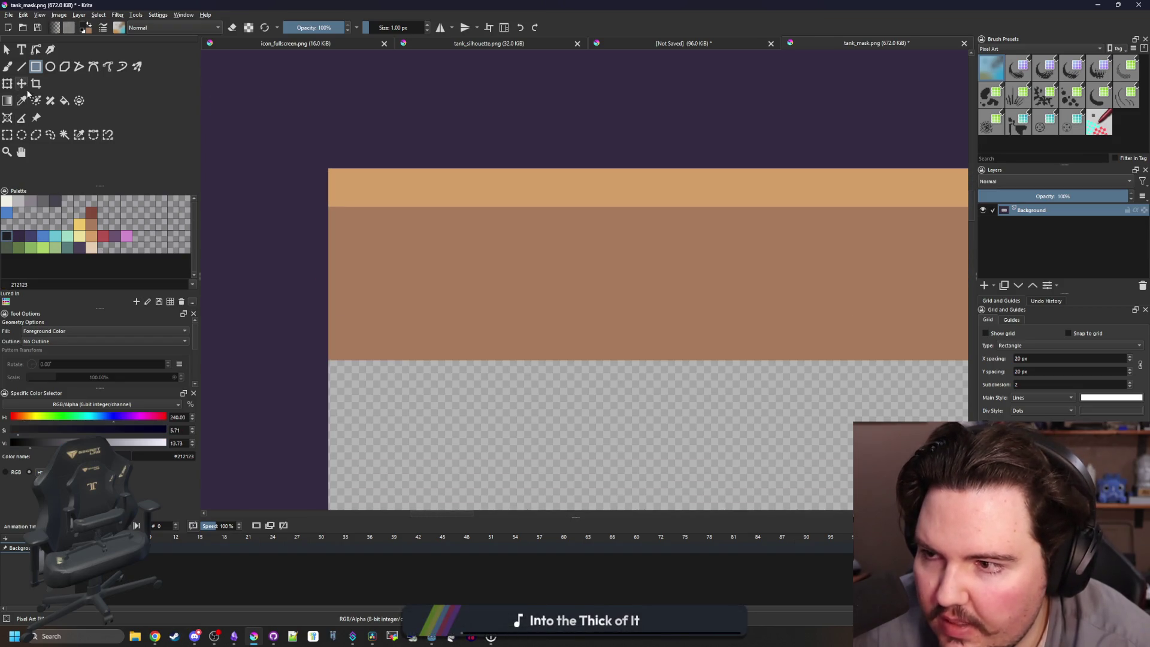
{"action": "scroll", "coordinate": [293, 260], "scroll_direction": "down", "scroll_amount": 3}
{"action": "scroll", "coordinate": [300, 321], "scroll_direction": "up", "scroll_amount": 2}
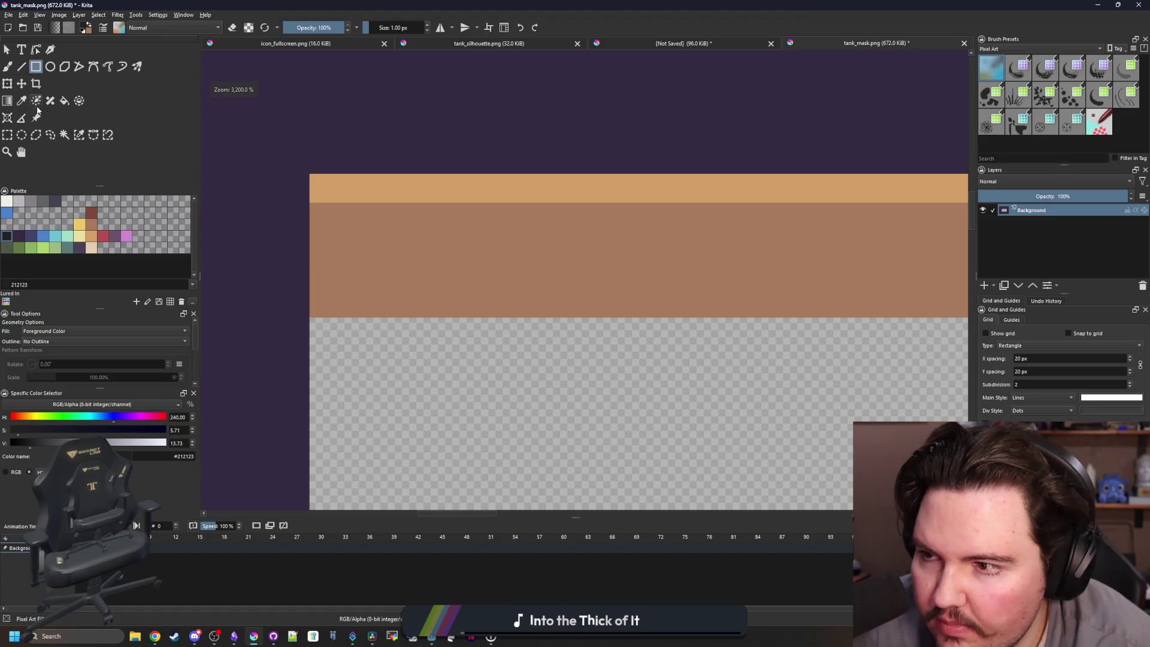
{"action": "left_click", "coordinate": [21, 68]}
{"action": "left_click_drag", "start_coordinate": [512, 341], "coordinate": [755, 307]}
{"action": "scroll", "coordinate": [755, 303], "scroll_direction": "down", "scroll_amount": 2}
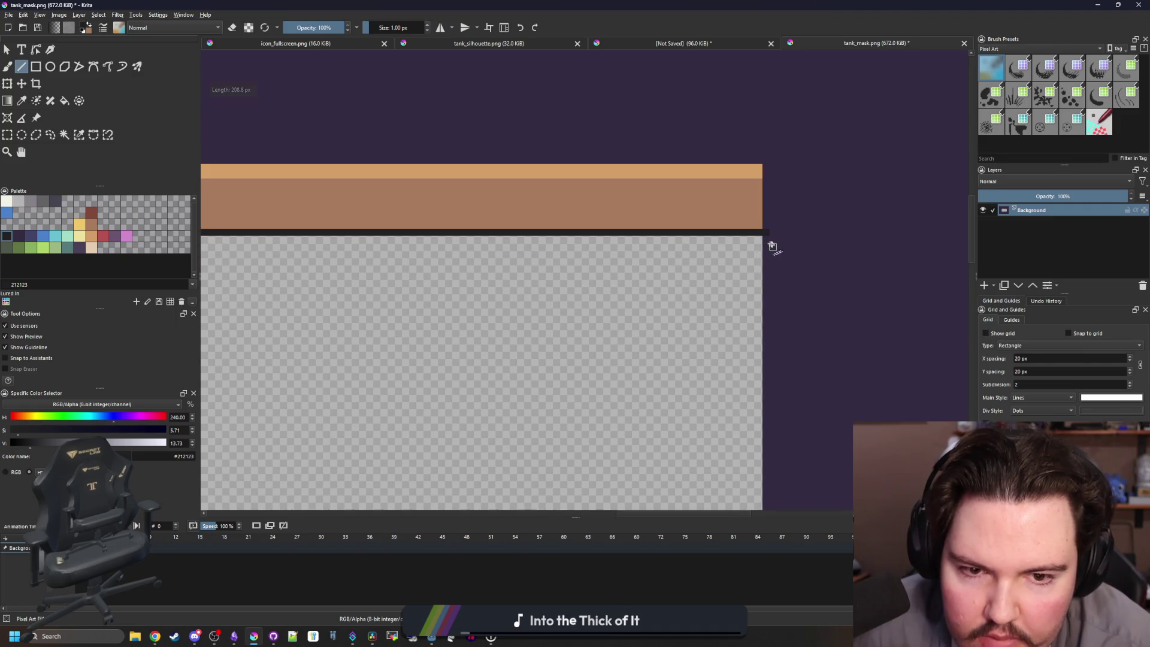
{"action": "mouse_move", "coordinate": [763, 499]}
{"action": "left_mouse_down"}
{"action": "mouse_move", "coordinate": [773, 59]}
{"action": "mouse_move", "coordinate": [744, 56]}
{"action": "mouse_move", "coordinate": [766, 30]}
{"action": "mouse_move", "coordinate": [772, 145]}
{"action": "left_mouse_up"}
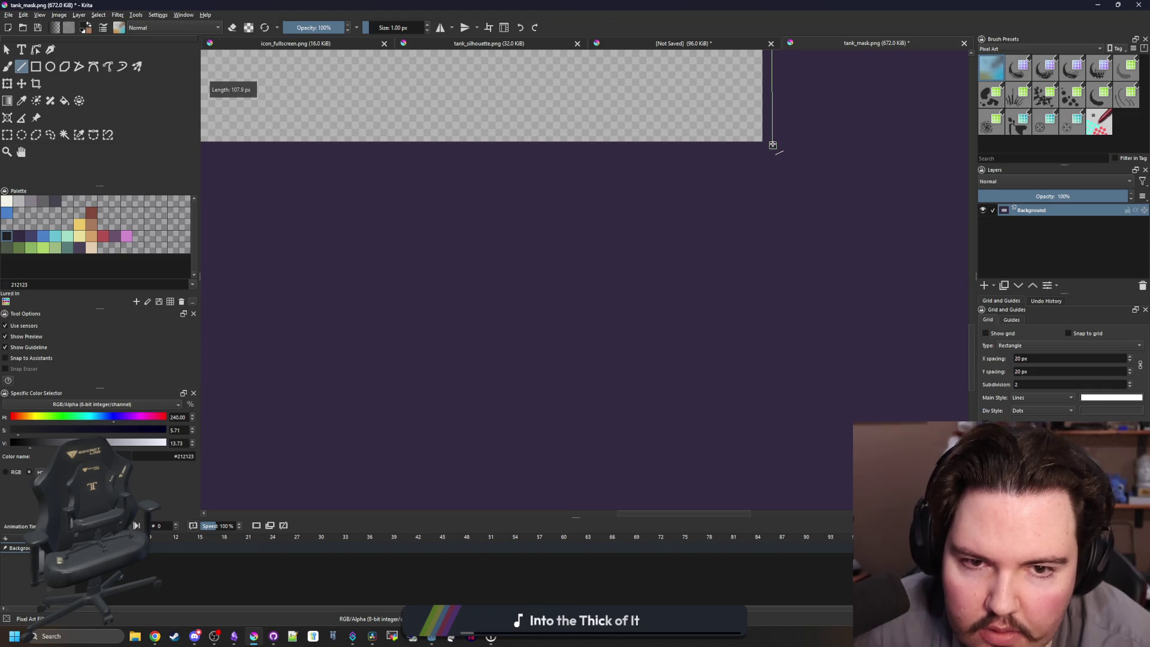
{"action": "left_click_drag", "start_coordinate": [305, 162], "coordinate": [938, 145]}
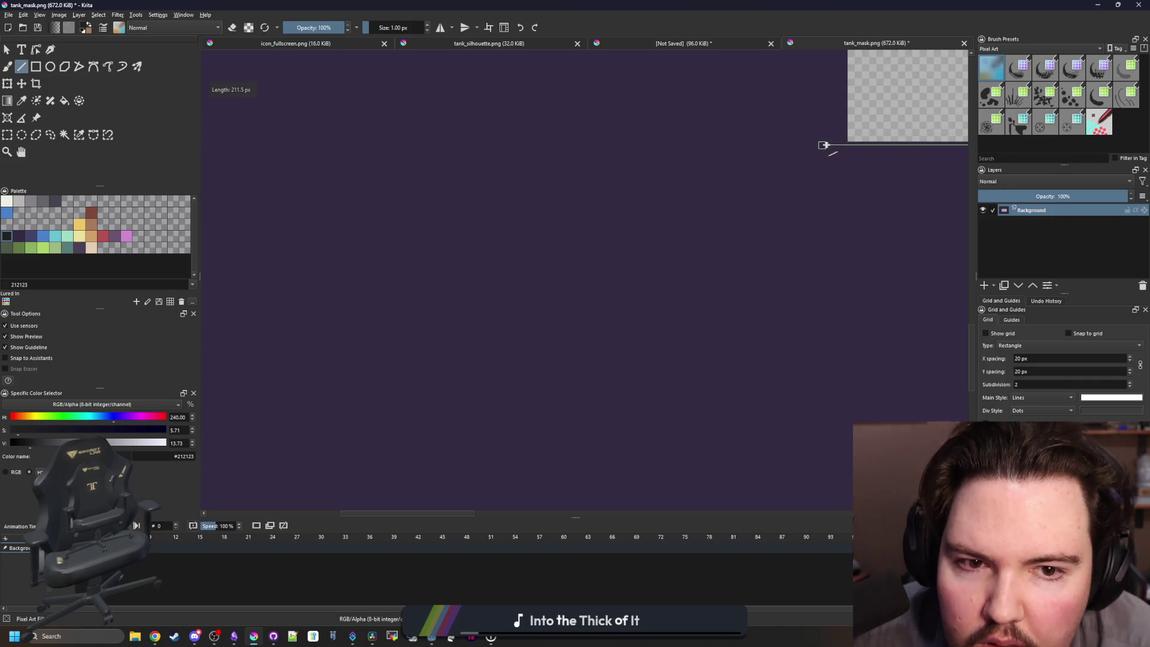
{"action": "mouse_move", "coordinate": [829, 110]}
{"action": "left_mouse_down"}
{"action": "mouse_move", "coordinate": [547, 422]}
{"action": "mouse_move", "coordinate": [559, 116]}
{"action": "mouse_move", "coordinate": [569, 133]}
{"action": "left_mouse_up"}
{"action": "left_click_drag", "start_coordinate": [568, 190], "coordinate": [568, 190]}
Fit the image in view and save tank_mask.png with the PNG export settings.
{"action": "key", "text": "minus"}
{"action": "key", "text": "minus"}
{"action": "key", "text": "ctrl+s"}
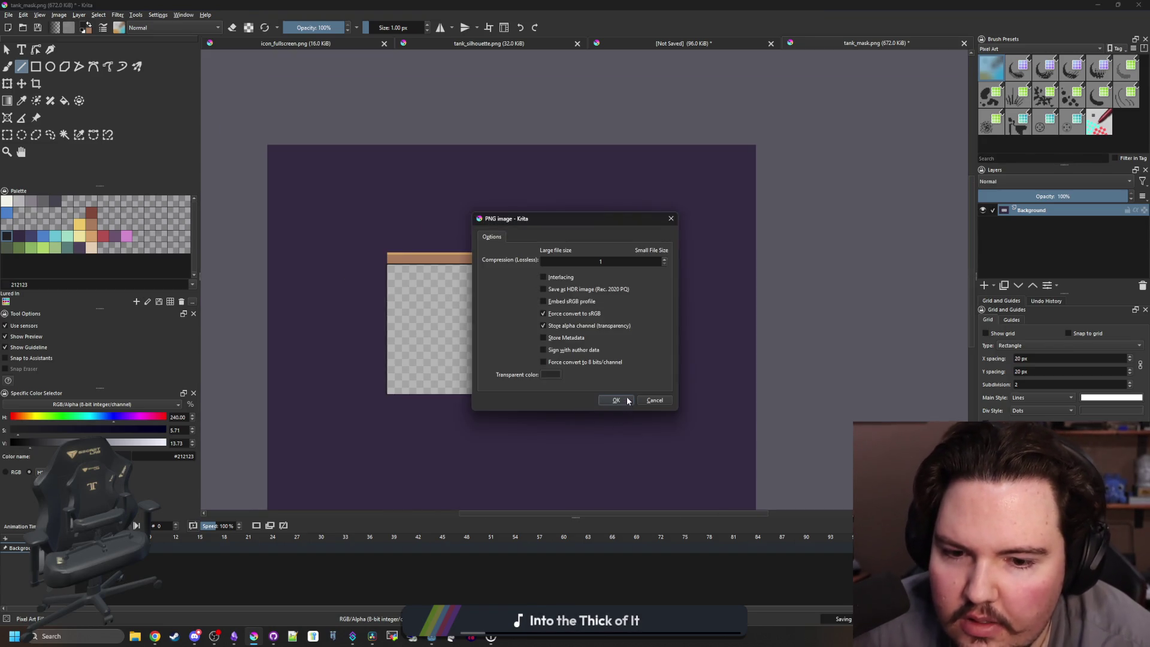
{"action": "left_click", "coordinate": [628, 400]}
{"action": "key", "text": "alt+Tab"}
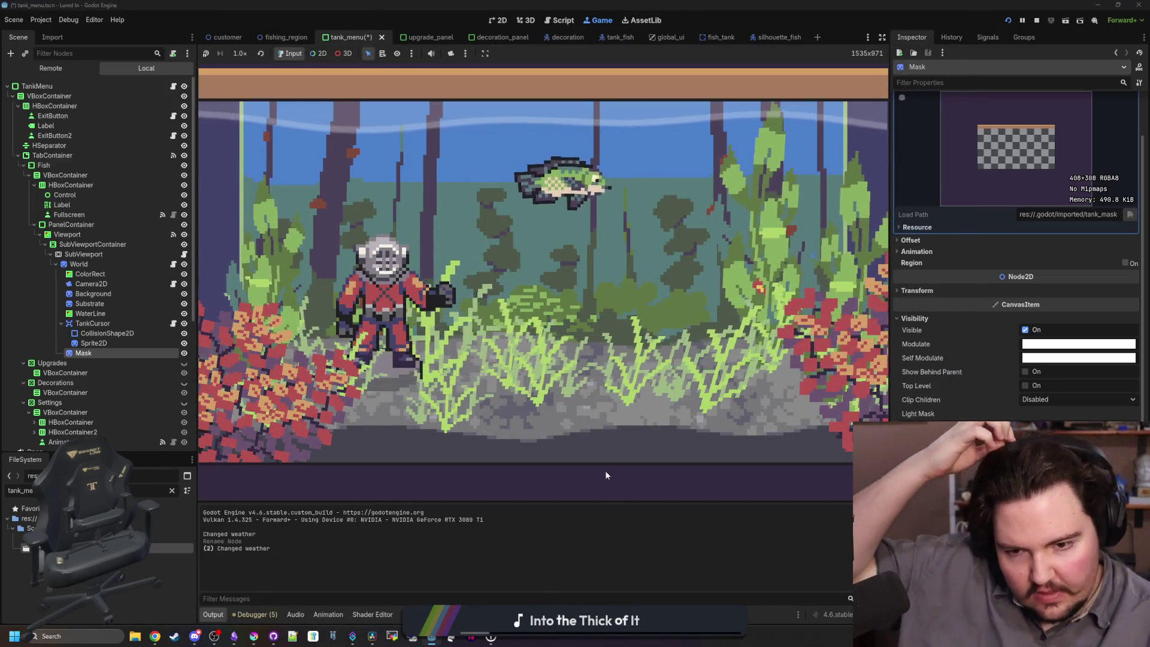
Narrow the Inspector to widen the game view and make the output log panel taller.
{"action": "mouse_move", "coordinate": [889, 271]}
{"action": "left_mouse_down"}
{"action": "mouse_move", "coordinate": [681, 276]}
{"action": "mouse_move", "coordinate": [1047, 272]}
{"action": "left_mouse_up"}
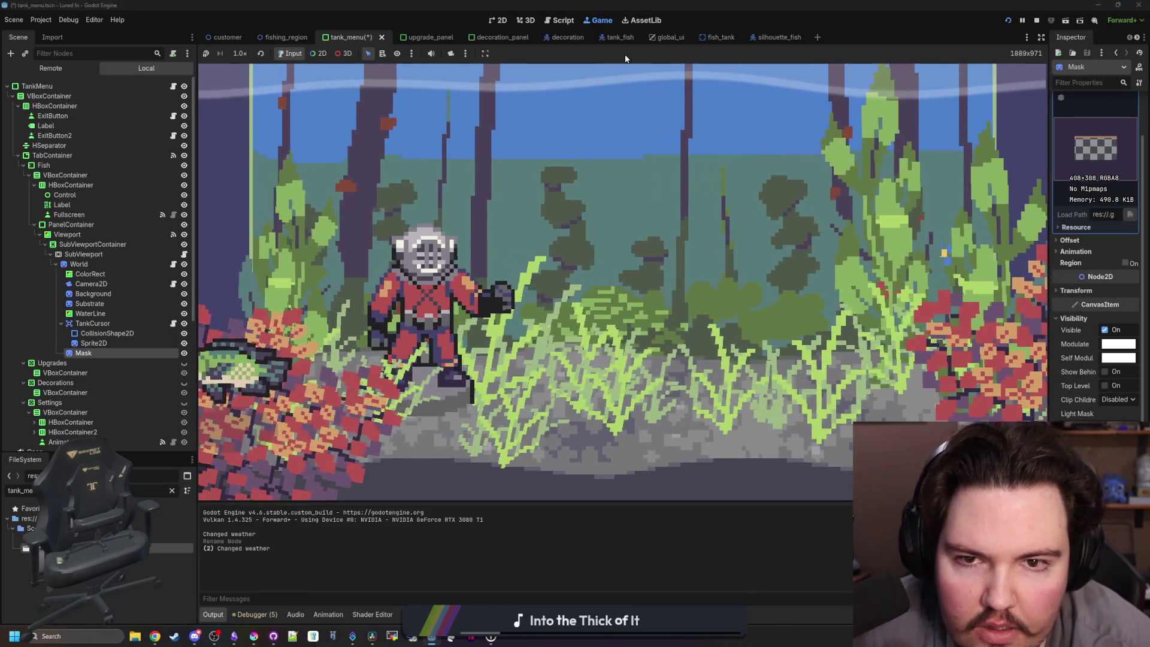
{"action": "left_click_drag", "start_coordinate": [539, 502], "coordinate": [539, 356]}
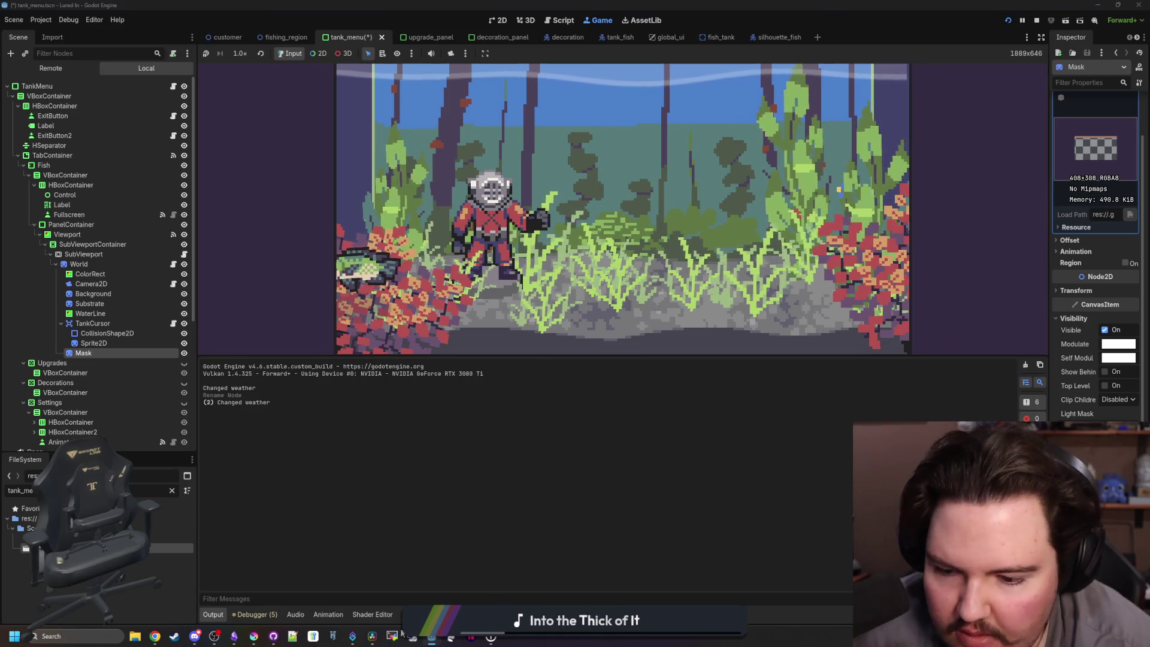
{"action": "left_click", "coordinate": [253, 636]}
Maximize Krita, pick the brown frame colour, and draw a rectangle strip down the left side.
{"action": "left_click_drag", "start_coordinate": [446, 450], "coordinate": [473, 4]}
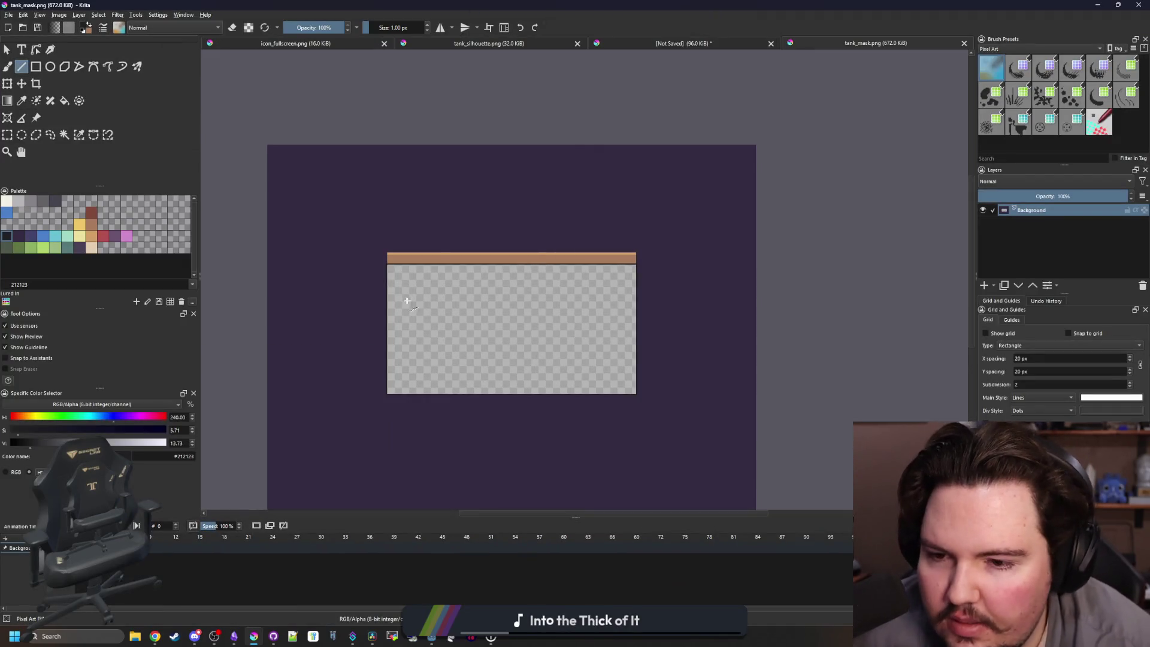
{"action": "scroll", "coordinate": [383, 321], "scroll_direction": "up", "scroll_amount": 2}
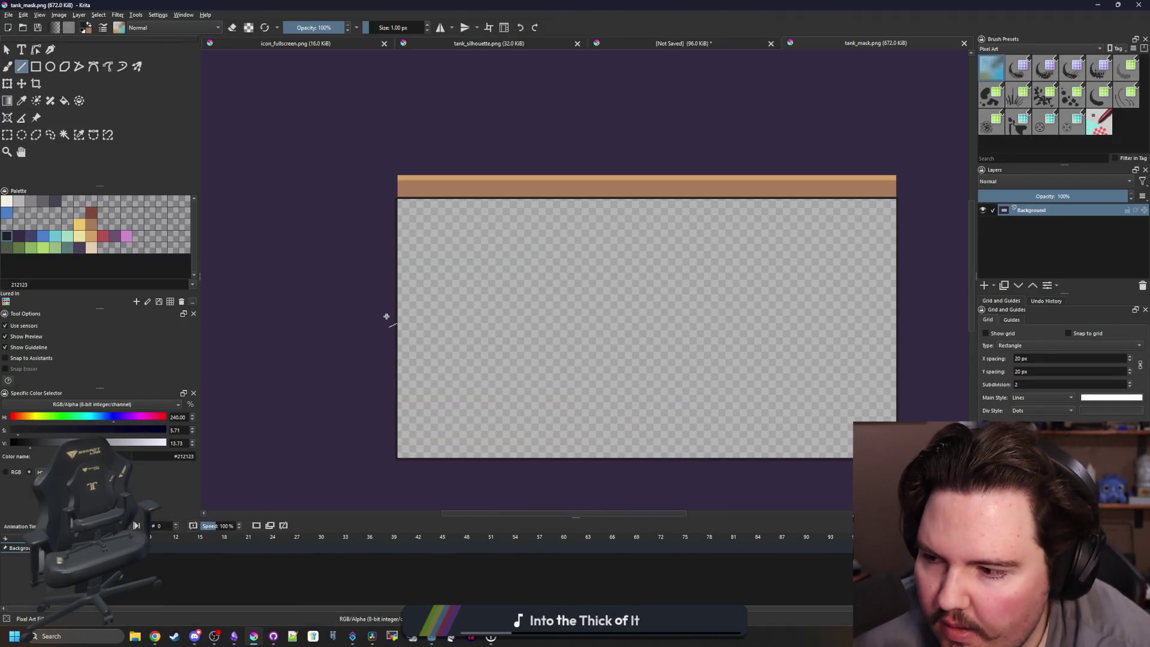
{"action": "scroll", "coordinate": [362, 213], "scroll_direction": "up", "scroll_amount": 3}
{"action": "left_click", "coordinate": [95, 229]}
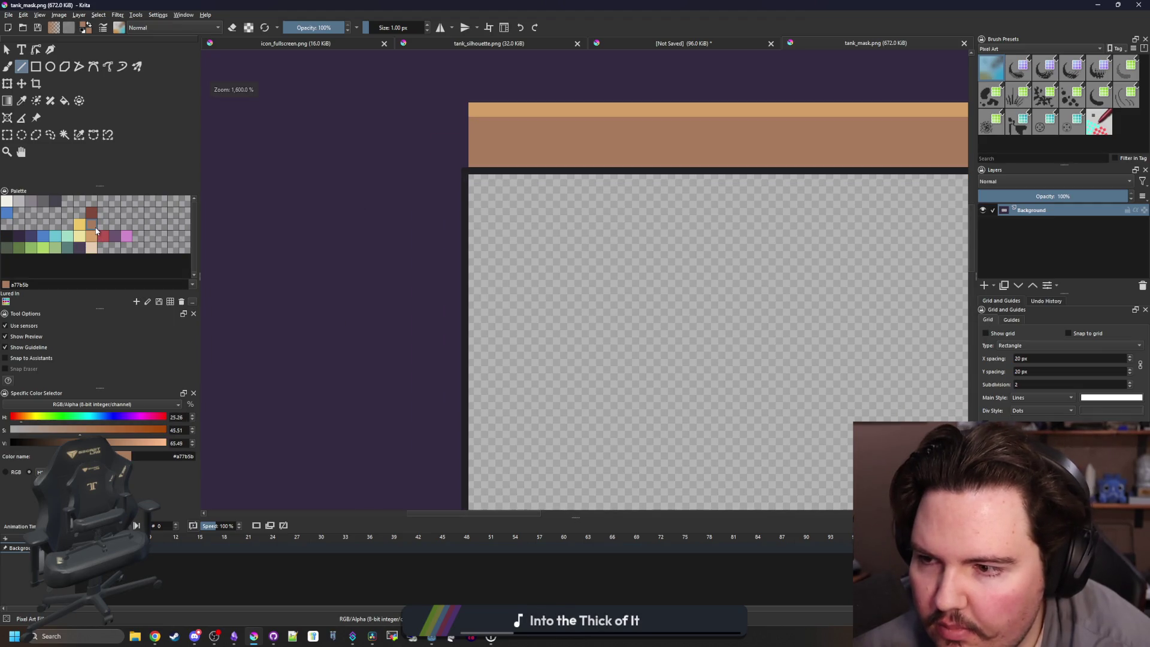
{"action": "left_click", "coordinate": [36, 67]}
{"action": "scroll", "coordinate": [352, 219], "scroll_direction": "down", "scroll_amount": 1}
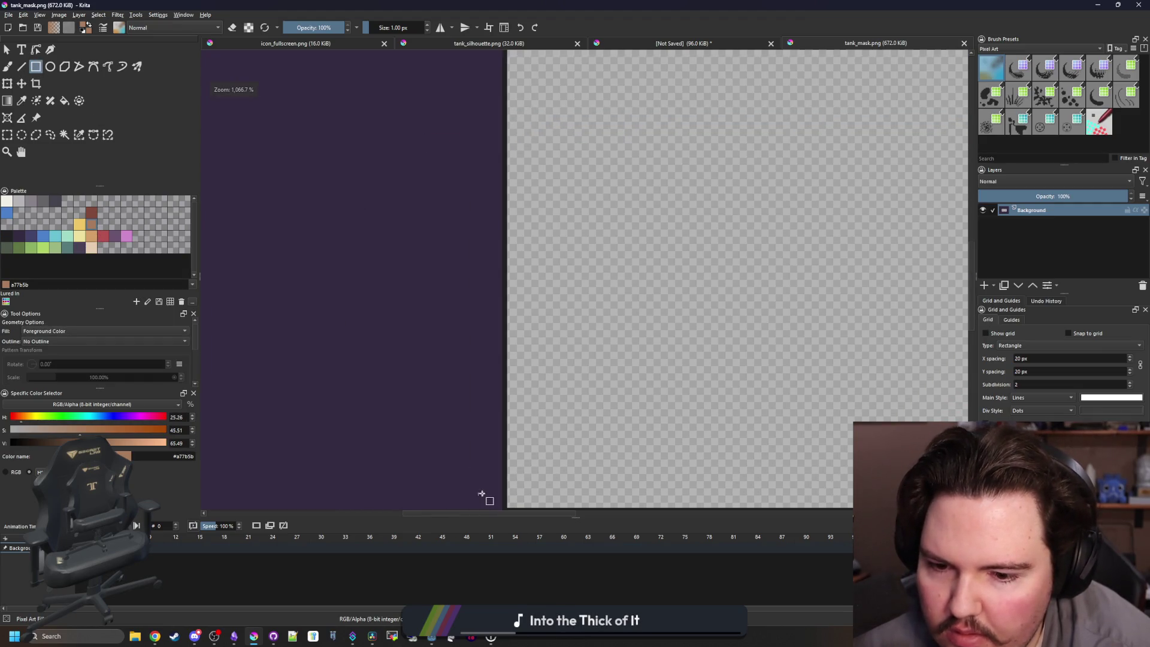
{"action": "left_click_drag", "start_coordinate": [486, 493], "coordinate": [512, 471]}
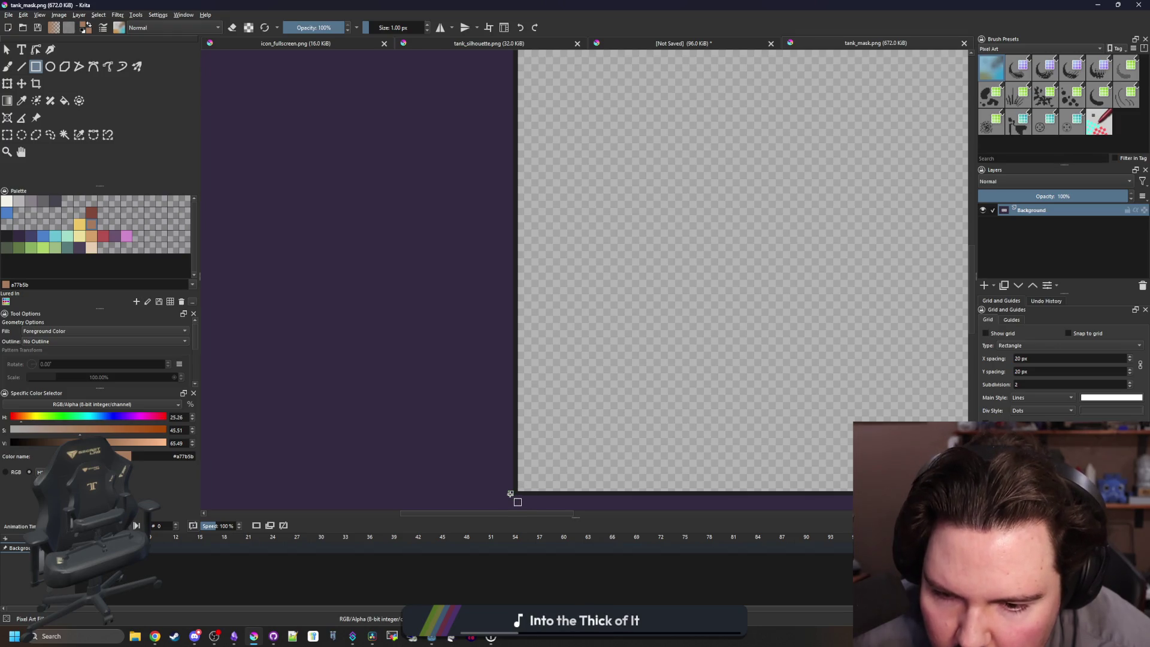
{"action": "mouse_move", "coordinate": [494, 145]}
{"action": "left_mouse_down"}
{"action": "mouse_move", "coordinate": [490, 169]}
{"action": "mouse_move", "coordinate": [476, 165]}
{"action": "left_mouse_up"}
{"action": "scroll", "coordinate": [493, 155], "scroll_direction": "up", "scroll_amount": 3}
{"action": "scroll", "coordinate": [495, 128], "scroll_direction": "up", "scroll_amount": 3}
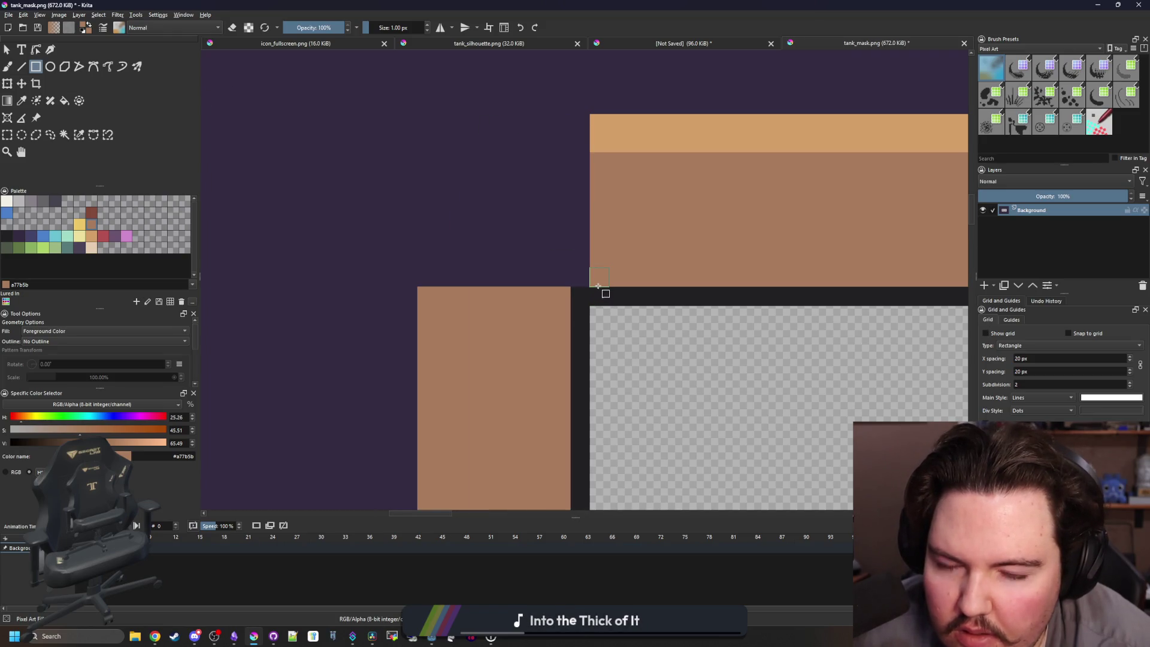
{"action": "left_click_drag", "start_coordinate": [426, 157], "coordinate": [425, 157]}
Add brown strips down the right side and fill the frame corners brown.
{"action": "scroll", "coordinate": [391, 182], "scroll_direction": "down", "scroll_amount": 4}
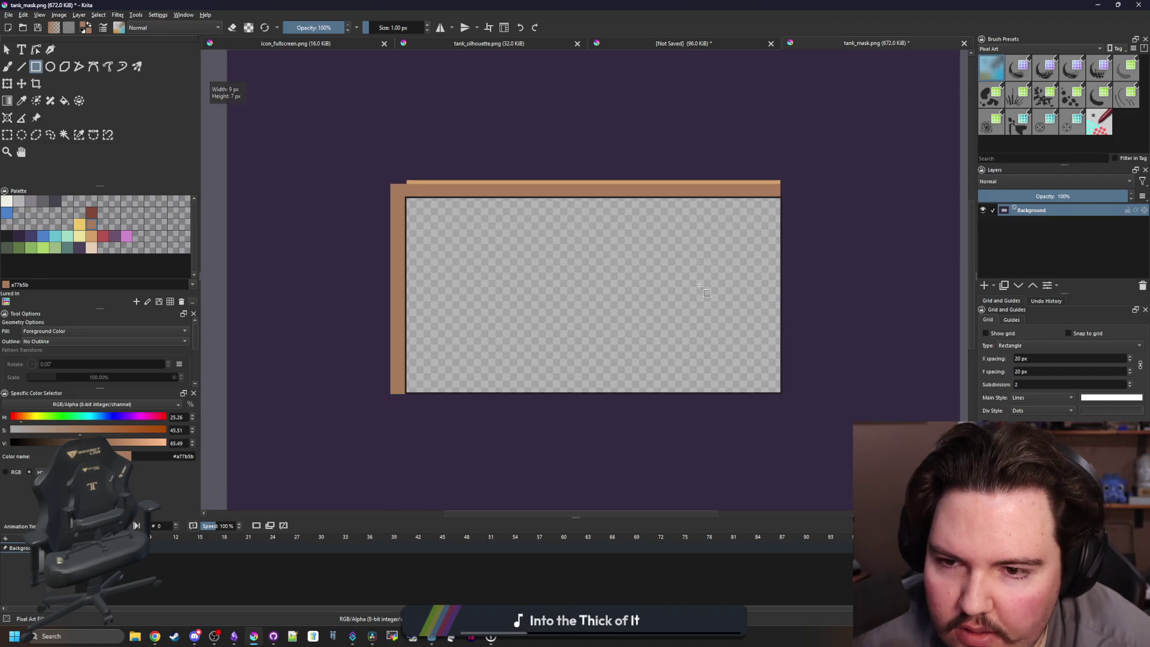
{"action": "scroll", "coordinate": [431, 461], "scroll_direction": "up", "scroll_amount": 5}
{"action": "mouse_move", "coordinate": [219, 106]}
{"action": "left_mouse_down"}
{"action": "mouse_move", "coordinate": [1099, 179]}
{"action": "mouse_move", "coordinate": [1027, 123]}
{"action": "mouse_move", "coordinate": [1064, 138]}
{"action": "mouse_move", "coordinate": [434, 135]}
{"action": "left_mouse_up"}
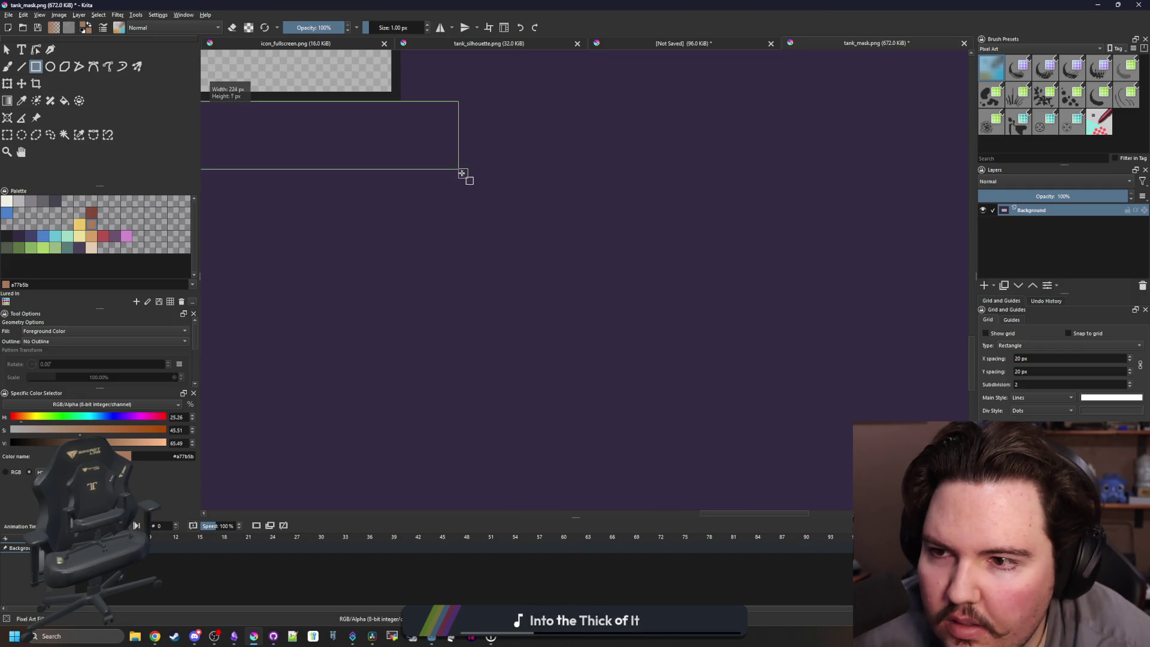
{"action": "left_click_drag", "start_coordinate": [461, 176], "coordinate": [462, 177]}
{"action": "scroll", "coordinate": [399, 311], "scroll_direction": "up", "scroll_amount": 3}
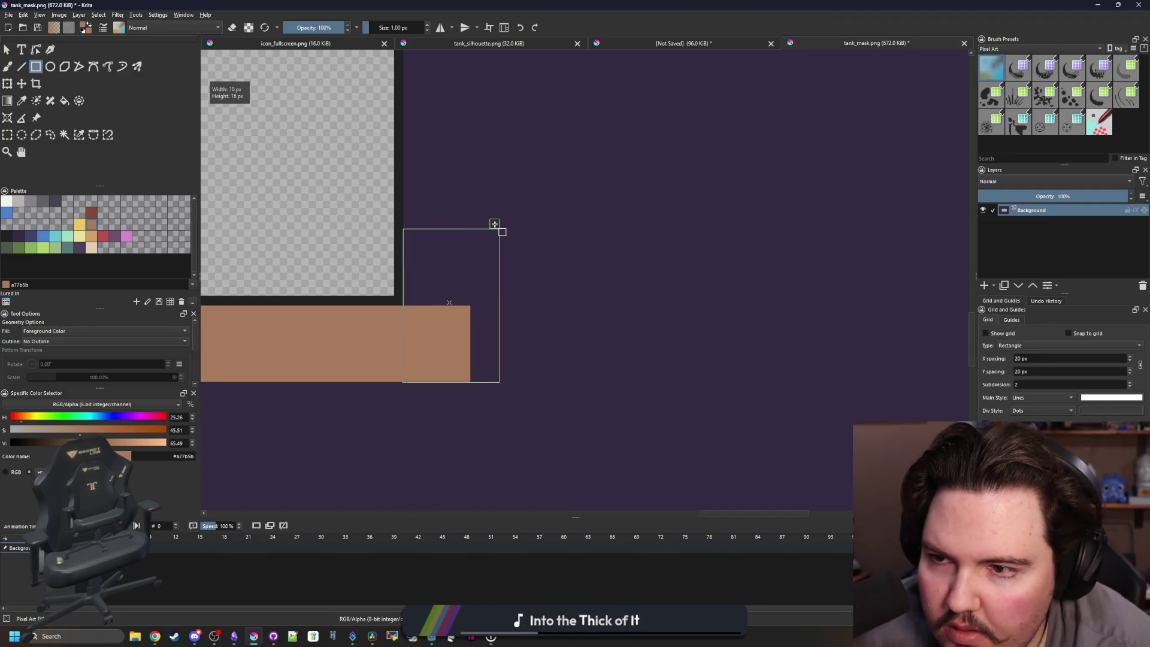
{"action": "left_click_drag", "start_coordinate": [484, 224], "coordinate": [484, 224]}
{"action": "mouse_move", "coordinate": [438, 121]}
{"action": "left_mouse_down"}
{"action": "mouse_move", "coordinate": [387, 326]}
{"action": "mouse_move", "coordinate": [422, 210]}
{"action": "mouse_move", "coordinate": [466, 328]}
{"action": "mouse_move", "coordinate": [441, 8]}
{"action": "mouse_move", "coordinate": [423, 66]}
{"action": "mouse_move", "coordinate": [413, 195]}
{"action": "mouse_move", "coordinate": [443, 12]}
{"action": "mouse_move", "coordinate": [442, 78]}
{"action": "mouse_move", "coordinate": [434, 30]}
{"action": "mouse_move", "coordinate": [421, 129]}
{"action": "mouse_move", "coordinate": [411, 95]}
{"action": "left_mouse_up"}
{"action": "scroll", "coordinate": [465, 275], "scroll_direction": "up", "scroll_amount": 3}
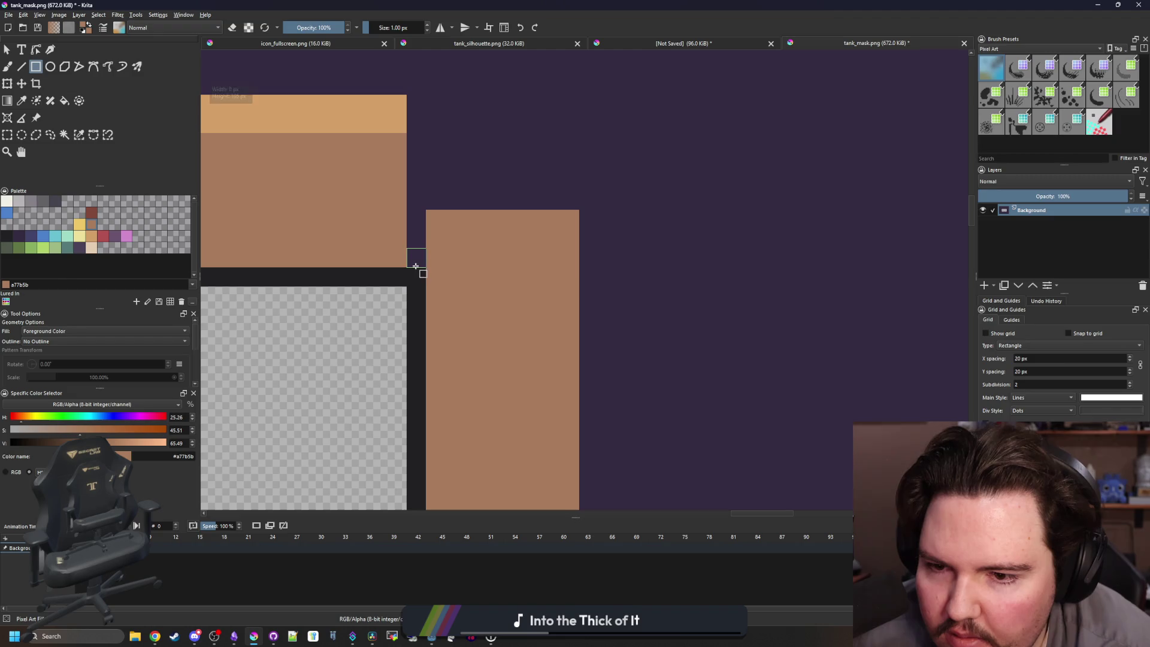
{"action": "left_click_drag", "start_coordinate": [574, 136], "coordinate": [573, 136]}
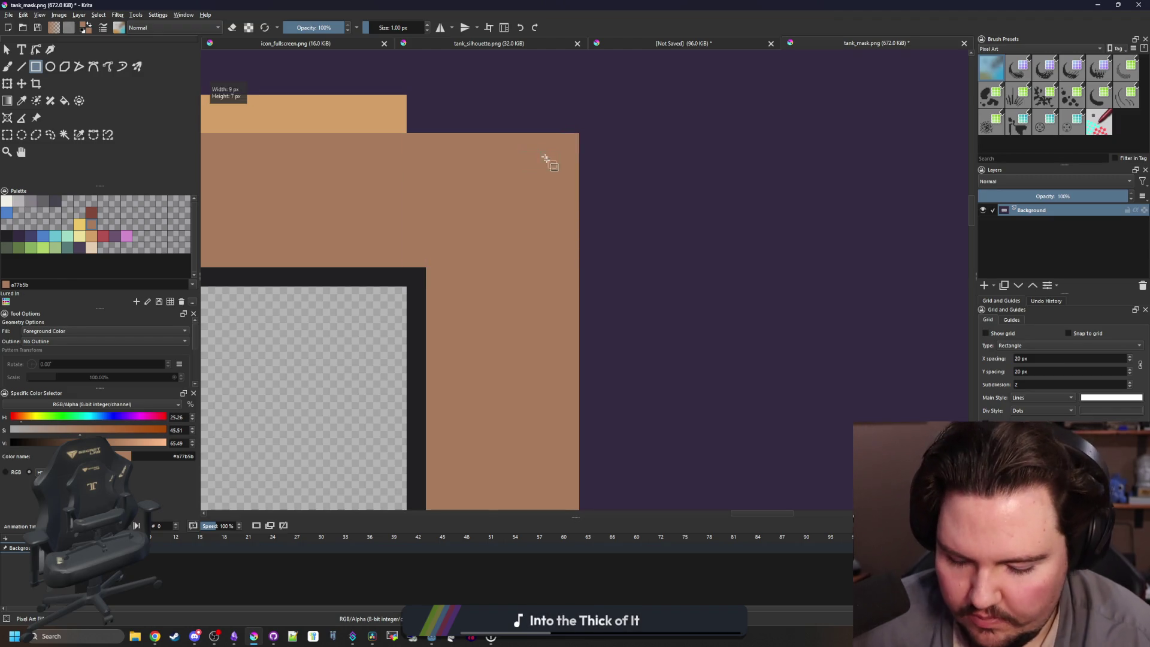
With the brush, paint peach along the top edge and the top-right step brown.
{"action": "key", "text": "b"}
{"action": "left_click", "coordinate": [360, 106], "text": "ctrl"}
{"action": "left_click_drag", "start_coordinate": [415, 124], "coordinate": [536, 112]}
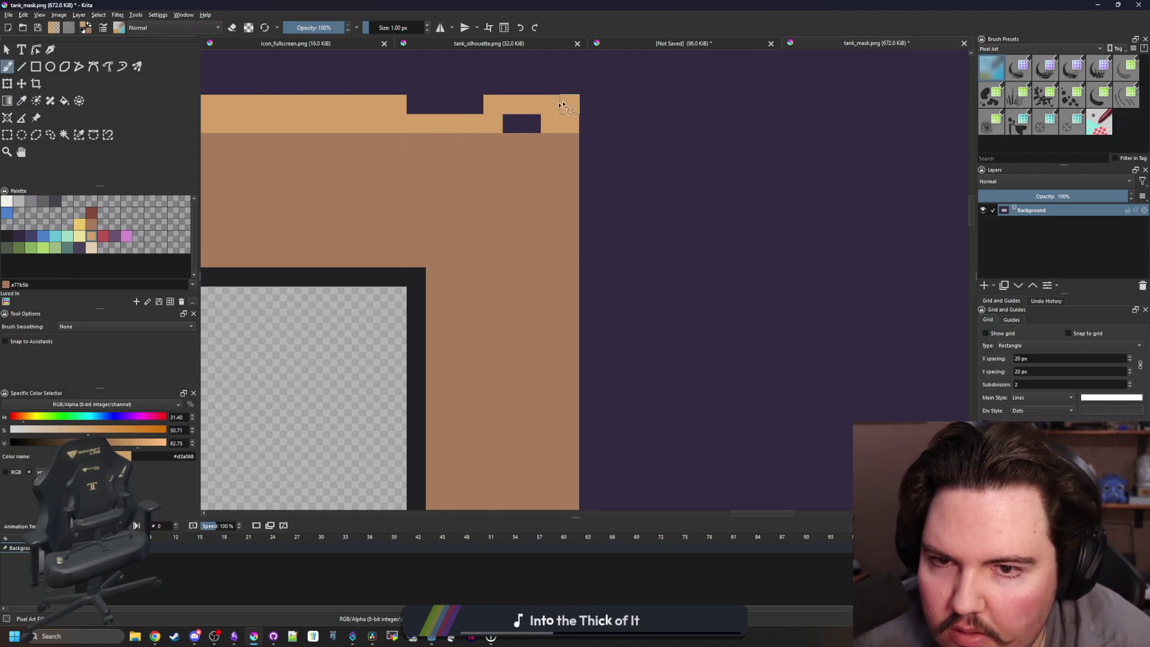
{"action": "left_click_drag", "start_coordinate": [452, 147], "coordinate": [503, 253]}
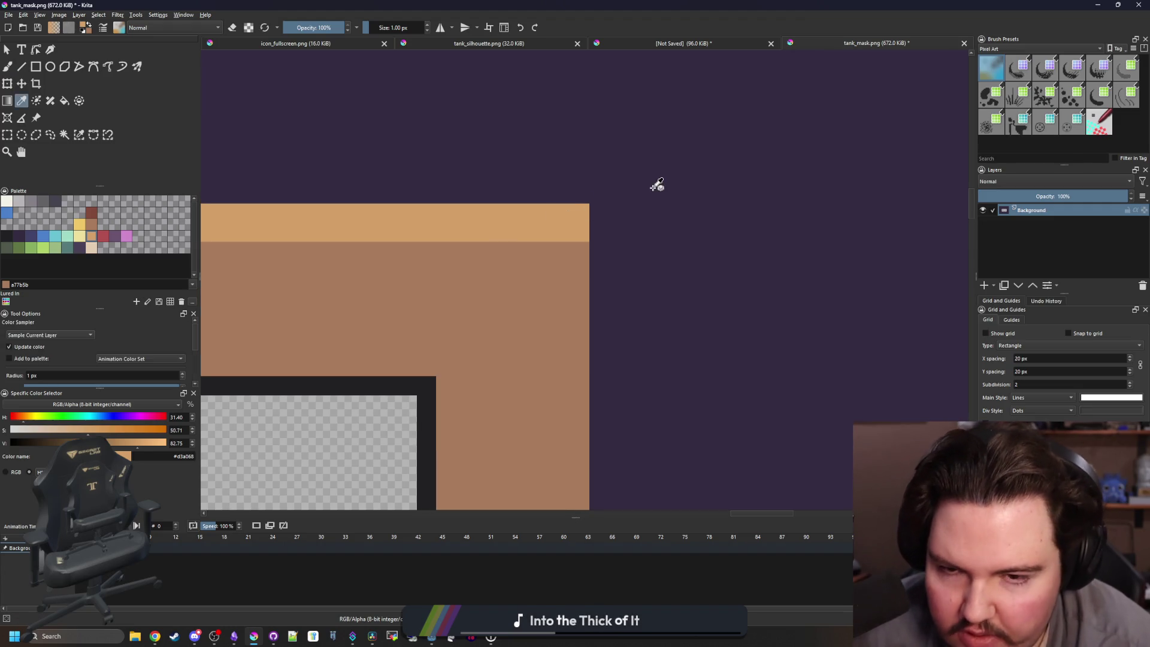
{"action": "left_click", "coordinate": [593, 214], "text": "ctrl"}
{"action": "left_click", "coordinate": [581, 245], "text": "ctrl"}
{"action": "left_click", "coordinate": [580, 233]}
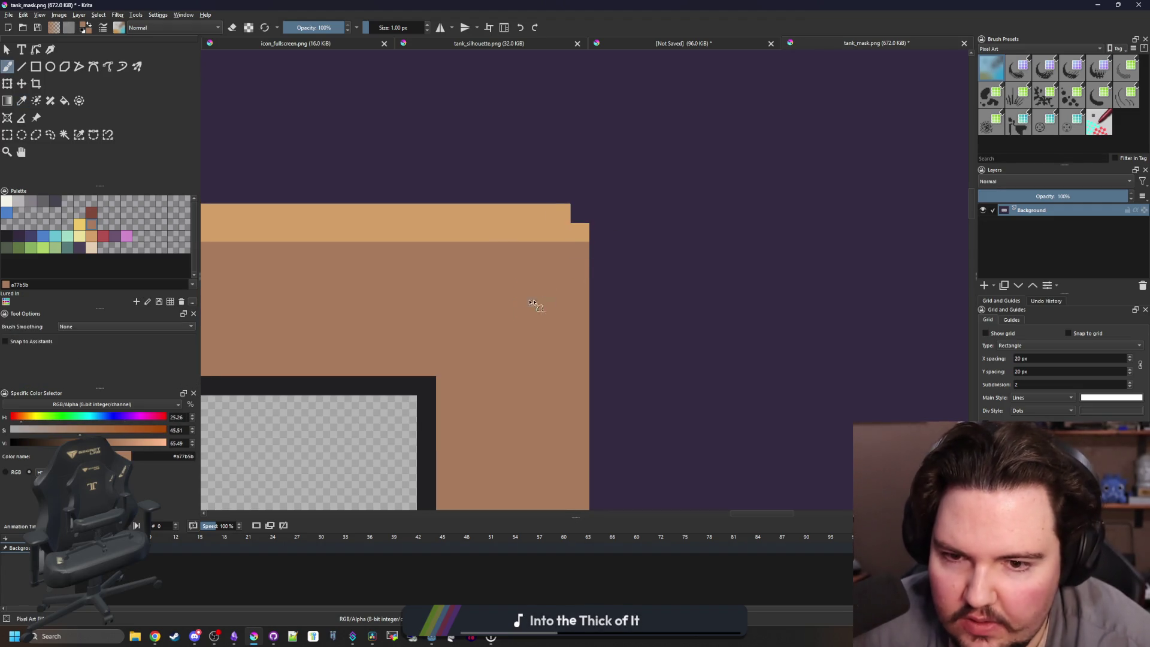
{"action": "left_click", "coordinate": [580, 232], "text": "ctrl"}
Paint peach pixels along the top-left corner and top edge of the frame.
{"action": "key", "text": "minus"}
{"action": "key", "text": "minus"}
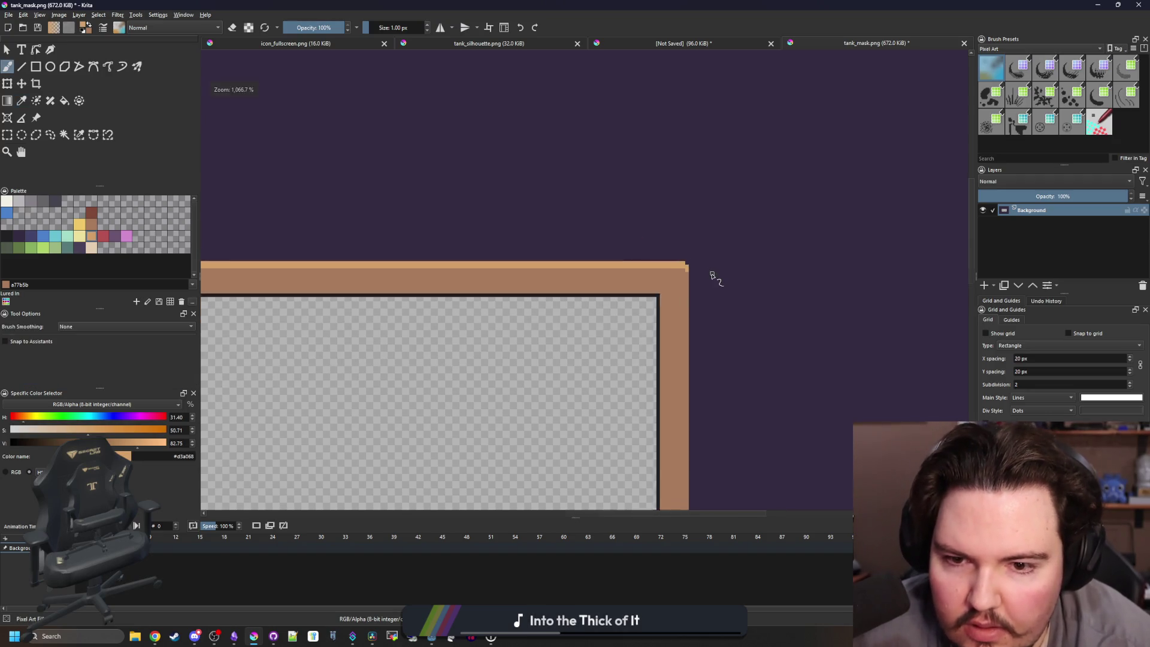
{"action": "scroll", "coordinate": [499, 290], "scroll_direction": "up", "scroll_amount": 7}
{"action": "left_click", "coordinate": [477, 259]}
{"action": "left_click_drag", "start_coordinate": [710, 230], "coordinate": [485, 240]}
{"action": "left_click_drag", "start_coordinate": [505, 202], "coordinate": [713, 202]}
{"action": "scroll", "coordinate": [393, 213], "scroll_direction": "down", "scroll_amount": 7}
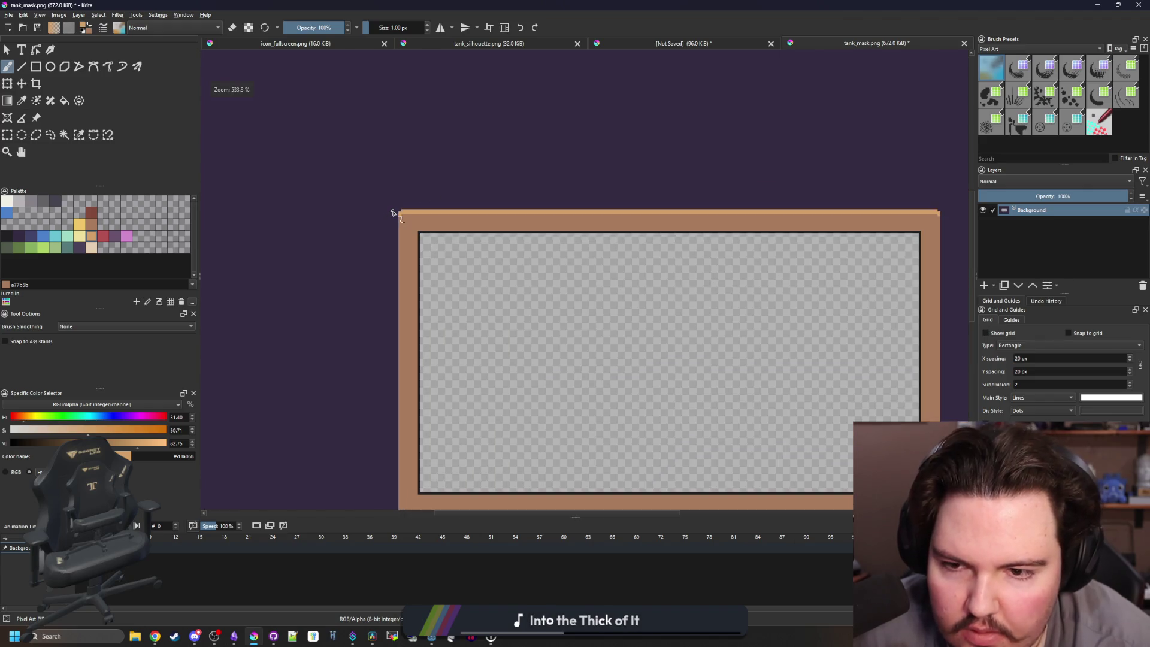
{"action": "scroll", "coordinate": [395, 329], "scroll_direction": "up", "scroll_amount": 6}
{"action": "scroll", "coordinate": [408, 323], "scroll_direction": "up", "scroll_amount": 1}
Switch the paint colour to dark purple and zoom around to inspect the frame corners.
{"action": "key", "text": "x"}
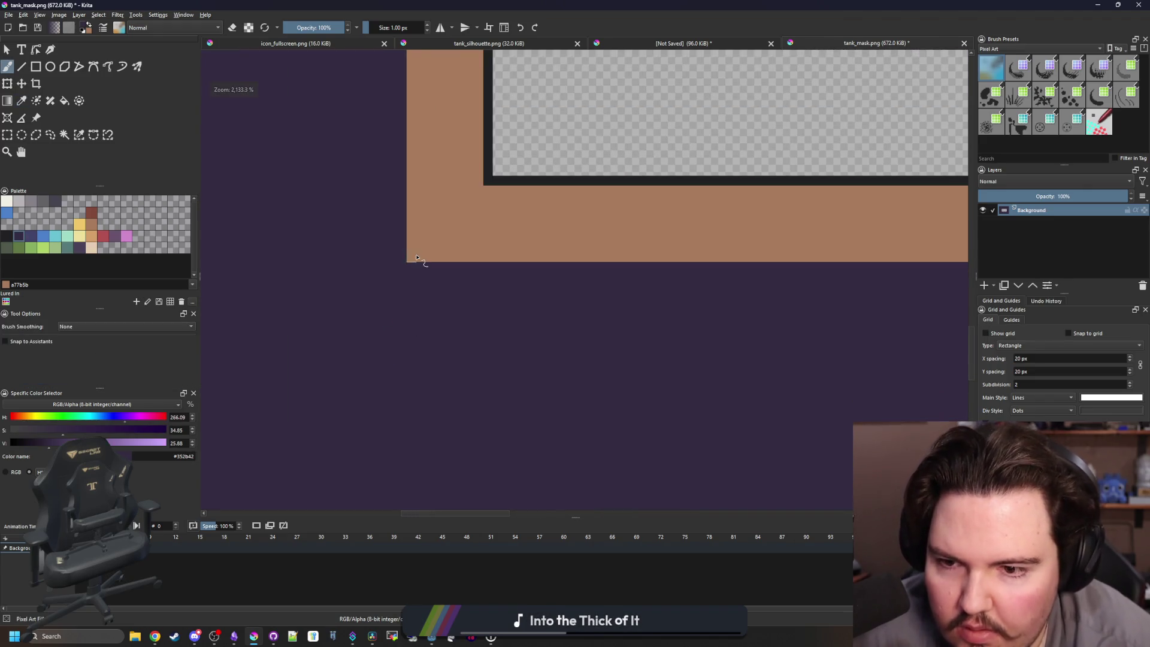
{"action": "scroll", "coordinate": [424, 259], "scroll_direction": "down", "scroll_amount": 4}
{"action": "scroll", "coordinate": [787, 294], "scroll_direction": "up", "scroll_amount": 1}
{"action": "scroll", "coordinate": [791, 294], "scroll_direction": "up", "scroll_amount": 5}
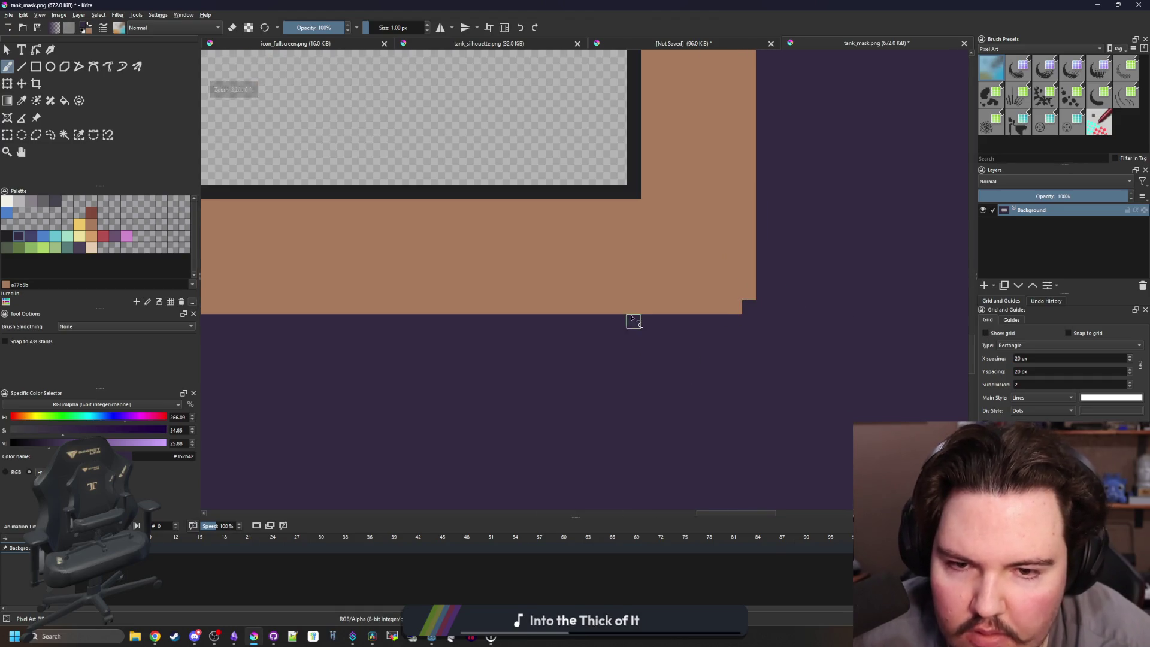
{"action": "scroll", "coordinate": [633, 321], "scroll_direction": "down", "scroll_amount": 3}
{"action": "scroll", "coordinate": [677, 280], "scroll_direction": "up", "scroll_amount": 4}
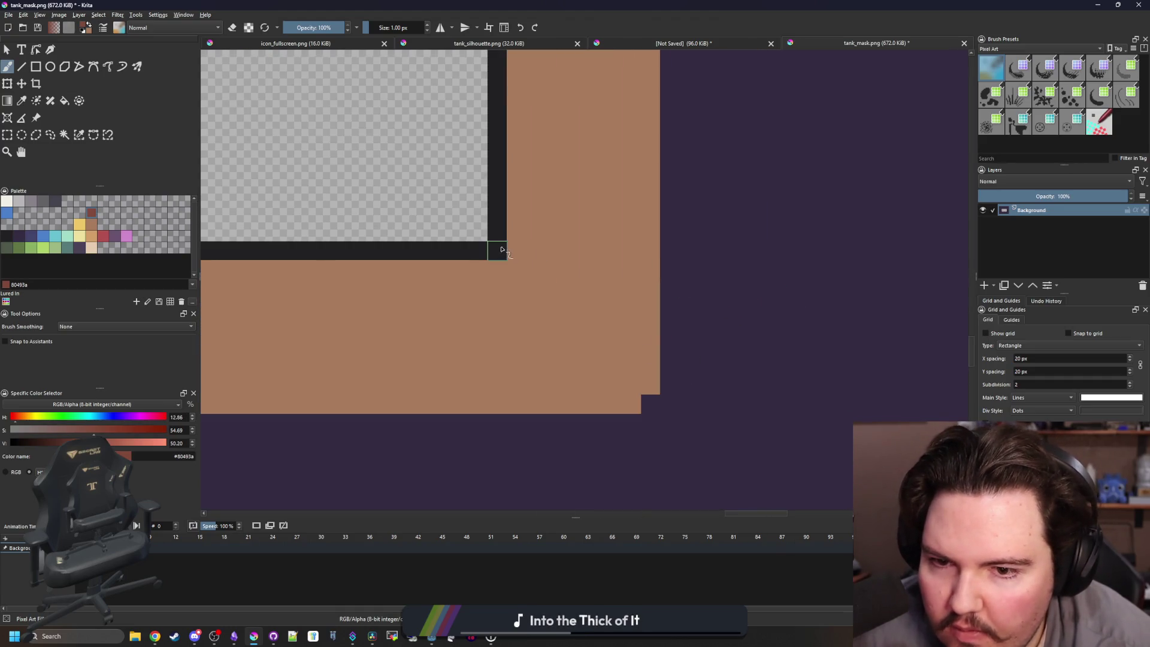
{"action": "scroll", "coordinate": [785, 350], "scroll_direction": "down", "scroll_amount": 5}
{"action": "scroll", "coordinate": [552, 375], "scroll_direction": "up", "scroll_amount": 10}
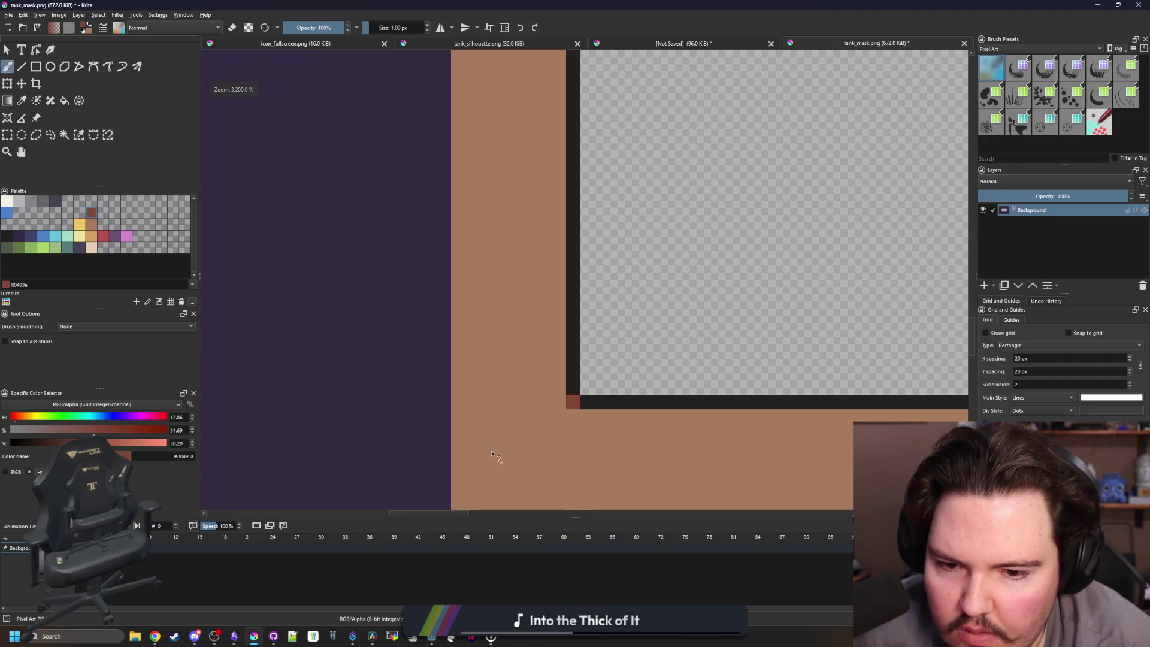
{"action": "scroll", "coordinate": [491, 453], "scroll_direction": "down", "scroll_amount": 5}
{"action": "scroll", "coordinate": [493, 185], "scroll_direction": "up", "scroll_amount": 4}
{"action": "scroll", "coordinate": [583, 249], "scroll_direction": "down", "scroll_amount": 5}
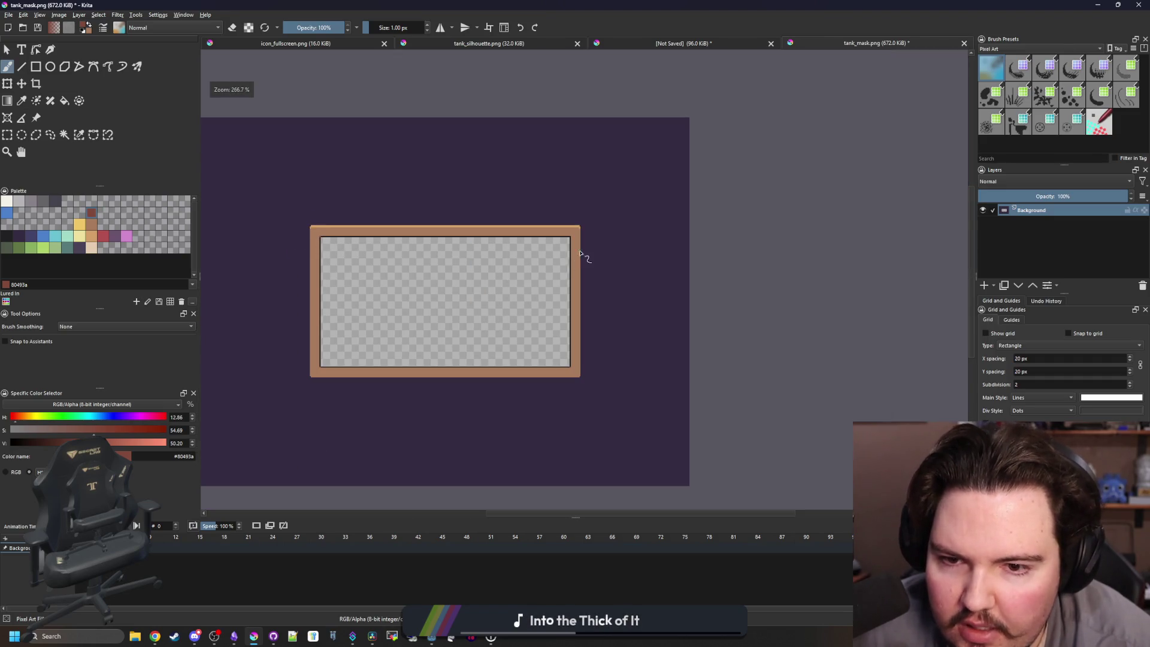
{"action": "scroll", "coordinate": [609, 238], "scroll_direction": "up", "scroll_amount": 5}
{"action": "scroll", "coordinate": [713, 250], "scroll_direction": "down", "scroll_amount": 6}
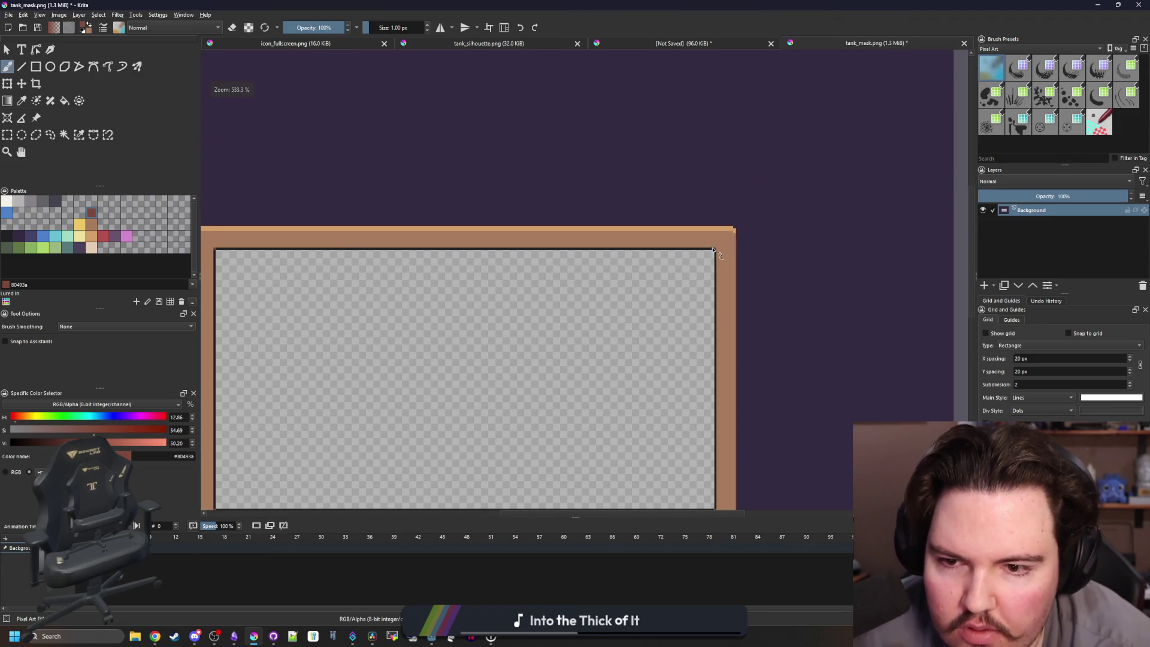
{"action": "scroll", "coordinate": [616, 252], "scroll_direction": "up", "scroll_amount": 2}
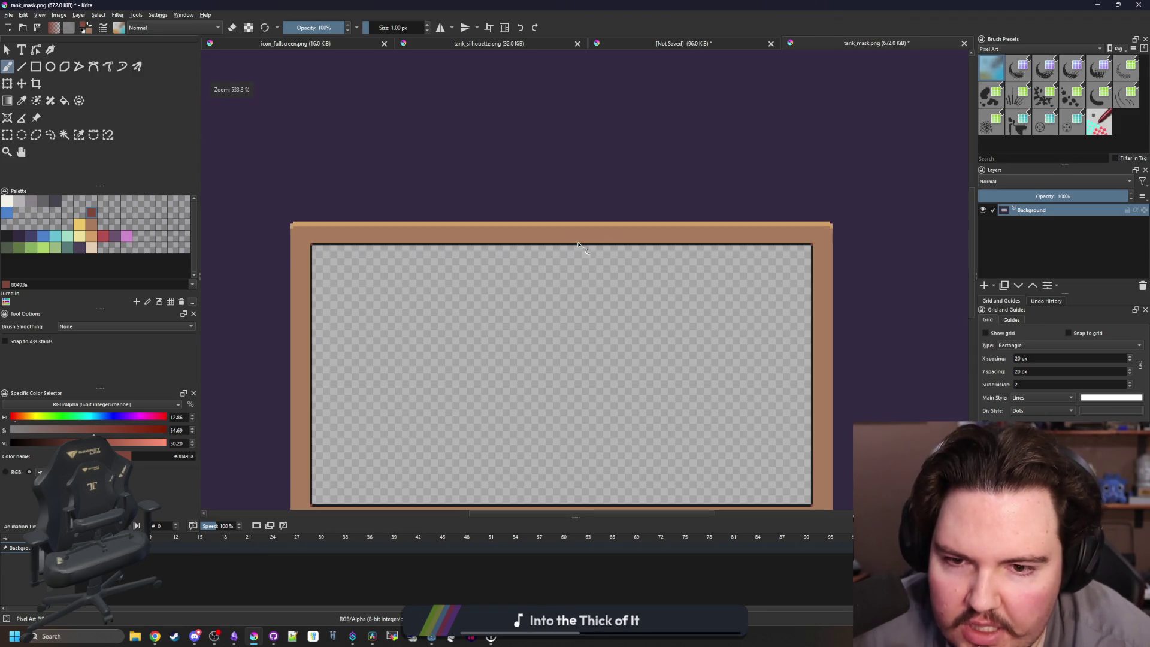
{"action": "scroll", "coordinate": [419, 246], "scroll_direction": "up", "scroll_amount": 3}
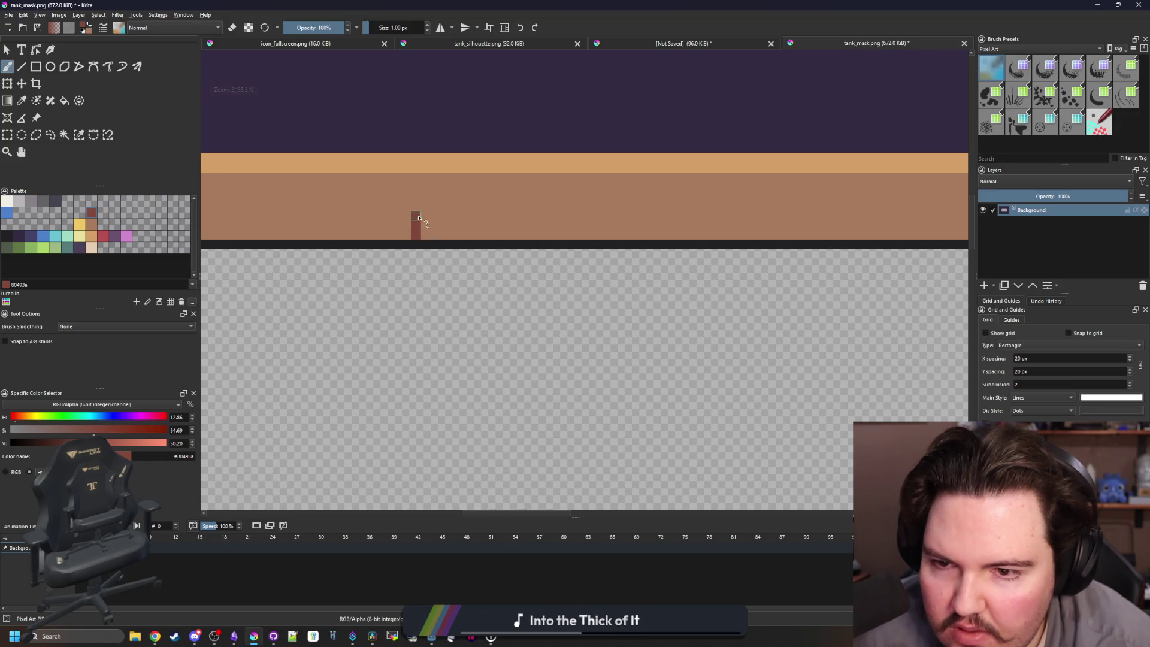
{"action": "scroll", "coordinate": [416, 179], "scroll_direction": "down", "scroll_amount": 5}
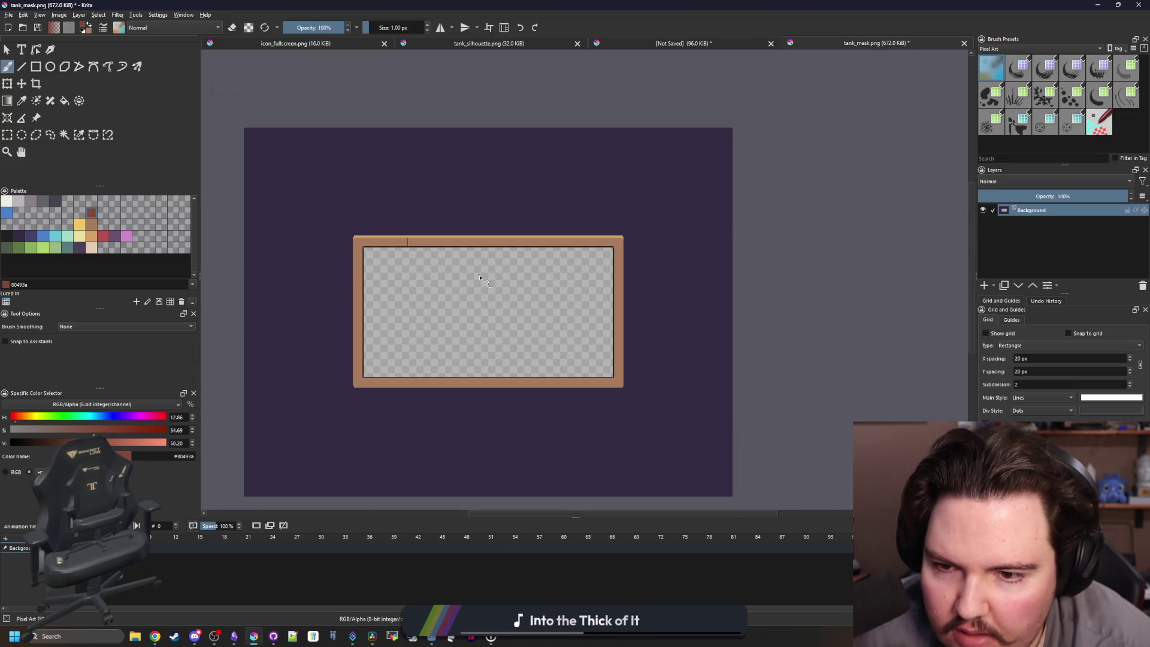
{"action": "scroll", "coordinate": [375, 250], "scroll_direction": "up", "scroll_amount": 1}
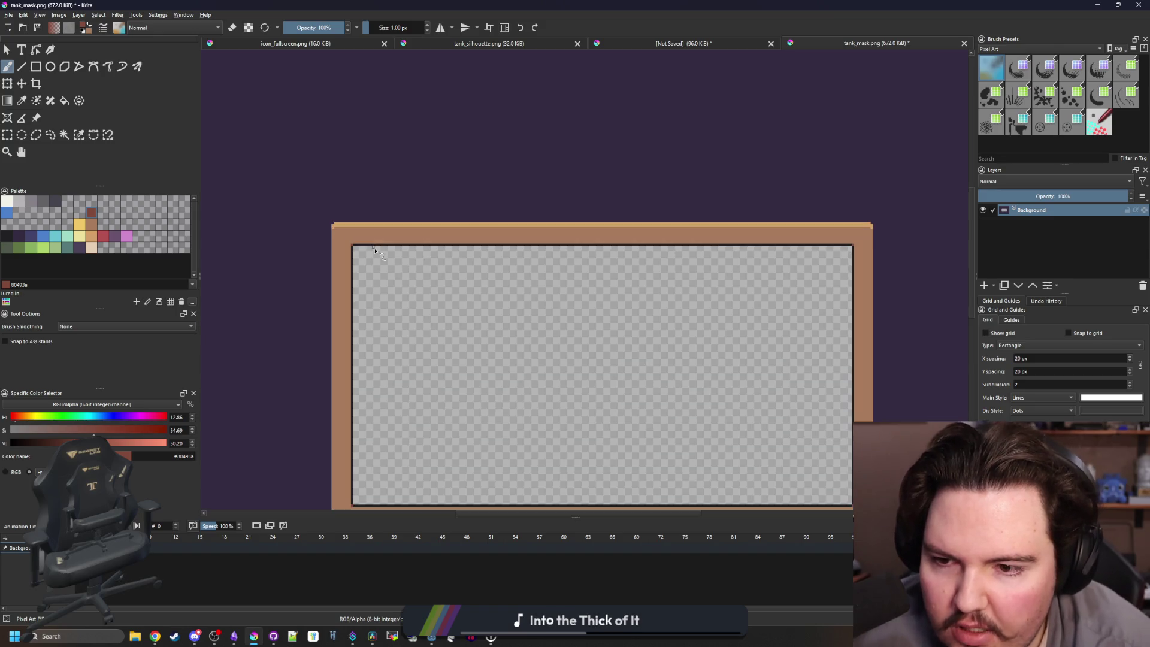
{"action": "scroll", "coordinate": [352, 240], "scroll_direction": "up", "scroll_amount": 4}
{"action": "scroll", "coordinate": [382, 211], "scroll_direction": "down", "scroll_amount": 6}
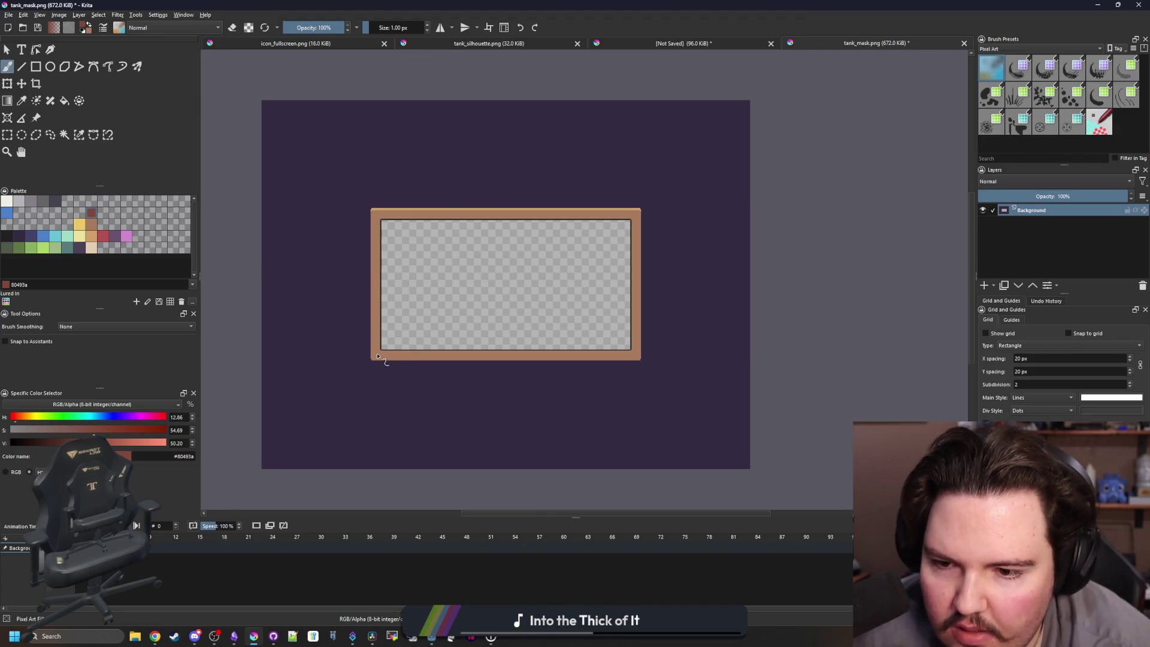
{"action": "scroll", "coordinate": [377, 356], "scroll_direction": "up", "scroll_amount": 5}
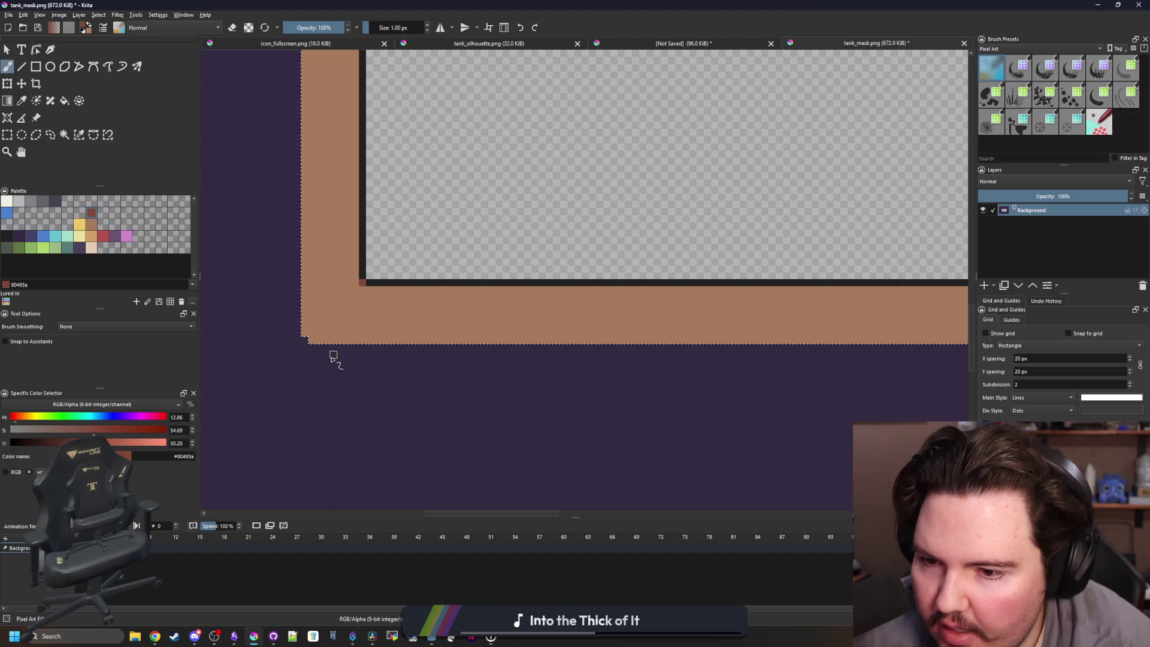
{"action": "scroll", "coordinate": [323, 377], "scroll_direction": "up", "scroll_amount": 2}
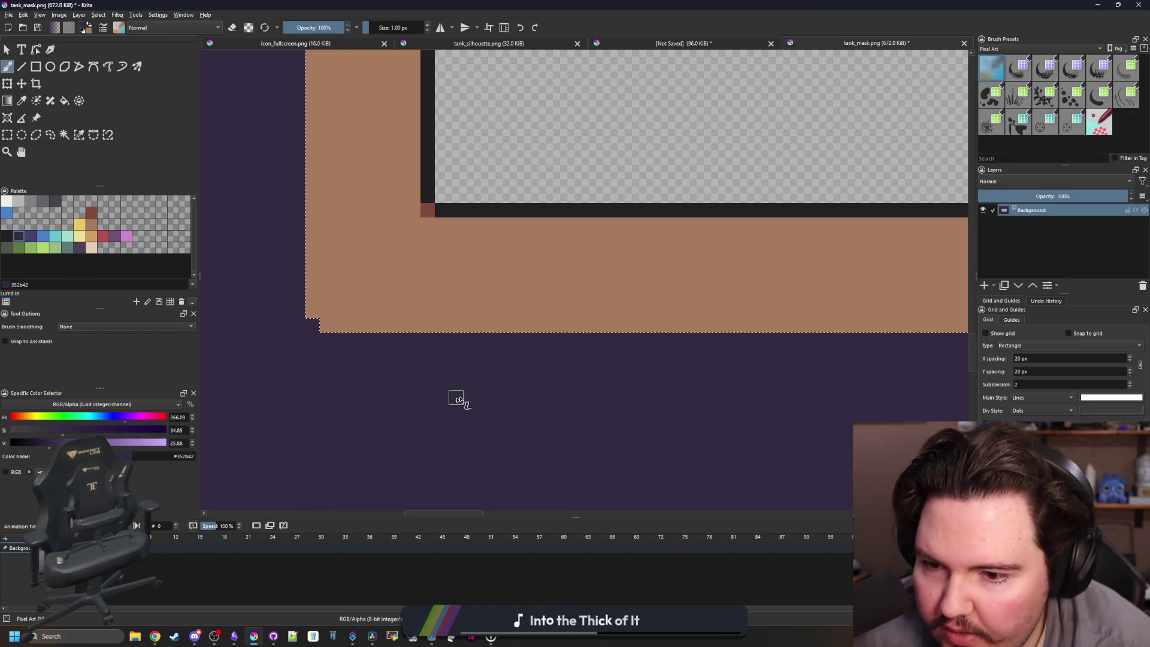
Draw near-black filled rectangles along the tank mask frame's bottom-left edge and left side.
{"action": "left_click", "coordinate": [7, 235]}
{"action": "key", "text": "ctrl+r"}
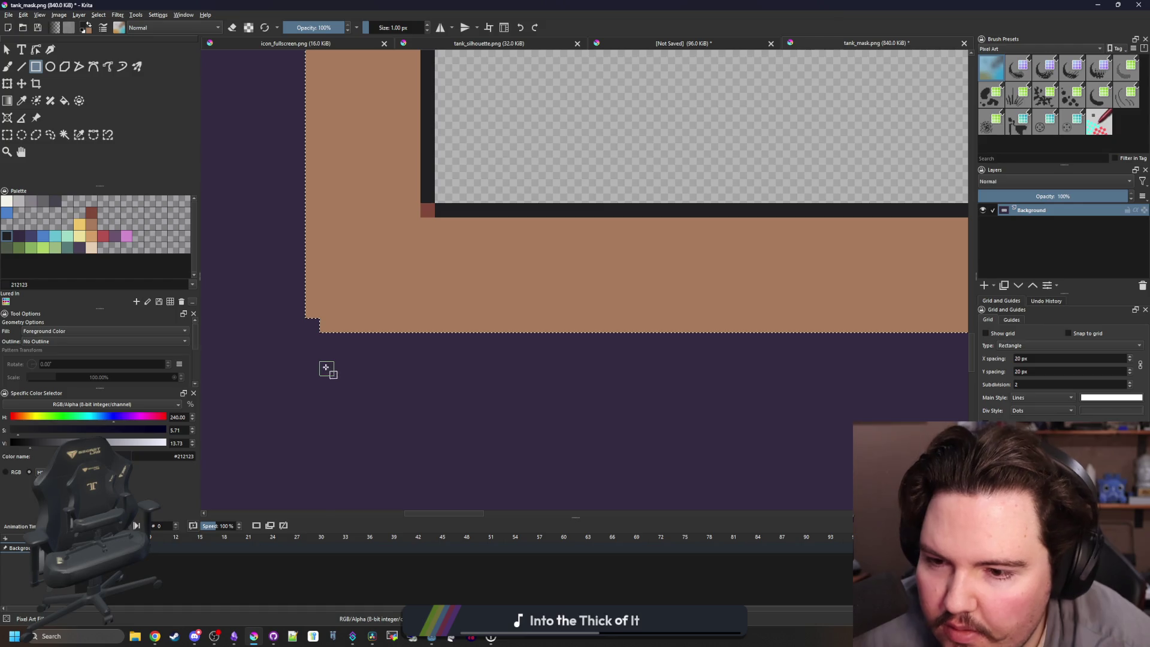
{"action": "left_click_drag", "start_coordinate": [286, 371], "coordinate": [682, 293]}
{"action": "mouse_move", "coordinate": [691, 367]}
{"action": "left_mouse_down"}
{"action": "mouse_move", "coordinate": [257, 295]}
{"action": "mouse_move", "coordinate": [269, 264]}
{"action": "mouse_move", "coordinate": [276, 275]}
{"action": "mouse_move", "coordinate": [344, 201]}
{"action": "left_mouse_up"}
{"action": "scroll", "coordinate": [380, 249], "scroll_direction": "down", "scroll_amount": 5}
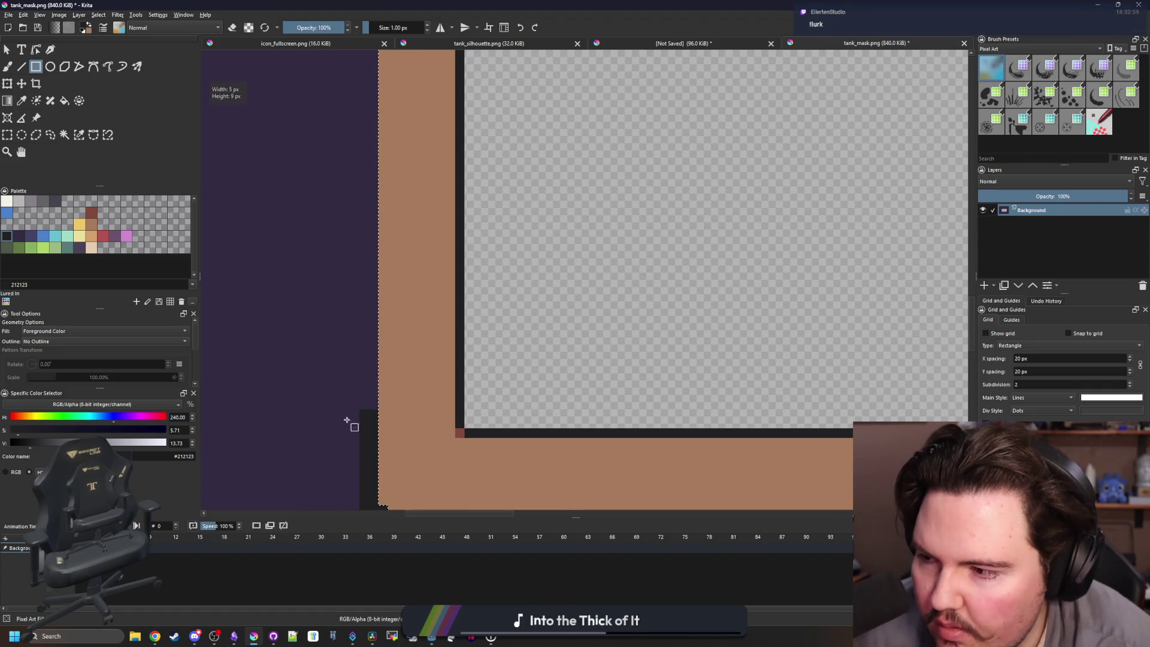
{"action": "mouse_move", "coordinate": [365, 461]}
{"action": "left_mouse_down"}
{"action": "mouse_move", "coordinate": [411, 90]}
{"action": "mouse_move", "coordinate": [420, 442]}
{"action": "mouse_move", "coordinate": [376, 383]}
{"action": "mouse_move", "coordinate": [392, 403]}
{"action": "mouse_move", "coordinate": [460, 158]}
{"action": "left_mouse_up"}
{"action": "scroll", "coordinate": [386, 412], "scroll_direction": "up", "scroll_amount": 3}
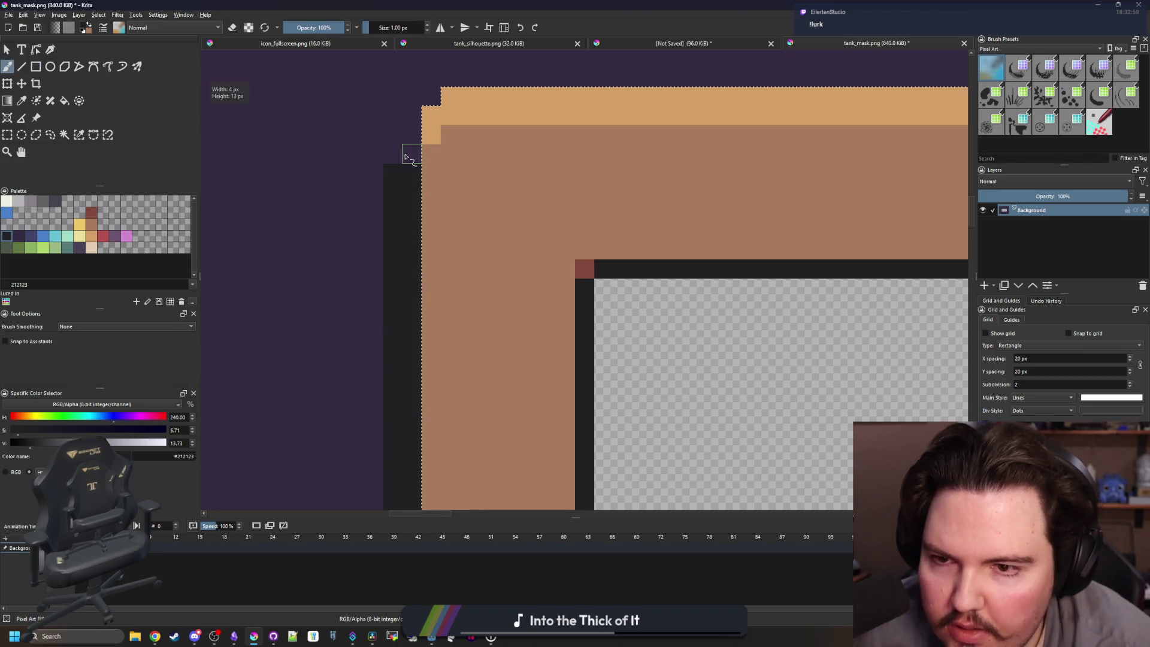
{"action": "scroll", "coordinate": [367, 256], "scroll_direction": "down", "scroll_amount": 4}
{"action": "scroll", "coordinate": [538, 362], "scroll_direction": "up", "scroll_amount": 2}
Add a dark strip along the frame's bottom edge and paint a dark staircase at the lower-right corner.
{"action": "key", "text": "b"}
{"action": "scroll", "coordinate": [537, 362], "scroll_direction": "up", "scroll_amount": 1}
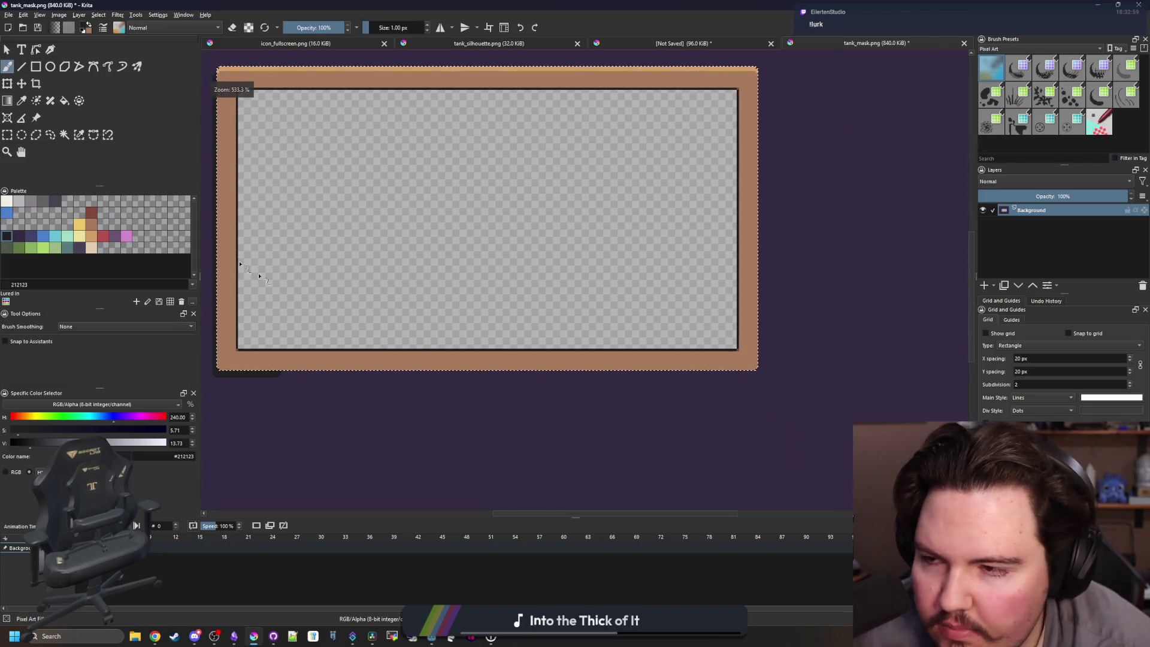
{"action": "left_click", "coordinate": [36, 67]}
{"action": "left_click_drag", "start_coordinate": [262, 368], "coordinate": [759, 379]}
{"action": "scroll", "coordinate": [759, 380], "scroll_direction": "up", "scroll_amount": 3}
{"action": "key", "text": "b"}
{"action": "mouse_move", "coordinate": [646, 333]}
{"action": "left_mouse_down"}
{"action": "mouse_move", "coordinate": [698, 278]}
{"action": "mouse_move", "coordinate": [703, 305]}
{"action": "mouse_move", "coordinate": [715, 292]}
{"action": "left_mouse_up"}
{"action": "scroll", "coordinate": [715, 292], "scroll_direction": "down", "scroll_amount": 3}
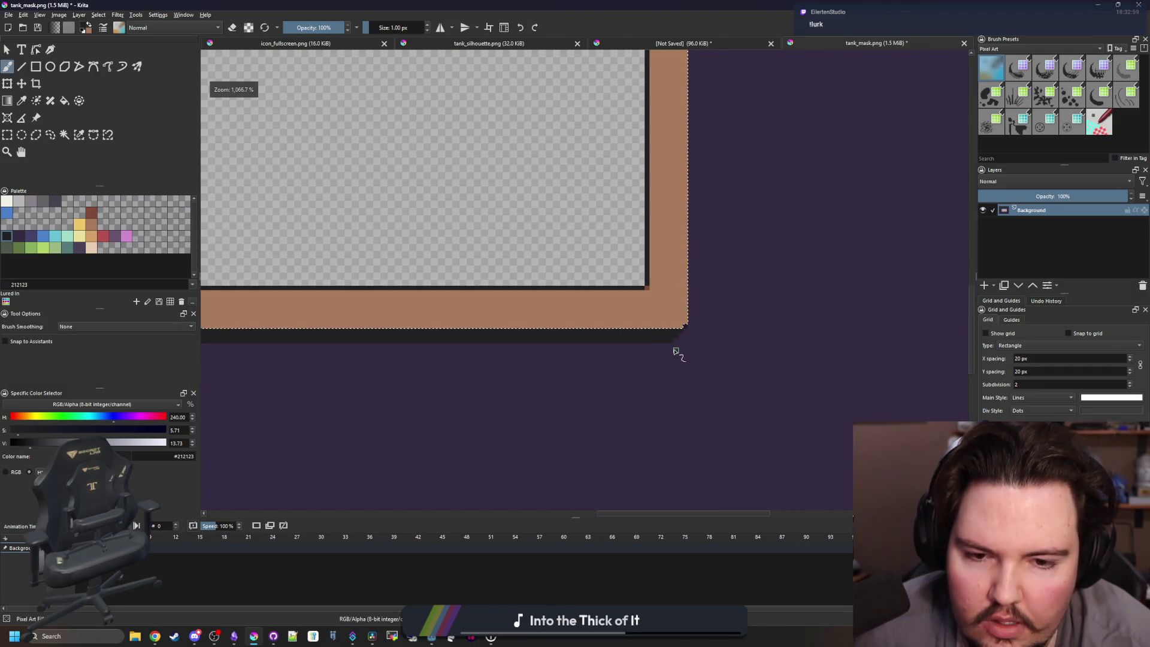
{"action": "scroll", "coordinate": [675, 351], "scroll_direction": "up", "scroll_amount": 2}
Tidy the lower-right corner: darken the step pixel and cover stray dark pixels with background purple.
{"action": "key", "text": "p"}
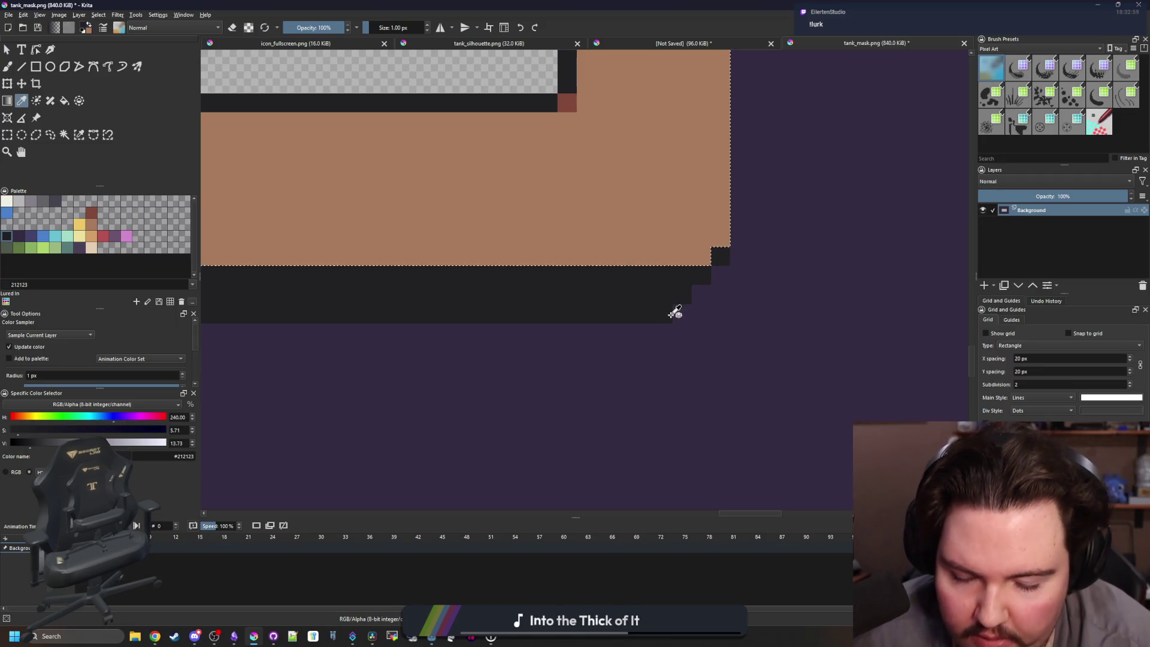
{"action": "key", "text": "b"}
{"action": "key", "text": "ctrl+shift+a"}
{"action": "key", "text": "ctrl+z"}
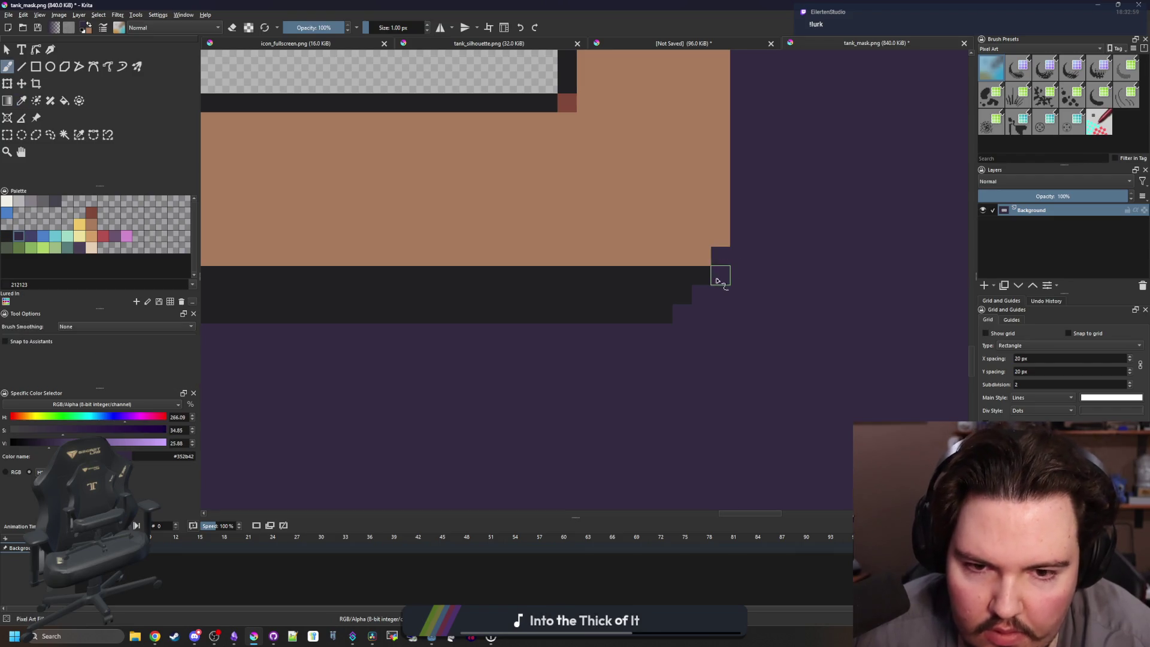
{"action": "left_click", "coordinate": [701, 295]}
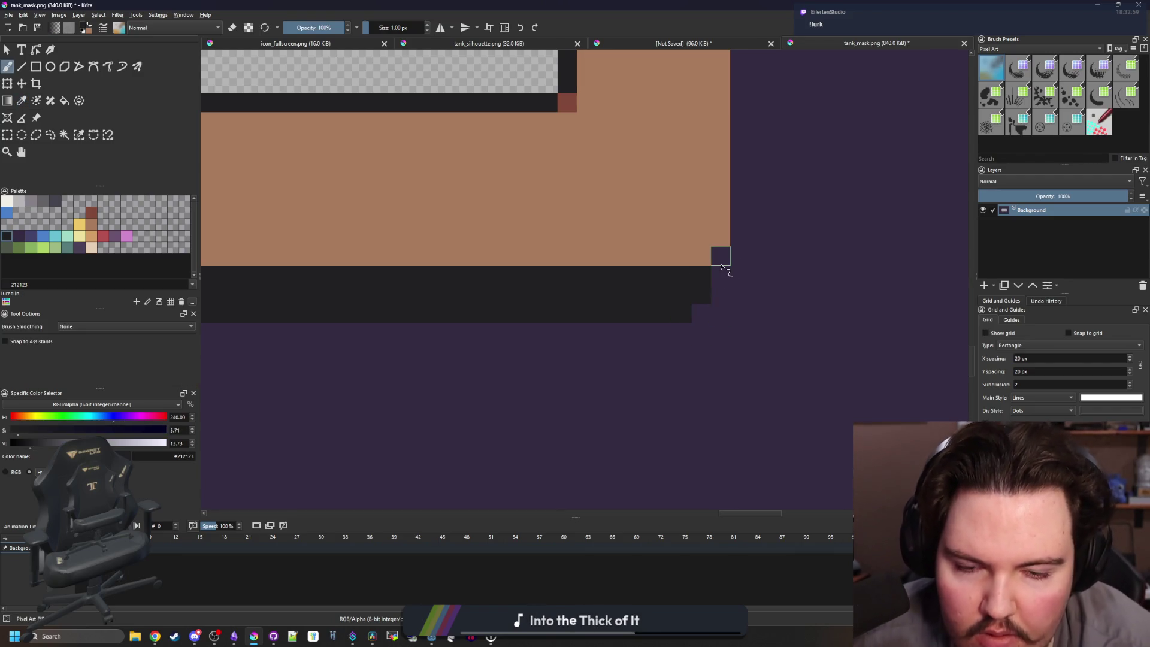
{"action": "scroll", "coordinate": [681, 328], "scroll_direction": "down", "scroll_amount": 1}
{"action": "scroll", "coordinate": [686, 321], "scroll_direction": "up", "scroll_amount": 1}
{"action": "left_click", "coordinate": [731, 332], "text": "ctrl"}
{"action": "left_click_drag", "start_coordinate": [688, 324], "coordinate": [708, 286]}
{"action": "scroll", "coordinate": [728, 342], "scroll_direction": "down", "scroll_amount": 5}
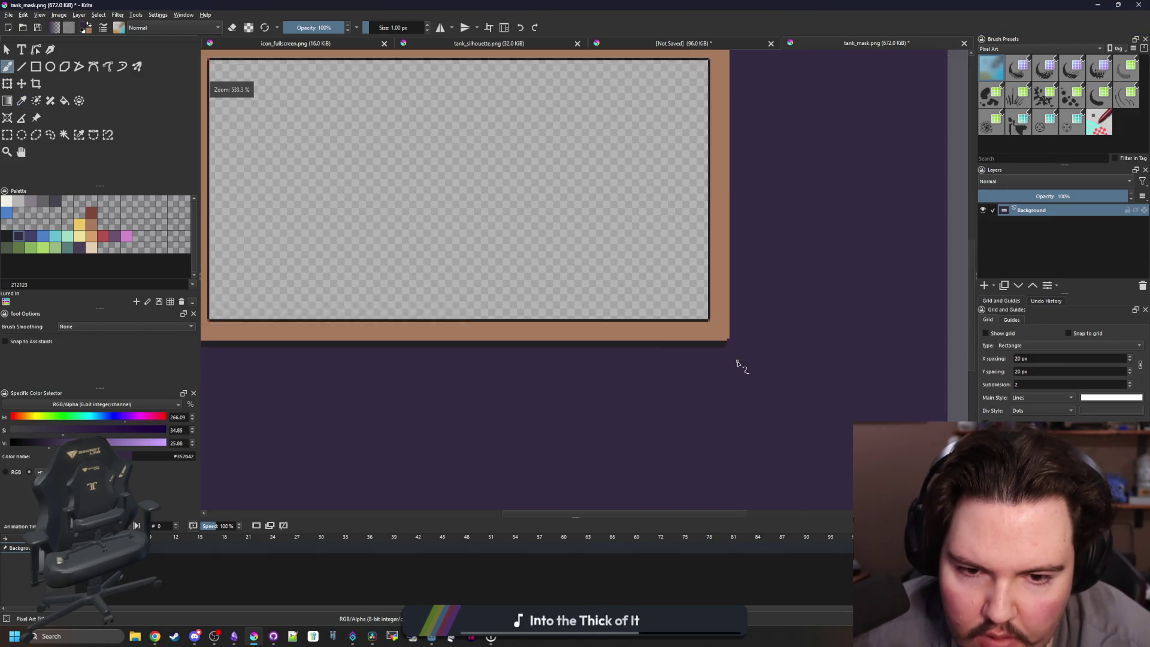
Save the image as tank_mask.png, accepting the PNG export settings.
{"action": "key", "text": "ctrl+s"}
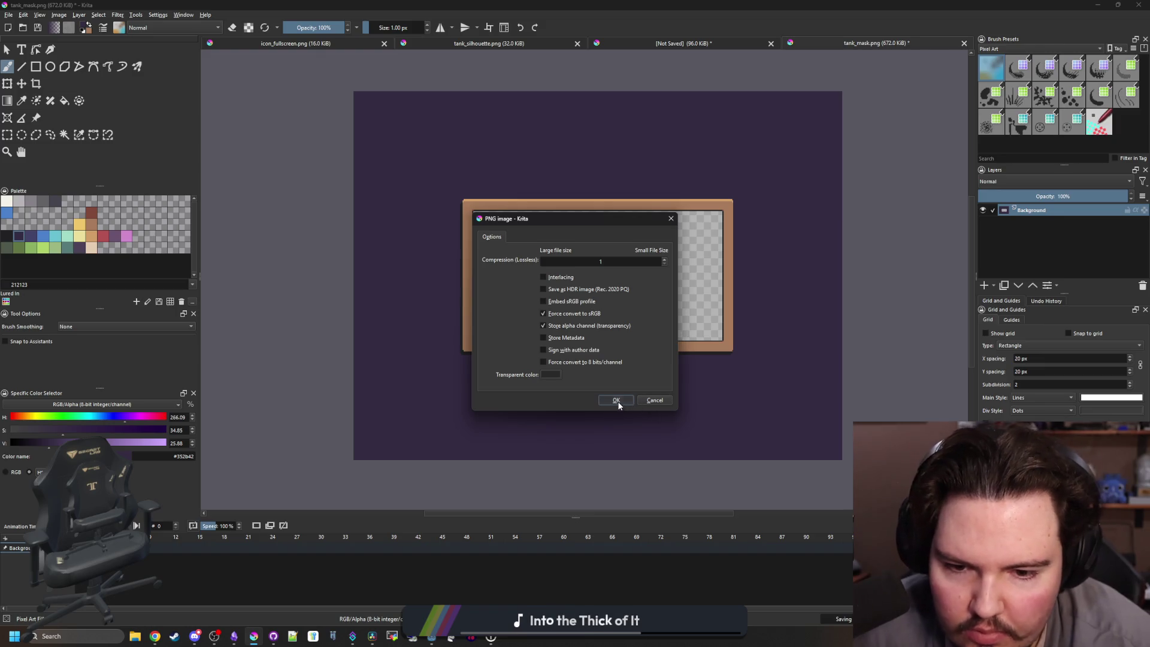
{"action": "left_click", "coordinate": [616, 400]}
{"action": "scroll", "coordinate": [679, 203], "scroll_direction": "up", "scroll_amount": 2}
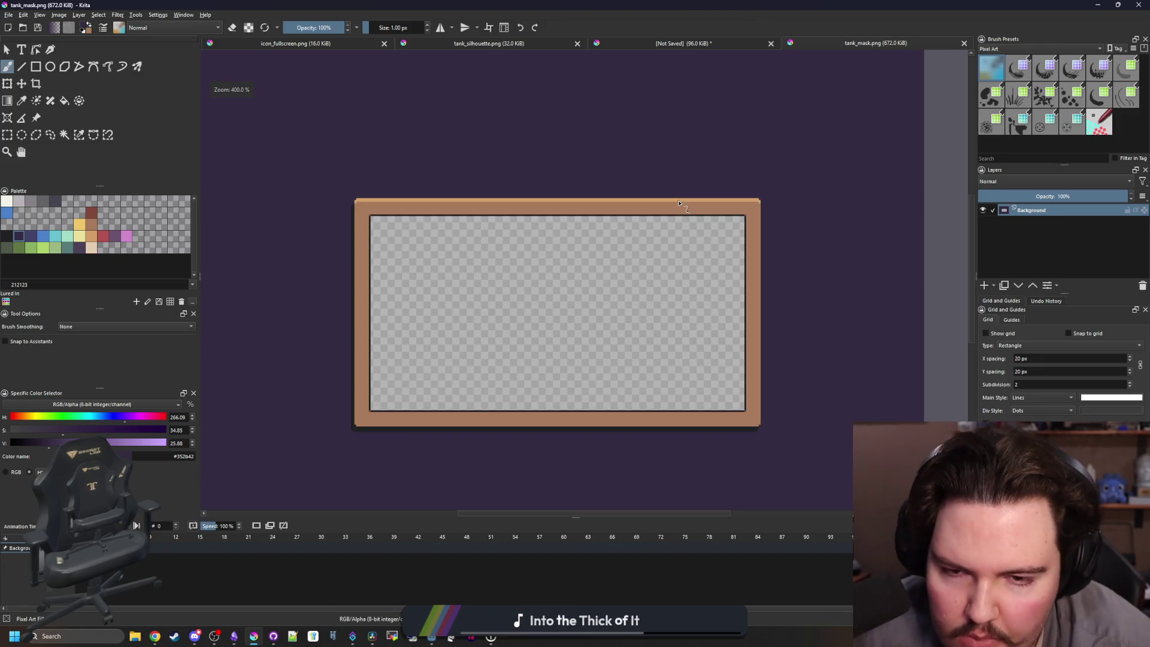
{"action": "key", "text": "alt+Tab"}
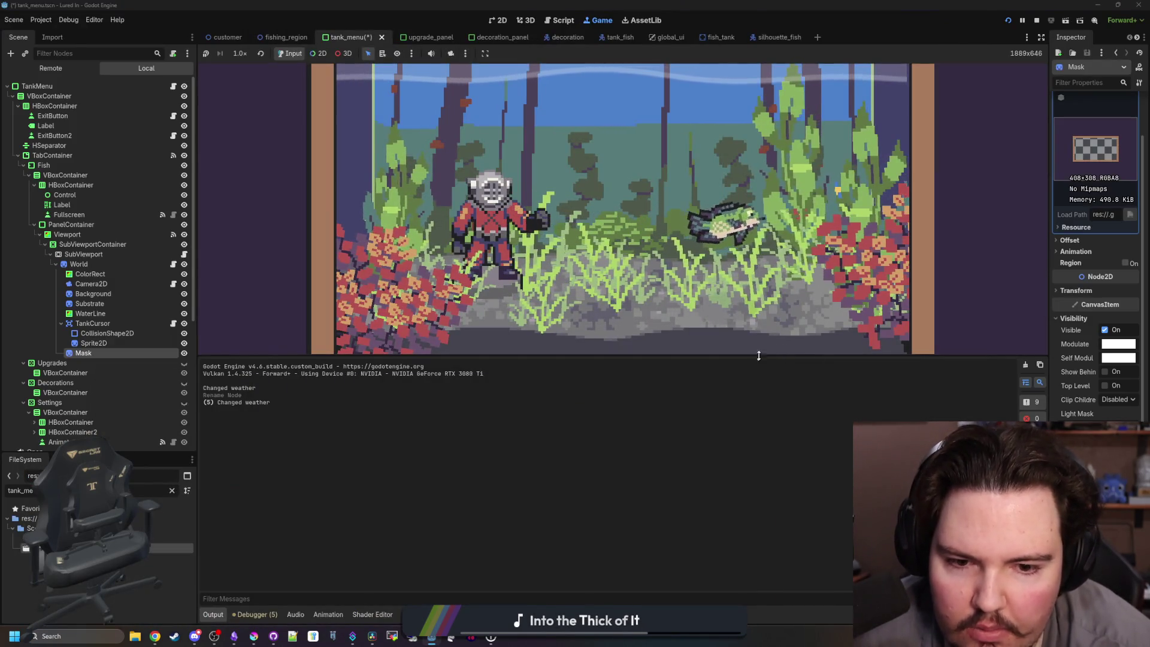
Drag the splitters by the output panel and Inspector to enlarge the running game view.
{"action": "mouse_move", "coordinate": [758, 356]}
{"action": "left_mouse_down"}
{"action": "mouse_move", "coordinate": [758, 419]}
{"action": "mouse_move", "coordinate": [736, 156]}
{"action": "mouse_move", "coordinate": [715, 496]}
{"action": "left_mouse_up"}
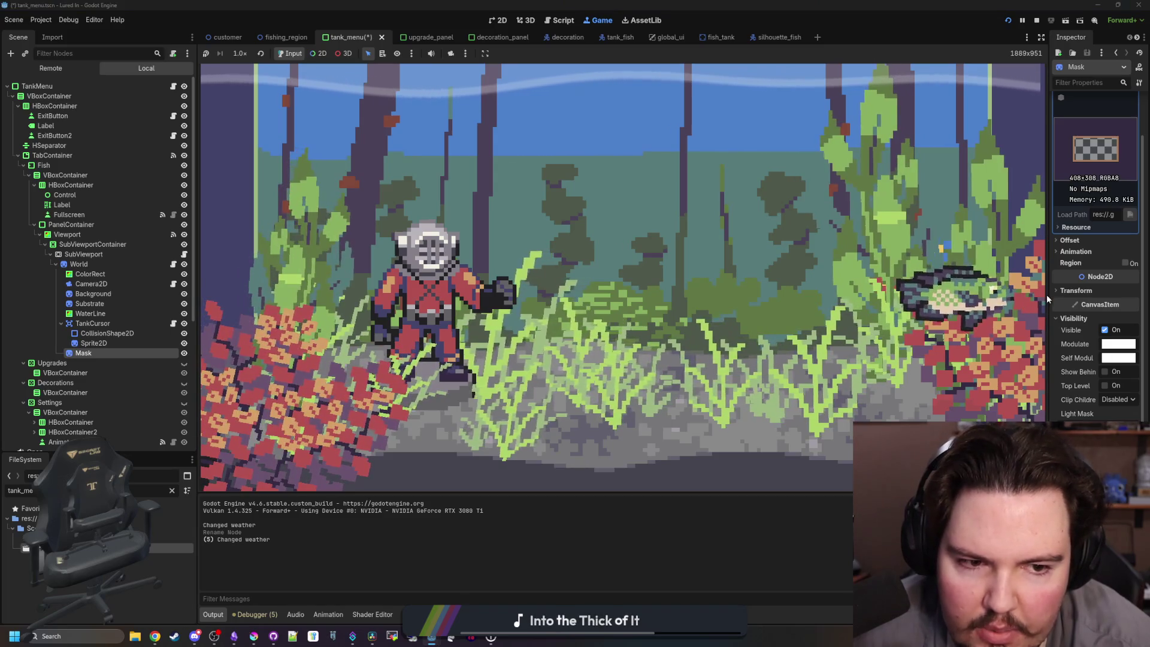
{"action": "mouse_move", "coordinate": [1047, 293]}
{"action": "left_mouse_down"}
{"action": "mouse_move", "coordinate": [508, 278]}
{"action": "mouse_move", "coordinate": [1027, 277]}
{"action": "left_mouse_up"}
{"action": "left_click", "coordinate": [406, 227]}
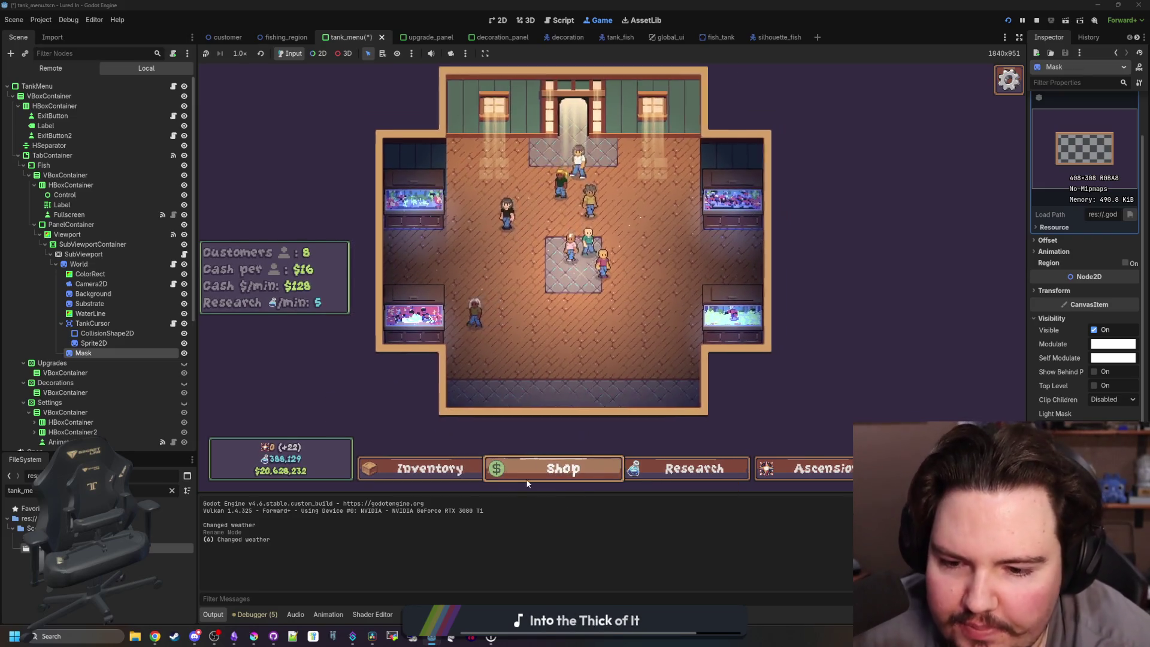
{"action": "left_click", "coordinate": [527, 482]}
{"action": "left_click", "coordinate": [471, 480]}
{"action": "left_click", "coordinate": [562, 469]}
{"action": "left_click", "coordinate": [562, 468]}
{"action": "left_click", "coordinate": [385, 334]}
{"action": "left_click", "coordinate": [629, 173]}
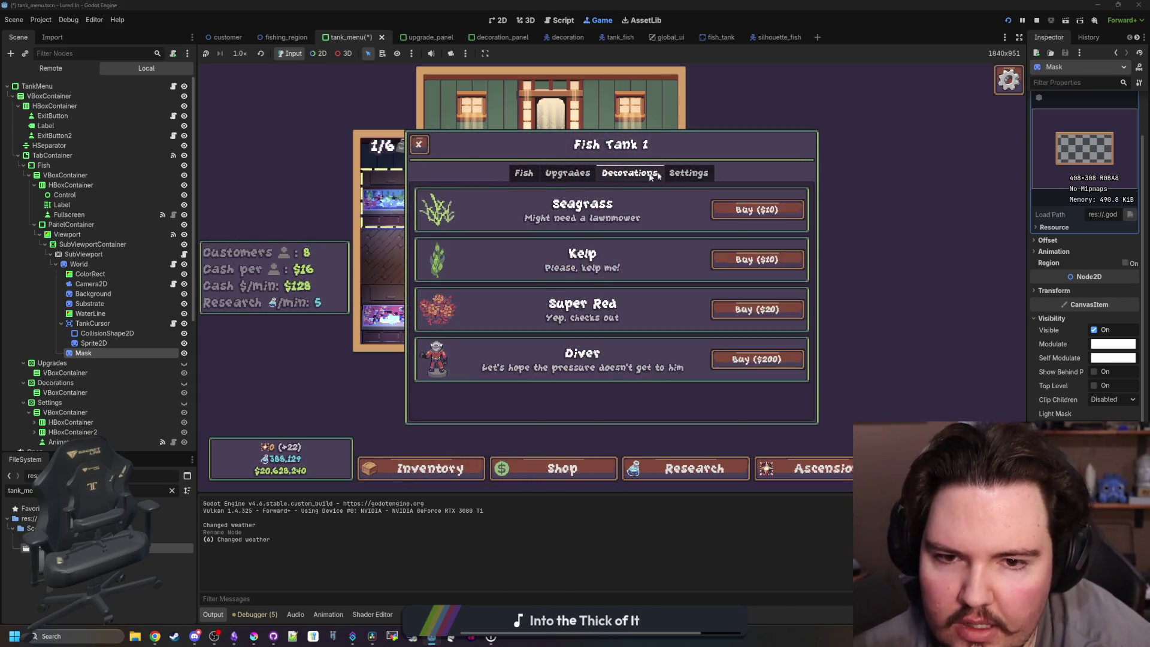
{"action": "left_click", "coordinate": [690, 173]}
{"action": "left_click", "coordinate": [629, 173]}
{"action": "left_click", "coordinate": [560, 177]}
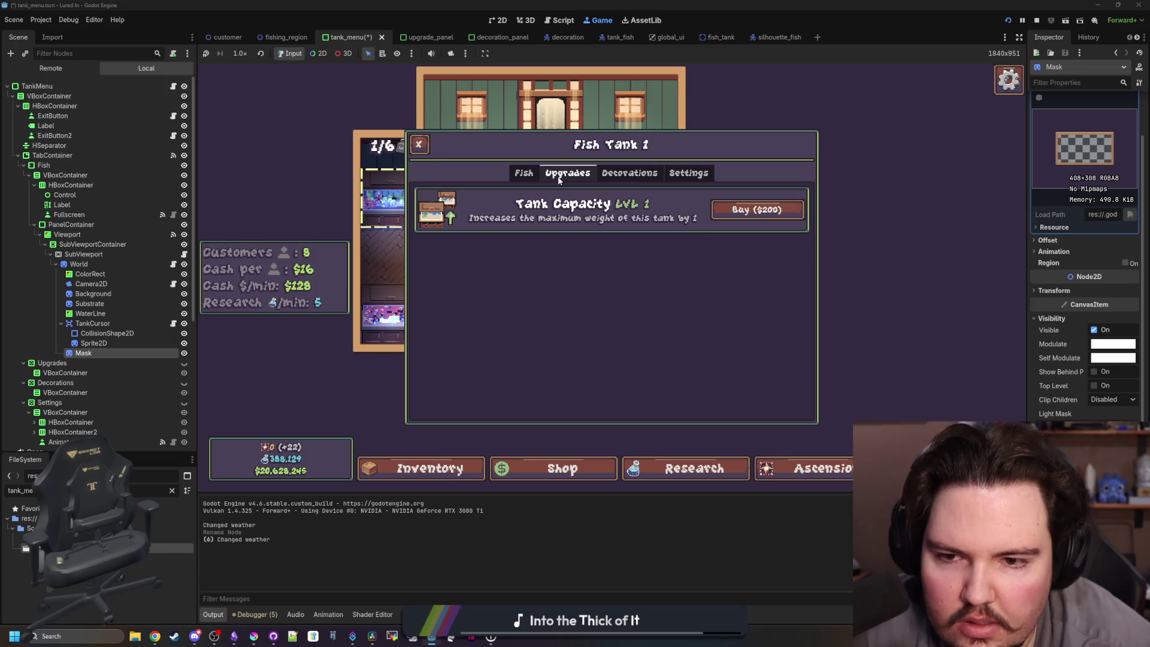
{"action": "left_click", "coordinate": [523, 175]}
{"action": "left_click", "coordinate": [563, 174]}
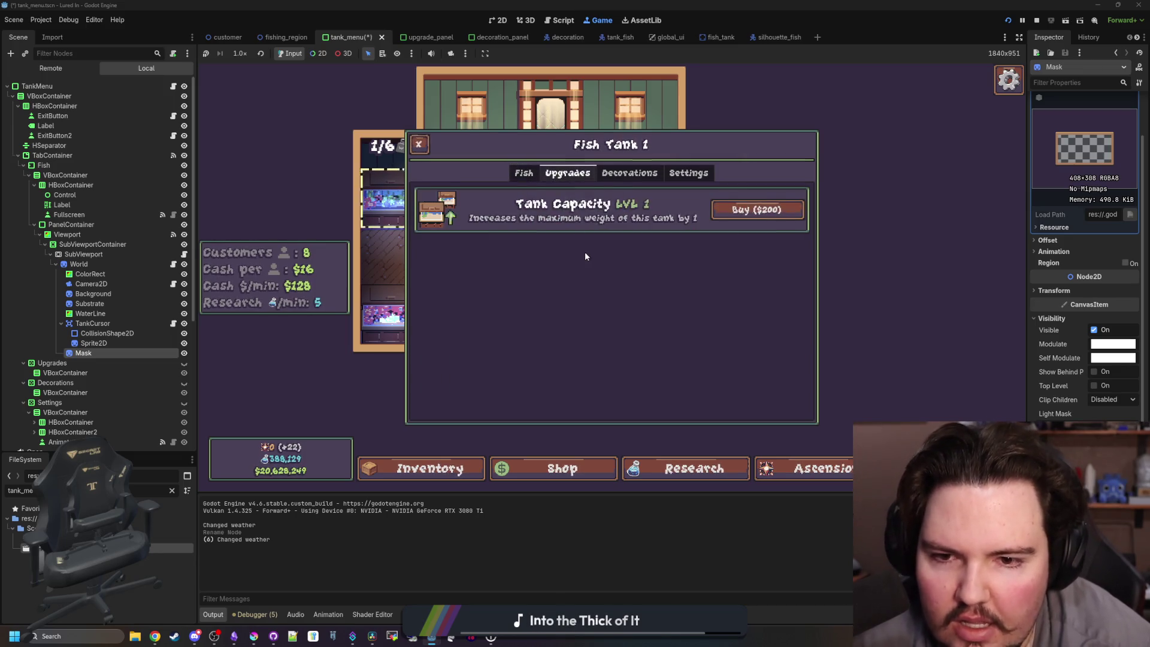
{"action": "key", "text": "Escape"}
{"action": "scroll", "coordinate": [602, 275], "scroll_direction": "up", "scroll_amount": 5}
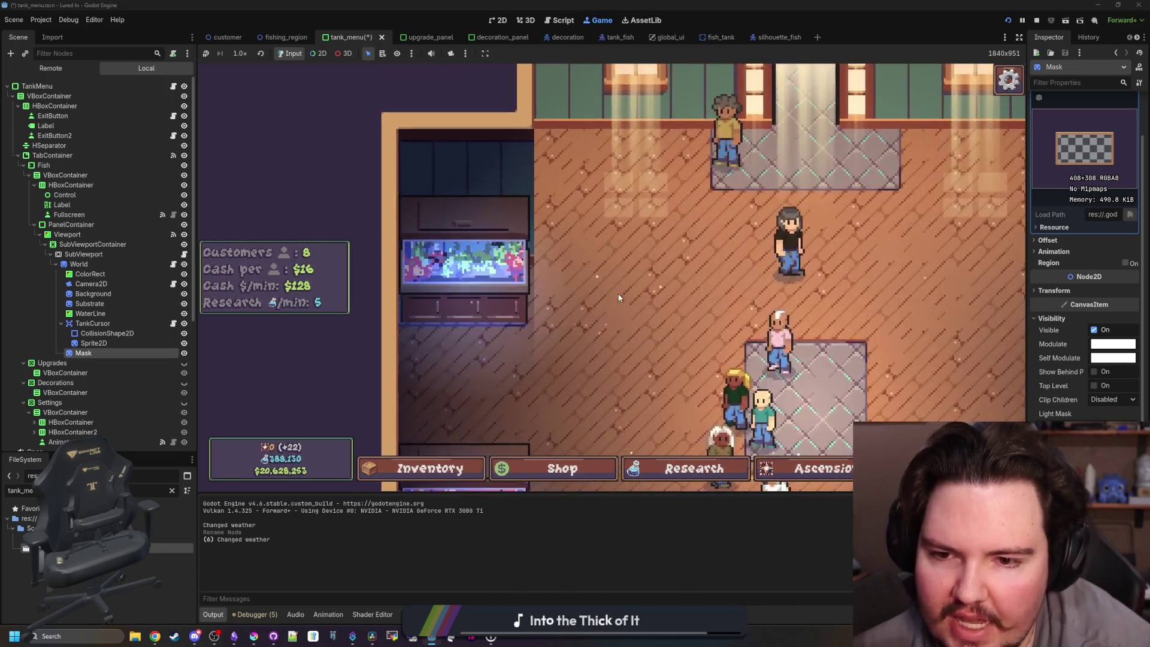
{"action": "scroll", "coordinate": [599, 287], "scroll_direction": "down", "scroll_amount": 5}
{"action": "left_click", "coordinate": [424, 185]}
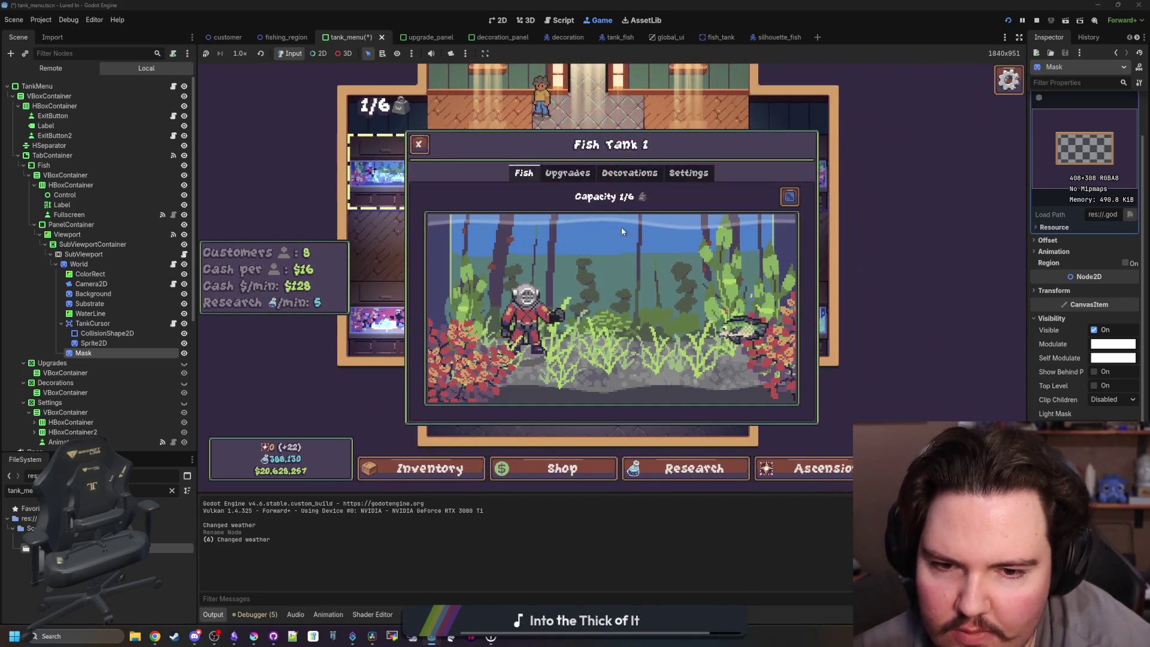
{"action": "left_click", "coordinate": [567, 173]}
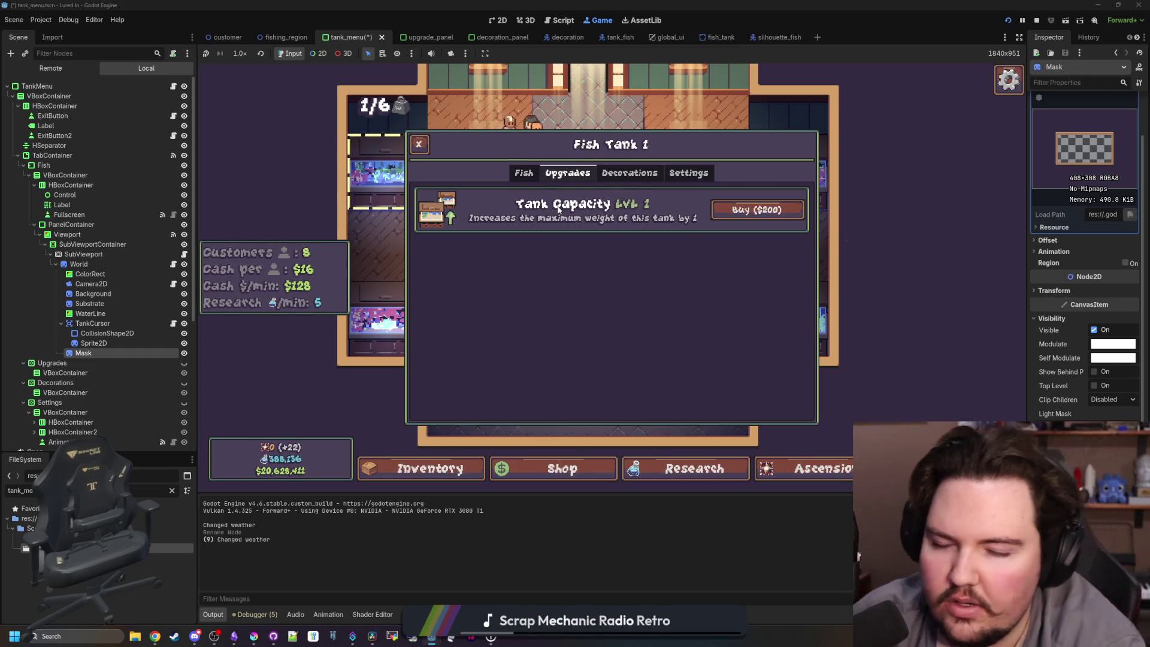
{"action": "left_click", "coordinate": [704, 178]}
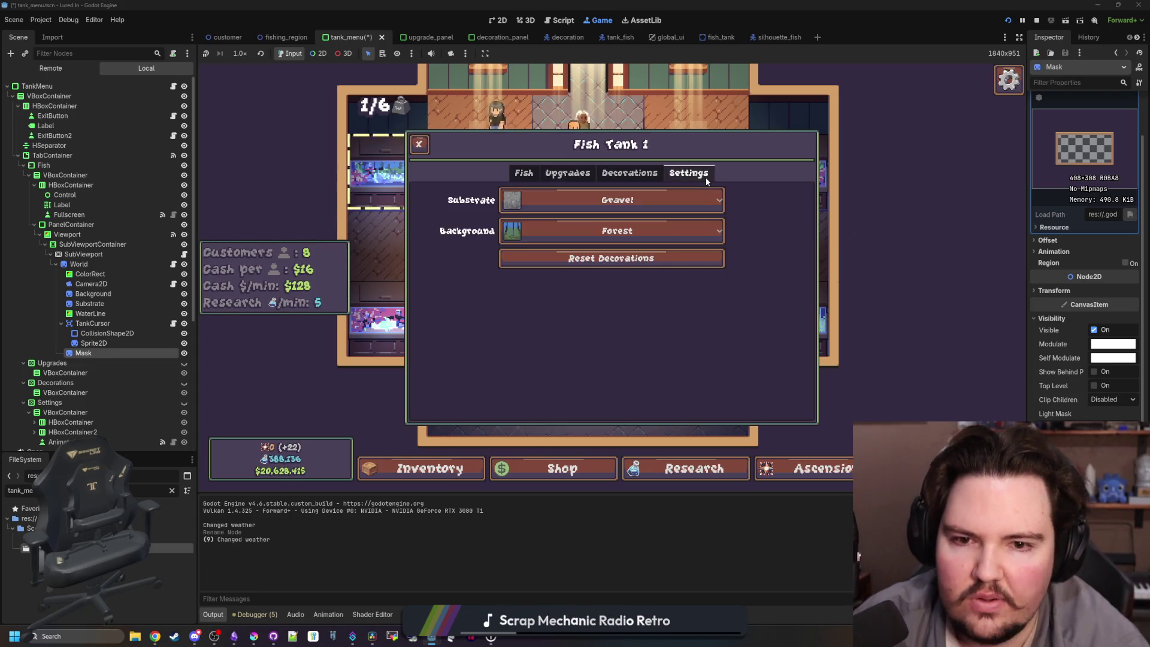
{"action": "left_click", "coordinate": [628, 170]}
{"action": "left_click", "coordinate": [586, 175]}
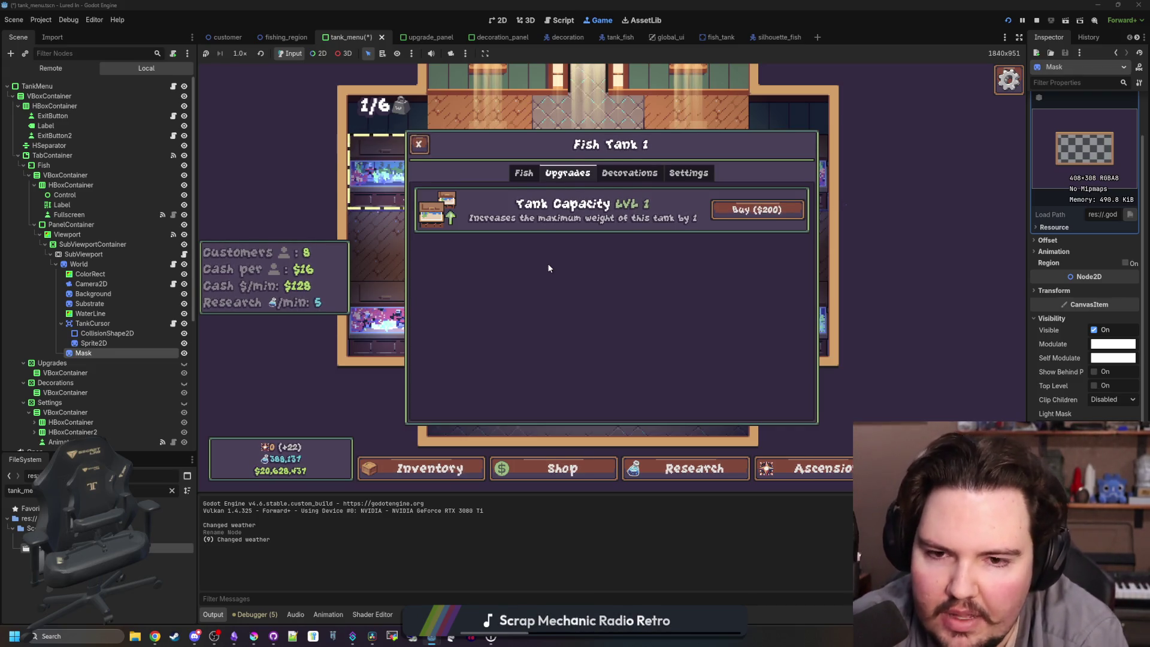
{"action": "left_click", "coordinate": [678, 175]}
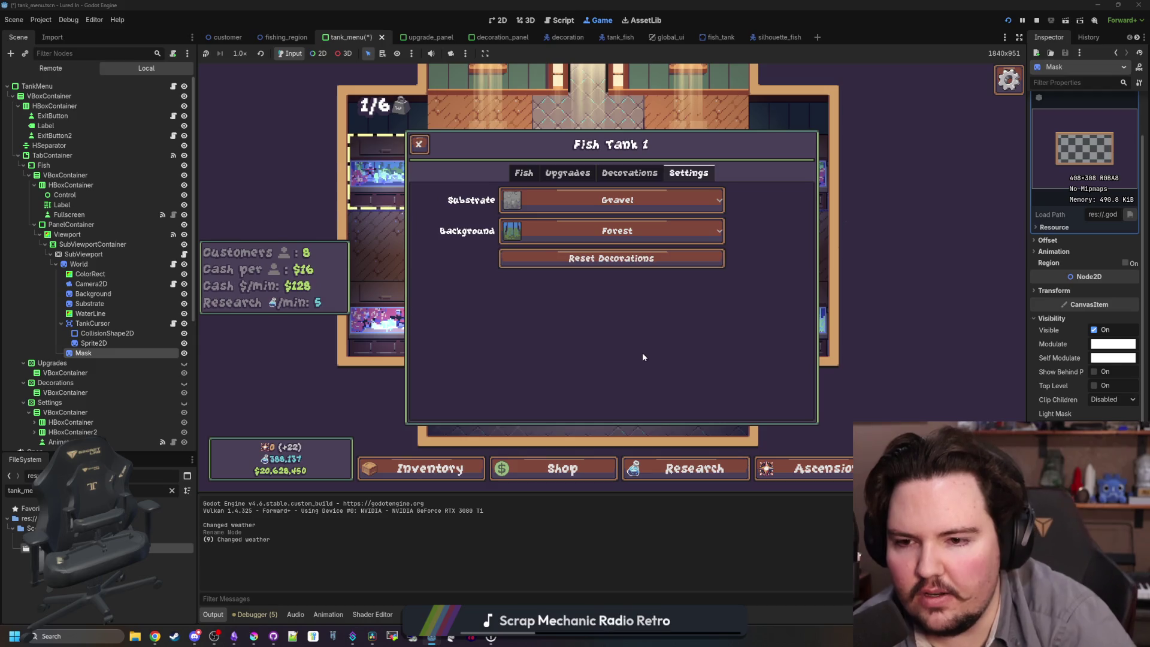
{"action": "left_click", "coordinate": [586, 170]}
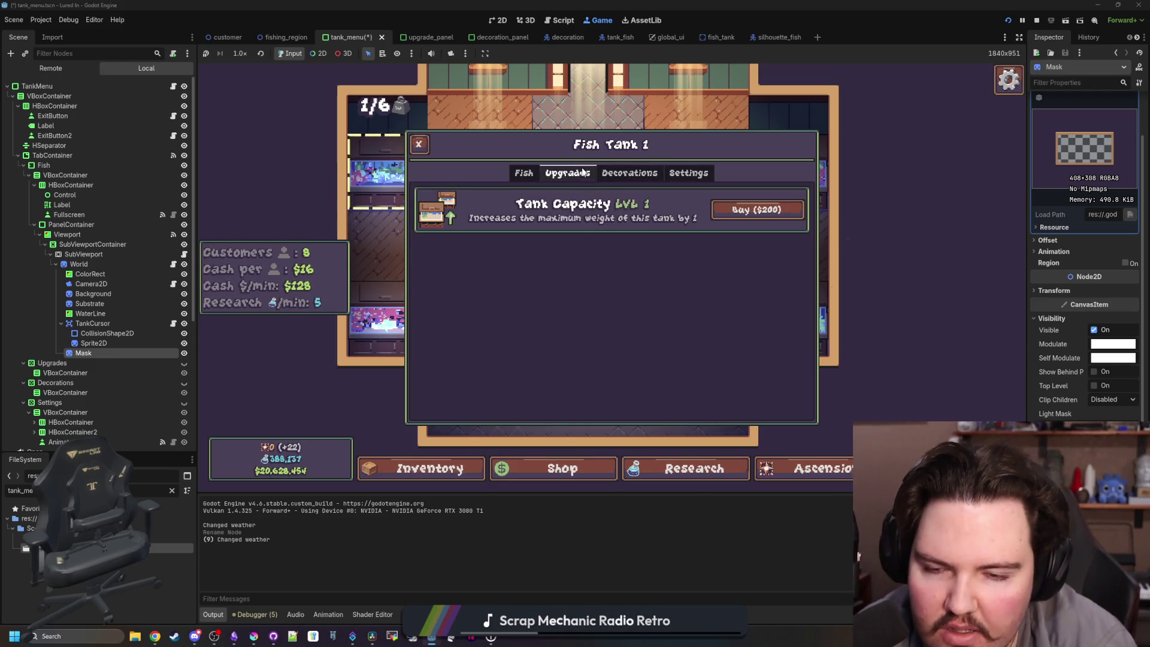
{"action": "left_click", "coordinate": [419, 143]}
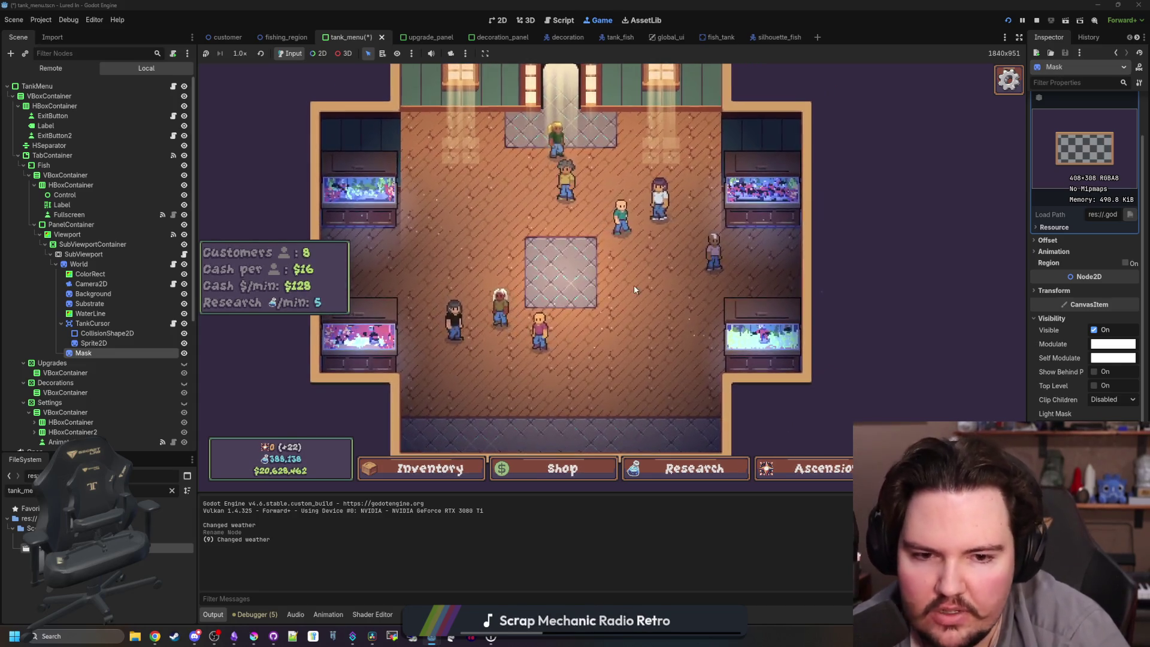
Open Fish Tank 3 and browse its Fish, Upgrades, Decorations and Settings tabs (Sand substrate, Red background).
{"action": "left_click", "coordinate": [359, 335]}
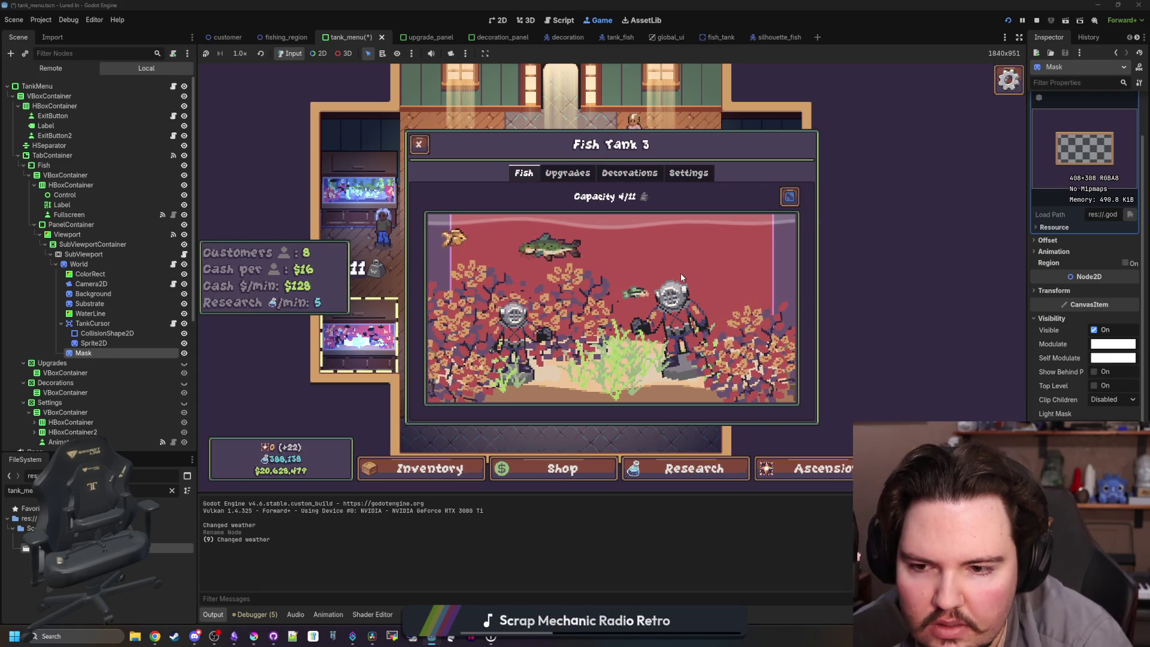
{"action": "left_click", "coordinate": [629, 172]}
{"action": "left_click", "coordinate": [681, 174]}
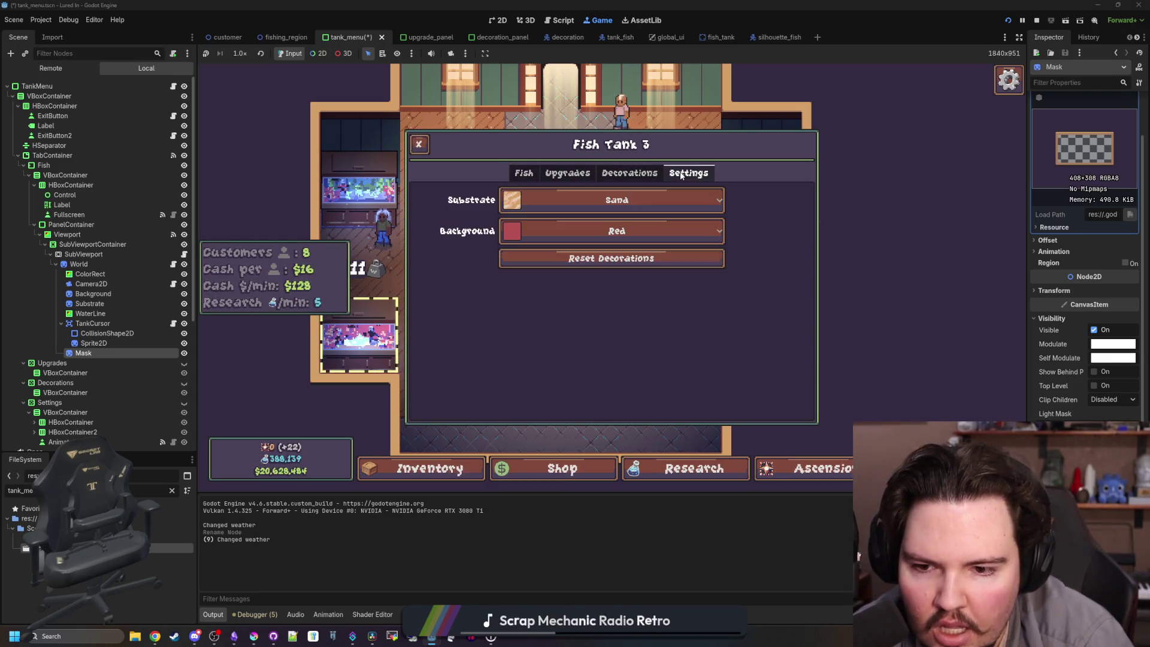
{"action": "key", "text": "Left"}
{"action": "key", "text": "Left"}
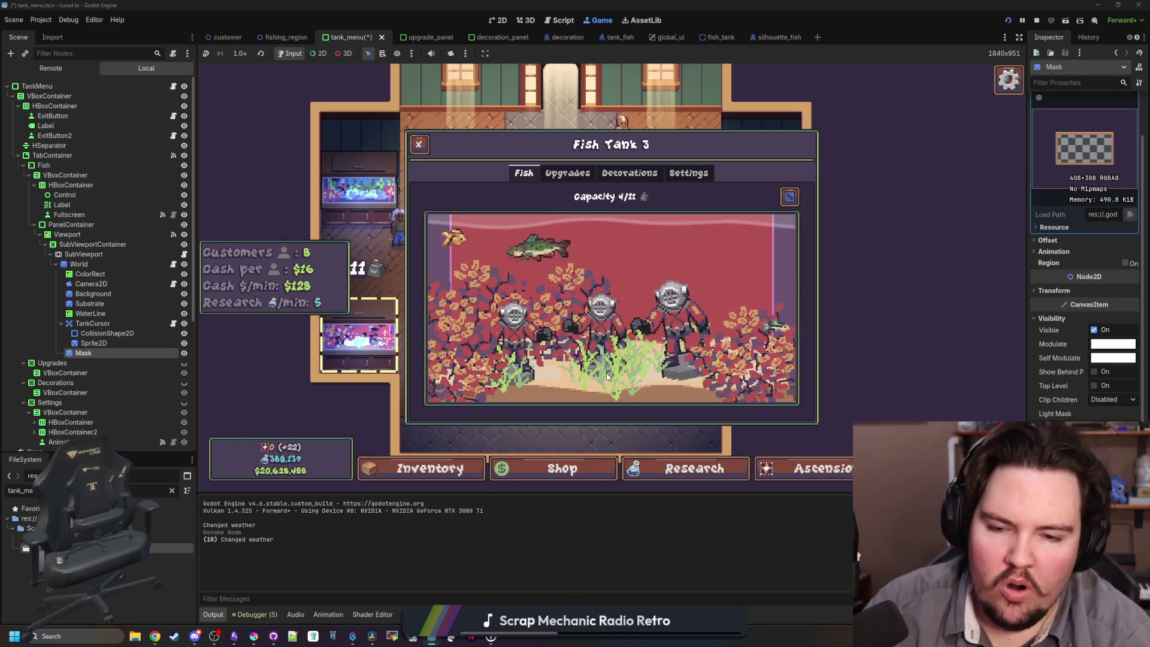
{"action": "left_click", "coordinate": [570, 174]}
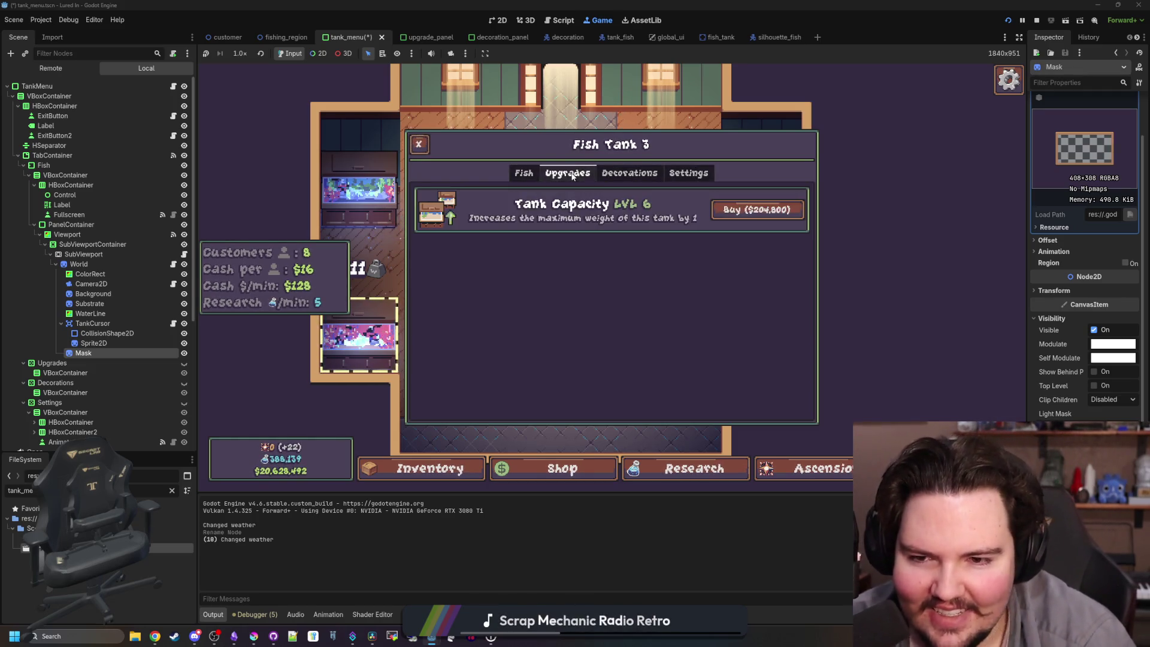
{"action": "left_click", "coordinate": [629, 174]}
{"action": "left_click", "coordinate": [696, 173]}
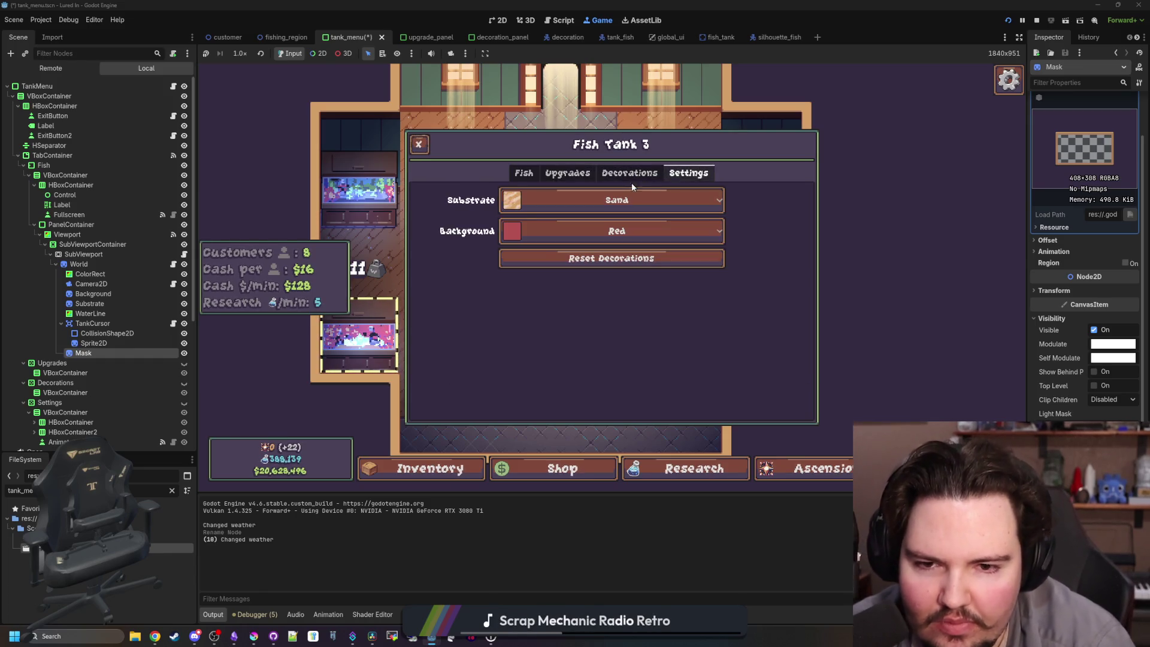
{"action": "left_click", "coordinate": [417, 144]}
Zoom around the shop floor, then open Fish Tank 1's panel showing capacity 1/6.
{"action": "scroll", "coordinate": [568, 321], "scroll_direction": "down", "scroll_amount": 2}
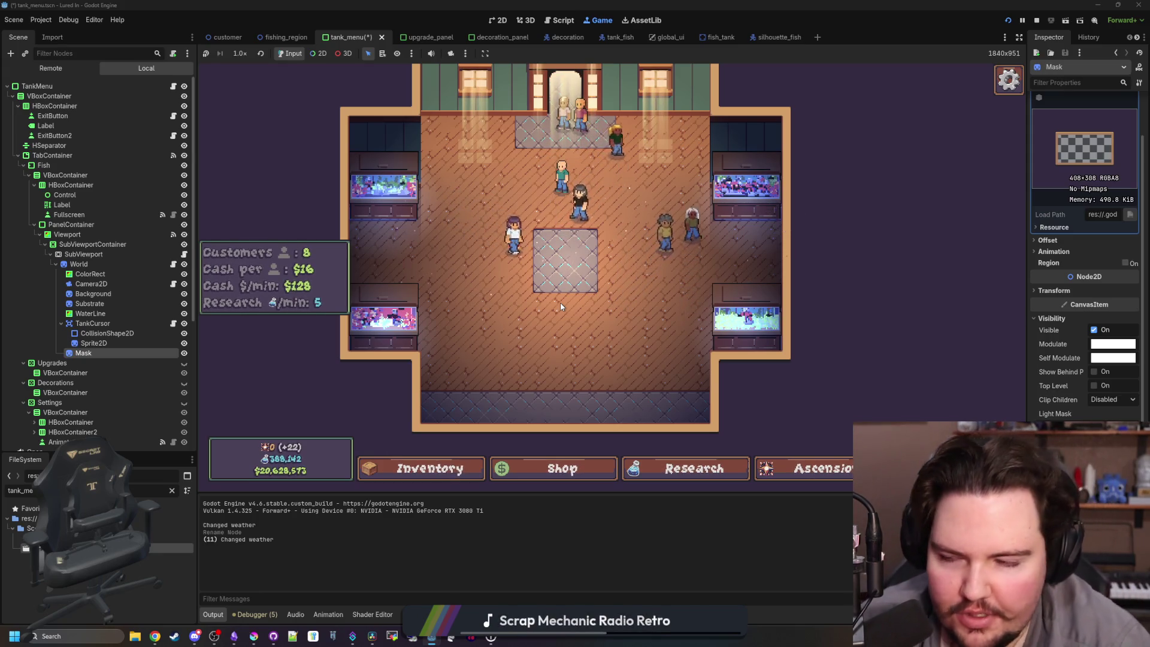
{"action": "scroll", "coordinate": [611, 299], "scroll_direction": "down", "scroll_amount": 1}
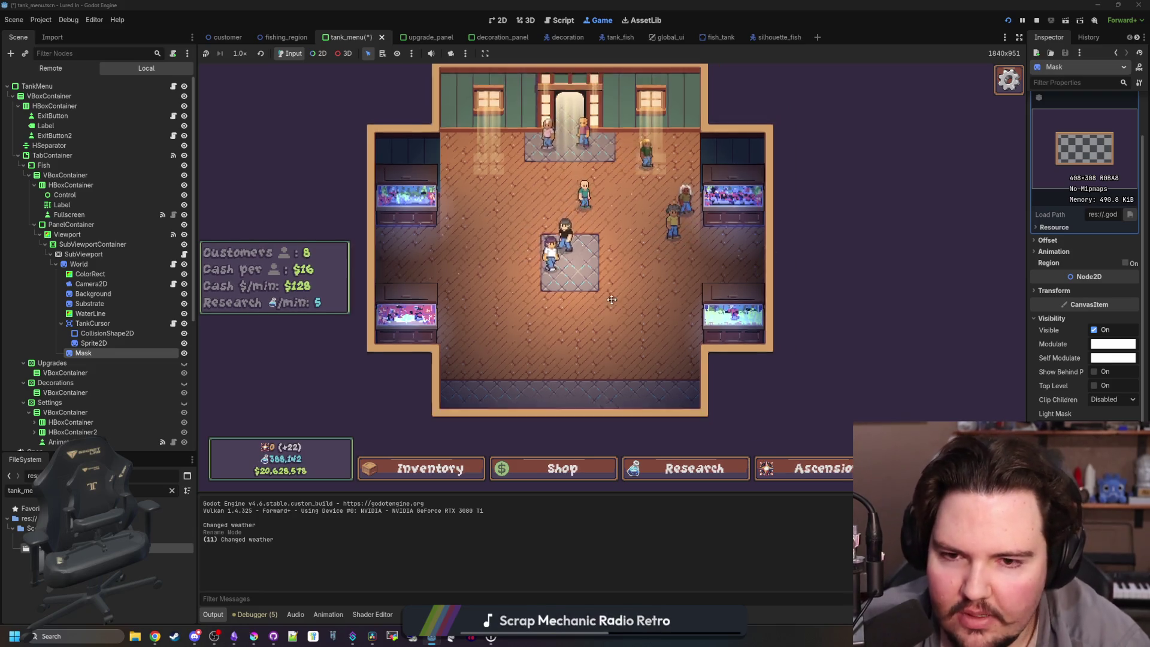
{"action": "scroll", "coordinate": [593, 288], "scroll_direction": "up", "scroll_amount": 2}
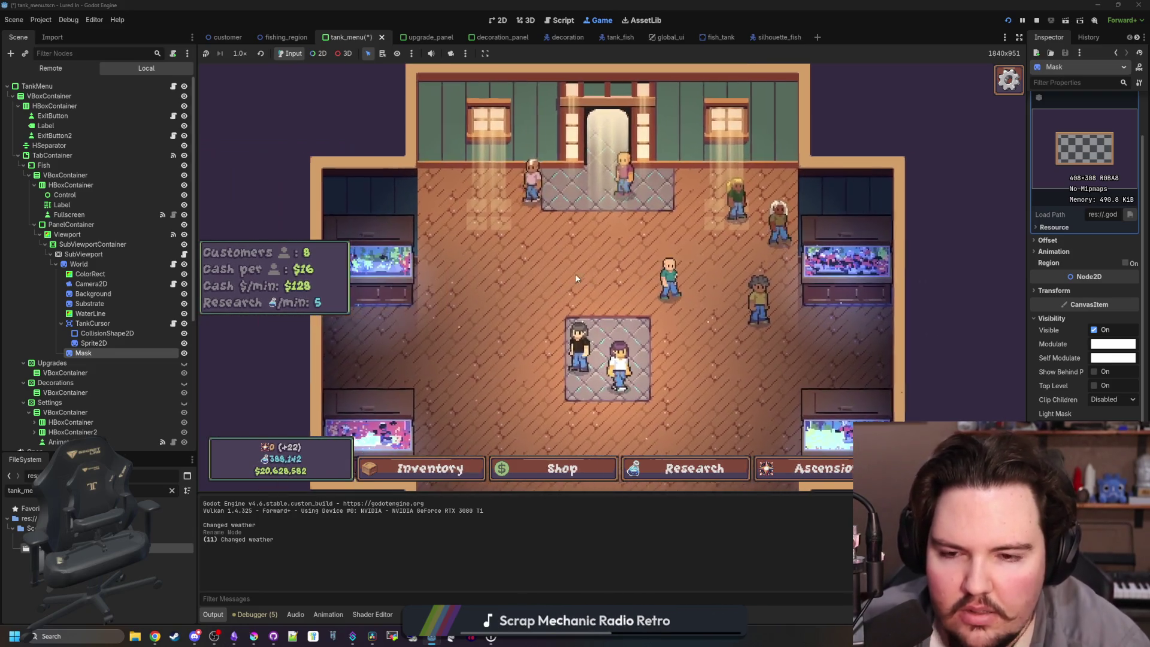
{"action": "scroll", "coordinate": [541, 243], "scroll_direction": "down", "scroll_amount": 2}
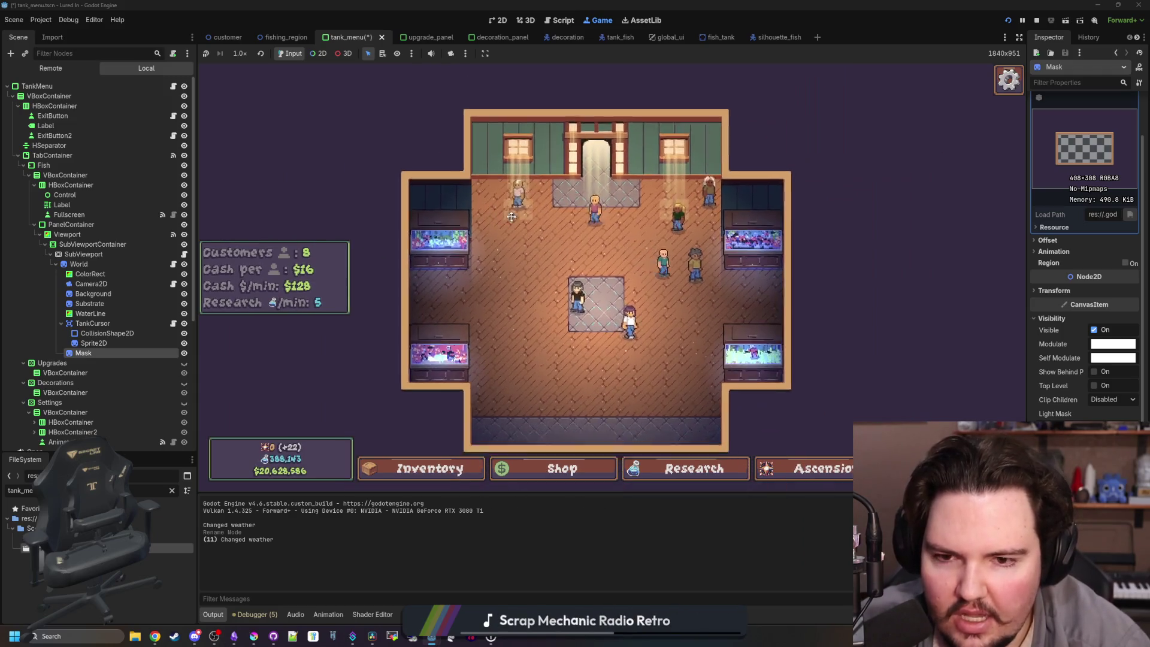
{"action": "scroll", "coordinate": [613, 209], "scroll_direction": "up", "scroll_amount": 2}
{"action": "scroll", "coordinate": [613, 210], "scroll_direction": "down", "scroll_amount": 2}
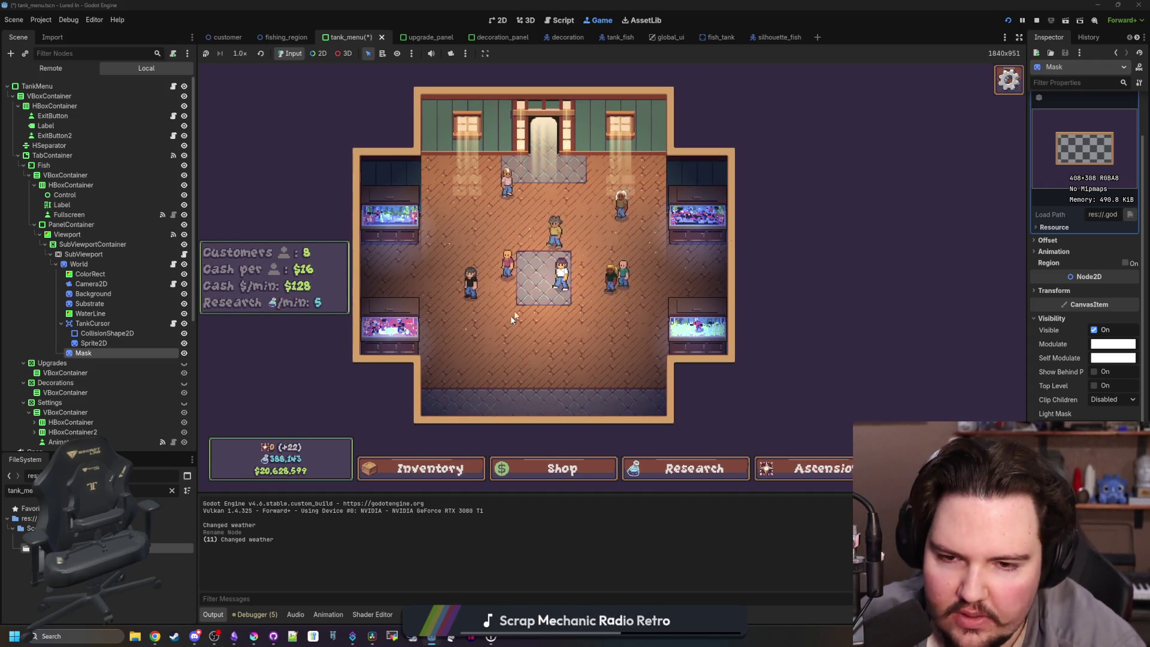
{"action": "scroll", "coordinate": [513, 318], "scroll_direction": "up", "scroll_amount": 2}
{"action": "left_click", "coordinate": [434, 230]}
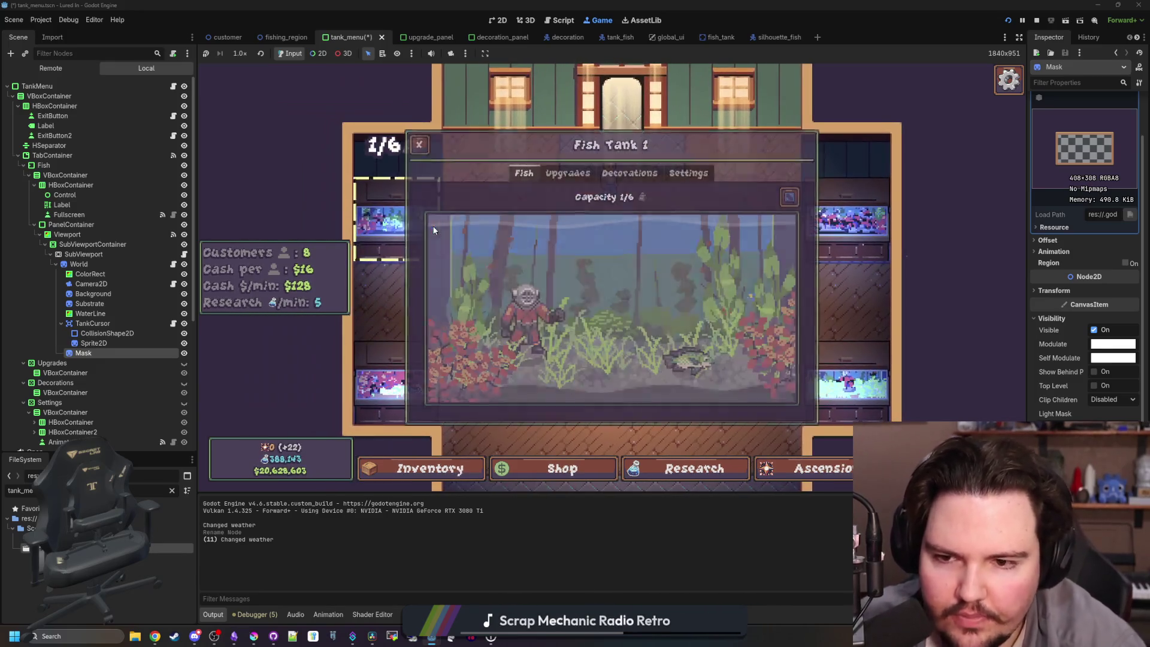
Close and reopen Fish Tank 1's panel, then go from Decorations to the Tank Capacity Lvl 1 upgrade ($200).
{"action": "left_click", "coordinate": [419, 145]}
{"action": "left_click", "coordinate": [406, 188]}
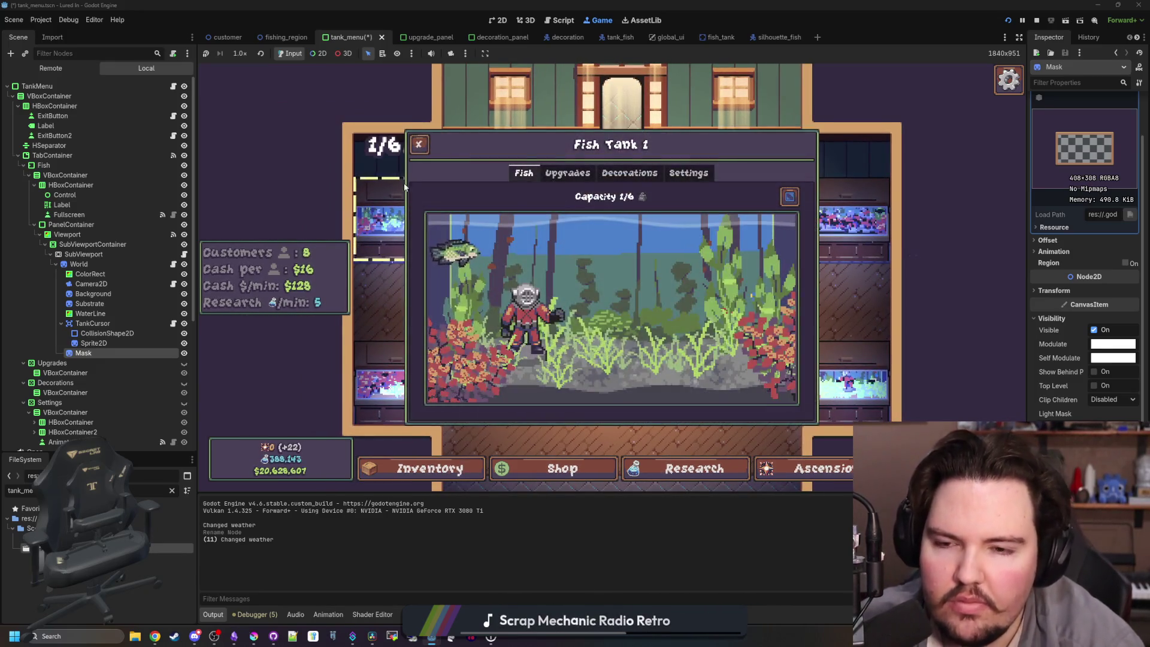
{"action": "left_click", "coordinate": [392, 155]}
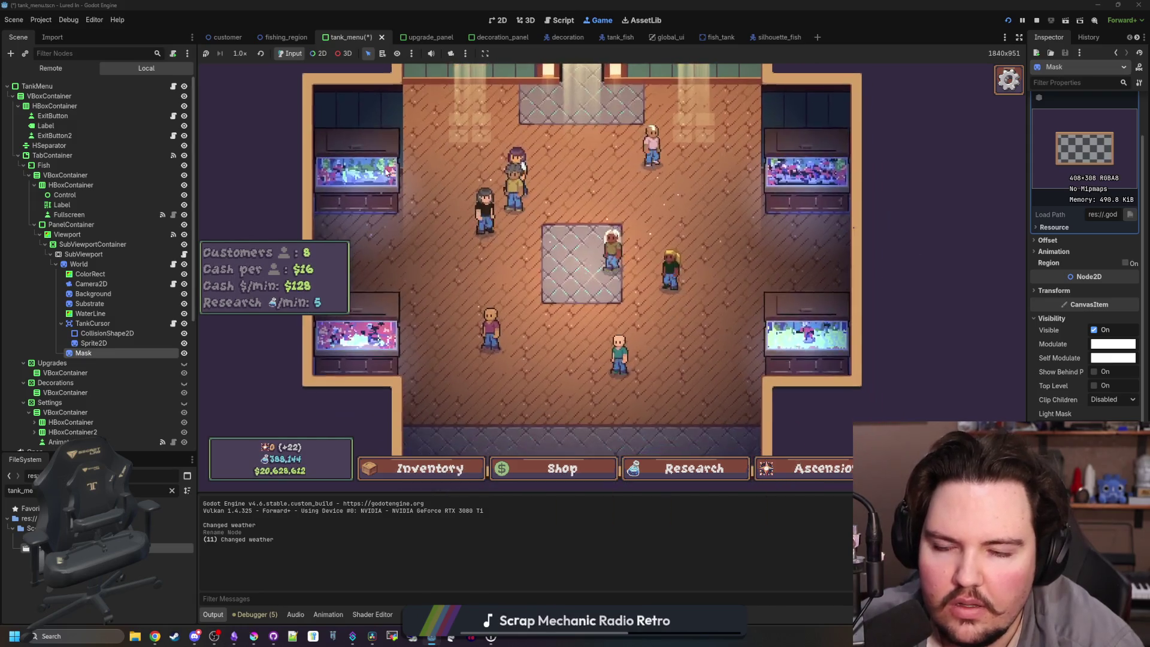
{"action": "left_click", "coordinate": [387, 172]}
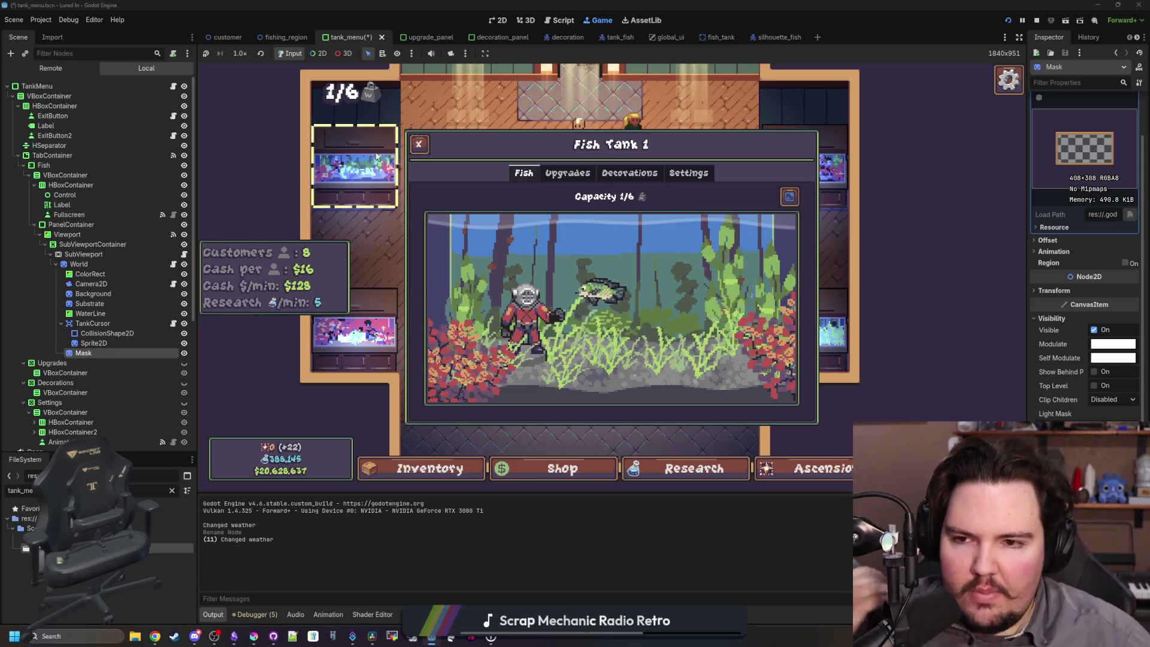
{"action": "left_click", "coordinate": [630, 173]}
{"action": "left_click", "coordinate": [567, 173]}
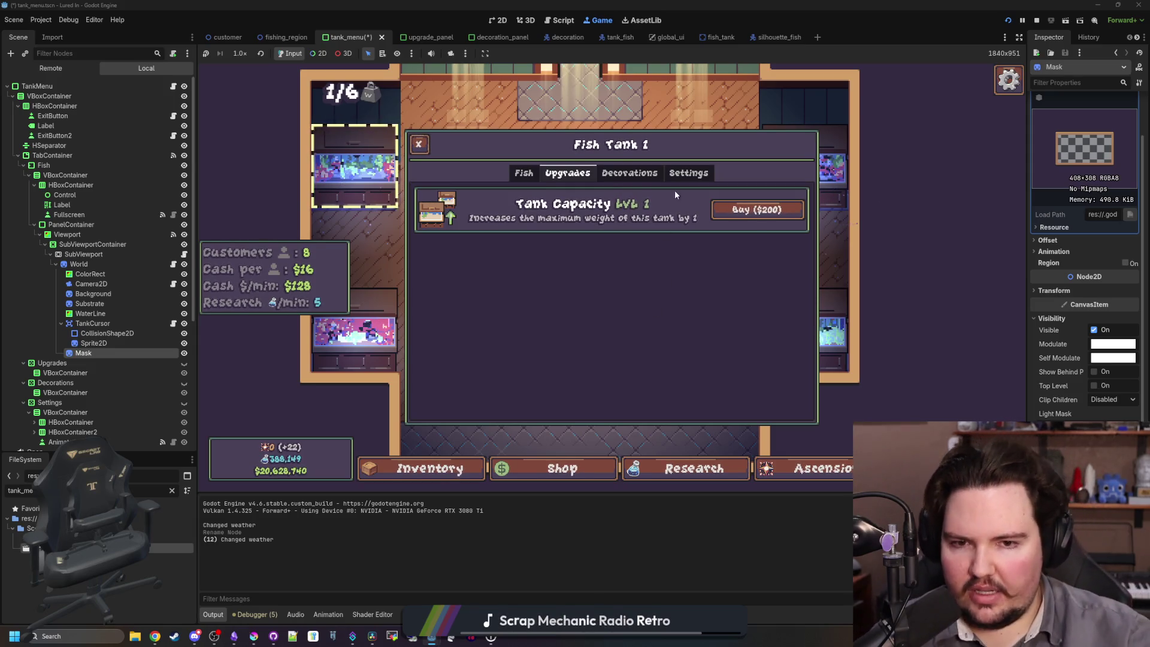
On Fish Tank 1's Settings, check the Substrate and Background dropdowns, re-picking Forest as background.
{"action": "left_click", "coordinate": [683, 174]}
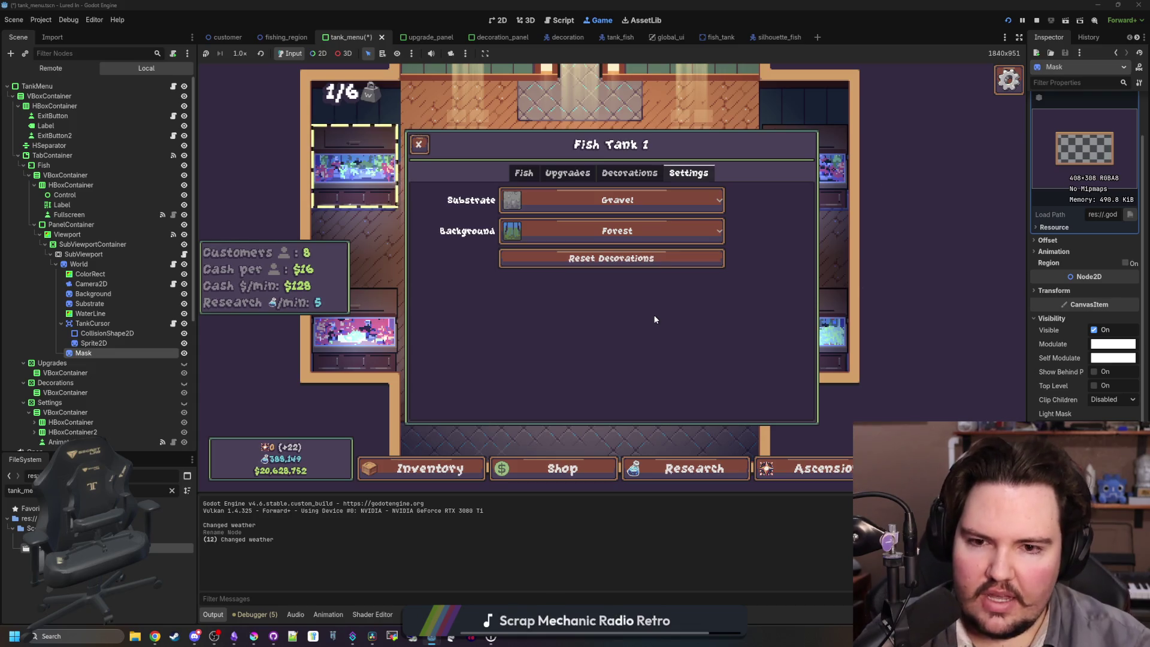
{"action": "left_click", "coordinate": [527, 200]}
{"action": "left_click", "coordinate": [524, 193]}
{"action": "left_click", "coordinate": [554, 226]}
{"action": "left_click", "coordinate": [556, 231]}
{"action": "left_click", "coordinate": [556, 231]}
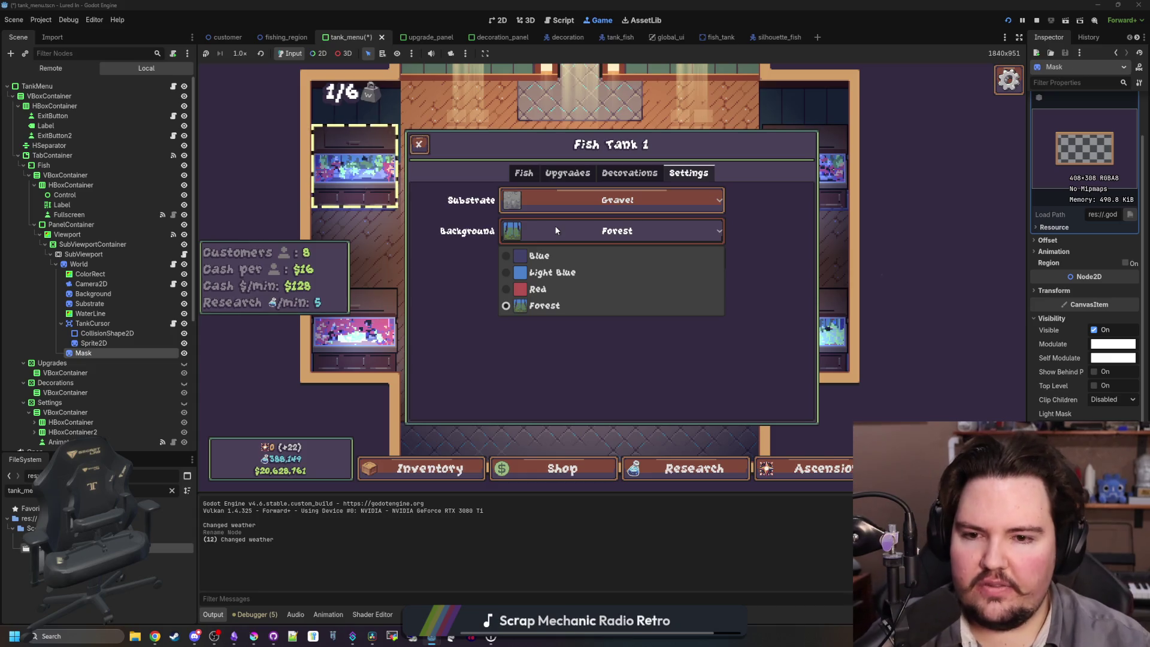
{"action": "left_click", "coordinate": [568, 302]}
{"action": "left_click", "coordinate": [603, 234]}
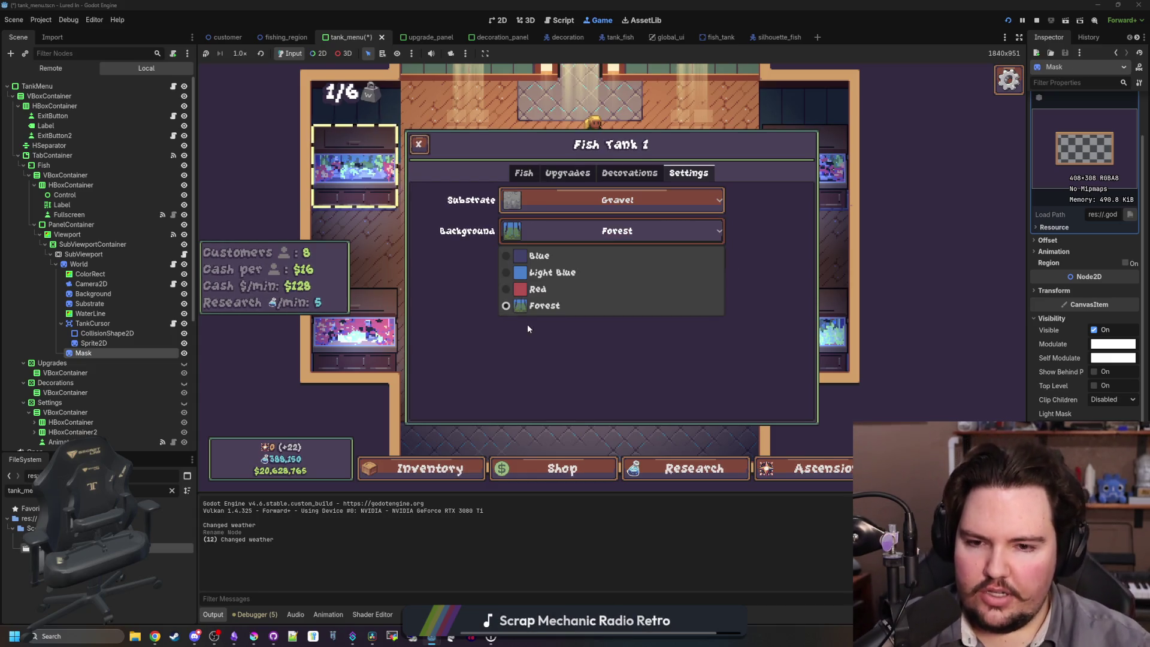
{"action": "left_click", "coordinate": [541, 304]}
{"action": "left_click", "coordinate": [602, 235]}
{"action": "left_click", "coordinate": [565, 305]}
{"action": "left_click", "coordinate": [584, 232]}
Recheck both dropdowns leaving Gravel and Forest unchanged, then close the panel with Escape.
{"action": "left_click", "coordinate": [590, 204]}
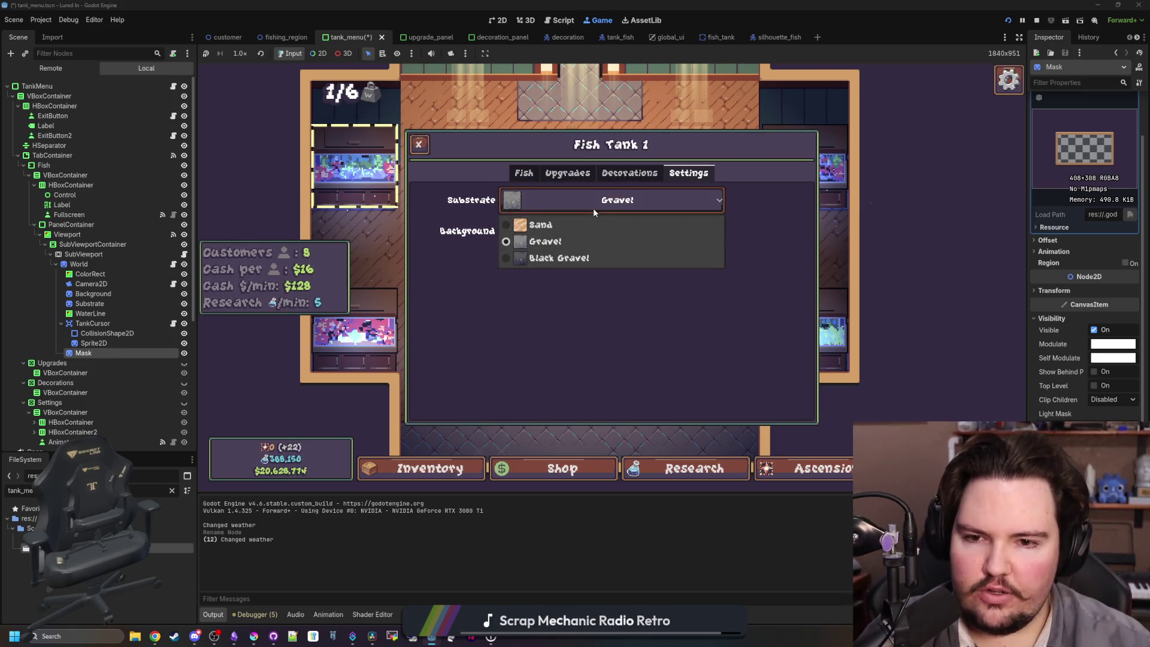
{"action": "left_click", "coordinate": [593, 207]}
{"action": "left_click", "coordinate": [637, 230]}
{"action": "left_click", "coordinate": [637, 230]}
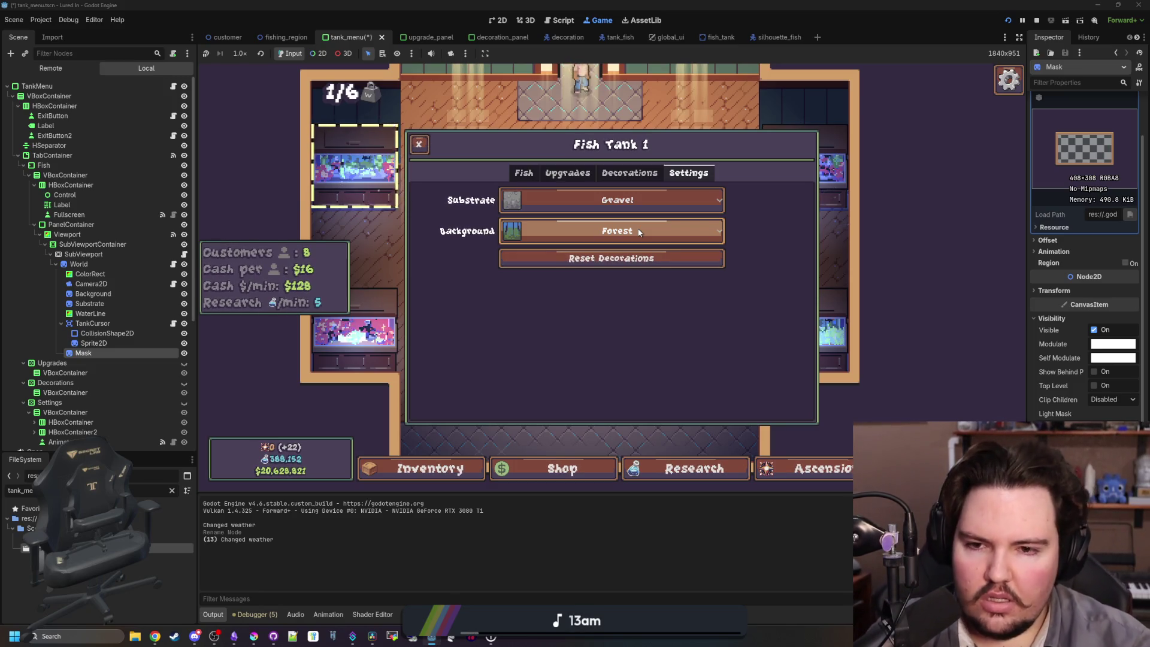
{"action": "left_click", "coordinate": [639, 232]}
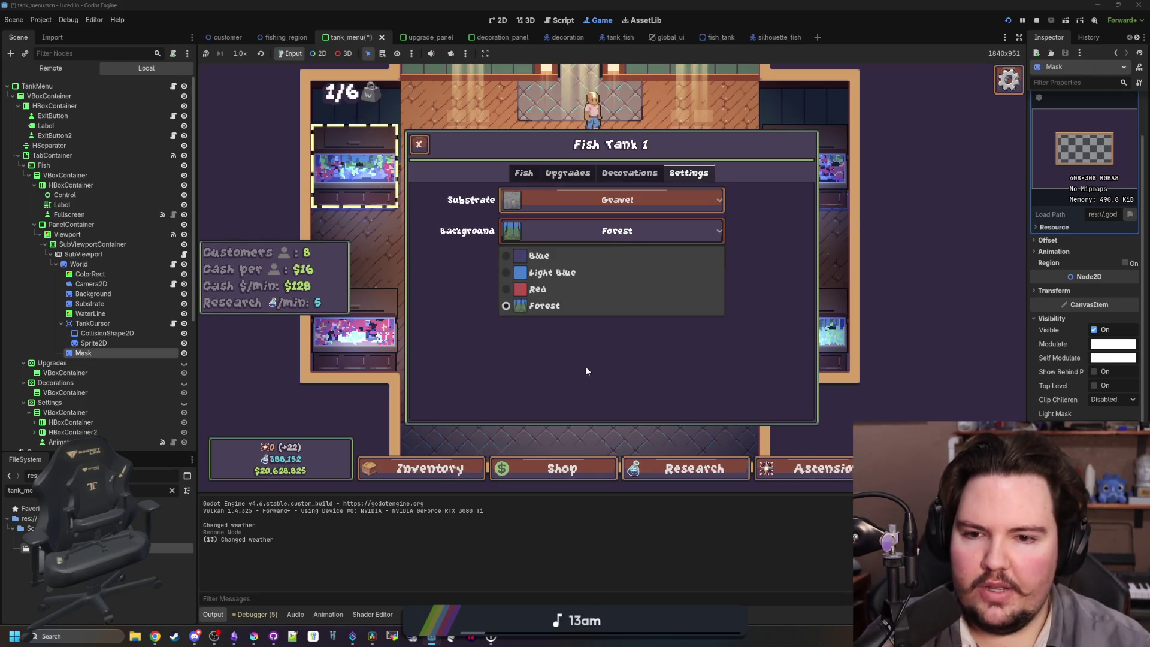
{"action": "left_click", "coordinate": [586, 231]}
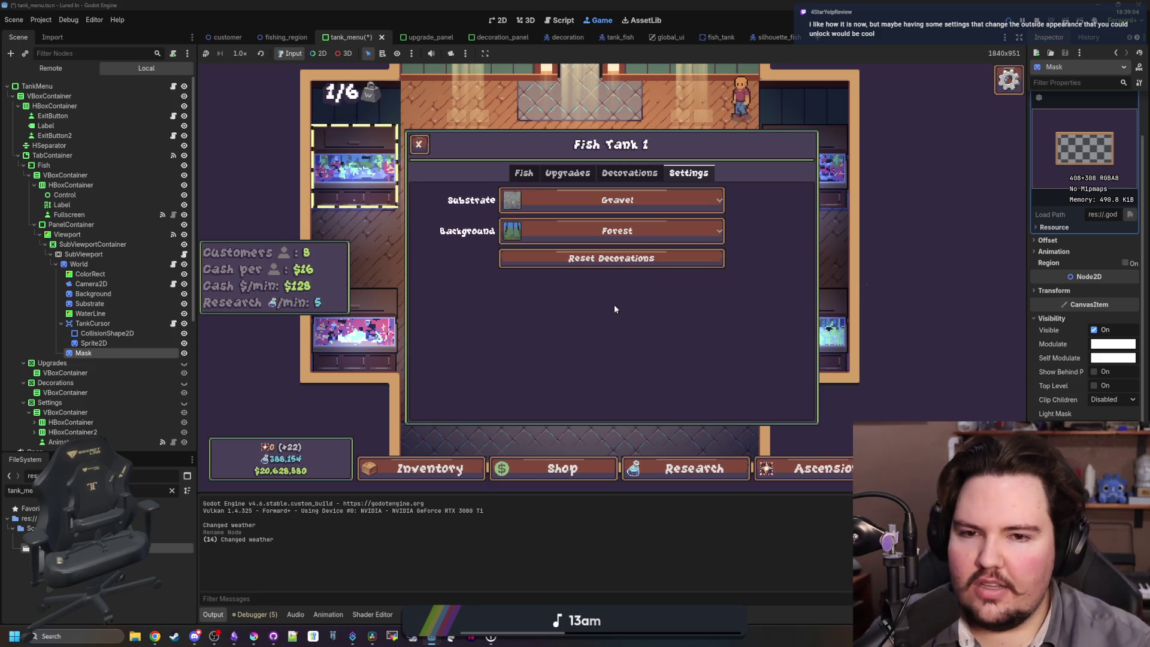
{"action": "key", "text": "Escape"}
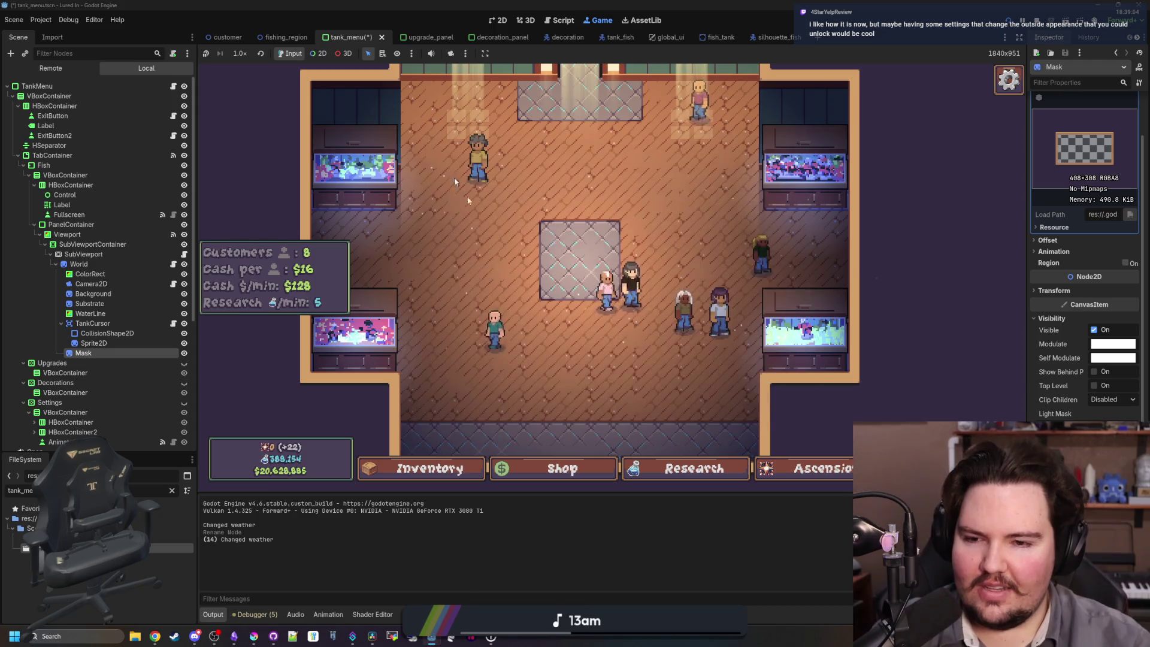
Reopen Fish Tank 1's panel and flip through its tabs, ending on Decorations (Seagrass, Kelp, Super Red, Diver).
{"action": "scroll", "coordinate": [536, 315], "scroll_direction": "up", "scroll_amount": 5}
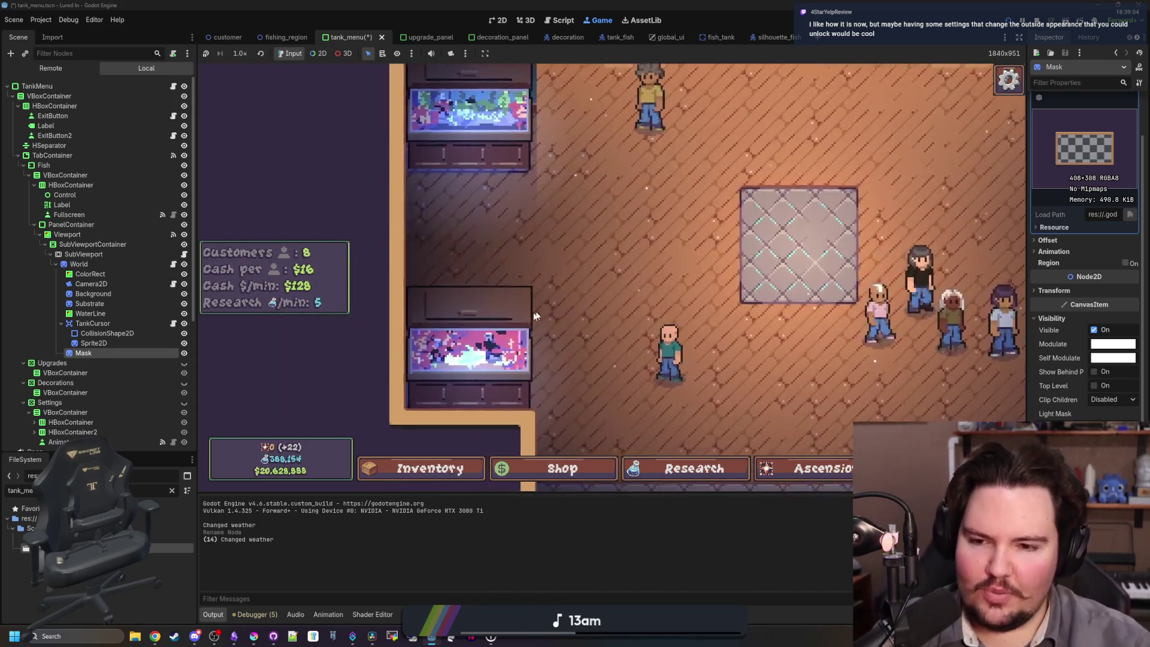
{"action": "scroll", "coordinate": [536, 316], "scroll_direction": "up", "scroll_amount": 5}
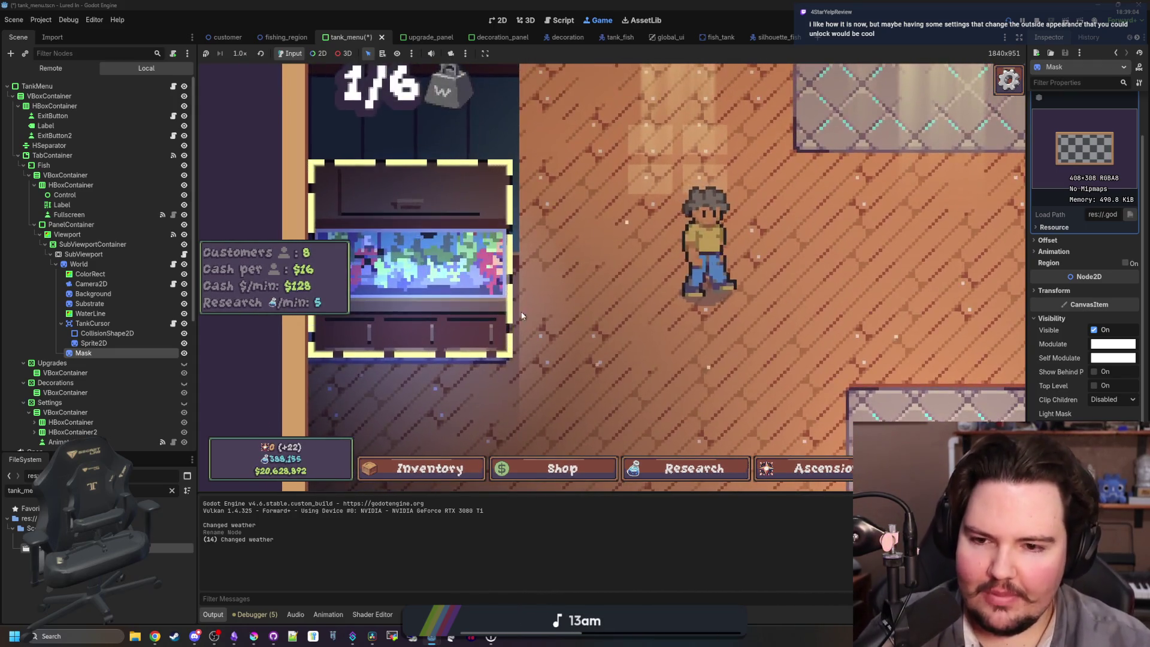
{"action": "scroll", "coordinate": [521, 315], "scroll_direction": "down", "scroll_amount": 10}
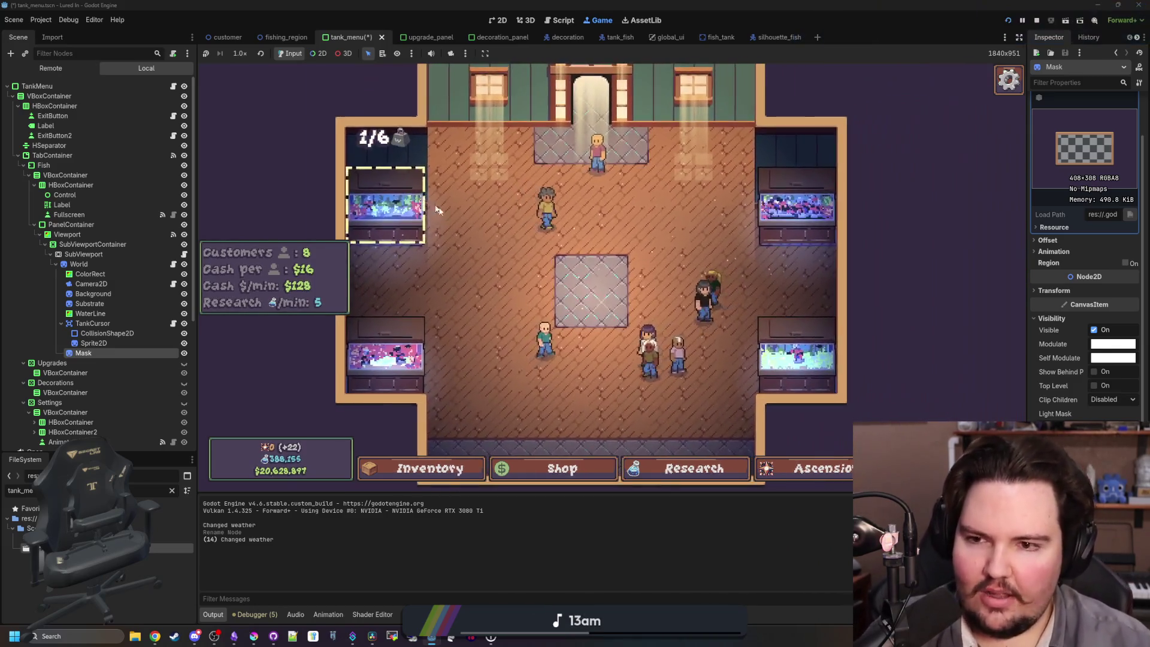
{"action": "left_click", "coordinate": [425, 192]}
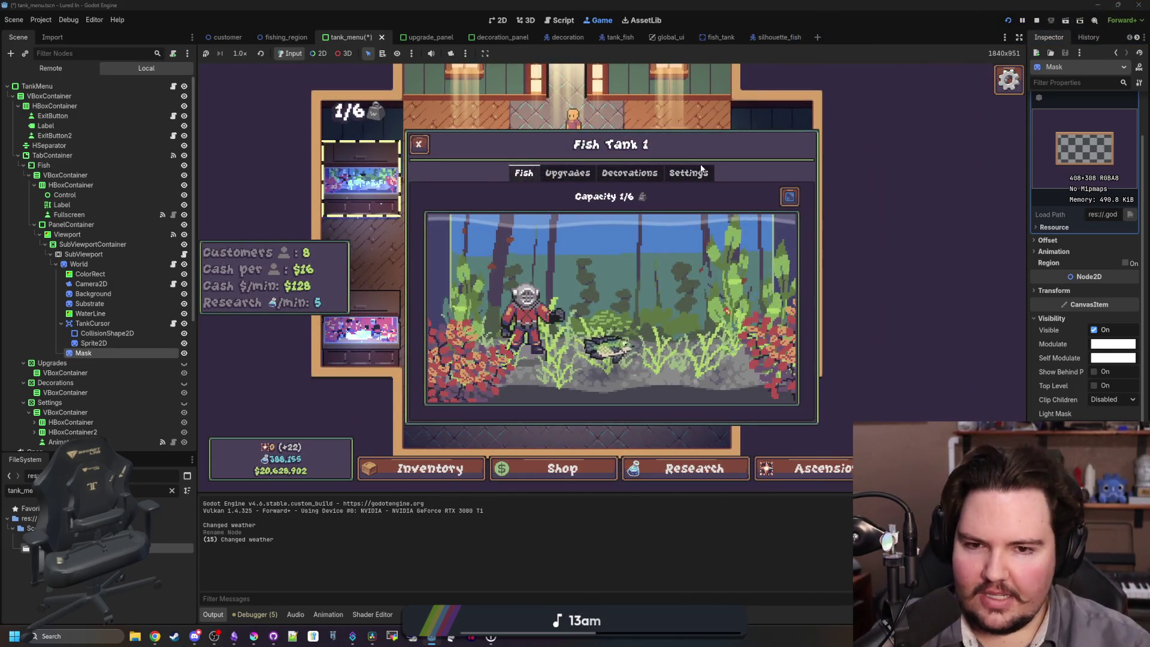
{"action": "left_click", "coordinate": [681, 175]}
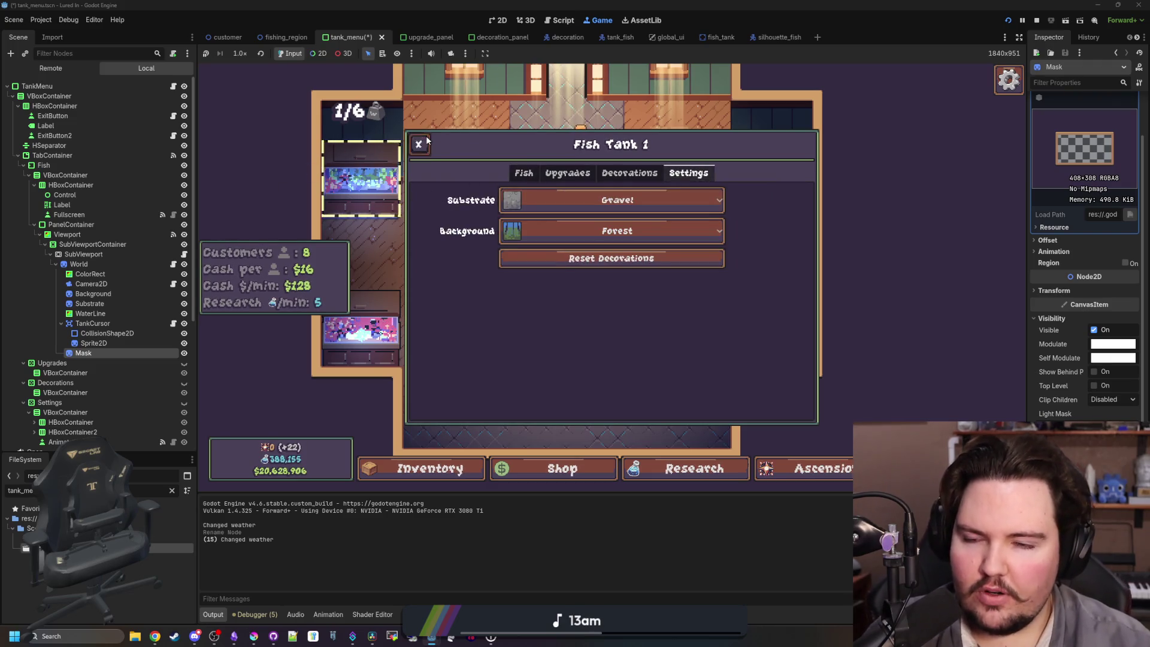
{"action": "left_click", "coordinate": [419, 144]}
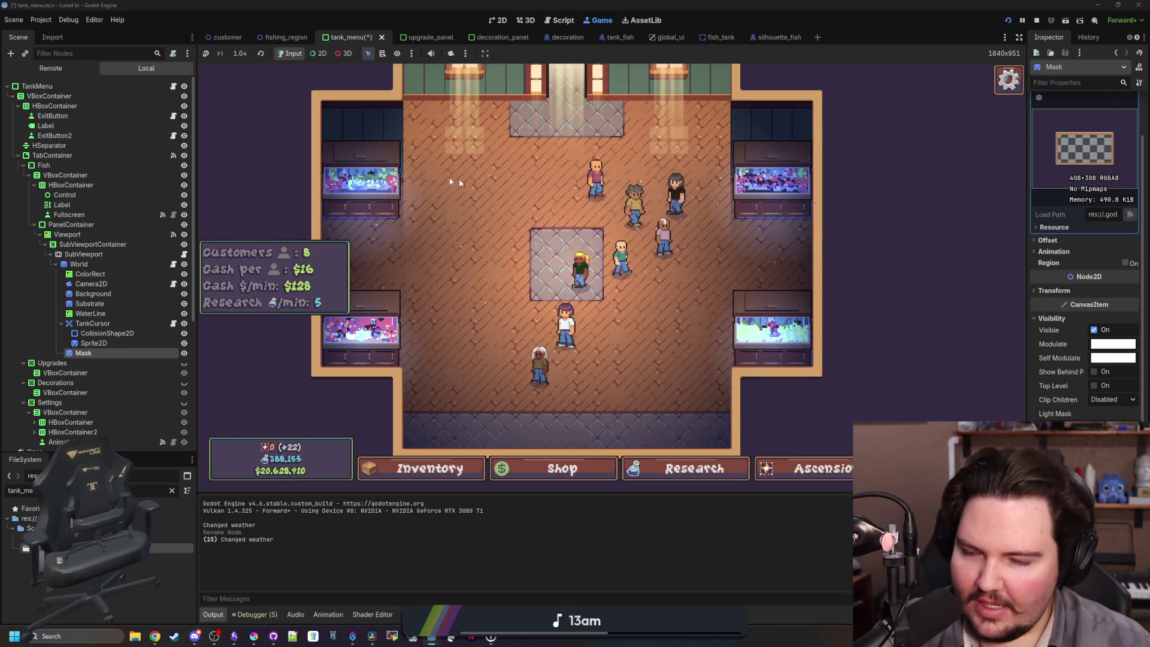
{"action": "left_click", "coordinate": [458, 180]}
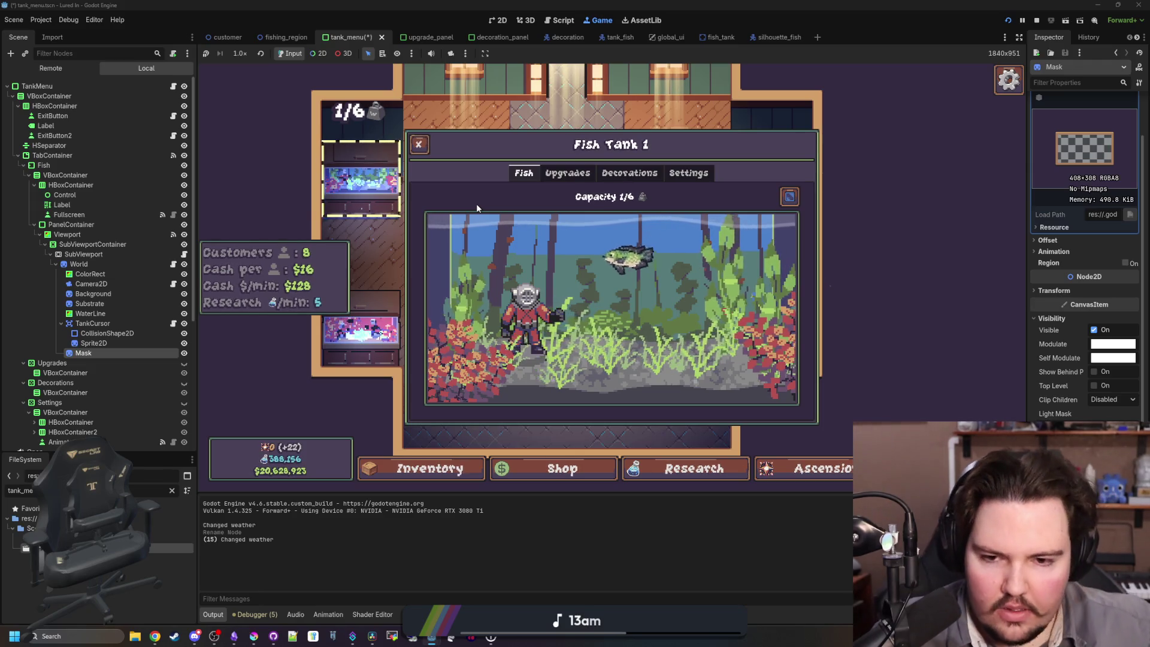
{"action": "left_click", "coordinate": [552, 176]}
{"action": "left_click", "coordinate": [629, 173]}
{"action": "left_click", "coordinate": [567, 172]}
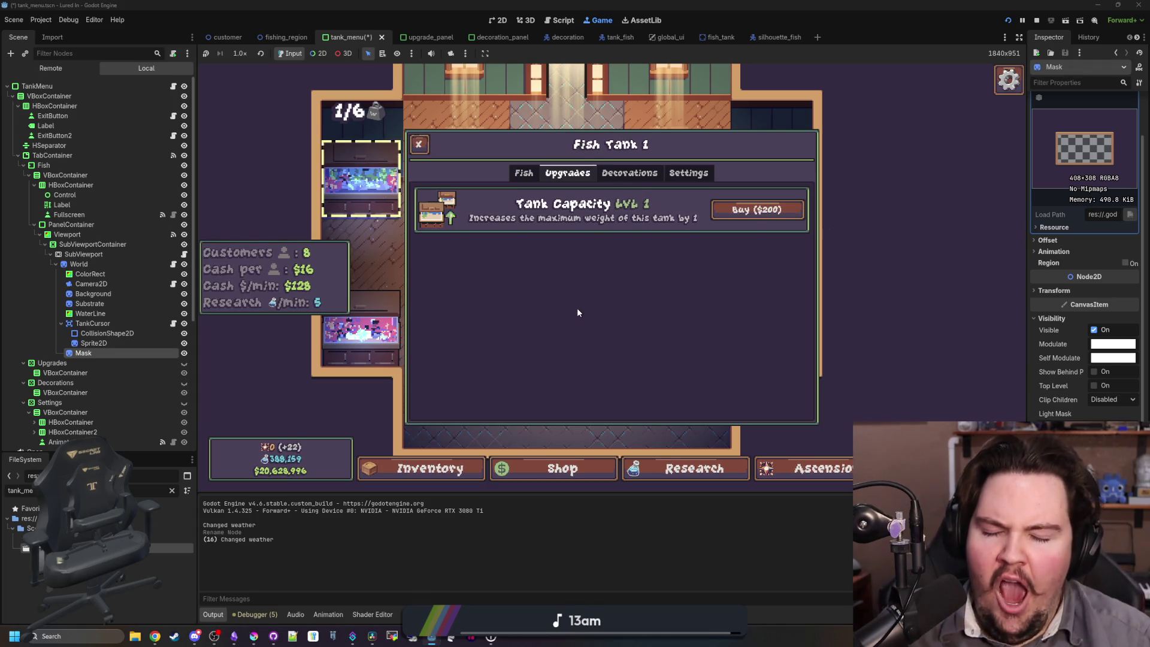
{"action": "left_click", "coordinate": [605, 175]}
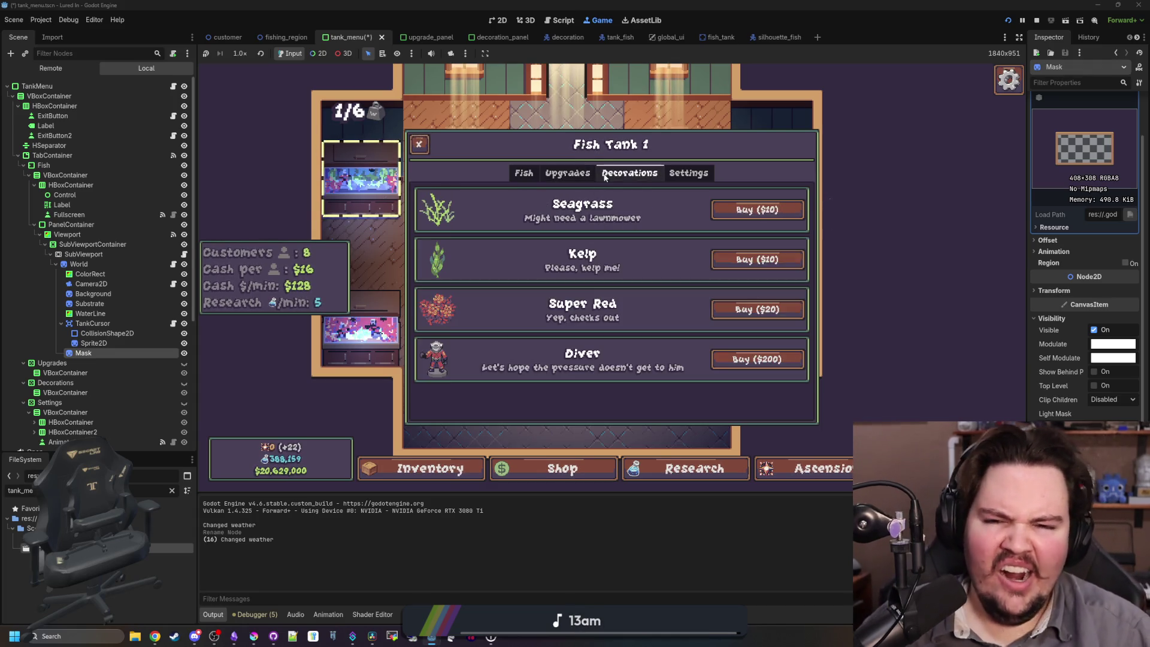
Cycle Fish Tank 1's tabs from Upgrades through the aquarium view and Decorations to Settings.
{"action": "left_click", "coordinate": [567, 173]}
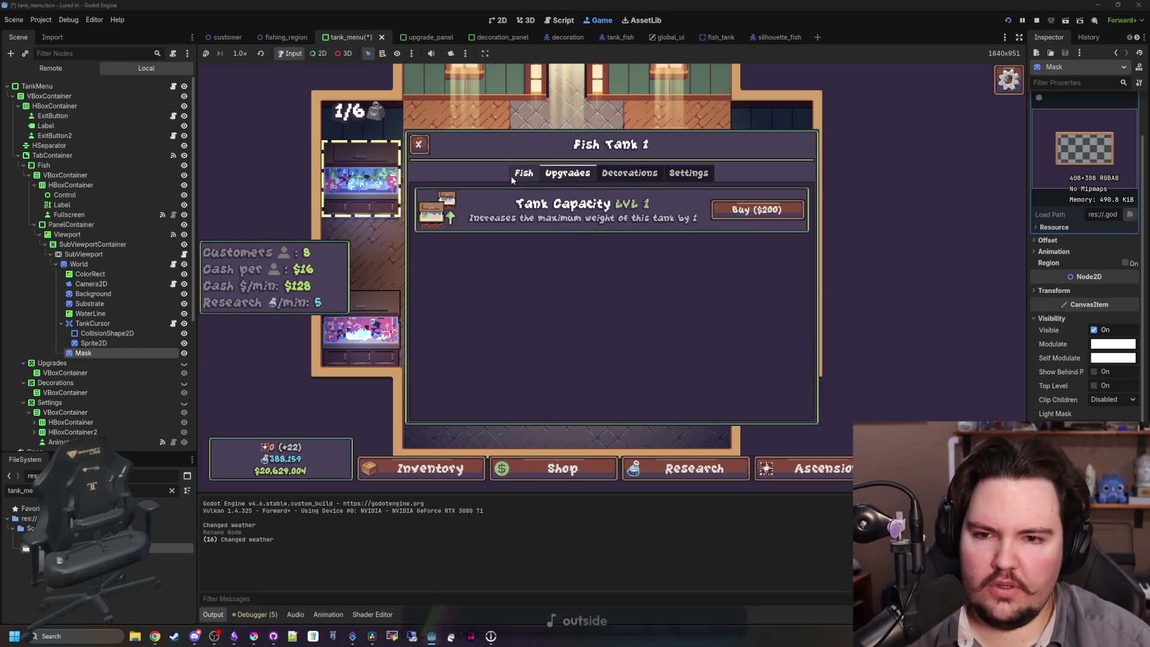
{"action": "left_click", "coordinate": [524, 173]}
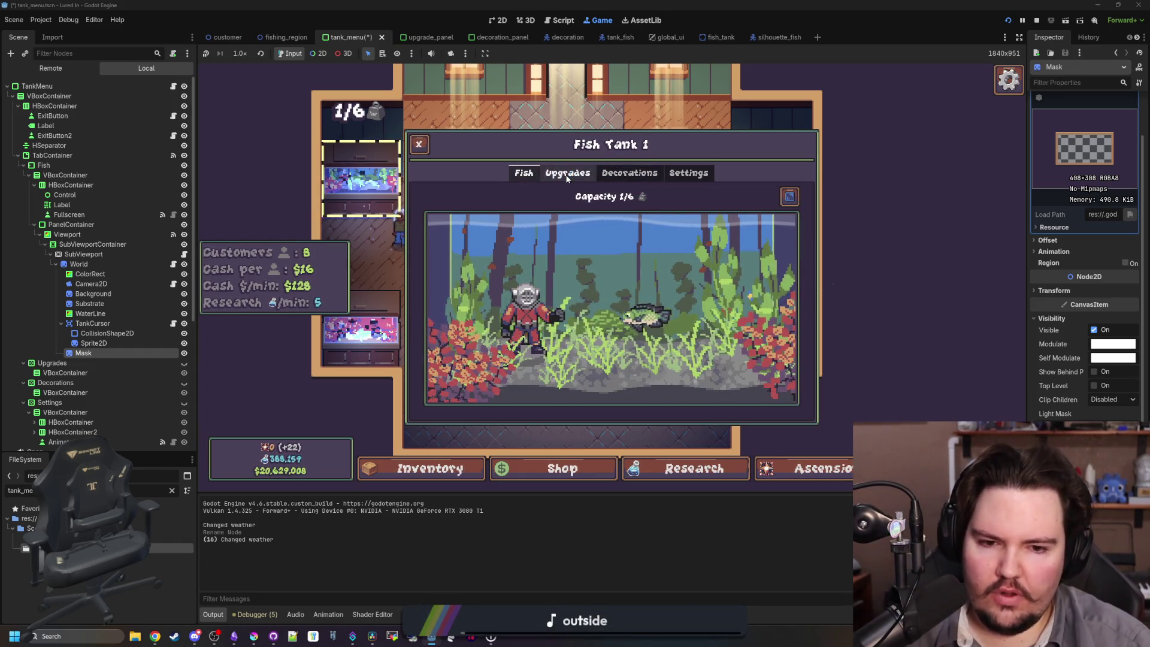
{"action": "left_click", "coordinate": [567, 175]}
{"action": "left_click", "coordinate": [628, 174]}
{"action": "left_click", "coordinate": [689, 173]}
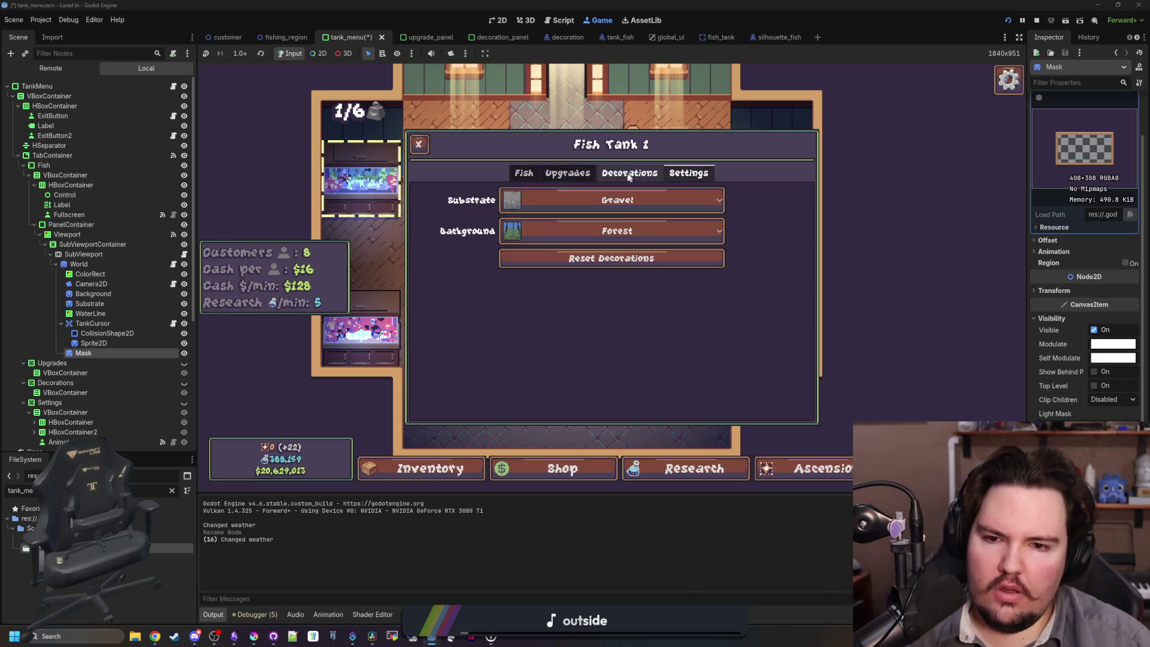
Repeatedly open and close the Background dropdown, keeping Forest selected.
{"action": "left_click", "coordinate": [541, 226]}
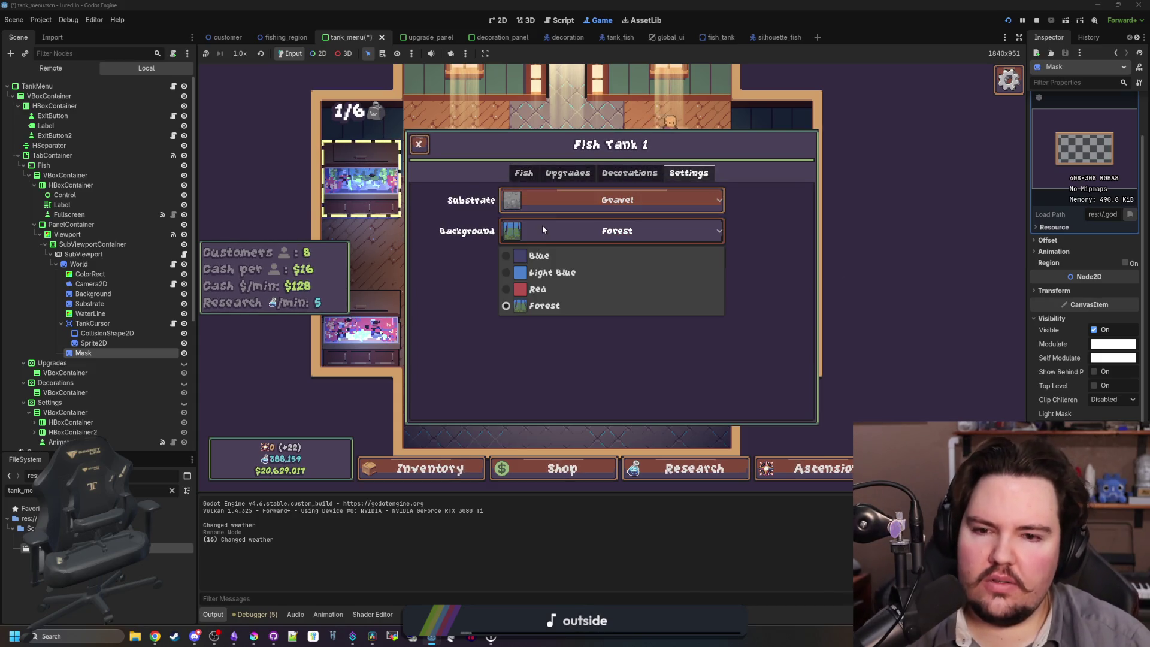
{"action": "left_click", "coordinate": [534, 233]}
{"action": "left_click", "coordinate": [587, 235]}
{"action": "left_click", "coordinate": [587, 236]}
{"action": "left_click", "coordinate": [588, 238]}
{"action": "left_click", "coordinate": [588, 240]}
{"action": "left_click", "coordinate": [588, 239]}
{"action": "left_click", "coordinate": [588, 239]}
{"action": "left_click", "coordinate": [588, 239]}
{"action": "left_click", "coordinate": [588, 240]}
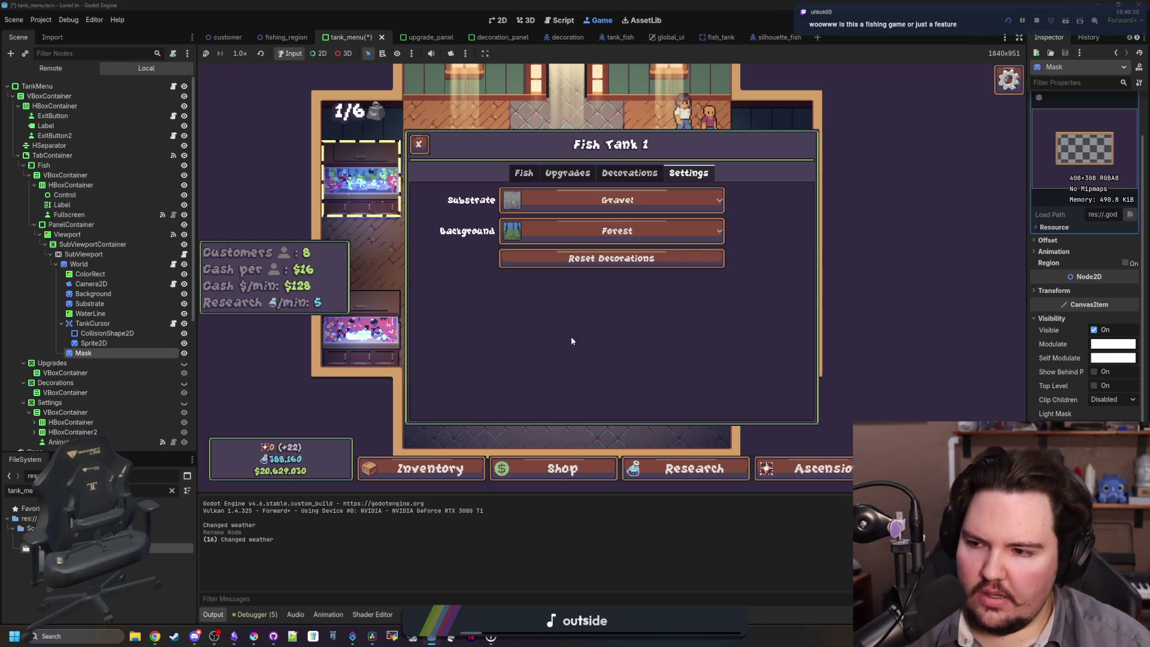
{"action": "left_click", "coordinate": [601, 234]}
{"action": "left_click", "coordinate": [603, 239]}
{"action": "left_click", "coordinate": [602, 236]}
{"action": "left_click", "coordinate": [602, 236]}
{"action": "left_click", "coordinate": [602, 235]}
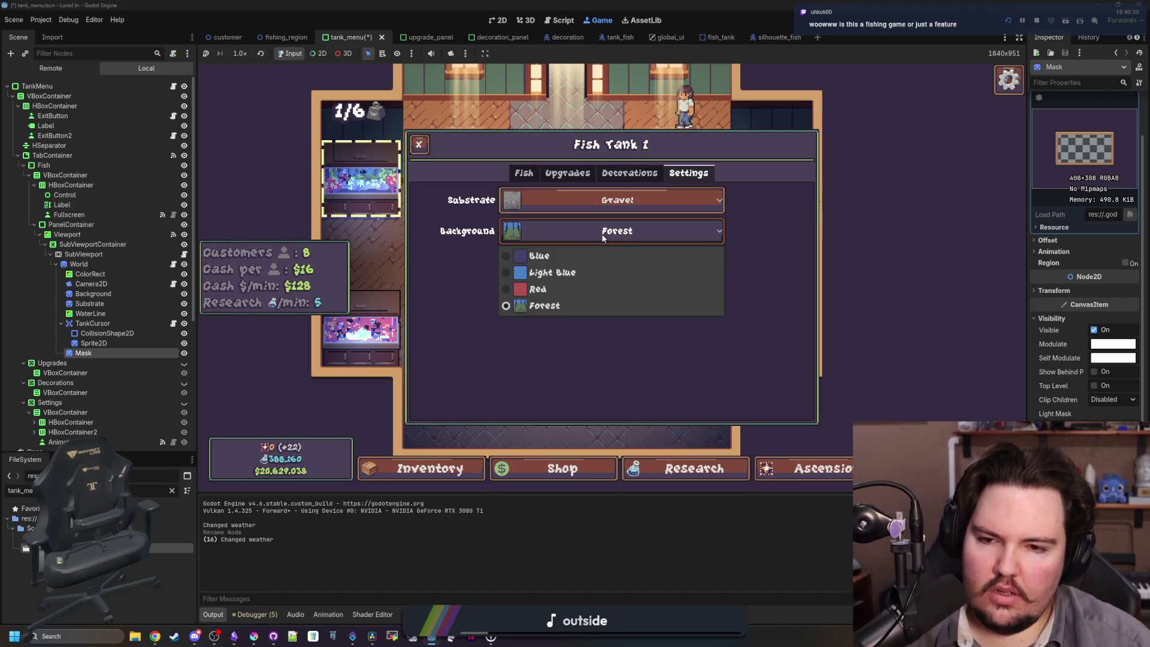
{"action": "left_click", "coordinate": [602, 236]}
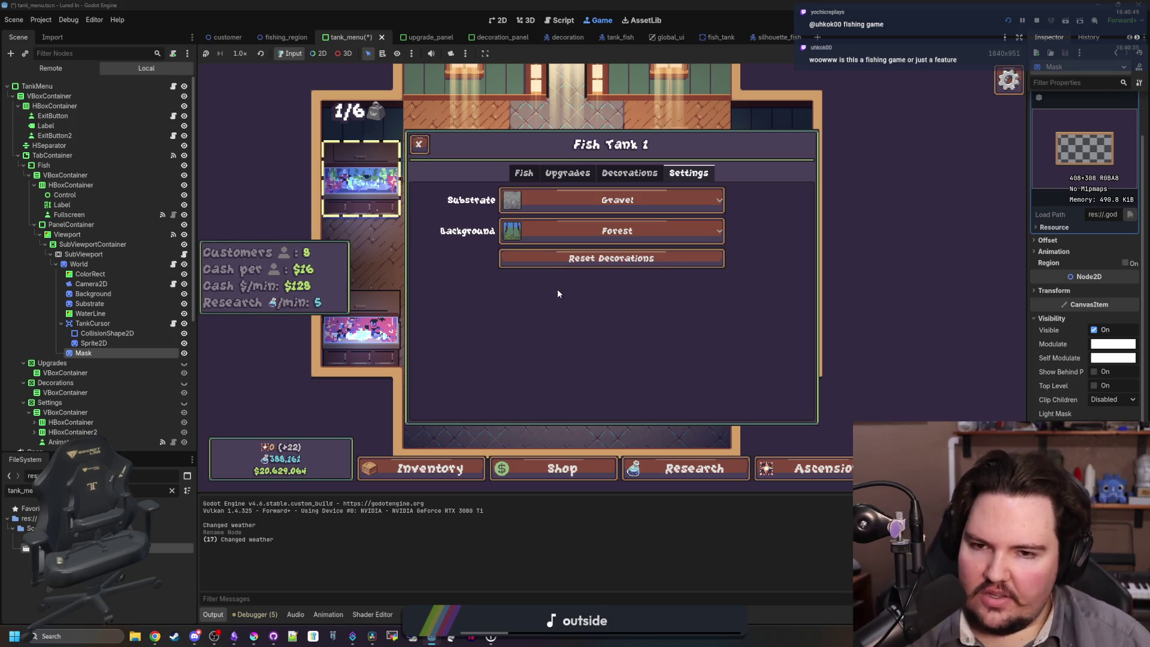
Close and reopen the tank panel, view the travel destinations list, then reopen Fish Tank 1's upgrades.
{"action": "left_click", "coordinate": [419, 144]}
{"action": "left_click", "coordinate": [396, 154]}
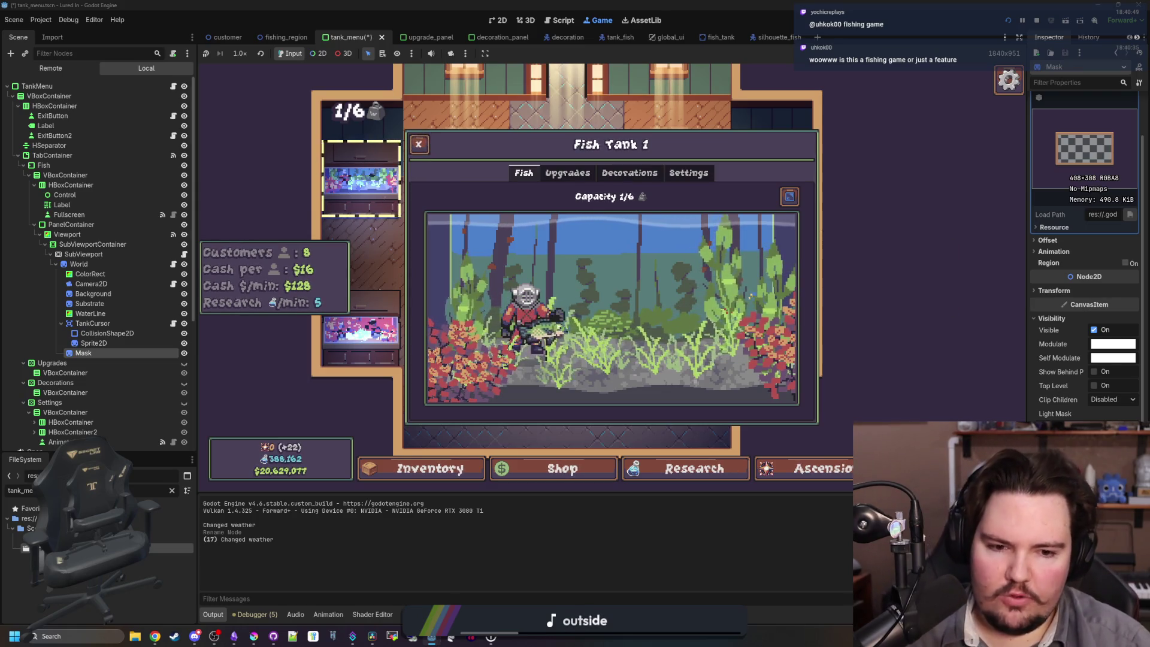
{"action": "left_click", "coordinate": [788, 196]}
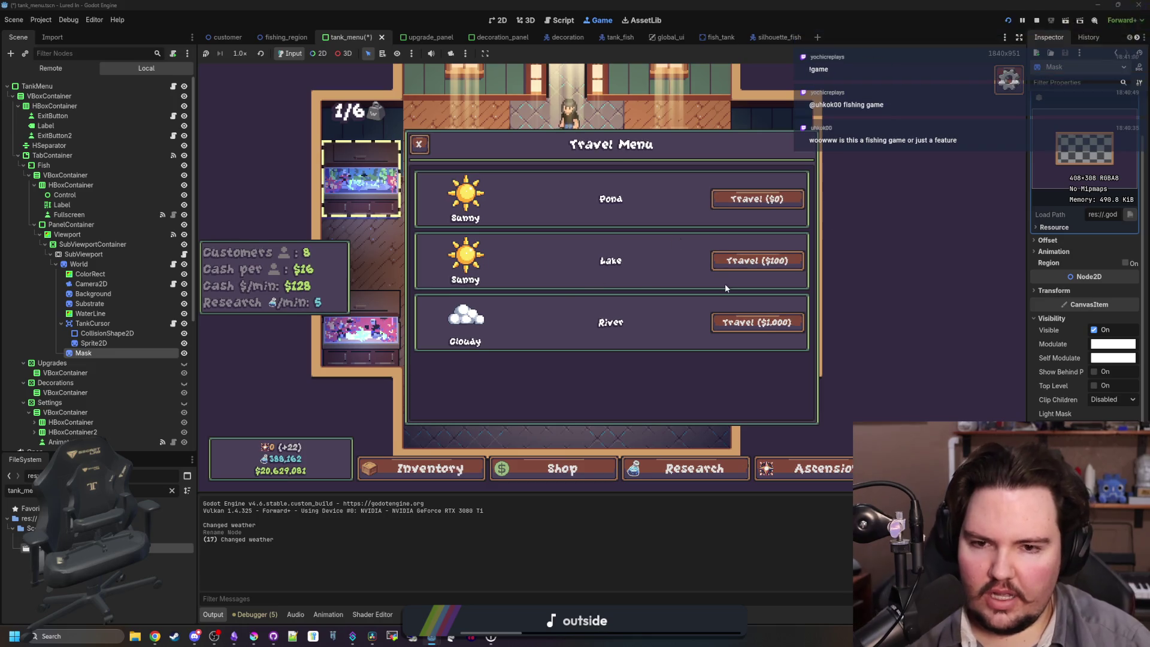
{"action": "left_click", "coordinate": [418, 143]}
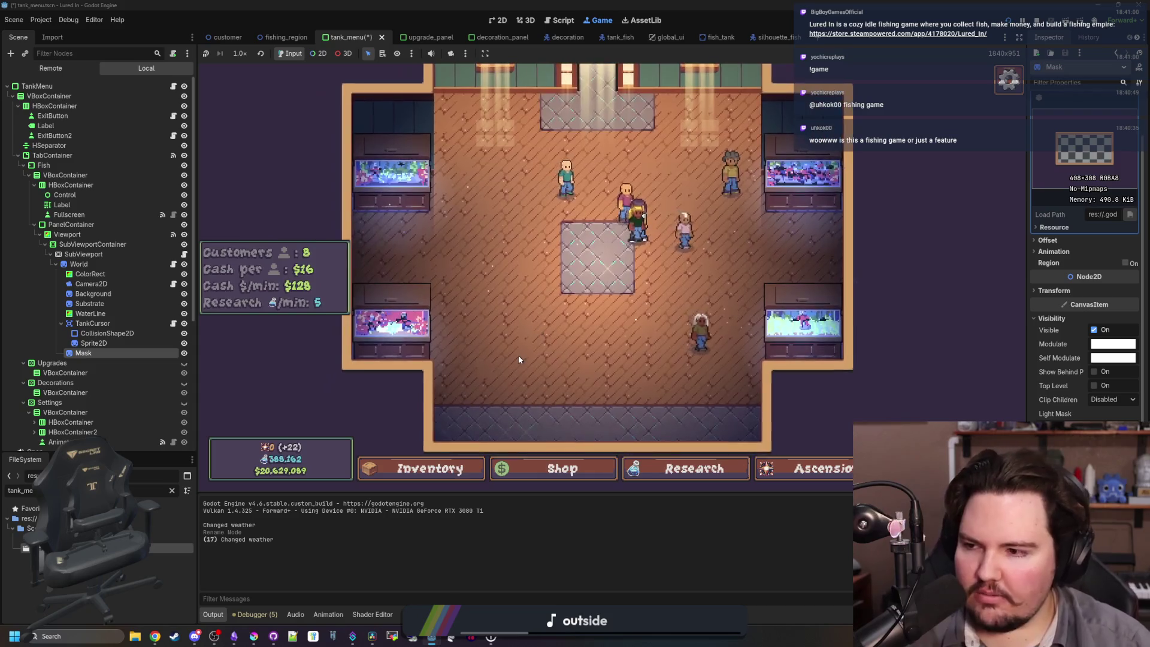
{"action": "left_click", "coordinate": [418, 157]}
{"action": "left_click", "coordinate": [567, 172]}
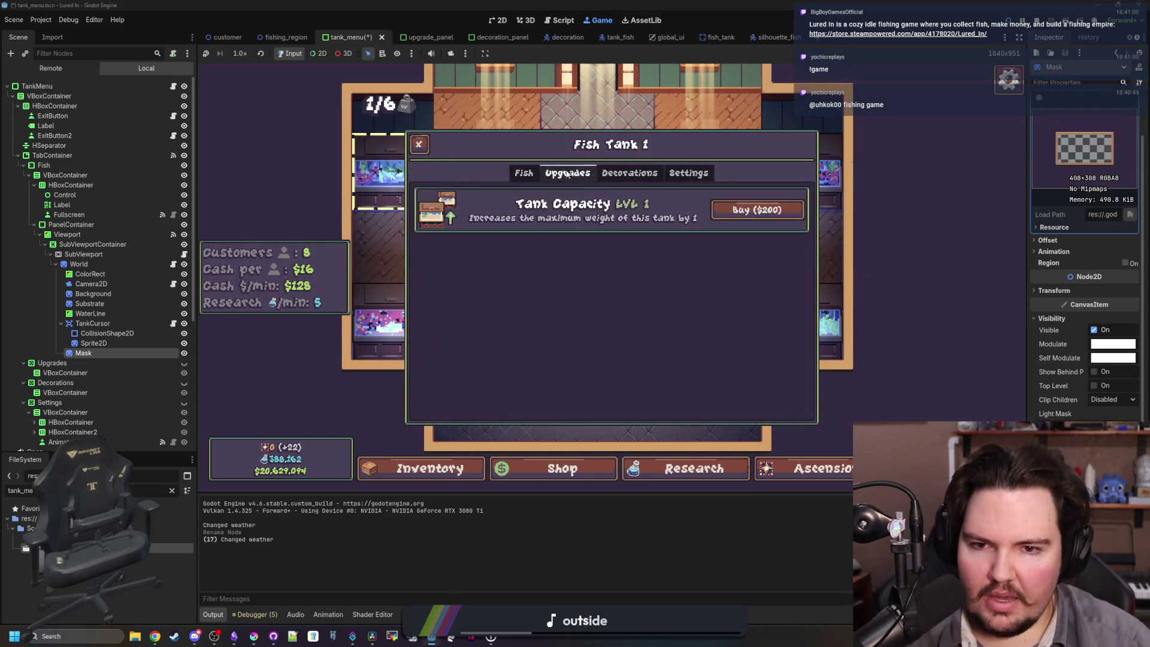
Check the research panel and ascension skill tree, return to Tank Capacity, then bring the Lured In note up full-screen.
{"action": "left_click", "coordinate": [689, 470]}
{"action": "left_click", "coordinate": [838, 466]}
{"action": "scroll", "coordinate": [639, 285], "scroll_direction": "up", "scroll_amount": 3}
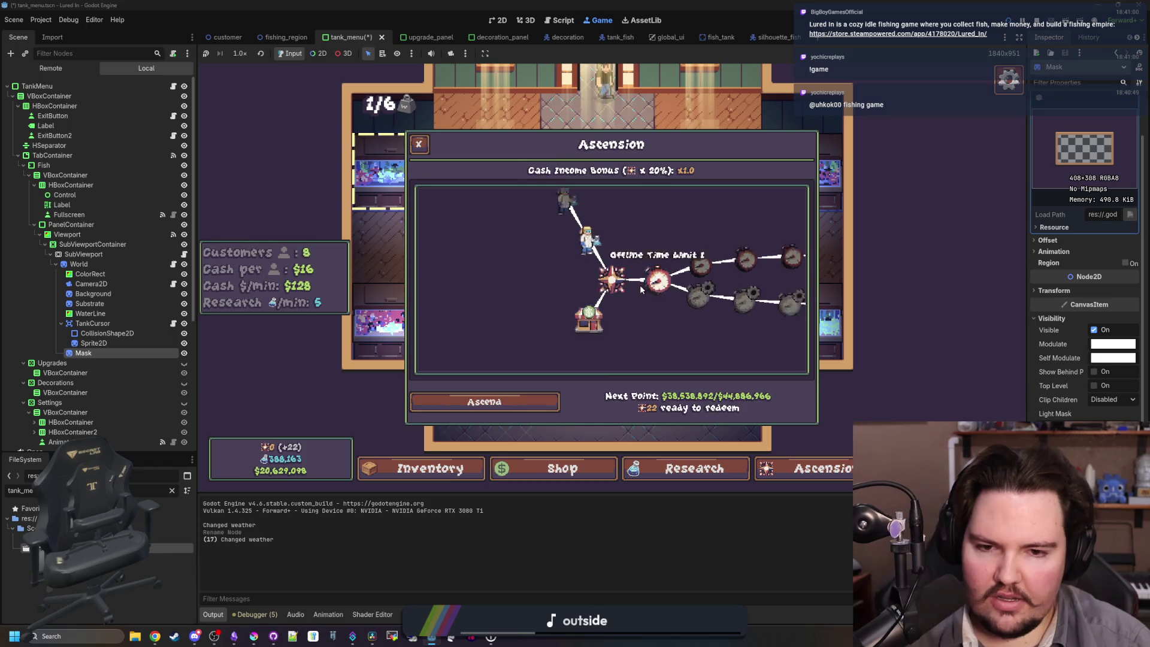
{"action": "key", "text": "Escape"}
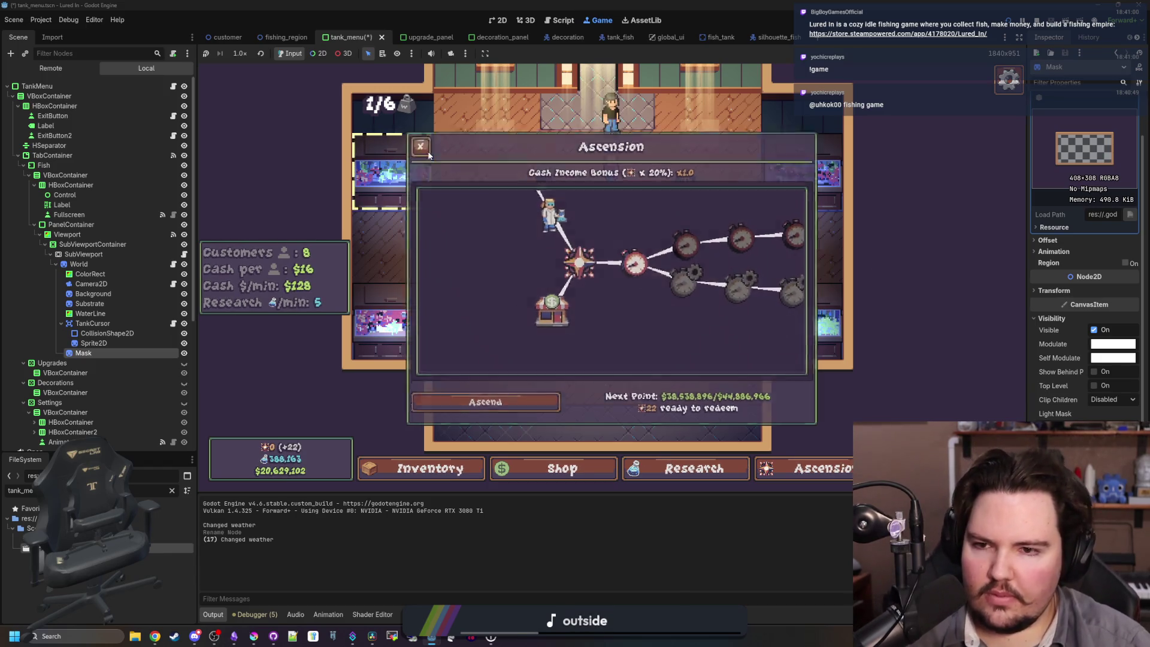
{"action": "left_click", "coordinate": [567, 173]}
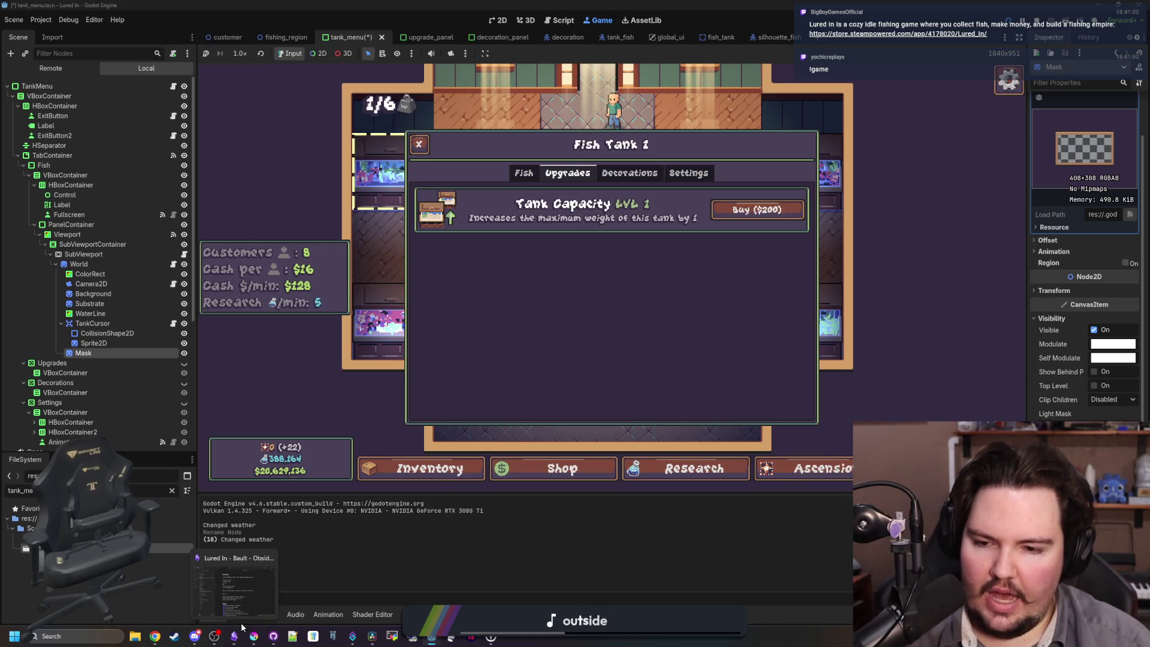
{"action": "left_click", "coordinate": [236, 584]}
{"action": "left_click_drag", "start_coordinate": [526, 459], "coordinate": [621, 4]}
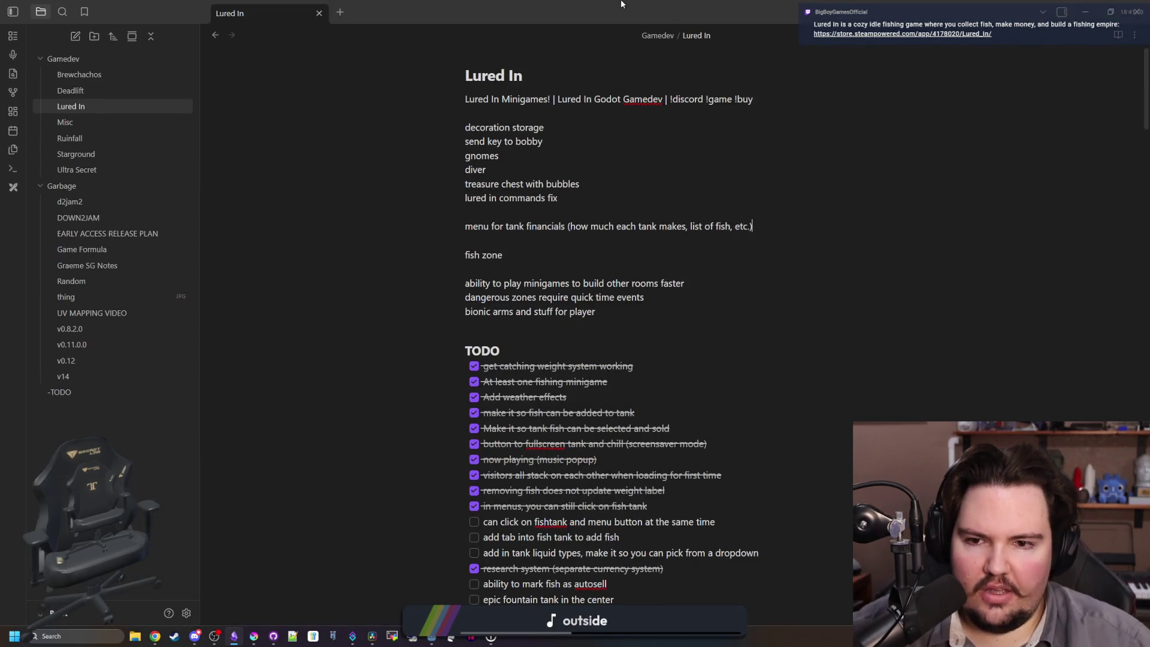
Add a '## Mechanics' heading under the Ideas list and begin a bullet about customers leaving clickable tips.
{"action": "scroll", "coordinate": [521, 331], "scroll_direction": "down", "scroll_amount": 8}
{"action": "left_click", "coordinate": [531, 327]}
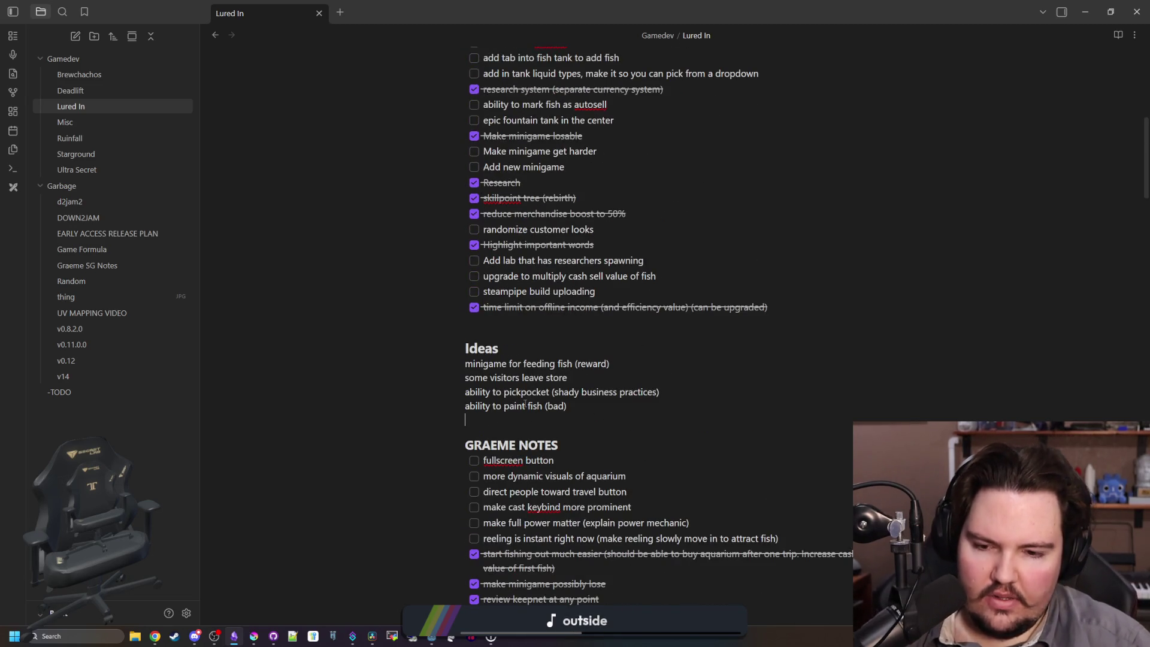
{"action": "key", "text": "Return"}
{"action": "type", "text": "mechanic"}
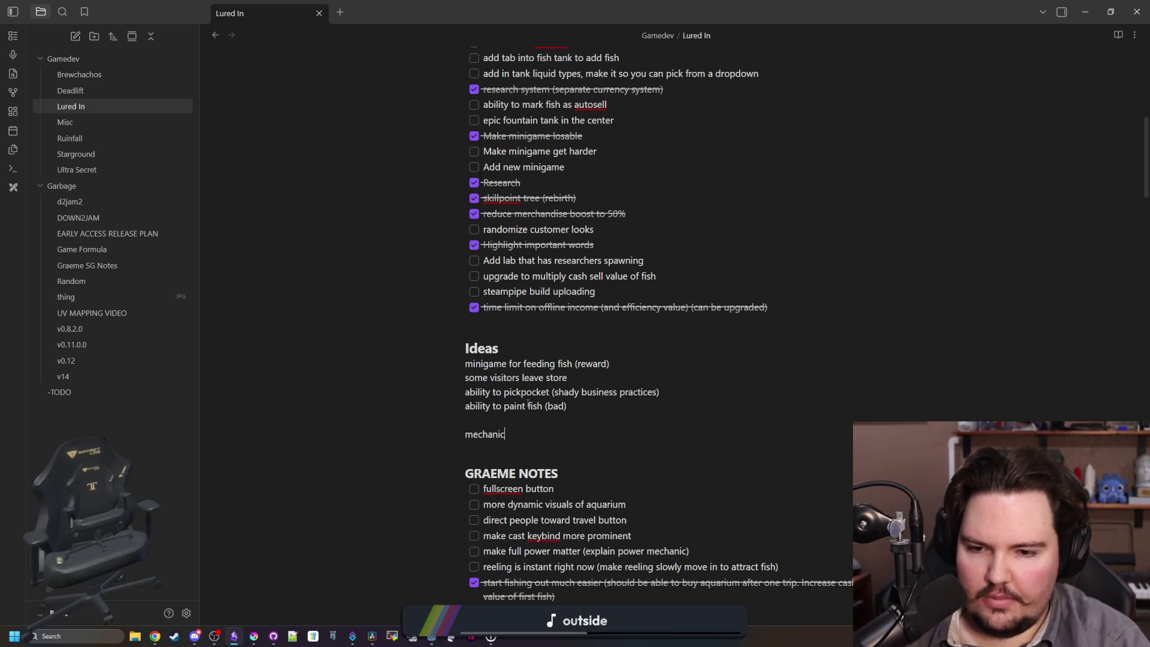
{"action": "key", "text": "BackSpace"}
{"action": "key", "text": "BackSpace"}
{"action": "key", "text": "BackSpace"}
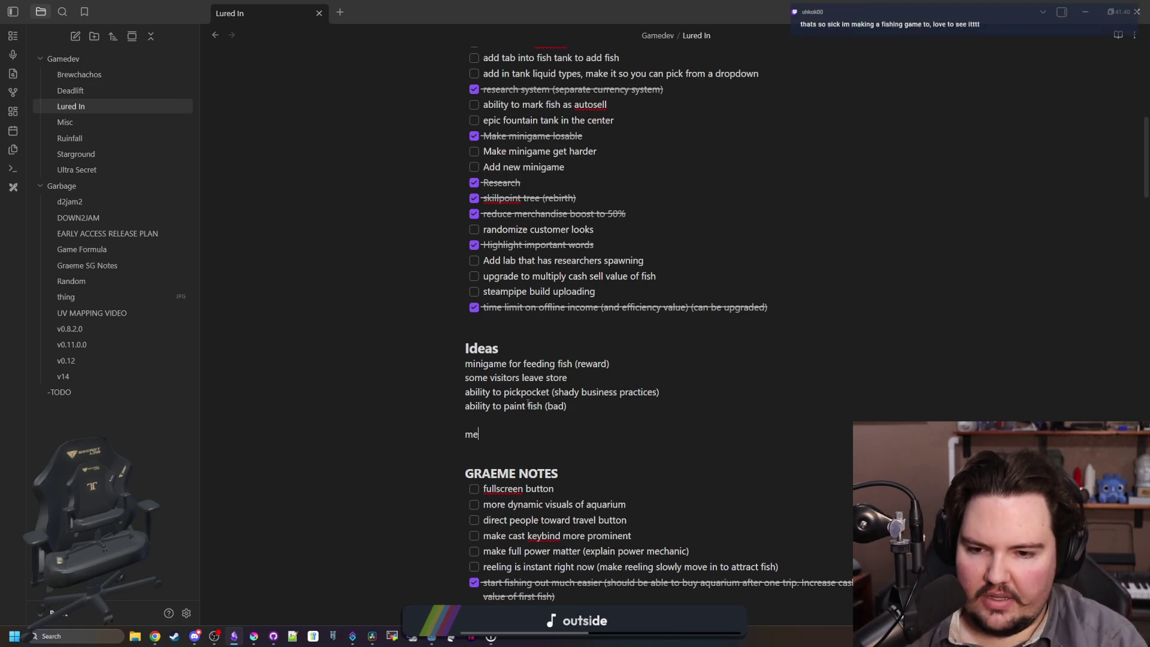
{"action": "type", "text": "## M"}
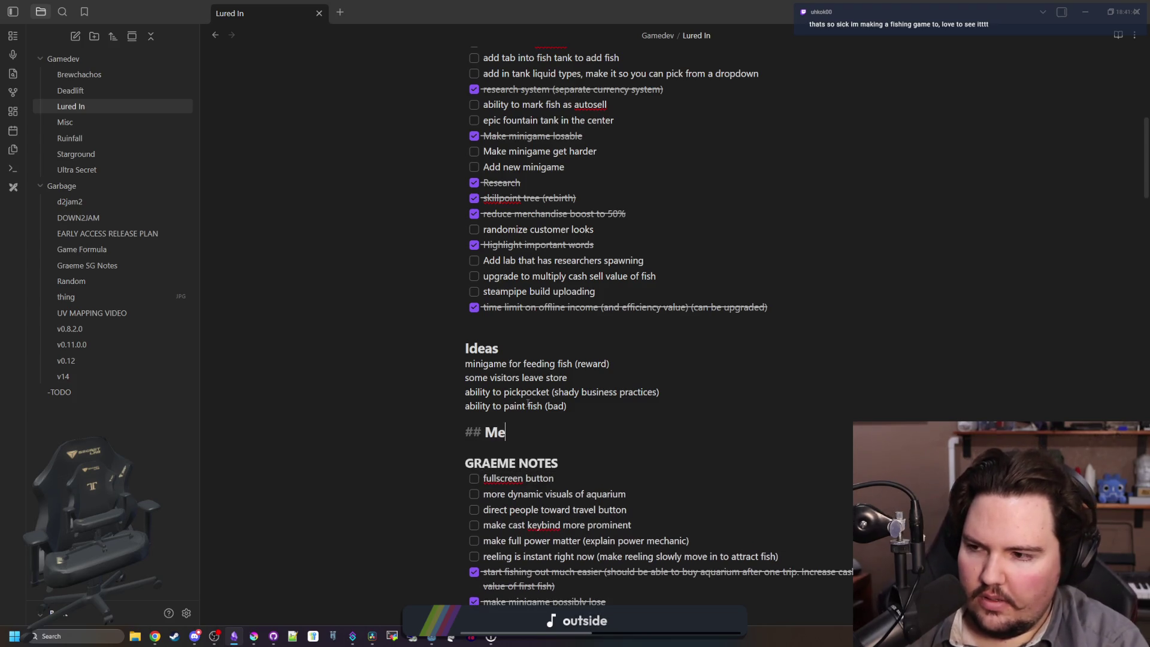
{"action": "type", "text": "s"}
{"action": "key", "text": "Return"}
{"action": "type", "text": "-"}
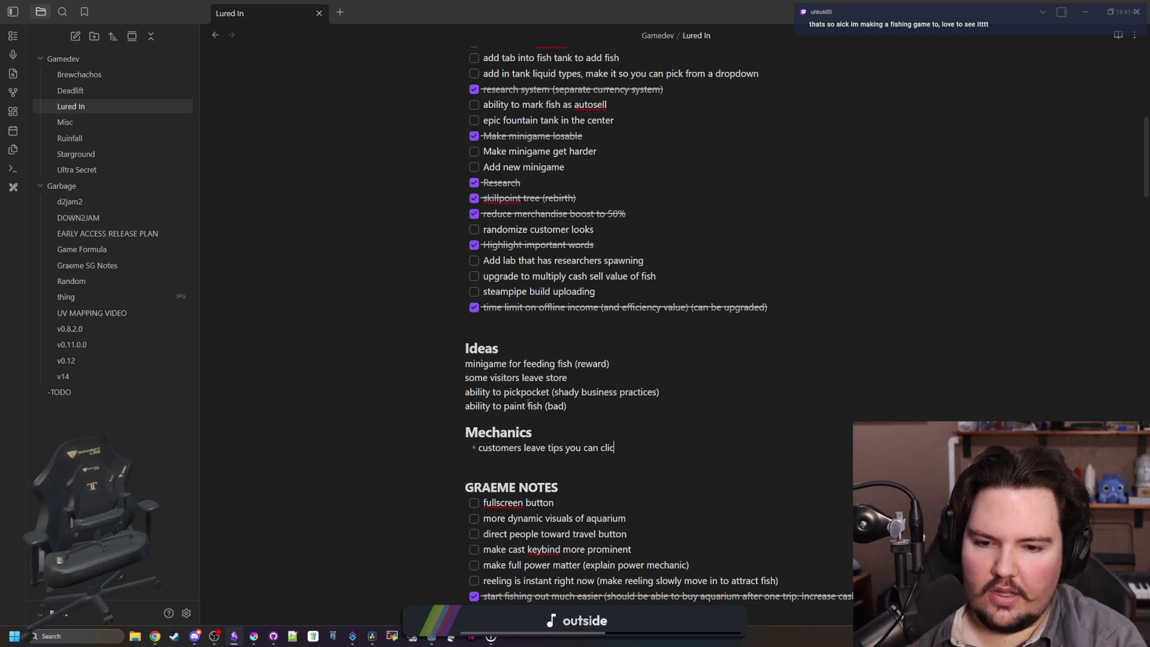
Finish the clickable-tips bullet, add a bullet about chef quests needing a specific fish, and return to Godot.
{"action": "type", "text": "ect"}
{"action": "key", "text": "Return"}
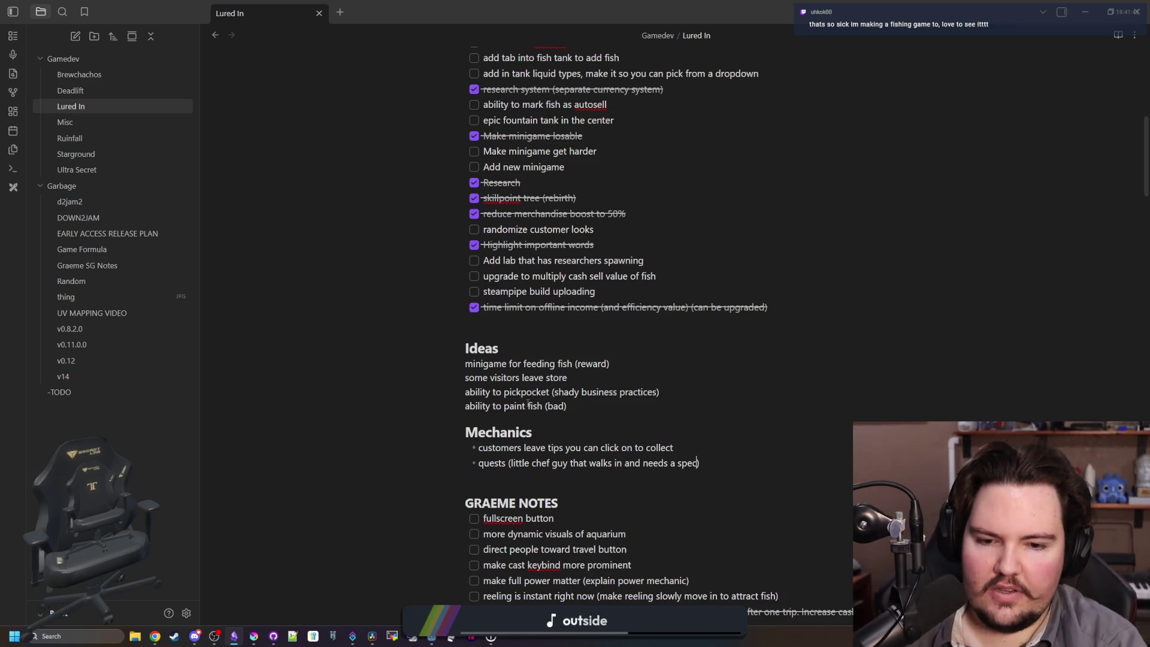
{"action": "type", "text": "ific fish"}
{"action": "key", "text": "Return"}
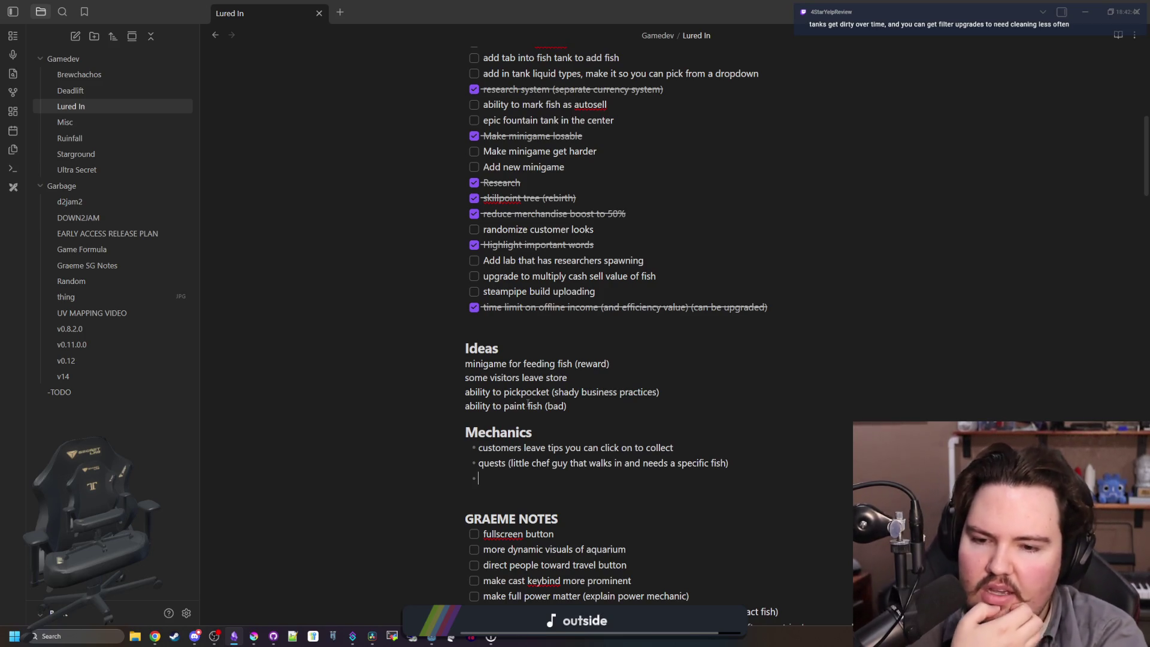
{"action": "key", "text": "alt+Tab"}
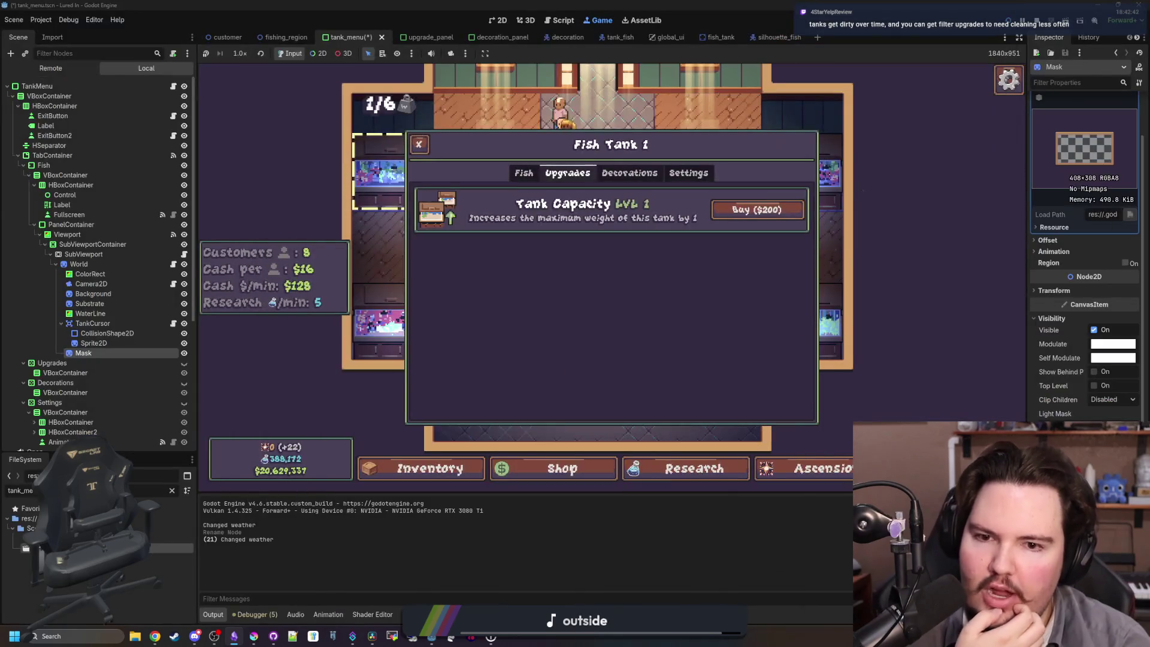
{"action": "key", "text": "Escape"}
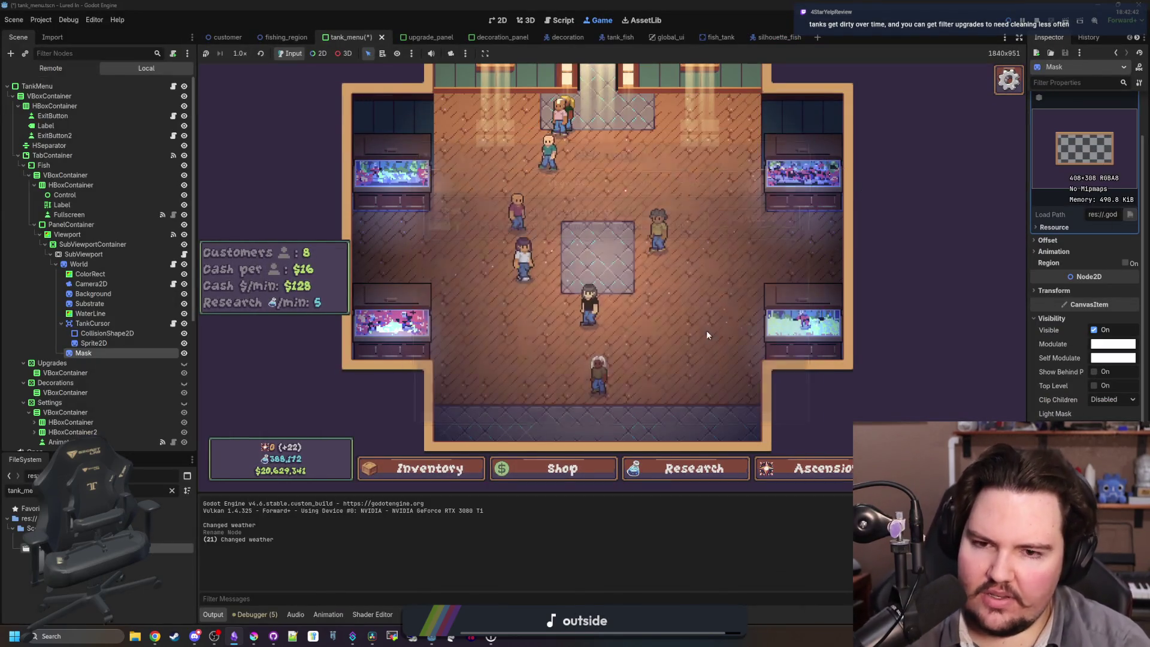
{"action": "left_click", "coordinate": [386, 246]}
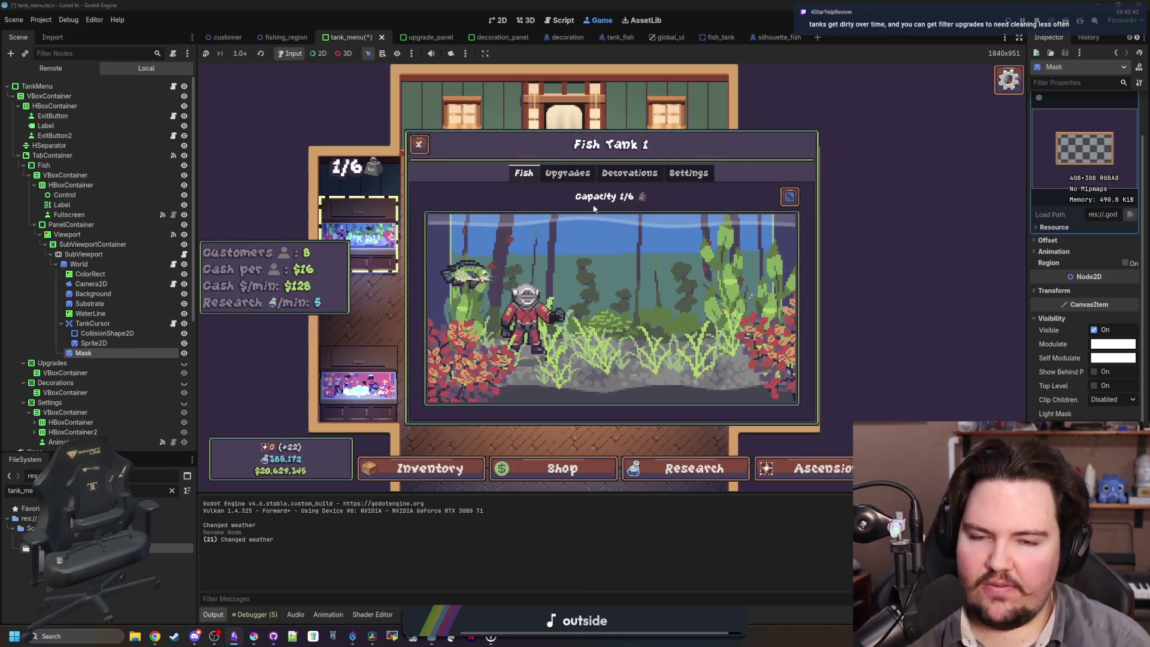
{"action": "key", "text": "Escape"}
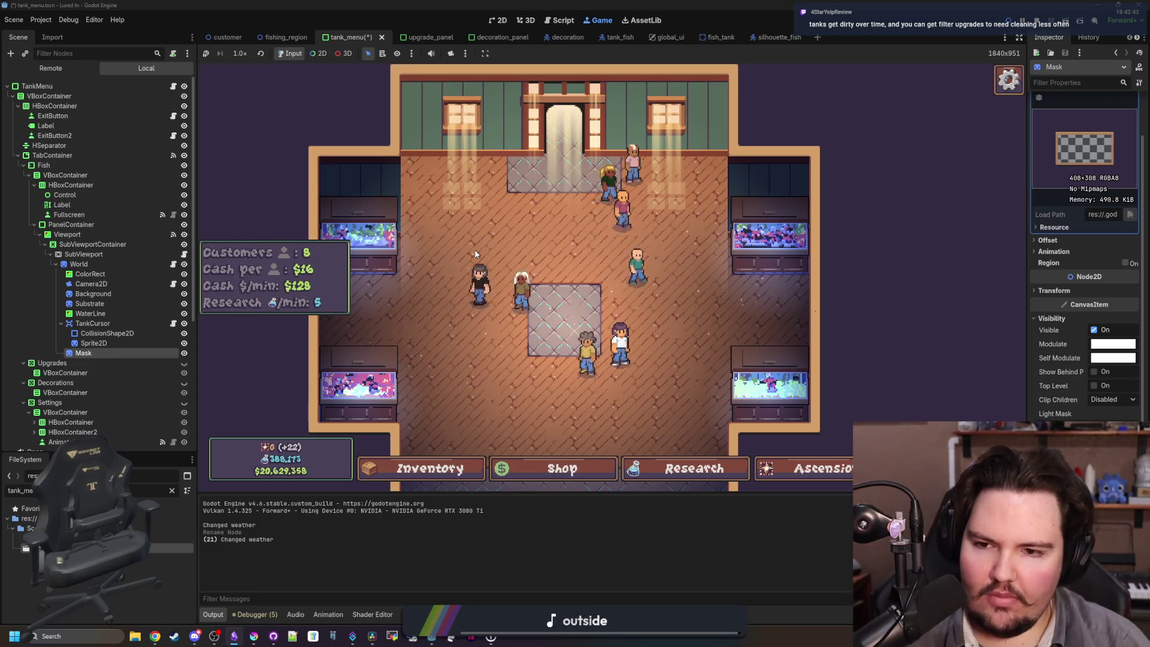
{"action": "left_click", "coordinate": [395, 233]}
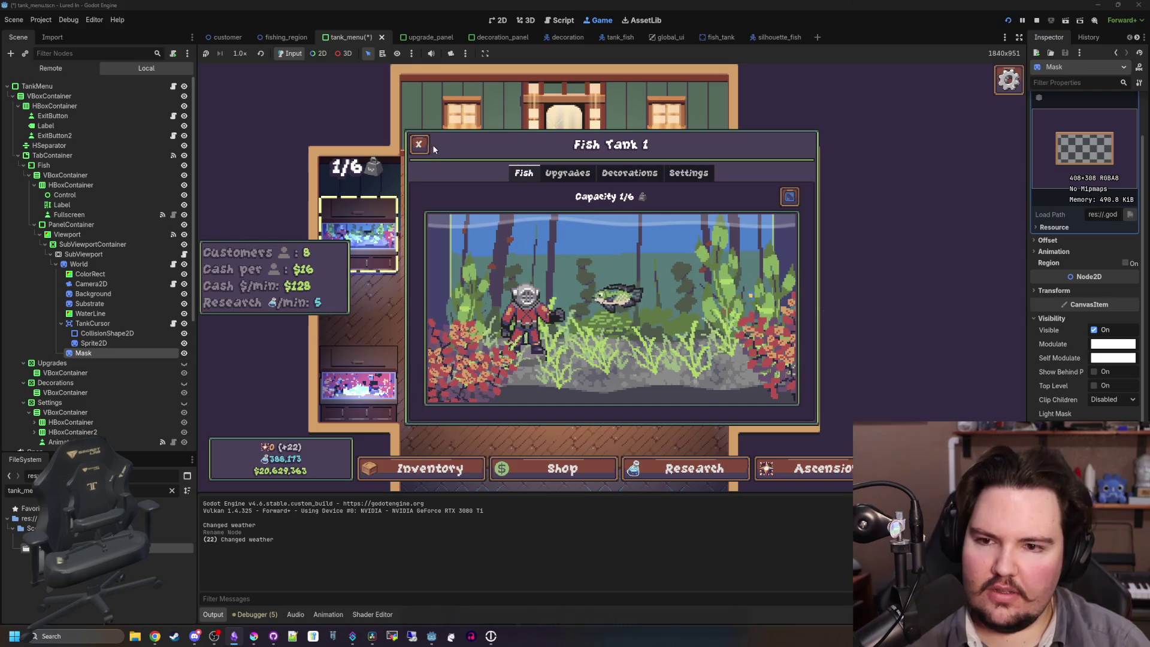
{"action": "key", "text": "Escape"}
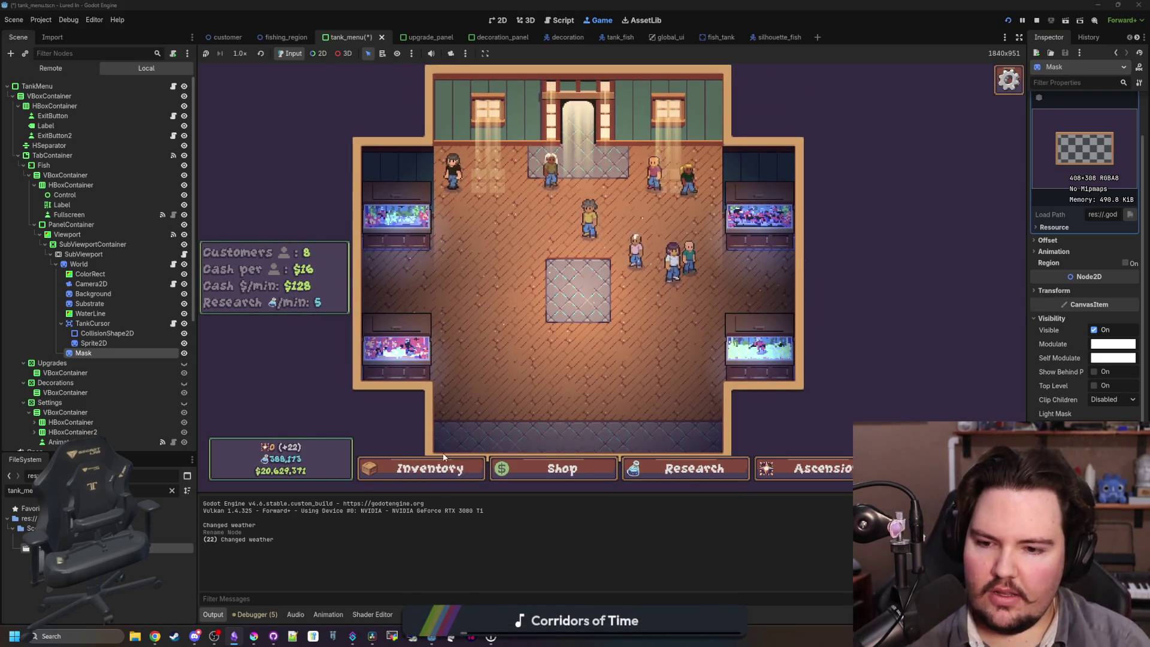
{"action": "left_click", "coordinate": [428, 468]}
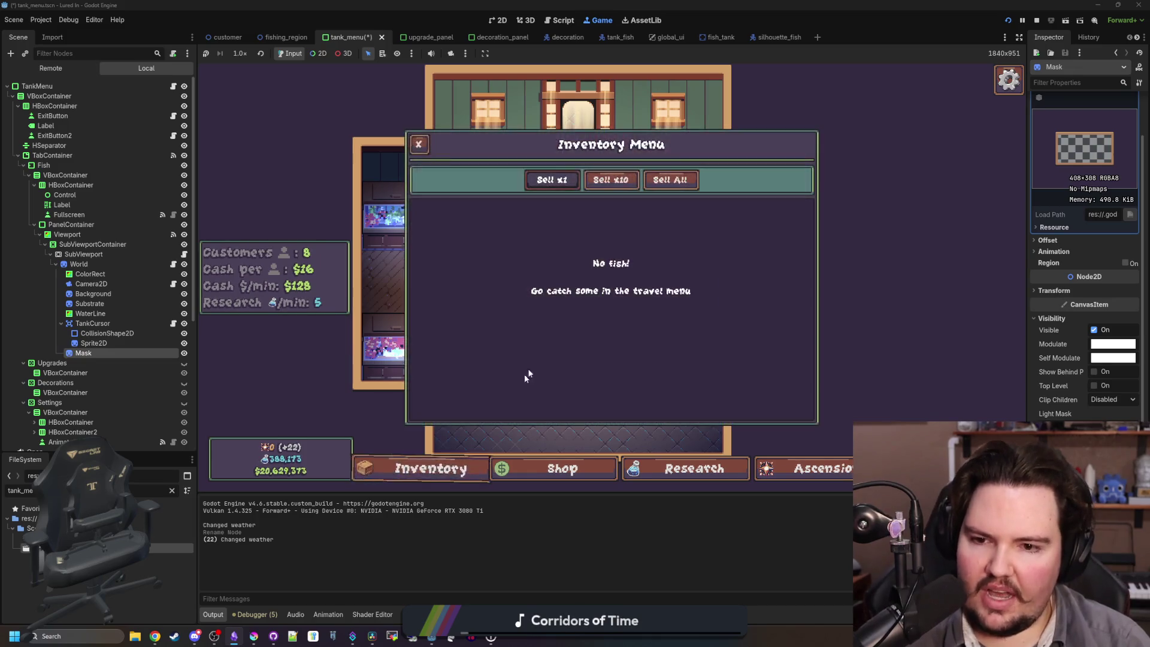
{"action": "left_click", "coordinate": [417, 144]}
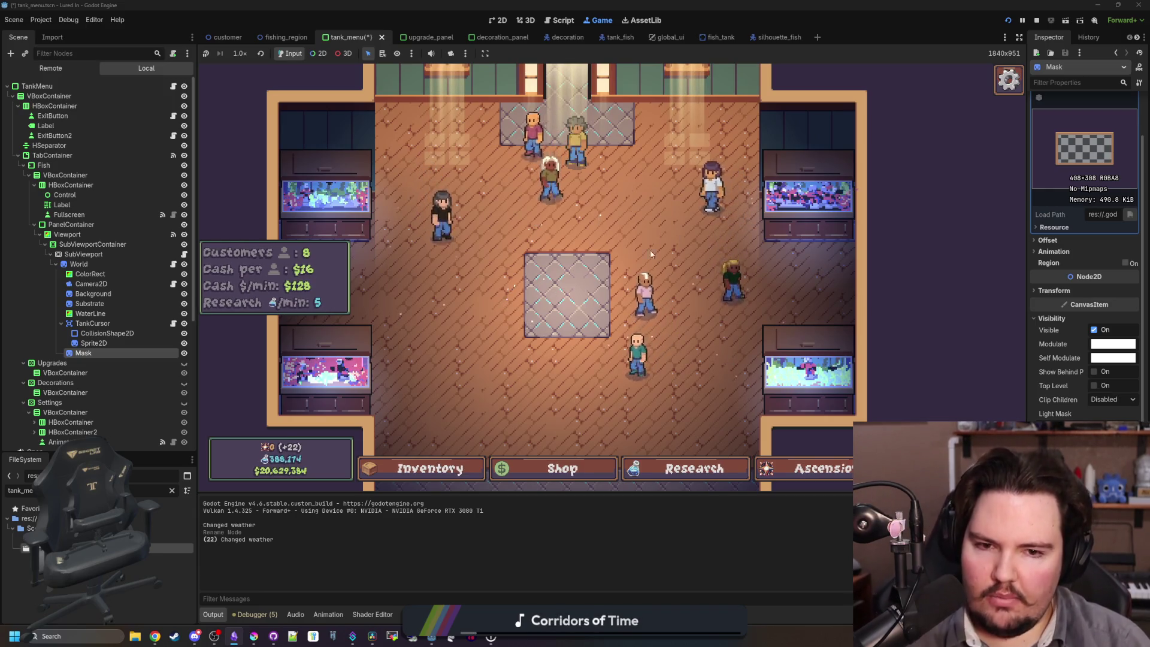
{"action": "scroll", "coordinate": [580, 377], "scroll_direction": "down", "scroll_amount": 2}
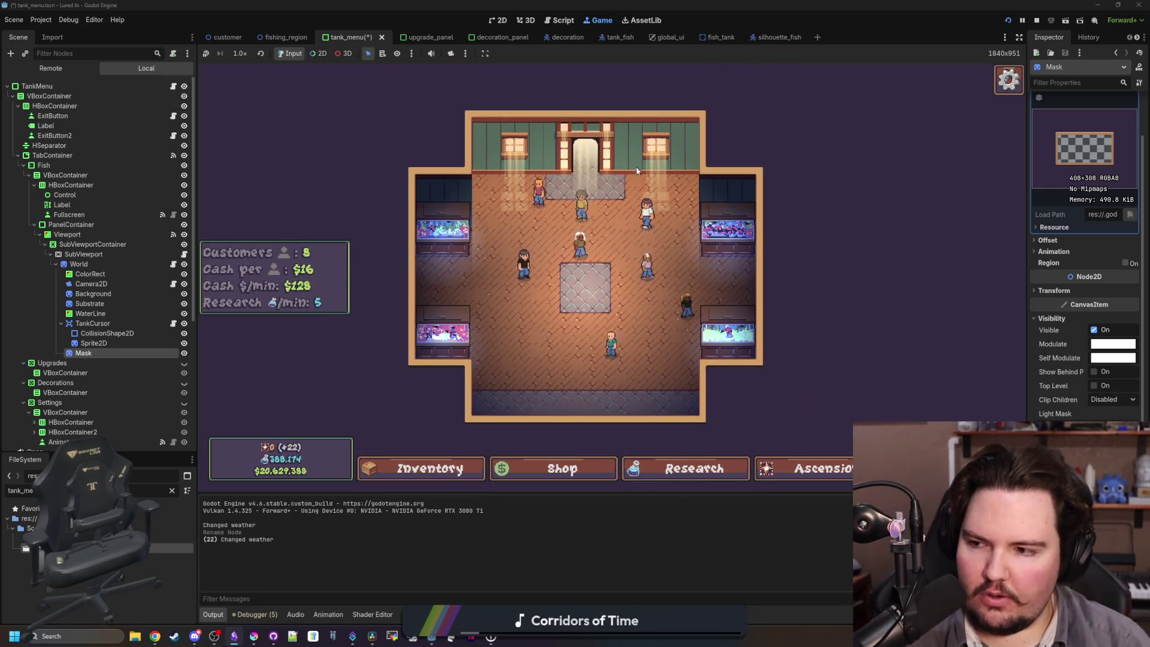
{"action": "scroll", "coordinate": [565, 382], "scroll_direction": "up", "scroll_amount": 2}
{"action": "key", "text": "t"}
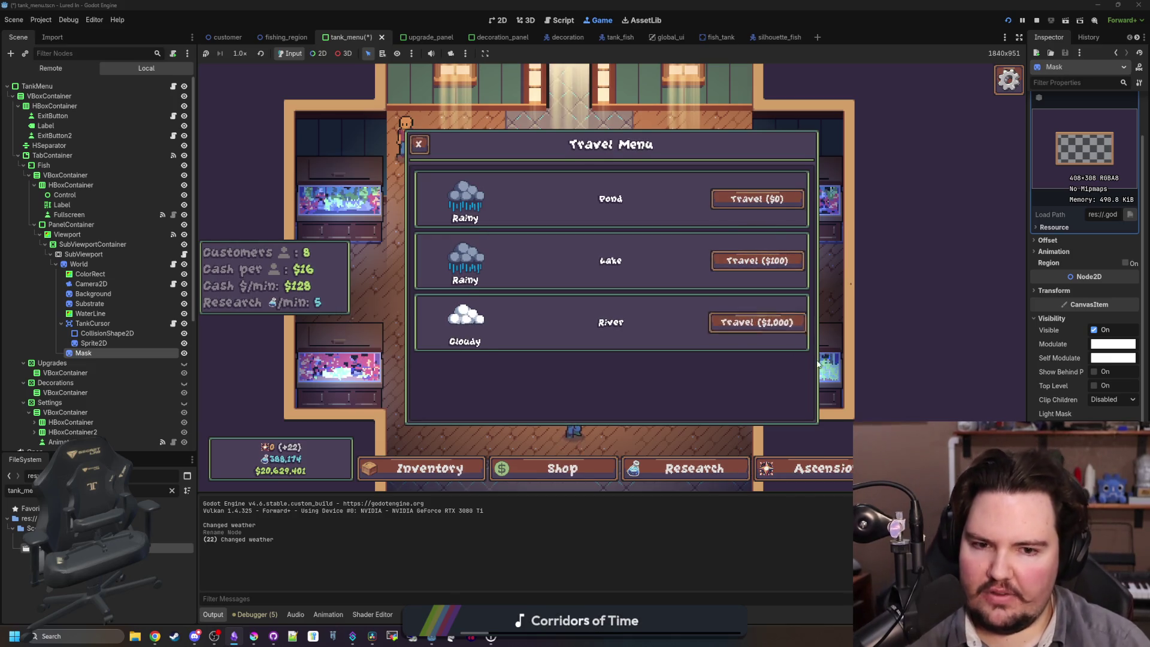
{"action": "left_click", "coordinate": [418, 144]}
{"action": "scroll", "coordinate": [561, 285], "scroll_direction": "up", "scroll_amount": 3}
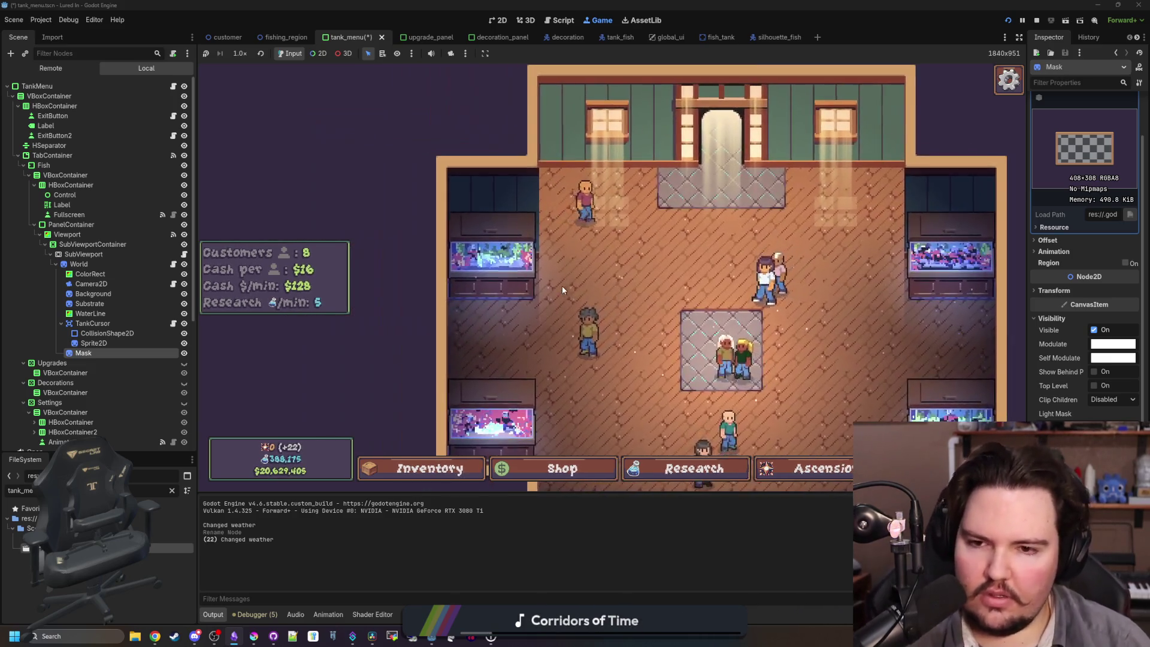
{"action": "left_click", "coordinate": [480, 282]}
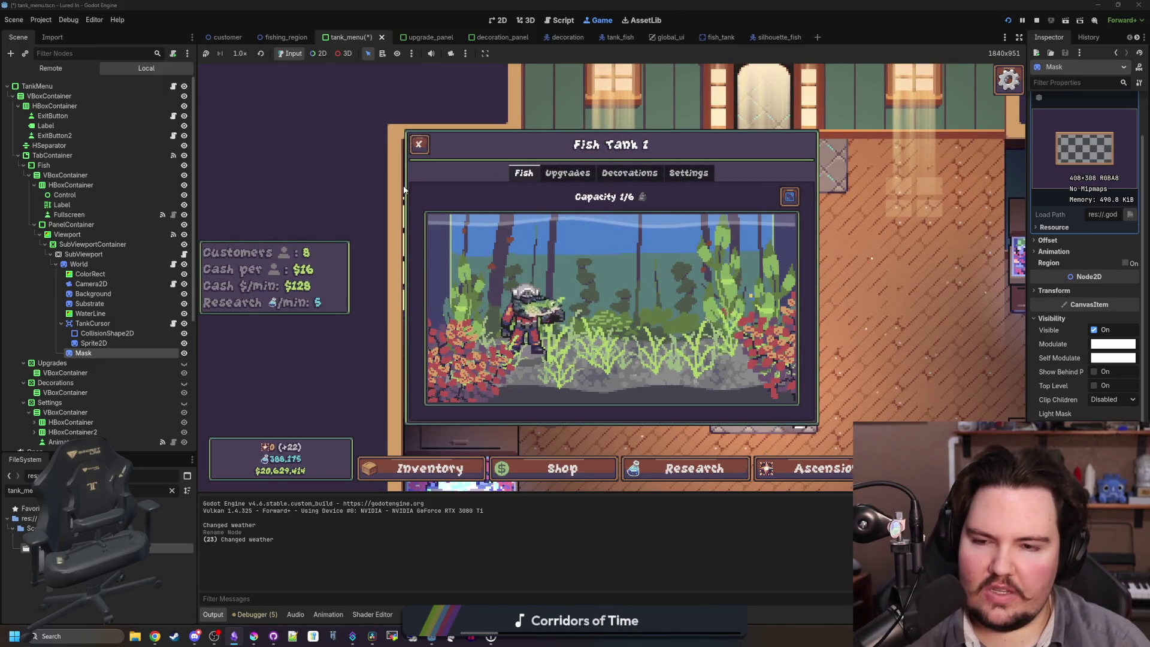
{"action": "left_click", "coordinate": [527, 315]}
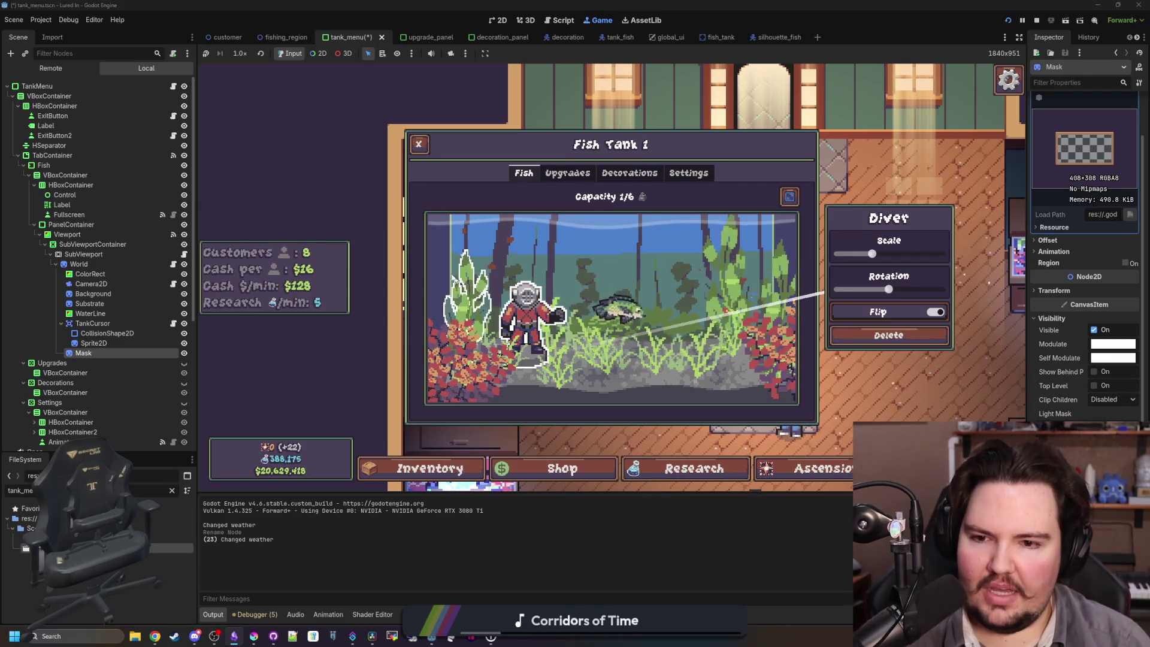
{"action": "left_click", "coordinate": [824, 252]}
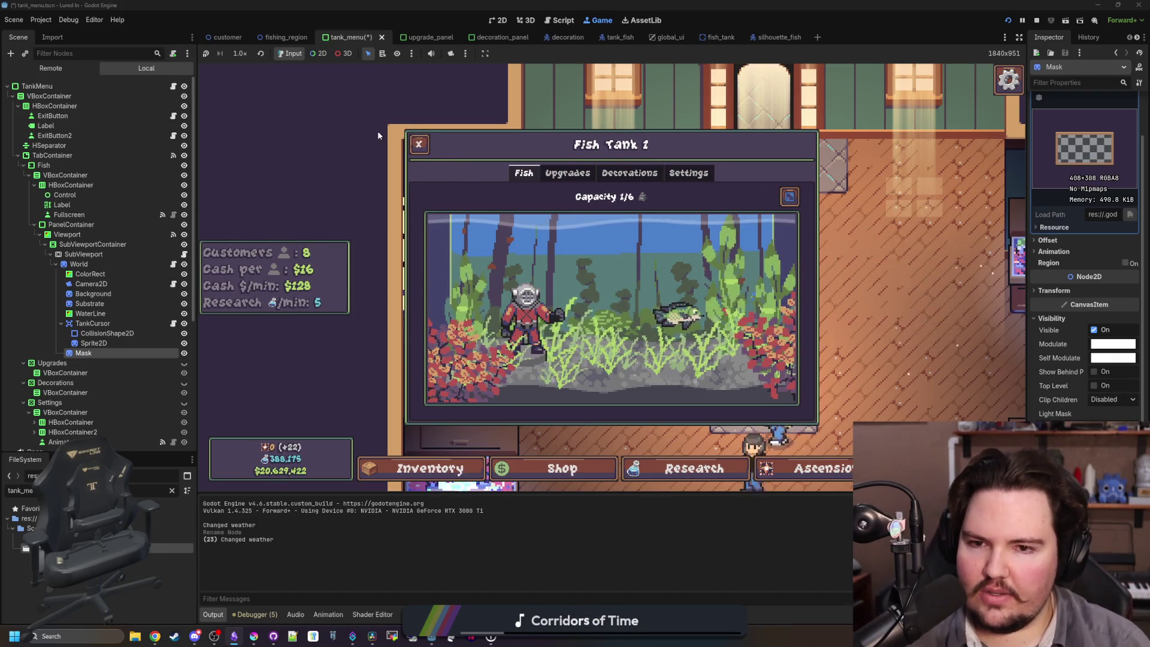
{"action": "left_click", "coordinate": [579, 180]}
{"action": "left_click", "coordinate": [418, 145]}
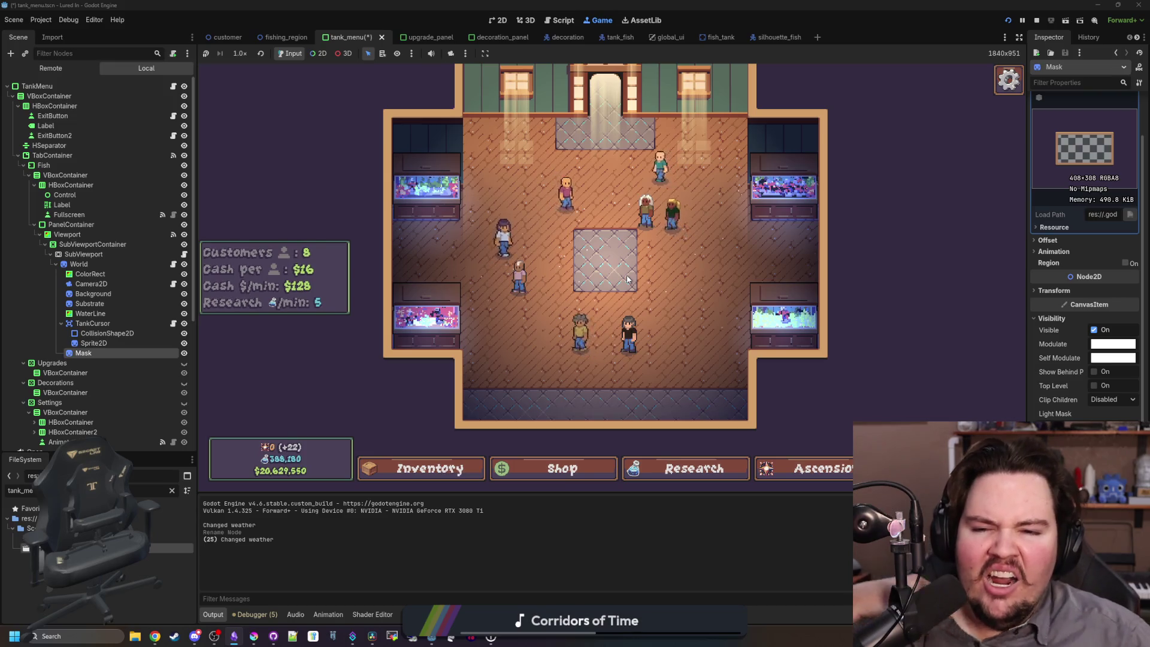
Open the top-left tank's Fish Tank 1 panel and select, then deselect, the kelp.
{"action": "mouse_move", "coordinate": [417, 303]}
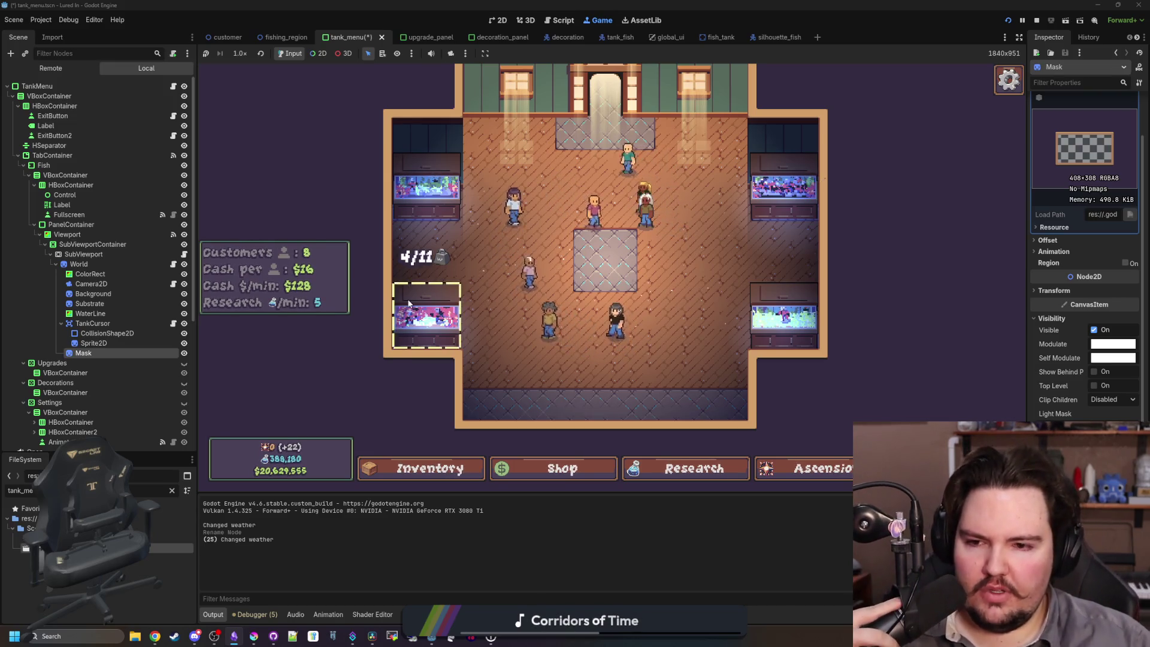
{"action": "mouse_move", "coordinate": [445, 198]}
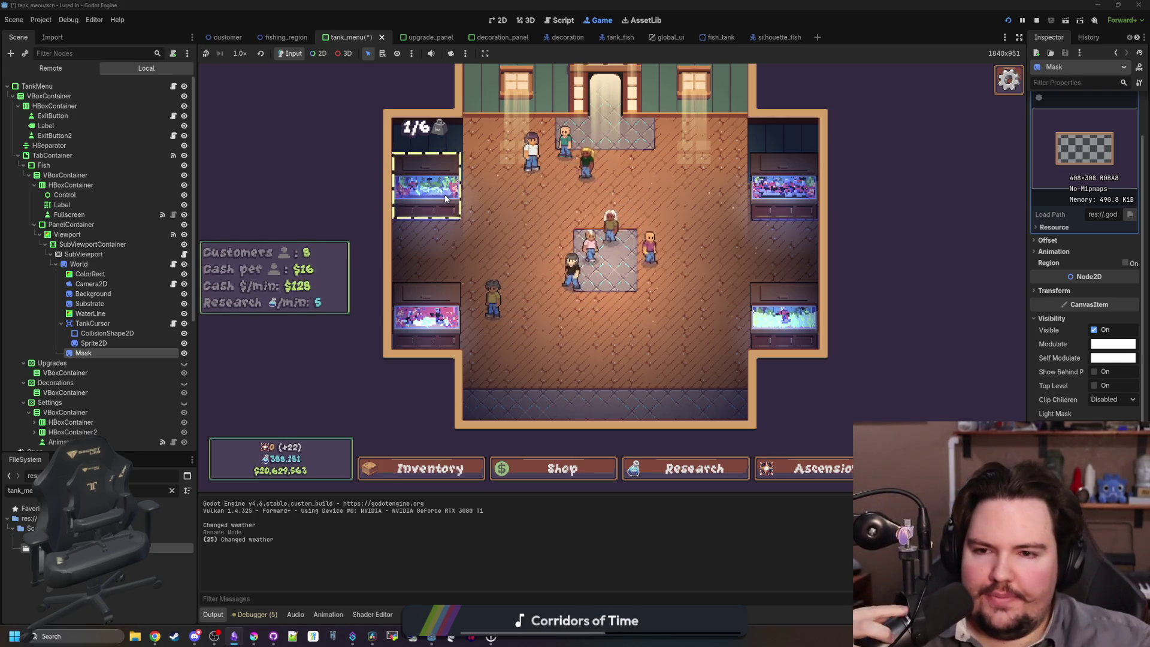
{"action": "left_click", "coordinate": [445, 199]}
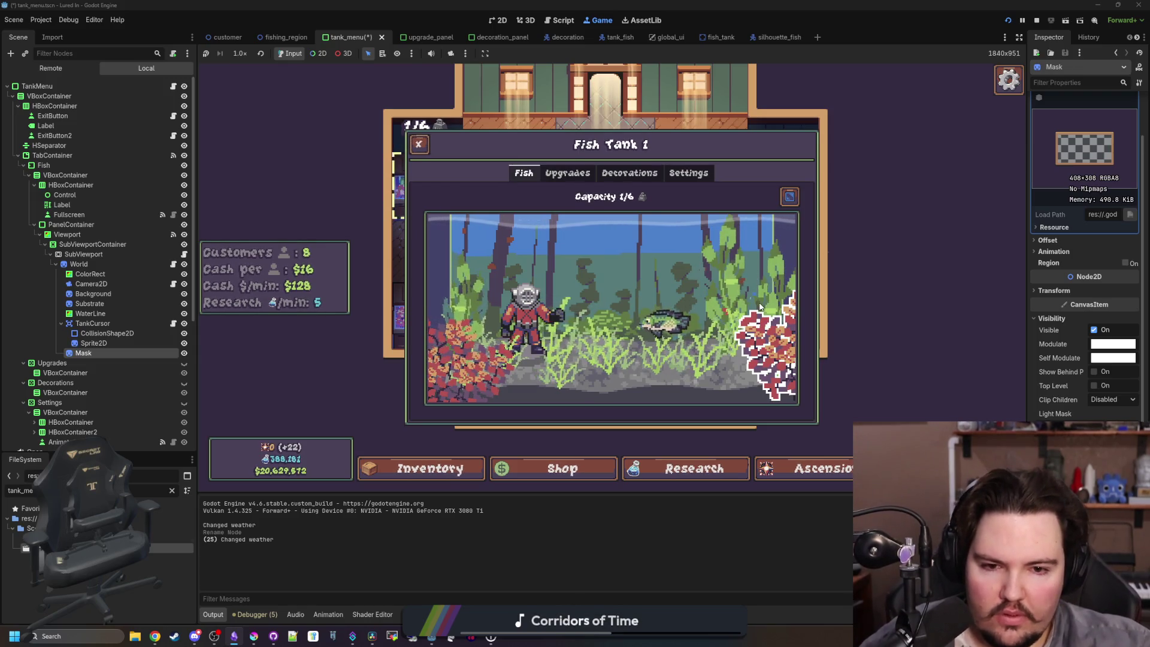
{"action": "left_click", "coordinate": [761, 276]}
{"action": "left_click", "coordinate": [761, 276]}
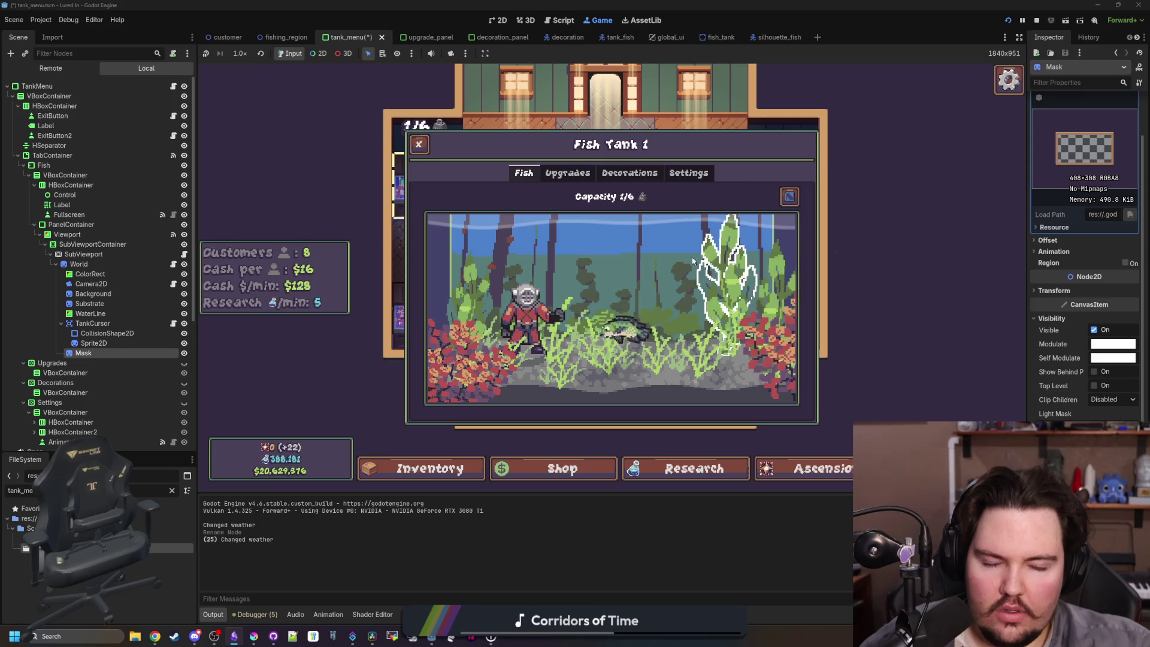
Close and reopen the Fish Tank 1 panel, then bring up a new browser window.
{"action": "left_click", "coordinate": [418, 143]}
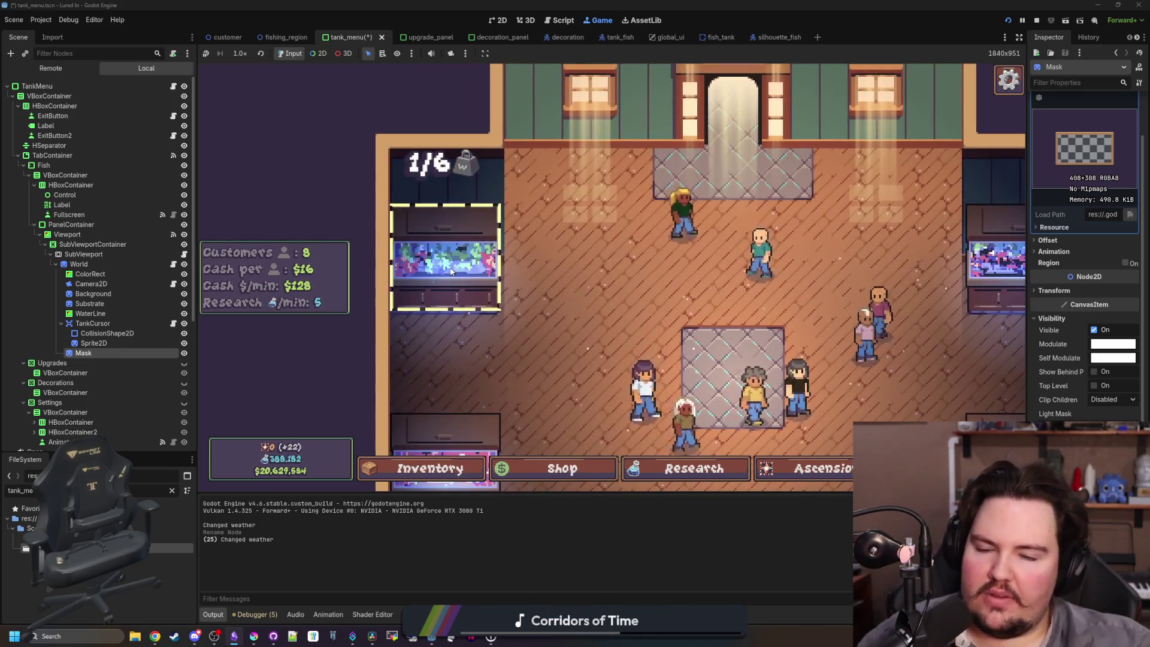
{"action": "left_click", "coordinate": [450, 272]}
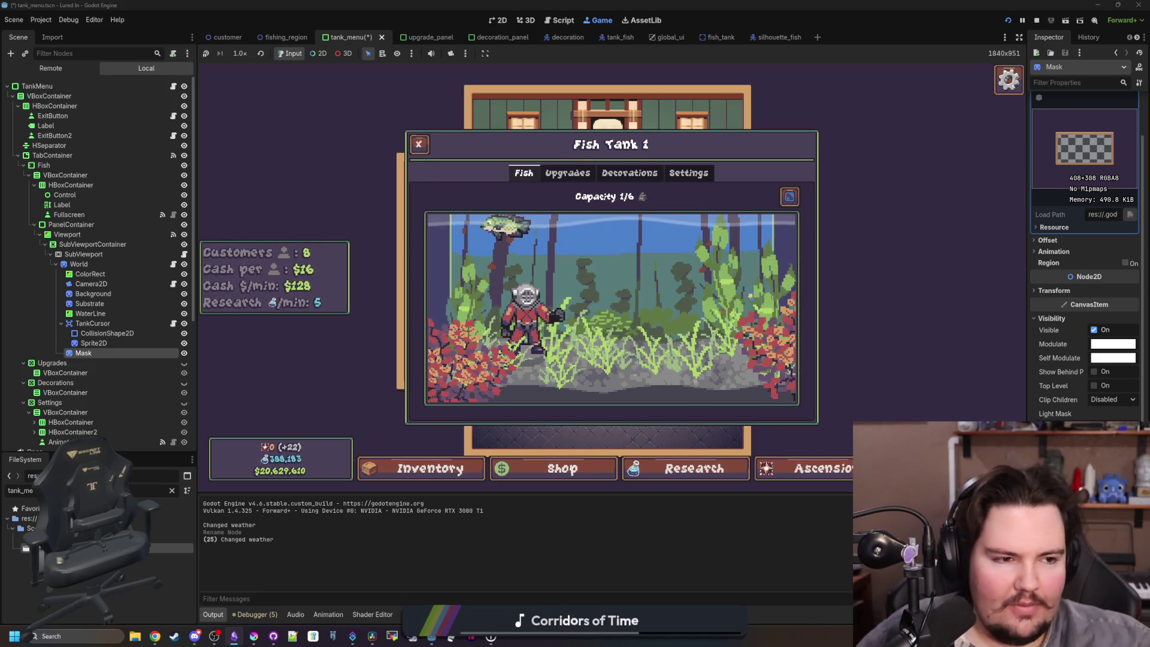
{"action": "key", "text": "super+2"}
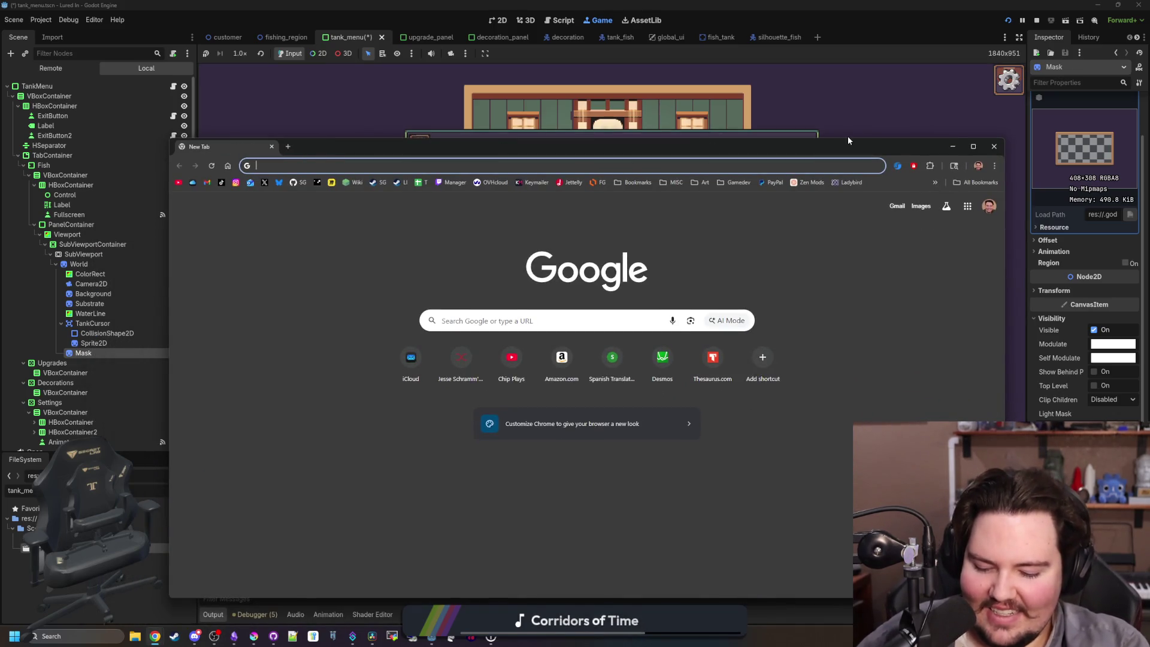
Search Google Images for 'spongebob cleaning car game' and scroll the results.
{"action": "type", "text": "spongebob "}
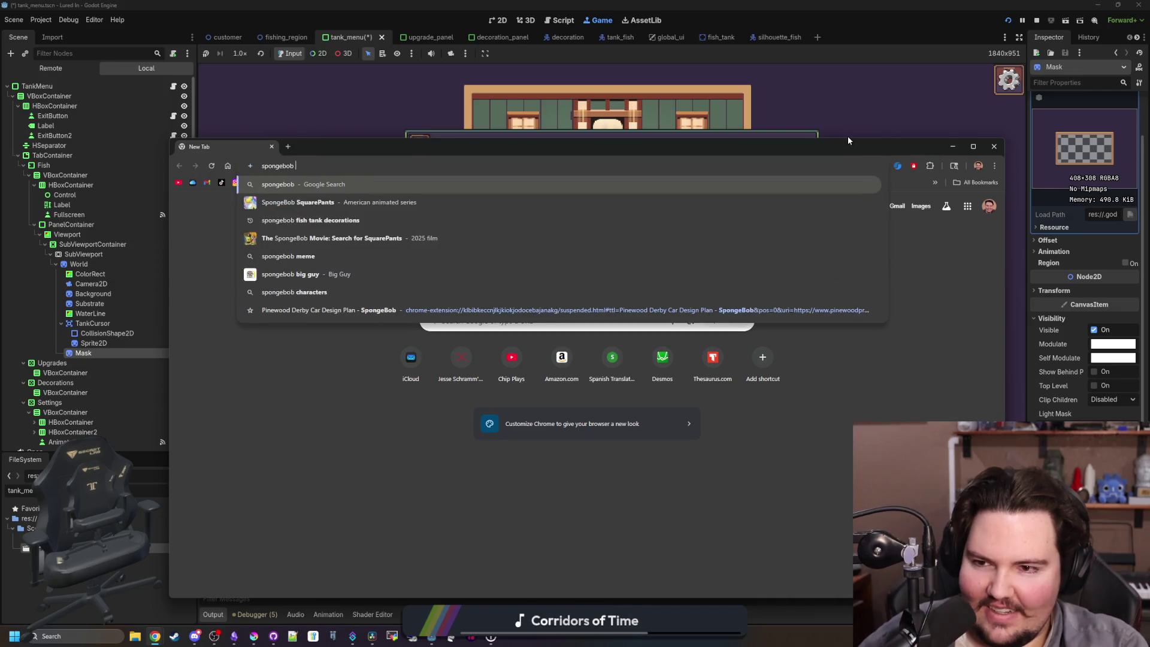
{"action": "type", "text": "cleaning car game"}
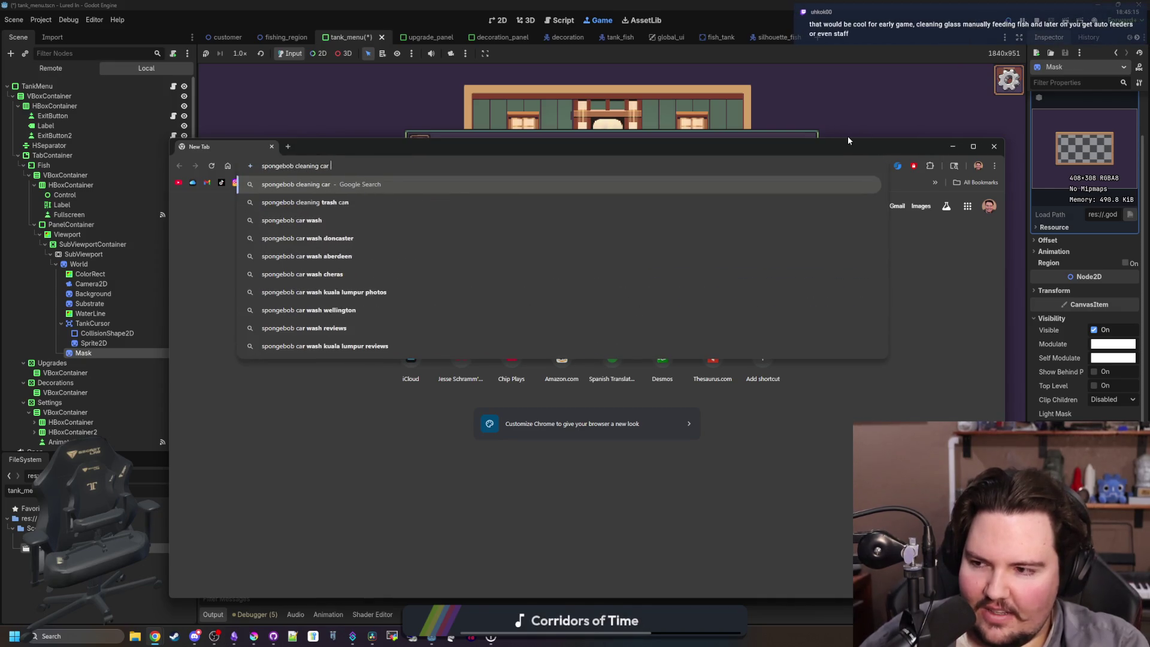
{"action": "key", "text": "Return"}
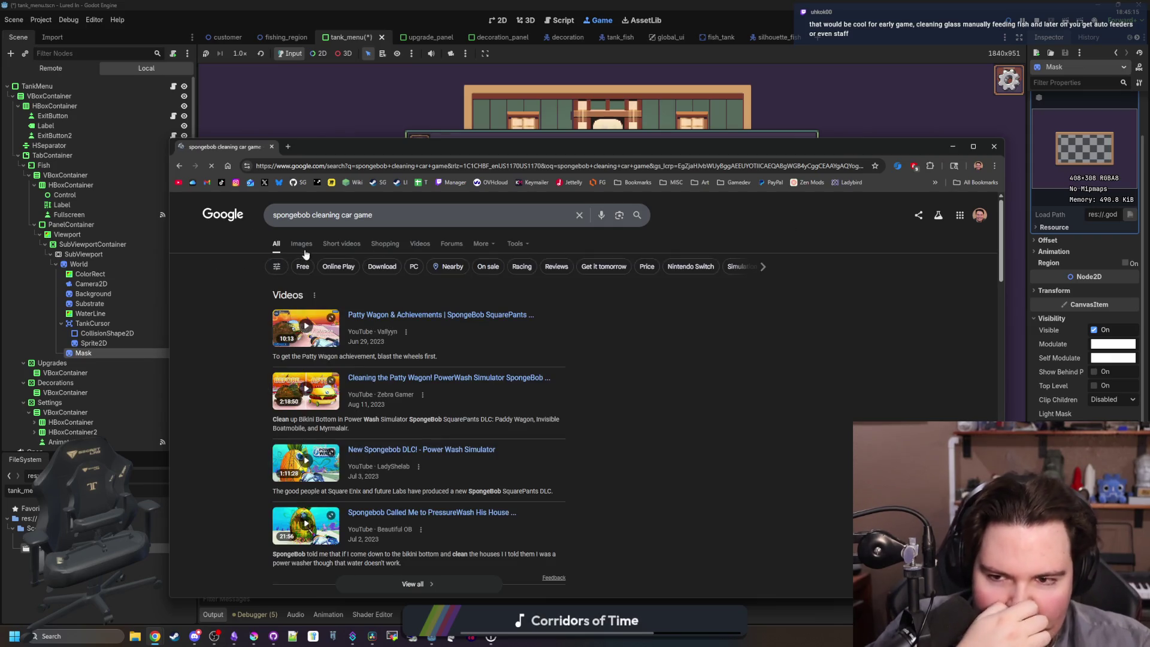
{"action": "left_click", "coordinate": [309, 247]}
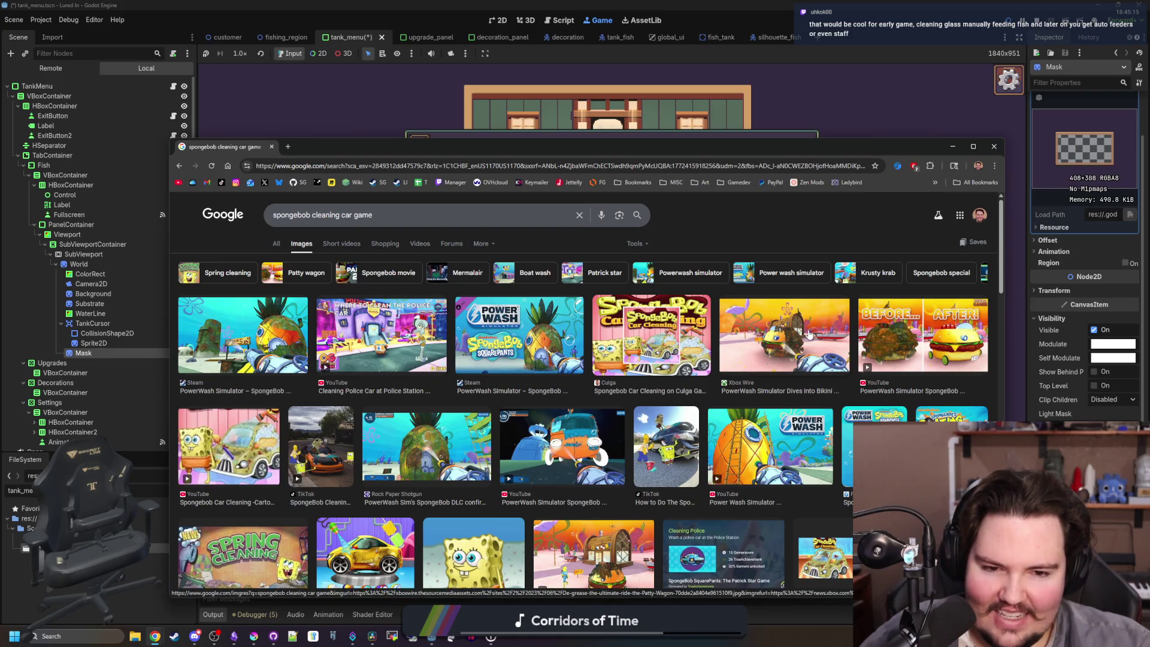
{"action": "scroll", "coordinate": [547, 463], "scroll_direction": "down", "scroll_amount": 5}
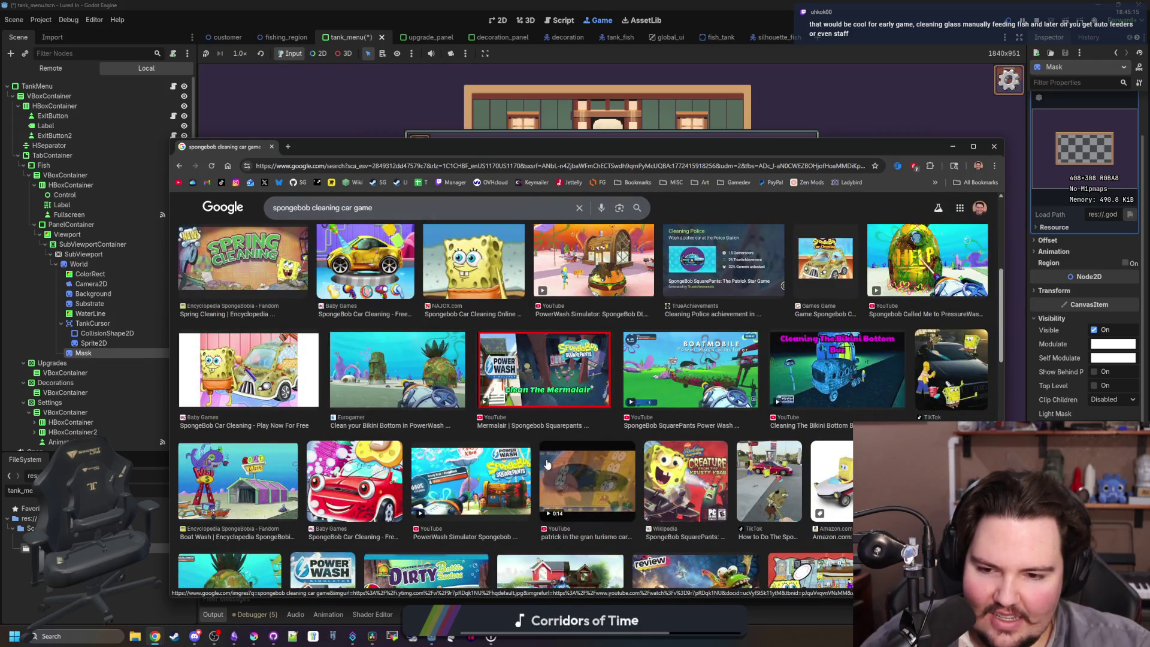
{"action": "scroll", "coordinate": [547, 463], "scroll_direction": "down", "scroll_amount": 2}
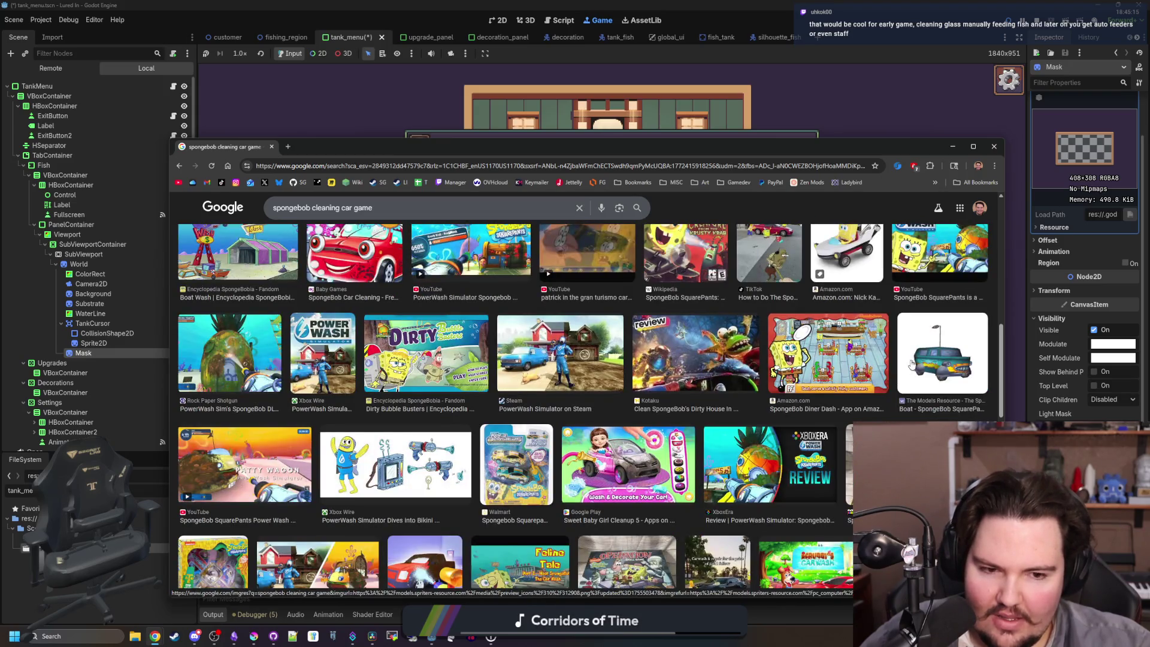
Preview the teal boat image, view its source page, and return to the results.
{"action": "left_click", "coordinate": [916, 360]}
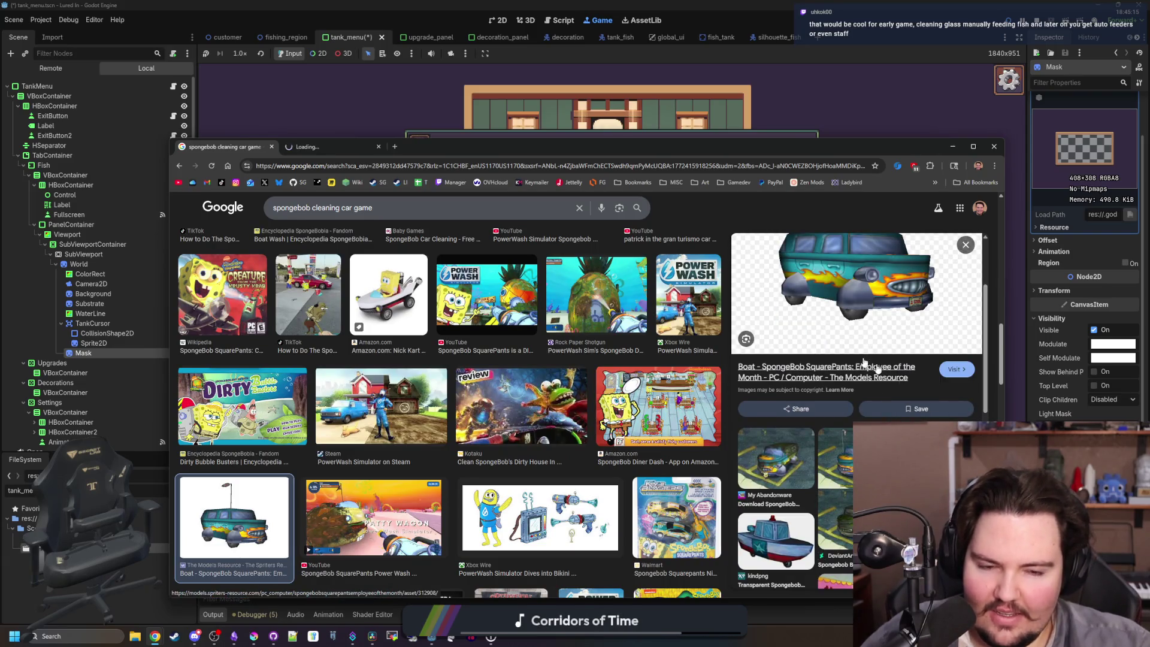
{"action": "left_click", "coordinate": [340, 146]}
{"action": "scroll", "coordinate": [563, 356], "scroll_direction": "down", "scroll_amount": 6}
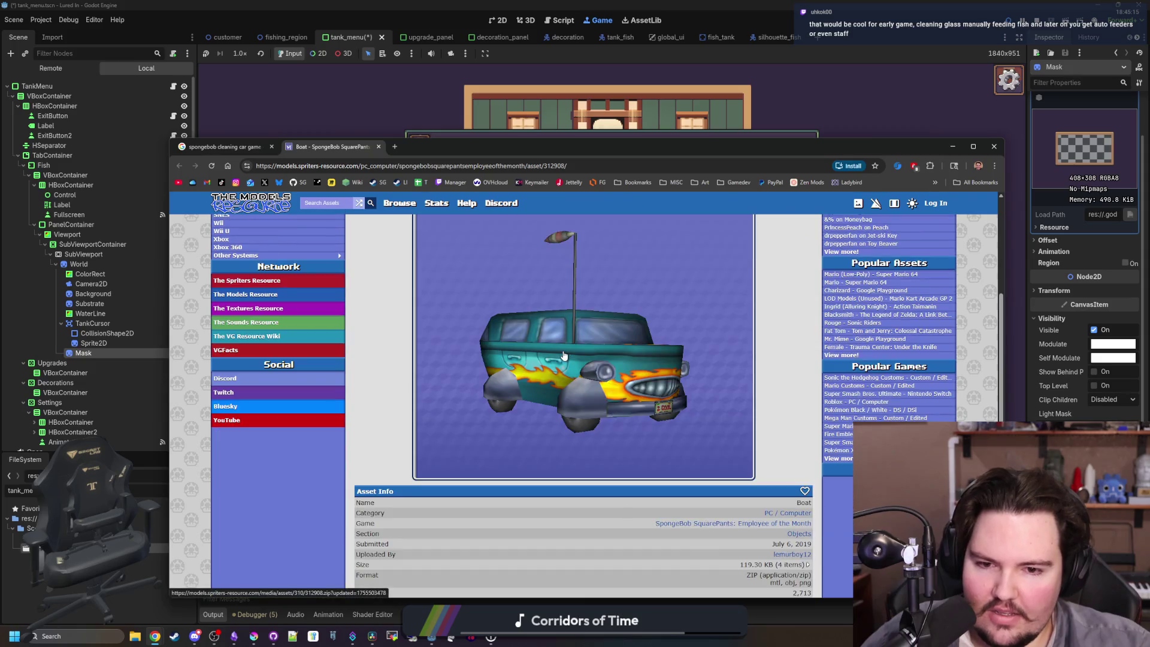
{"action": "scroll", "coordinate": [562, 352], "scroll_direction": "up", "scroll_amount": 3}
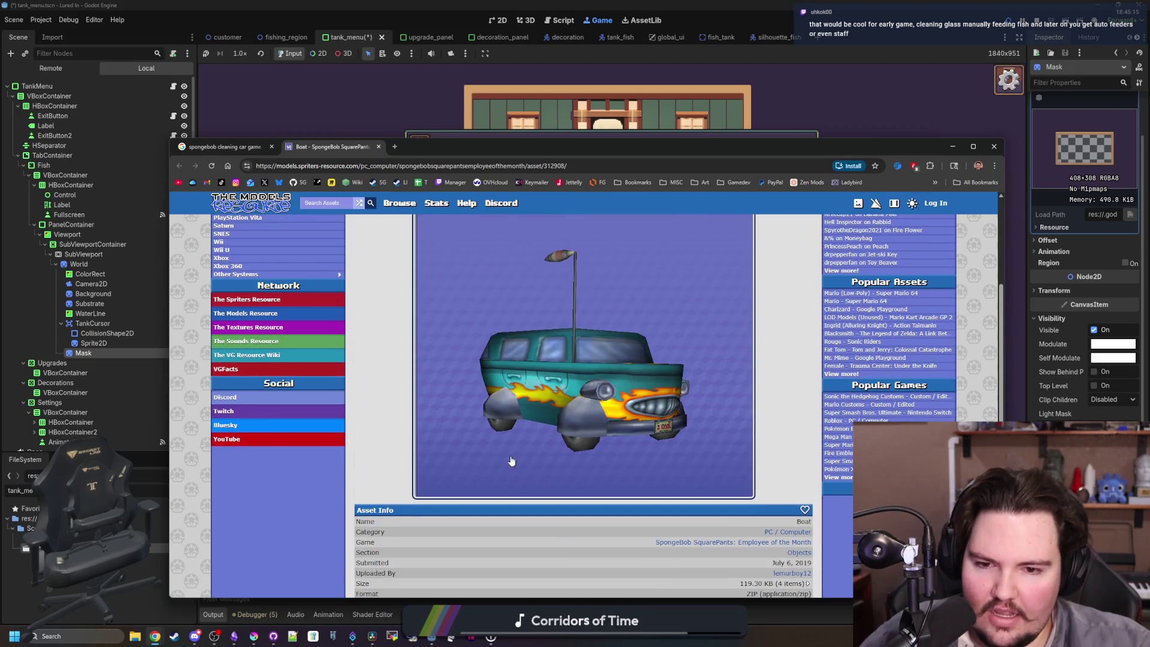
{"action": "scroll", "coordinate": [369, 363], "scroll_direction": "up", "scroll_amount": 3}
{"action": "left_click", "coordinate": [232, 148]}
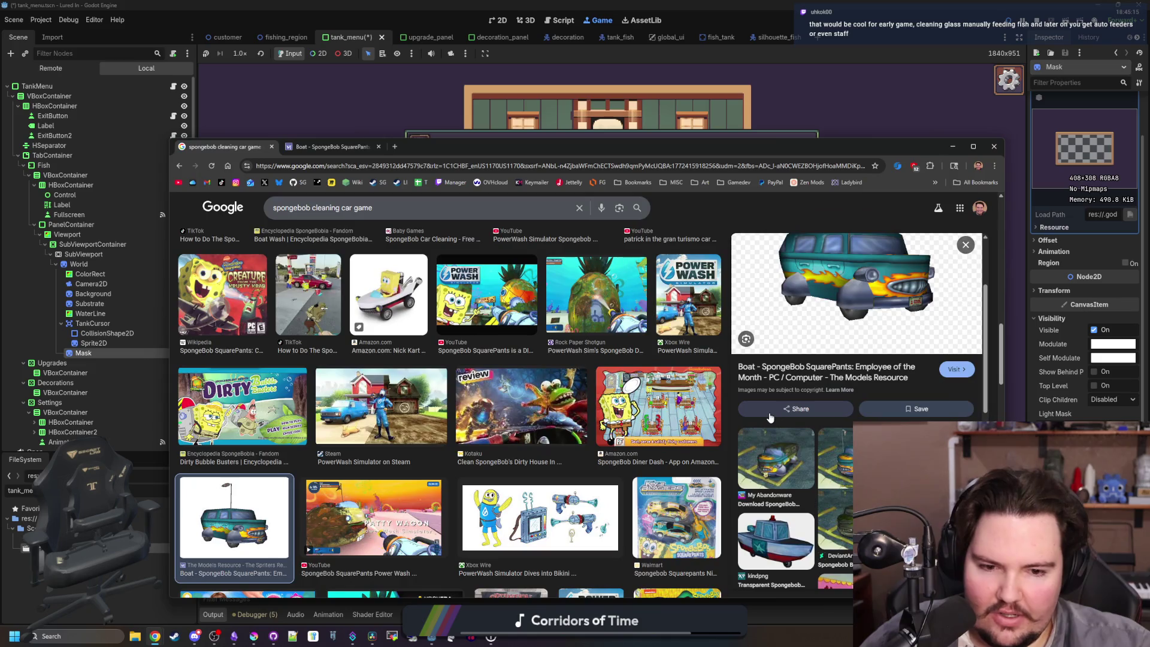
Preview the related My Abandonware screenshot and scroll further through the results.
{"action": "left_click", "coordinate": [809, 496]}
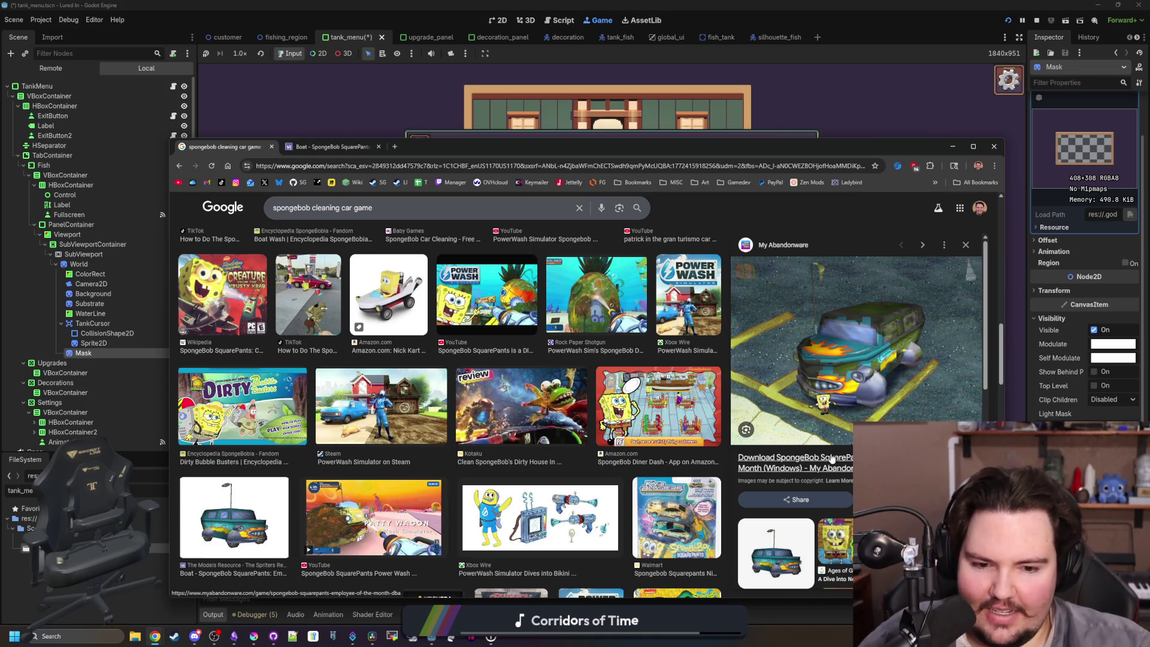
{"action": "scroll", "coordinate": [546, 398], "scroll_direction": "down", "scroll_amount": 3}
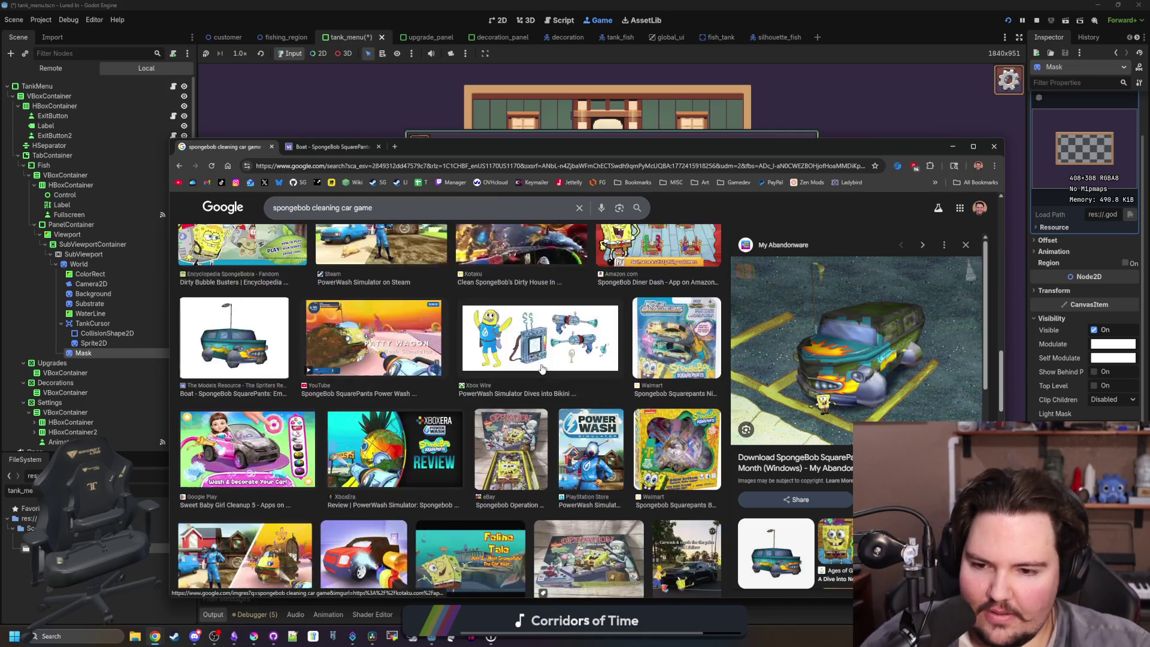
{"action": "scroll", "coordinate": [540, 367], "scroll_direction": "down", "scroll_amount": 2}
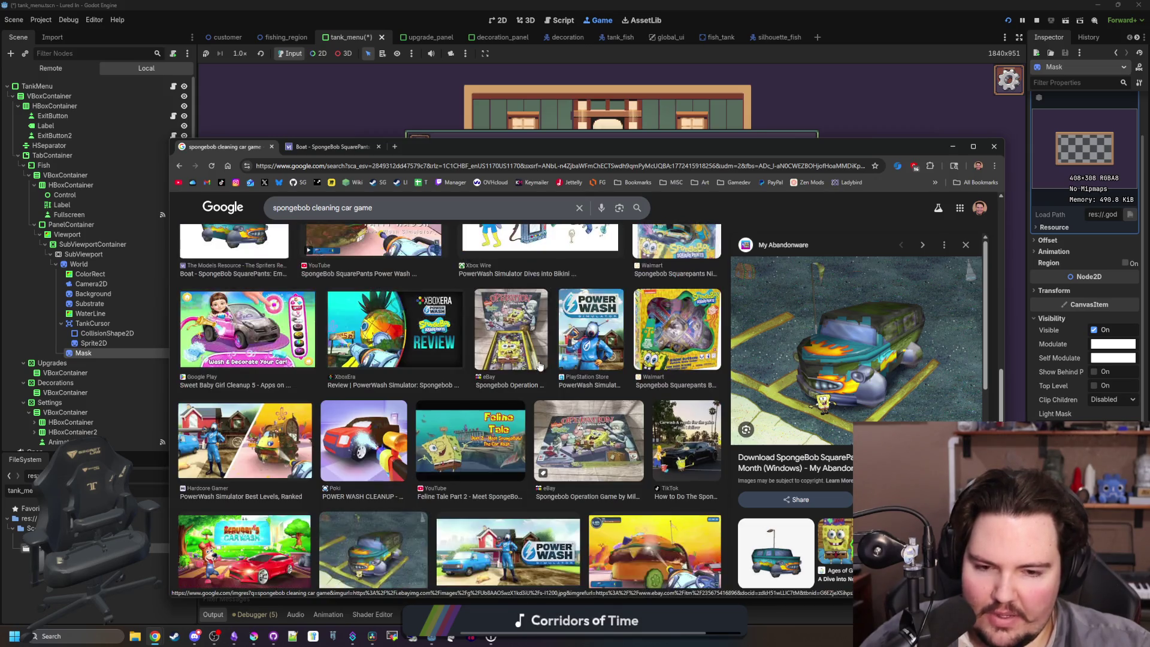
{"action": "scroll", "coordinate": [540, 366], "scroll_direction": "down", "scroll_amount": 1}
{"action": "scroll", "coordinate": [539, 366], "scroll_direction": "down", "scroll_amount": 2}
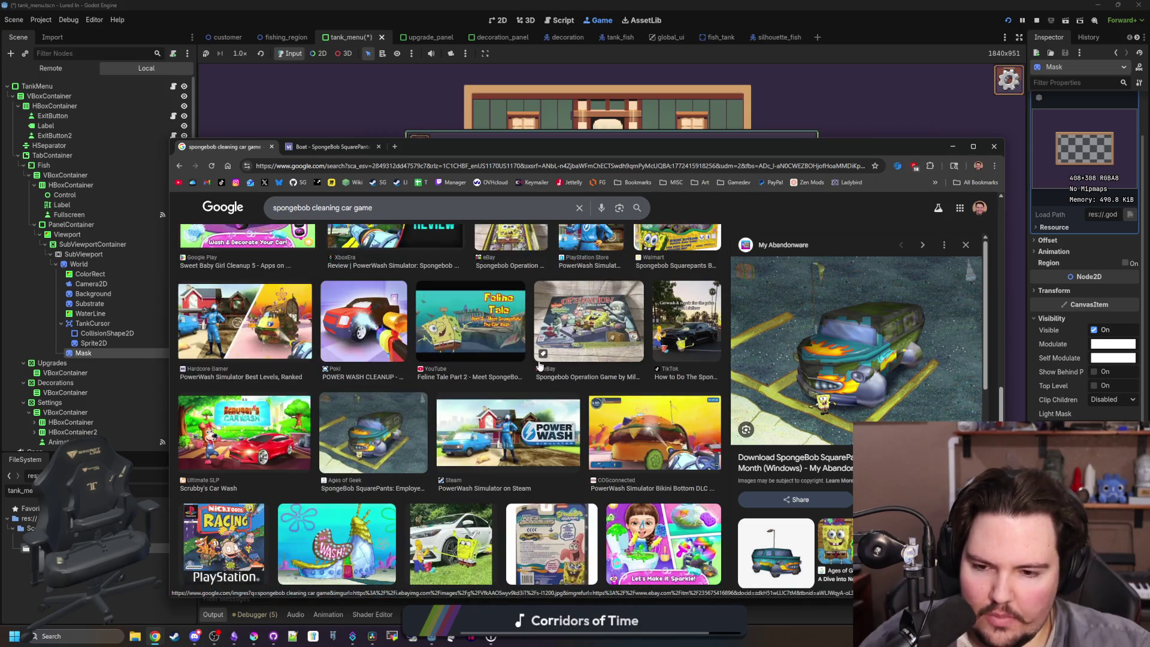
{"action": "scroll", "coordinate": [540, 365], "scroll_direction": "down", "scroll_amount": 2}
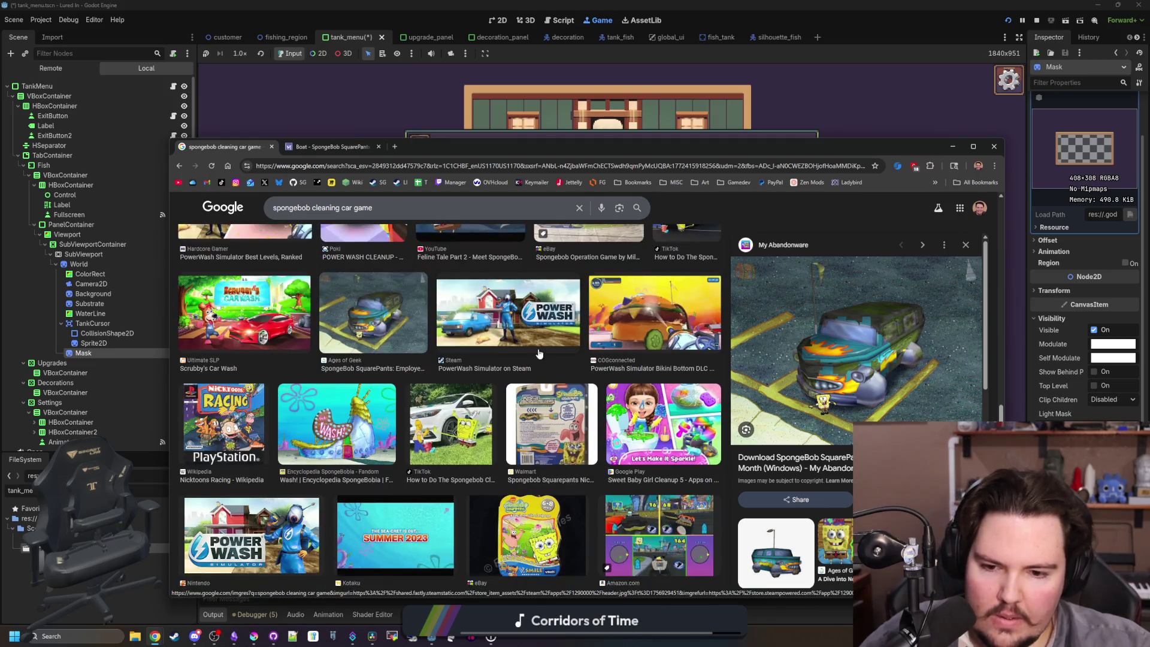
{"action": "scroll", "coordinate": [540, 360], "scroll_direction": "down", "scroll_amount": 2}
{"action": "scroll", "coordinate": [540, 354], "scroll_direction": "down", "scroll_amount": 2}
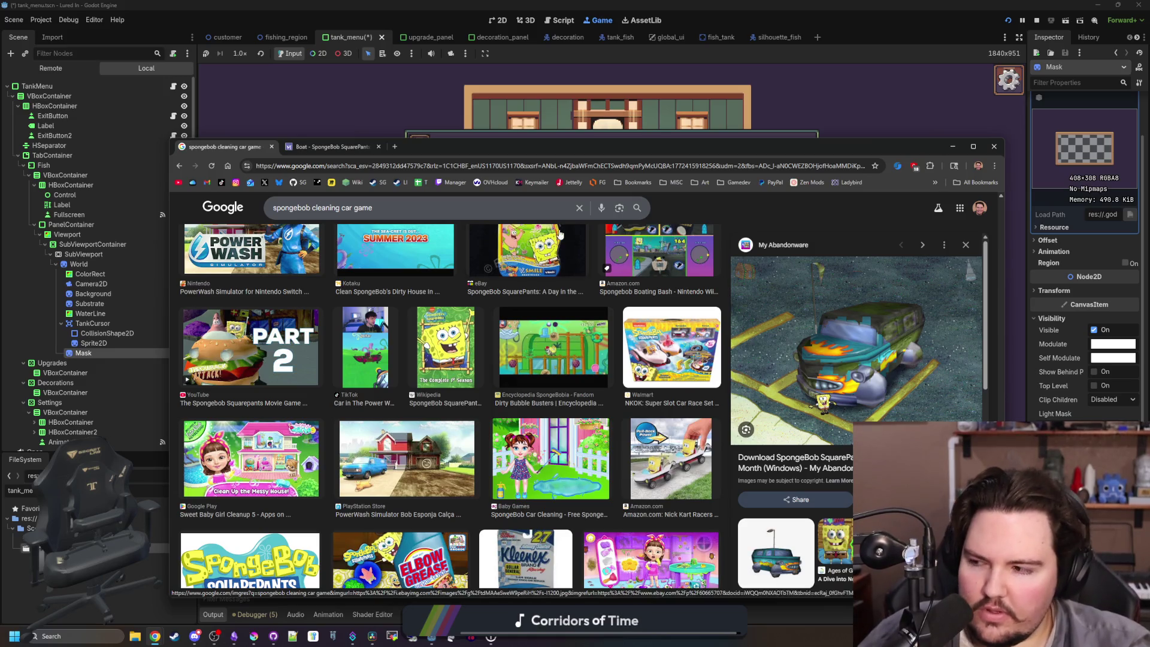
{"action": "scroll", "coordinate": [541, 304], "scroll_direction": "down", "scroll_amount": 3}
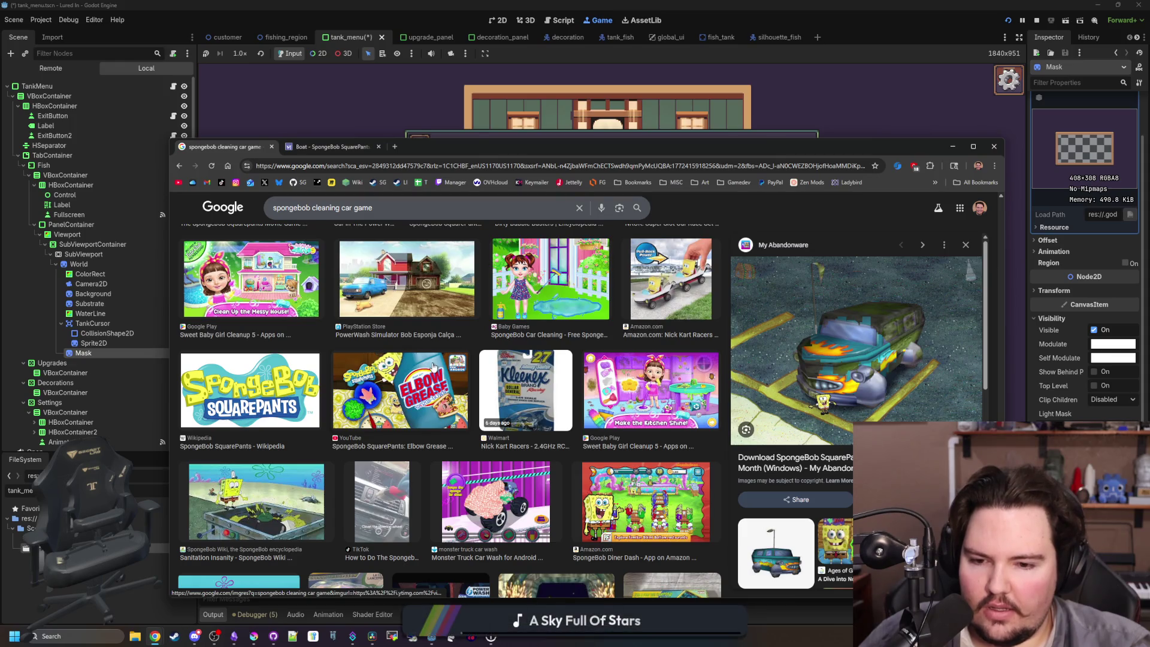
{"action": "scroll", "coordinate": [434, 367], "scroll_direction": "down", "scroll_amount": 3}
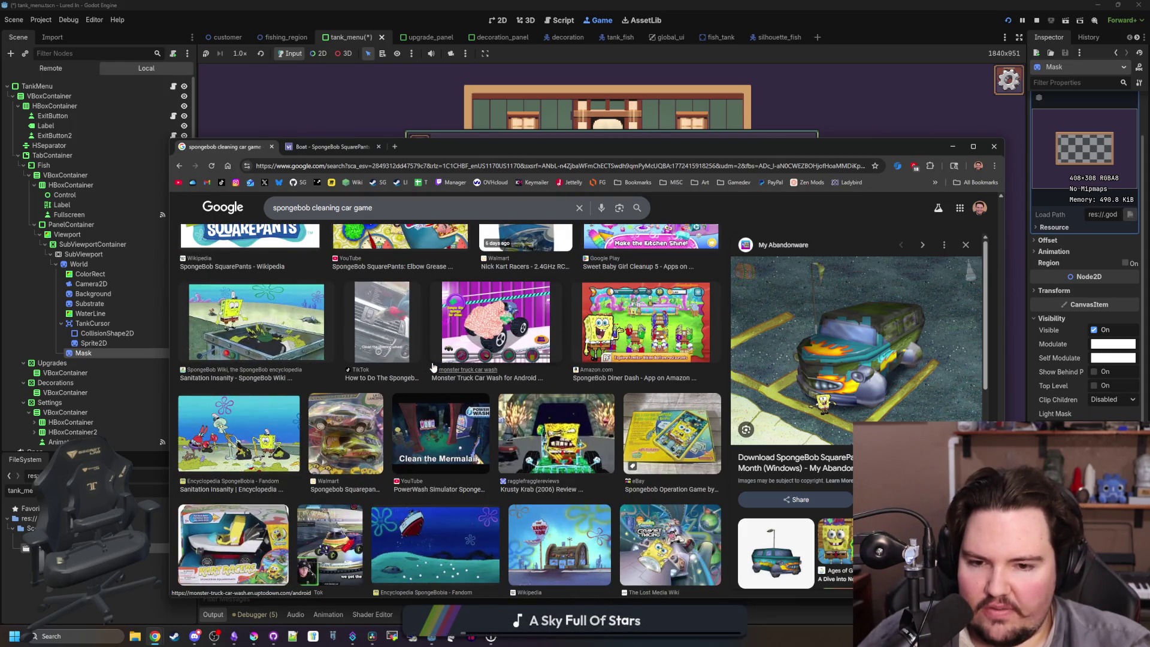
Preview the Krusty Krab (2006) Review image, then close the search tab and Chrome.
{"action": "left_click", "coordinate": [584, 463]}
{"action": "scroll", "coordinate": [557, 372], "scroll_direction": "up", "scroll_amount": 10}
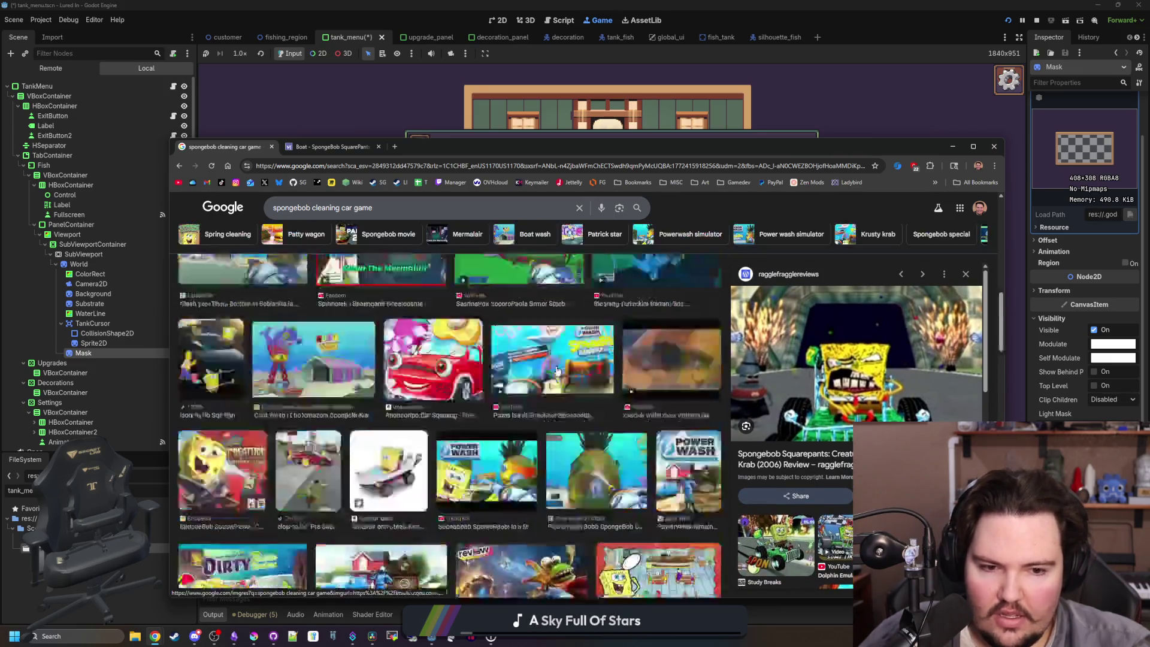
{"action": "left_click", "coordinate": [272, 146]}
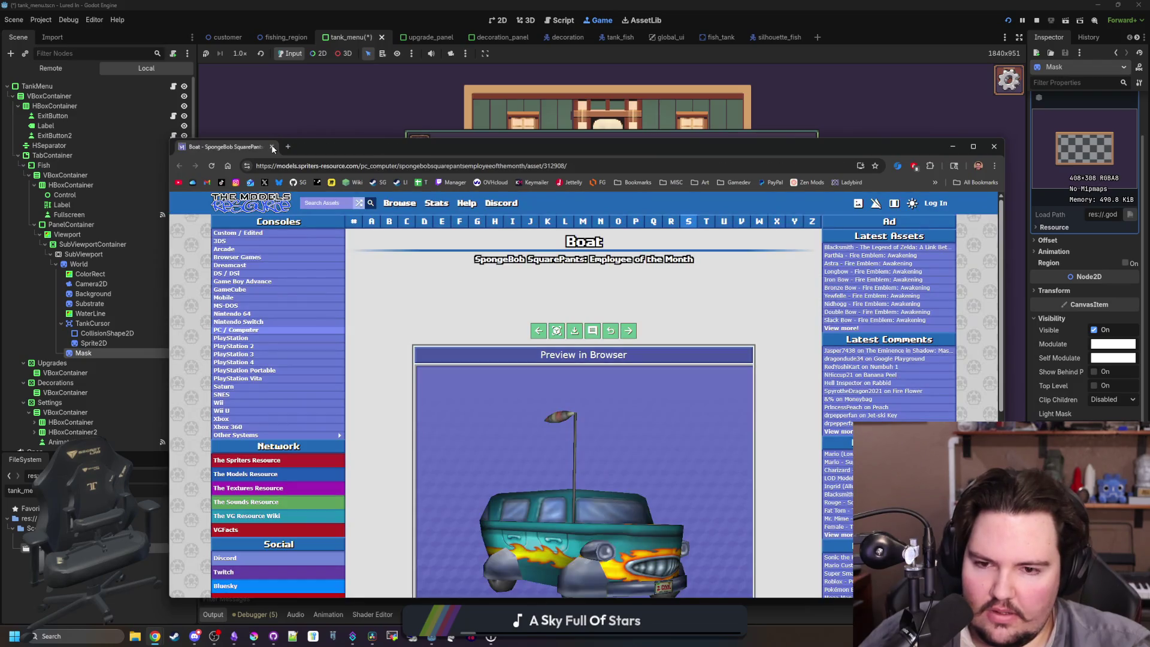
{"action": "left_click", "coordinate": [273, 147]}
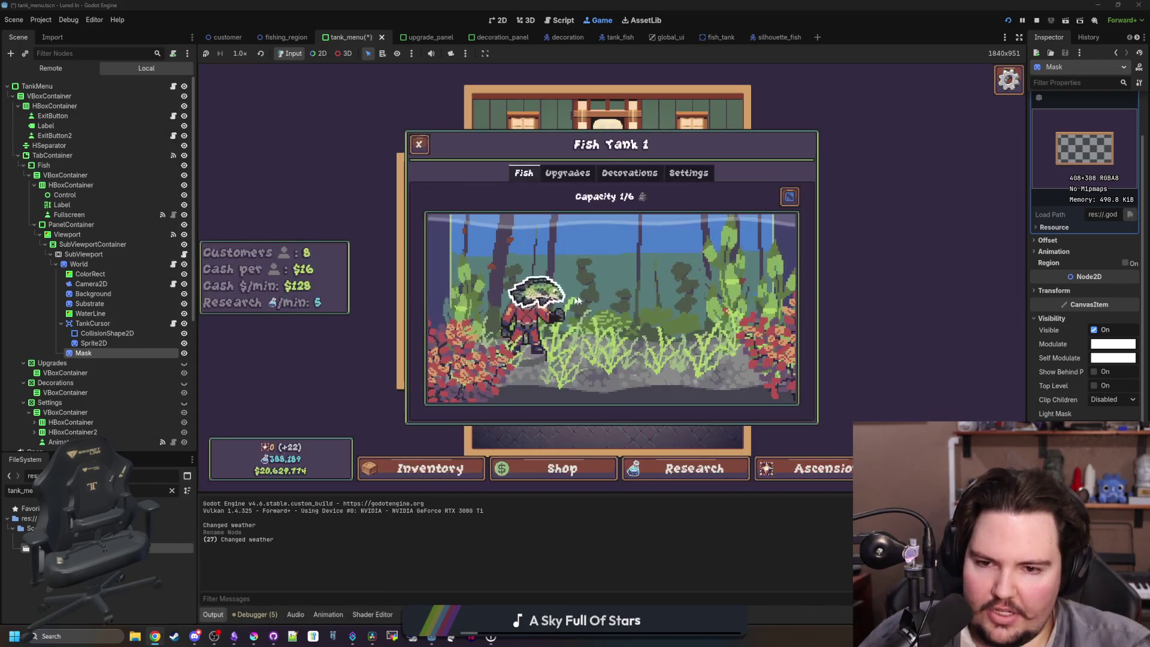
{"action": "left_click", "coordinate": [418, 143]}
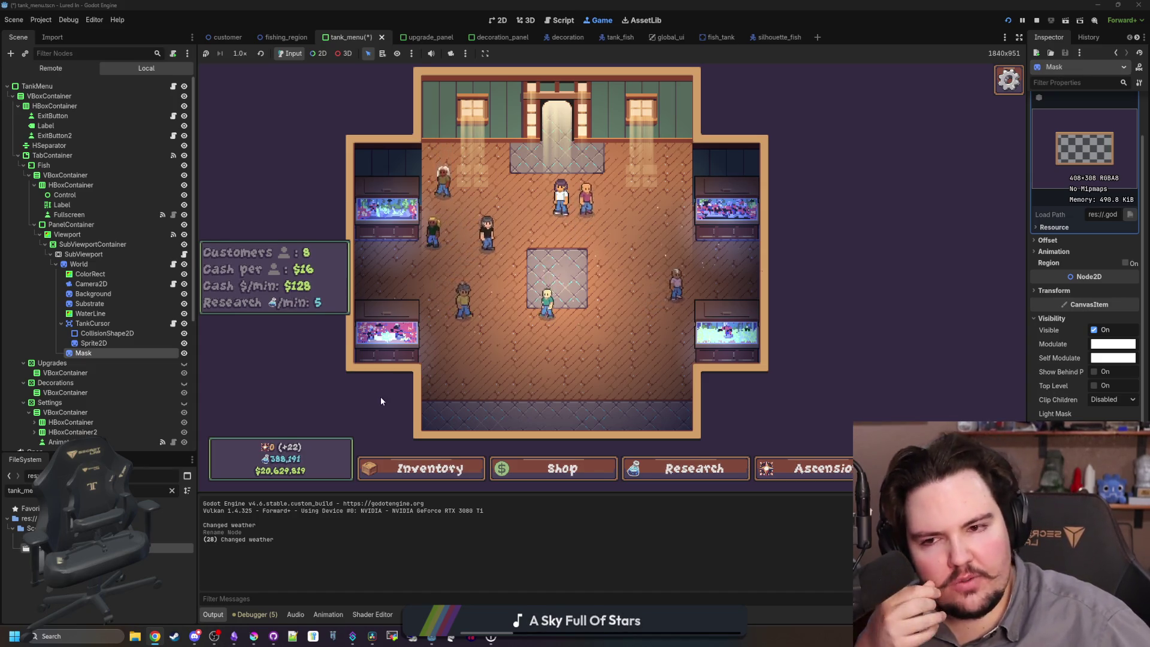
{"action": "left_click", "coordinate": [375, 214]}
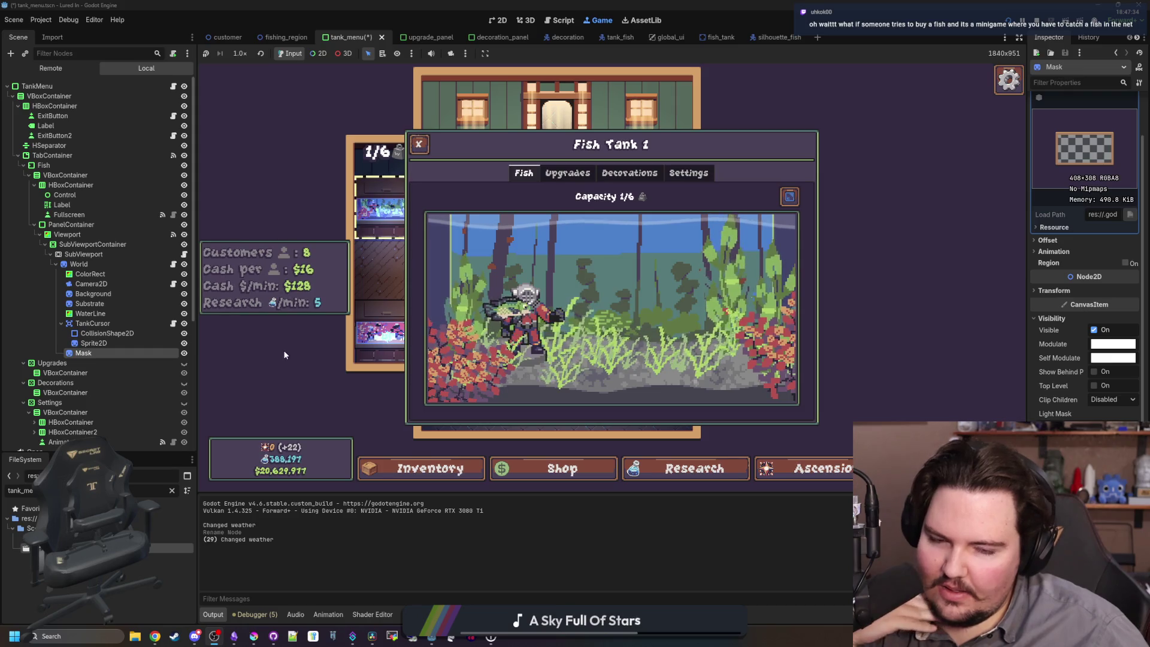
{"action": "left_click", "coordinate": [562, 291]}
{"action": "left_click", "coordinate": [562, 289]}
{"action": "left_click", "coordinate": [548, 291]}
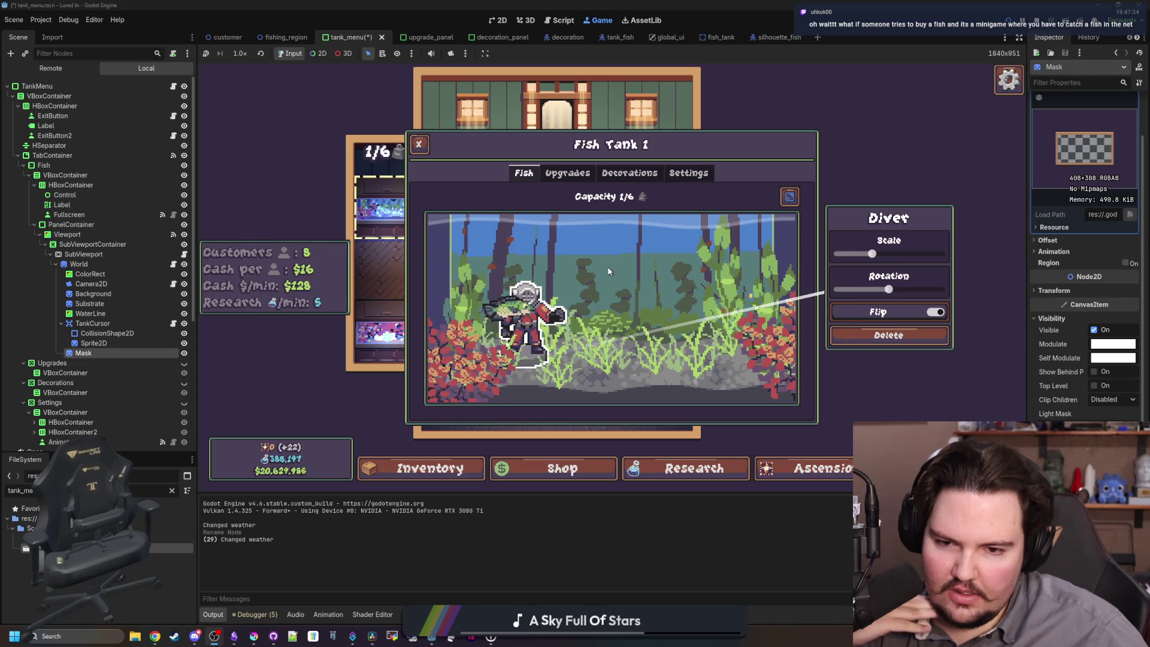
{"action": "left_click", "coordinate": [627, 249]}
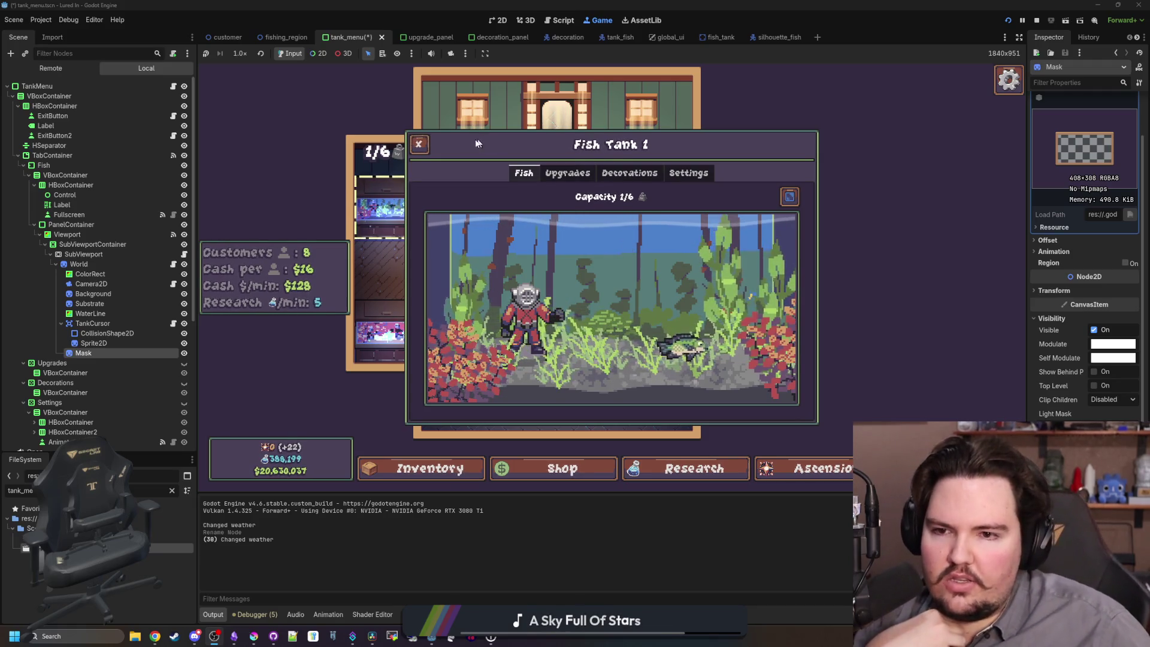
{"action": "left_click", "coordinate": [419, 143]}
{"action": "left_click", "coordinate": [412, 195]}
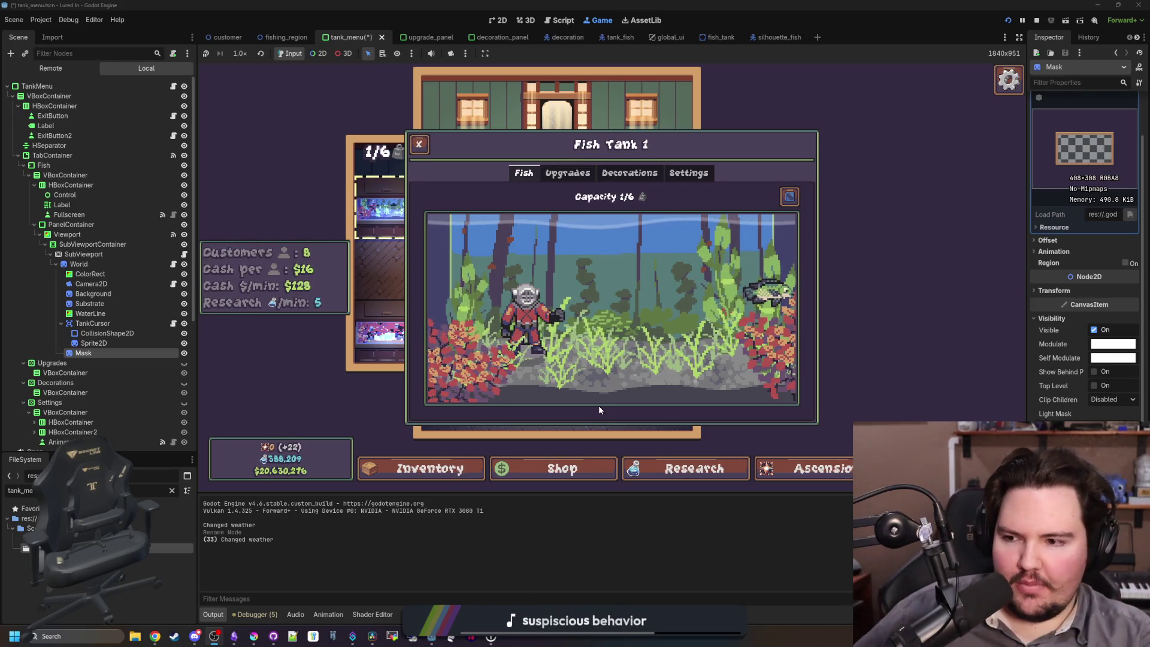
{"action": "right_click", "coordinate": [98, 256]}
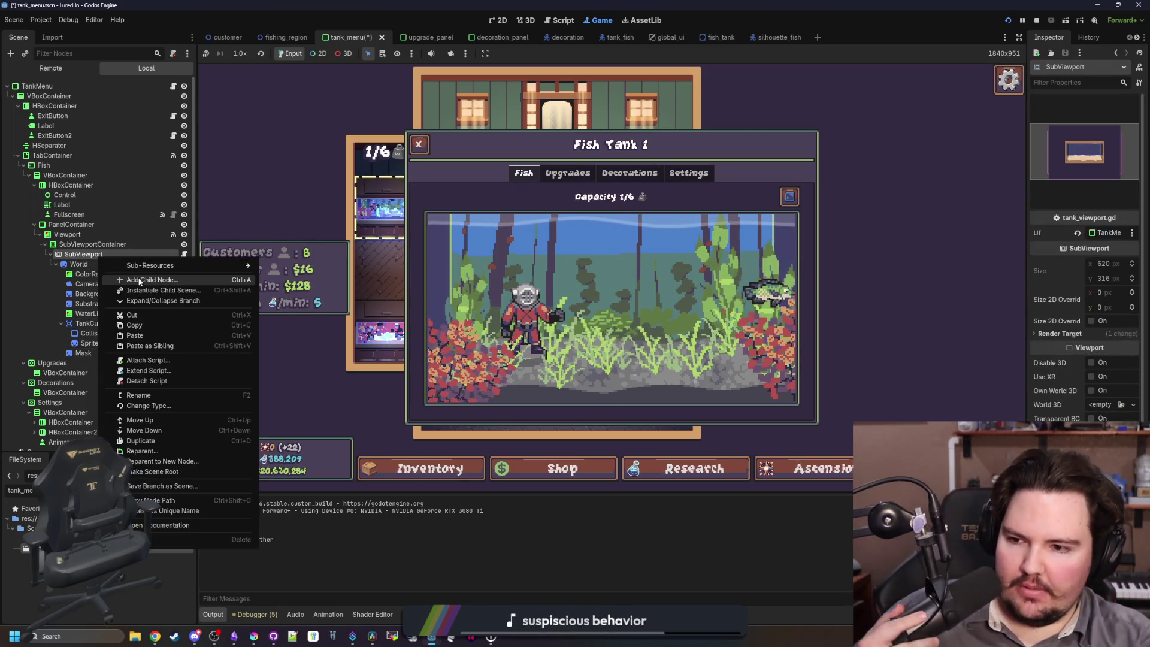
Add a ColorRect child node to the scene.
{"action": "left_click", "coordinate": [139, 280]}
{"action": "type", "text": "colorrect"}
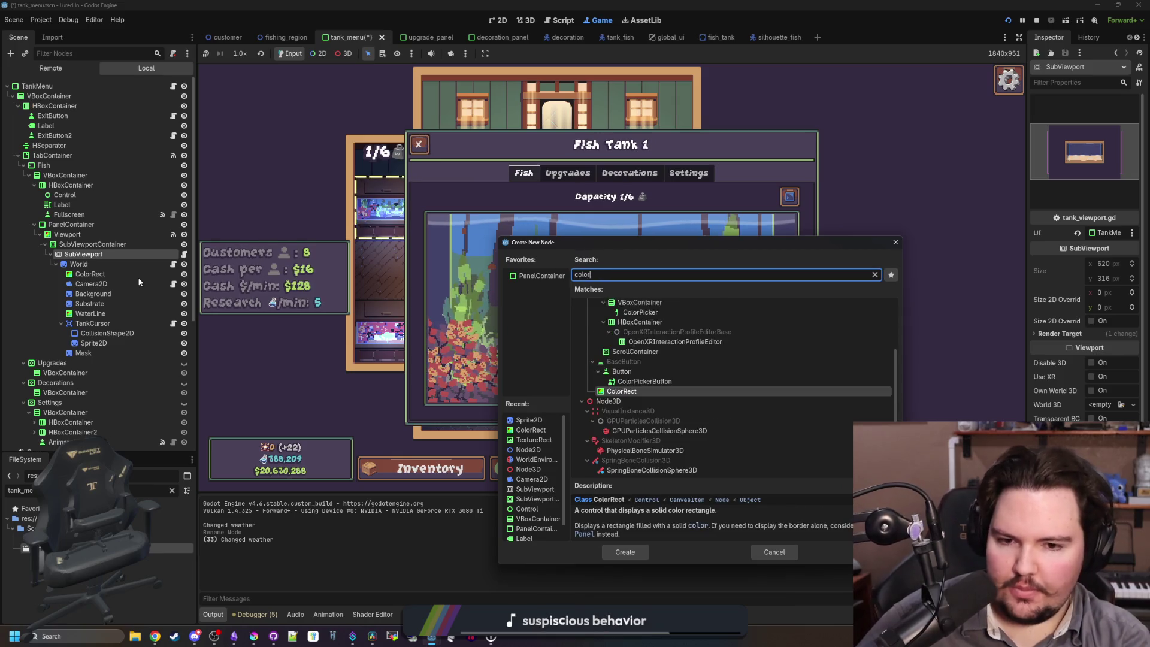
{"action": "key", "text": "Return"}
Give the ColorRect a new ShaderMaterial, cancelling creation of a shader file.
{"action": "left_click", "coordinate": [1065, 288]}
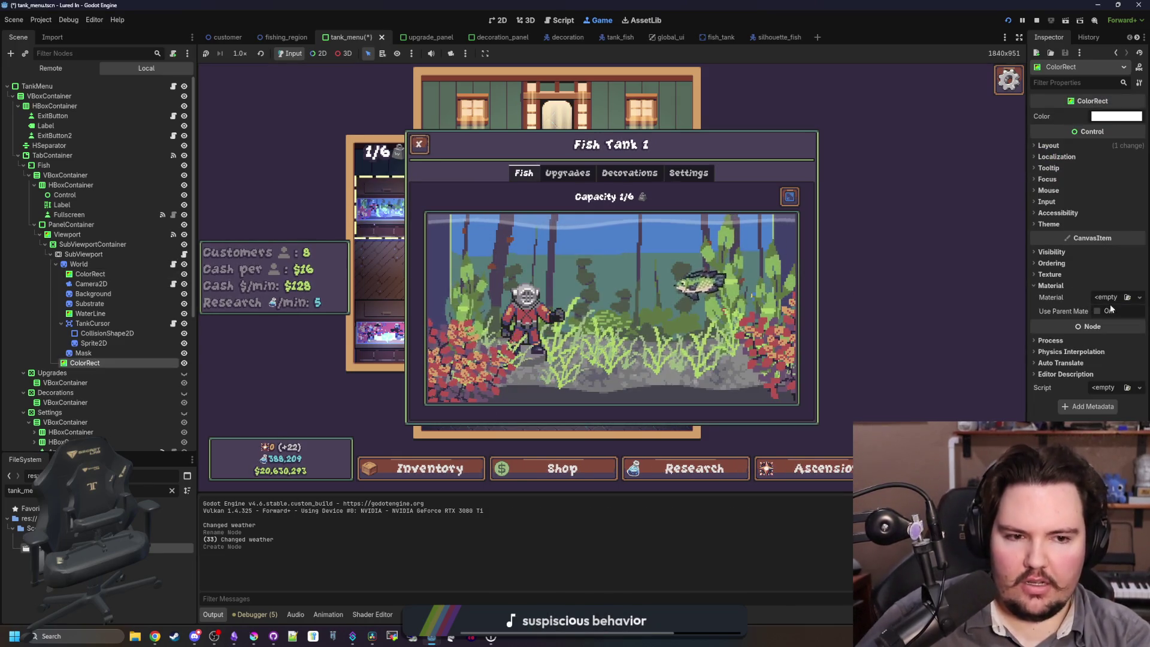
{"action": "left_click", "coordinate": [1118, 299]}
{"action": "left_click", "coordinate": [1093, 333]}
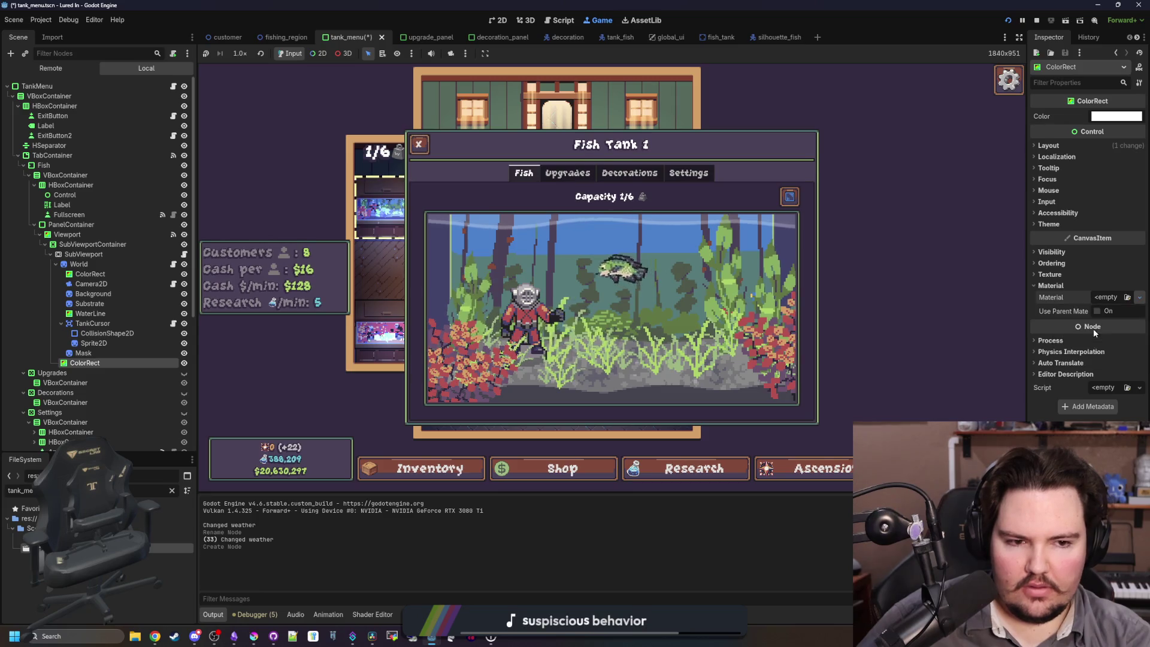
{"action": "left_click", "coordinate": [1105, 305]}
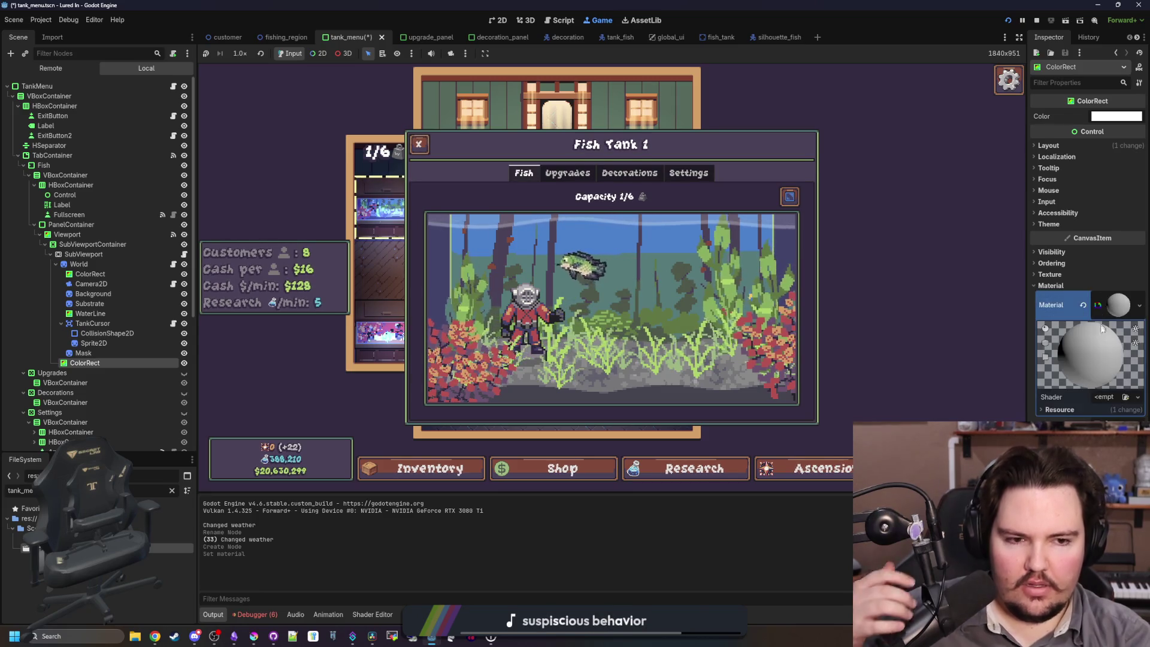
{"action": "left_click", "coordinate": [1104, 397]}
{"action": "left_click", "coordinate": [1107, 412]}
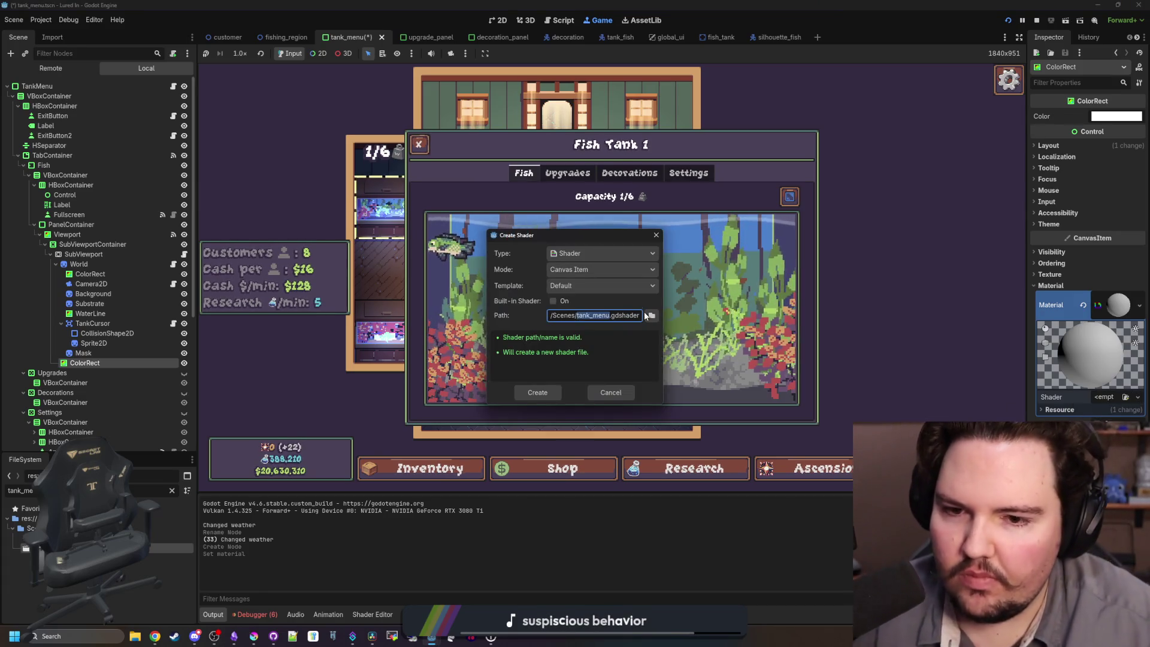
{"action": "left_click", "coordinate": [611, 392]}
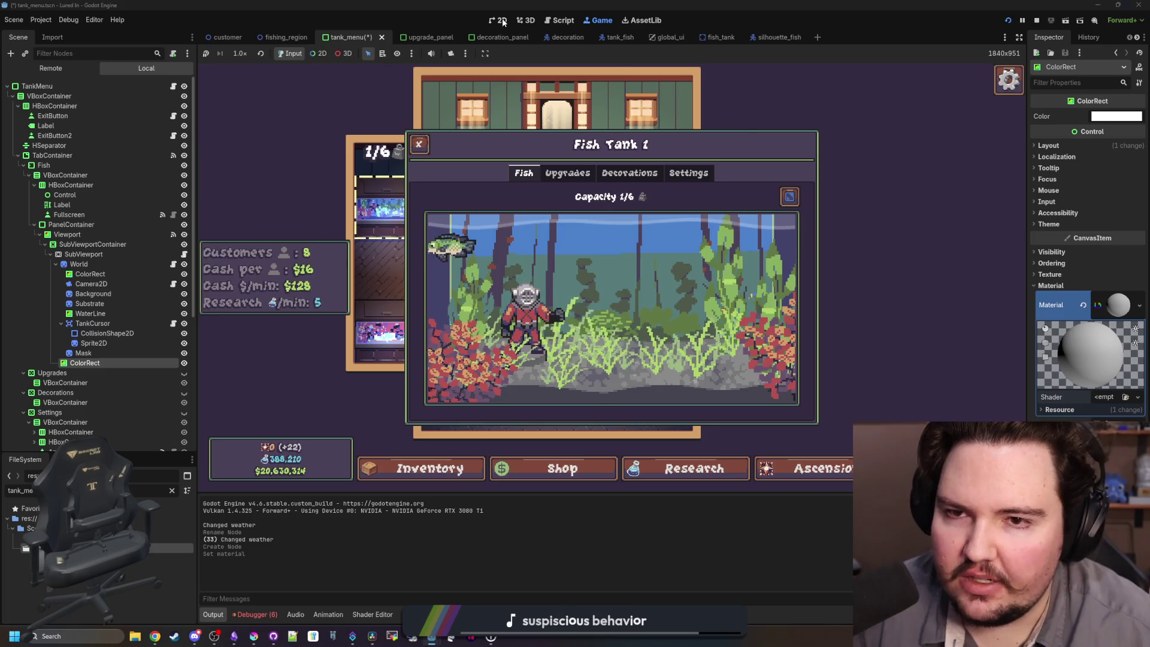
Switch to the 2D editor and move the ColorRect higher in the scene tree.
{"action": "key", "text": "ctrl+F1"}
{"action": "scroll", "coordinate": [348, 239], "scroll_direction": "up", "scroll_amount": 4}
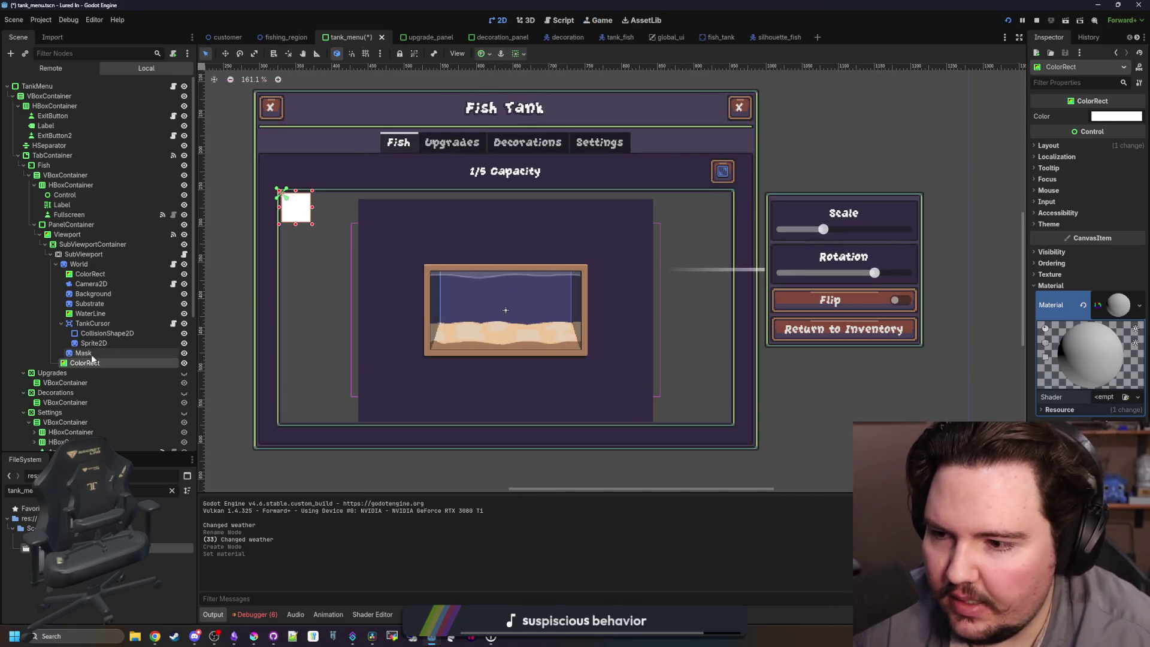
{"action": "mouse_move", "coordinate": [81, 363]}
{"action": "left_mouse_down"}
{"action": "mouse_move", "coordinate": [76, 254]}
{"action": "mouse_move", "coordinate": [81, 278]}
{"action": "left_mouse_up"}
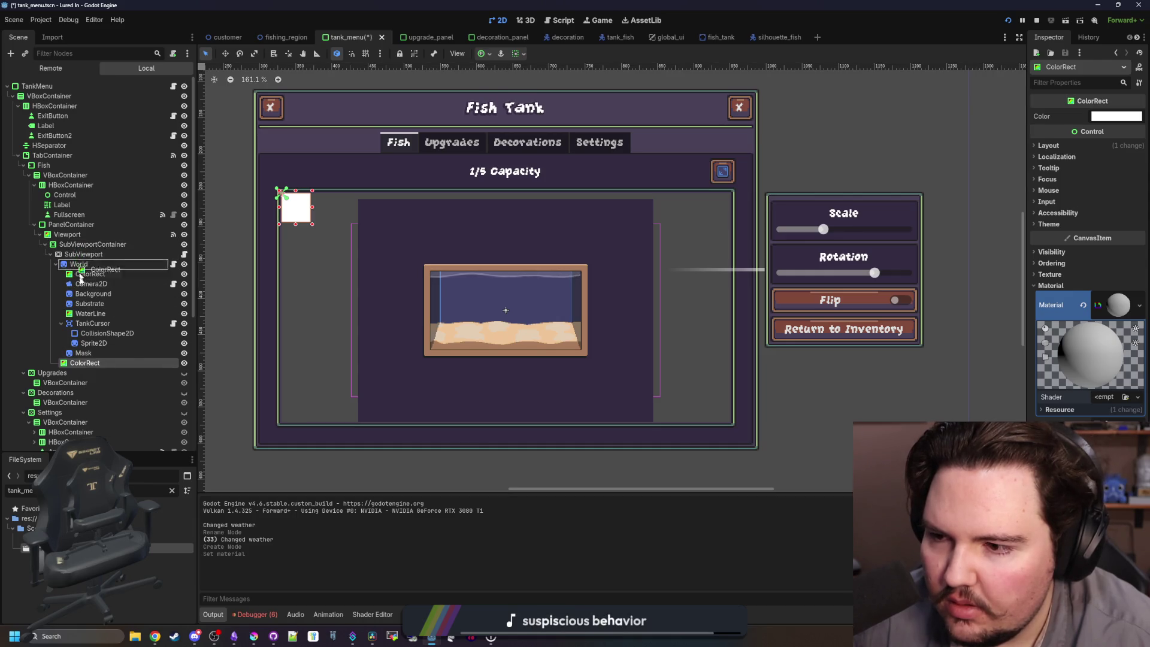
{"action": "left_click_drag", "start_coordinate": [90, 363], "coordinate": [90, 363]}
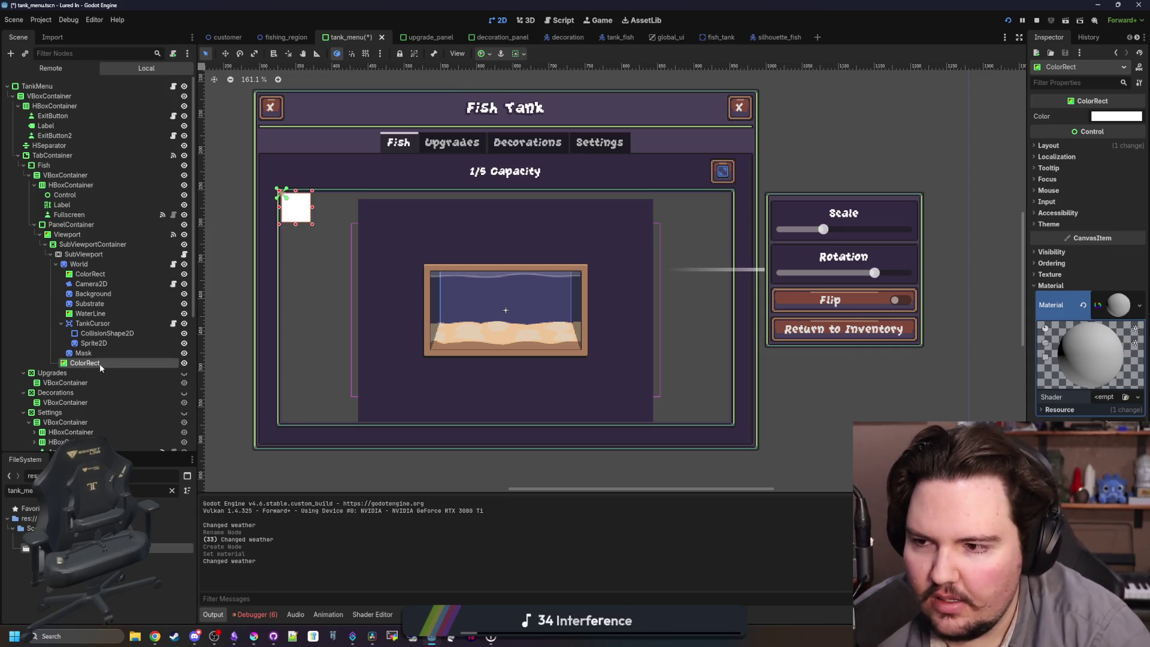
{"action": "scroll", "coordinate": [542, 299], "scroll_direction": "down", "scroll_amount": 2}
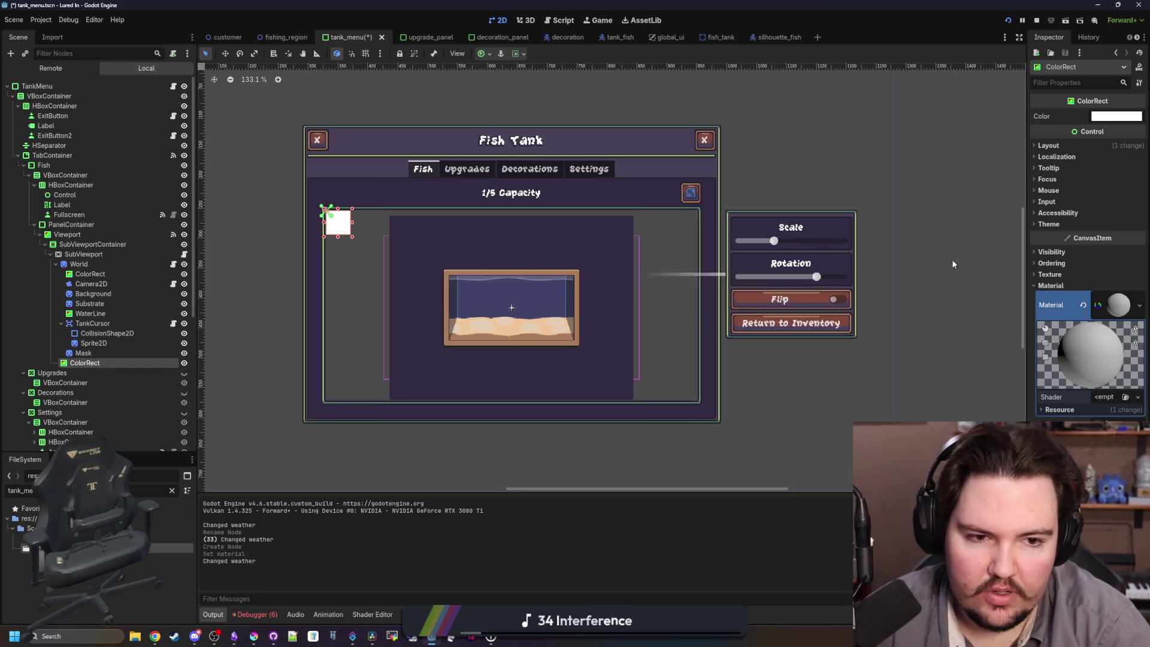
Reparent the ColorRect under World and expand its layout and transform properties.
{"action": "left_click", "coordinate": [1049, 145]}
{"action": "left_click", "coordinate": [225, 54]}
{"action": "left_click_drag", "start_coordinate": [85, 270], "coordinate": [84, 270]}
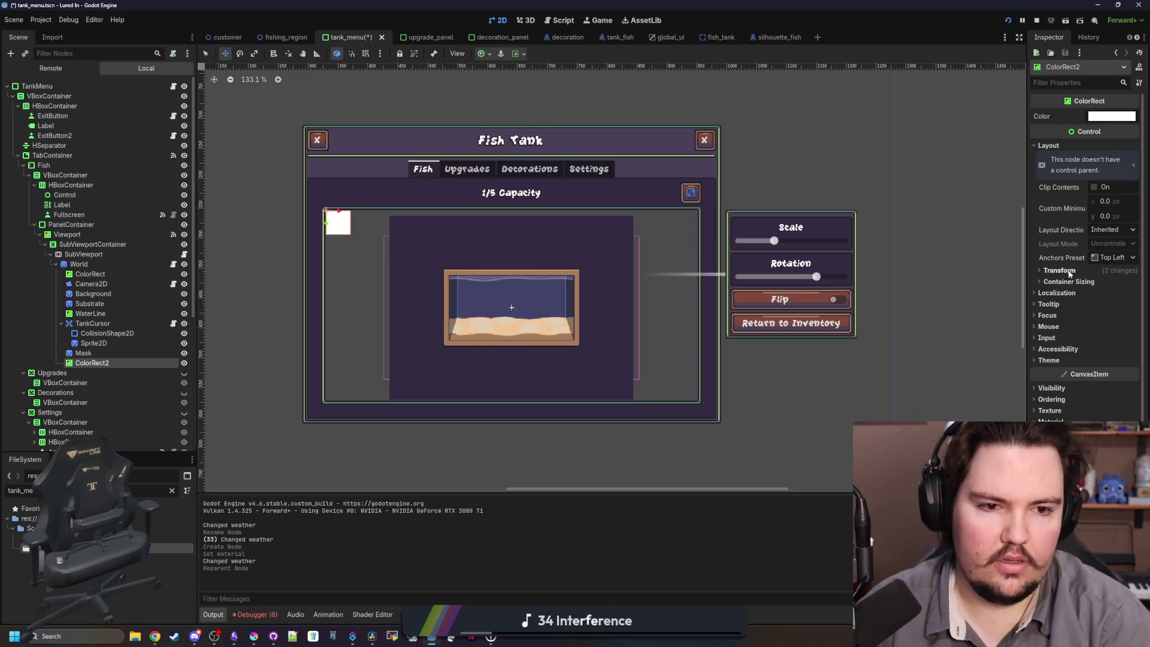
{"action": "left_click_drag", "start_coordinate": [1025, 274], "coordinate": [839, 275]}
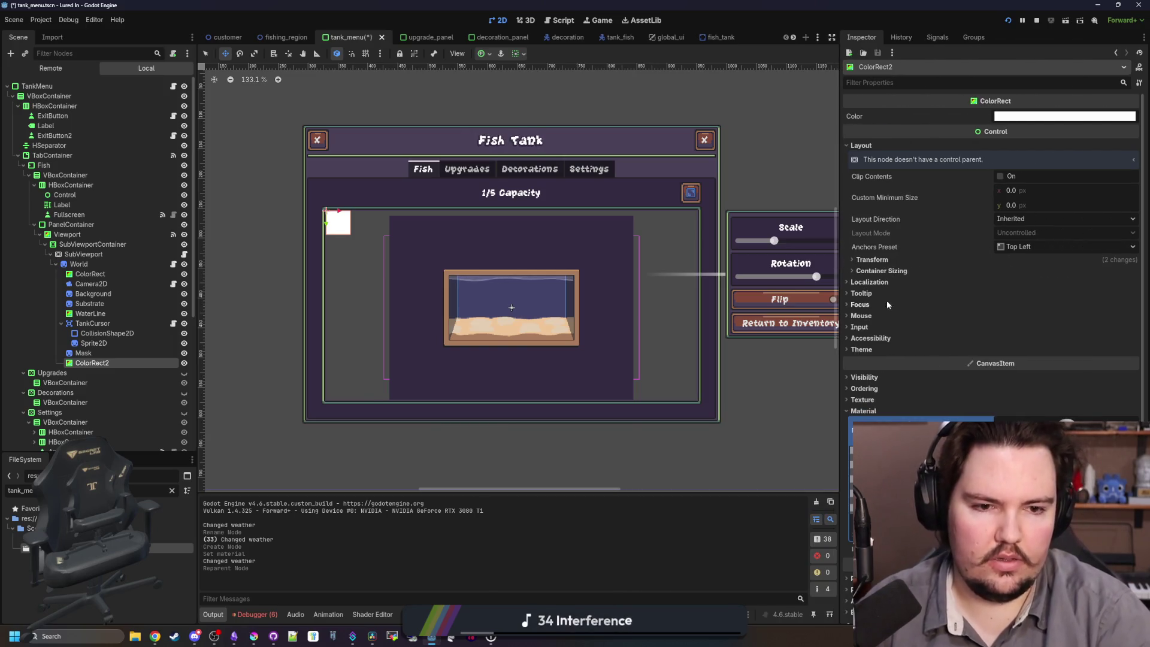
{"action": "left_click", "coordinate": [894, 271]}
{"action": "left_click", "coordinate": [898, 260]}
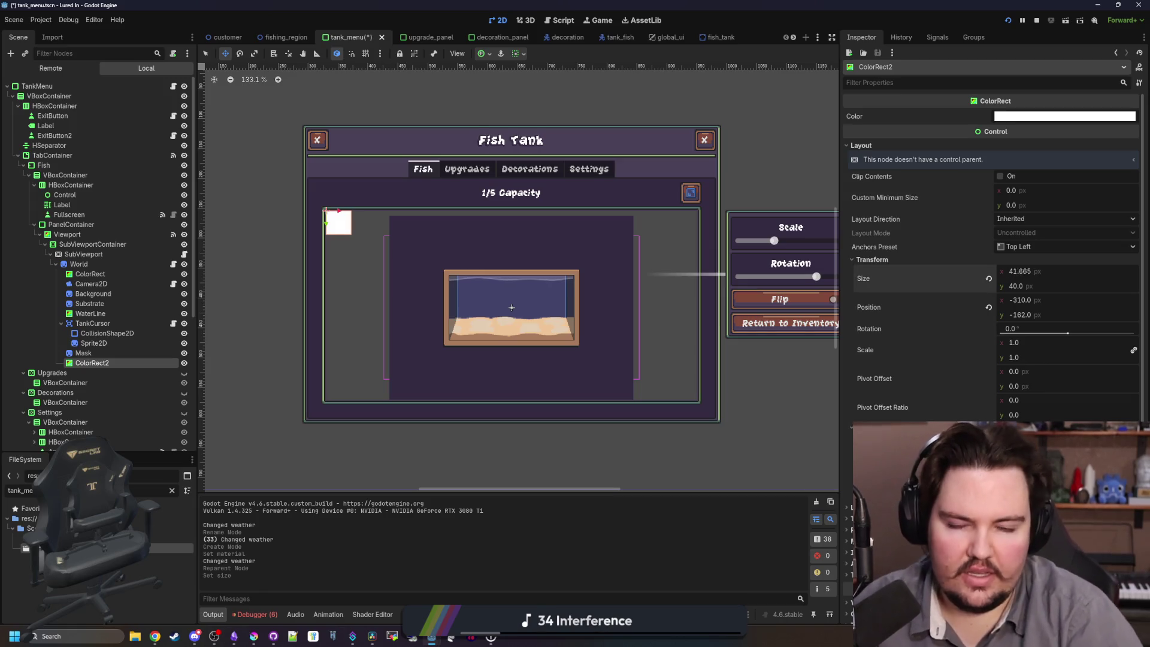
Size the ColorRect to 208 × 108 pixels.
{"action": "left_click_drag", "start_coordinate": [1011, 274], "coordinate": [1024, 273]}
{"action": "left_click", "coordinate": [1011, 273]}
{"action": "key", "text": "Return"}
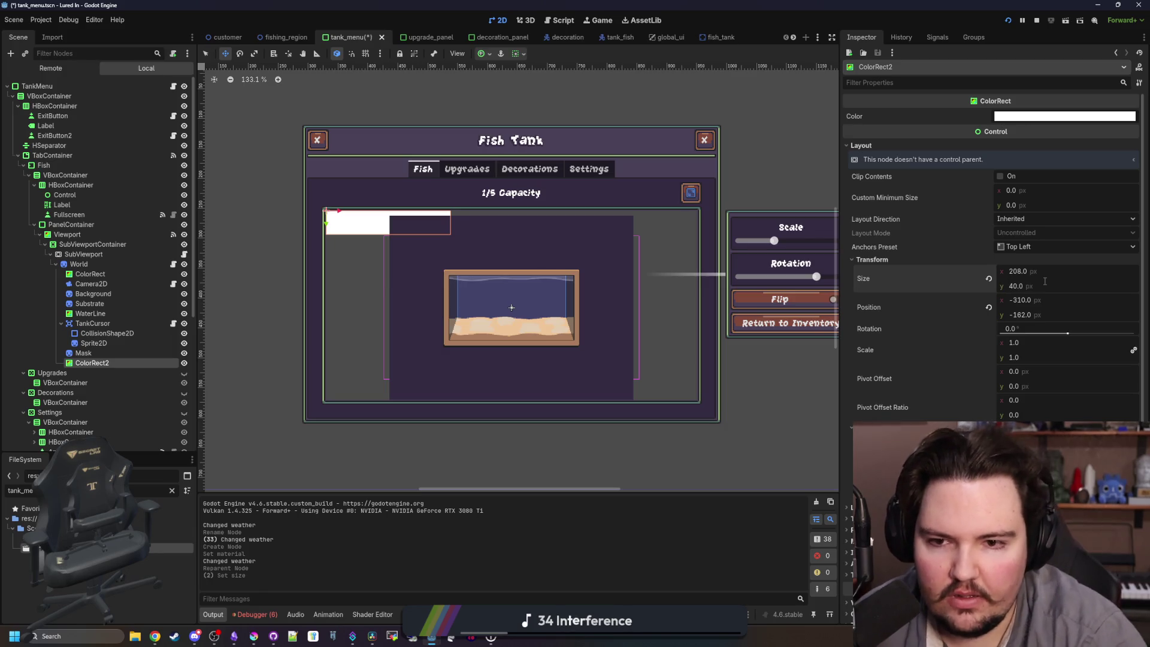
{"action": "type", "text": "108"}
{"action": "key", "text": "Return"}
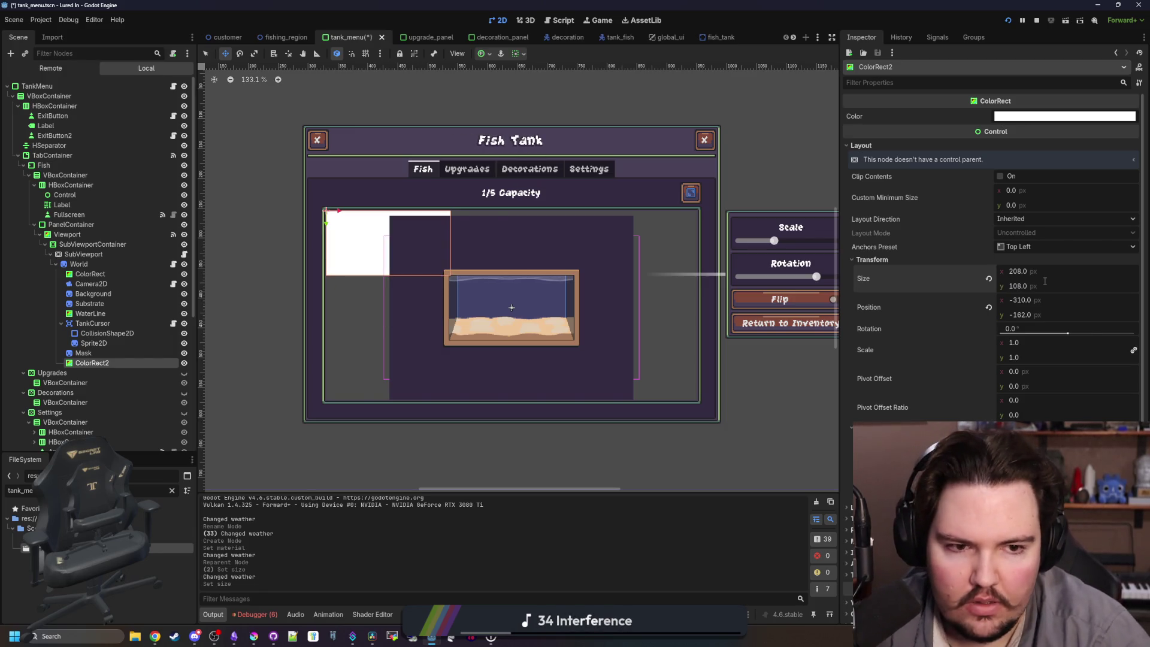
Apply the Center anchors preset to the ColorRect.
{"action": "left_click", "coordinate": [1068, 242]}
{"action": "left_click", "coordinate": [1036, 379]}
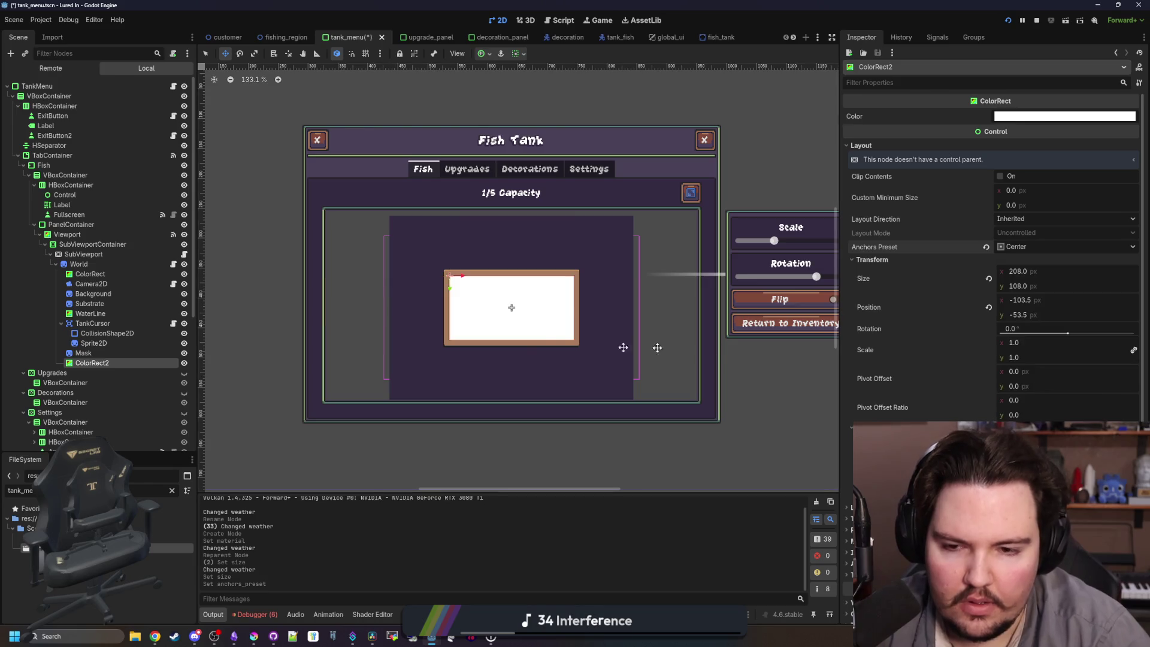
{"action": "scroll", "coordinate": [541, 319], "scroll_direction": "up", "scroll_amount": 4}
{"action": "scroll", "coordinate": [522, 292], "scroll_direction": "up", "scroll_amount": 4}
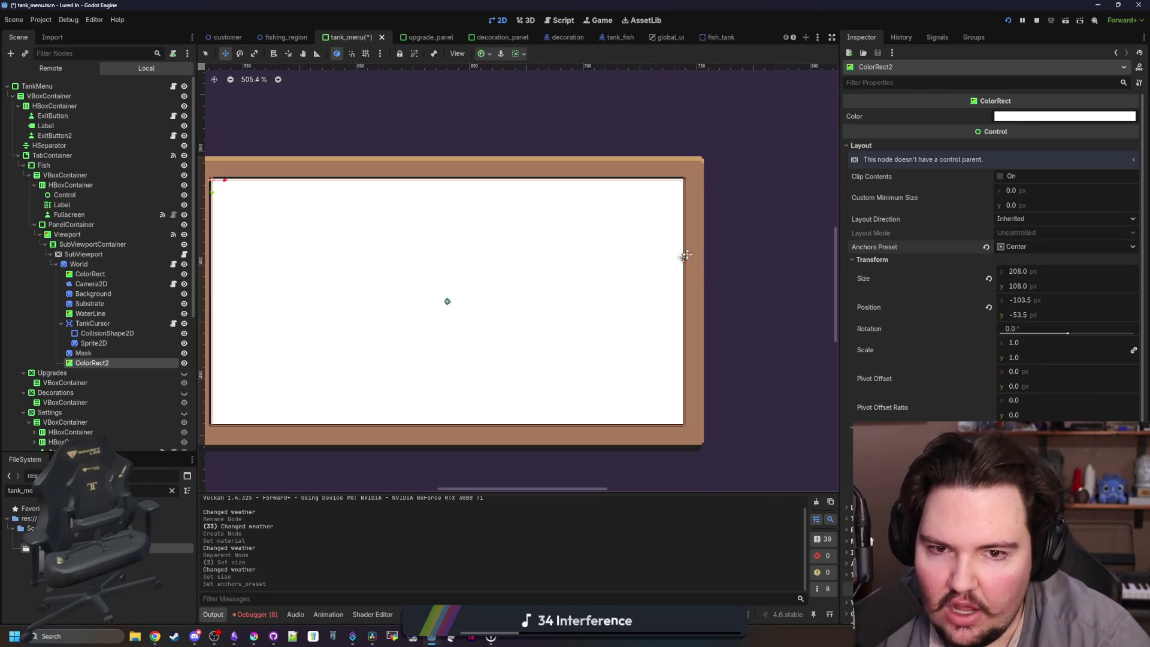
{"action": "scroll", "coordinate": [685, 256], "scroll_direction": "up", "scroll_amount": 2}
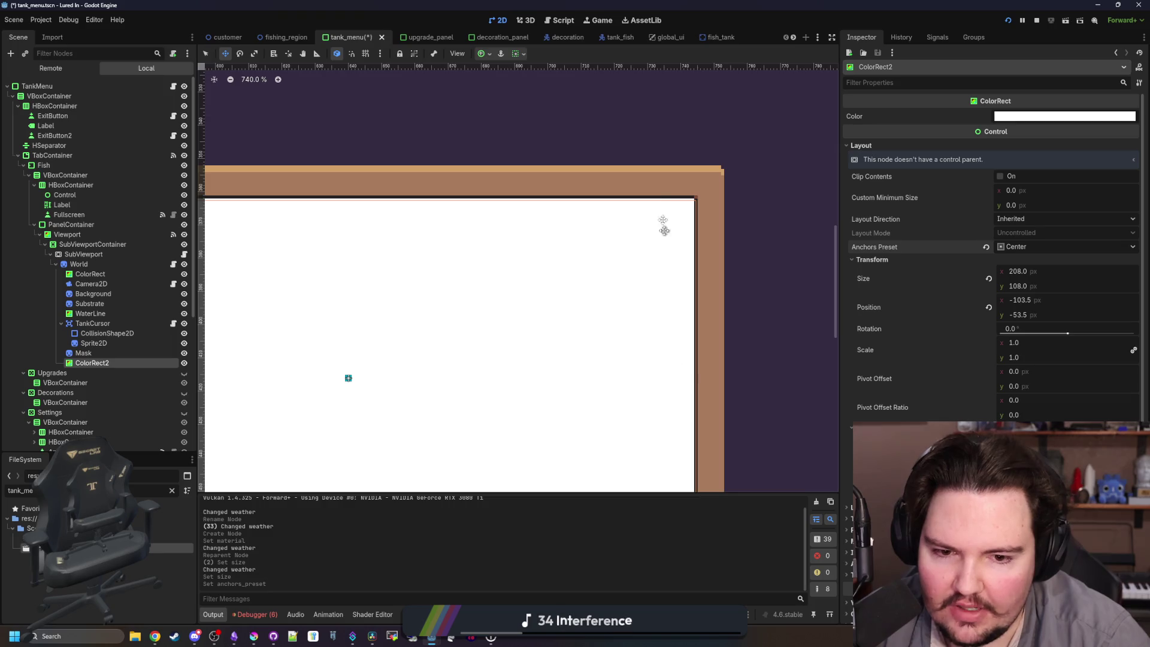
{"action": "scroll", "coordinate": [664, 230], "scroll_direction": "down", "scroll_amount": 2}
{"action": "scroll", "coordinate": [657, 385], "scroll_direction": "up", "scroll_amount": 2}
{"action": "scroll", "coordinate": [688, 390], "scroll_direction": "down", "scroll_amount": 6}
{"action": "scroll", "coordinate": [541, 400], "scroll_direction": "up", "scroll_amount": 5}
{"action": "scroll", "coordinate": [557, 308], "scroll_direction": "down", "scroll_amount": 5}
{"action": "scroll", "coordinate": [411, 326], "scroll_direction": "up", "scroll_amount": 5}
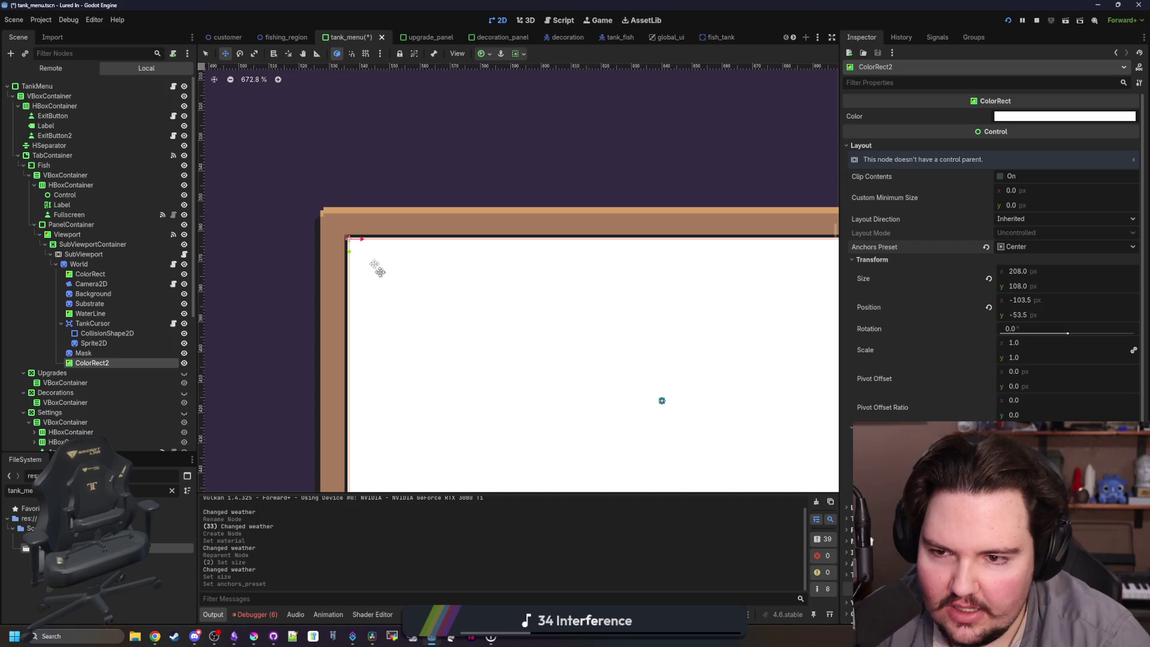
{"action": "scroll", "coordinate": [374, 257], "scroll_direction": "down", "scroll_amount": 4}
{"action": "scroll", "coordinate": [409, 318], "scroll_direction": "up", "scroll_amount": 1}
Rename ColorRect2 to Grime and set its mouse filter to Ignore.
{"action": "double_click", "coordinate": [144, 360]}
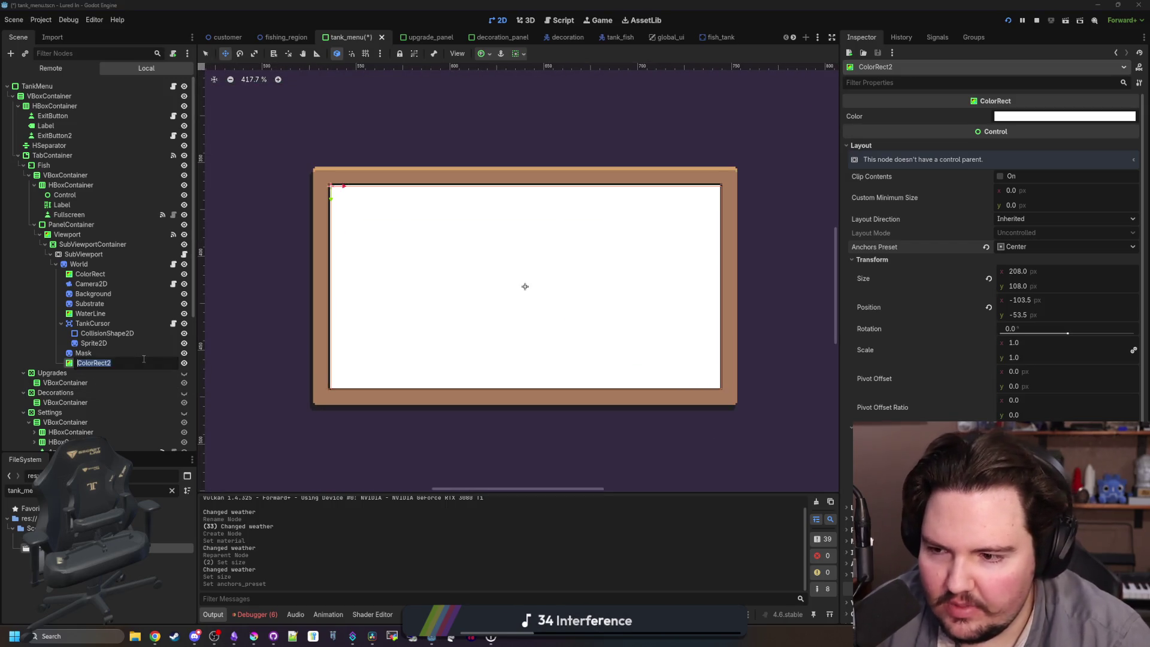
{"action": "type", "text": "GF"}
{"action": "key", "text": "Return"}
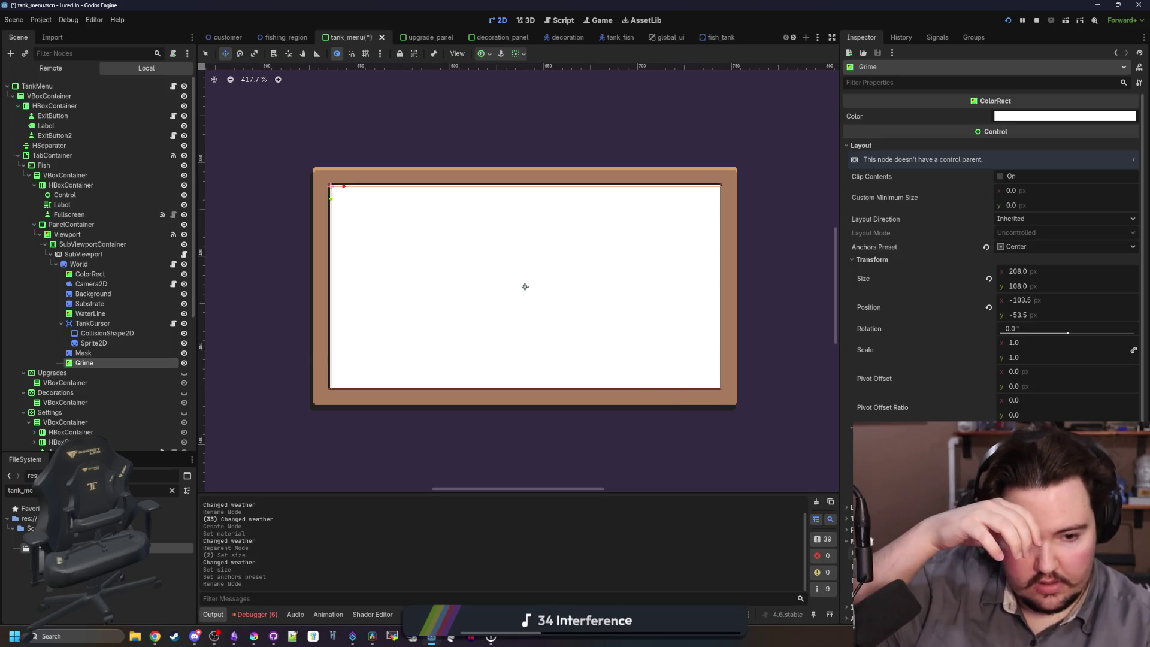
{"action": "left_click", "coordinate": [1066, 596]}
Create a new grime.gdshader for Grime's material and enlarge the code editor.
{"action": "scroll", "coordinate": [975, 399], "scroll_direction": "down", "scroll_amount": 5}
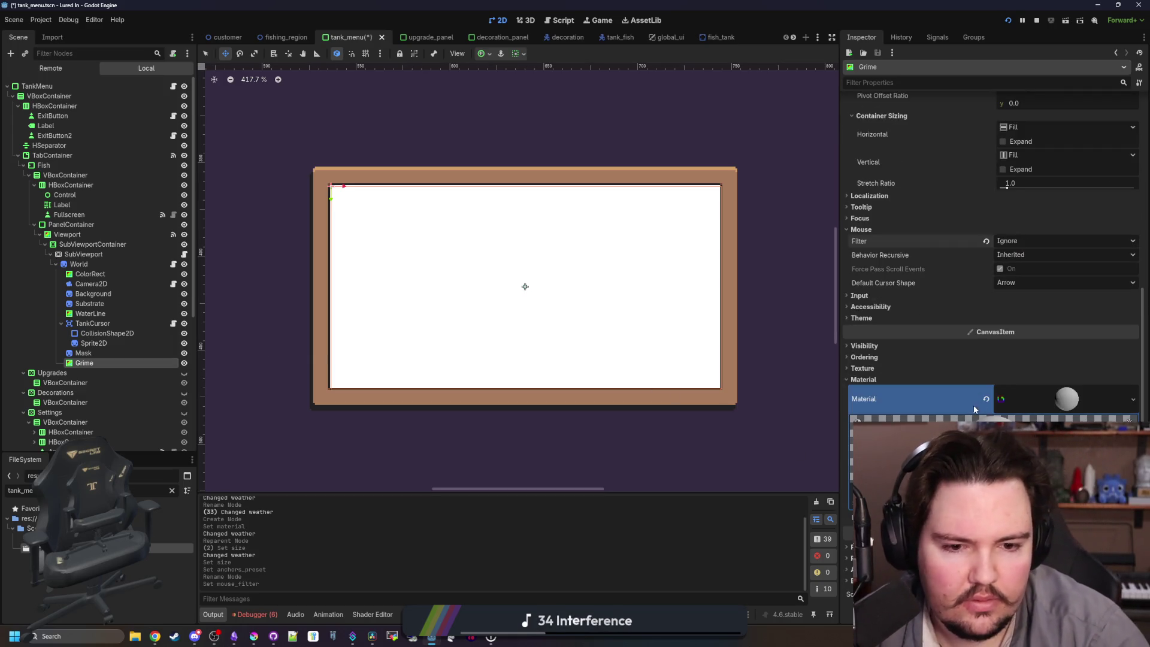
{"action": "left_click", "coordinate": [1066, 443]}
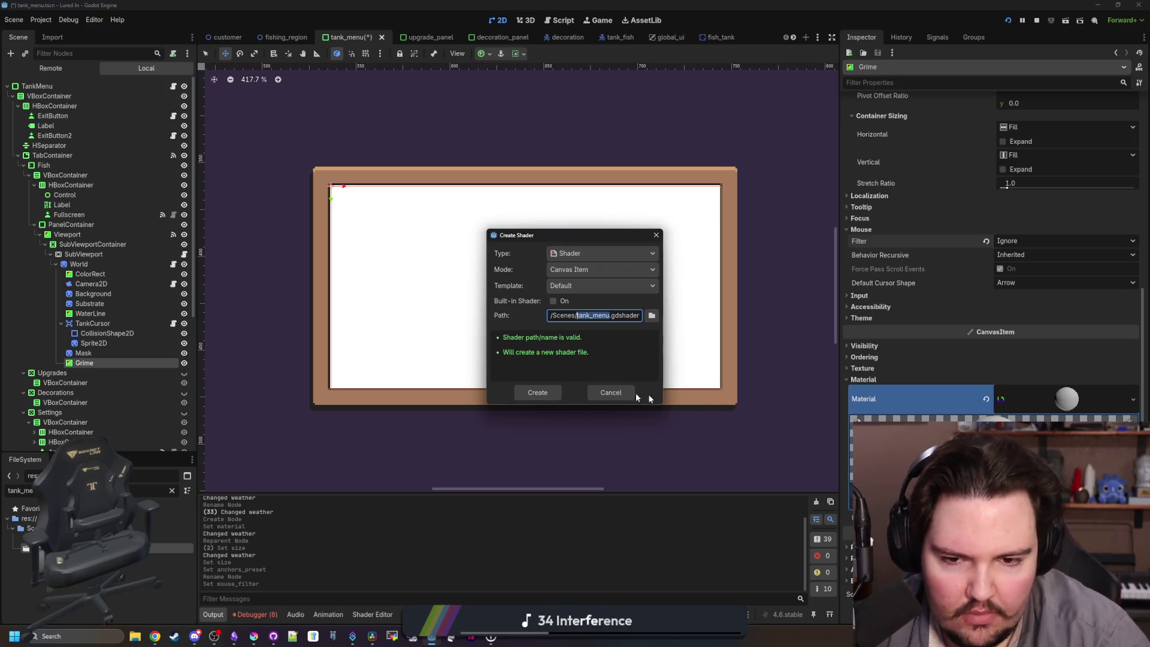
{"action": "left_click", "coordinate": [556, 395]}
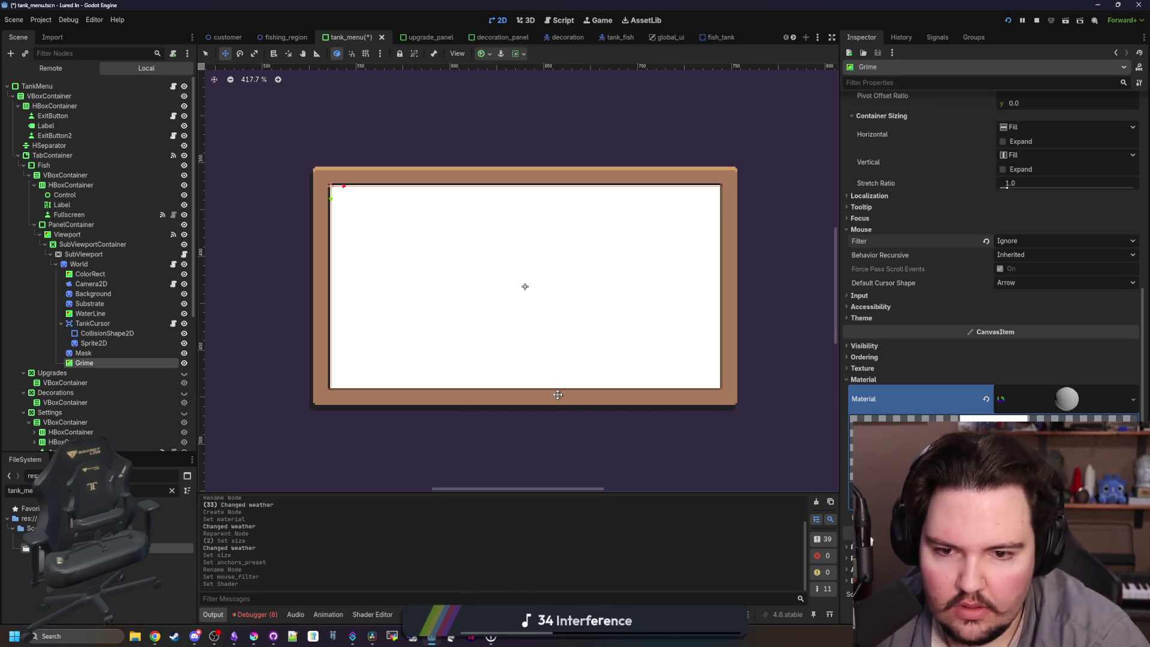
{"action": "scroll", "coordinate": [493, 505], "scroll_direction": "down", "scroll_amount": 3}
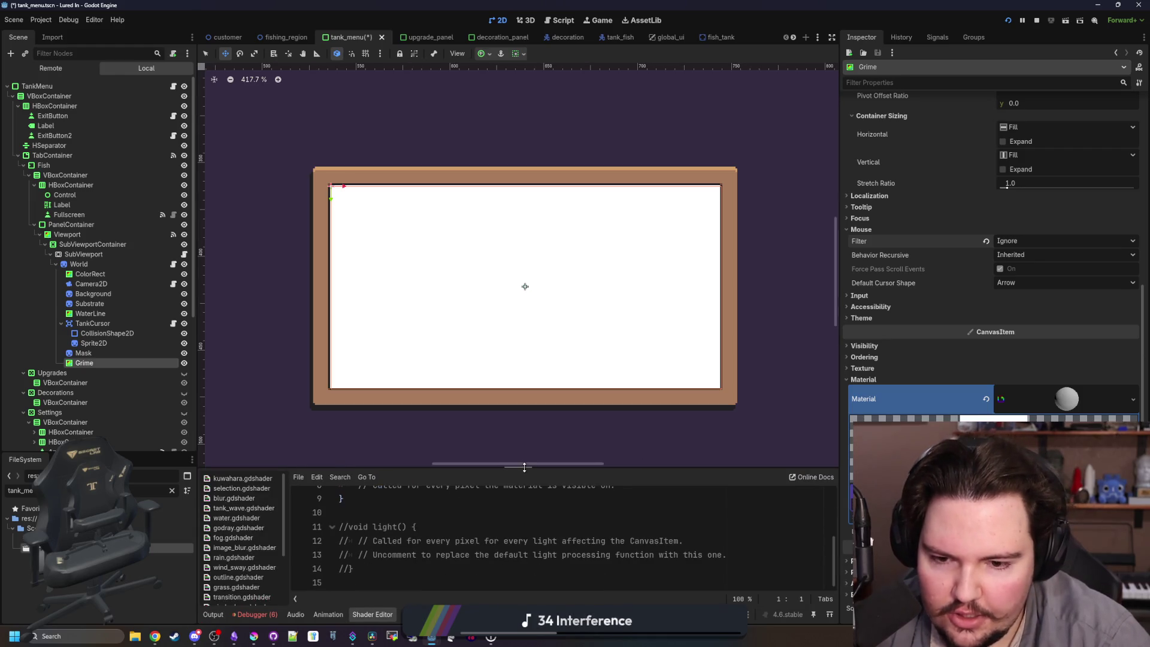
{"action": "left_click_drag", "start_coordinate": [525, 467], "coordinate": [524, 359]}
Declare a 'uniform sampler2D noise' in the shader.
{"action": "left_click", "coordinate": [402, 415]}
{"action": "key", "text": "Home"}
{"action": "key", "text": "Return"}
{"action": "key", "text": "Return"}
{"action": "key", "text": "Up"}
{"action": "key", "text": "Up"}
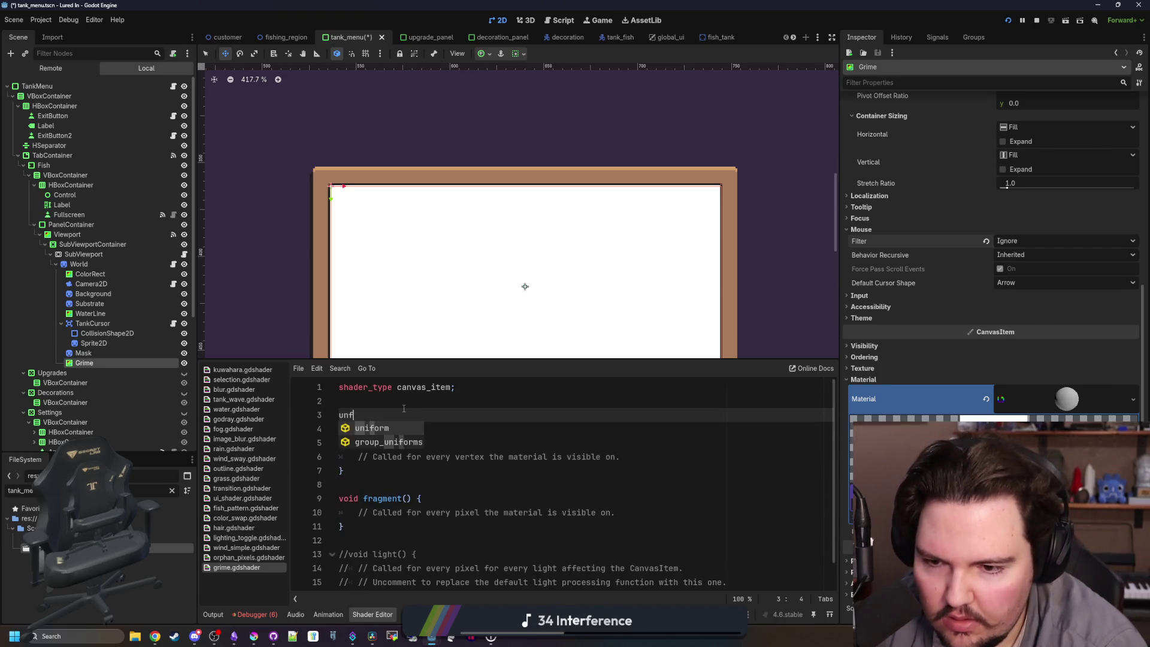
{"action": "key", "text": "BackSpace"}
{"action": "type", "text": "iform sampler2D noise;"}
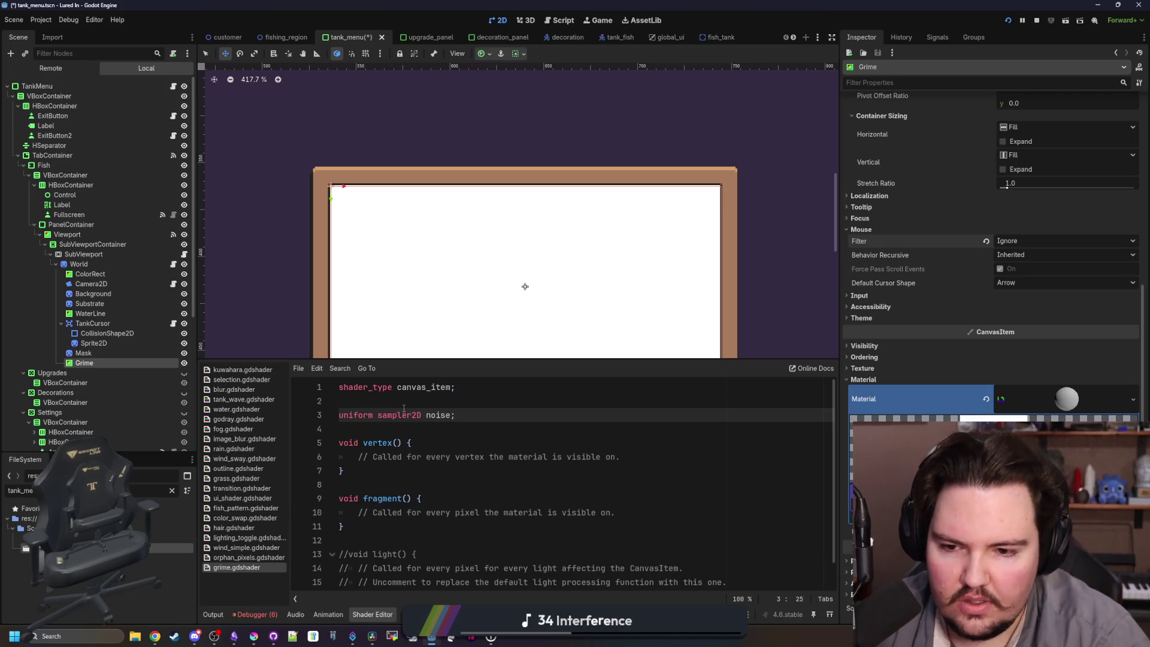
Set COLOR = texture(noise, UV) in fragment() and delete the unused vertex() function.
{"action": "left_click_drag", "start_coordinate": [620, 514], "coordinate": [359, 513]}
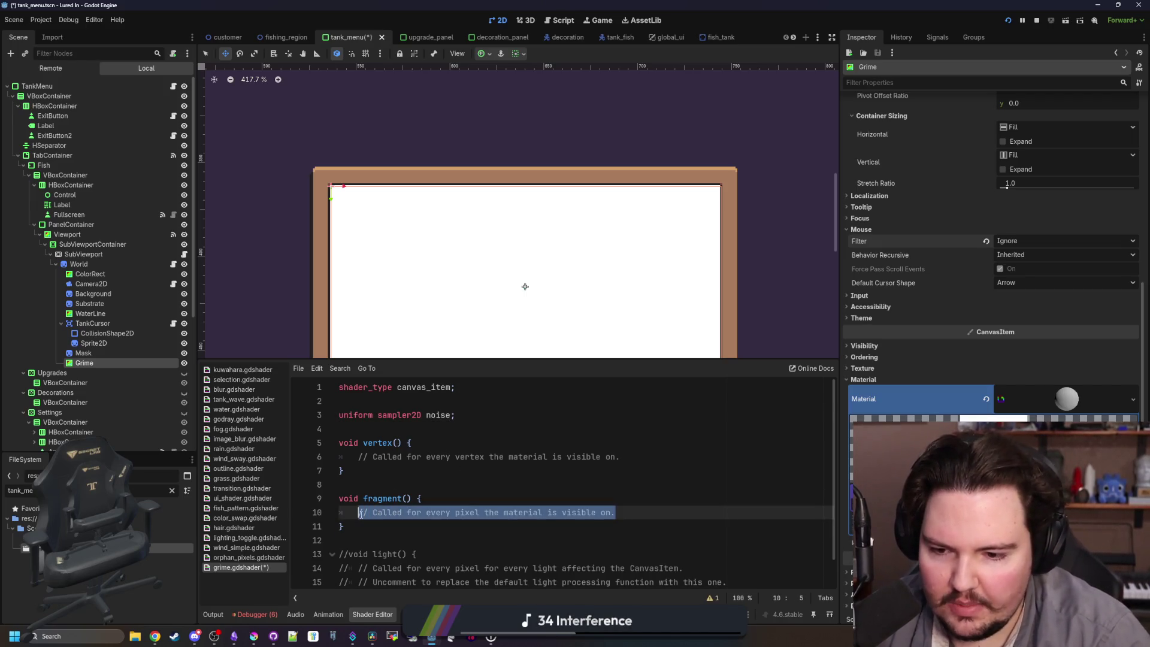
{"action": "type", "text": "go"}
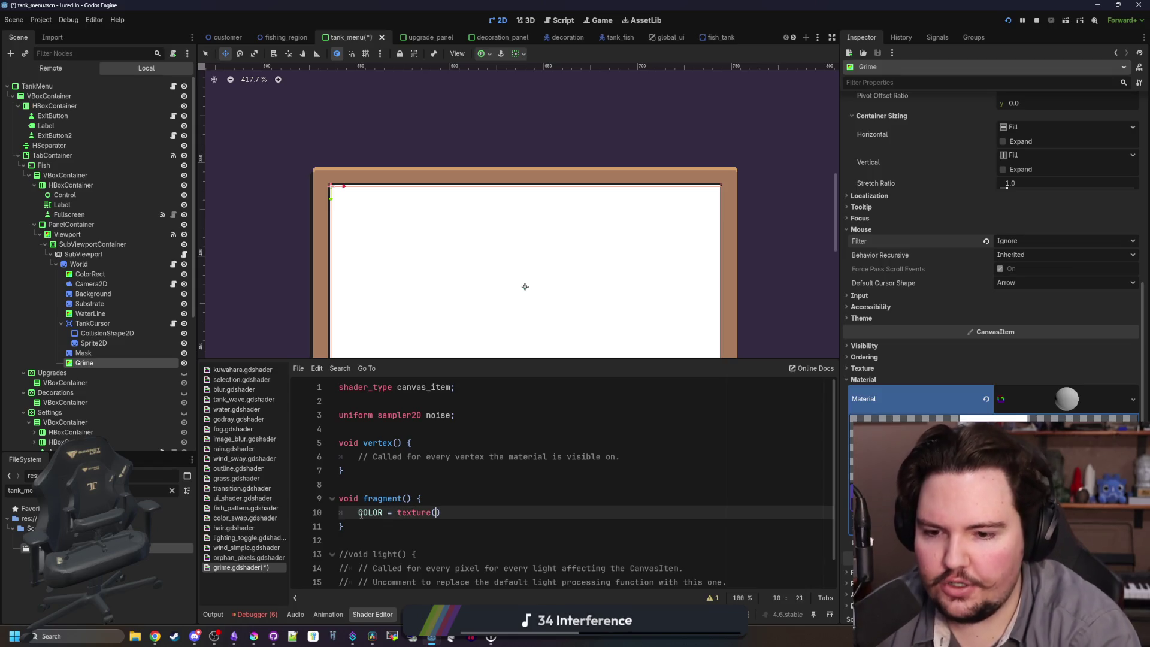
{"action": "type", "text": "noise, "}
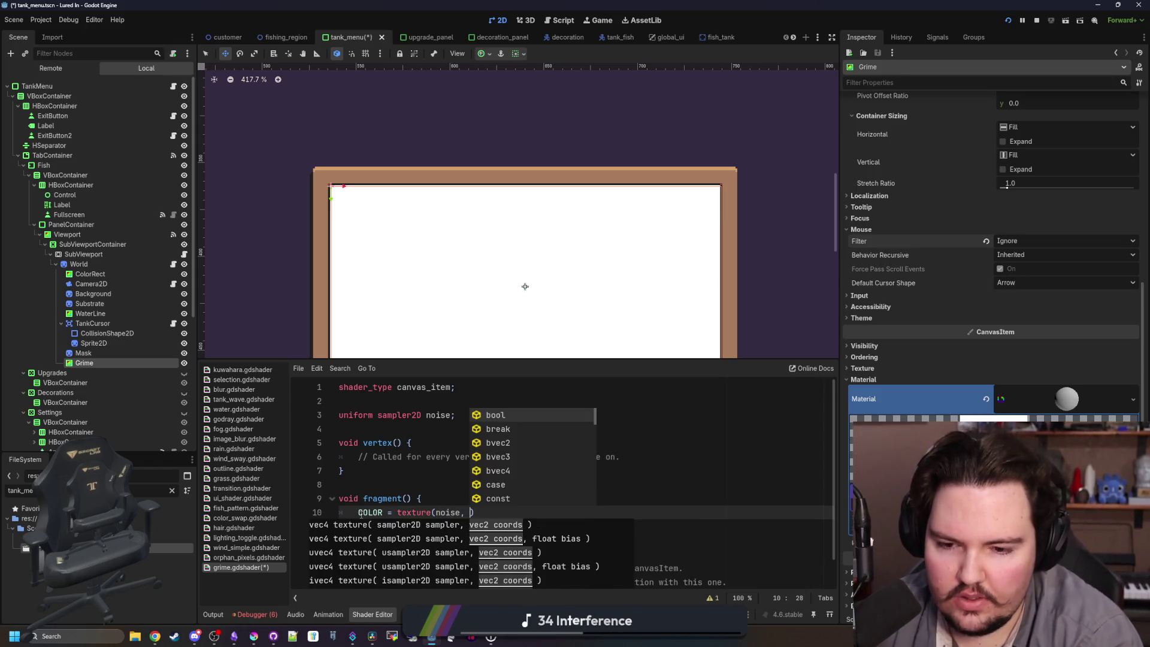
{"action": "type", "text": "UV"}
{"action": "left_click_drag", "start_coordinate": [344, 485], "coordinate": [339, 442]}
{"action": "key", "text": "BackSpace"}
{"action": "left_click", "coordinate": [453, 415]}
{"action": "left_click", "coordinate": [457, 413]}
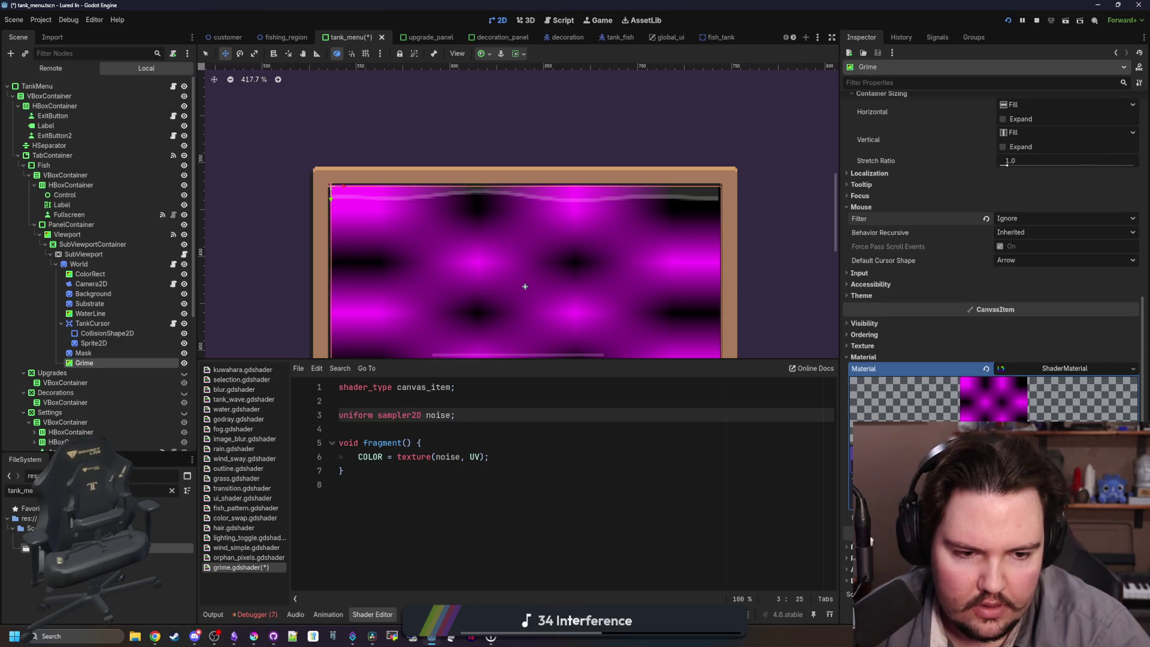
Assign a FastNoiseLite NoiseTexture2D to the noise parameter and add a Gradient colour ramp.
{"action": "scroll", "coordinate": [870, 541], "scroll_direction": "down", "scroll_amount": 5}
{"action": "left_click", "coordinate": [1053, 394]}
{"action": "left_click", "coordinate": [1077, 418]}
{"action": "left_click", "coordinate": [1070, 397]}
{"action": "scroll", "coordinate": [598, 236], "scroll_direction": "down", "scroll_amount": 4}
{"action": "scroll", "coordinate": [599, 235], "scroll_direction": "up", "scroll_amount": 3}
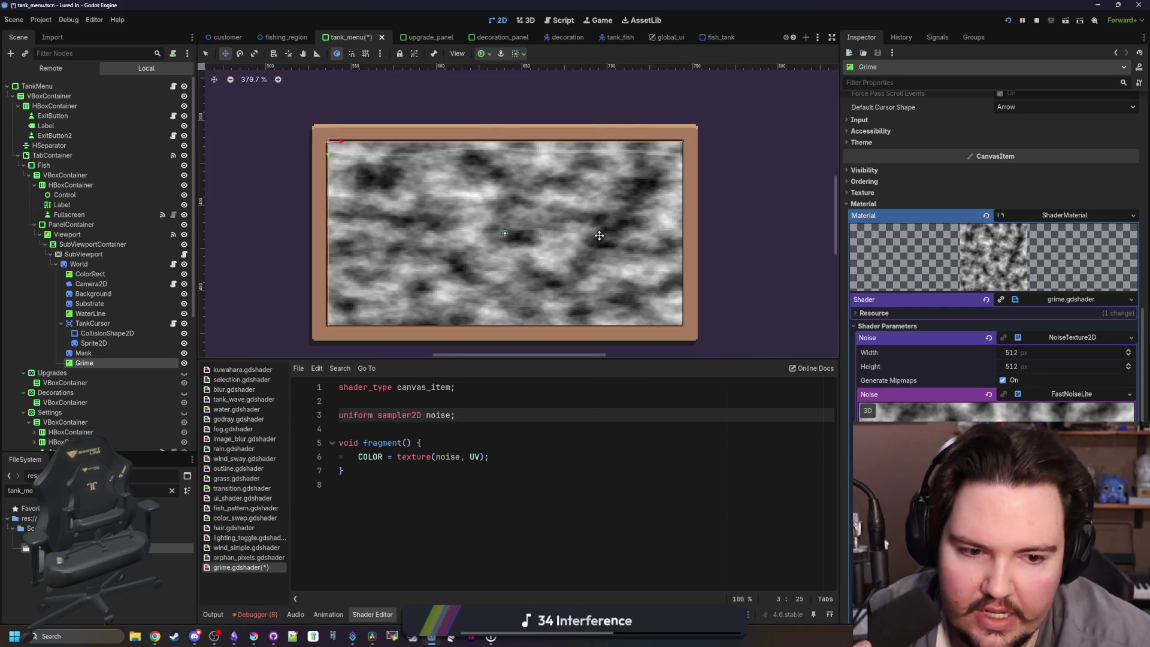
{"action": "scroll", "coordinate": [1033, 375], "scroll_direction": "down", "scroll_amount": 5}
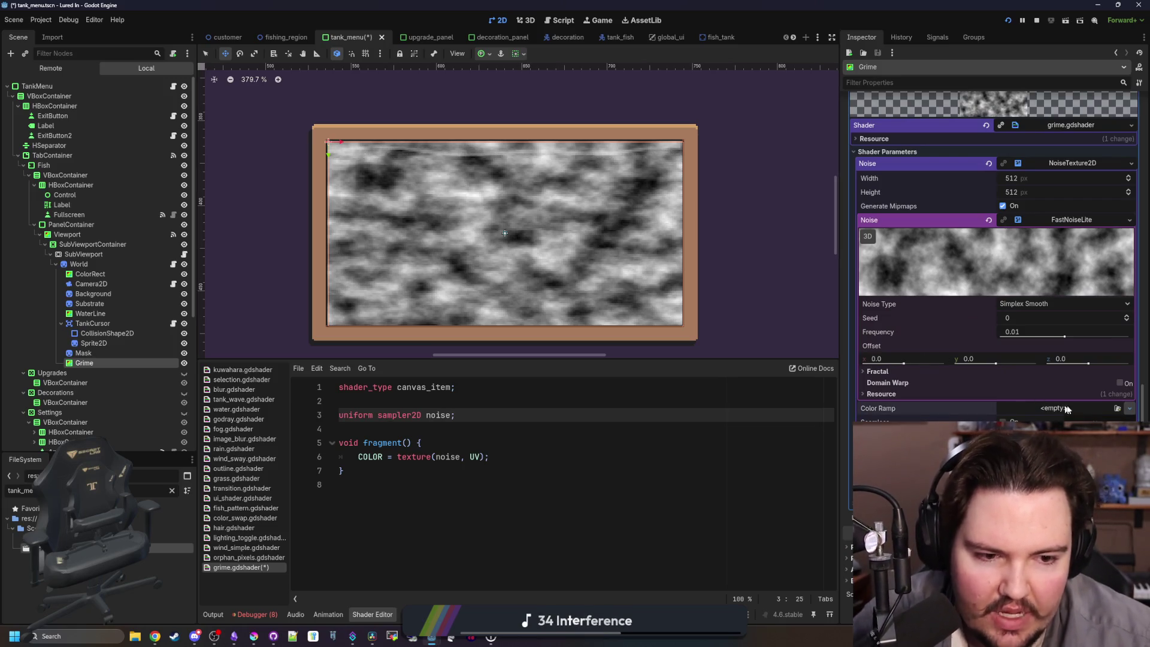
{"action": "left_click", "coordinate": [1129, 408]}
{"action": "left_click", "coordinate": [1077, 419]}
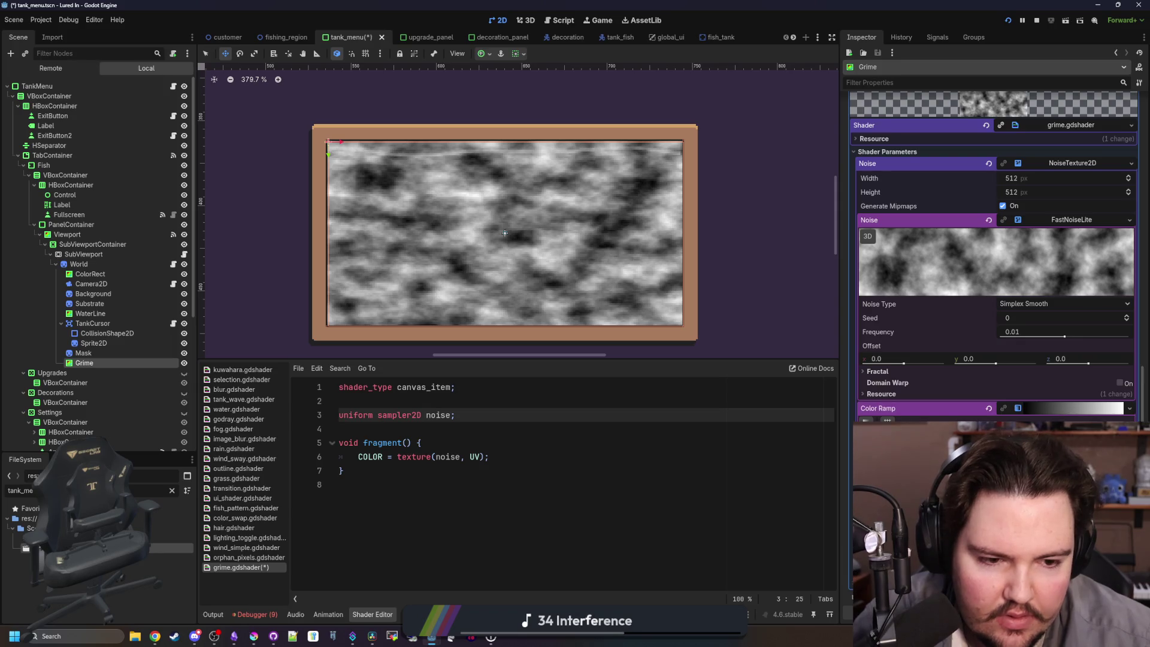
Make the ramp's light end mostly transparent and turn its dark end green.
{"action": "left_click", "coordinate": [1122, 407]}
{"action": "left_click_drag", "start_coordinate": [884, 371], "coordinate": [892, 375]}
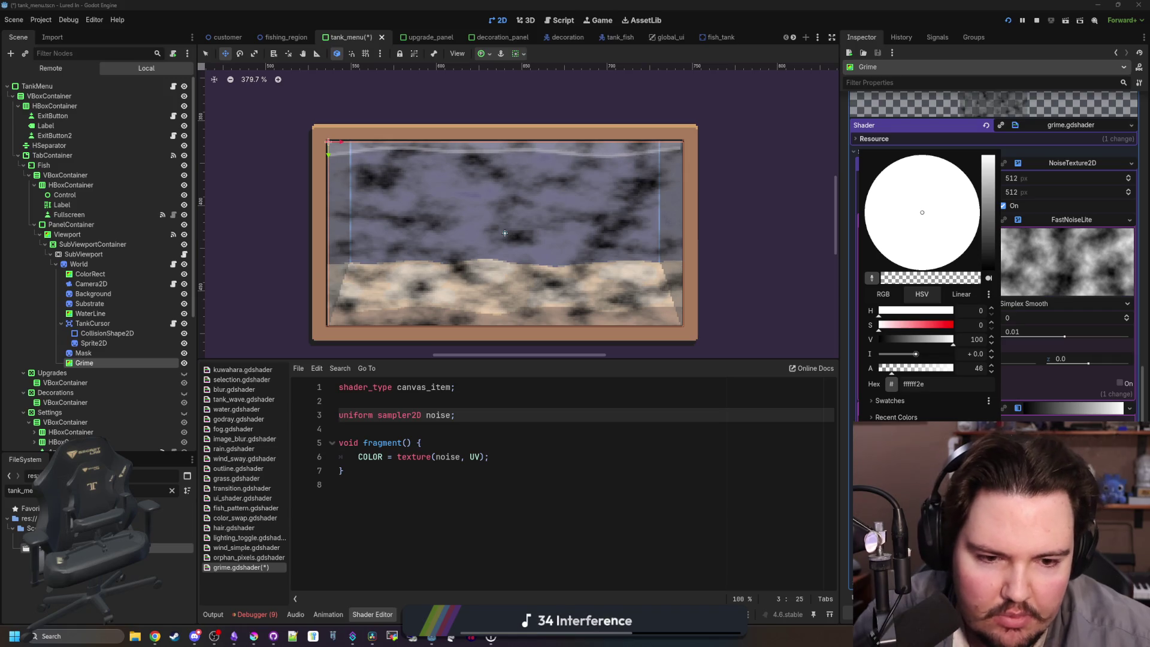
{"action": "key", "text": "Escape"}
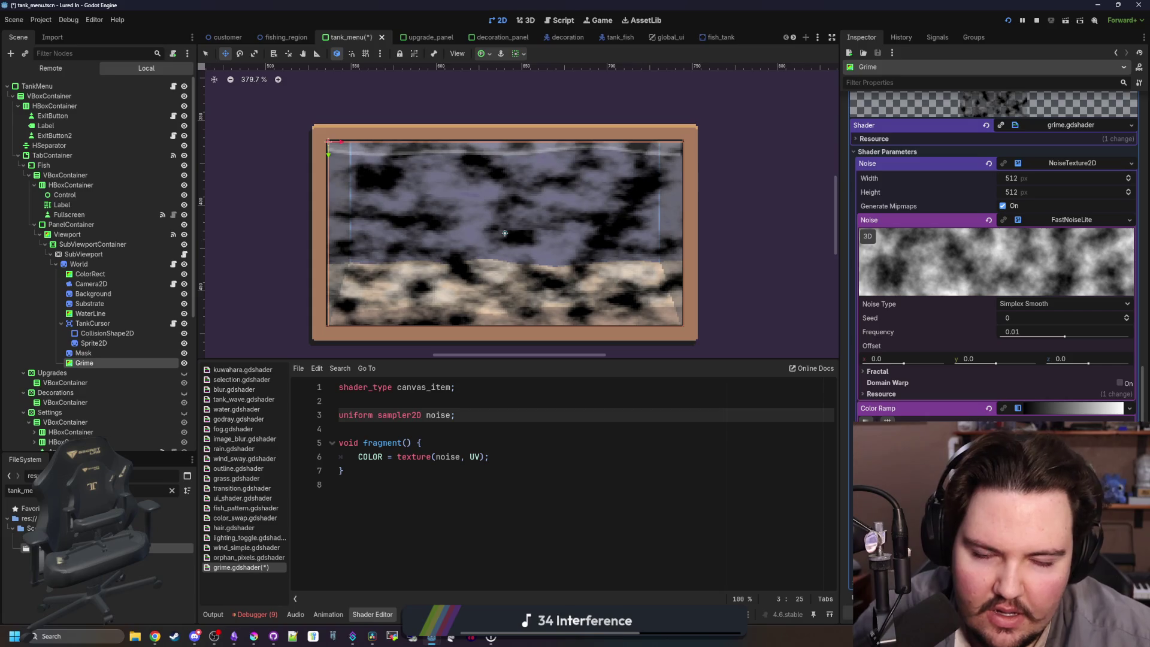
{"action": "left_click", "coordinate": [863, 426]}
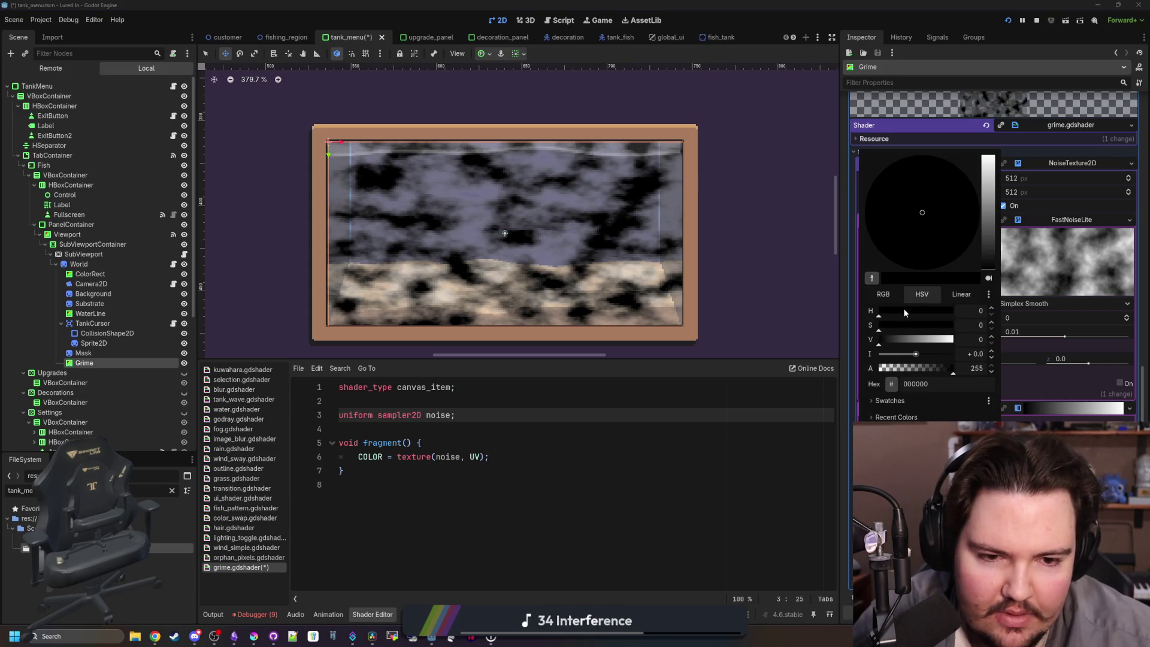
{"action": "left_click", "coordinate": [882, 294]}
{"action": "mouse_move", "coordinate": [896, 325]}
{"action": "left_mouse_down"}
{"action": "mouse_move", "coordinate": [937, 325]}
{"action": "mouse_move", "coordinate": [911, 327]}
{"action": "left_mouse_up"}
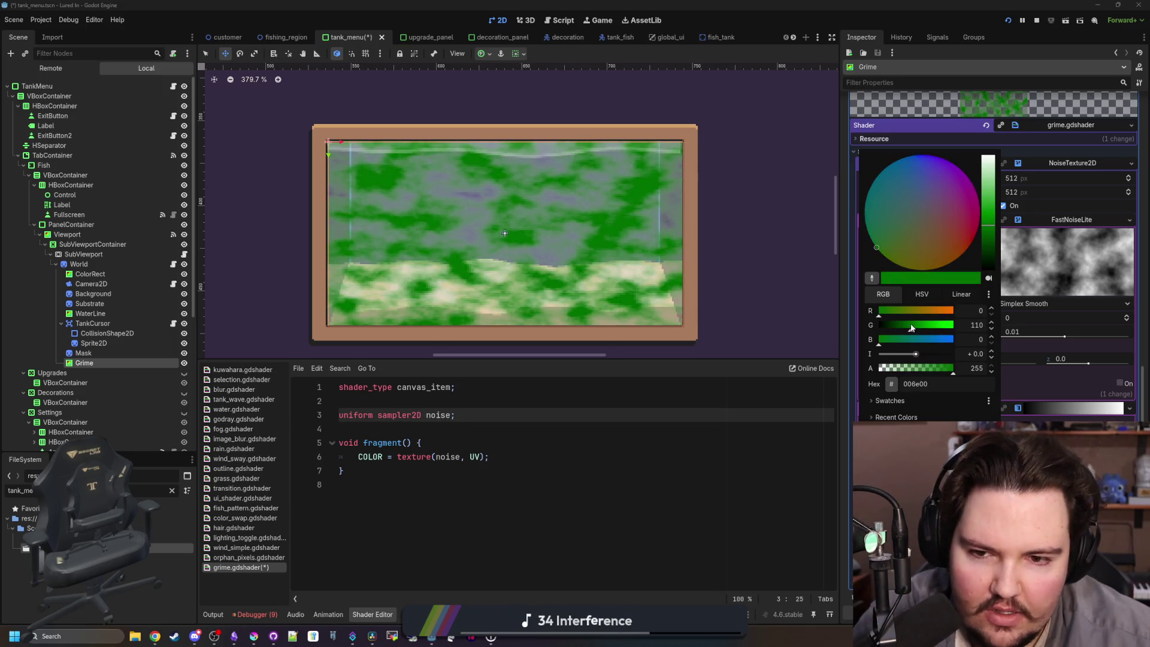
{"action": "left_click", "coordinate": [922, 294]}
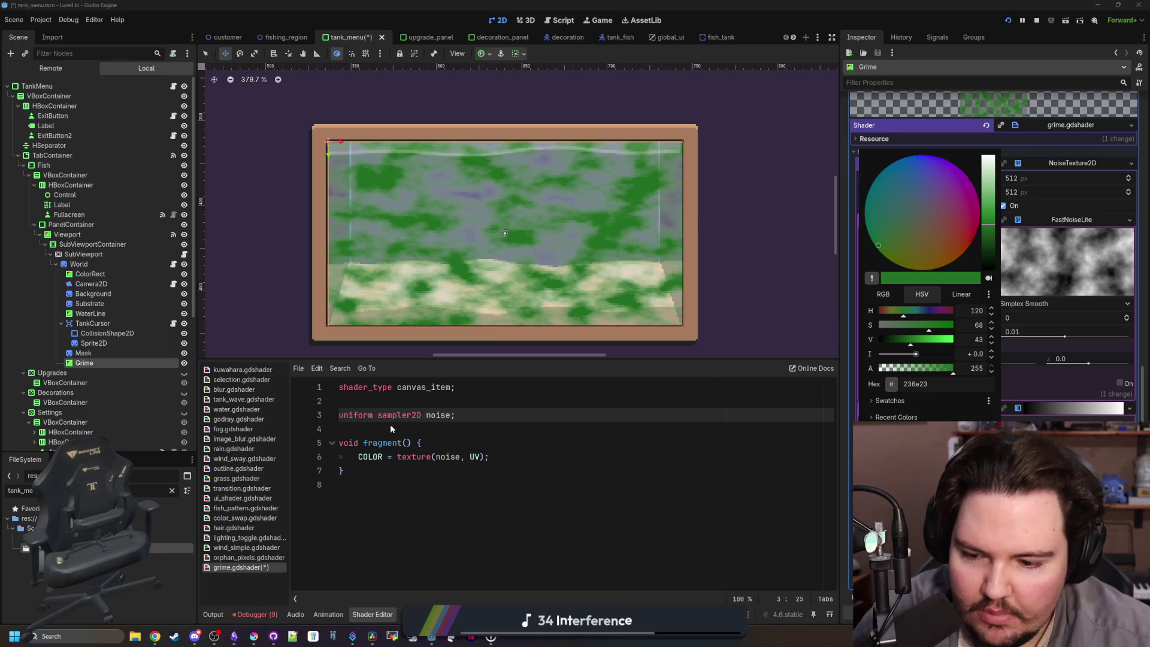
Take colour 5f7743 from Krita and apply it, partly transparent, to the ramp's green end.
{"action": "left_click", "coordinate": [253, 636]}
{"action": "left_click_drag", "start_coordinate": [373, 479], "coordinate": [555, 145]}
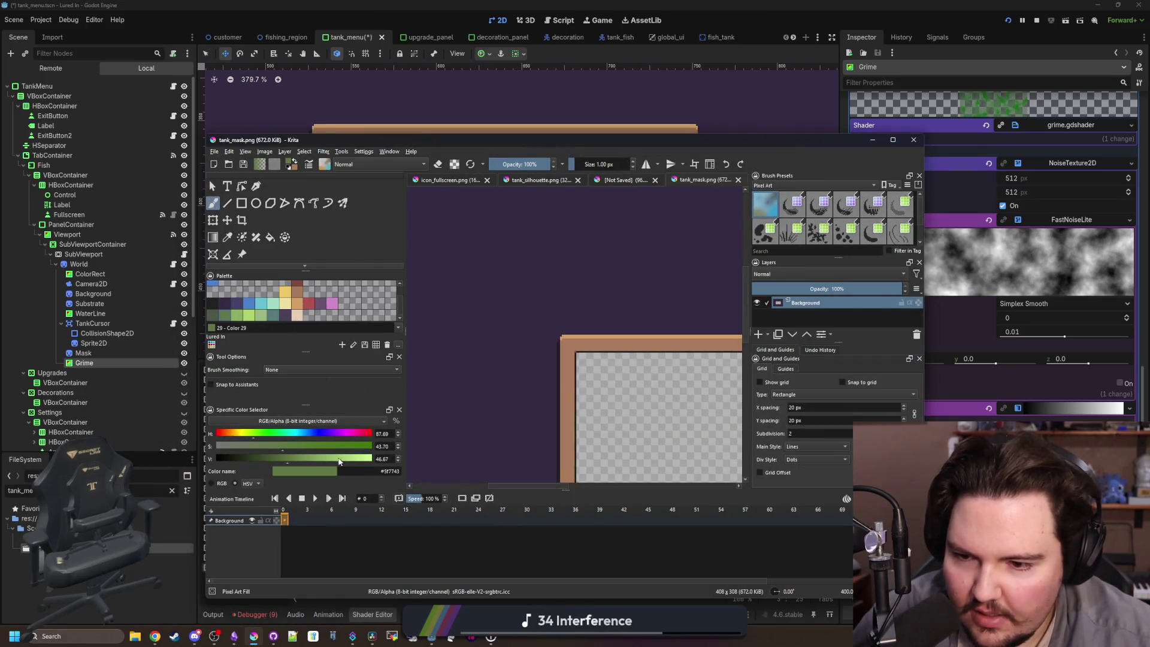
{"action": "left_click", "coordinate": [934, 224]}
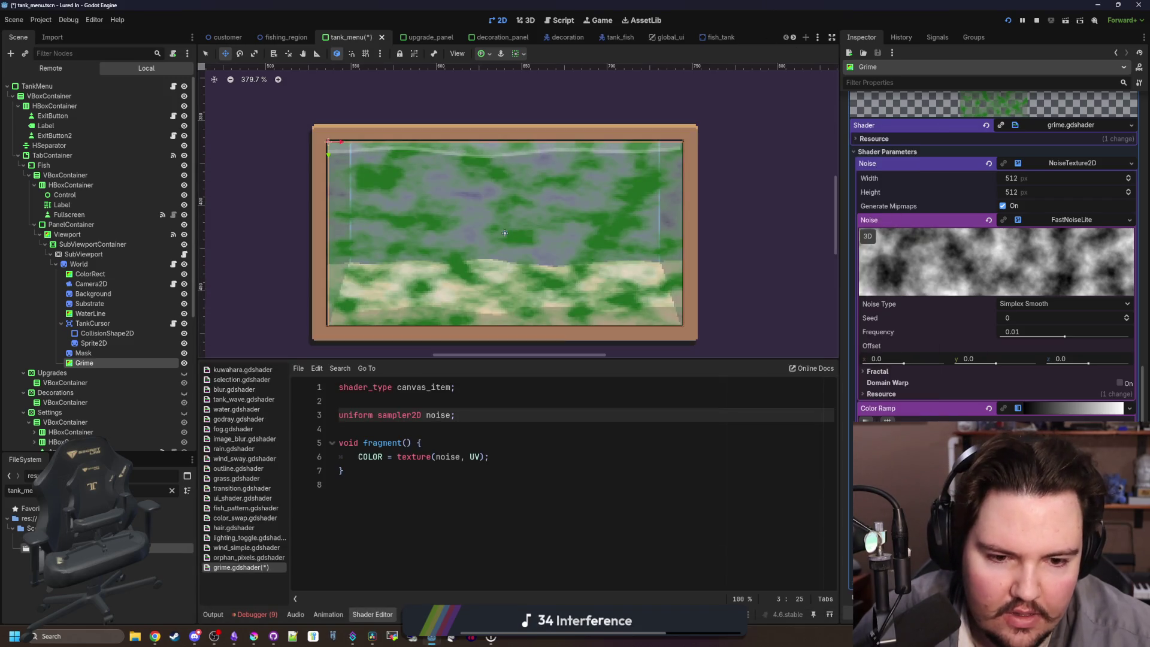
{"action": "left_click", "coordinate": [1008, 412]}
{"action": "left_click", "coordinate": [928, 384]}
{"action": "key", "text": "ctrl+v"}
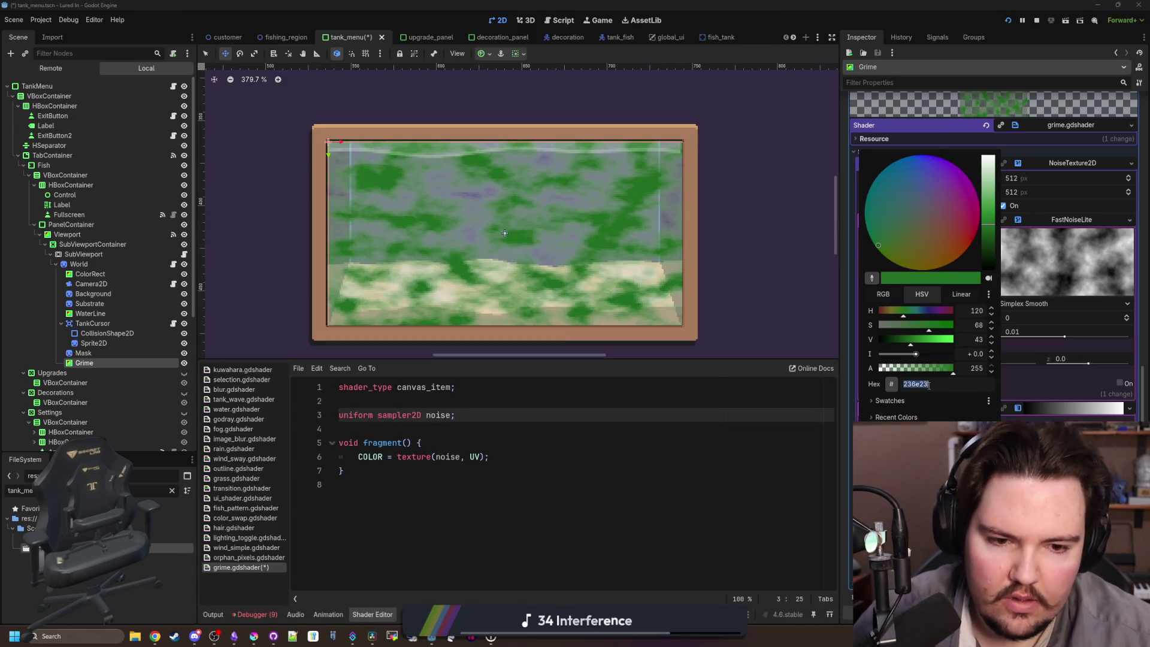
{"action": "key", "text": "Return"}
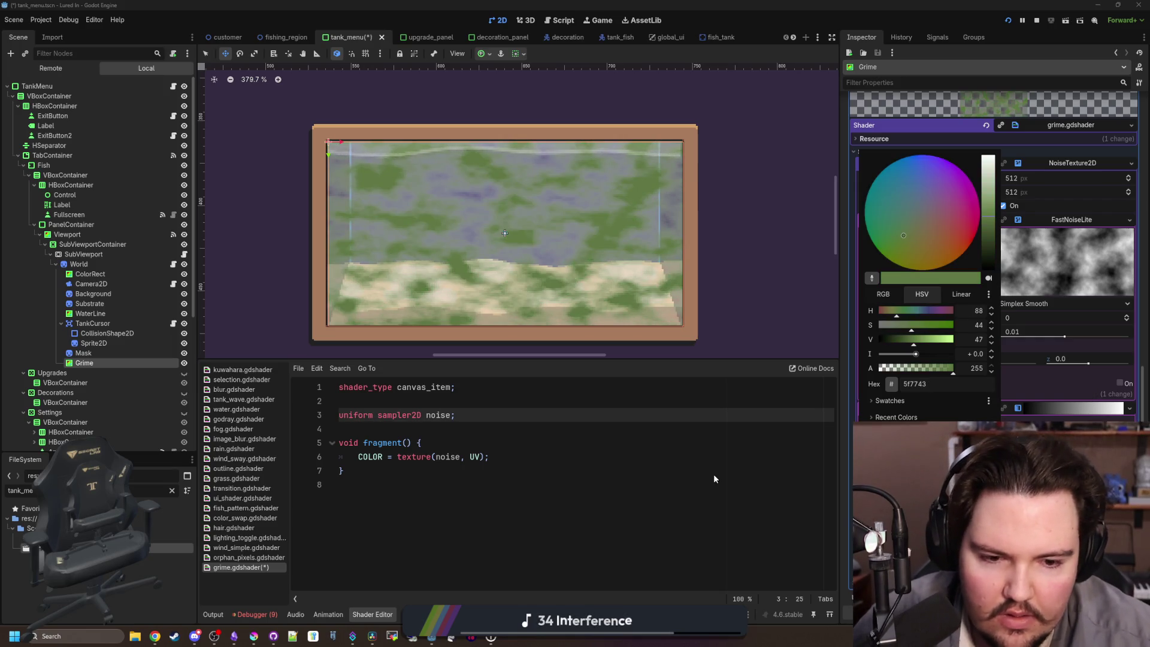
{"action": "left_click_drag", "start_coordinate": [944, 367], "coordinate": [928, 370]}
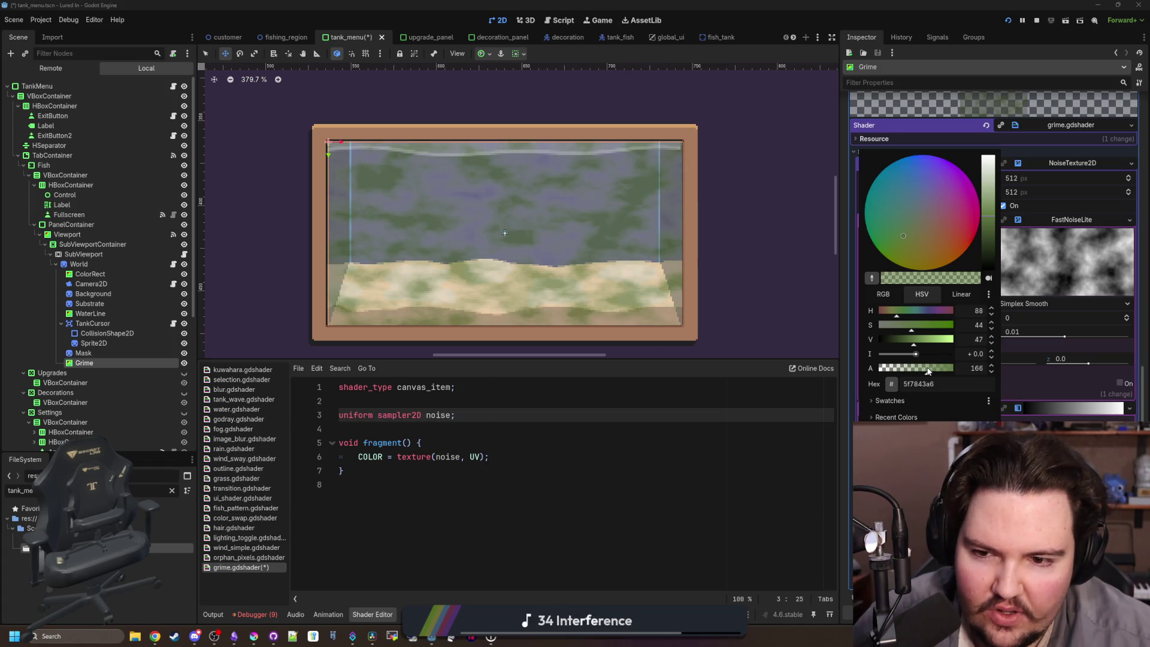
{"action": "left_click", "coordinate": [604, 417]}
Set the light end to 5f7743 at zero alpha and save tank_menu and the shader.
{"action": "key", "text": "Up"}
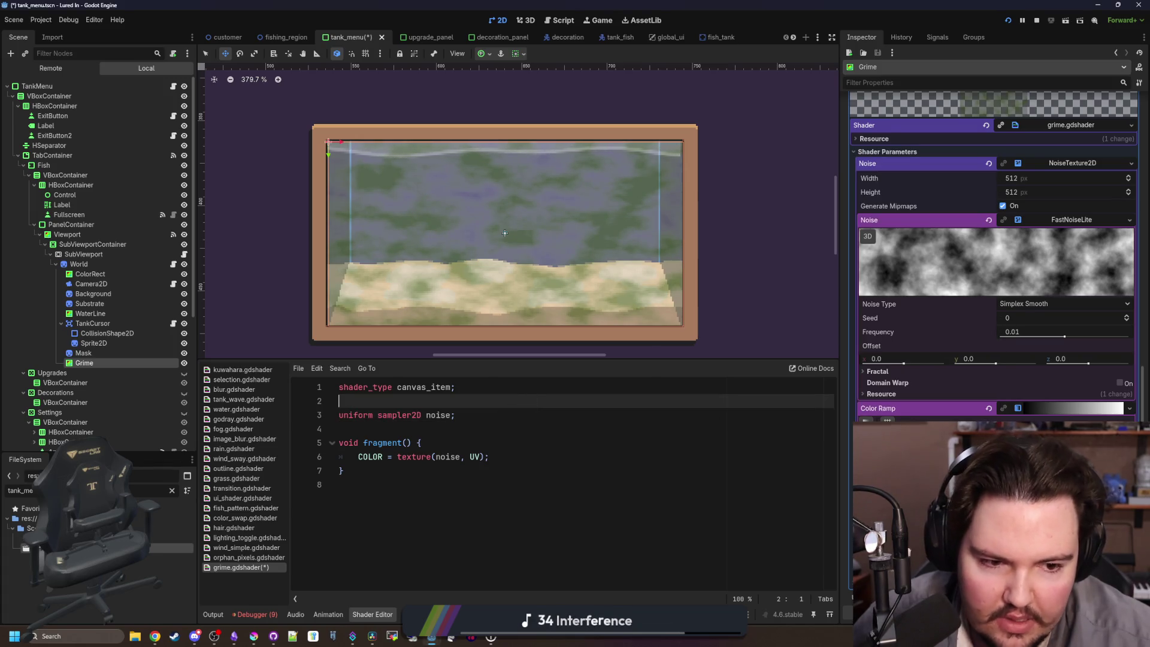
{"action": "left_click", "coordinate": [915, 384]}
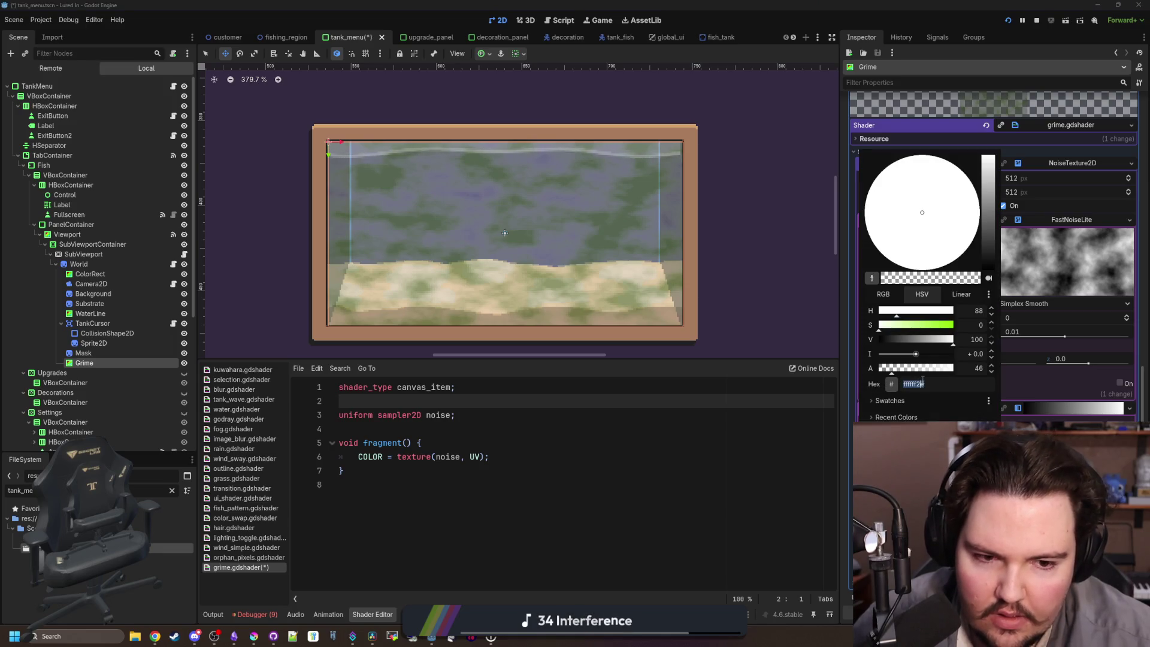
{"action": "type", "text": "5f7743"}
{"action": "key", "text": "Return"}
{"action": "key", "text": "Escape"}
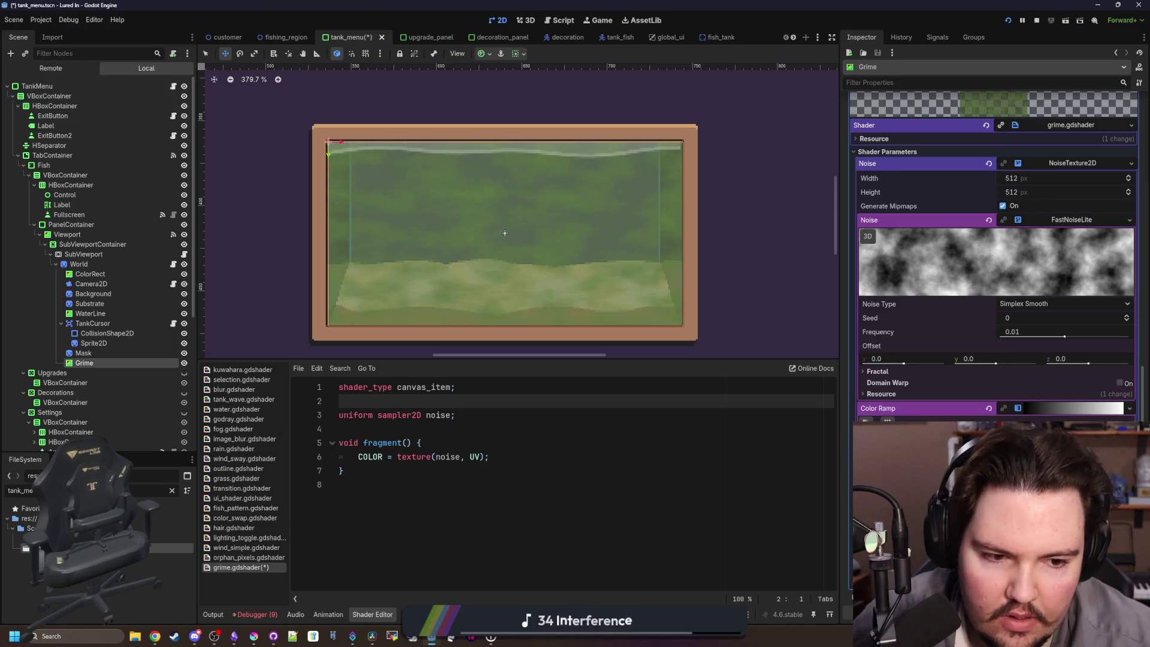
{"action": "left_click", "coordinate": [934, 405]}
{"action": "mouse_move", "coordinate": [921, 372]}
{"action": "left_mouse_down"}
{"action": "mouse_move", "coordinate": [870, 370]}
{"action": "mouse_move", "coordinate": [898, 370]}
{"action": "left_mouse_up"}
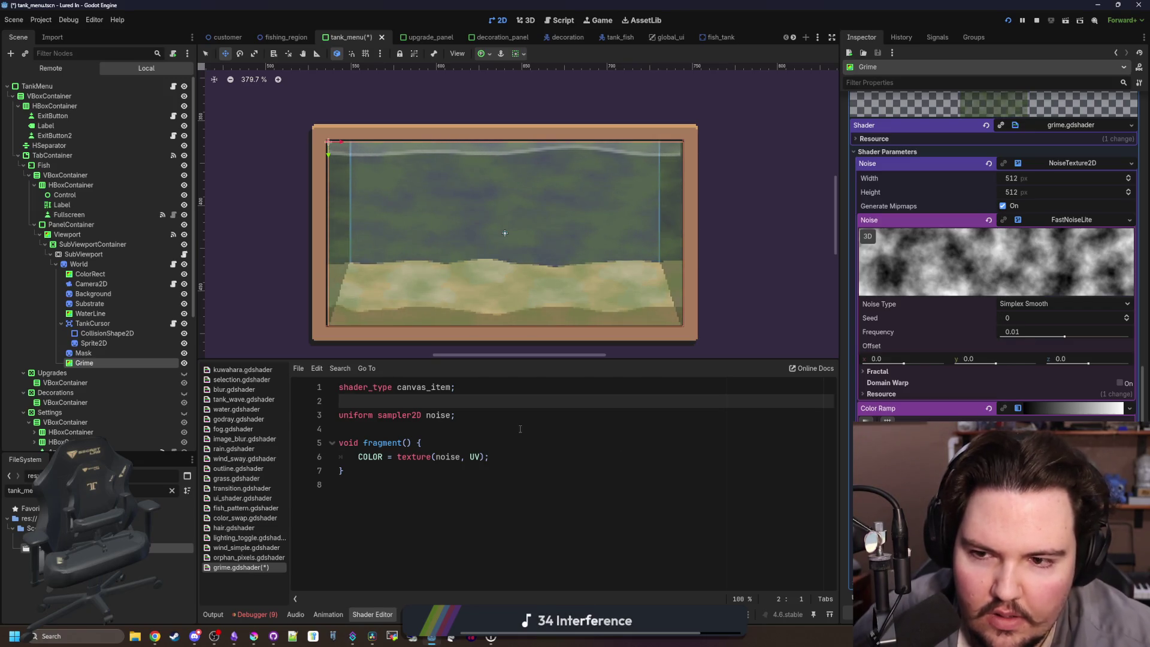
{"action": "left_click", "coordinate": [455, 415]}
{"action": "scroll", "coordinate": [483, 252], "scroll_direction": "down", "scroll_amount": 1}
{"action": "scroll", "coordinate": [483, 252], "scroll_direction": "up", "scroll_amount": 1}
{"action": "key", "text": "ctrl+s"}
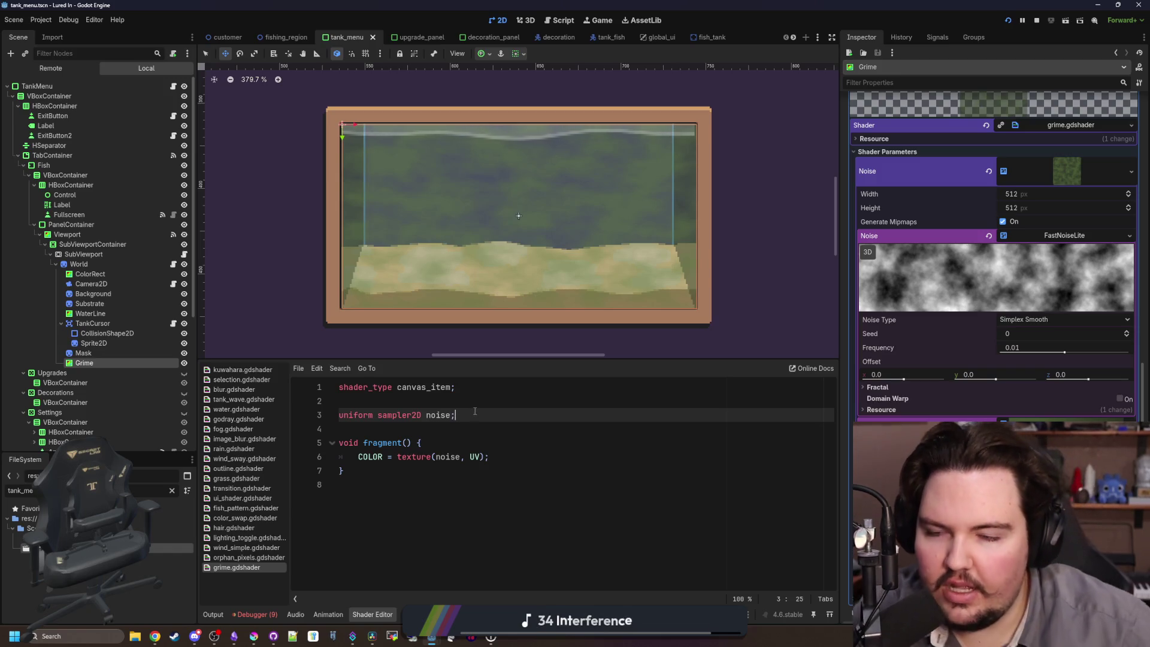
Add 'uniform sampler2D mask;' and multiply COLOR by texture(mask, UV).
{"action": "key", "text": "Return"}
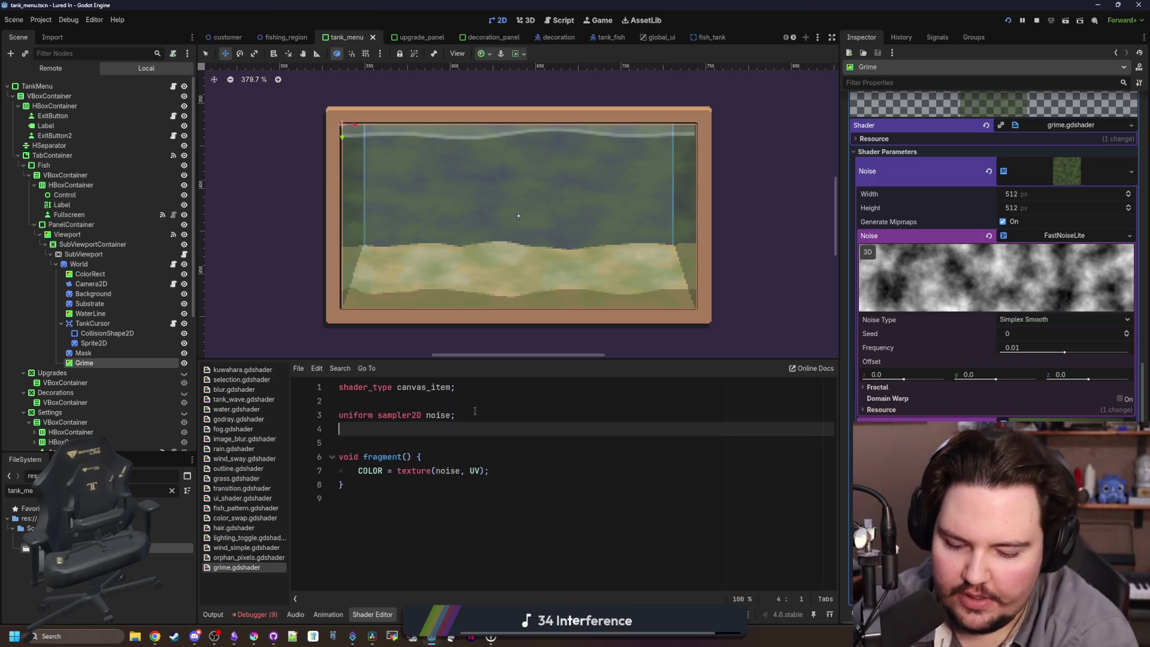
{"action": "type", "text": "uniform sampler2"}
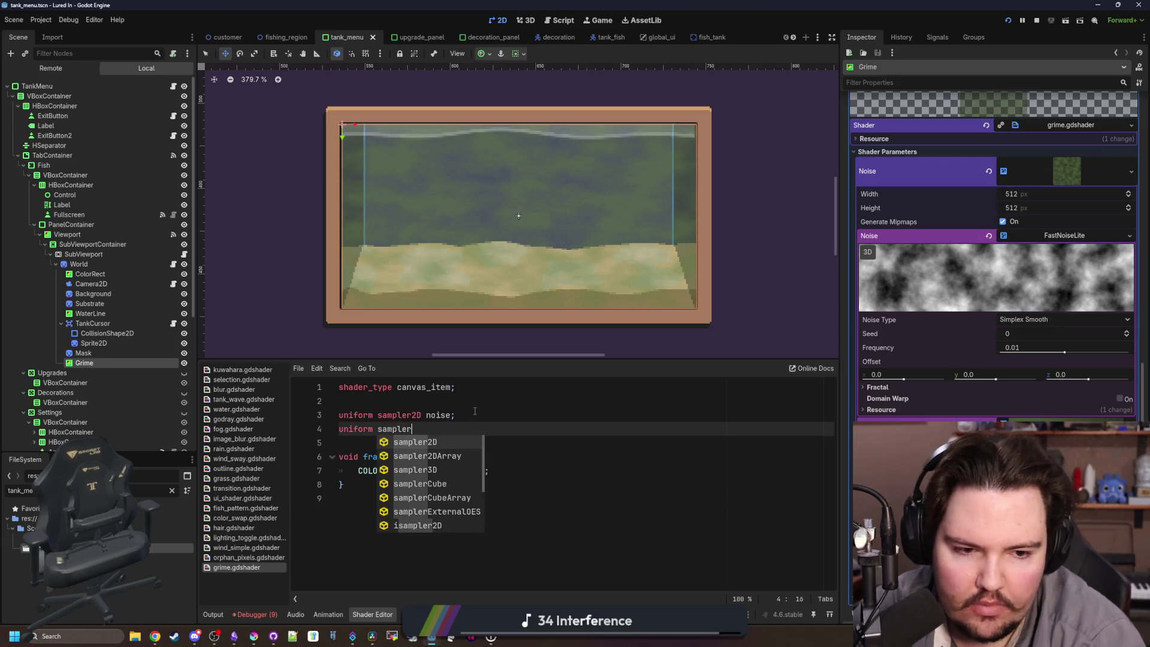
{"action": "type", "text": "D mask;"}
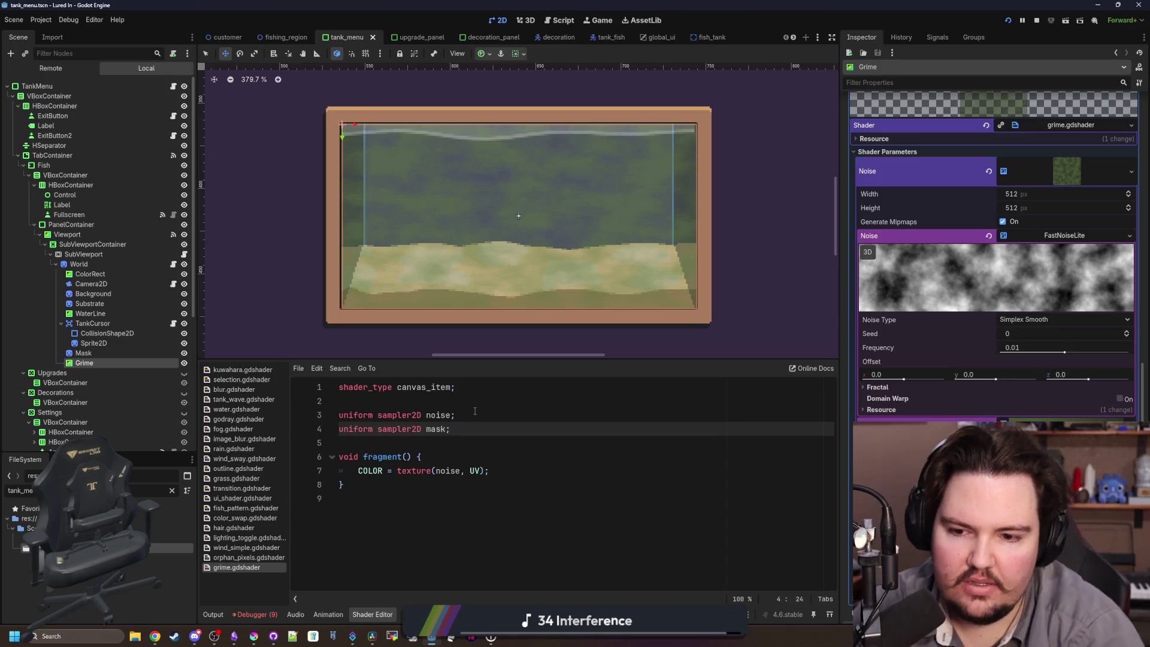
{"action": "left_click", "coordinate": [488, 471]}
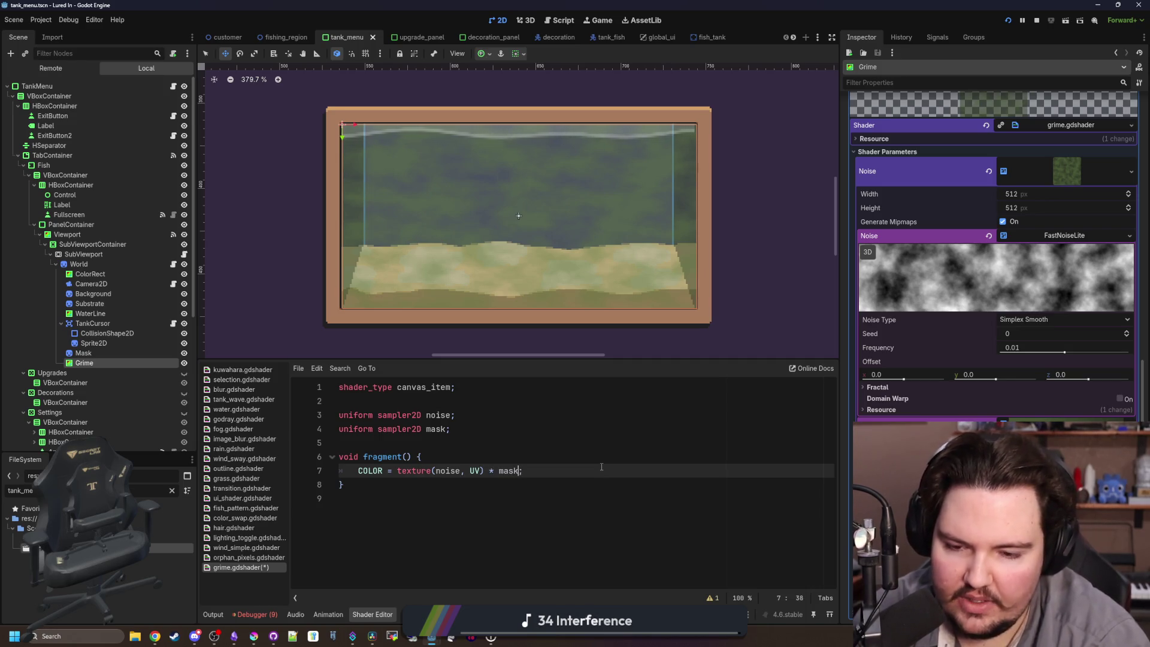
{"action": "type", "text": "sk"}
{"action": "left_click", "coordinate": [444, 443]}
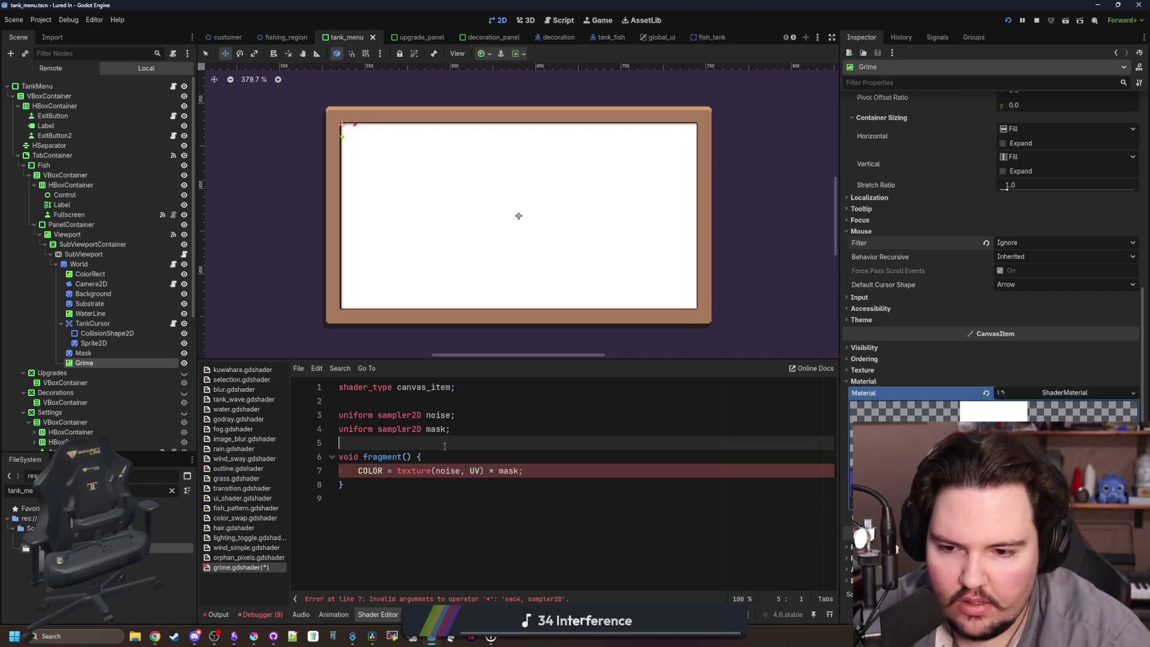
{"action": "double_click", "coordinate": [510, 471]}
{"action": "type", "text": "texture("}
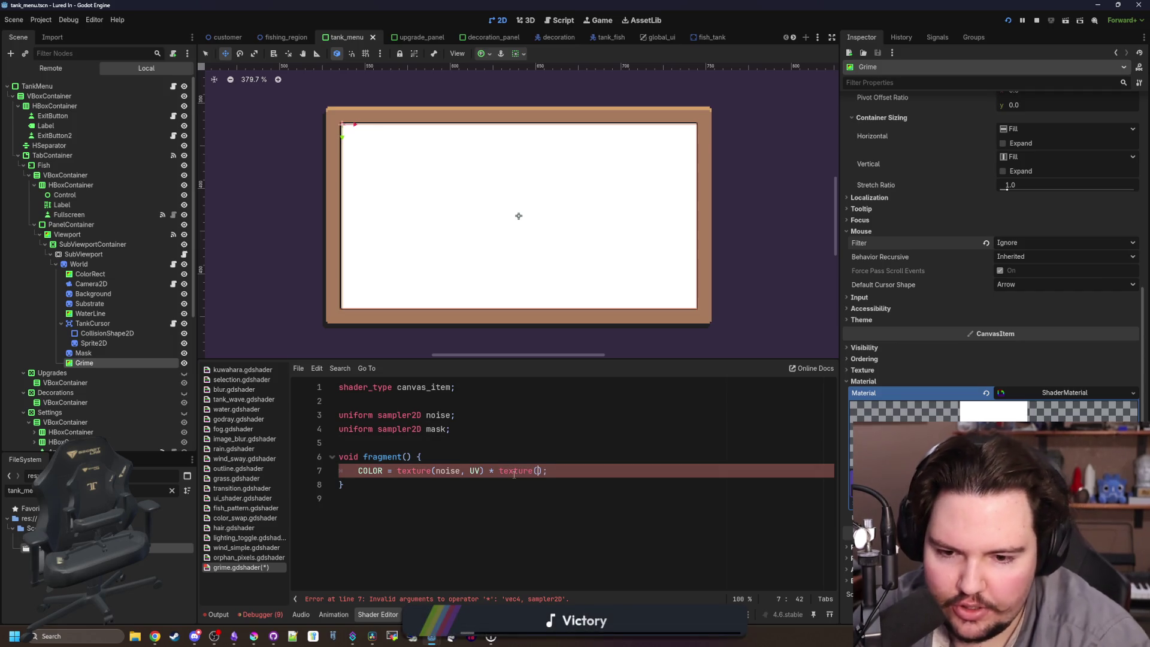
{"action": "type", "text": "mask,UV"}
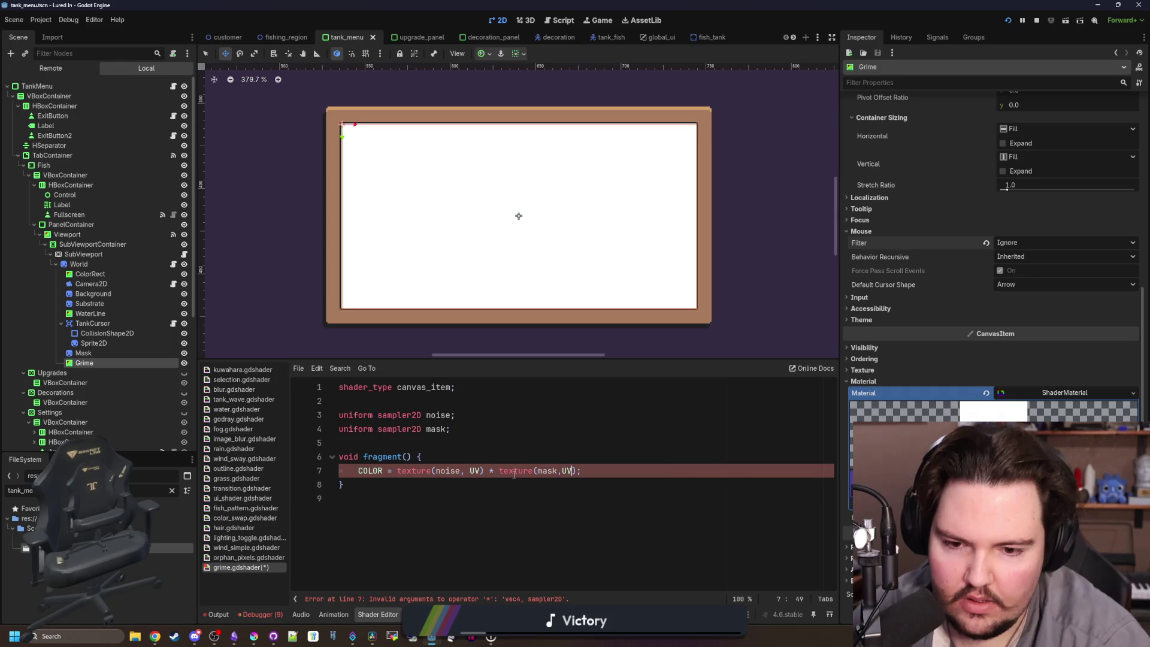
{"action": "key", "text": "BackSpace"}
{"action": "key", "text": "BackSpace"}
{"action": "type", "text": "UV"}
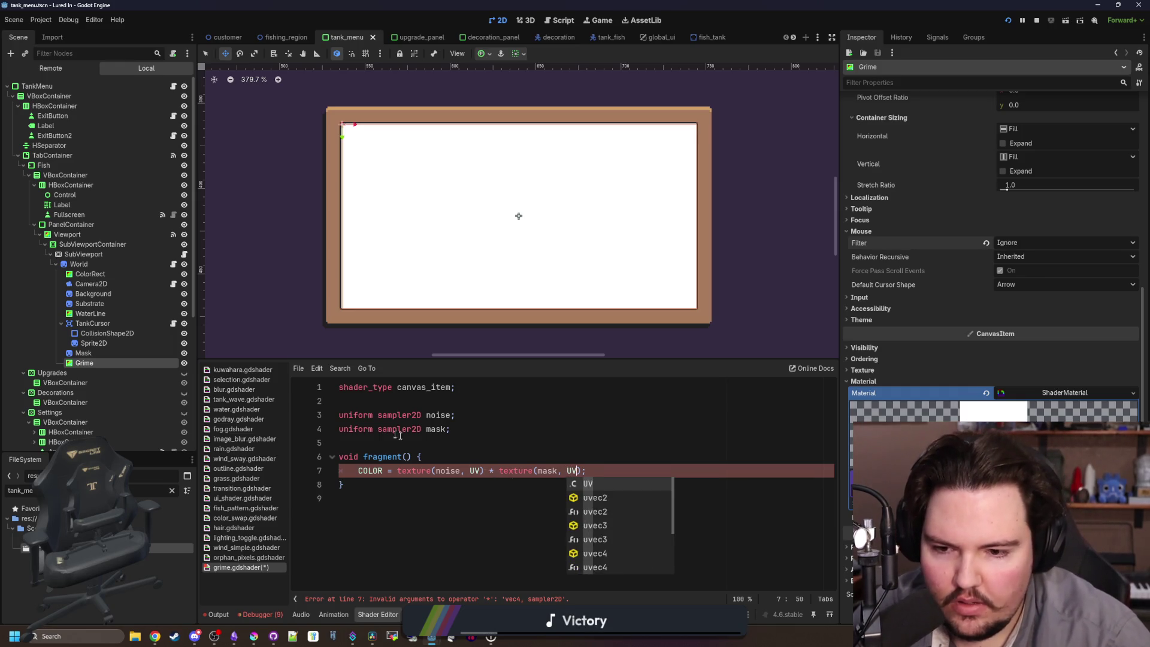
{"action": "left_click", "coordinate": [397, 434]}
Add 'uniform bool active = false;' above the fragment function.
{"action": "left_click", "coordinate": [402, 448]}
{"action": "key", "text": "Return"}
{"action": "key", "text": "Return"}
{"action": "key", "text": "Up"}
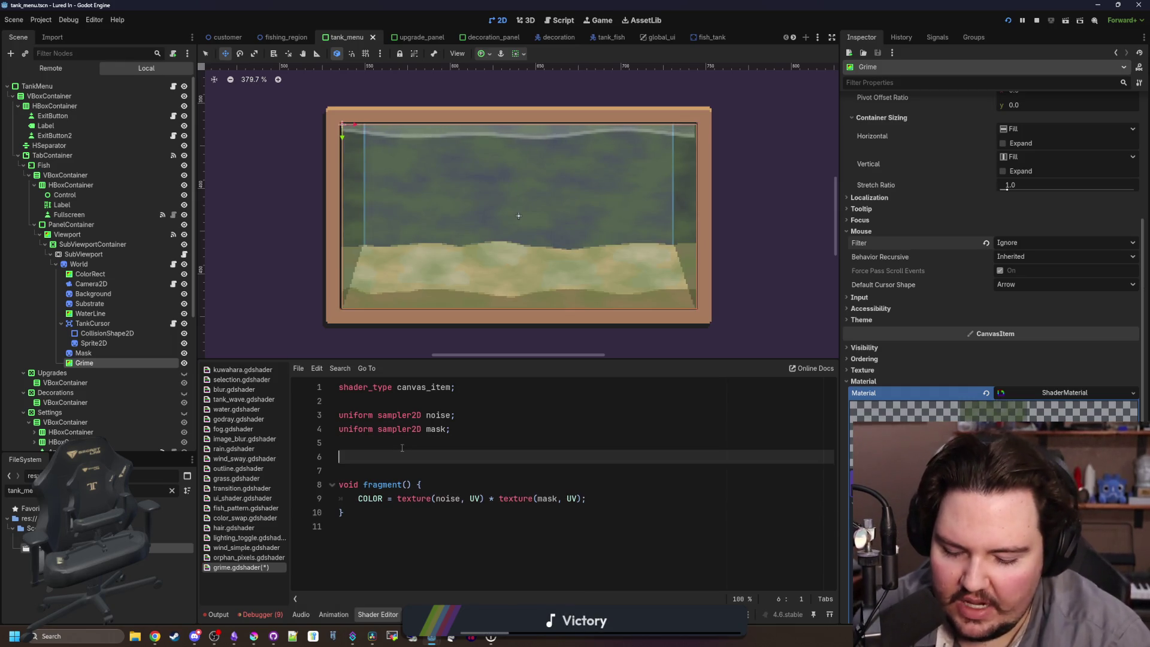
{"action": "key", "text": "BackSpace"}
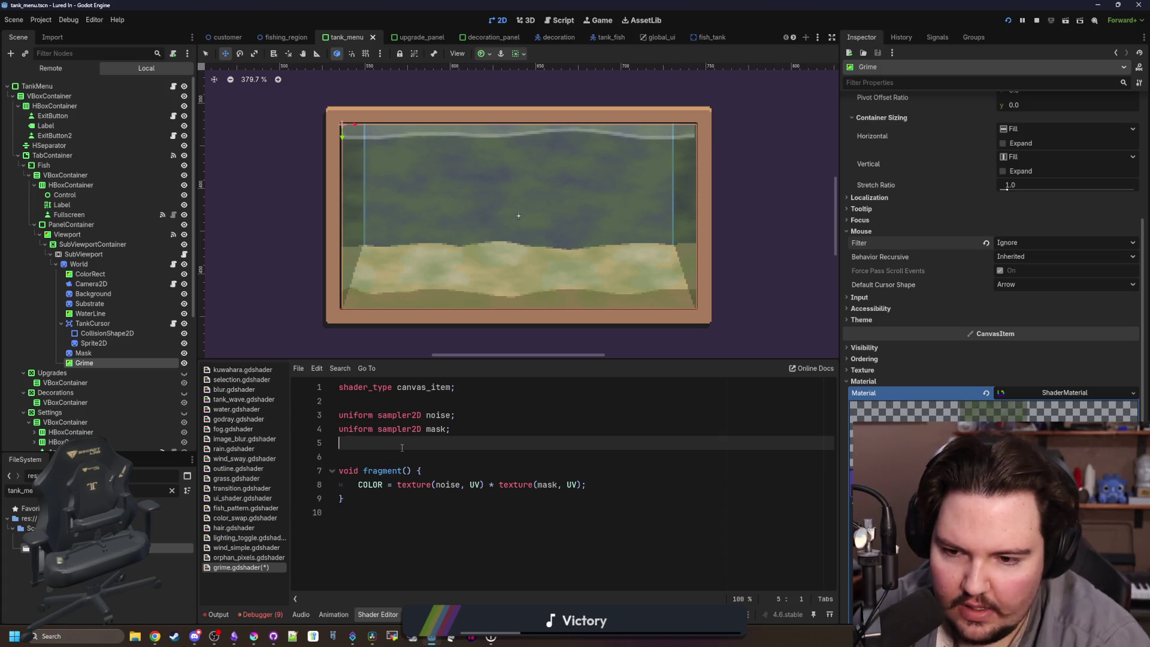
{"action": "type", "text": "uniform bool active = false;"}
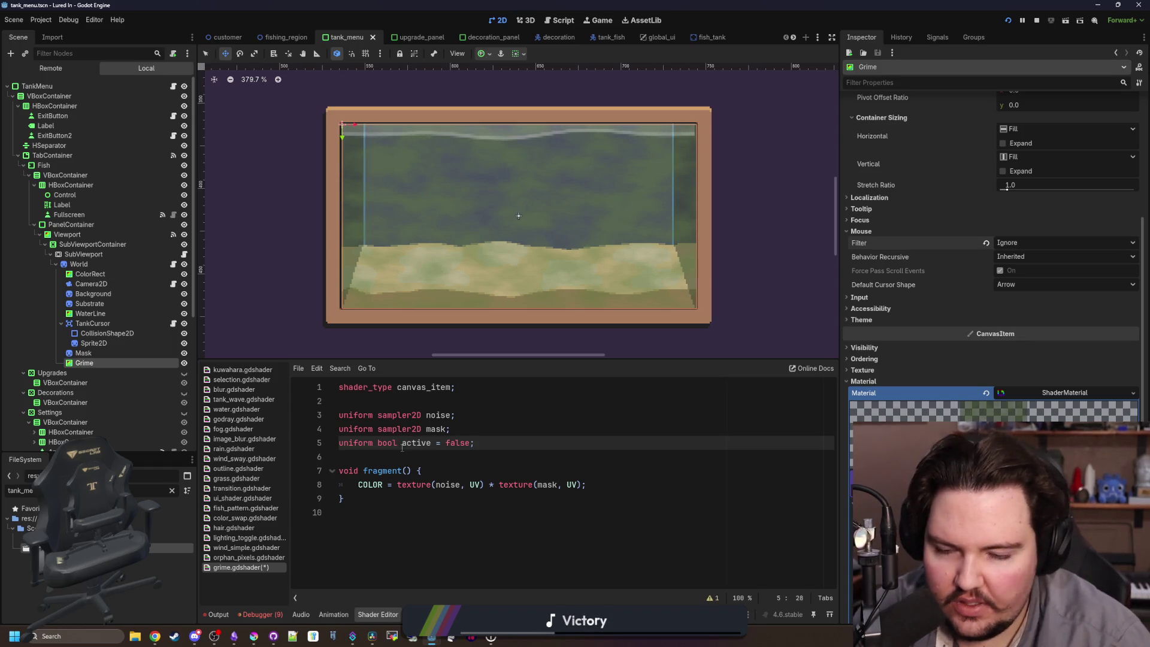
{"action": "key", "text": "Down"}
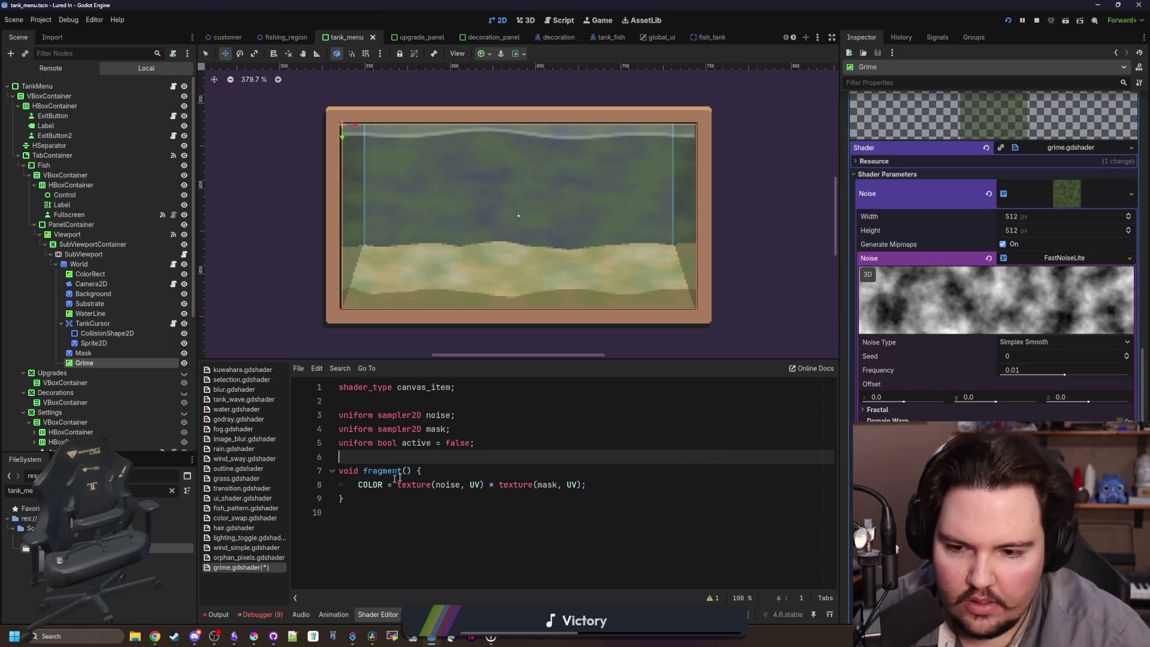
Wrap the COLOR assignment inside an if (active) block.
{"action": "left_click", "coordinate": [426, 471]}
{"action": "key", "text": "Return"}
{"action": "type", "text": "if (active"}
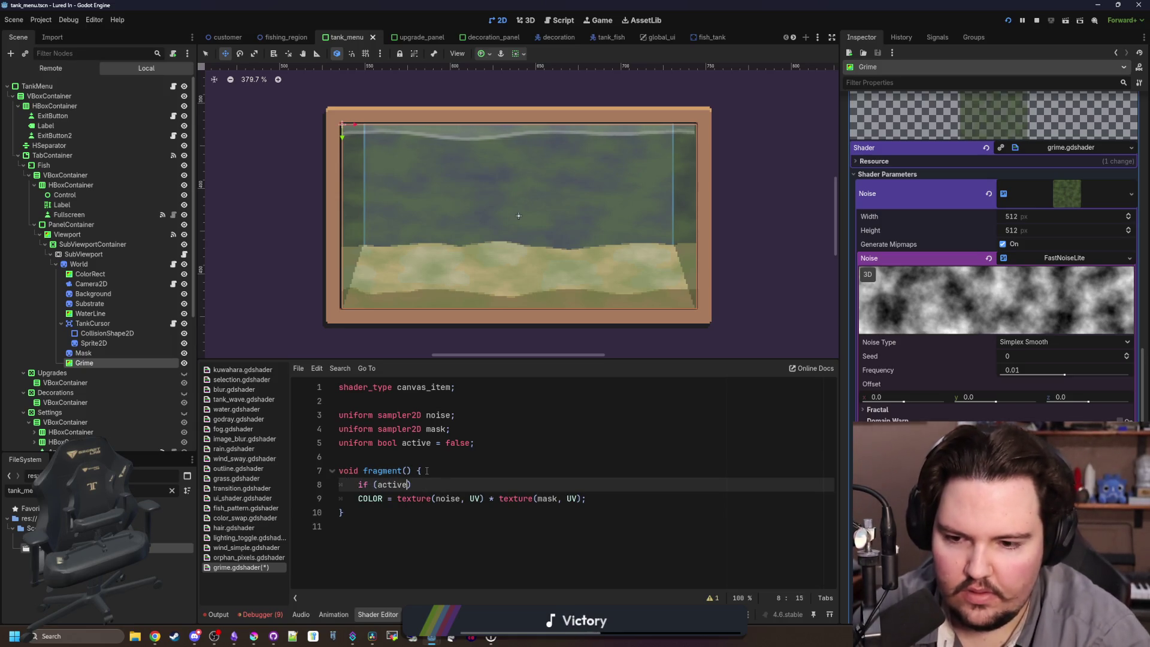
{"action": "key", "text": "Return"}
{"action": "left_click_drag", "start_coordinate": [587, 526], "coordinate": [358, 526]}
{"action": "key", "text": "ctrl+x"}
{"action": "key", "text": "Up"}
{"action": "key", "text": "Up"}
{"action": "key", "text": "ctrl+v"}
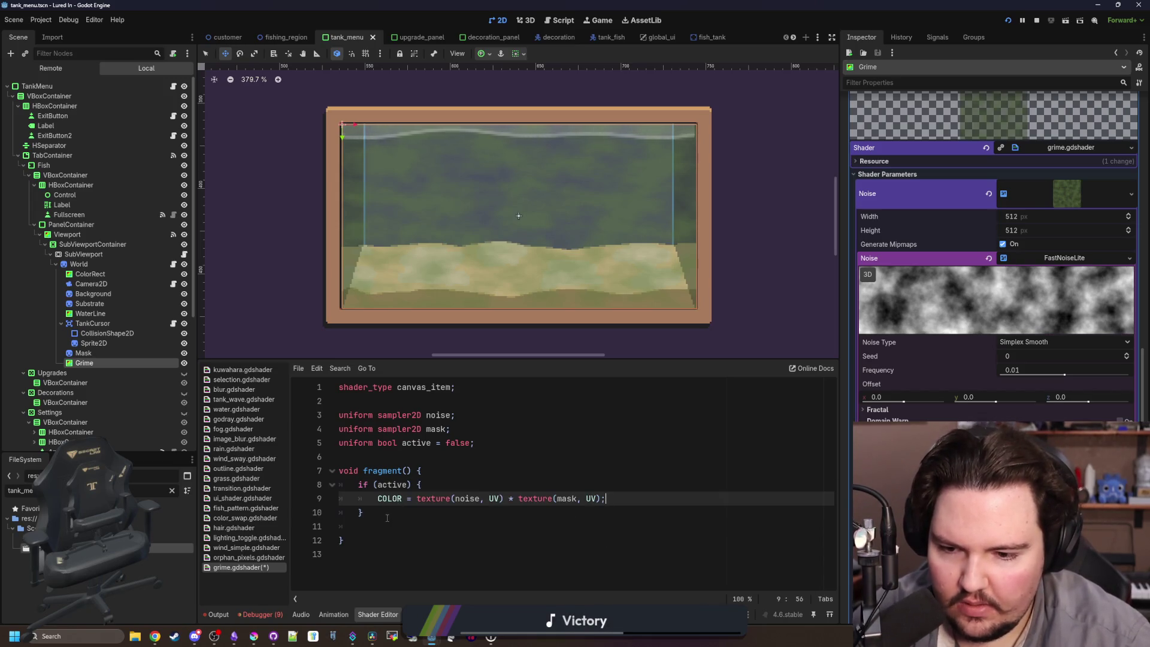
Add an else branch setting COLOR = vec4(1.0, 1.0, 1.0, 0.0) and save the shader.
{"action": "left_click", "coordinate": [379, 527]}
{"action": "type", "text": "els"}
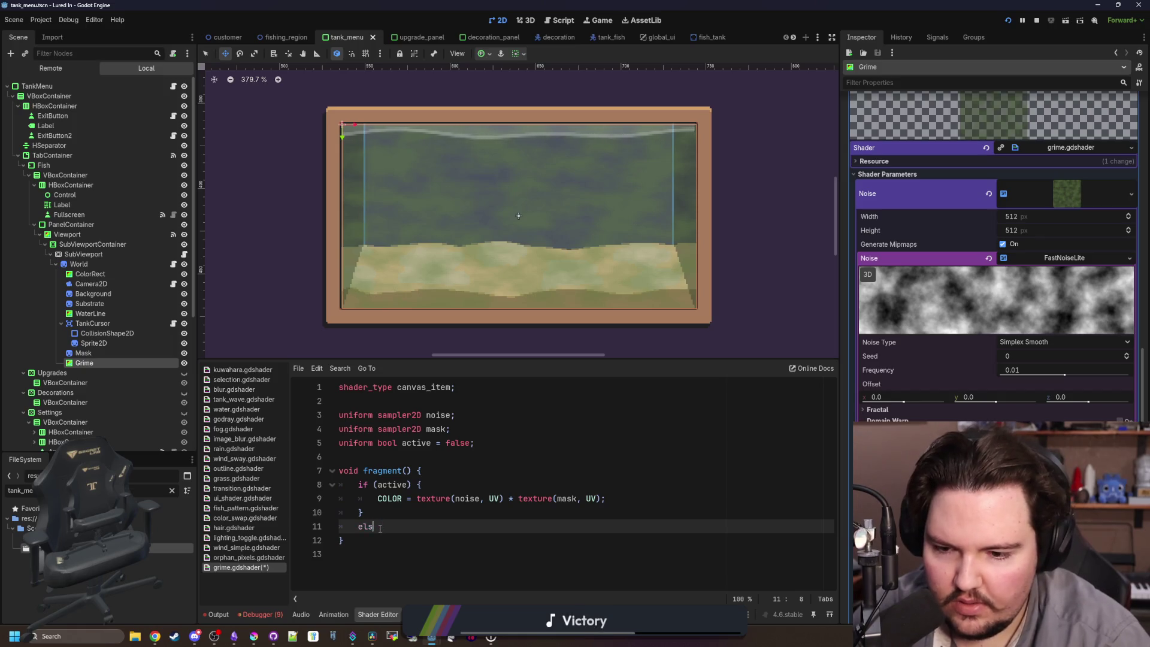
{"action": "key", "text": "BackSpace"}
{"action": "key", "text": "BackSpace"}
{"action": "type", "text": "else {"}
{"action": "key", "text": "Return"}
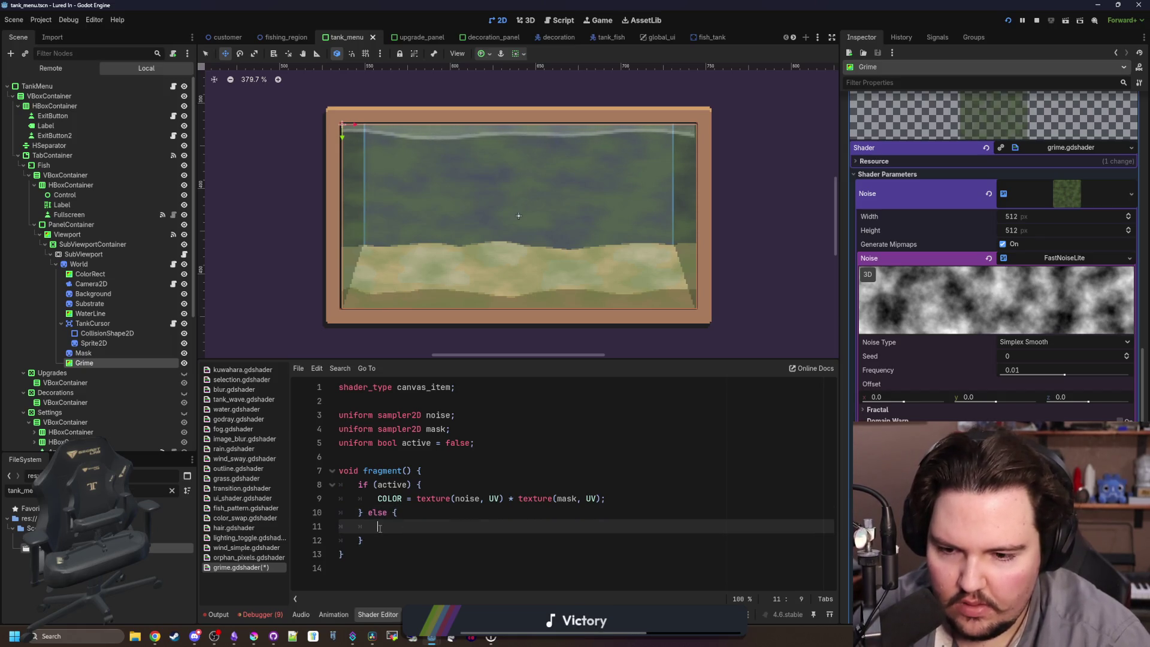
{"action": "type", "text": "COLOR "}
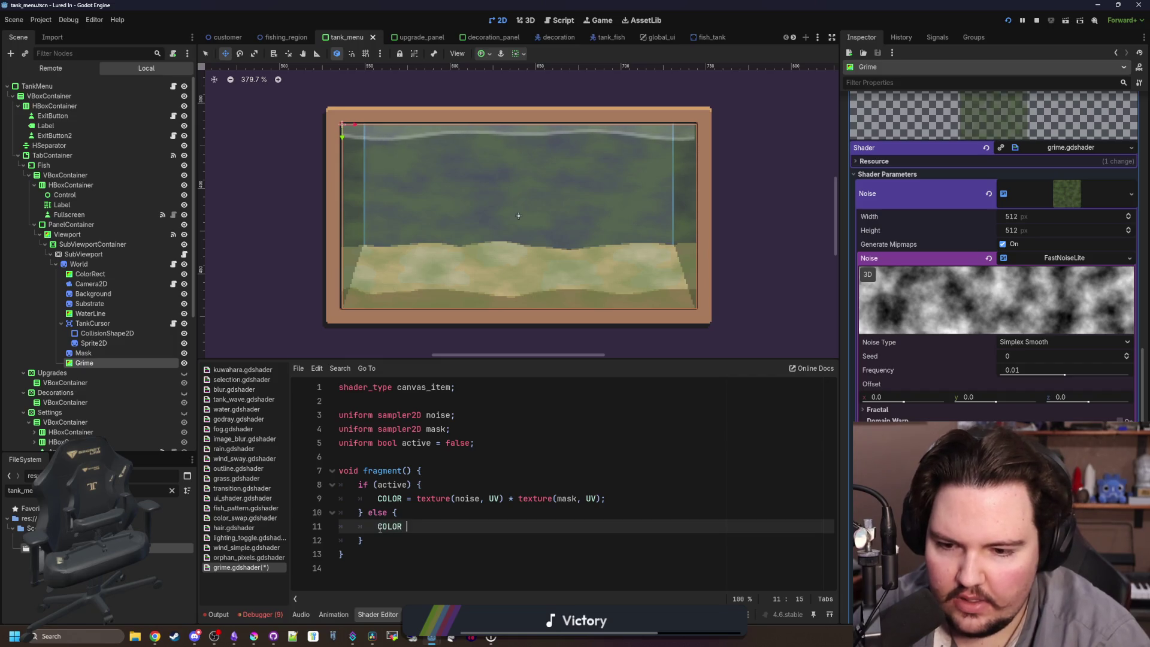
{"action": "type", "text": "= vec4(1.0, 1.0"}
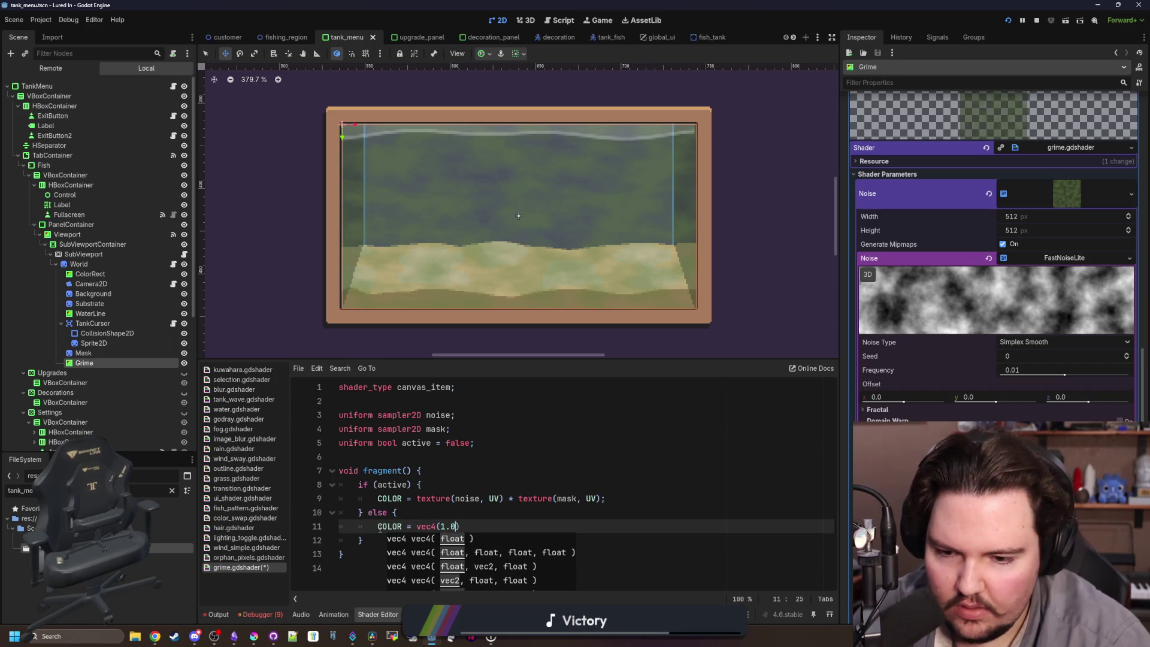
{"action": "type", "text": ", 1.0, 0.0"}
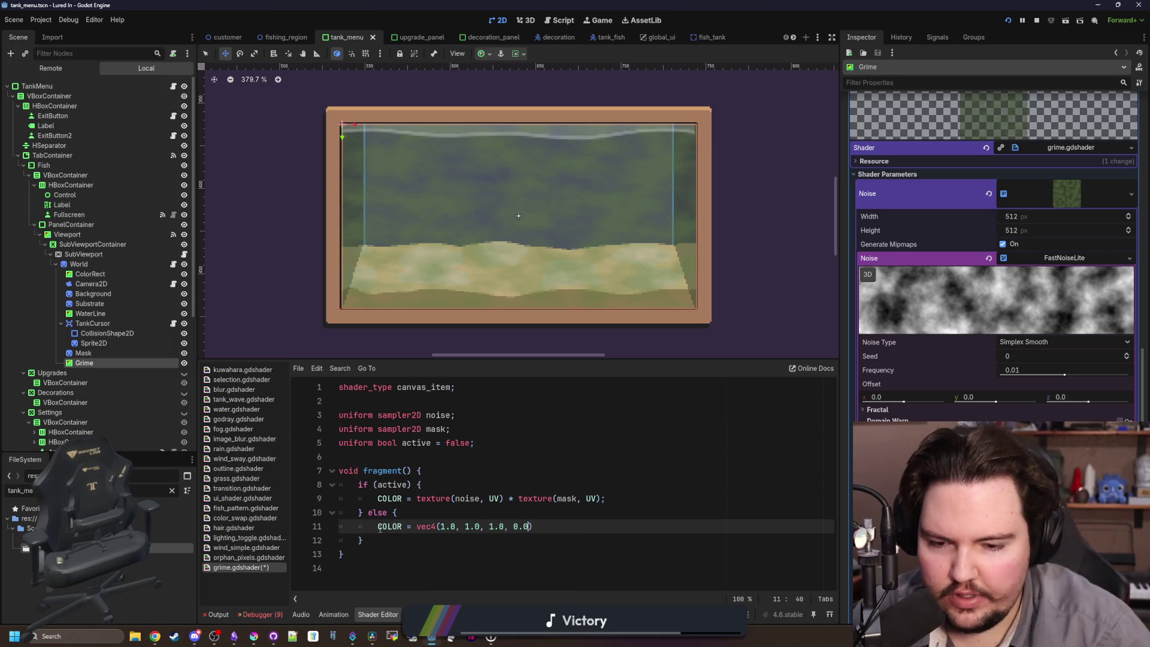
{"action": "type", "text": ");"}
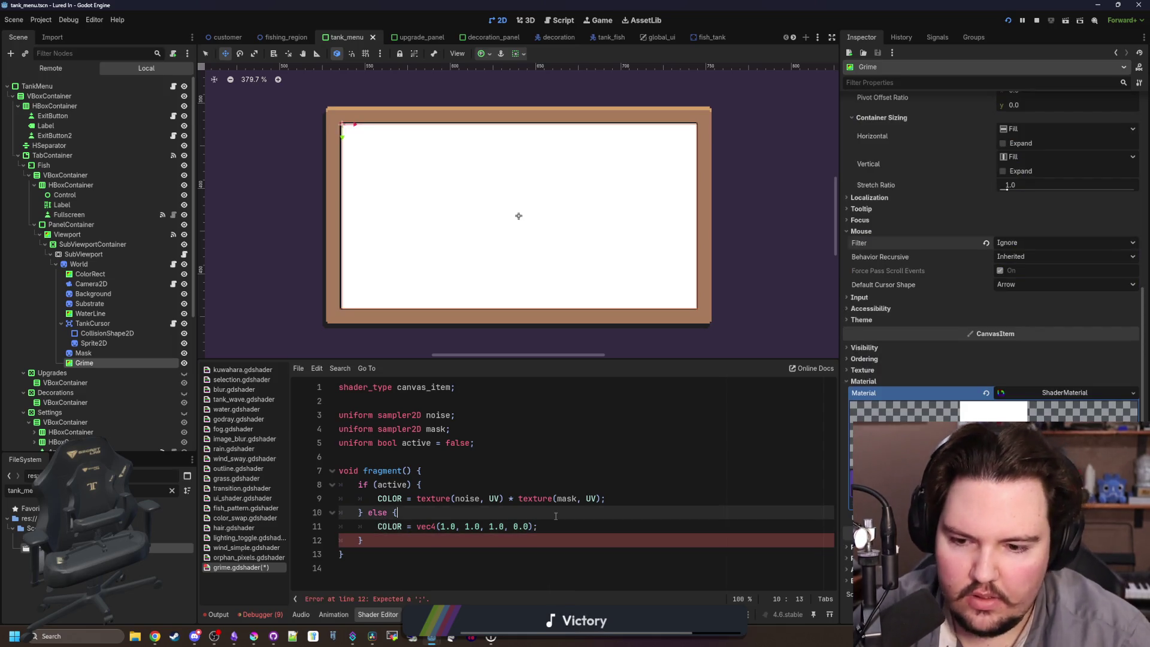
{"action": "left_click", "coordinate": [529, 489]}
{"action": "key", "text": "ctrl+s"}
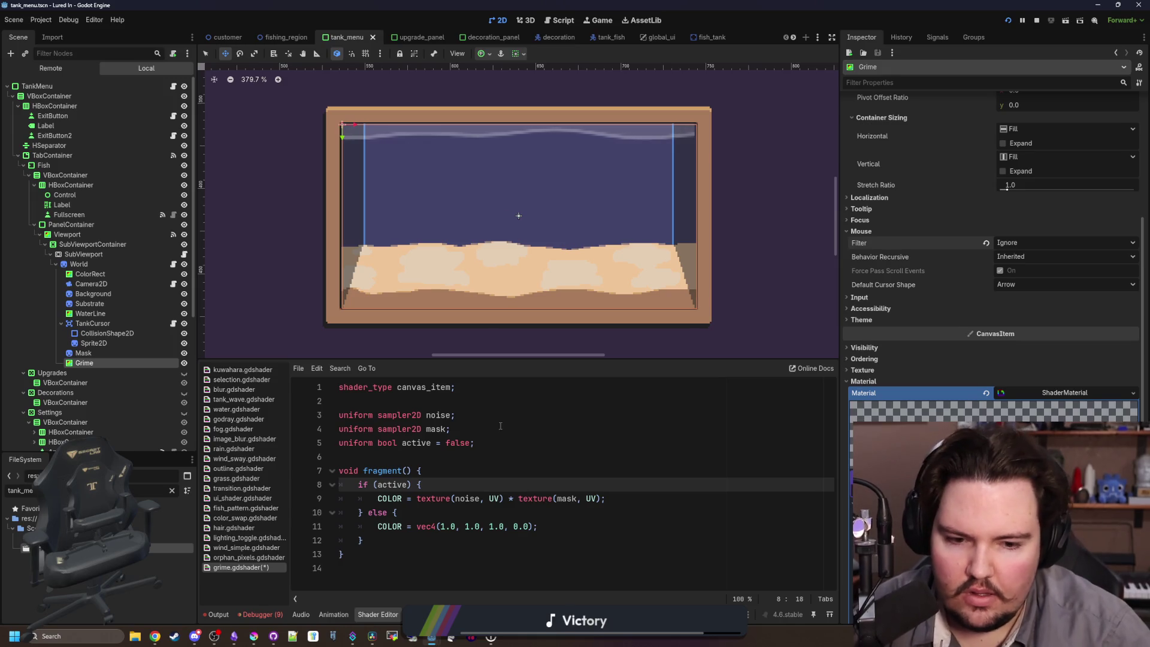
{"action": "left_click", "coordinate": [957, 404]}
{"action": "scroll", "coordinate": [957, 405], "scroll_direction": "down", "scroll_amount": 3}
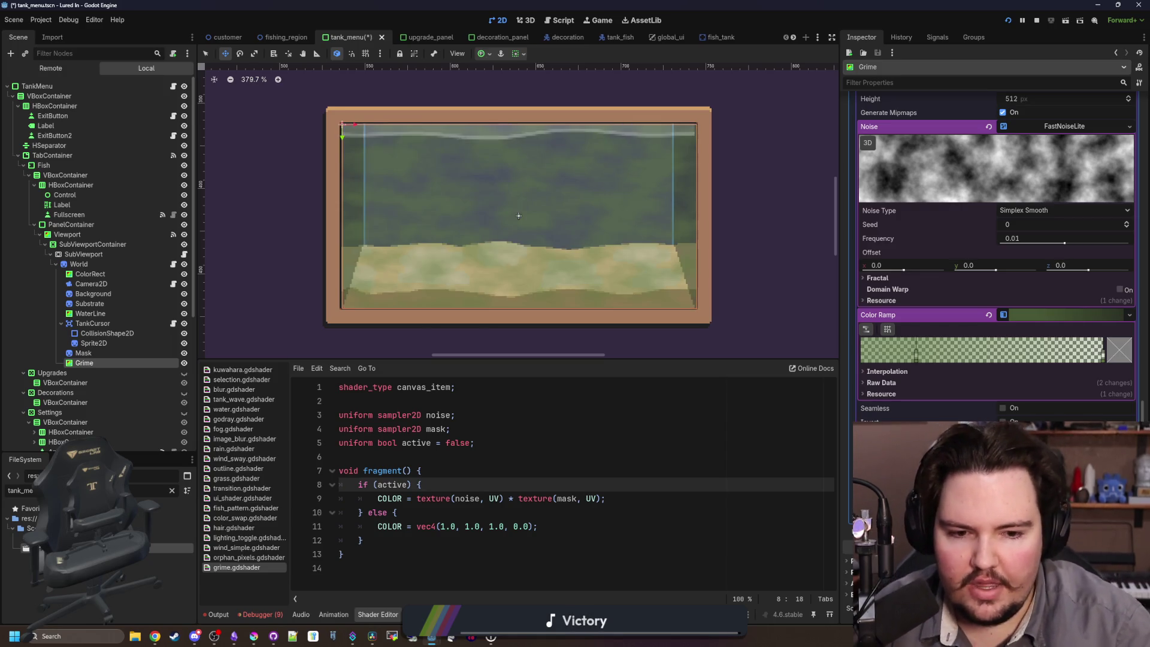
Quick Load dbd_circle.png into the Mask shader parameter.
{"action": "left_click", "coordinate": [1054, 407]}
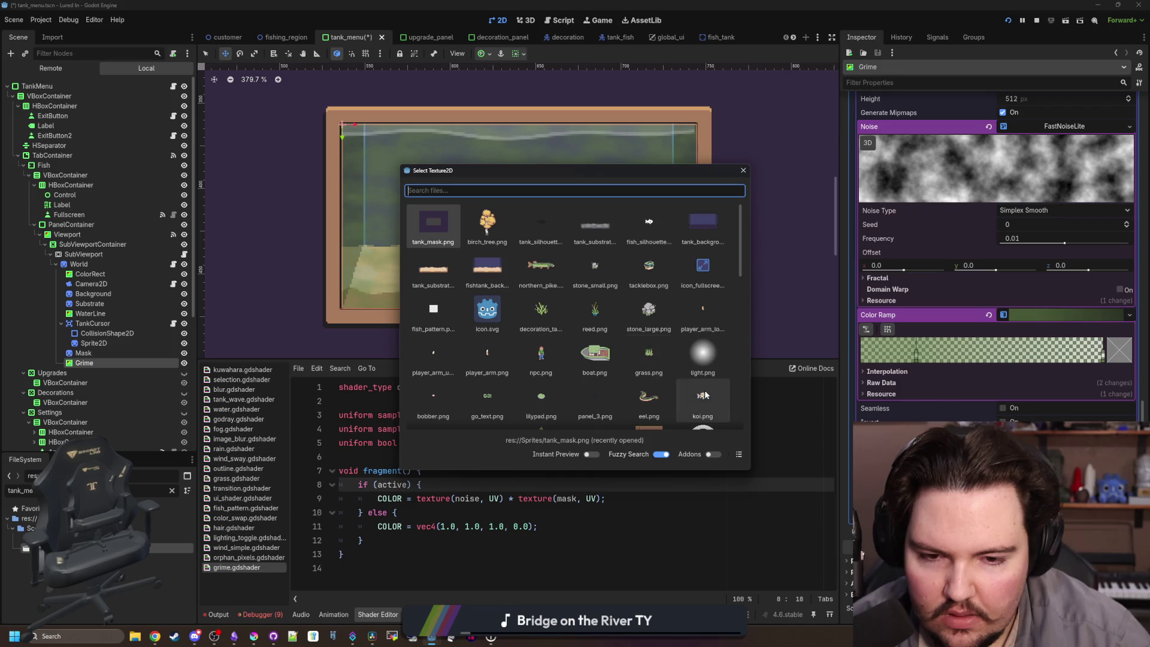
{"action": "scroll", "coordinate": [704, 392], "scroll_direction": "down", "scroll_amount": 3}
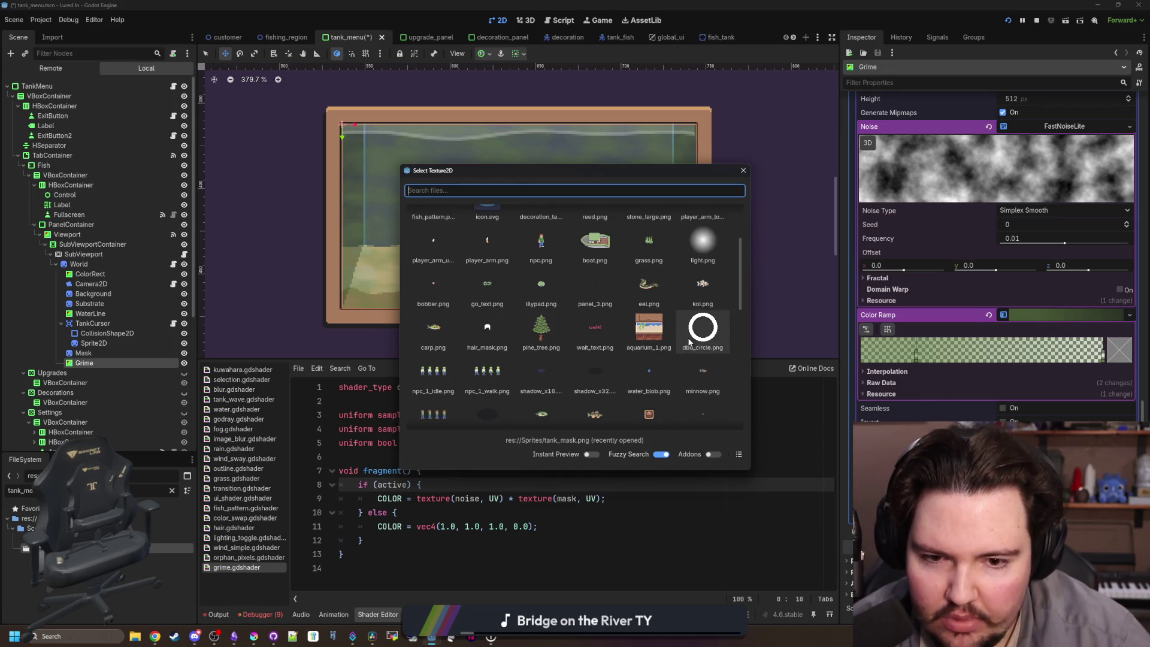
{"action": "double_click", "coordinate": [688, 339]}
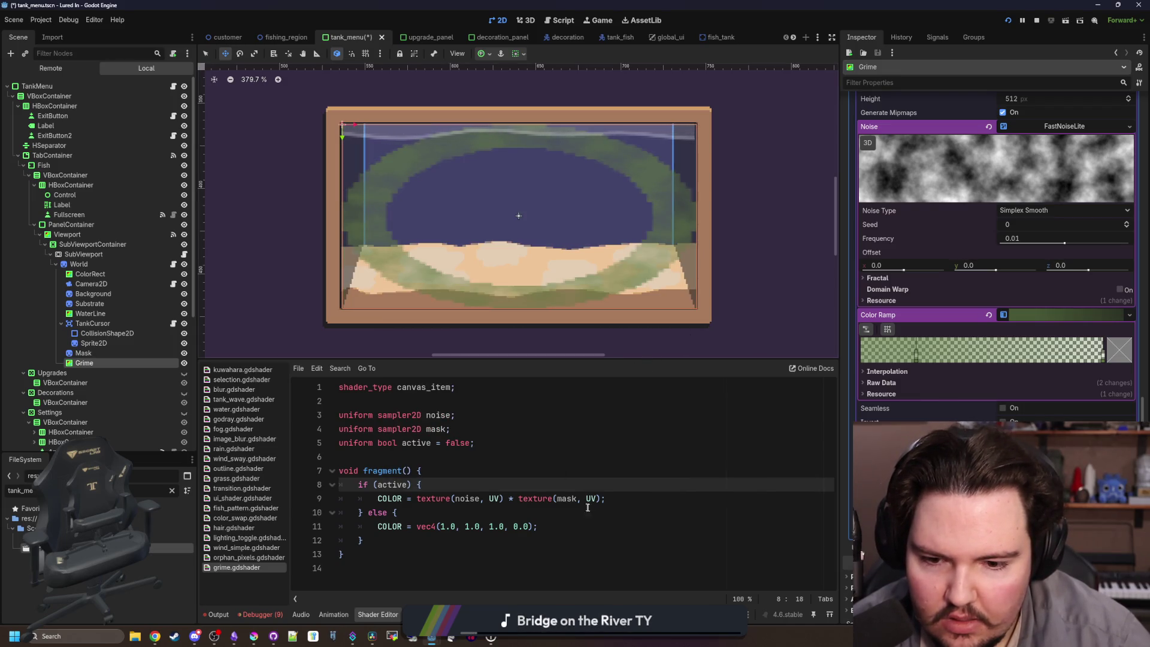
Delete '* texture(mask, UV)' from the COLOR line and start a new COLOR.a line.
{"action": "left_click_drag", "start_coordinate": [605, 499], "coordinate": [505, 498]}
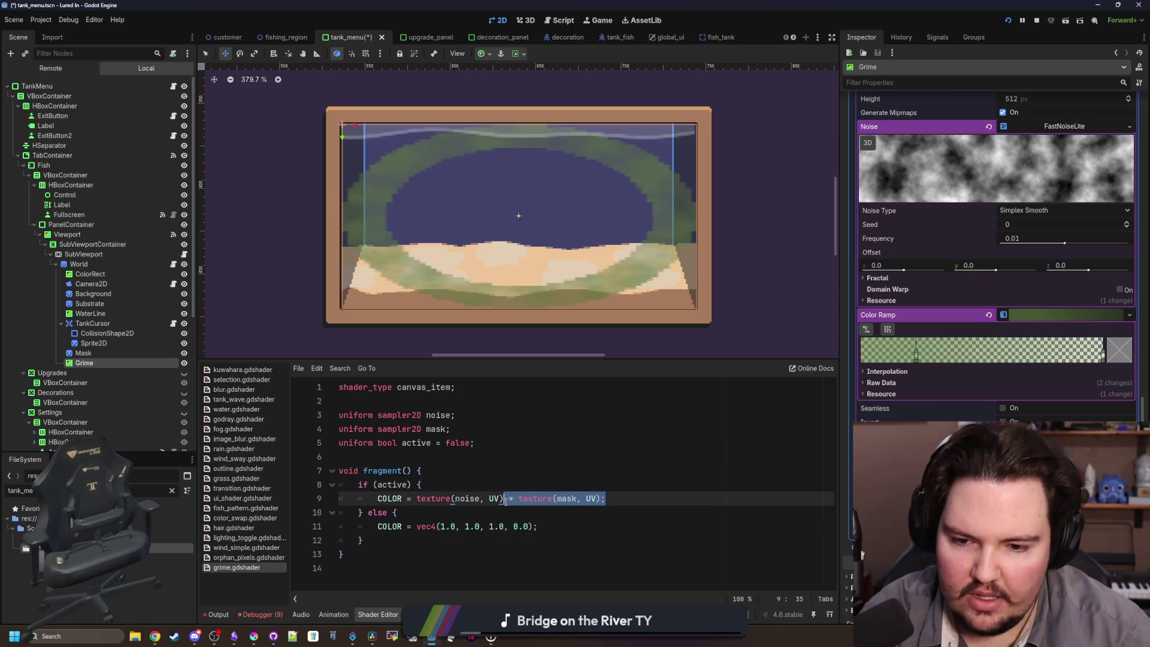
{"action": "key", "text": "BackSpace"}
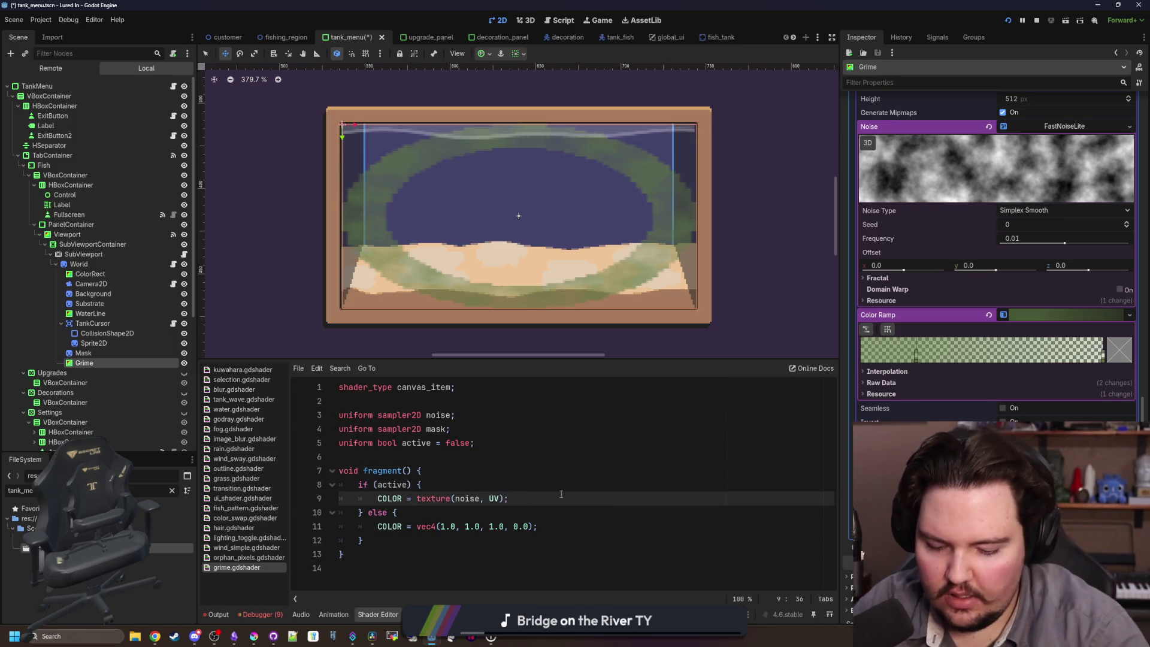
{"action": "key", "text": "Return"}
{"action": "type", "text": "COLOR.a /= texture(mask, UV);"}
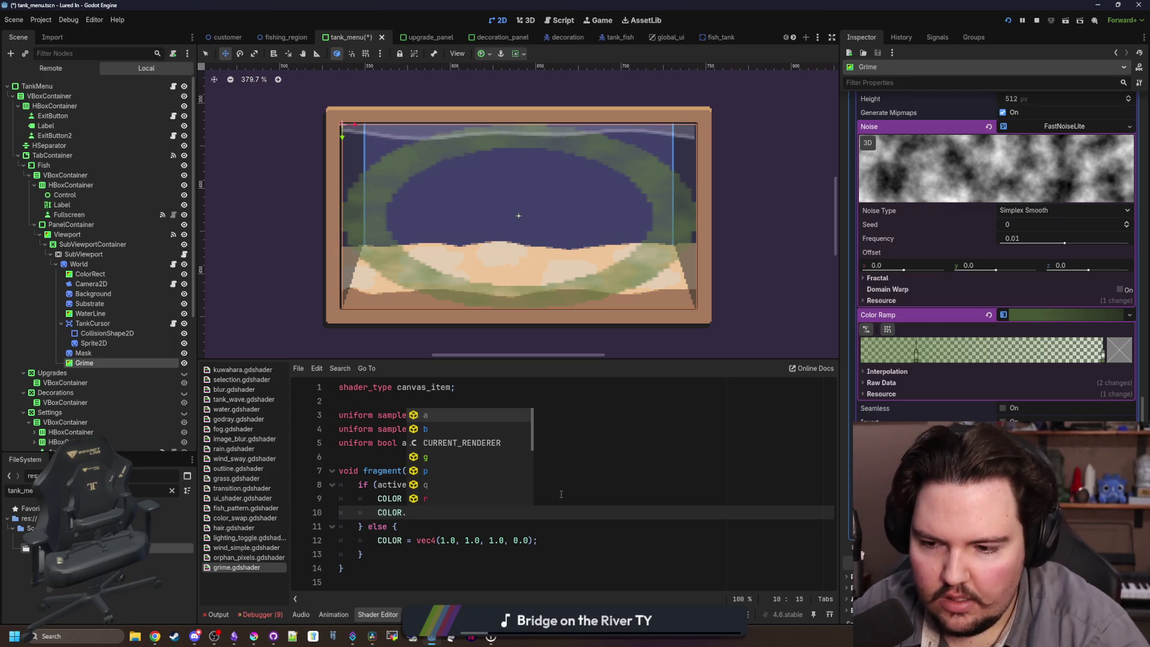
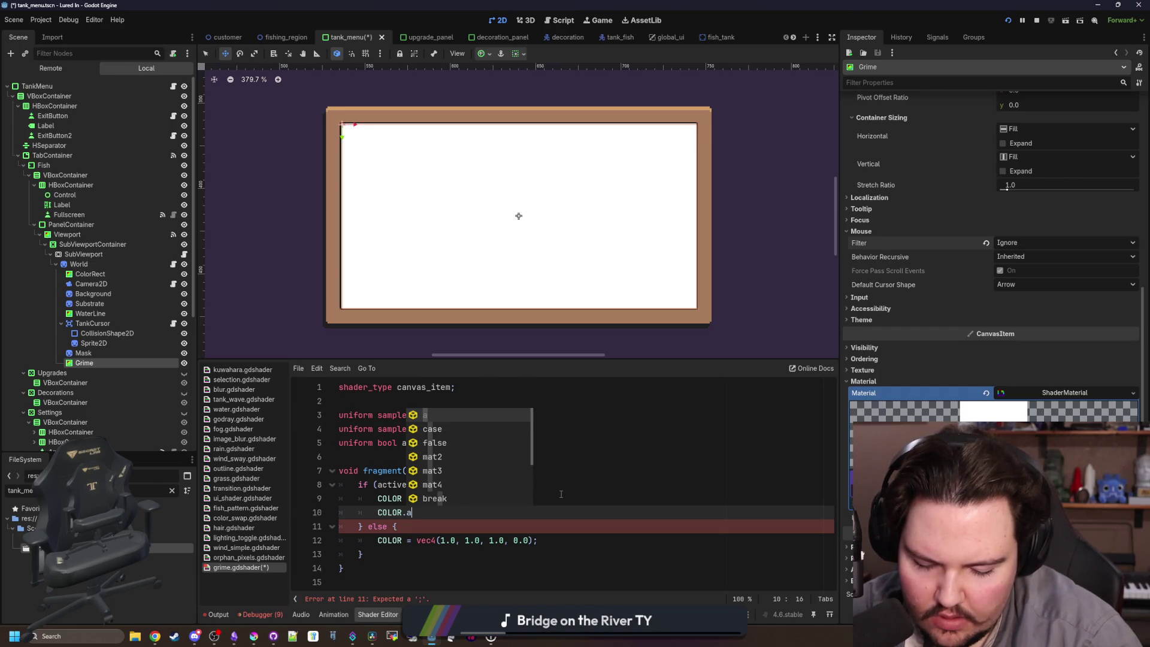
Finish the shader line 'COLOR.a /= texture(mask, UV);' and give grimeMask Image.FORMAT_RGBA8.
{"action": "type", "text": " /"}
{"action": "type", "text": "= texture(mask, "}
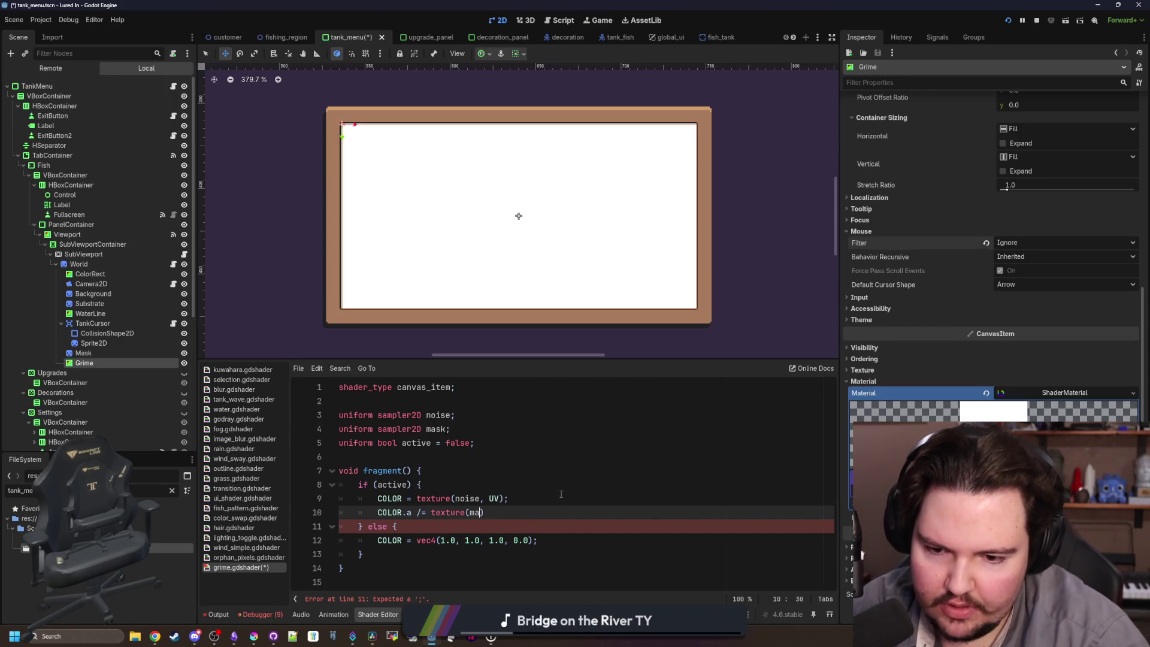
{"action": "type", "text": "UV);"}
{"action": "left_click", "coordinate": [561, 494]}
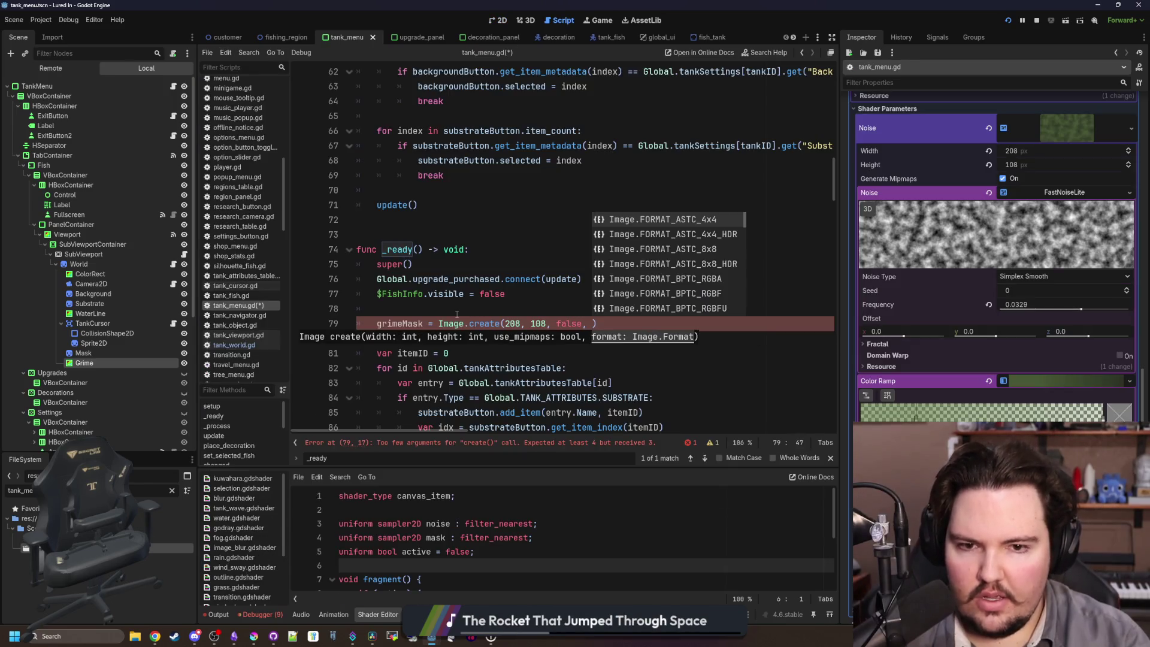
{"action": "key", "text": "Down"}
{"action": "key", "text": "Down"}
{"action": "key", "text": "Down"}
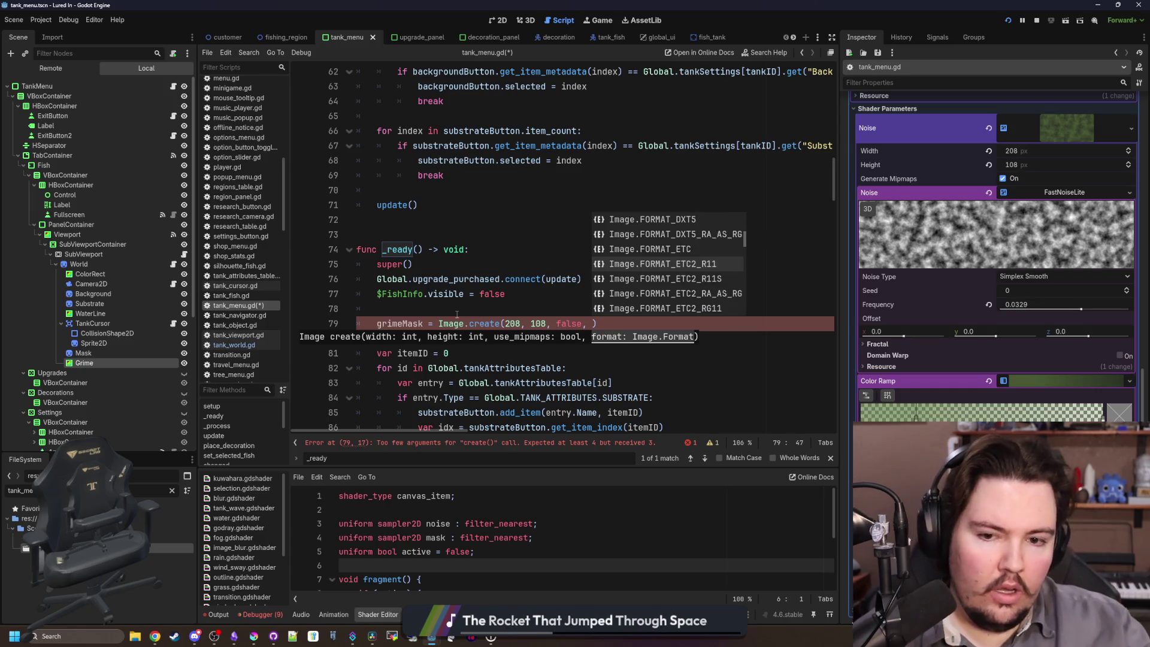
{"action": "key", "text": "Down"}
{"action": "key", "text": "Down"}
{"action": "key", "text": "Down"}
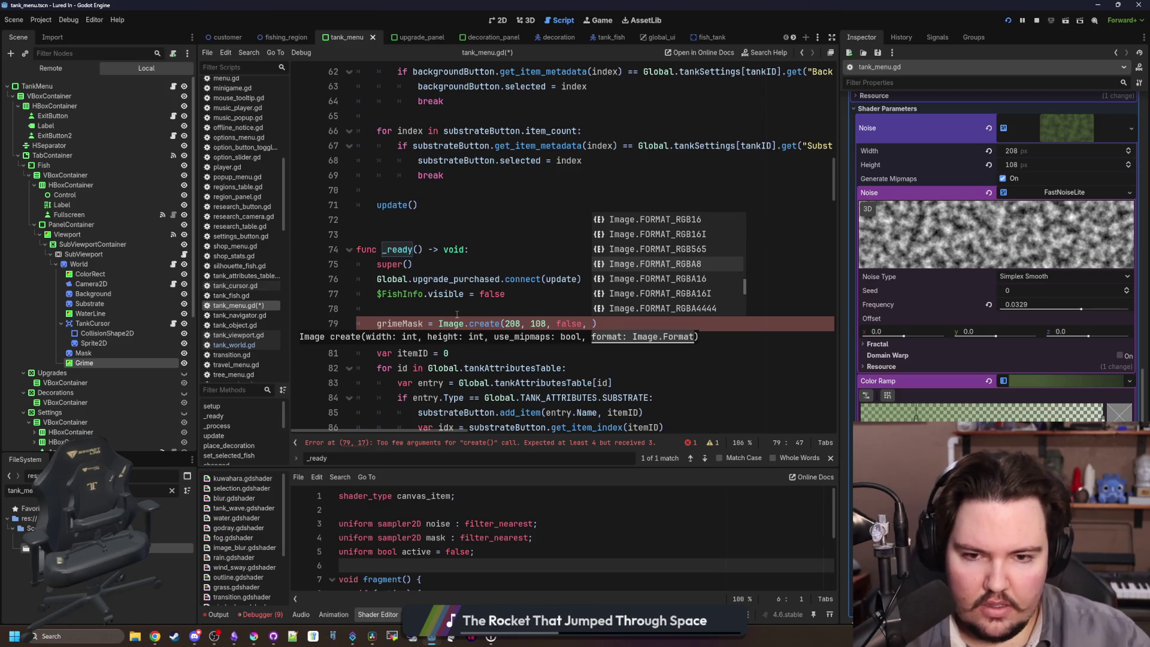
{"action": "key", "text": "Return"}
Tidy the blank lines after the grimeMask creation and switch over to Krita.
{"action": "left_click", "coordinate": [456, 315]}
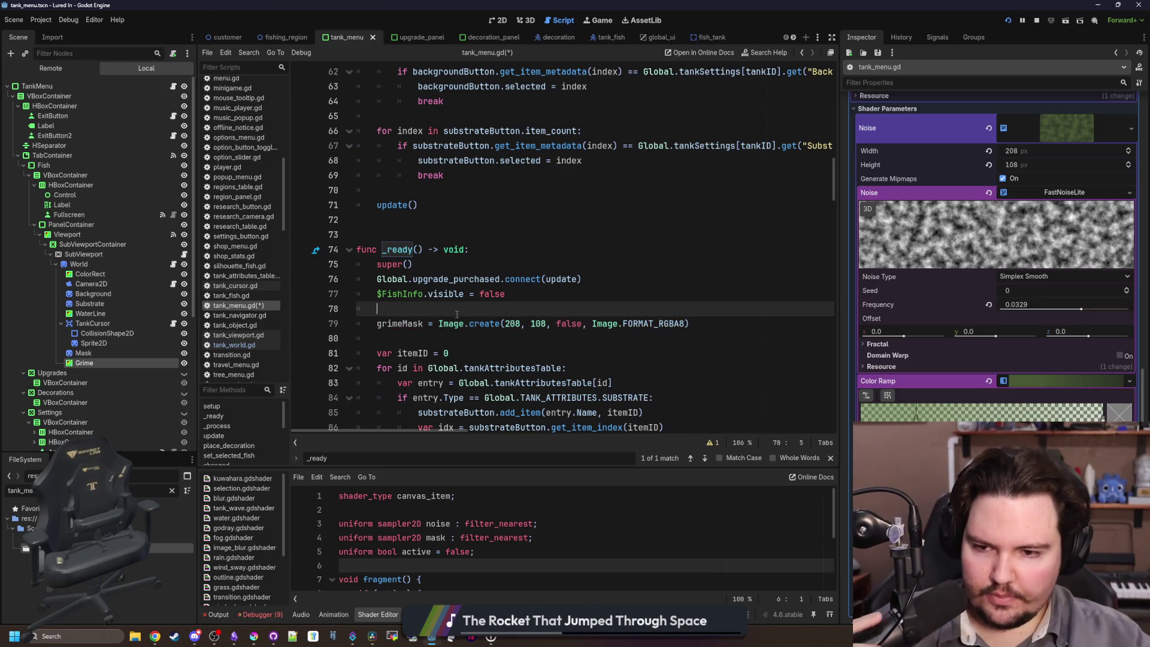
{"action": "left_click", "coordinate": [701, 326]}
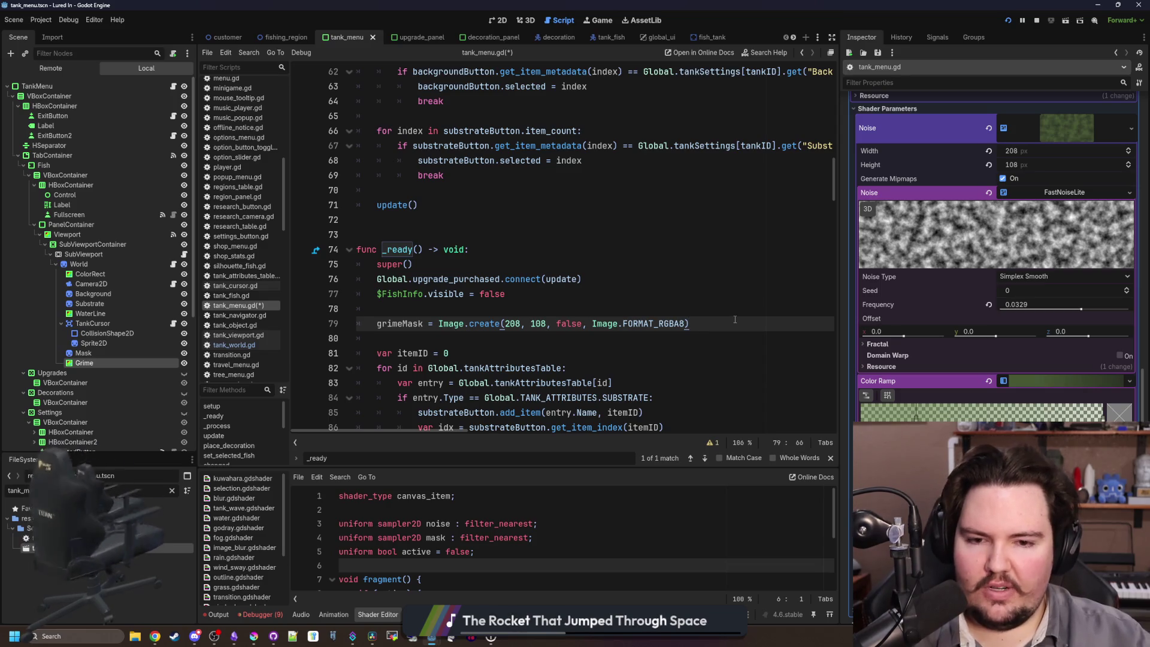
{"action": "scroll", "coordinate": [664, 299], "scroll_direction": "down", "scroll_amount": 1}
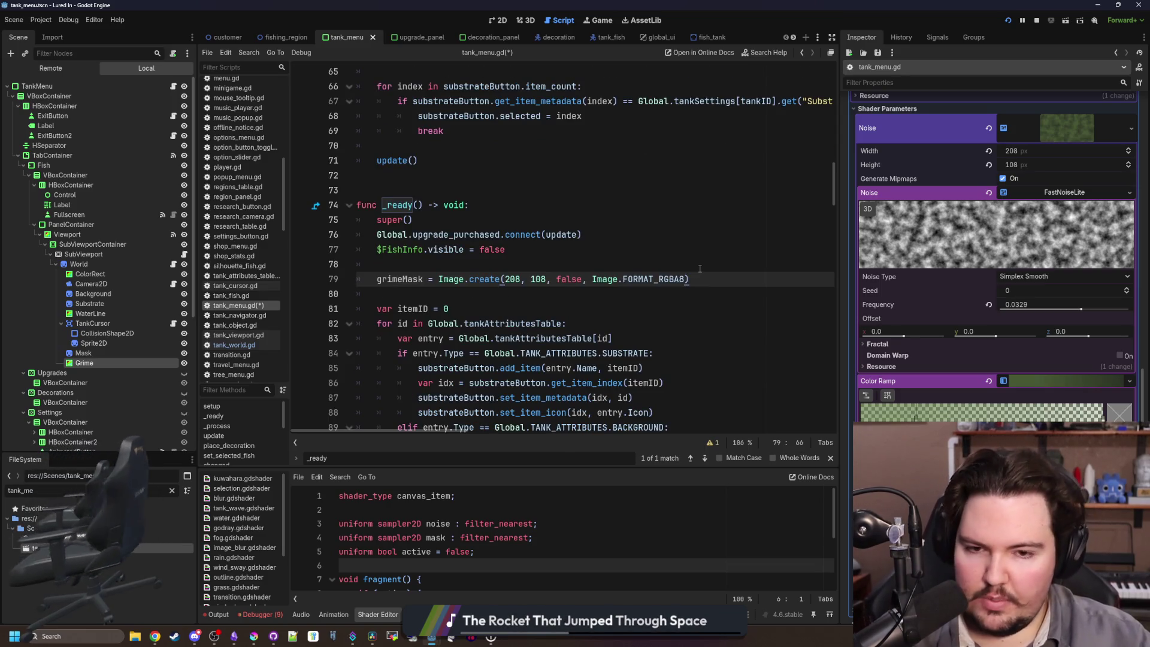
{"action": "key", "text": "Return"}
{"action": "key", "text": "Return"}
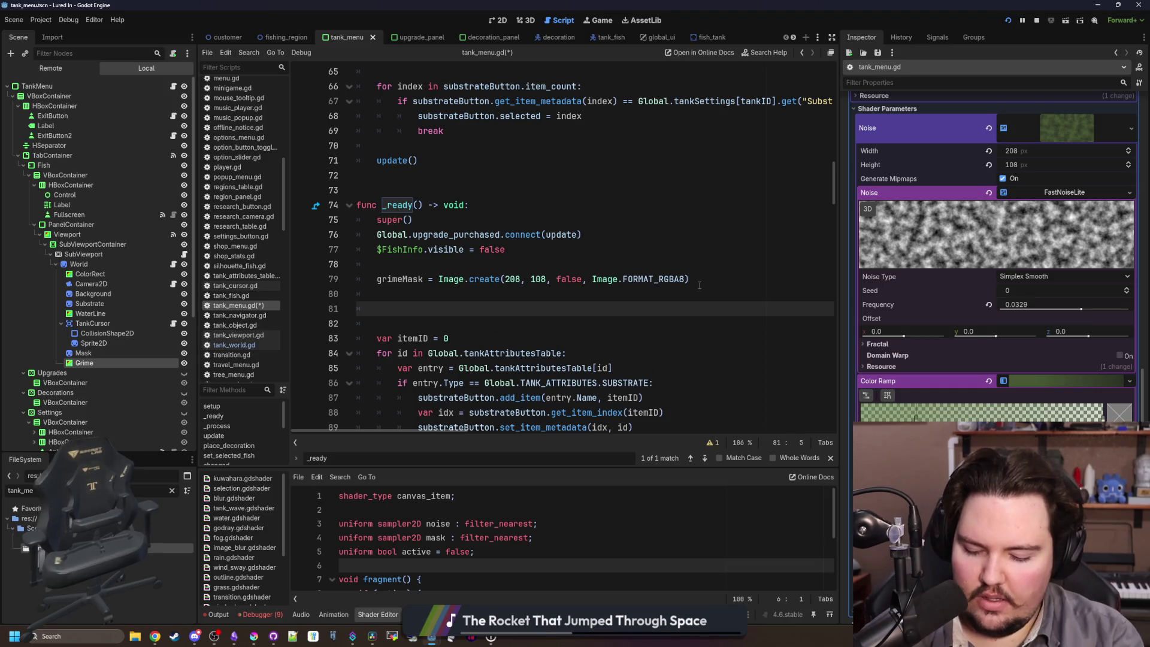
{"action": "key", "text": "BackSpace"}
{"action": "key", "text": "BackSpace"}
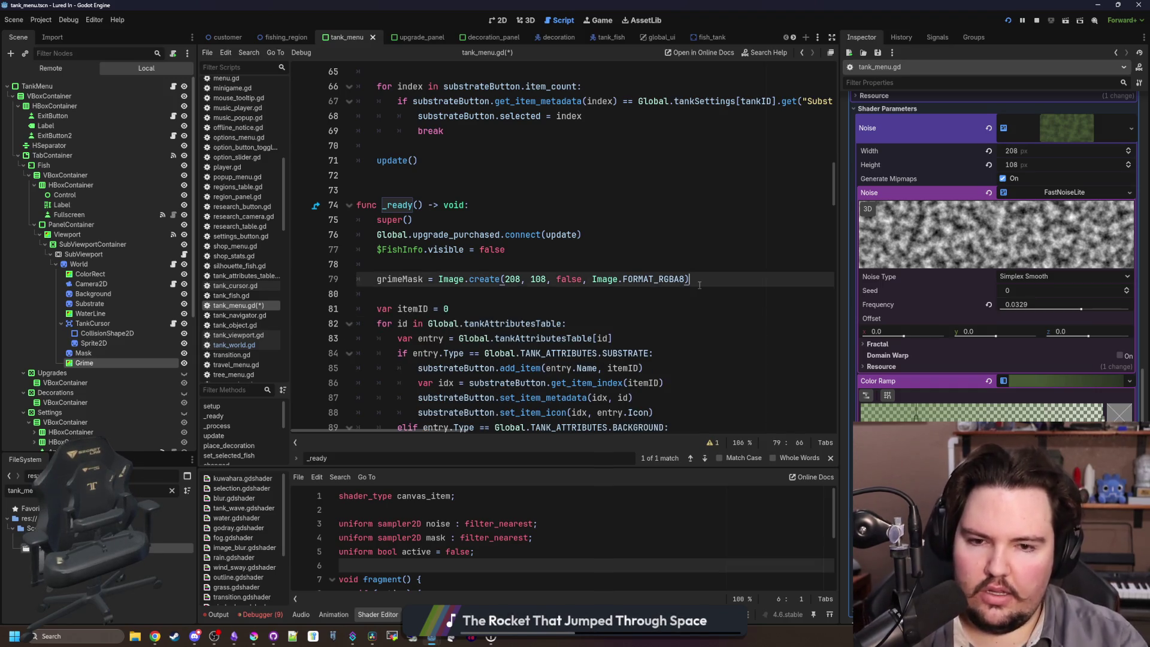
{"action": "left_click", "coordinate": [463, 270]}
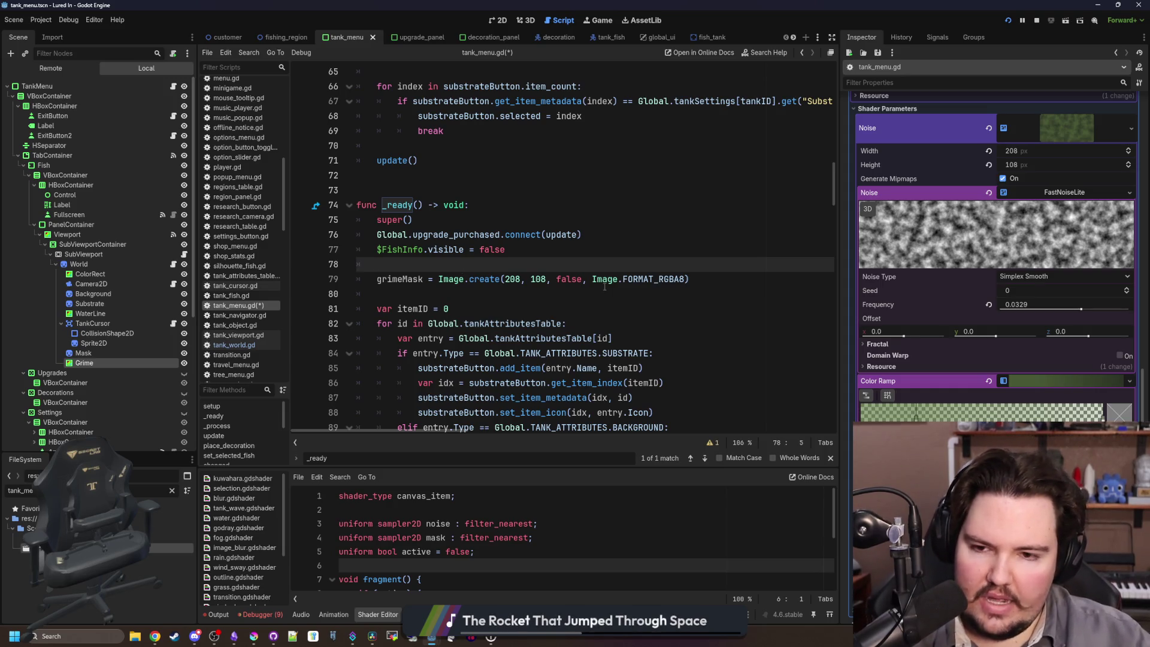
{"action": "left_click", "coordinate": [253, 636]}
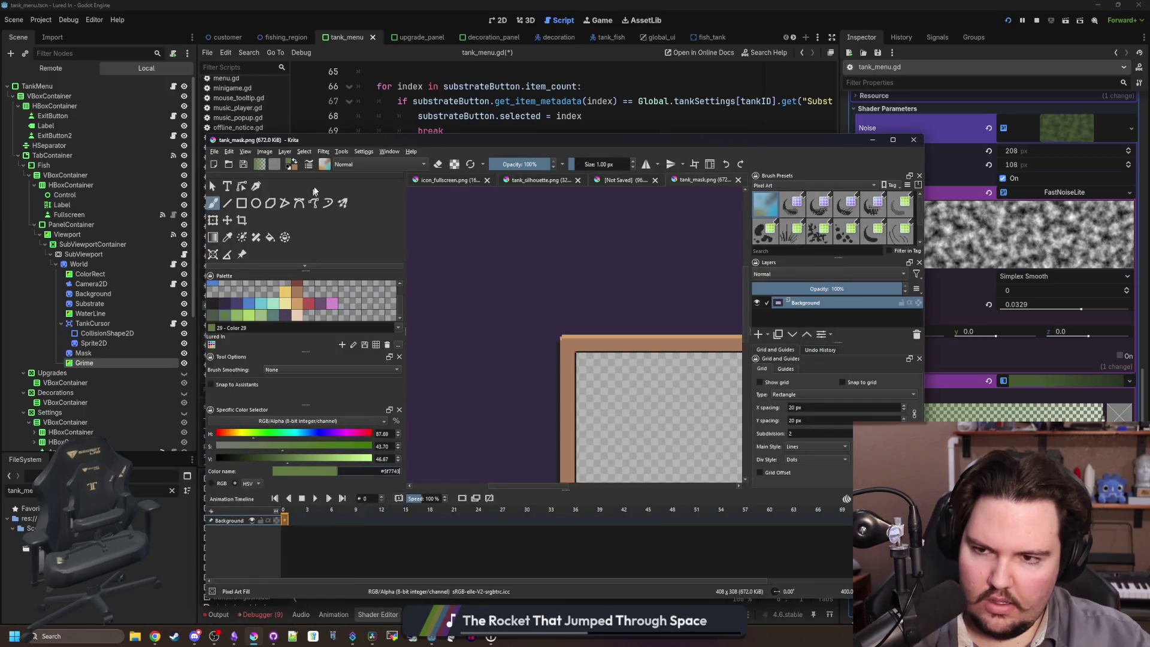
Create a new 16×12 image in a maximized Krita window.
{"action": "double_click", "coordinate": [369, 60]}
{"action": "left_click", "coordinate": [9, 15]}
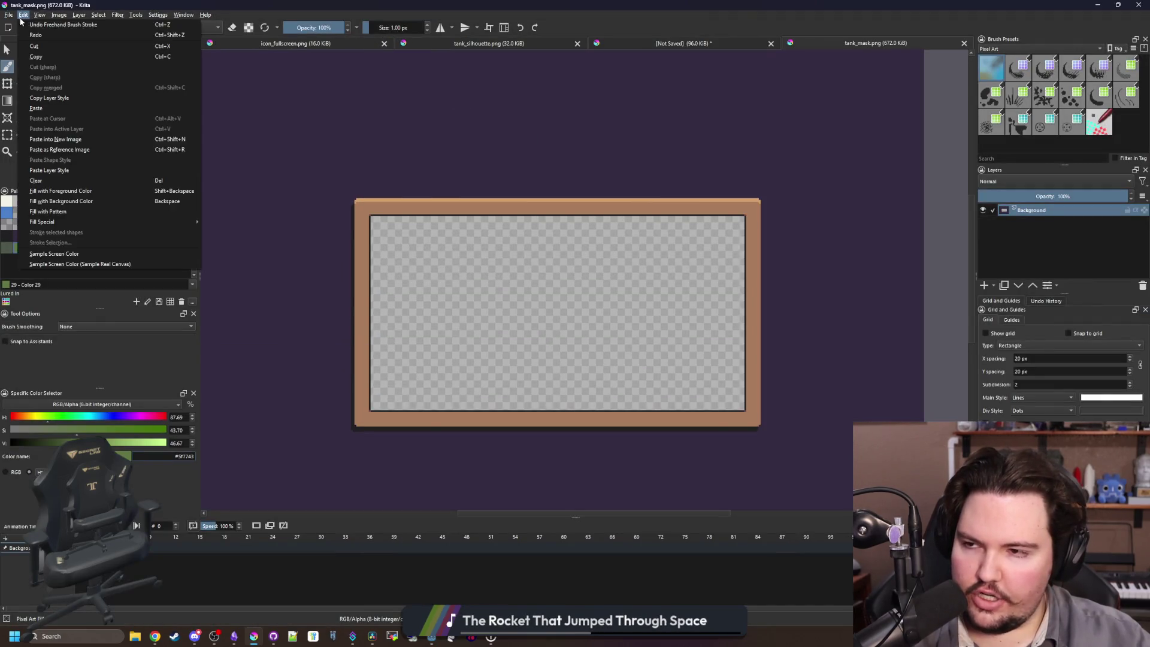
{"action": "left_click", "coordinate": [18, 25]}
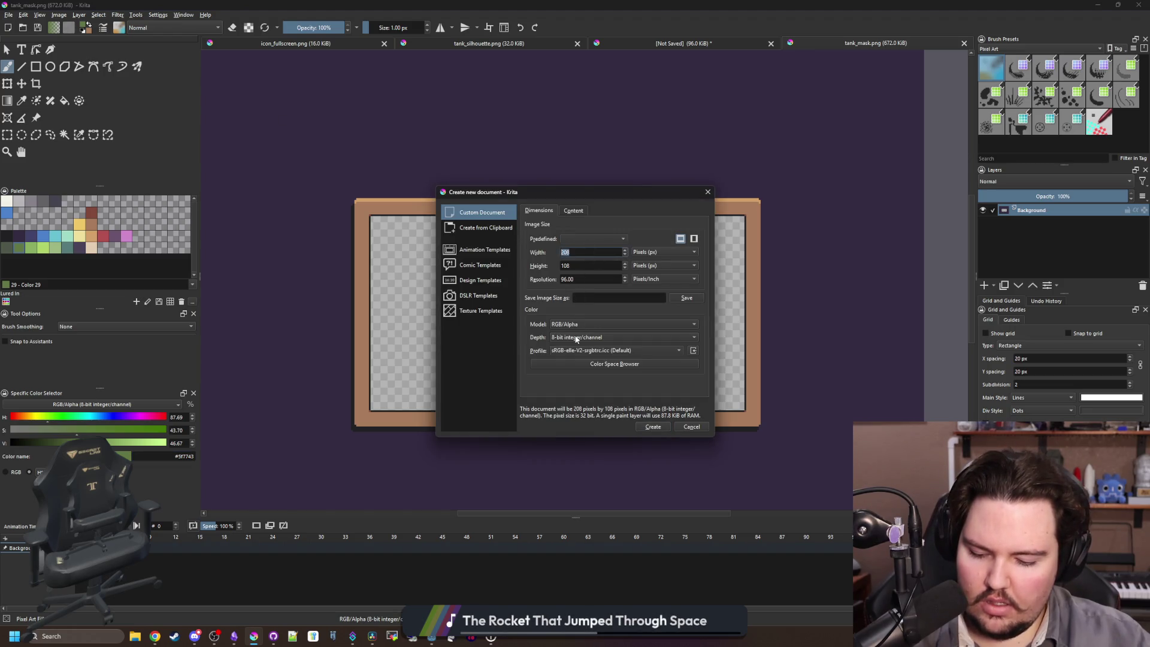
{"action": "type", "text": "16"}
{"action": "key", "text": "Tab"}
{"action": "type", "text": "12"}
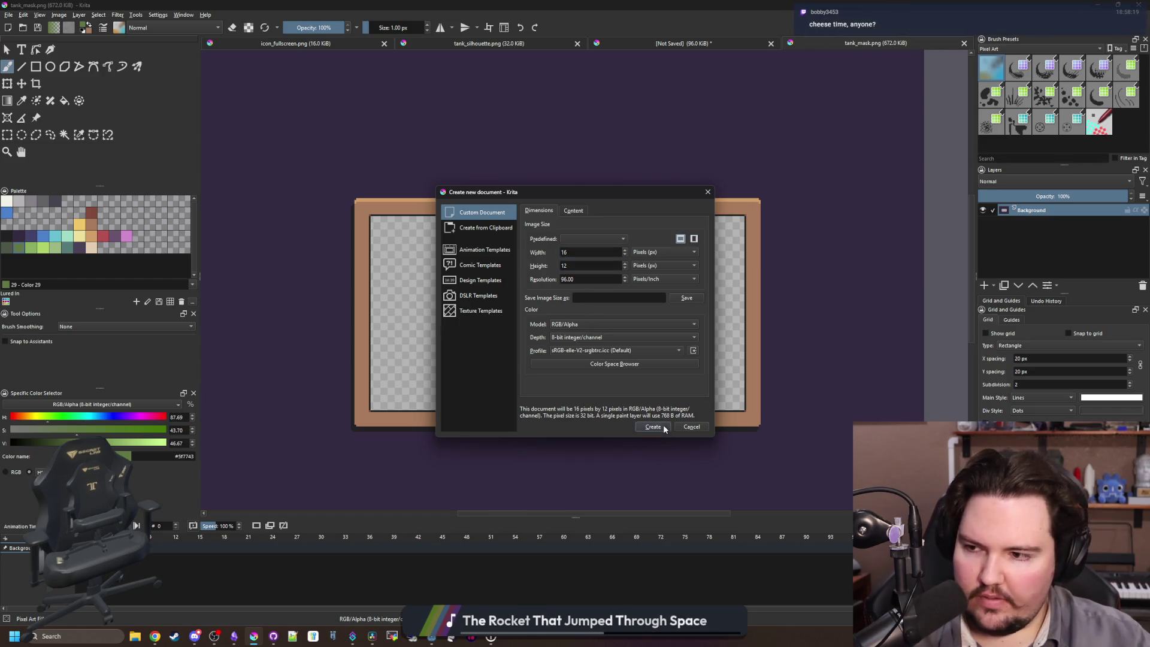
{"action": "left_click", "coordinate": [652, 427]}
{"action": "scroll", "coordinate": [590, 375], "scroll_direction": "down", "scroll_amount": 1}
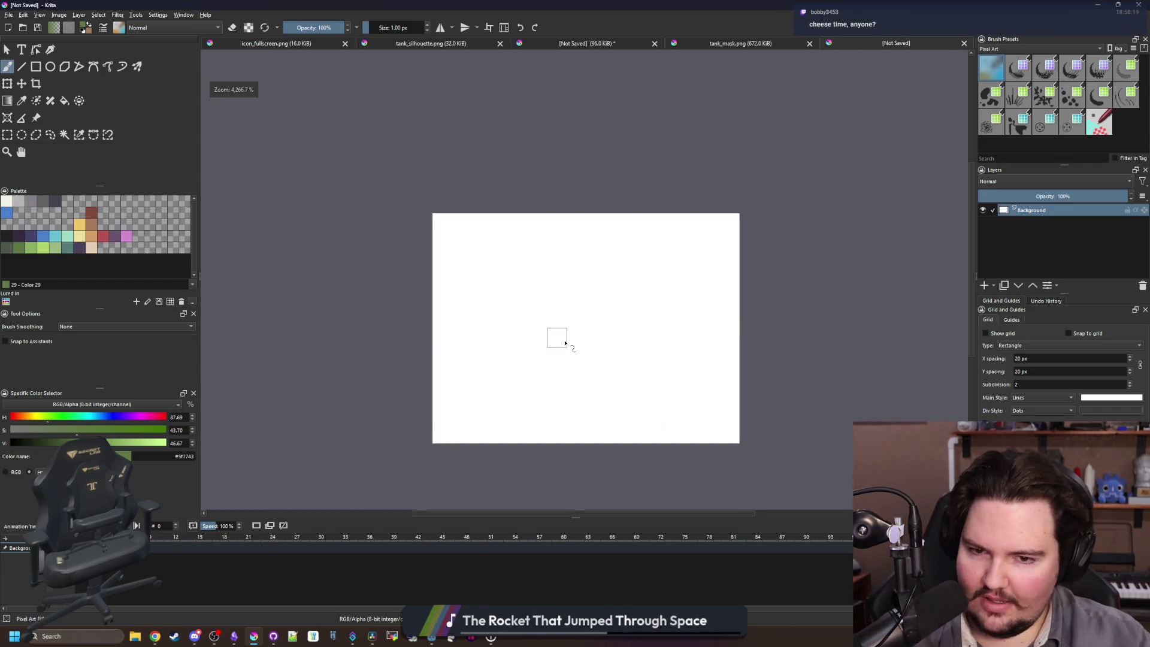
{"action": "scroll", "coordinate": [563, 344], "scroll_direction": "up", "scroll_amount": 1}
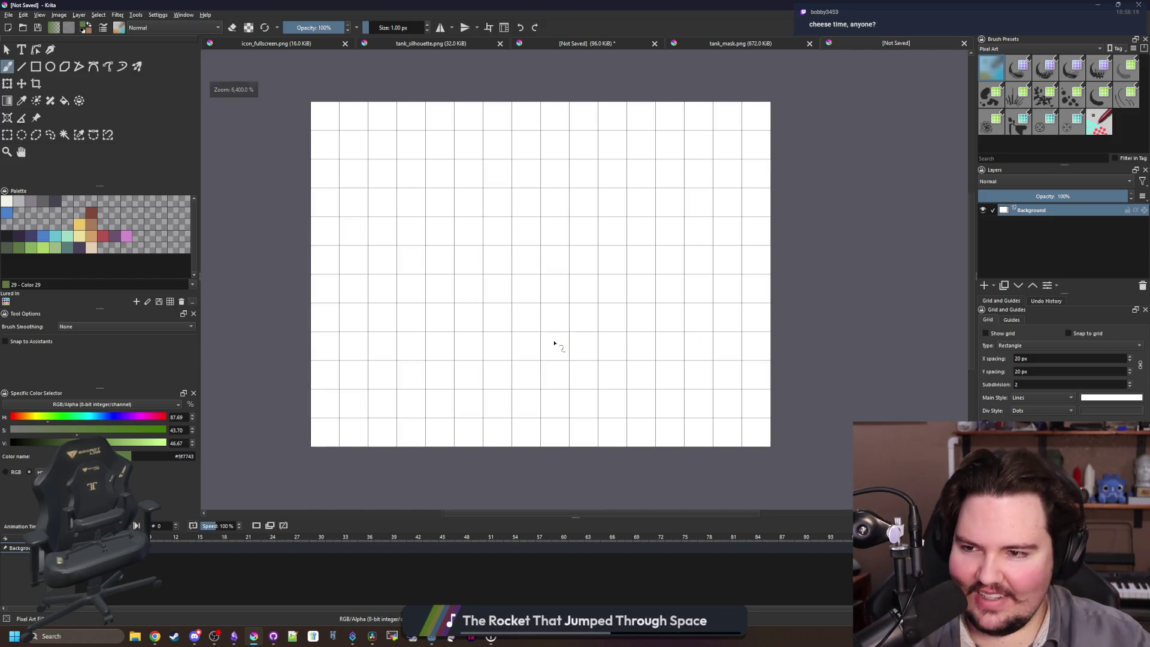
{"action": "scroll", "coordinate": [554, 344], "scroll_direction": "down", "scroll_amount": 2}
Save the image as PNG named sponge_mask in the Sprites folder.
{"action": "left_click", "coordinate": [9, 14]}
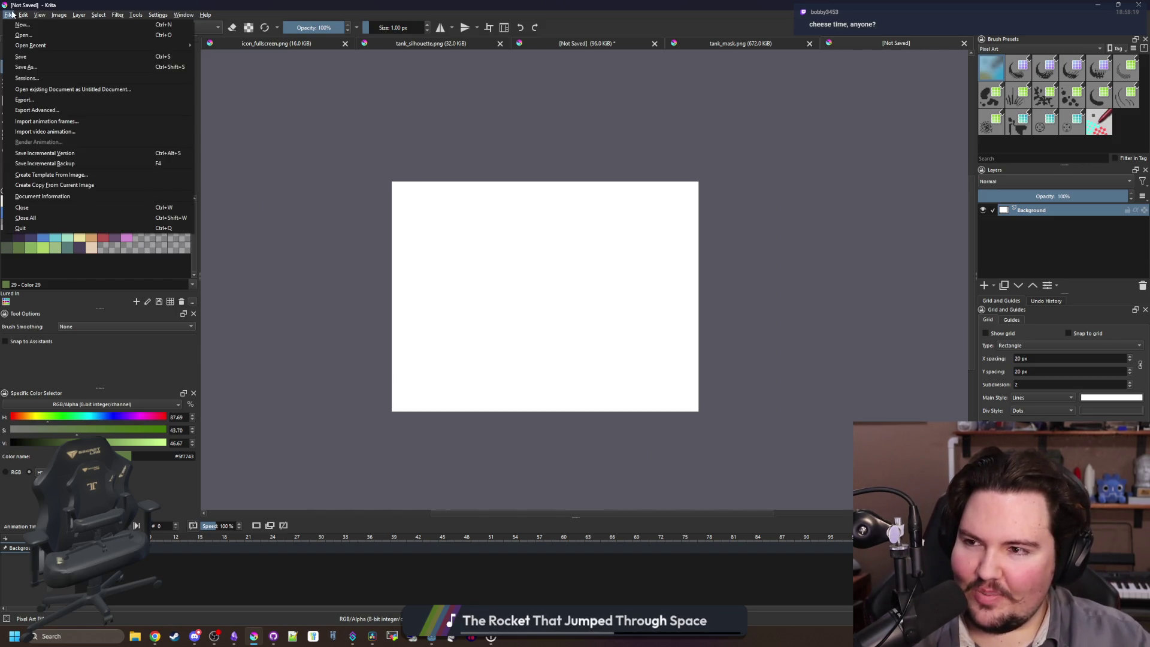
{"action": "left_click", "coordinate": [26, 67]}
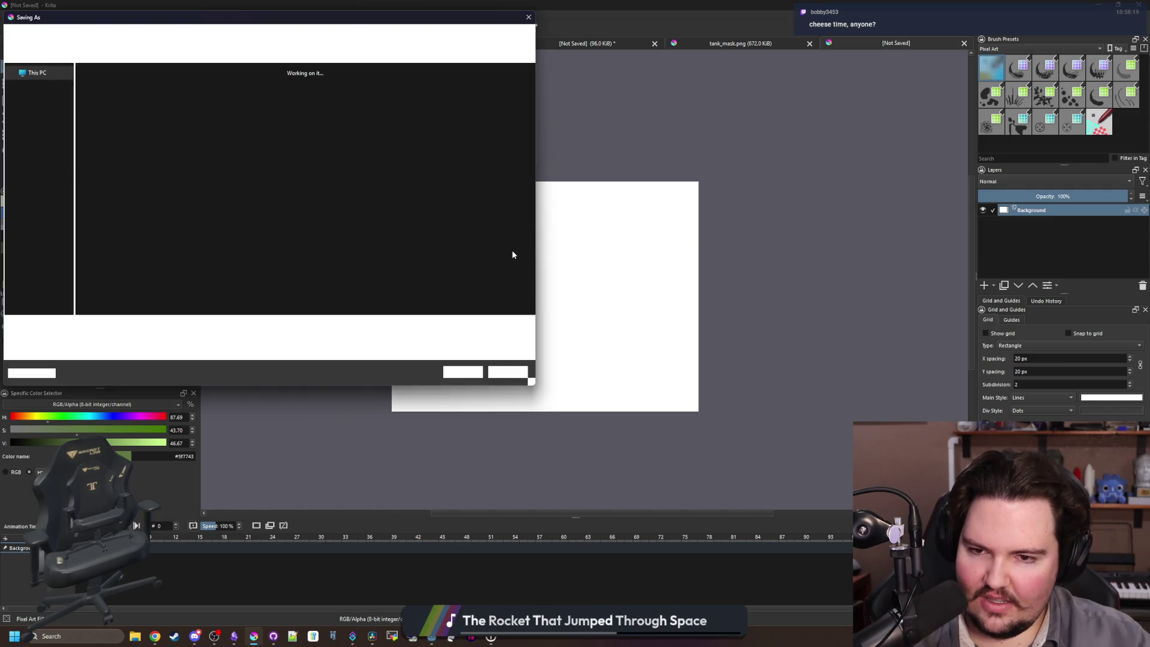
{"action": "type", "text": "sponge_texture"}
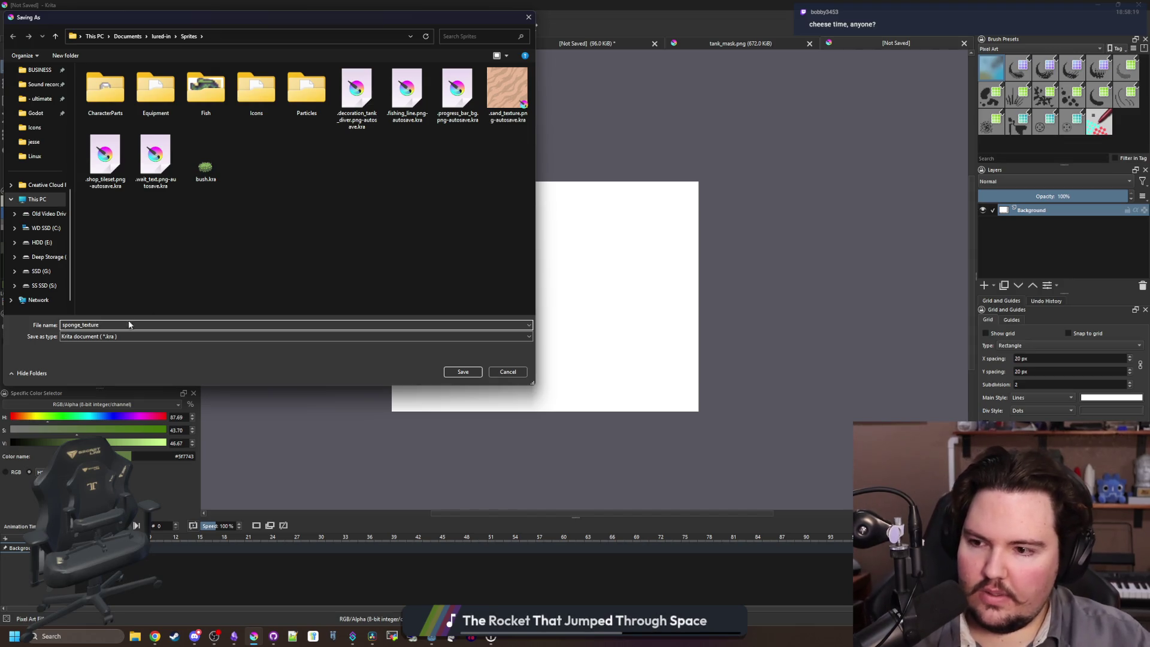
{"action": "left_click", "coordinate": [129, 336]}
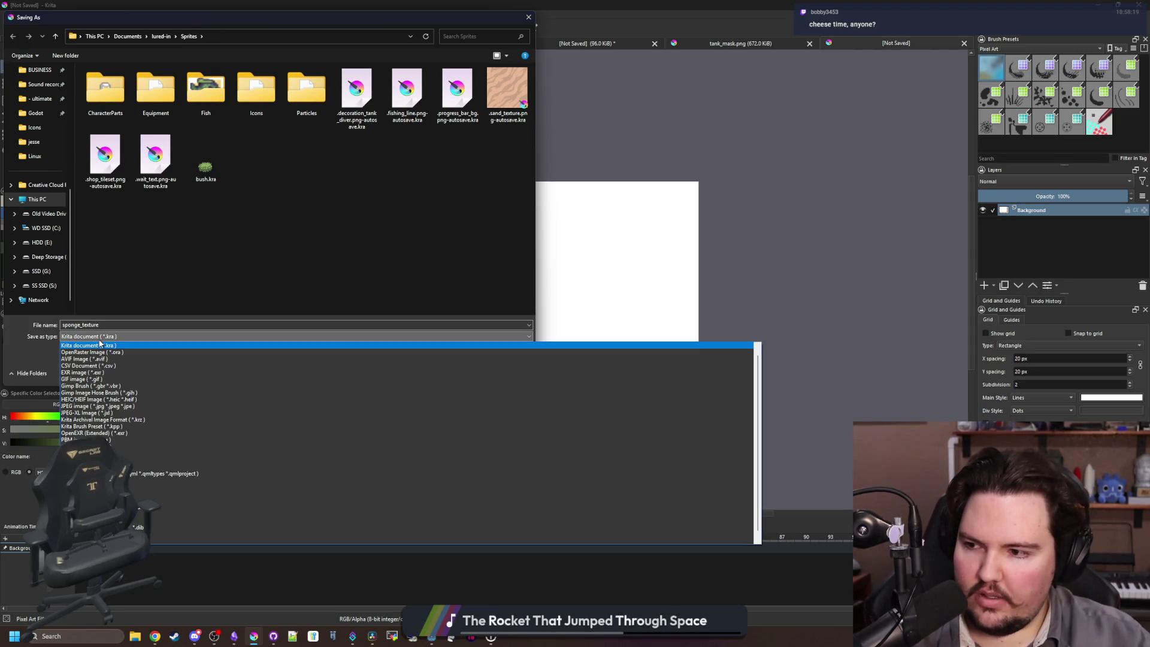
{"action": "scroll", "coordinate": [128, 419], "scroll_direction": "down", "scroll_amount": 1}
{"action": "left_click", "coordinate": [129, 458]}
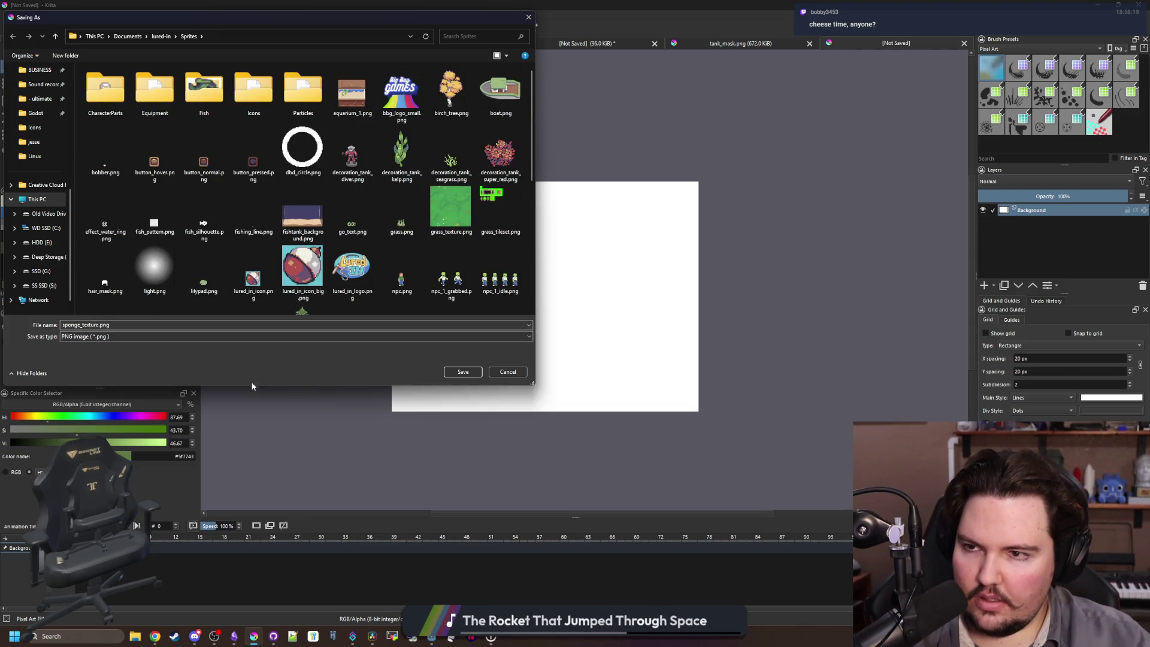
{"action": "left_click", "coordinate": [84, 325]}
{"action": "key", "text": "ctrl+a"}
{"action": "type", "text": "spo"}
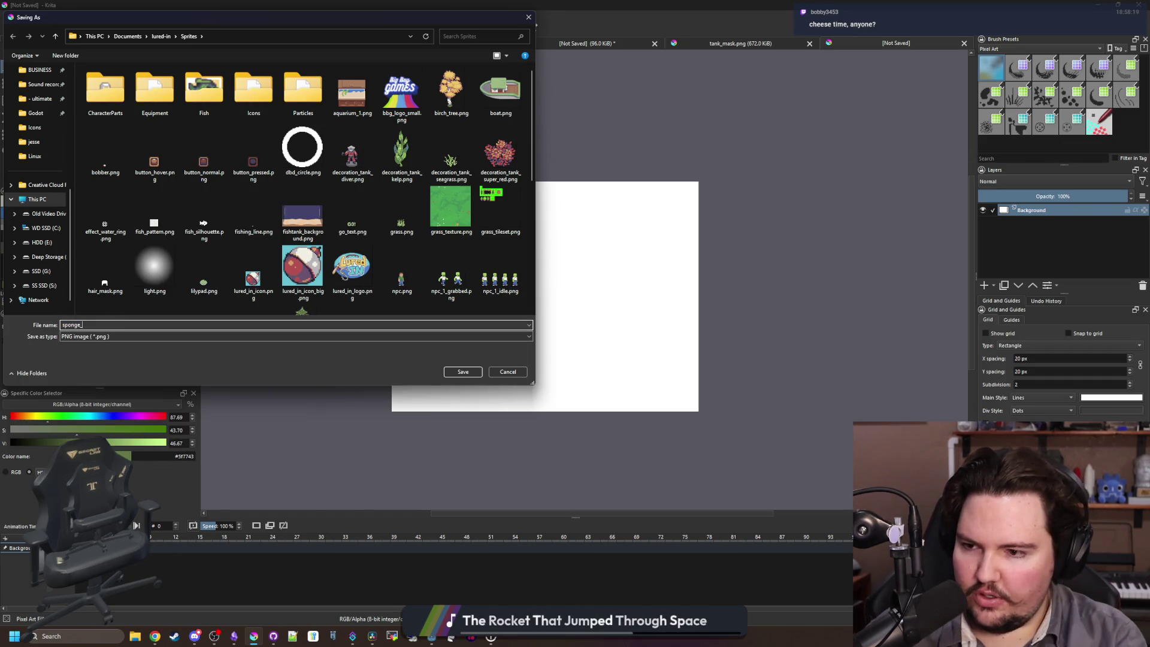
{"action": "key", "text": "Return"}
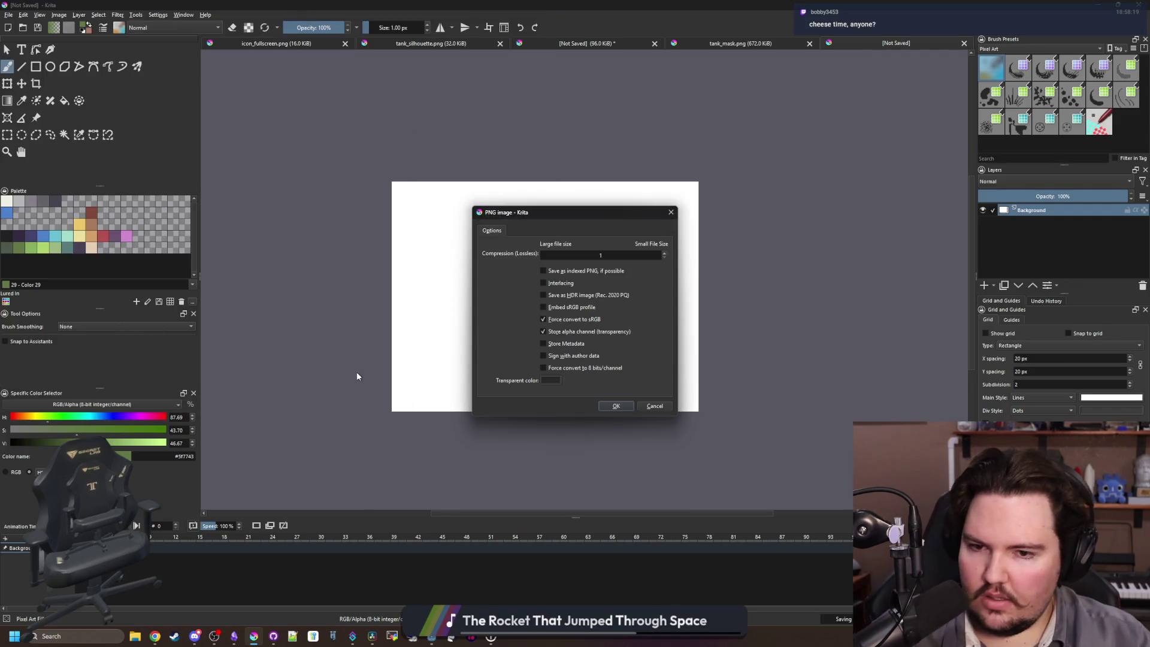
{"action": "left_click", "coordinate": [616, 406]}
{"action": "key", "text": "alt+Tab"}
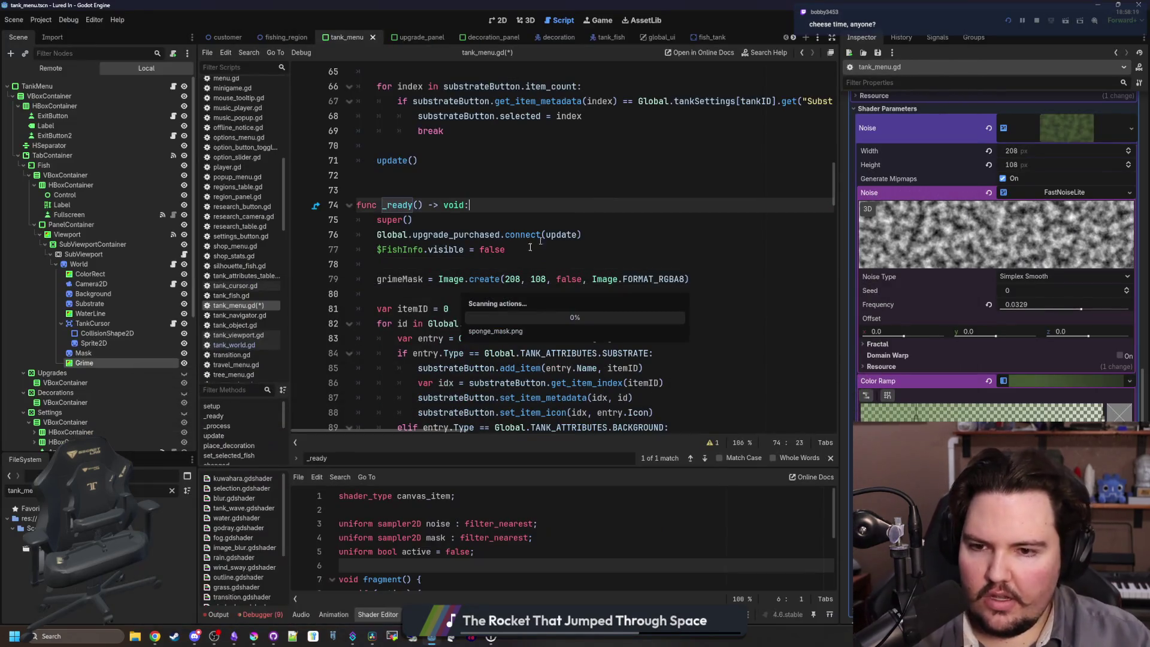
Save tank_menu.gd and move to the end of the grimeMask variable declaration.
{"action": "left_click", "coordinate": [486, 271]}
{"action": "left_click", "coordinate": [460, 298]}
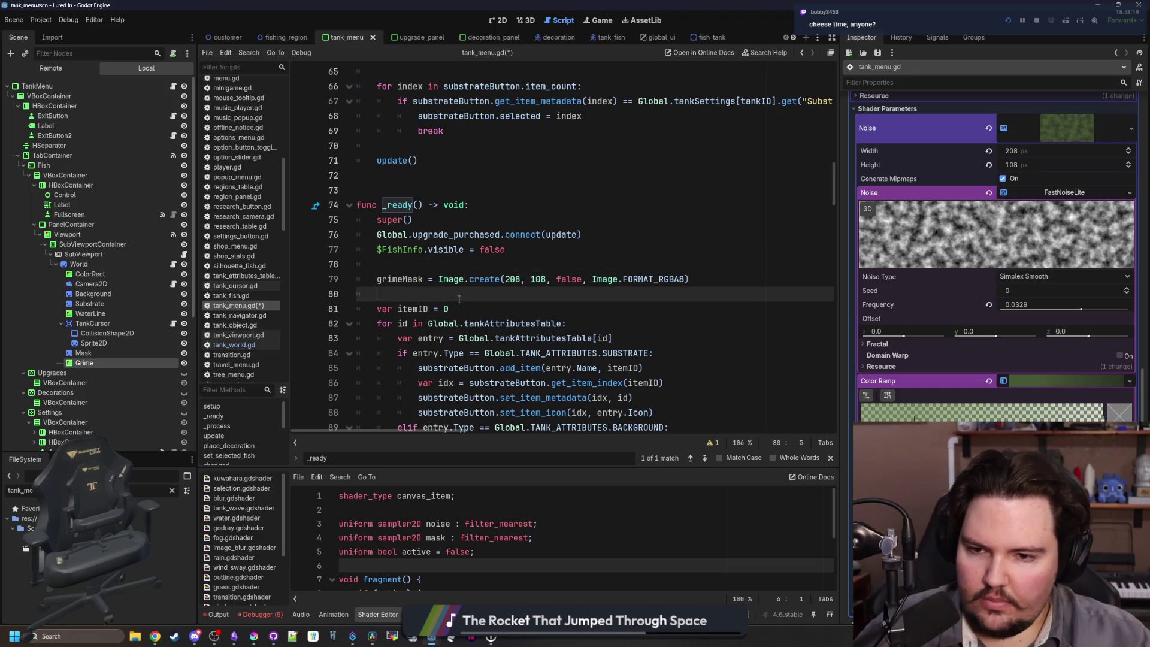
{"action": "key", "text": "ctrl+s"}
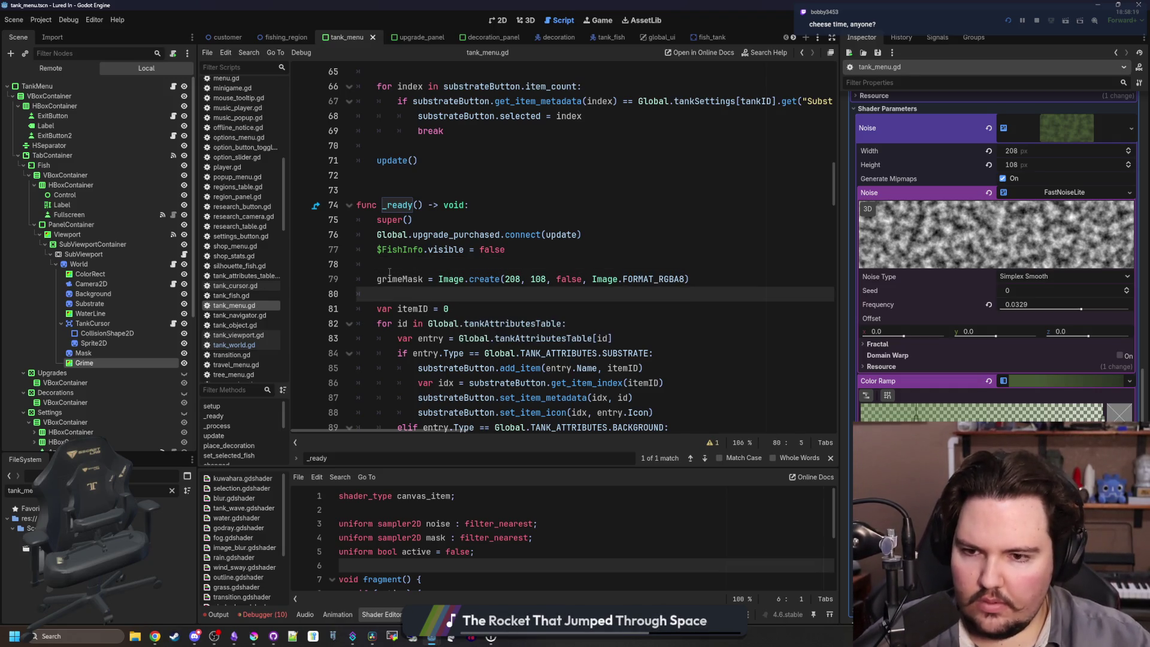
{"action": "left_click", "coordinate": [728, 286]}
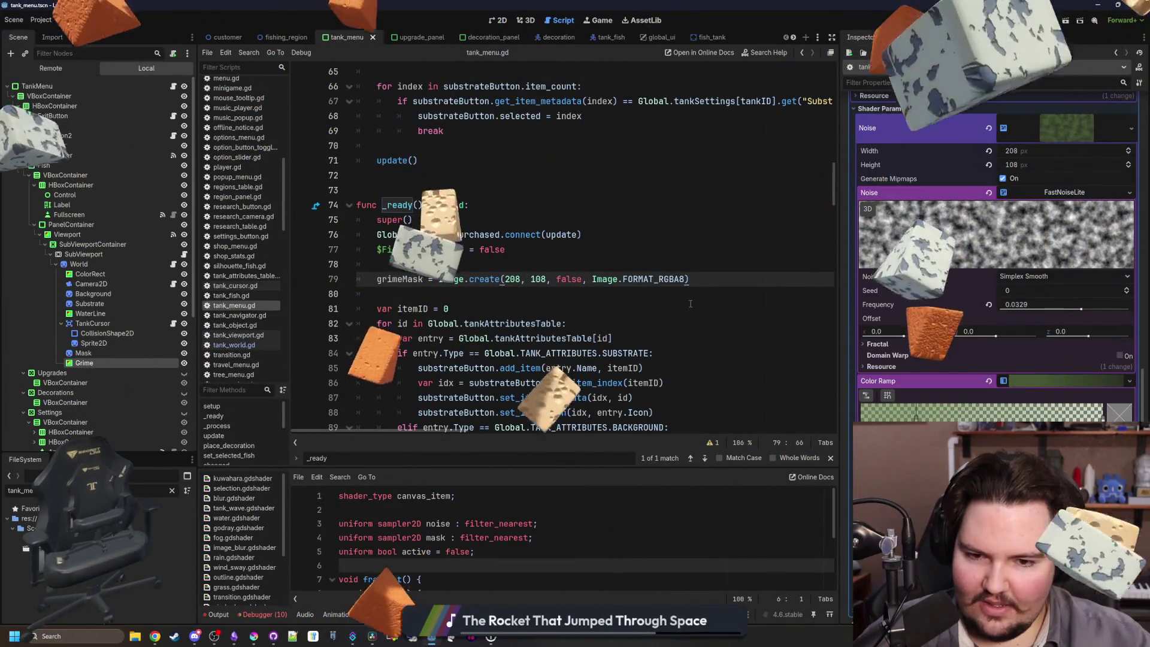
{"action": "key", "text": "Up"}
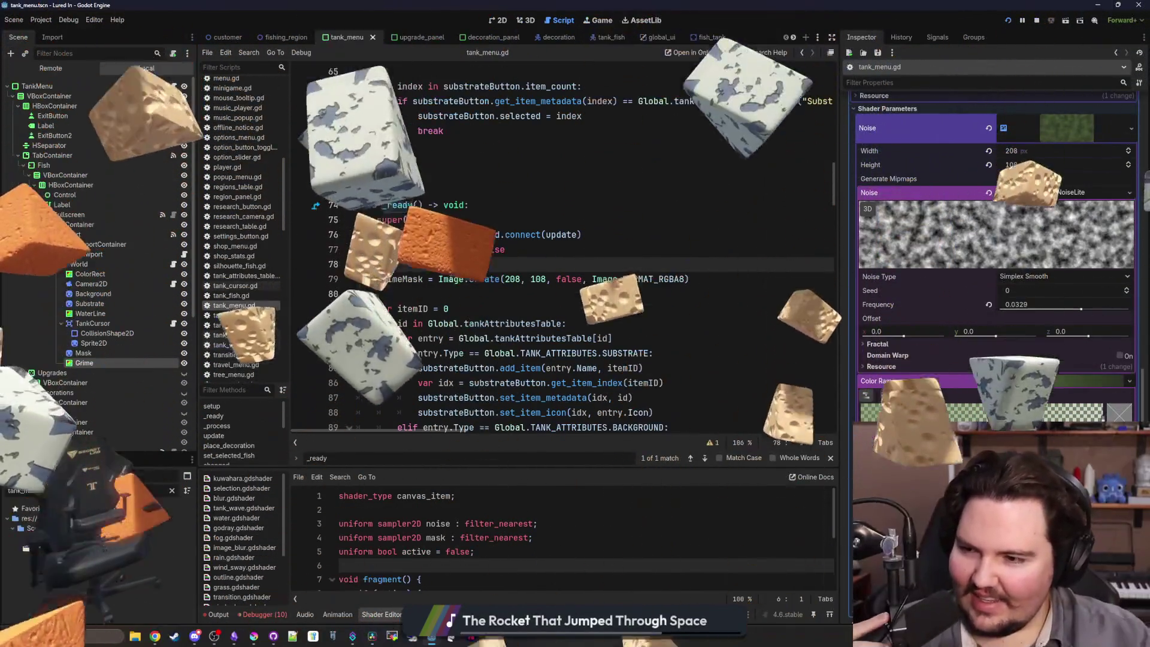
{"action": "mouse_move", "coordinate": [451, 279]}
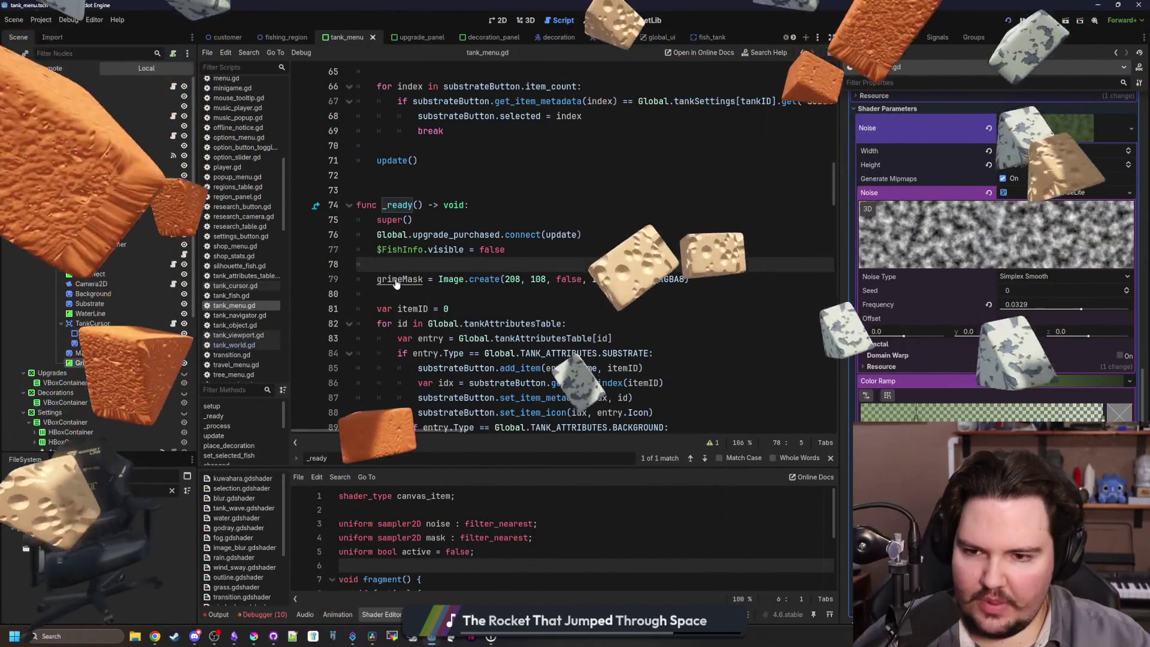
{"action": "left_click", "coordinate": [396, 280], "text": "ctrl"}
{"action": "left_click", "coordinate": [479, 245]}
Type the grimeMask variable as Image and save the script.
{"action": "type", "text": ": Image"}
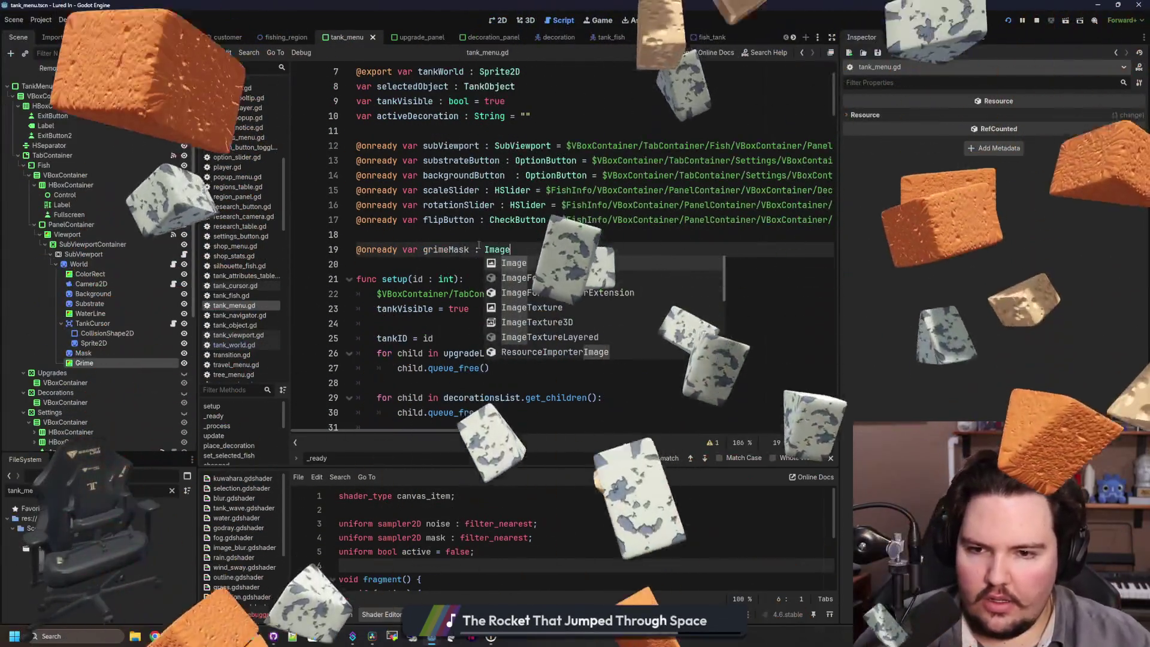
{"action": "key", "text": "Escape"}
{"action": "scroll", "coordinate": [687, 332], "scroll_direction": "down", "scroll_amount": 7}
{"action": "scroll", "coordinate": [687, 332], "scroll_direction": "down", "scroll_amount": 13}
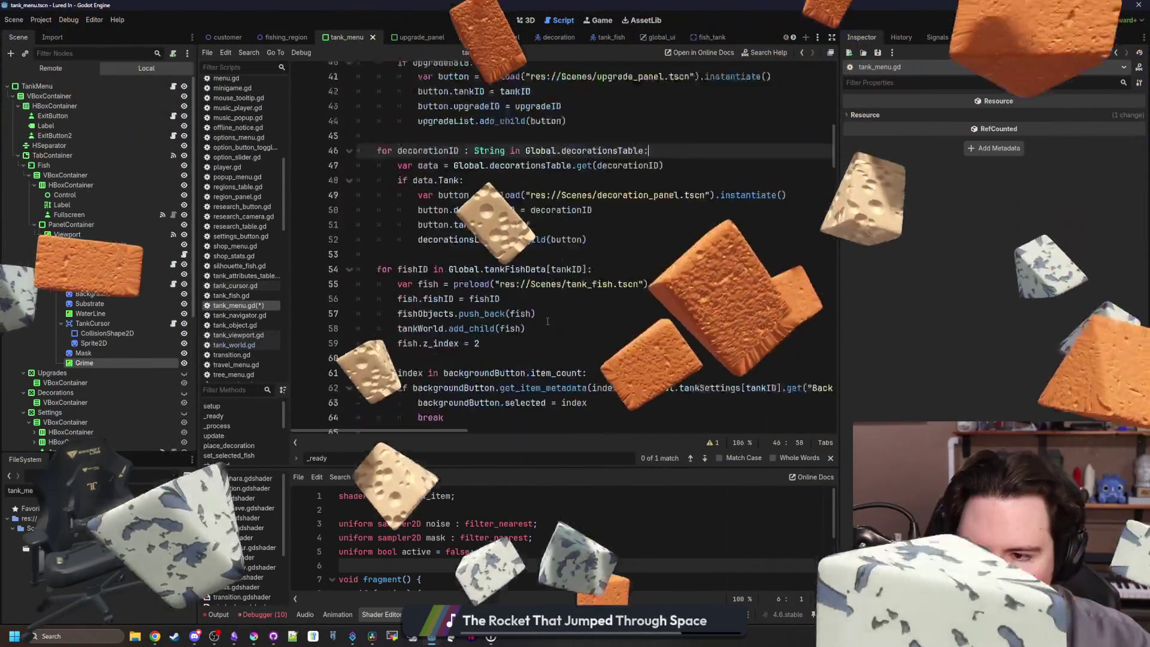
{"action": "left_click", "coordinate": [594, 161]}
{"action": "key", "text": "ctrl+s"}
Start line 111 in _process with a reference to subViewport.
{"action": "scroll", "coordinate": [594, 161], "scroll_direction": "down", "scroll_amount": 11}
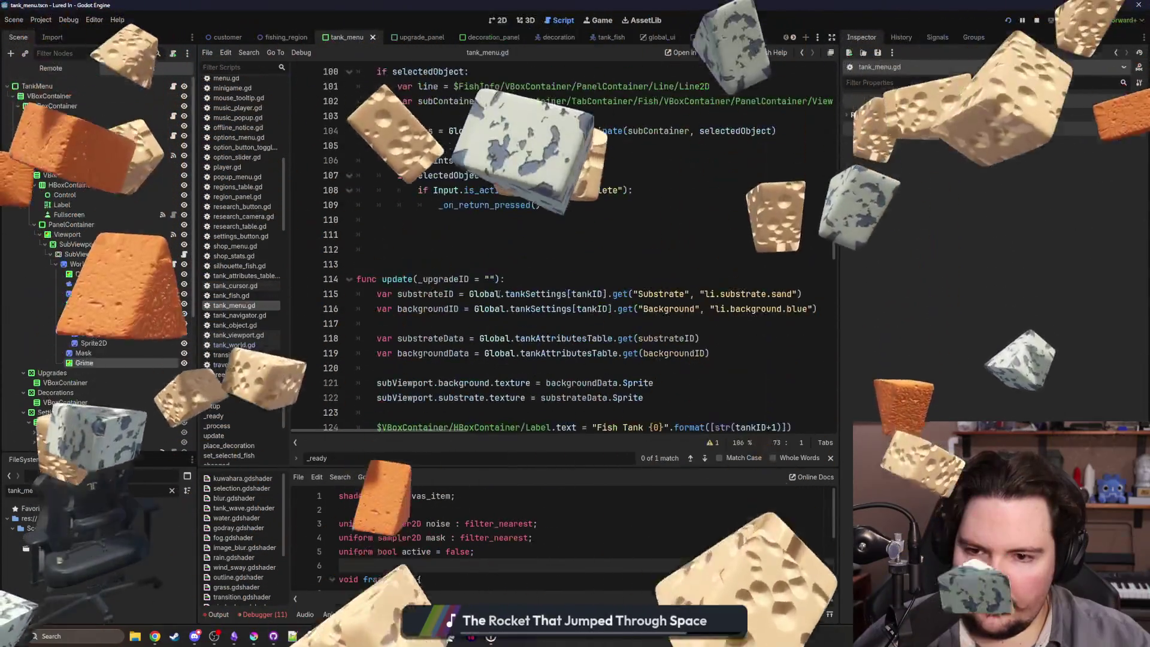
{"action": "scroll", "coordinate": [499, 293], "scroll_direction": "up", "scroll_amount": 3}
{"action": "left_click", "coordinate": [451, 363]}
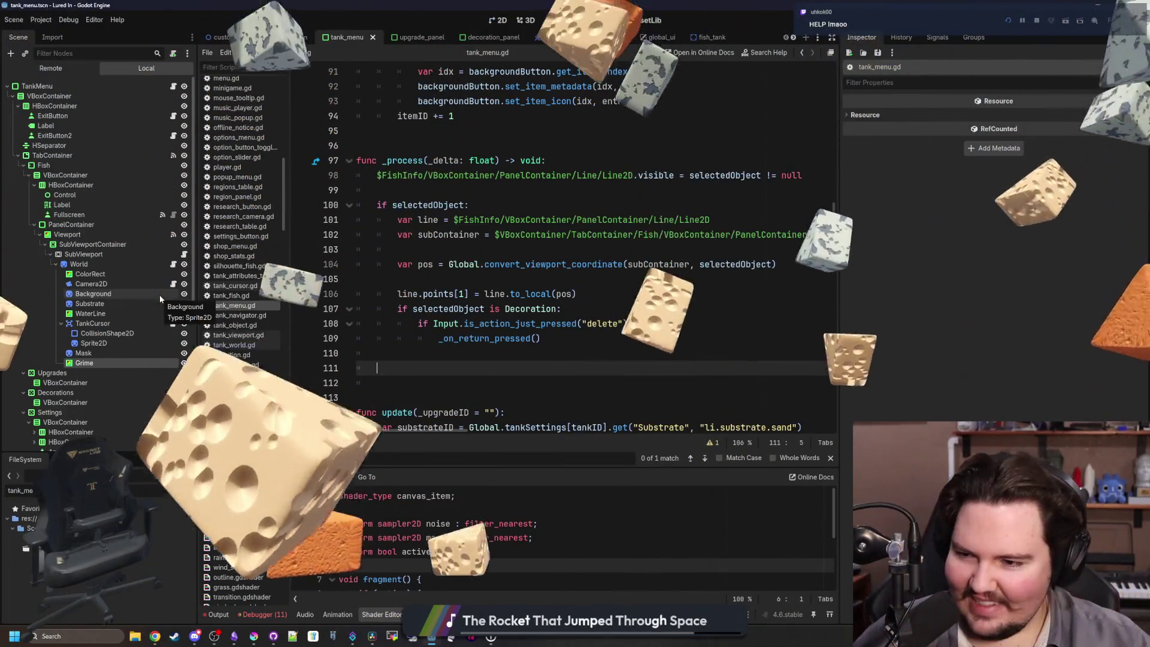
{"action": "left_click_drag", "start_coordinate": [96, 359], "coordinate": [441, 363]}
{"action": "key", "text": "shift+Up"}
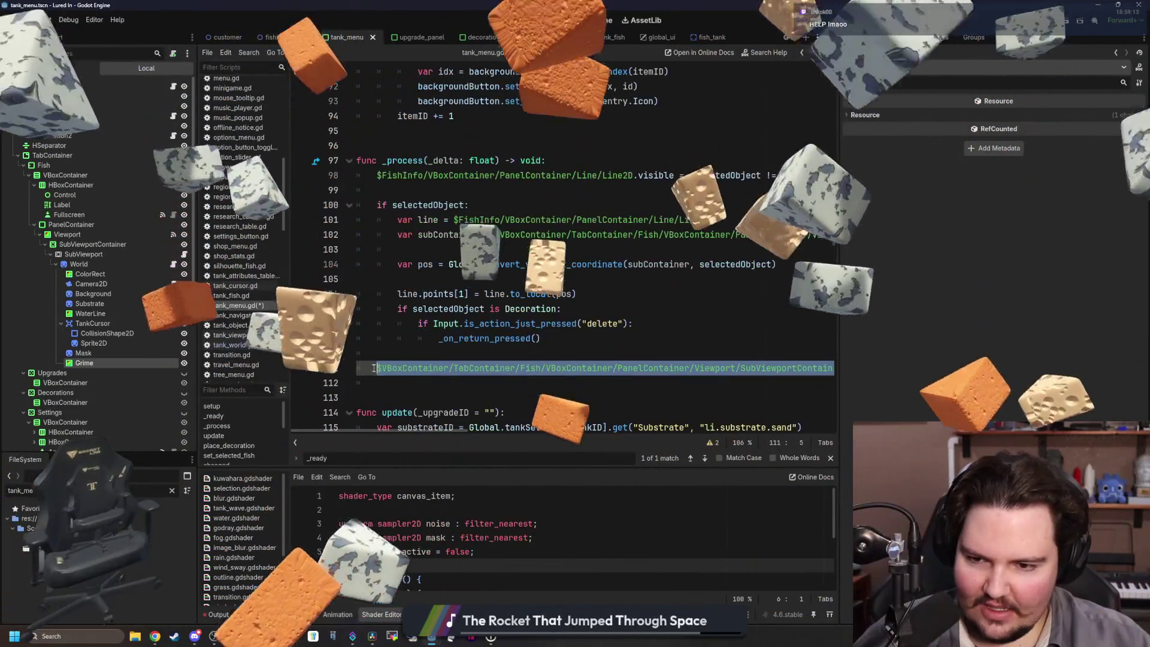
{"action": "type", "text": "viewport"}
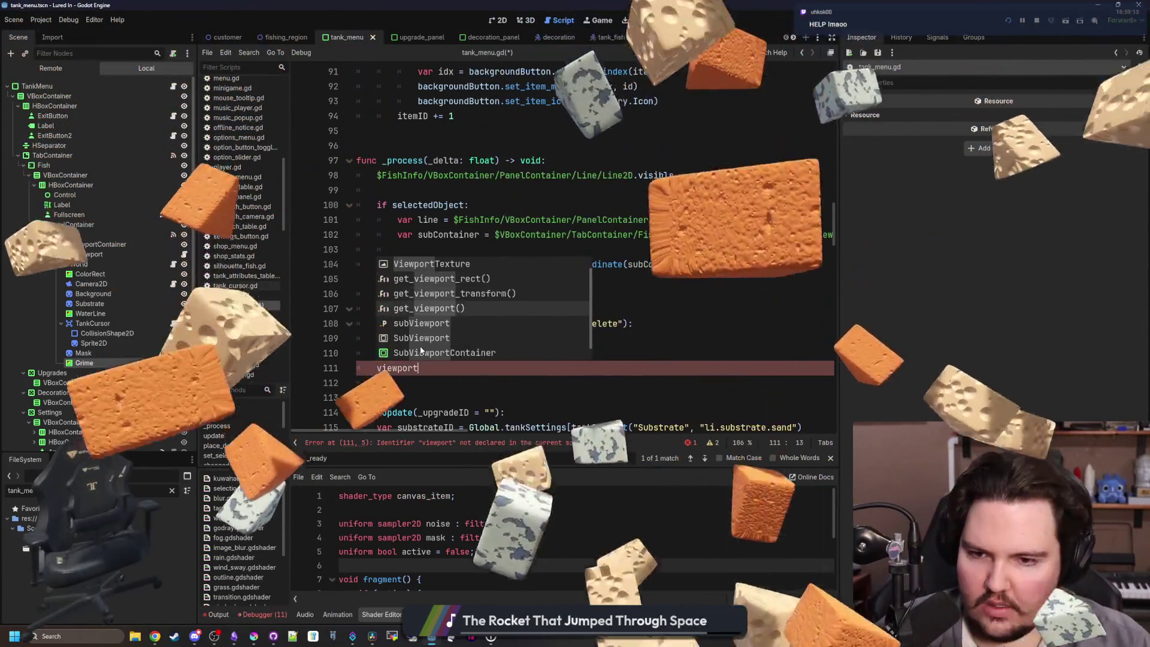
{"action": "left_click", "coordinate": [420, 343]}
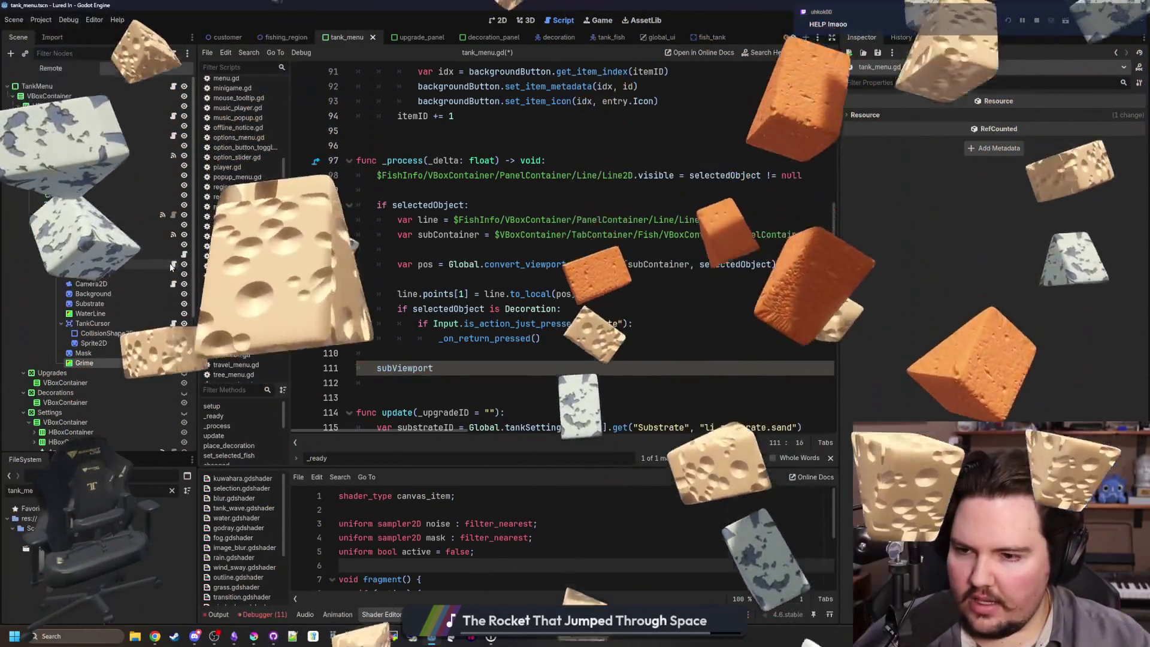
{"action": "left_click", "coordinate": [173, 264]}
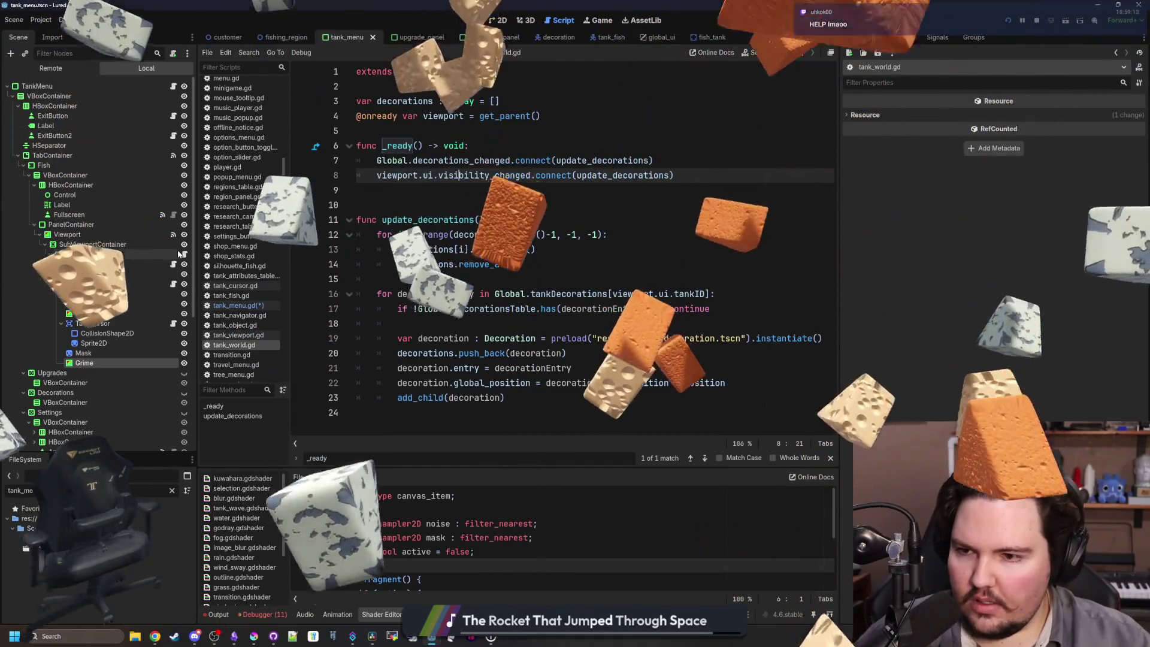
{"action": "left_click", "coordinate": [184, 254]}
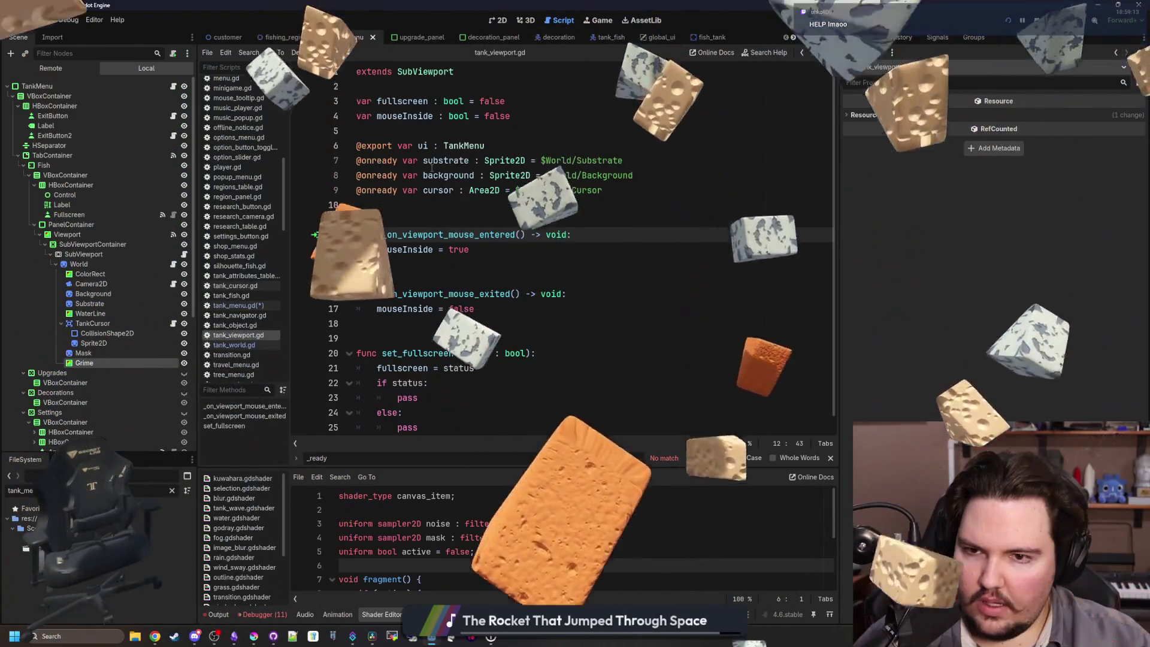
{"action": "left_click", "coordinate": [602, 190]}
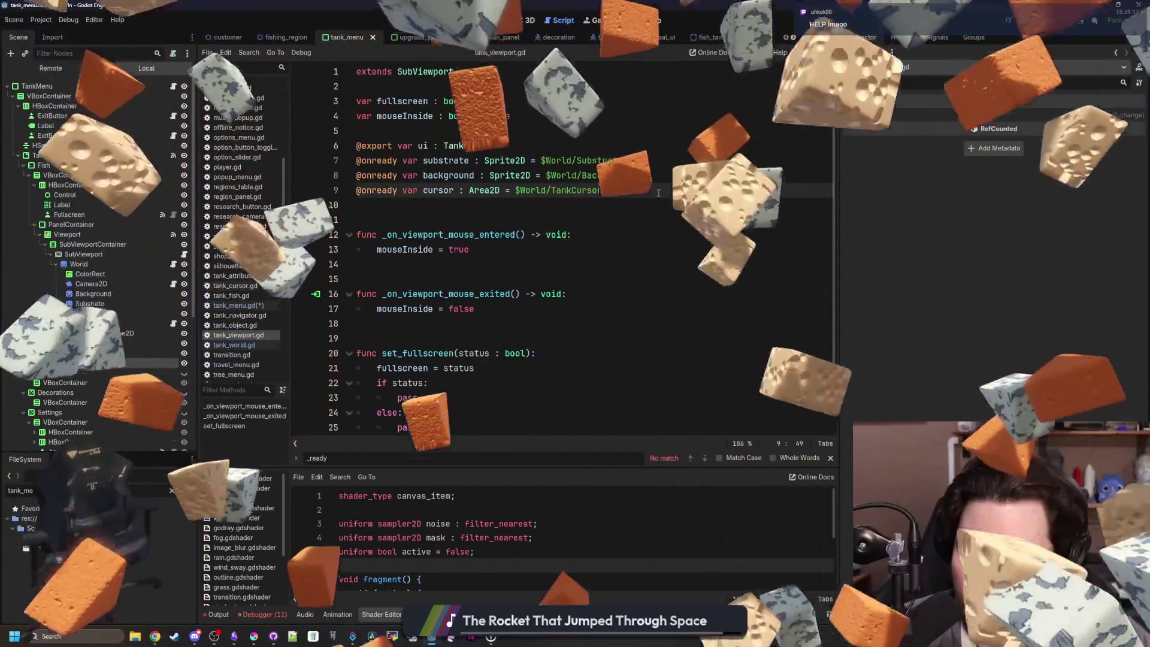
{"action": "key", "text": "Return"}
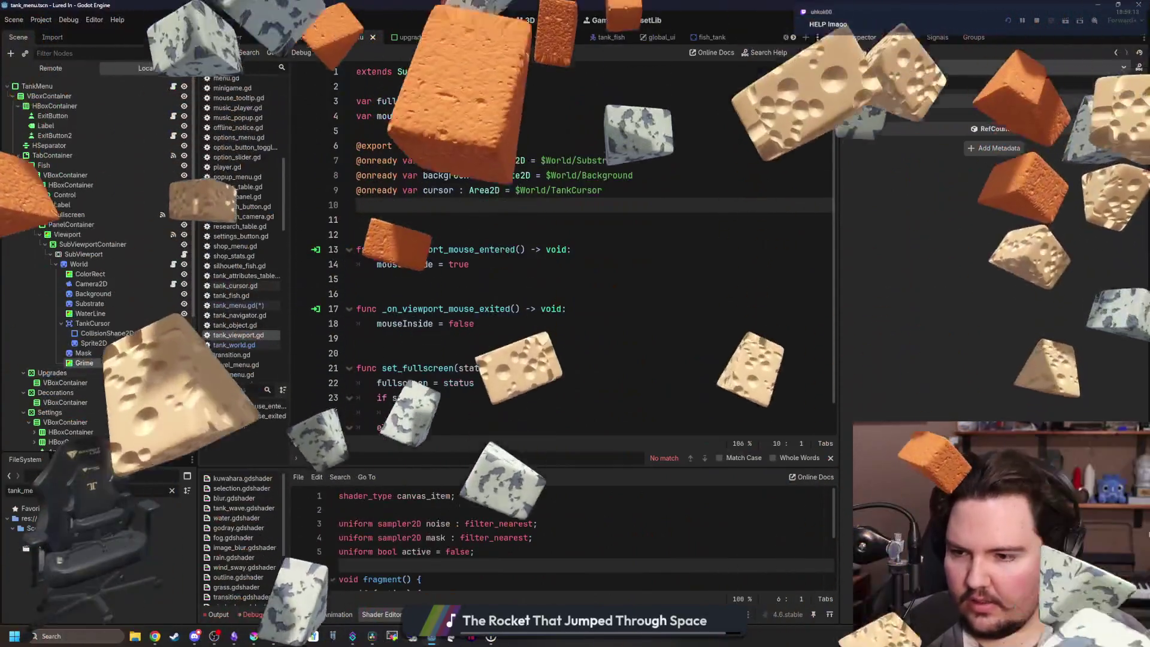
{"action": "type", "text": "$"}
{"action": "key", "text": "BackSpace"}
{"action": "type", "text": "@onready var t"}
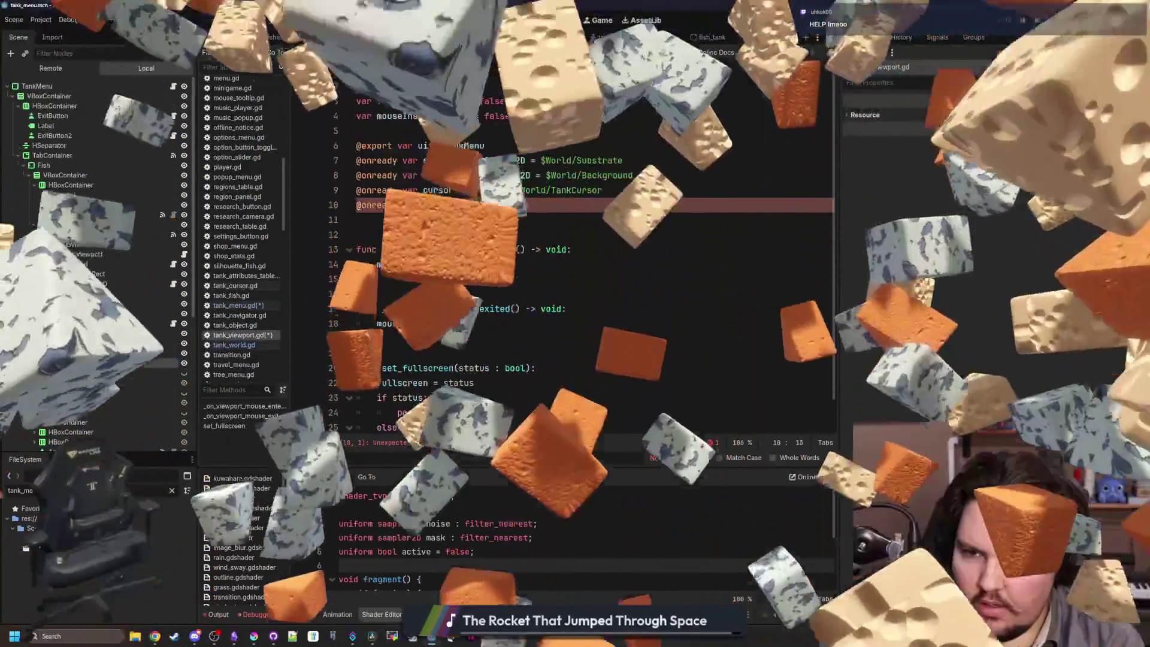
{"action": "left_click_drag", "start_coordinate": [84, 362], "coordinate": [456, 204]}
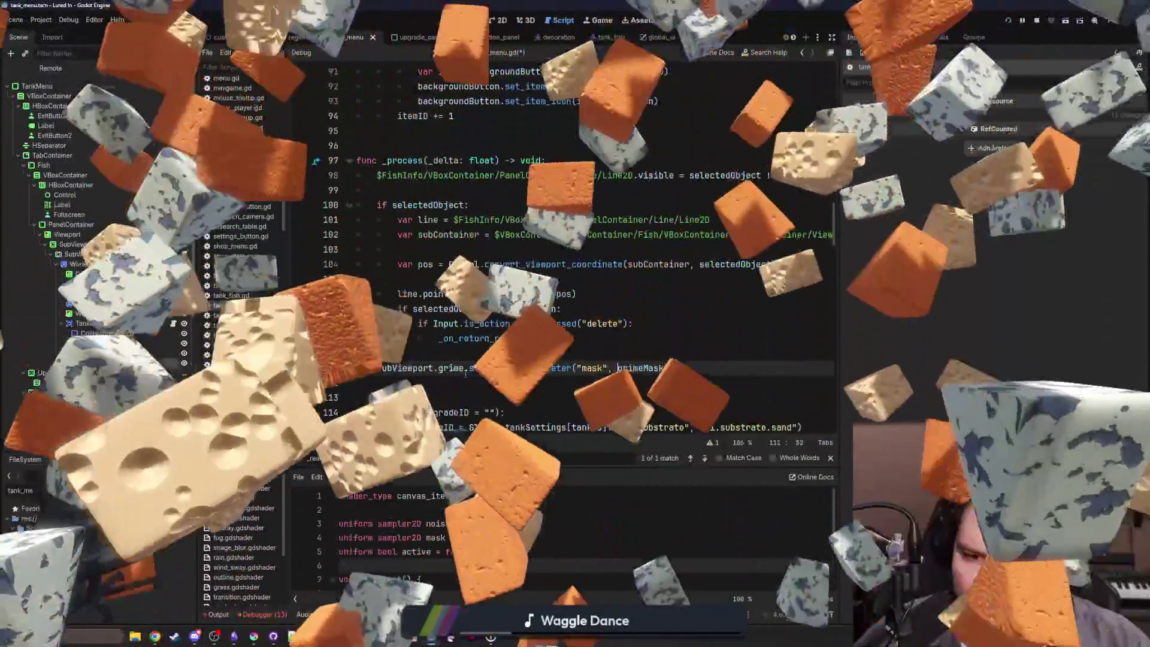
Wrap grimeMask in ImageTexture.create_from_image() for the mask shader parameter.
{"action": "type", "text": "Textu"}
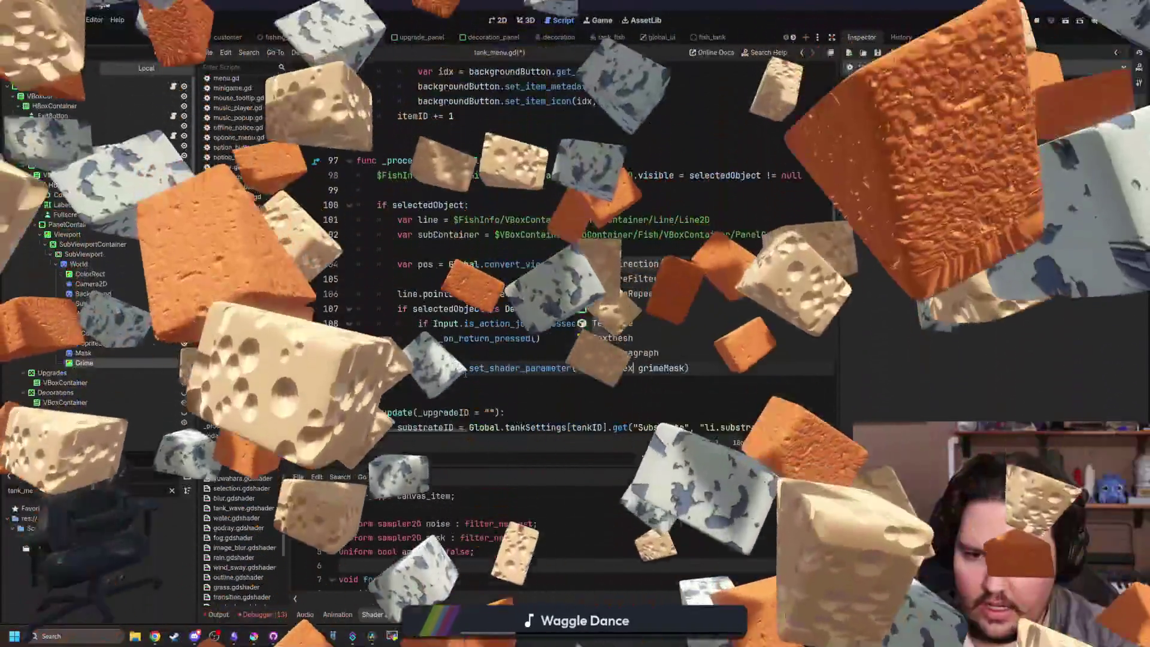
{"action": "key", "text": "BackSpace"}
{"action": "key", "text": "BackSpace"}
{"action": "key", "text": "BackSpace"}
{"action": "type", "text": "ImageTe"}
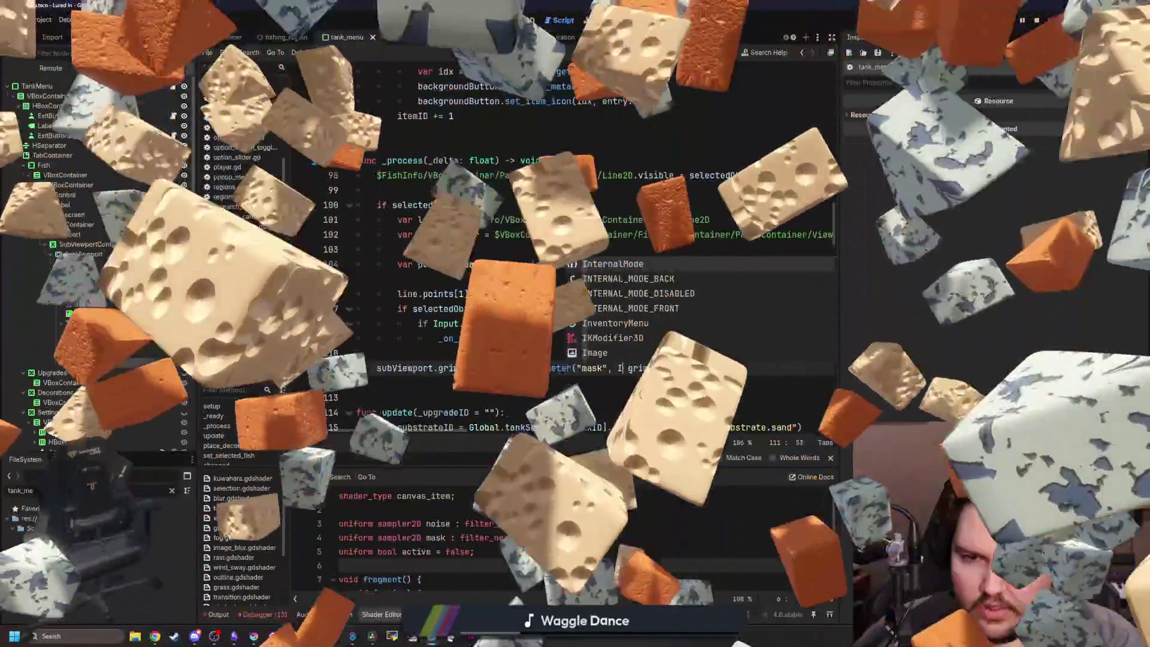
{"action": "key", "text": "Return"}
{"action": "type", "text": "."}
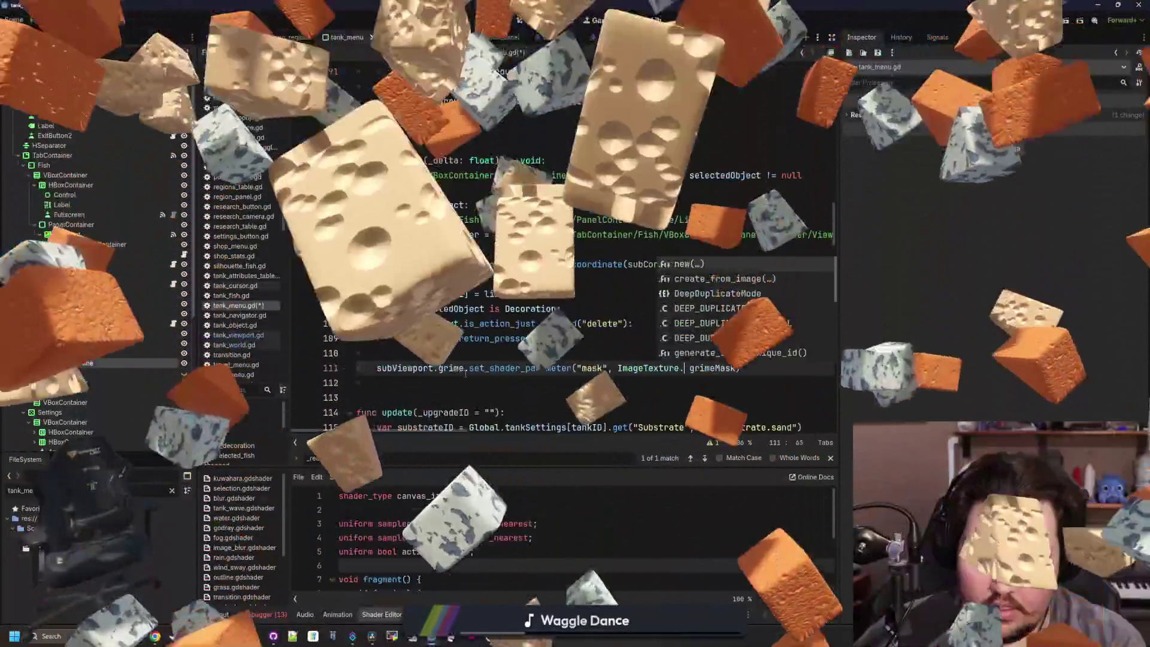
{"action": "key", "text": "Down"}
{"action": "key", "text": "Return"}
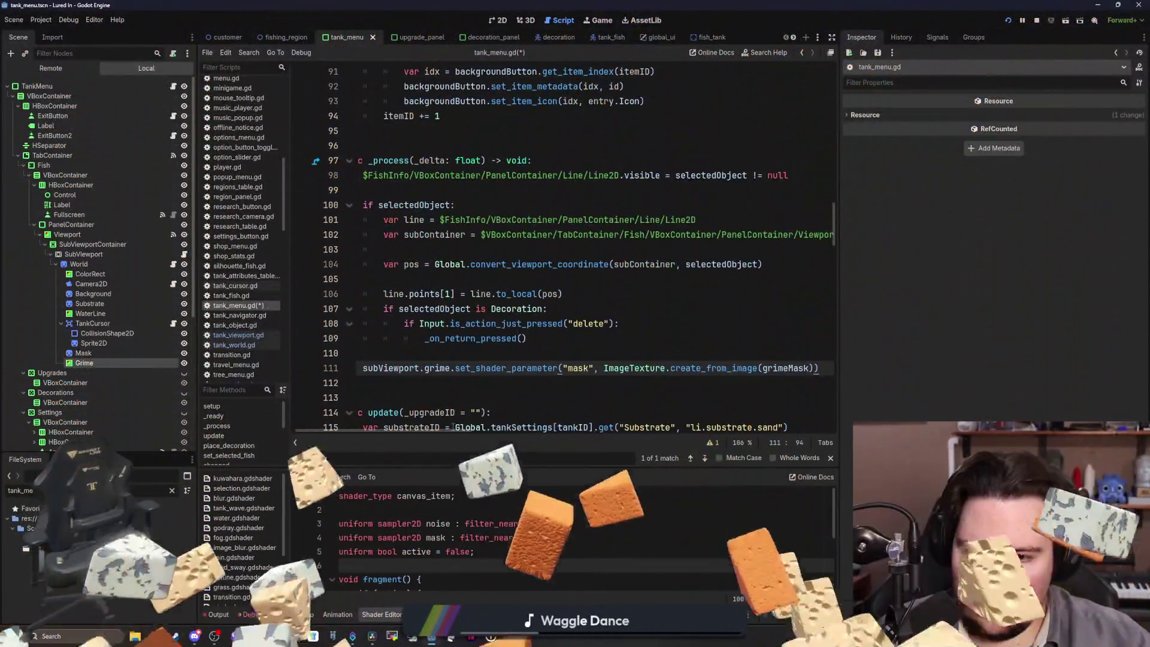
{"action": "type", "text": ")"}
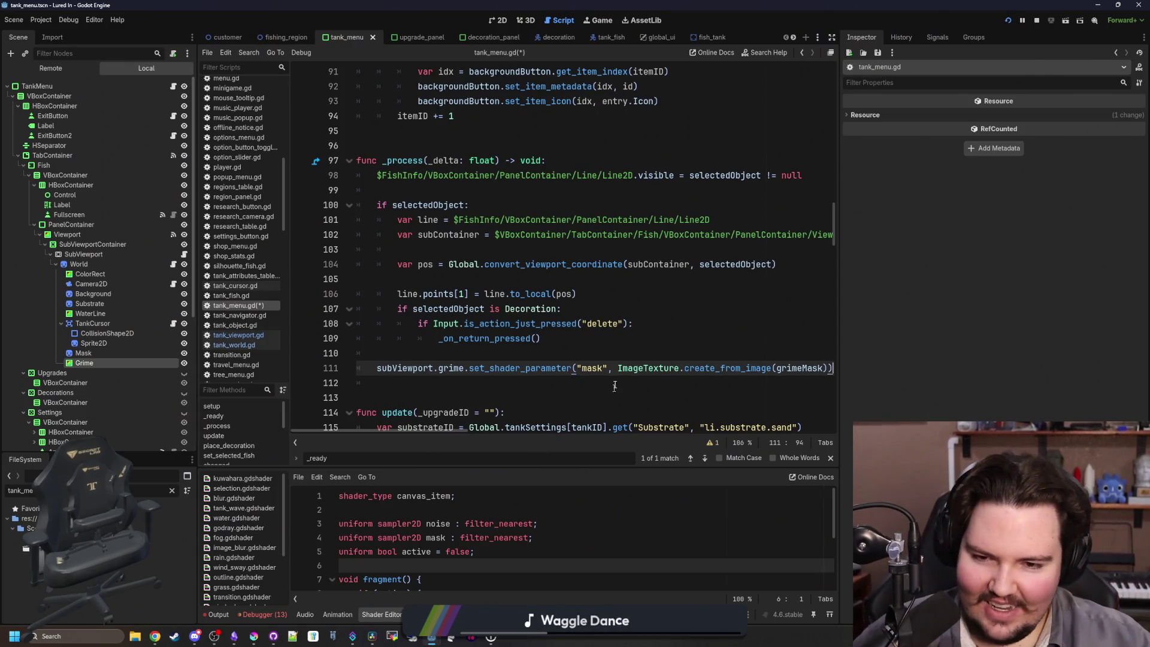
{"action": "left_click", "coordinate": [618, 344]}
{"action": "left_click", "coordinate": [611, 353]}
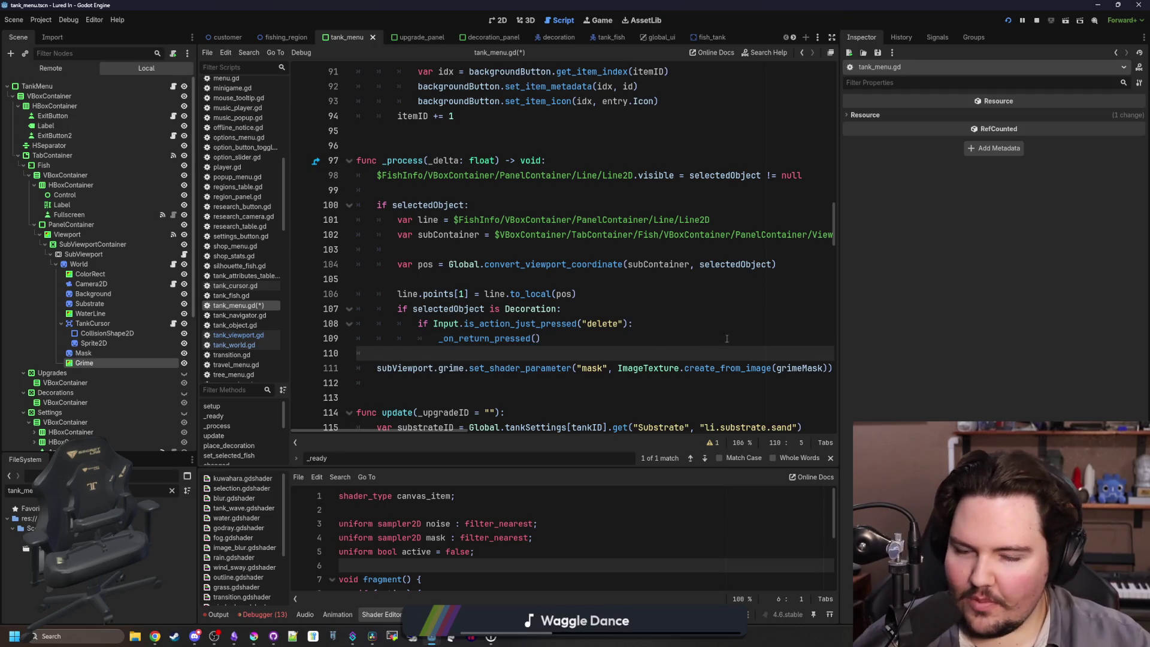
Save and test-run the game, stop it, and inspect the Grime node's shader parameters.
{"action": "left_click_drag", "start_coordinate": [839, 294], "coordinate": [1031, 300]}
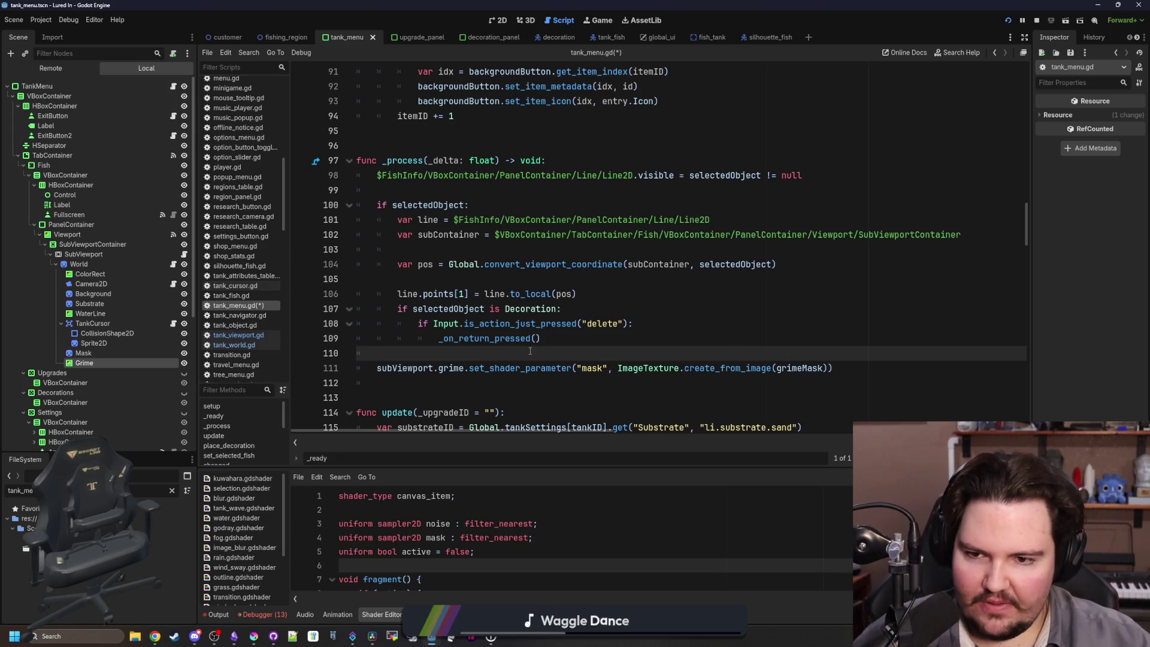
{"action": "key", "text": "ctrl+s"}
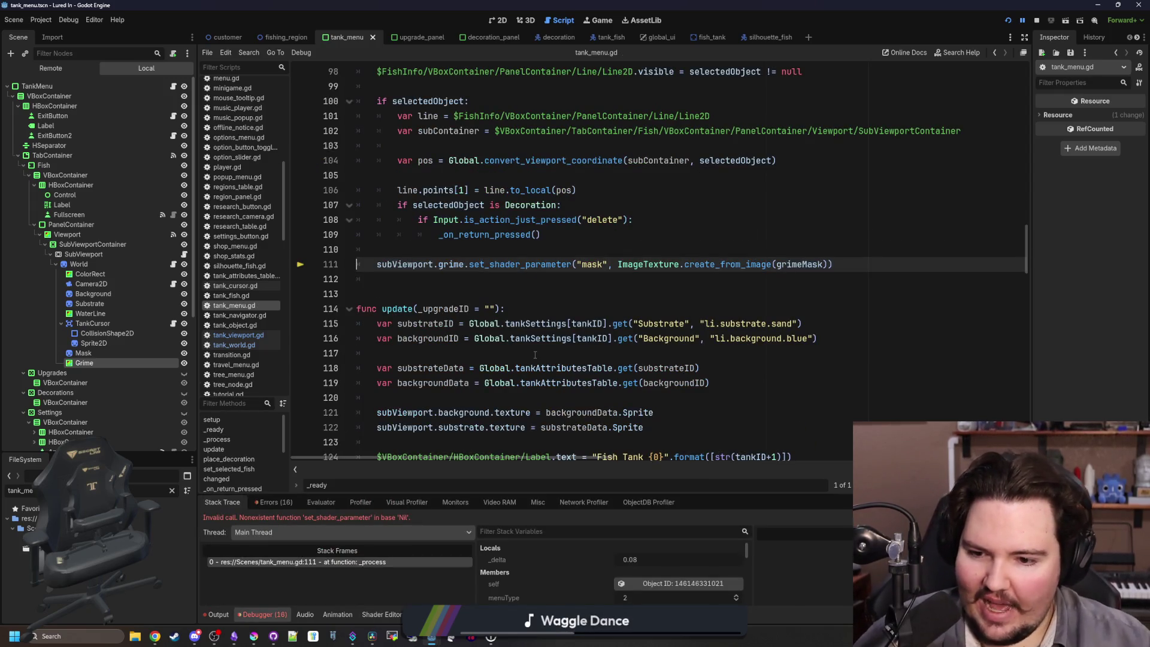
{"action": "left_click", "coordinate": [1036, 20]}
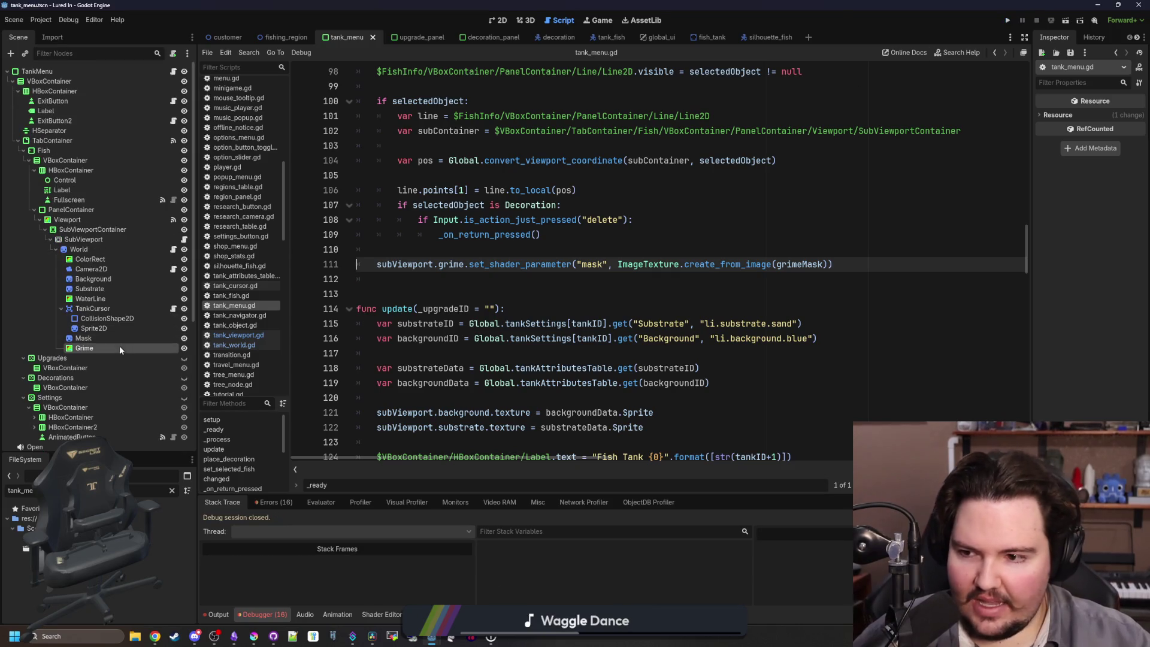
{"action": "left_click", "coordinate": [120, 346]}
{"action": "left_click", "coordinate": [114, 346]}
{"action": "left_click", "coordinate": [434, 248]}
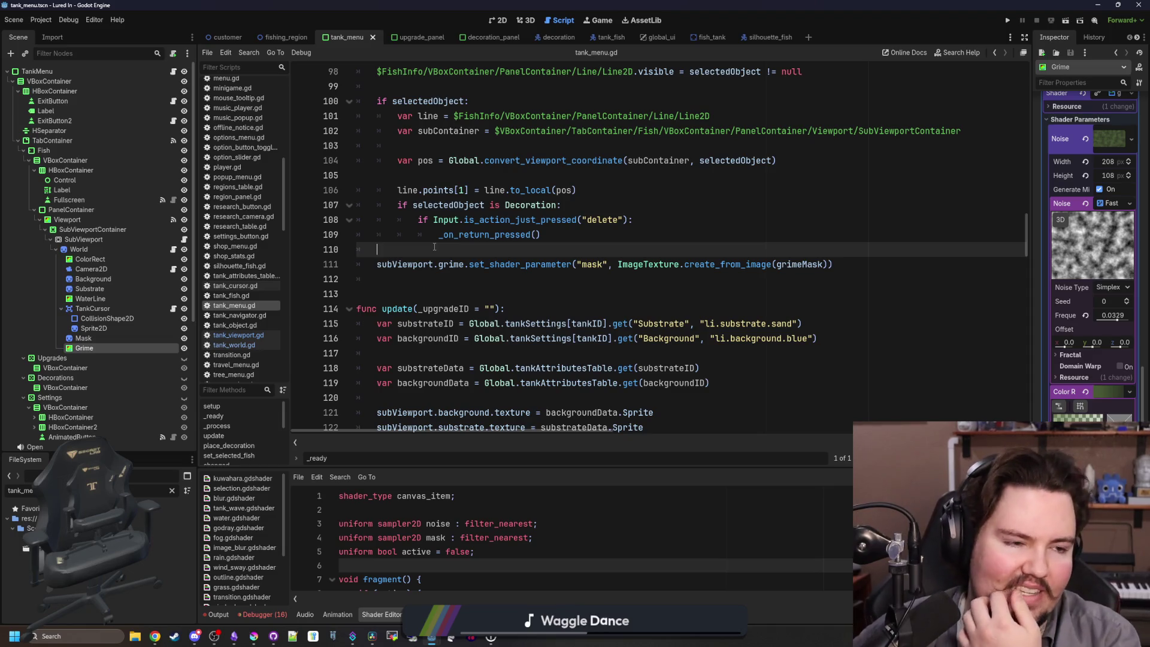
{"action": "key", "text": "Return"}
{"action": "key", "text": "Return"}
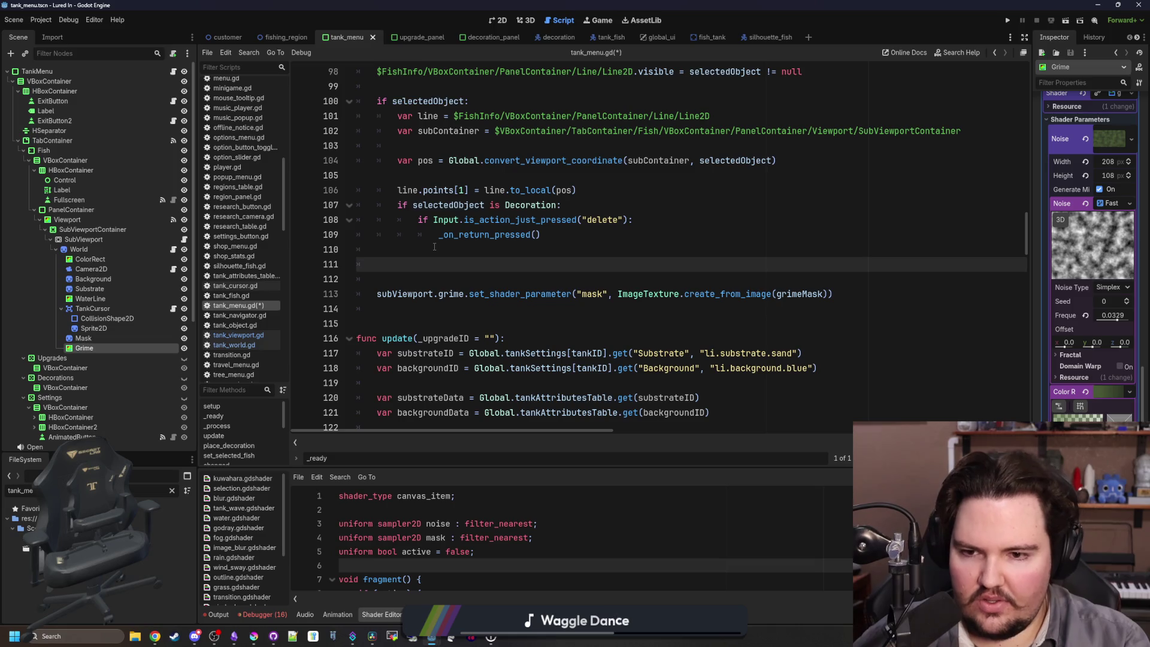
Type grimeMask.blend_rect() on line 111 and open blend_rect's documentation.
{"action": "type", "text": "grimeMask"}
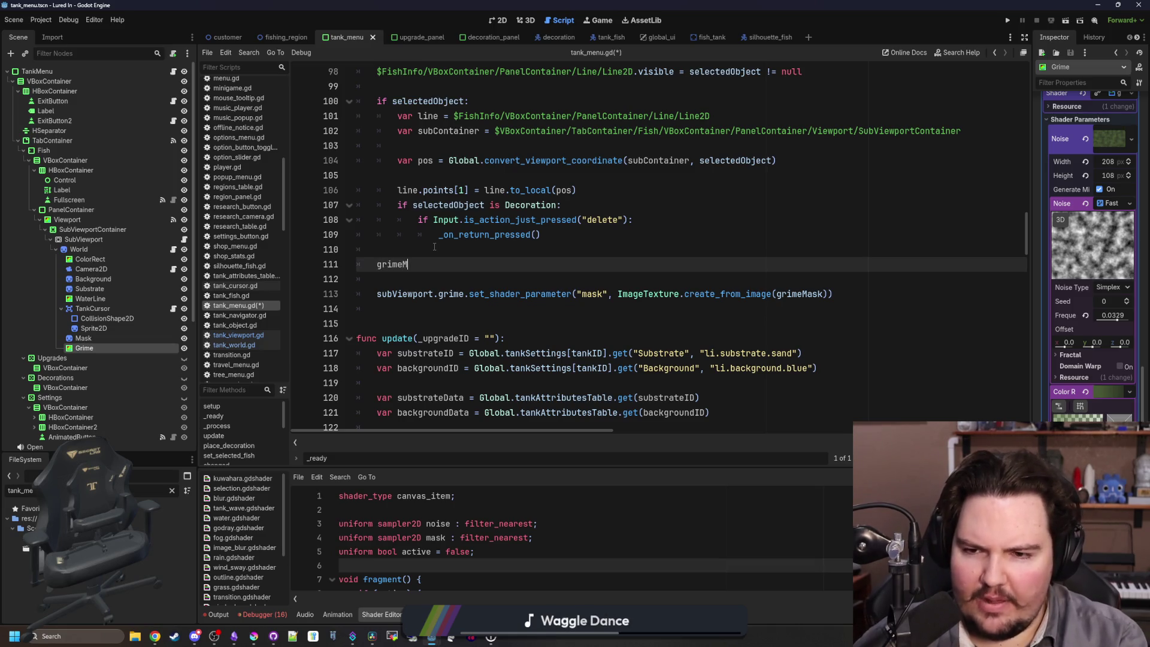
{"action": "type", "text": ".add"}
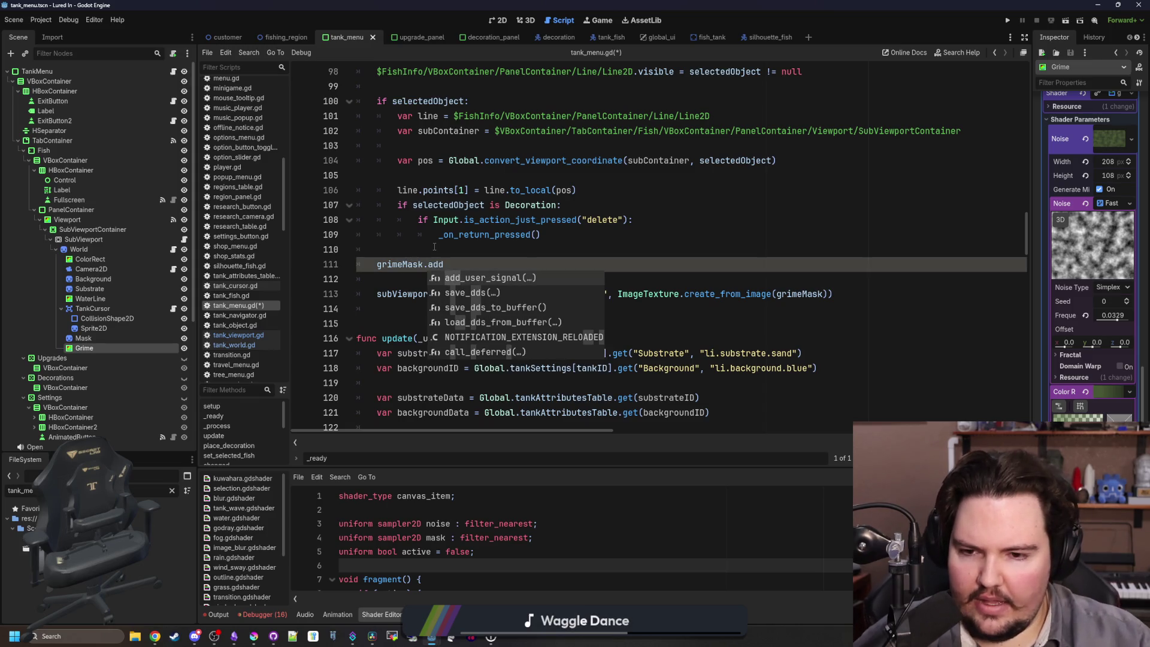
{"action": "key", "text": "BackSpace"}
{"action": "key", "text": "BackSpace"}
{"action": "key", "text": "BackSpace"}
{"action": "type", "text": "c"}
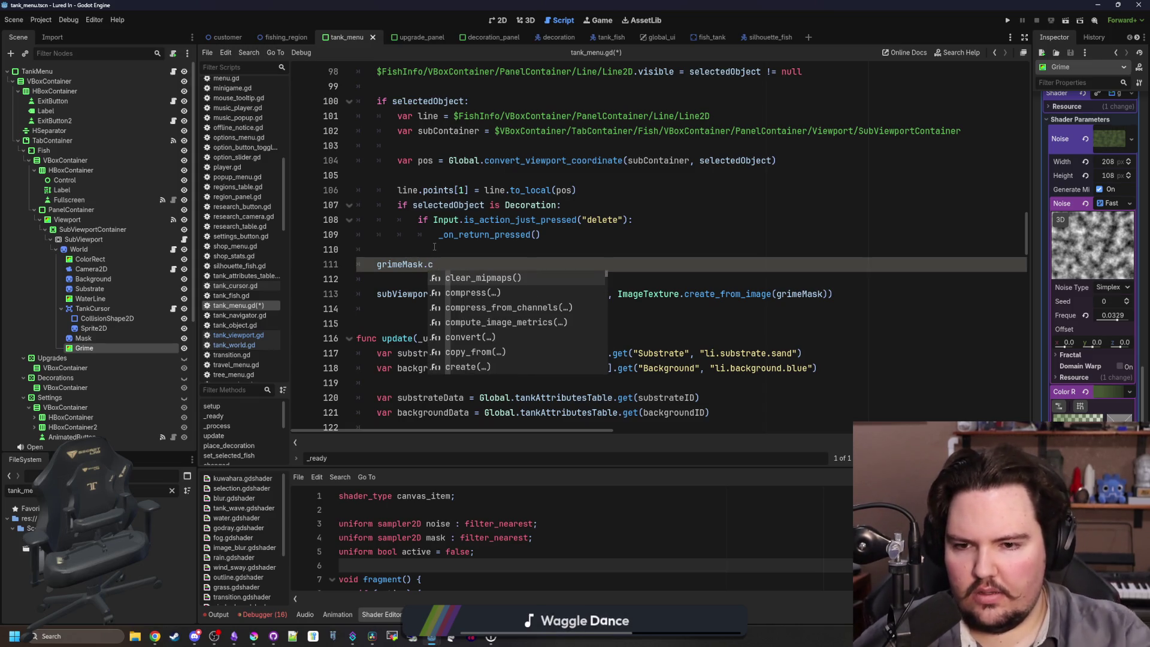
{"action": "key", "text": "BackSpace"}
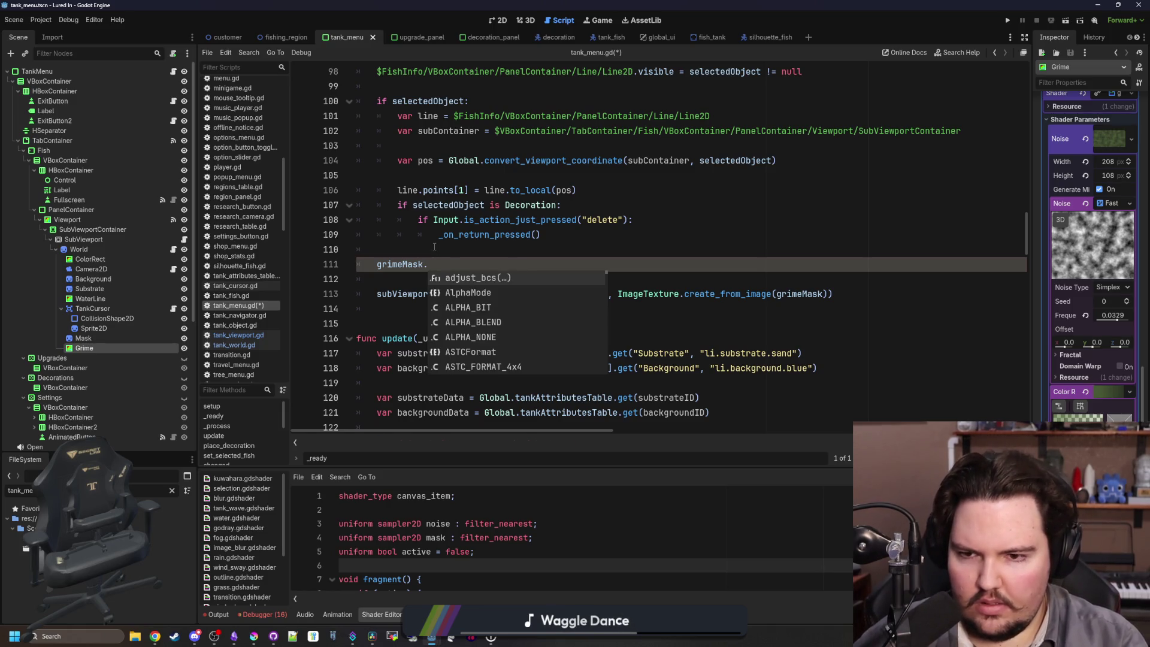
{"action": "type", "text": "blend"}
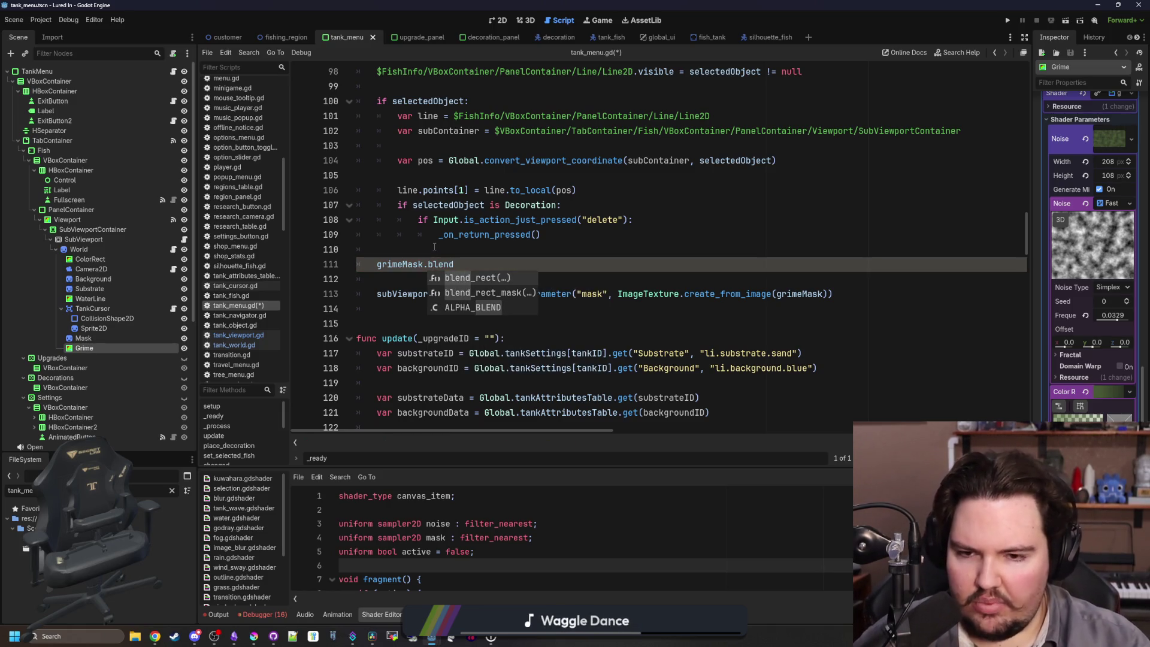
{"action": "key", "text": "Return"}
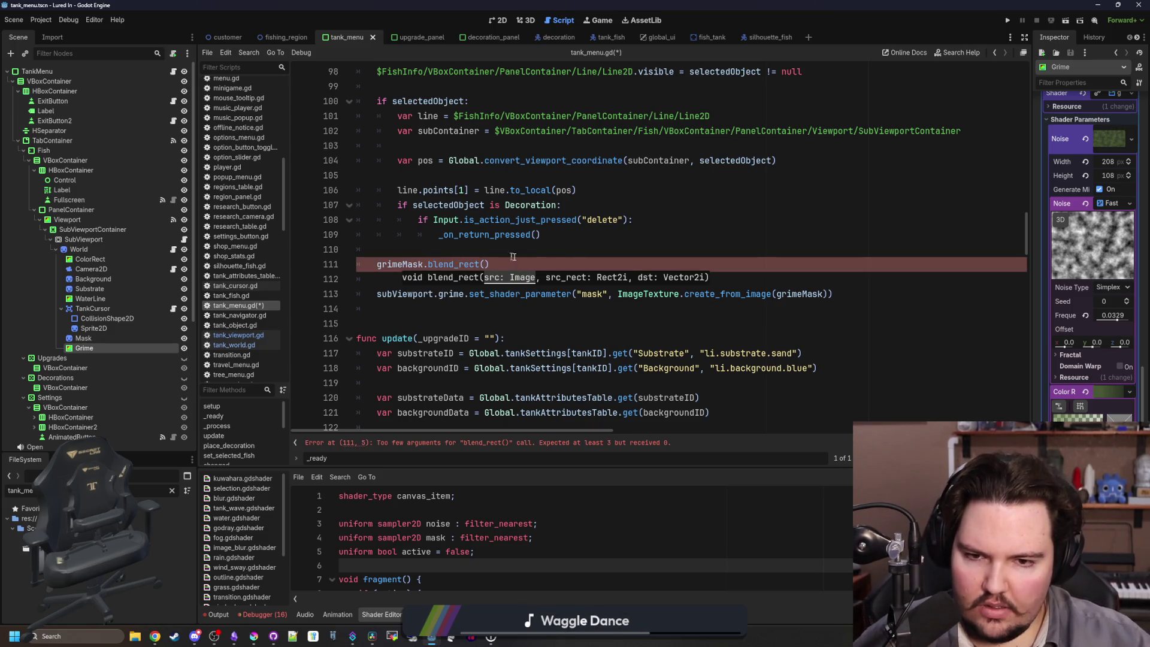
{"action": "left_click", "coordinate": [443, 264], "text": "ctrl"}
Read the blit_rect and blend_rect entries in the Image docs, then return to tank_menu.gd.
{"action": "scroll", "coordinate": [445, 264], "scroll_direction": "up", "scroll_amount": 20}
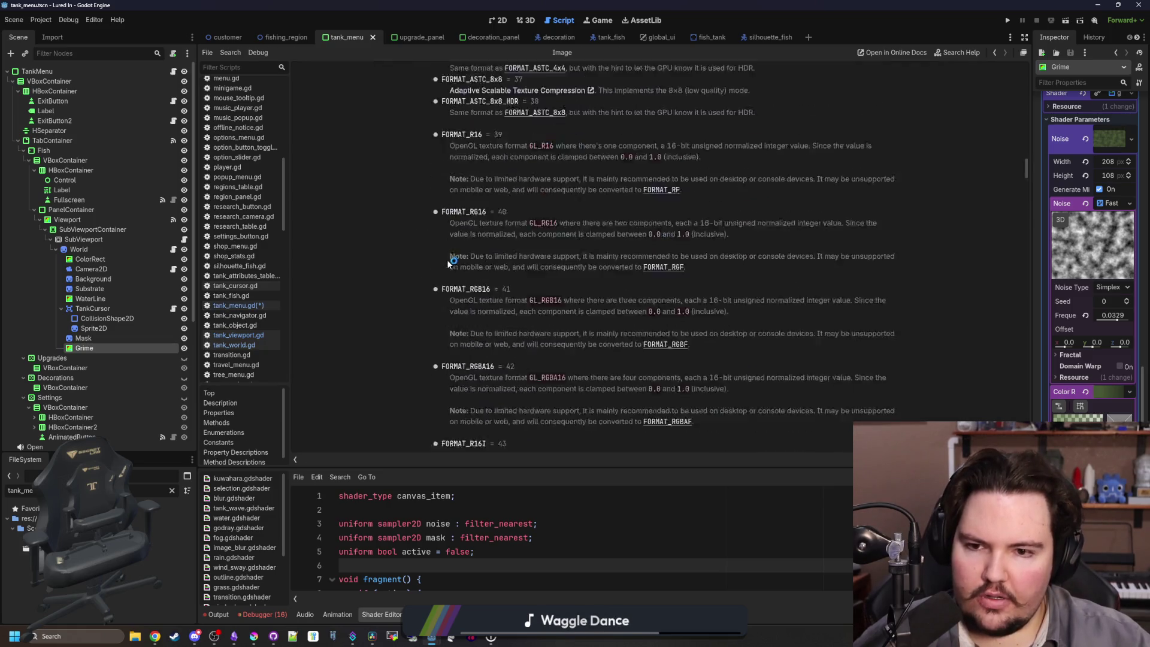
{"action": "scroll", "coordinate": [452, 268], "scroll_direction": "up", "scroll_amount": 2}
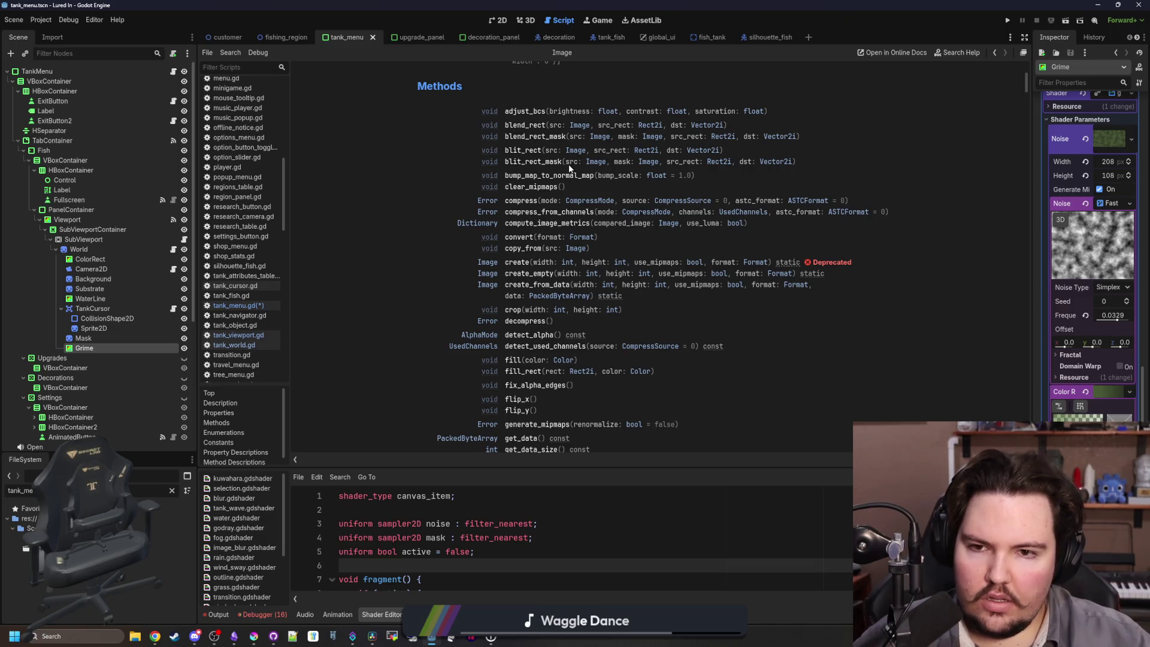
{"action": "left_click", "coordinate": [527, 150]}
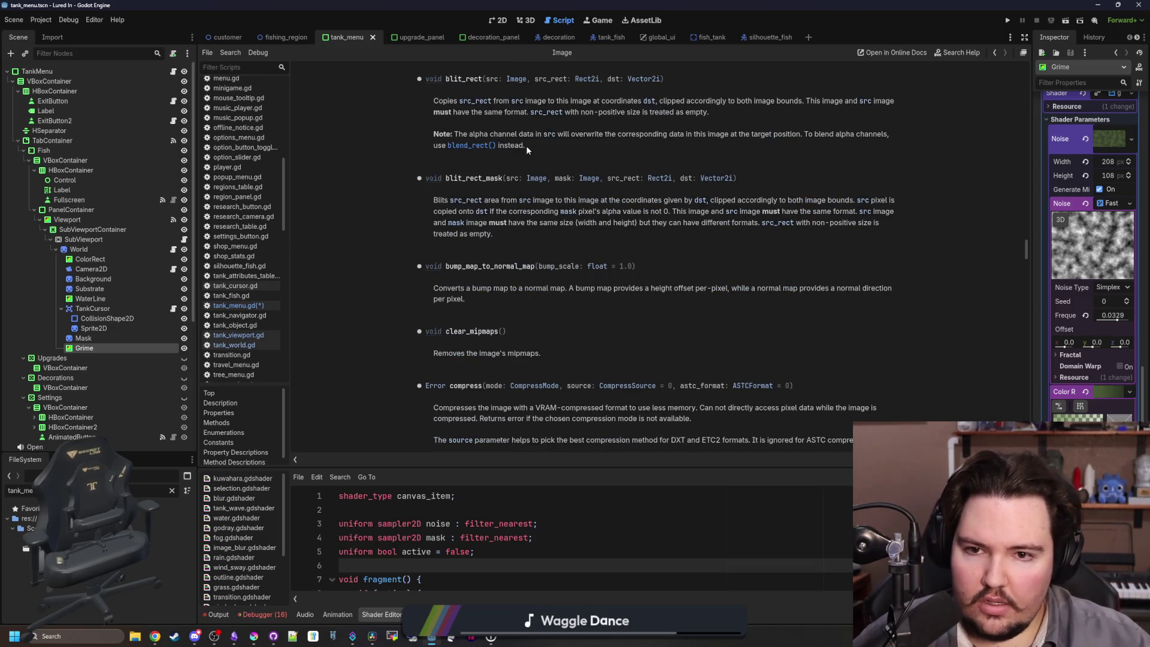
{"action": "key", "text": "alt+Left"}
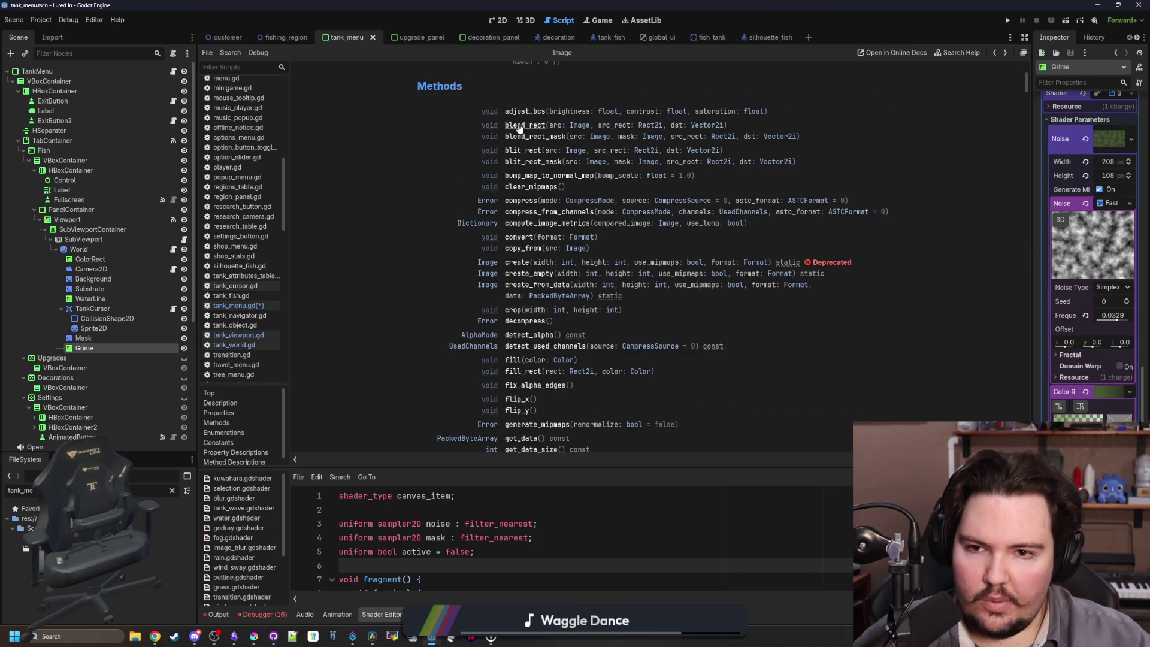
{"action": "left_click", "coordinate": [525, 128]}
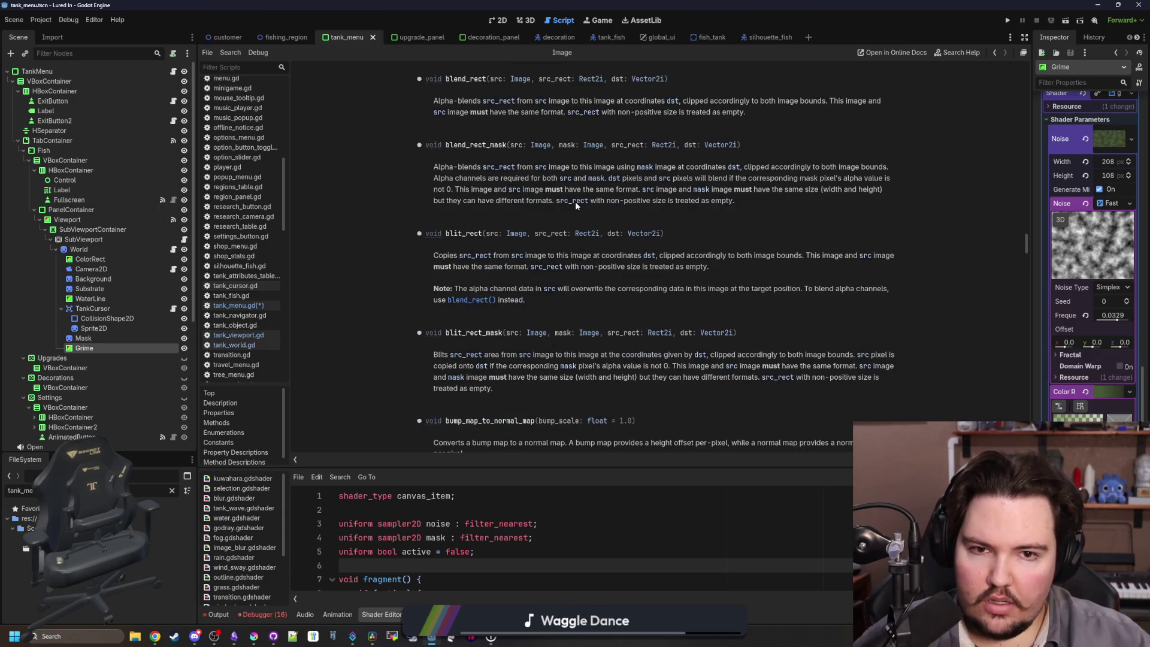
{"action": "key", "text": "alt+Left"}
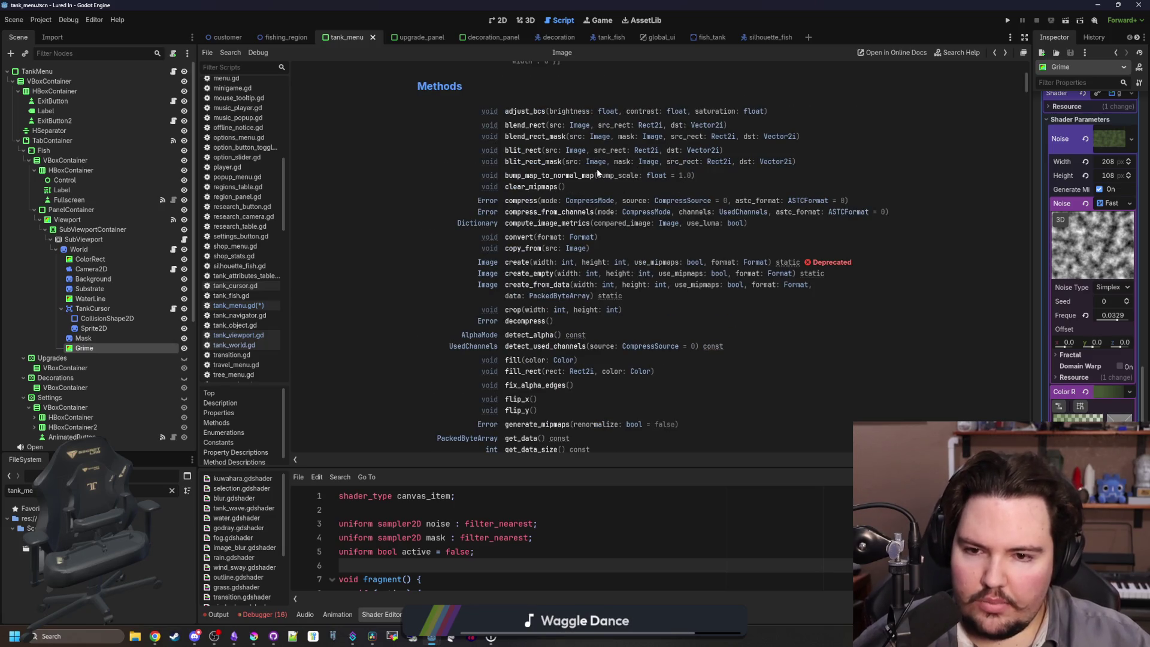
{"action": "scroll", "coordinate": [596, 173], "scroll_direction": "down", "scroll_amount": 2}
{"action": "scroll", "coordinate": [596, 172], "scroll_direction": "down", "scroll_amount": 6}
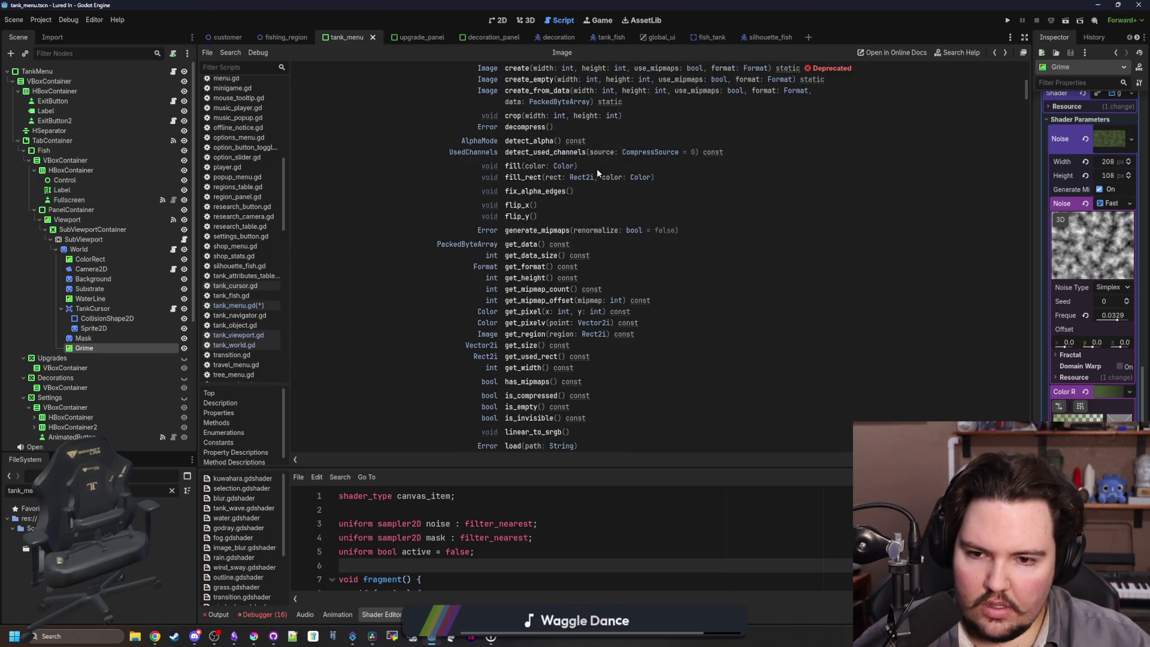
{"action": "scroll", "coordinate": [597, 172], "scroll_direction": "down", "scroll_amount": 20}
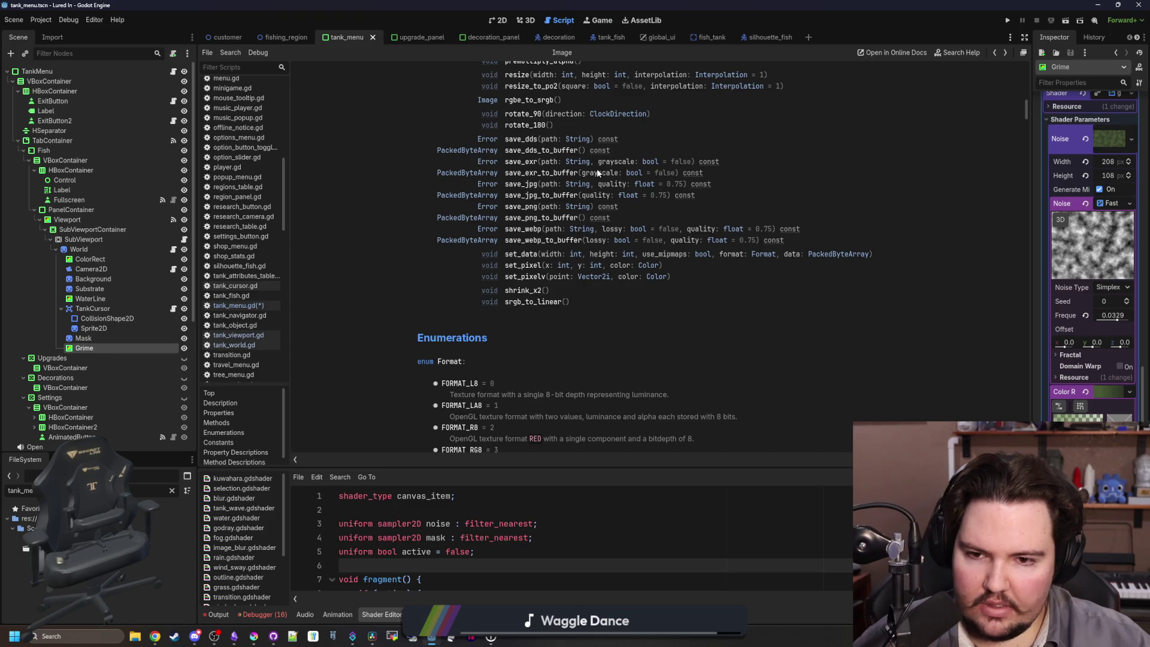
{"action": "key", "text": "alt+Left"}
Pass preload("sponge_mask.png").get_image() as blend_rect's source image argument.
{"action": "left_click", "coordinate": [484, 264]}
{"action": "type", "text": "r"}
{"action": "key", "text": "BackSpace"}
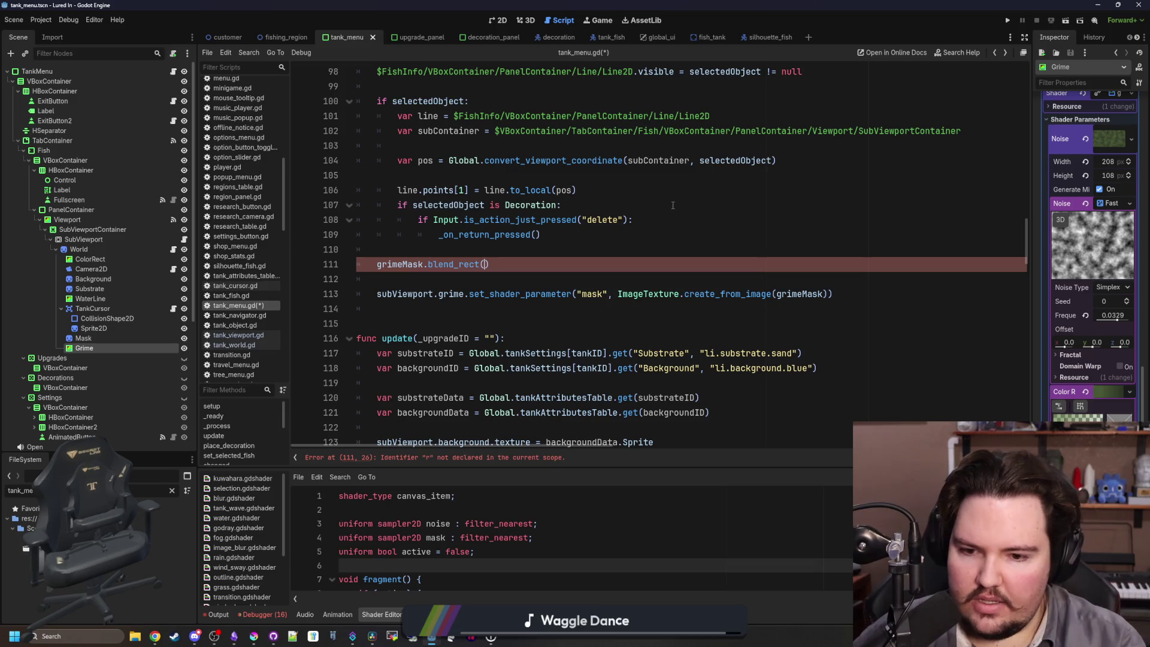
{"action": "type", "text": "preload"}
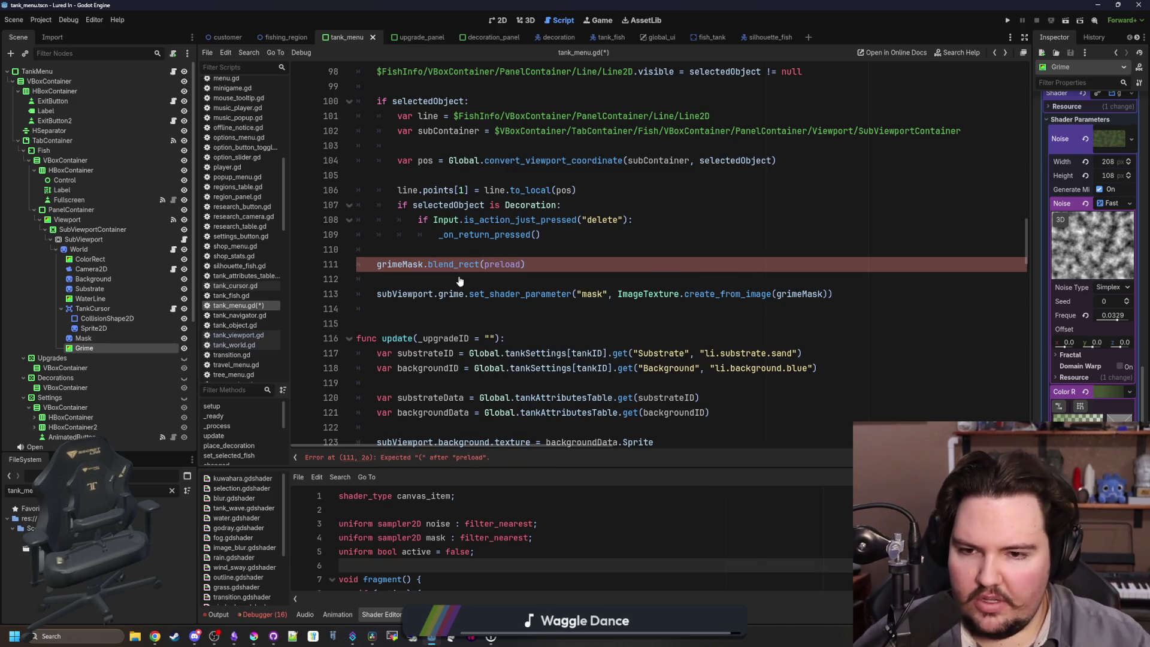
{"action": "left_click", "coordinate": [455, 266], "text": "ctrl"}
{"action": "key", "text": "alt+Left"}
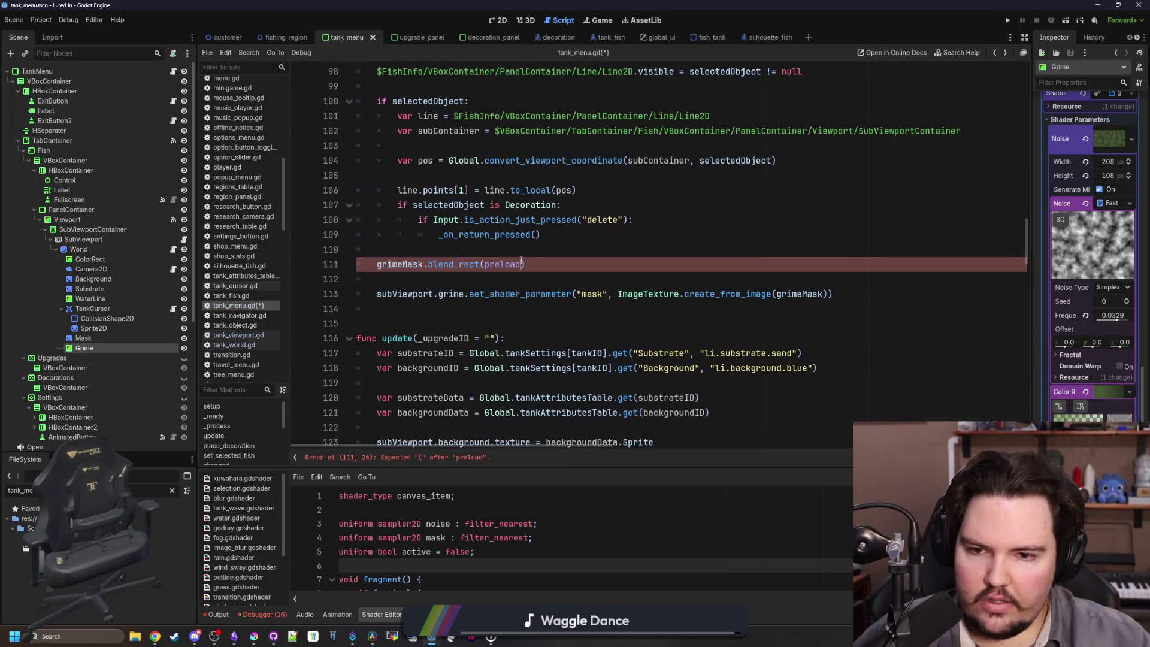
{"action": "type", "text": "(\""}
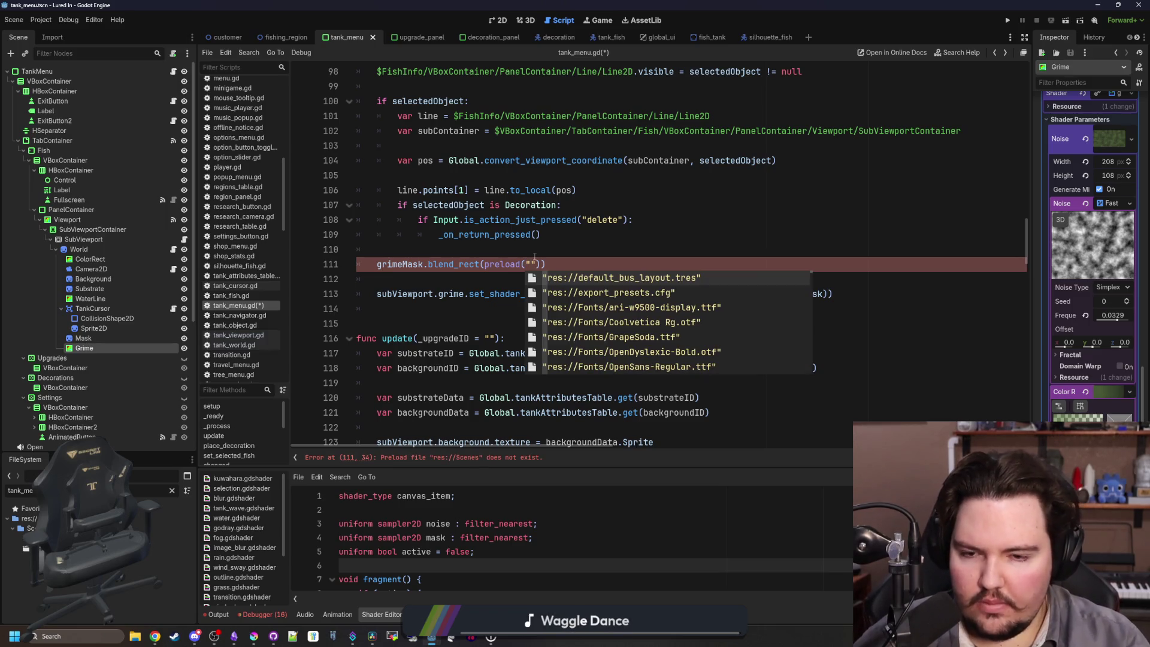
{"action": "type", "text": "sponge"}
{"action": "key", "text": "Return"}
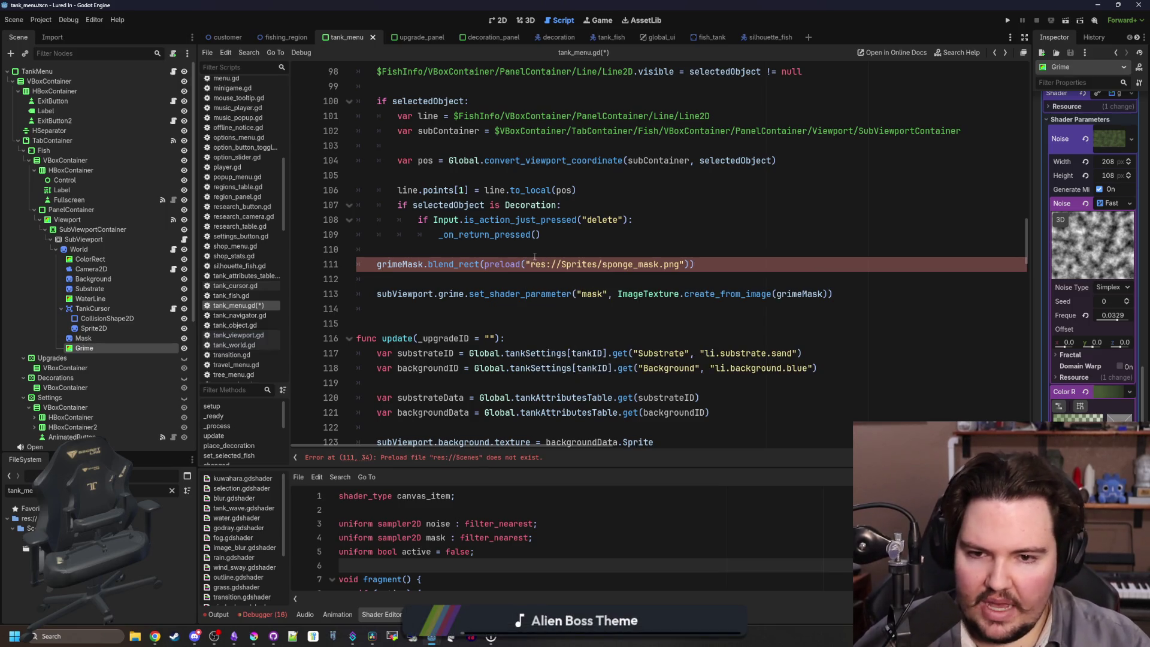
{"action": "type", "text": ".get_image(), "}
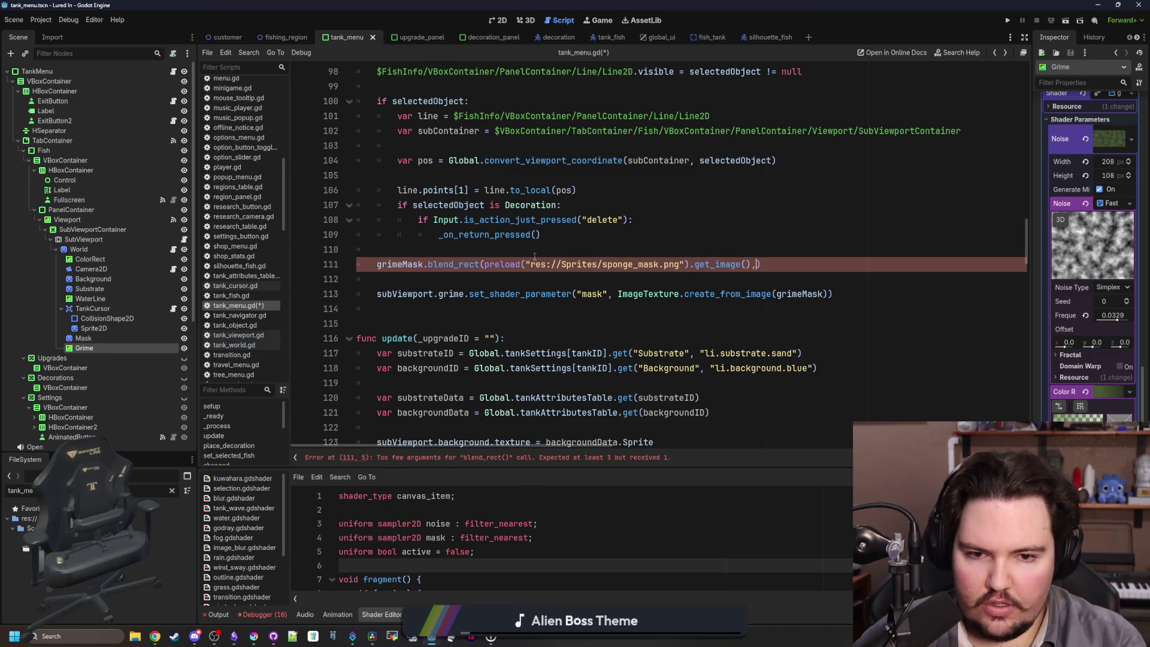
{"action": "type", "text": ","}
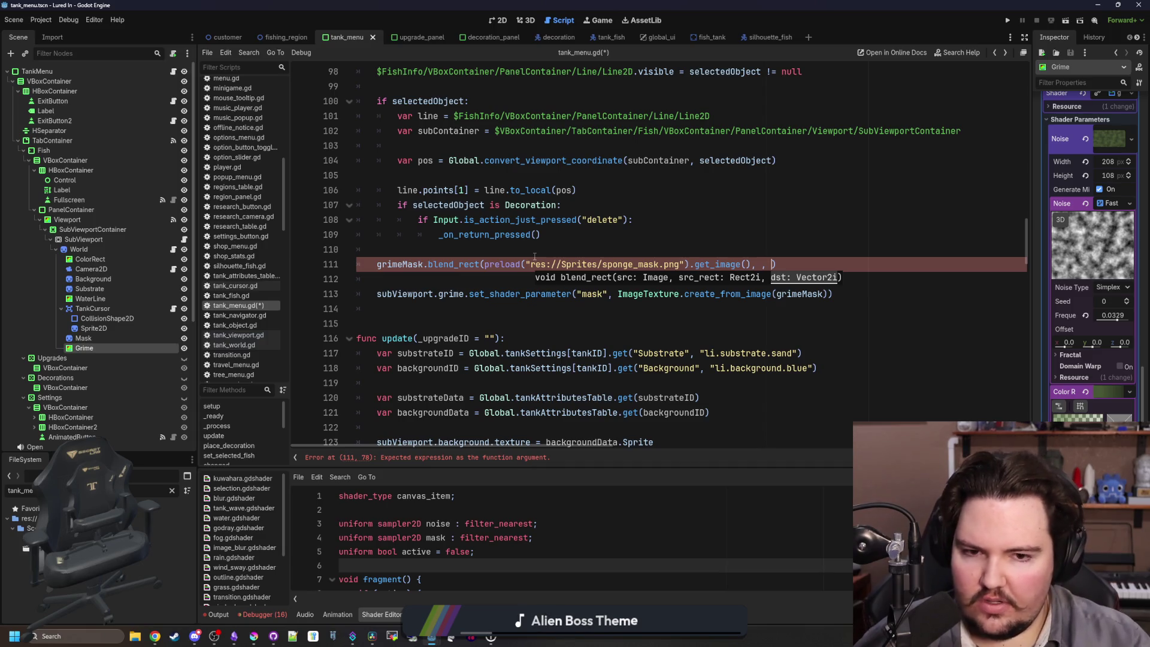
Add subViewport.grime.get_local_mouse_position() as blend_rect's destination argument.
{"action": "type", "text": "subVi"}
{"action": "key", "text": "Return"}
{"action": "type", "text": ".get"}
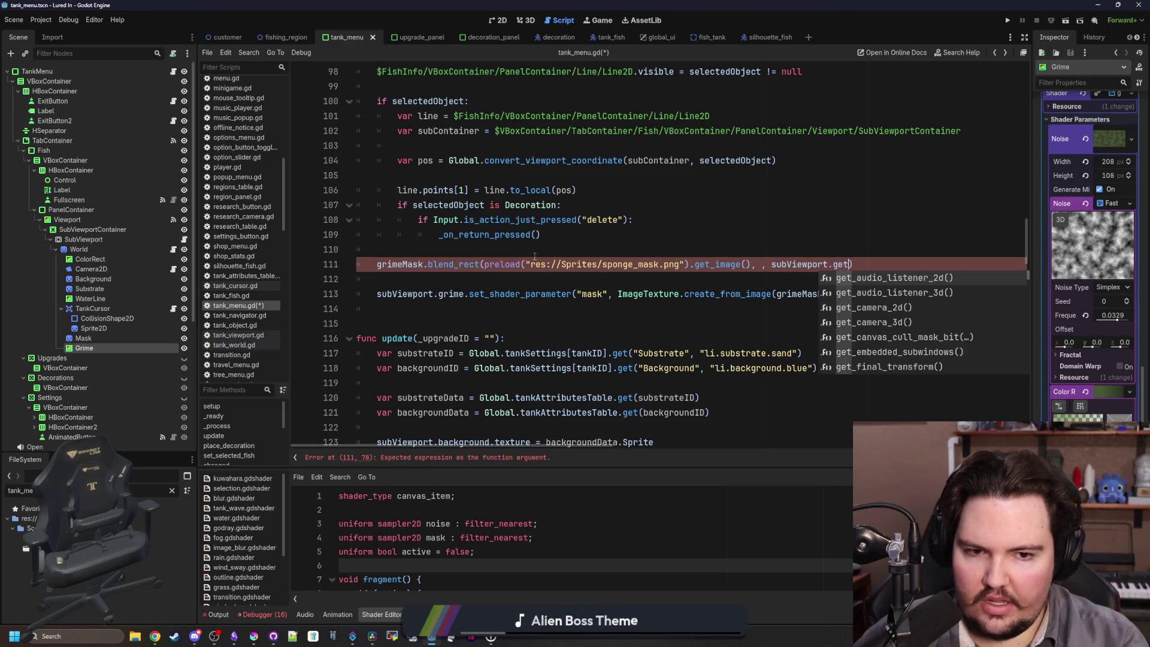
{"action": "key", "text": "BackSpace"}
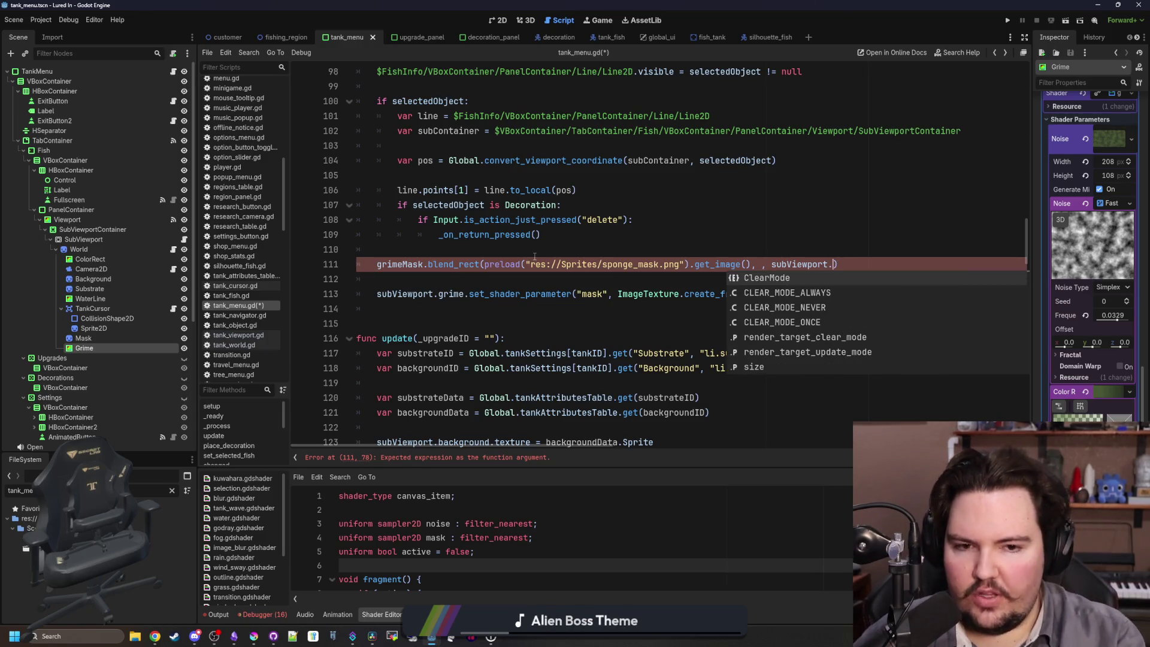
{"action": "type", "text": "grime"}
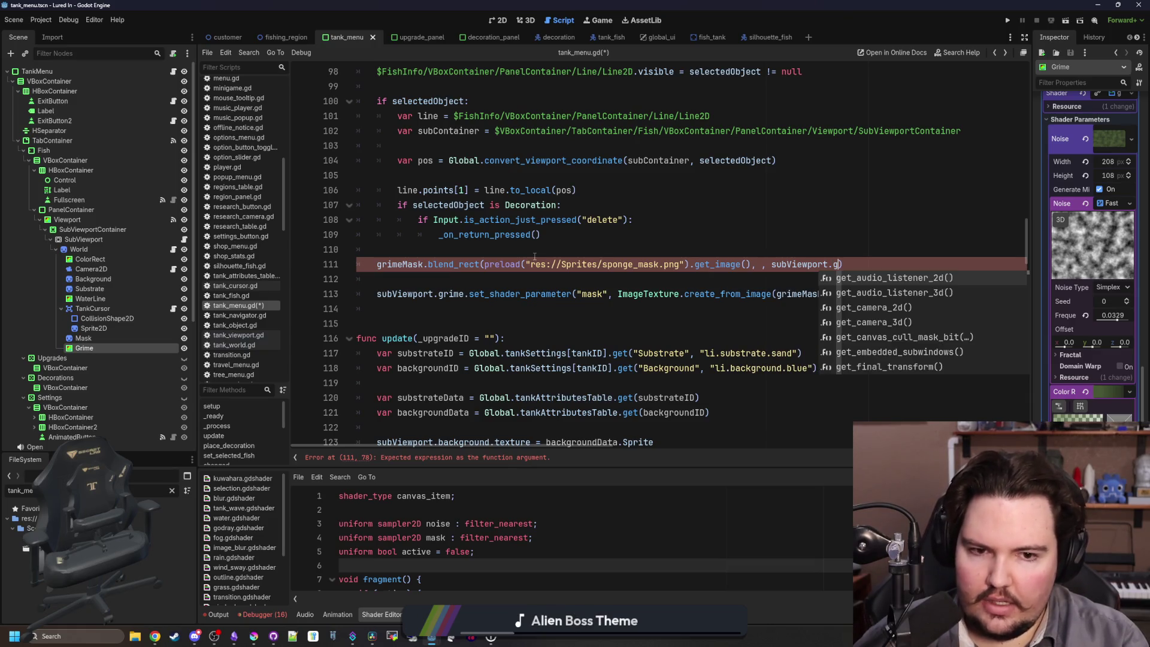
{"action": "type", "text": ".get_;op"}
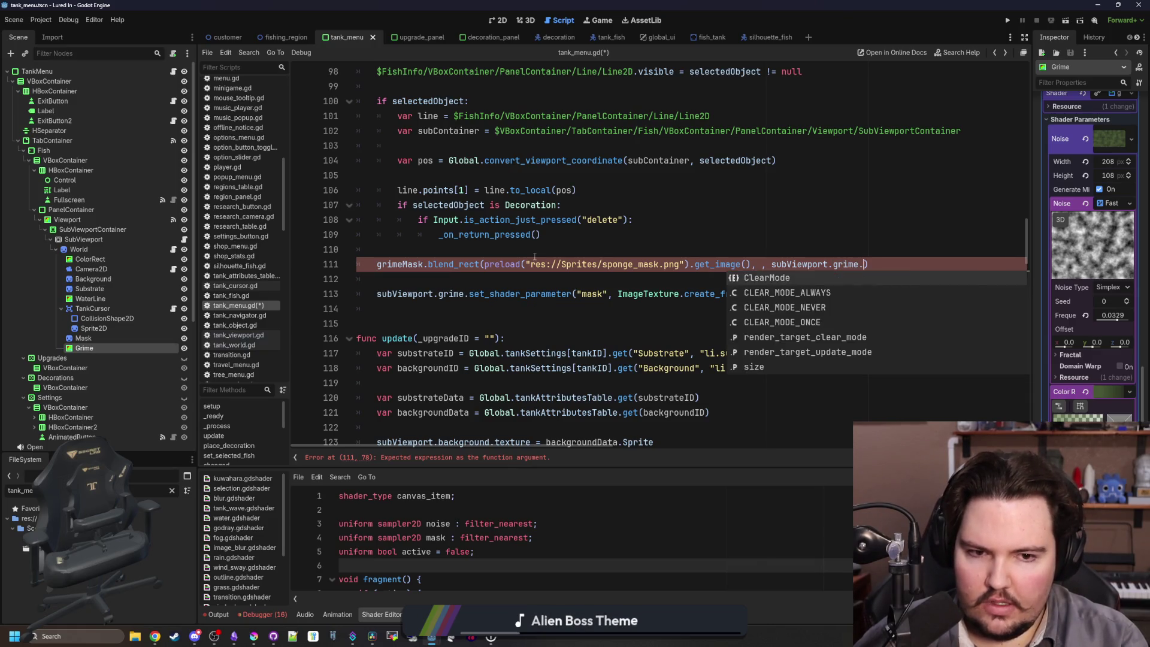
{"action": "key", "text": "BackSpace"}
{"action": "key", "text": "BackSpace"}
{"action": "key", "text": "BackSpace"}
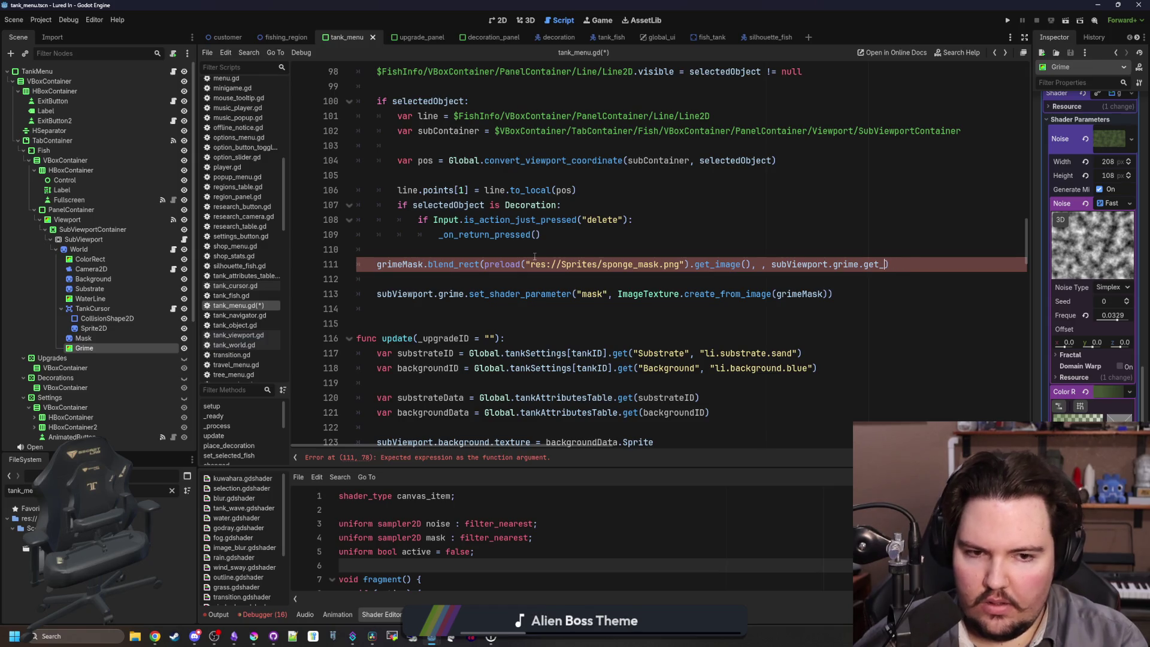
{"action": "type", "text": "local_mouse_positio"}
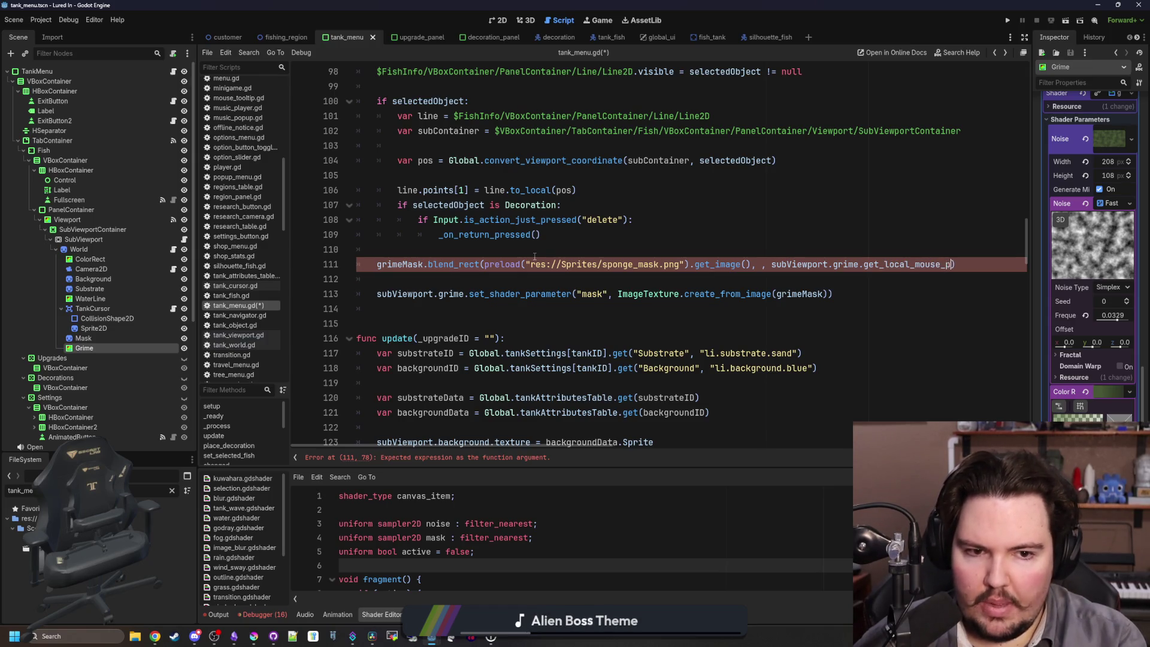
{"action": "type", "text": "n("}
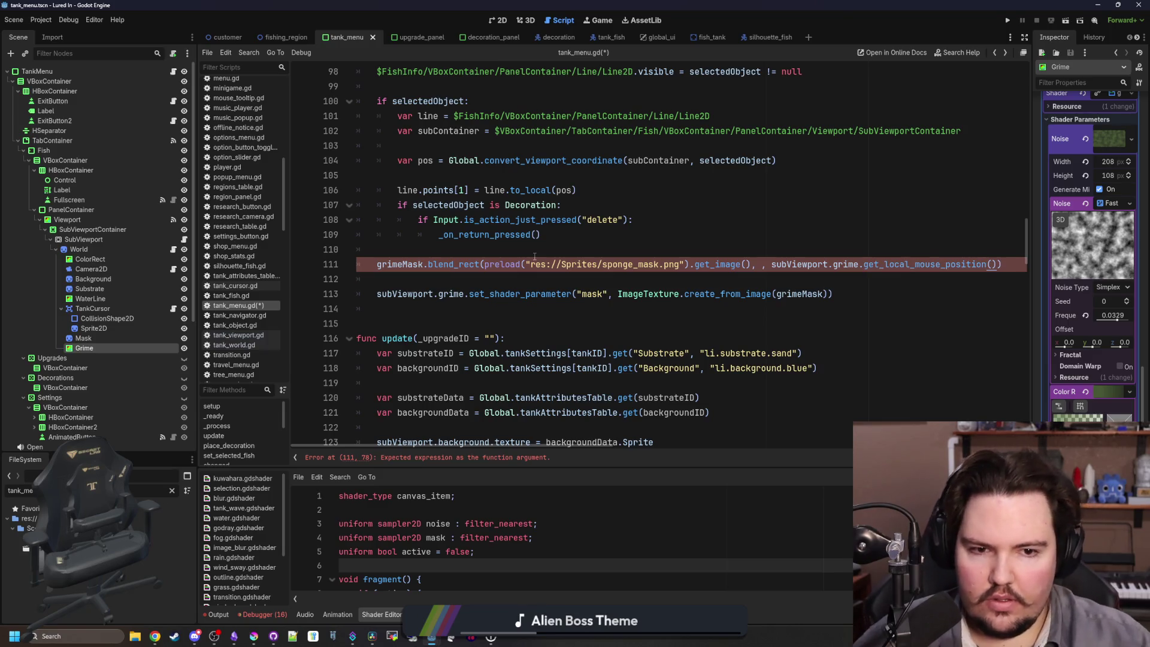
{"action": "type", "text": ")"}
{"action": "left_click", "coordinate": [880, 285]}
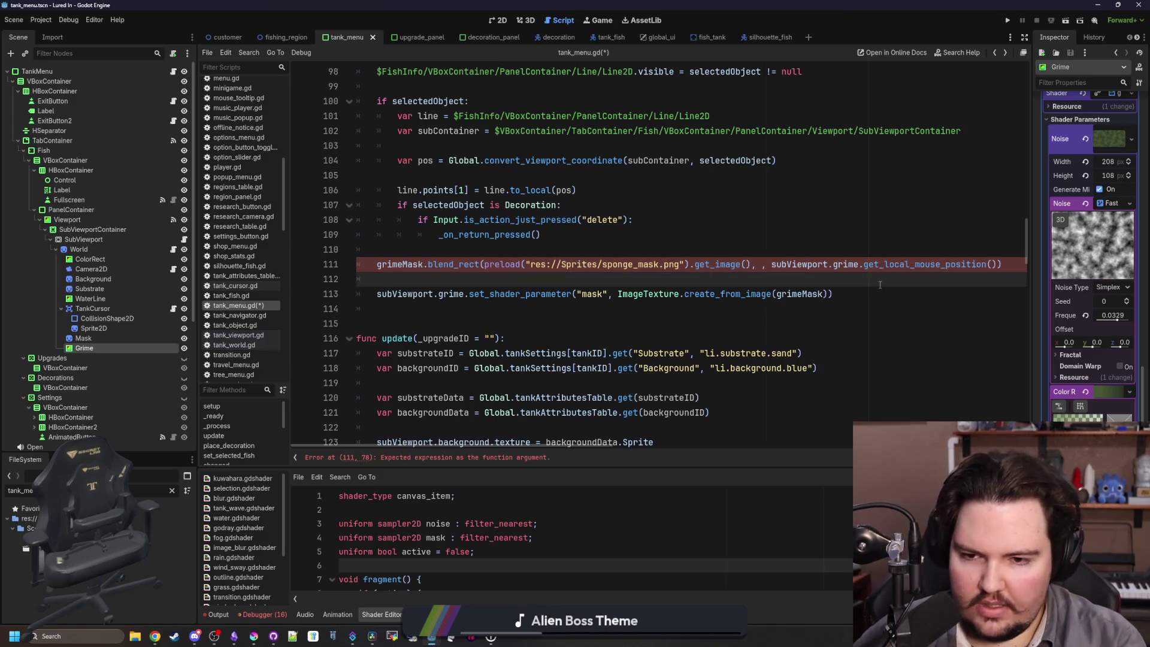
{"action": "type", "text": "get_mouse_"}
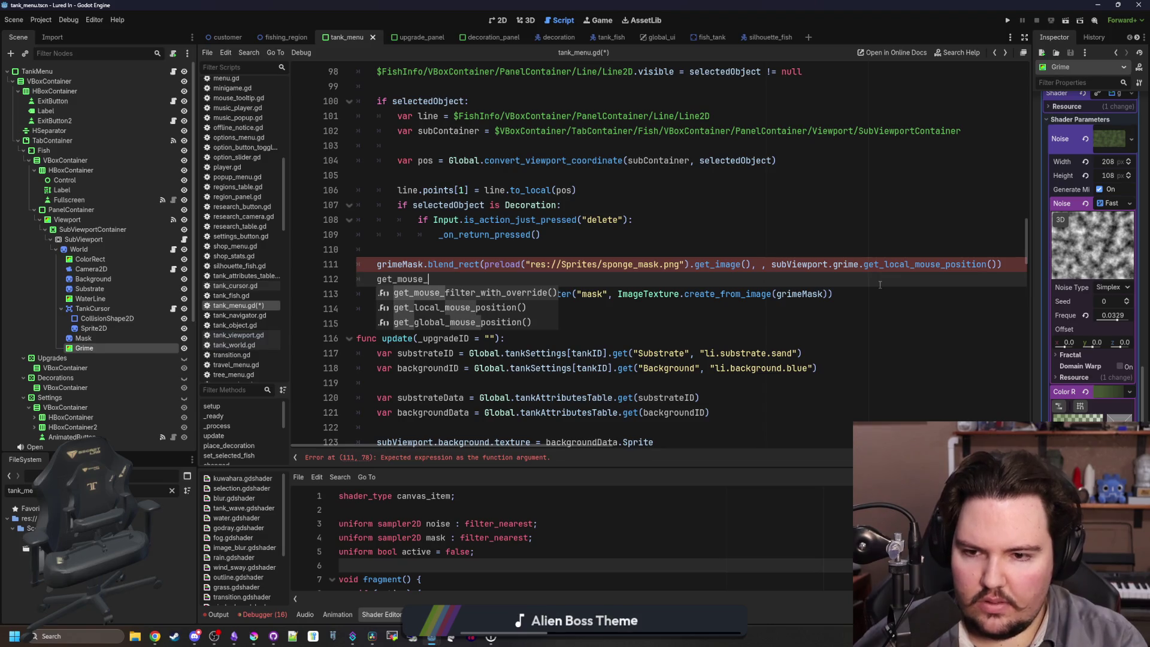
{"action": "key", "text": "BackSpace"}
{"action": "key", "text": "BackSpace"}
{"action": "key", "text": "BackSpace"}
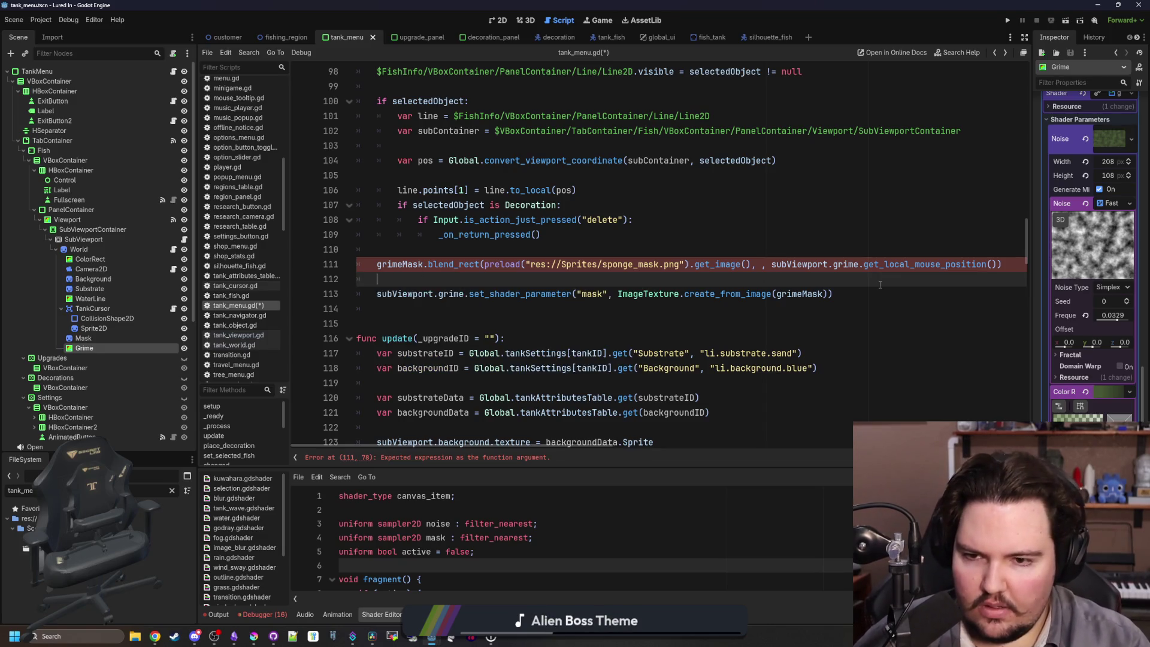
Fill blend_rect's empty middle argument with Rect2i(16,12).
{"action": "left_click", "coordinate": [659, 264]}
{"action": "left_click", "coordinate": [659, 264], "text": "ctrl"}
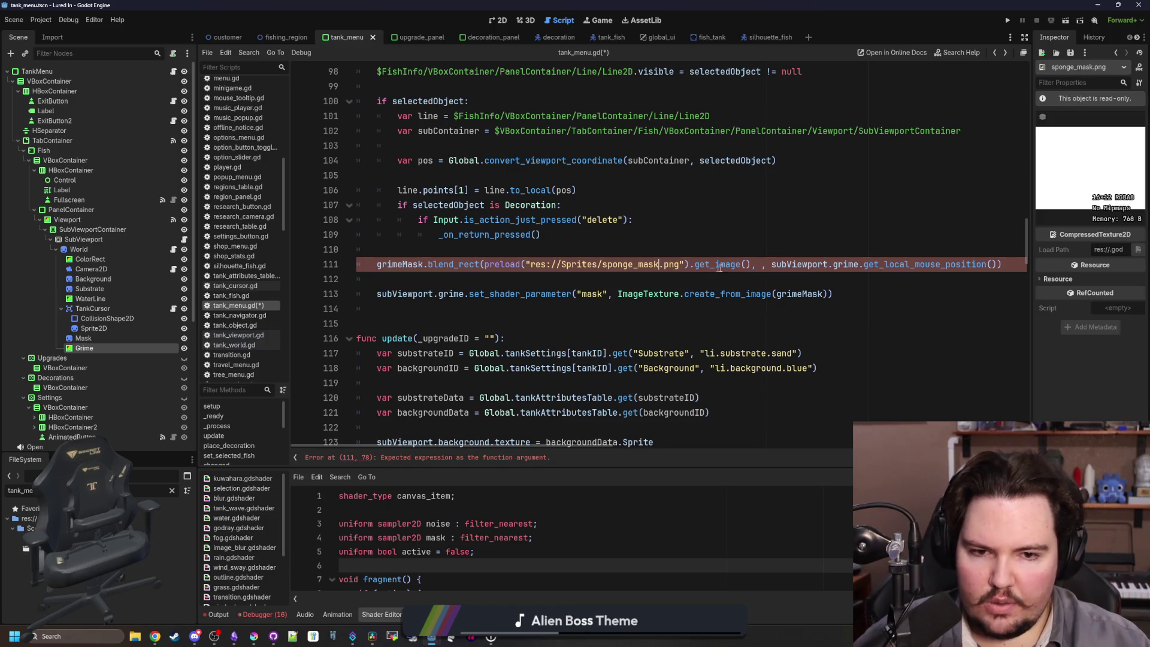
{"action": "left_click", "coordinate": [761, 262]}
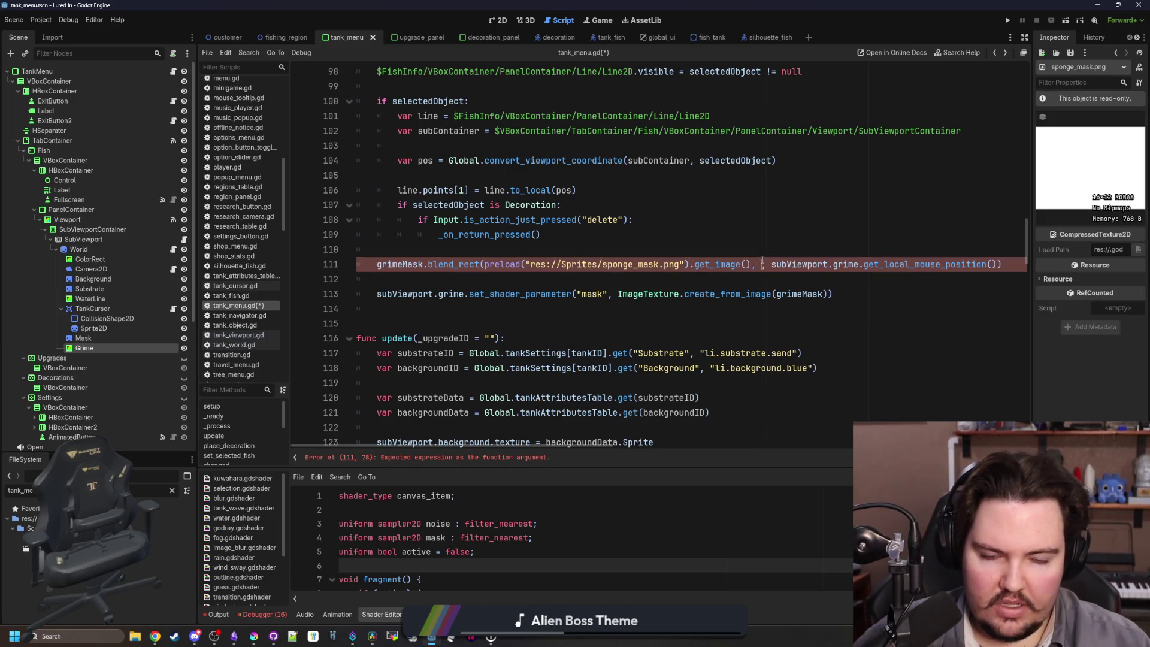
{"action": "type", "text": "Vector2i(16,12"}
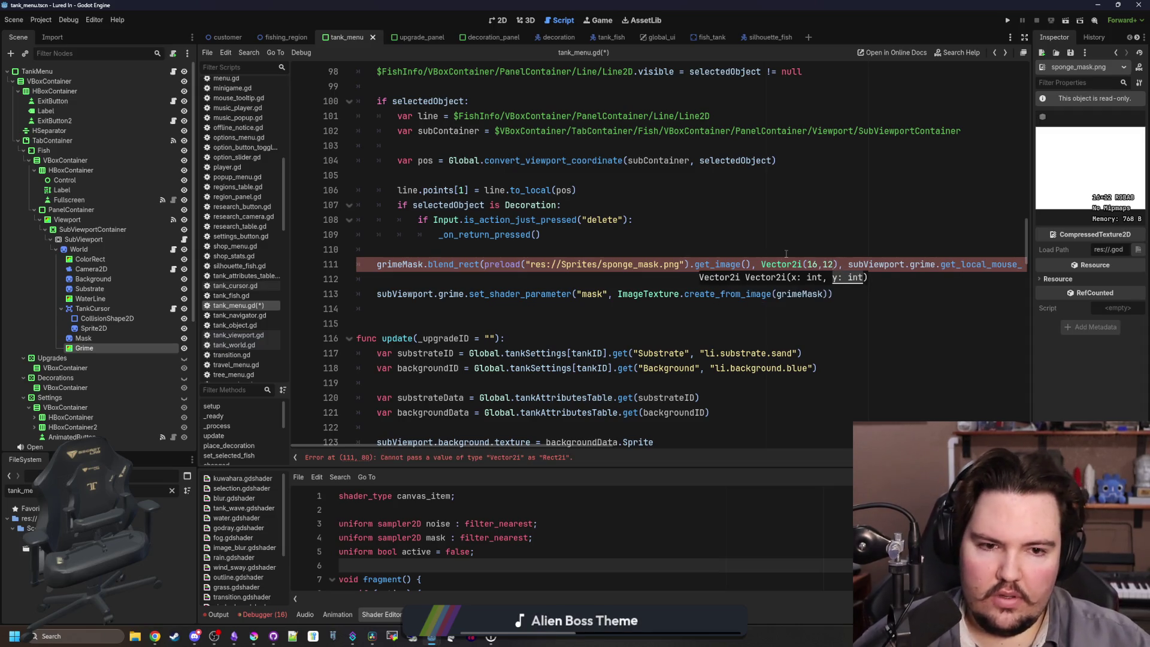
{"action": "key", "text": "Up"}
{"action": "scroll", "coordinate": [762, 254], "scroll_direction": "right", "scroll_amount": 2}
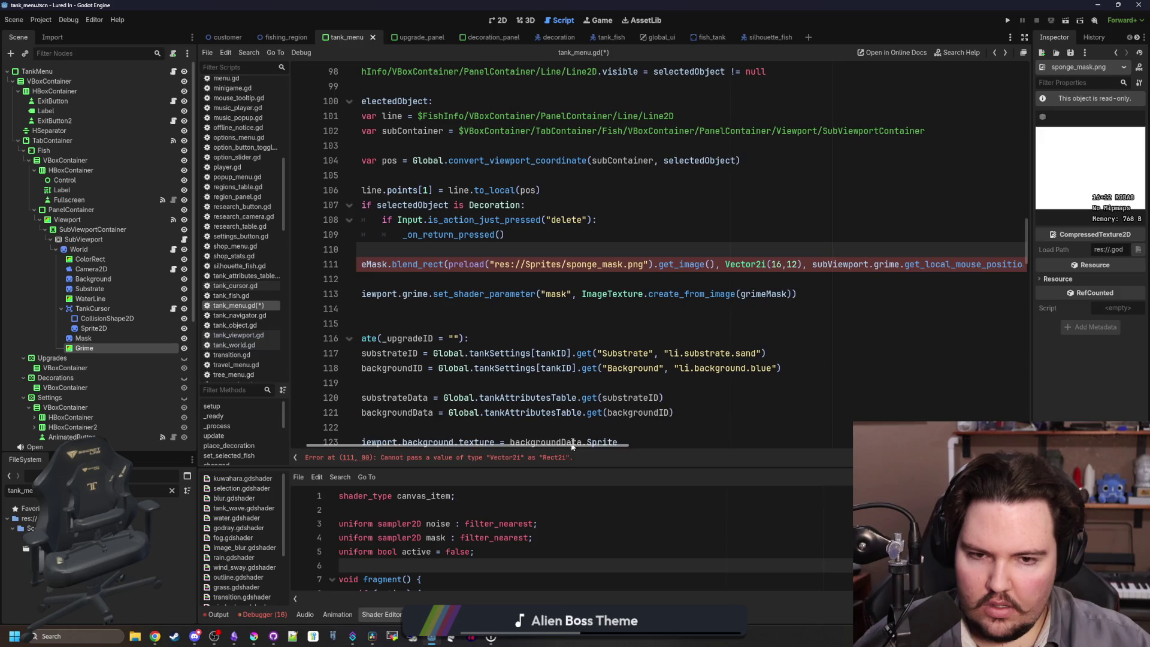
{"action": "left_click_drag", "start_coordinate": [767, 264], "coordinate": [725, 264]}
{"action": "type", "text": "Rect2i"}
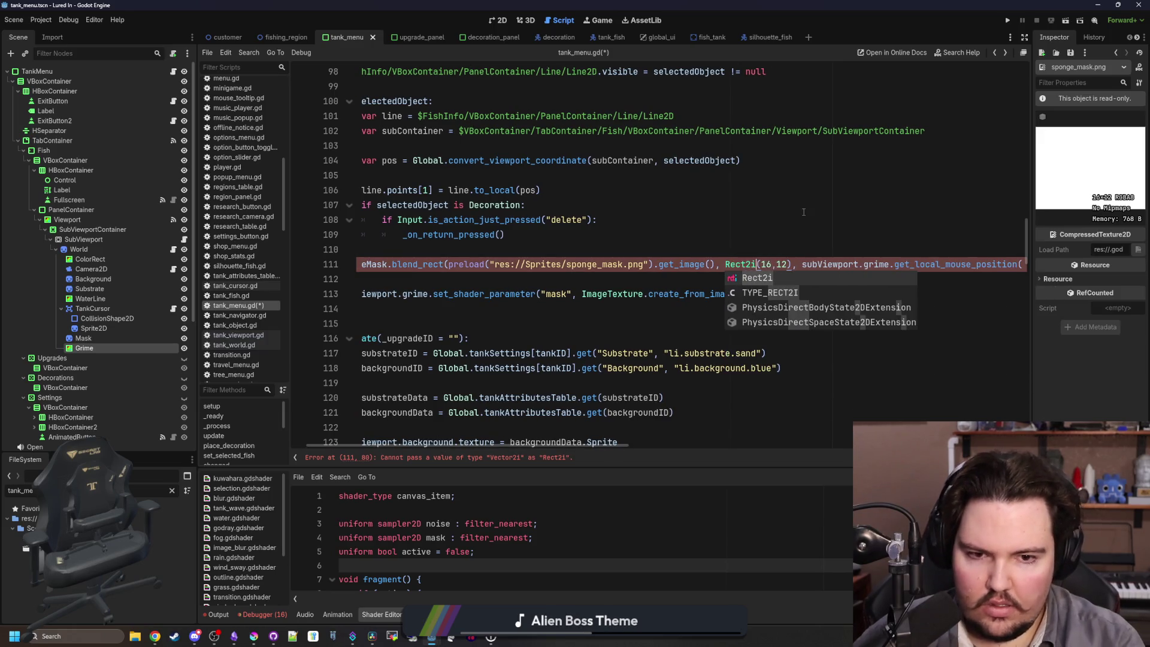
Check the Rect2i constructors, change the region to Rect2i(Vector2i.ZERO, Vector2i(16,12)), and save.
{"action": "left_click", "coordinate": [742, 266], "text": "ctrl"}
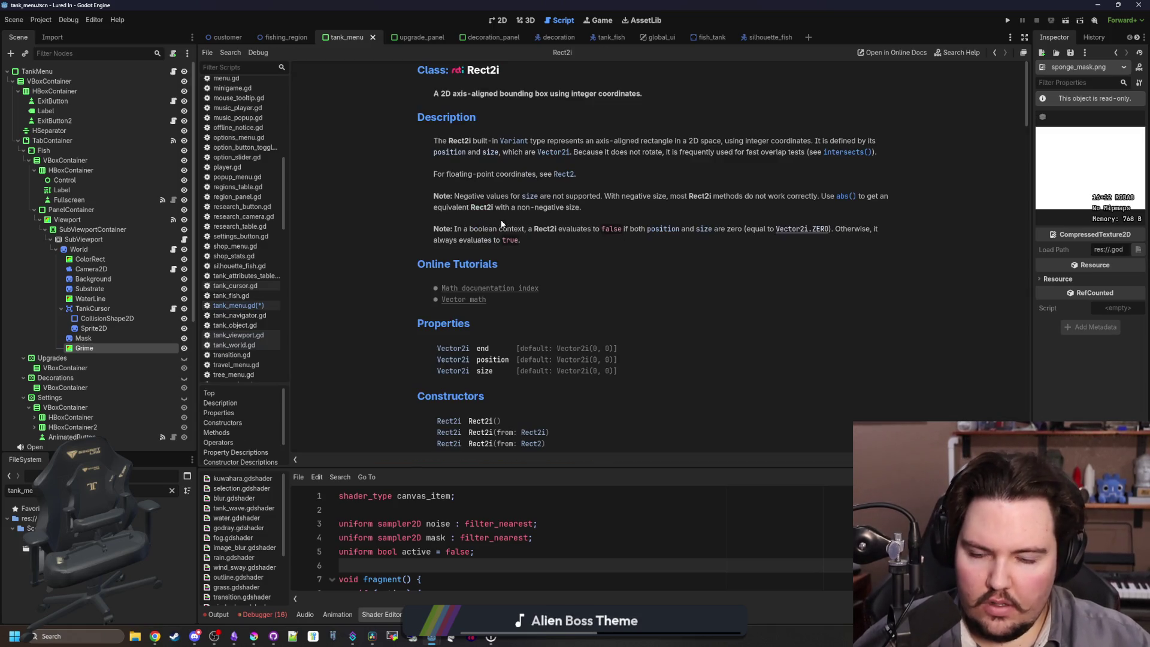
{"action": "scroll", "coordinate": [574, 267], "scroll_direction": "down", "scroll_amount": 5}
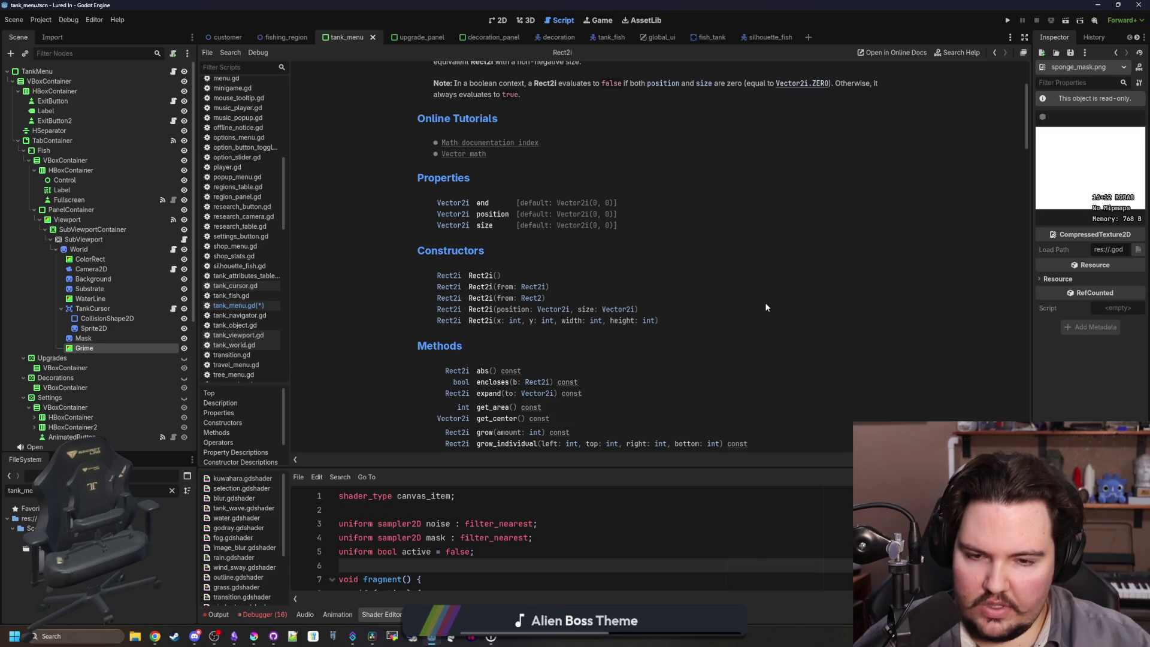
{"action": "key", "text": "alt+Left"}
{"action": "left_click", "coordinate": [797, 264]}
{"action": "type", "text": "Vecto"}
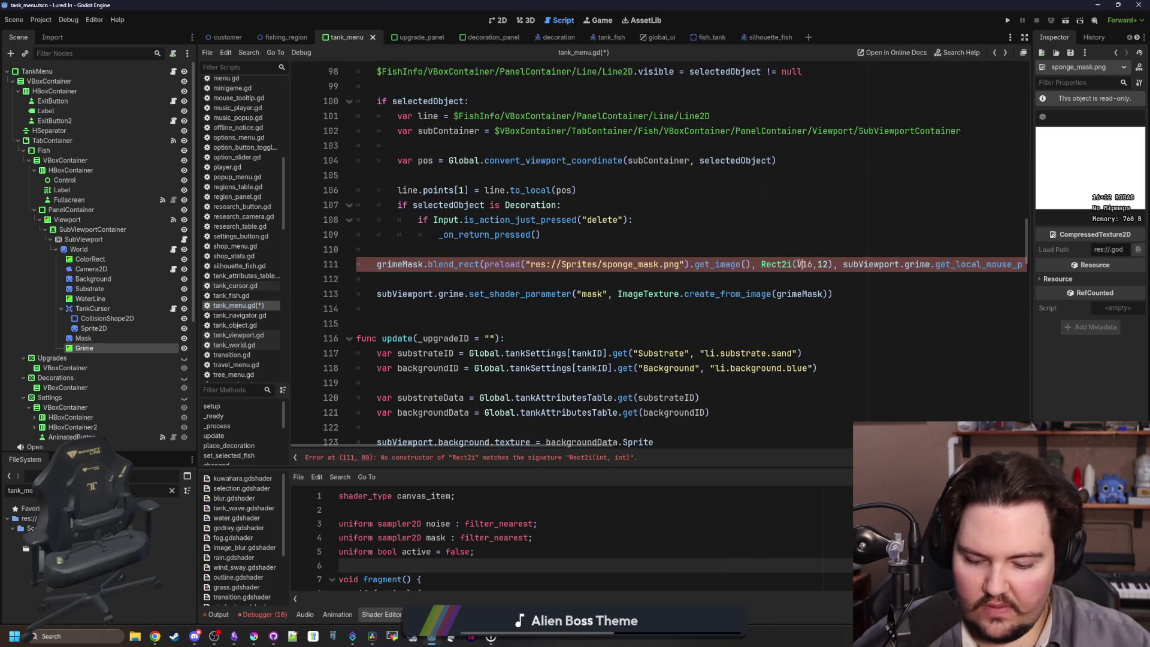
{"action": "type", "text": "r2.0"}
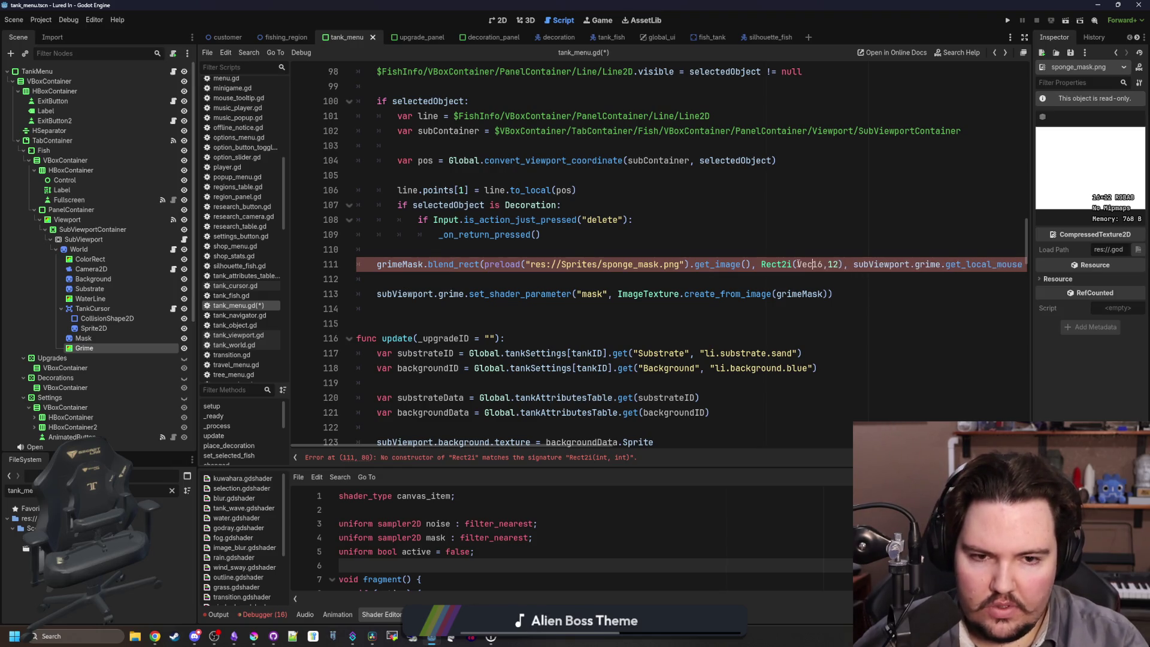
{"action": "key", "text": "BackSpace"}
{"action": "type", "text": "ZER0"}
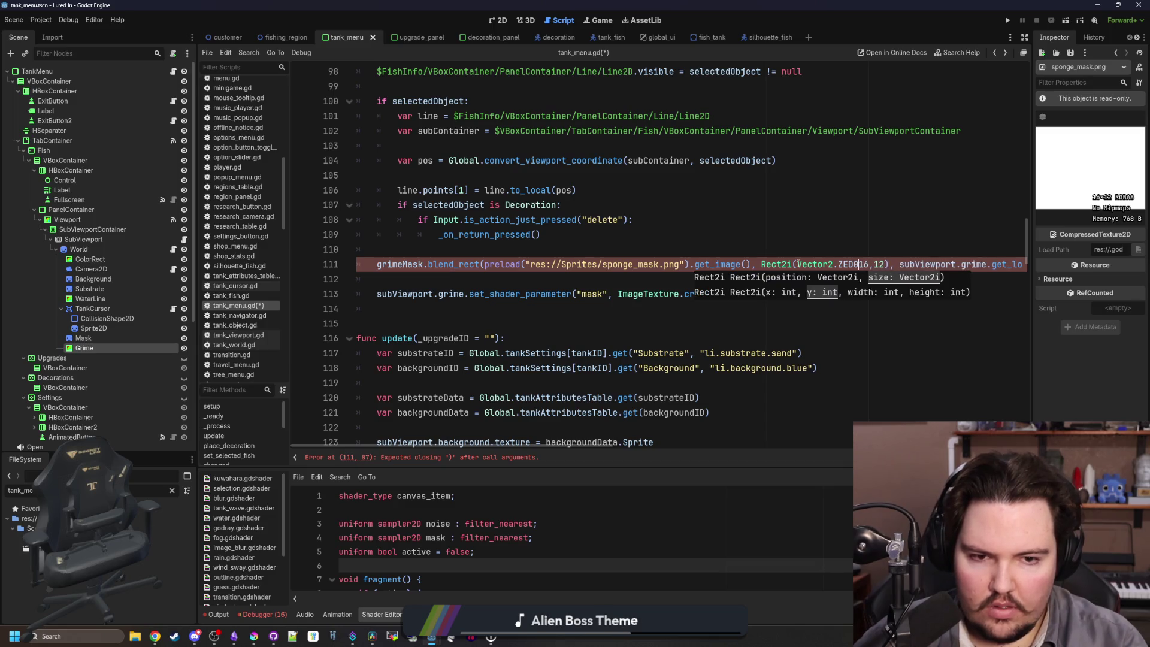
{"action": "type", "text": ", Vector2"}
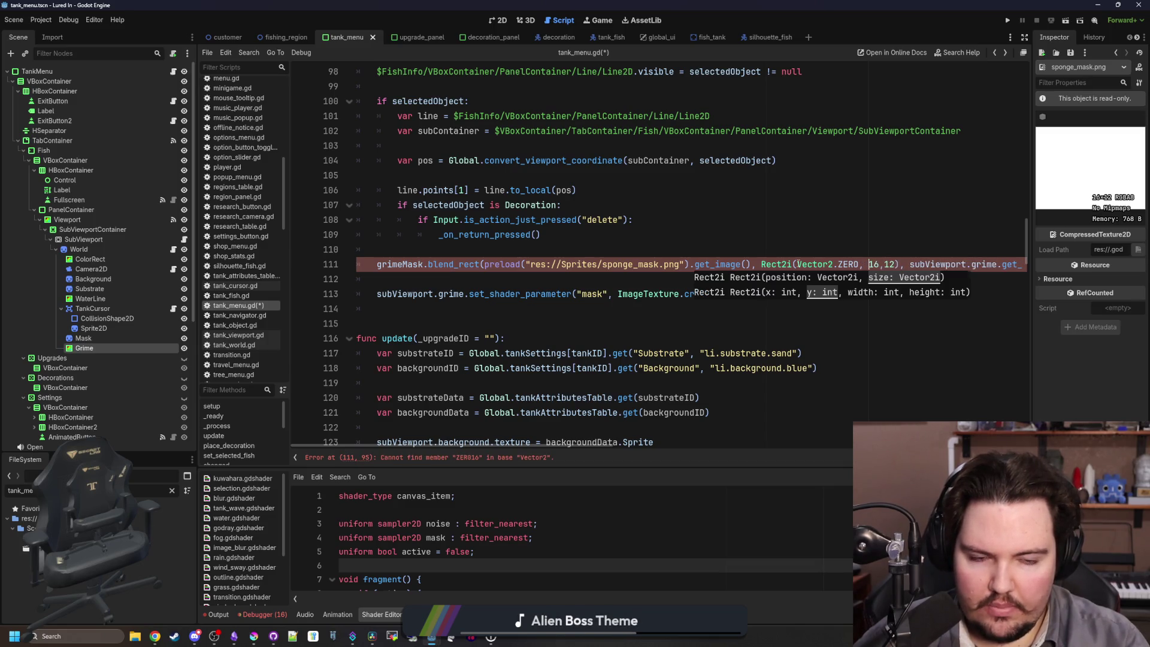
{"action": "type", "text": "("}
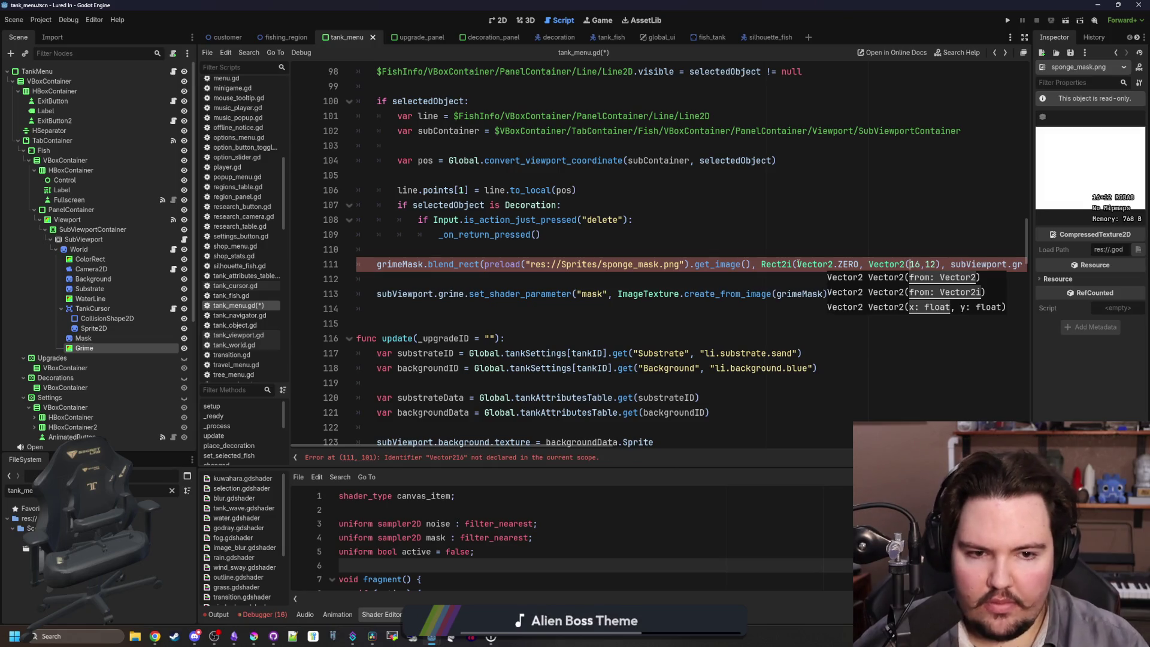
{"action": "type", "text": ")"}
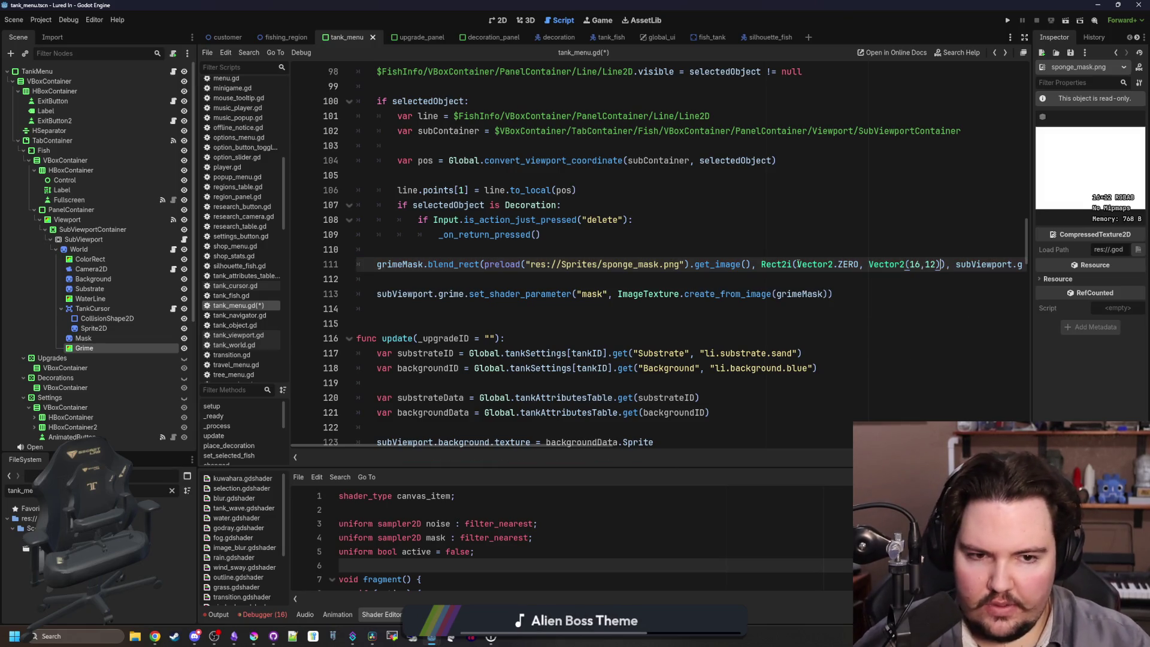
{"action": "type", "text": "i"}
{"action": "key", "text": "Left"}
{"action": "key", "text": "Left"}
{"action": "key", "text": "Left"}
{"action": "type", "text": "i"}
{"action": "left_click", "coordinate": [803, 264]}
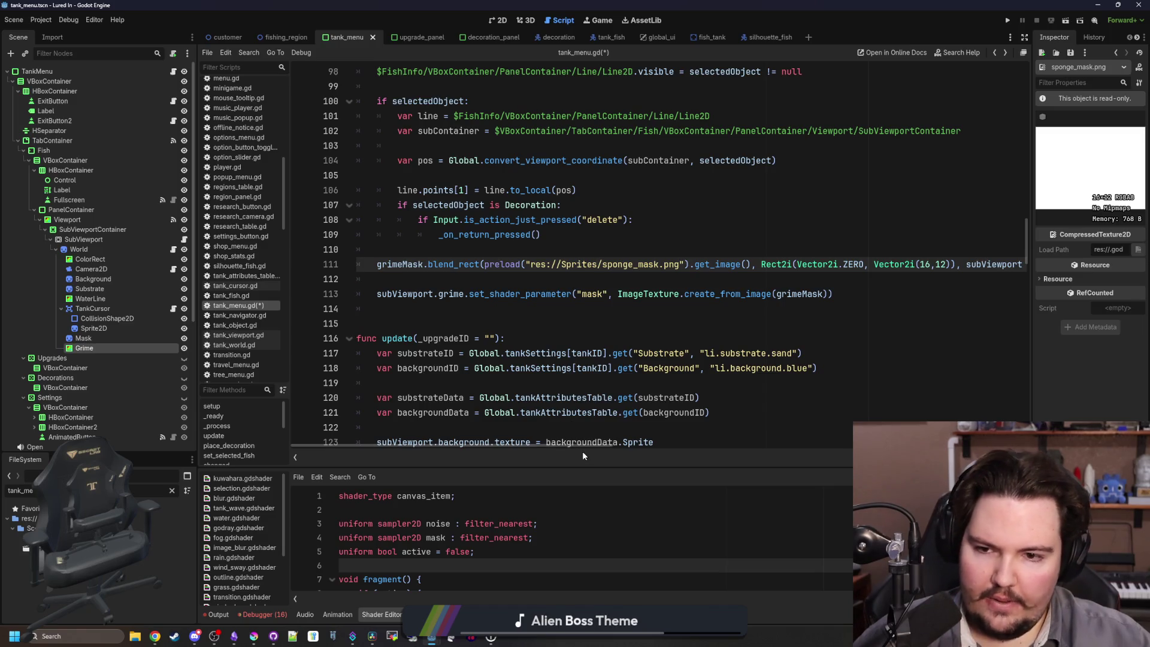
{"action": "left_click", "coordinate": [452, 279]}
{"action": "key", "text": "ctrl+s"}
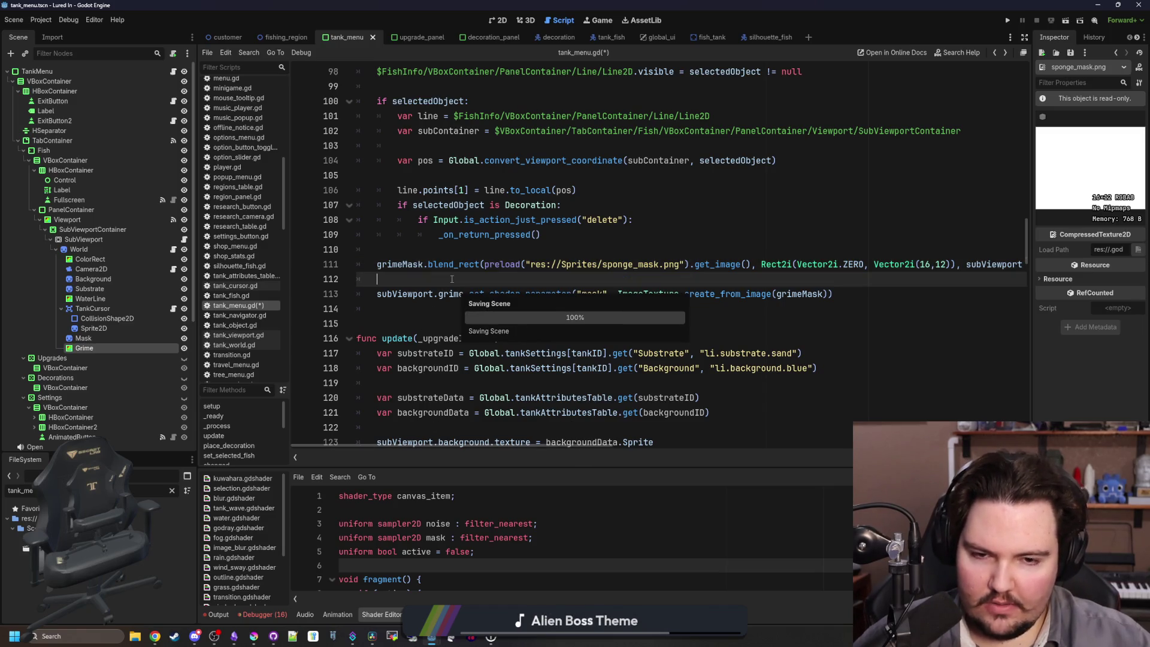
Run the game, then fix line 113 to call material.set_shader_parameter, save, and relaunch.
{"action": "left_click", "coordinate": [1007, 20]}
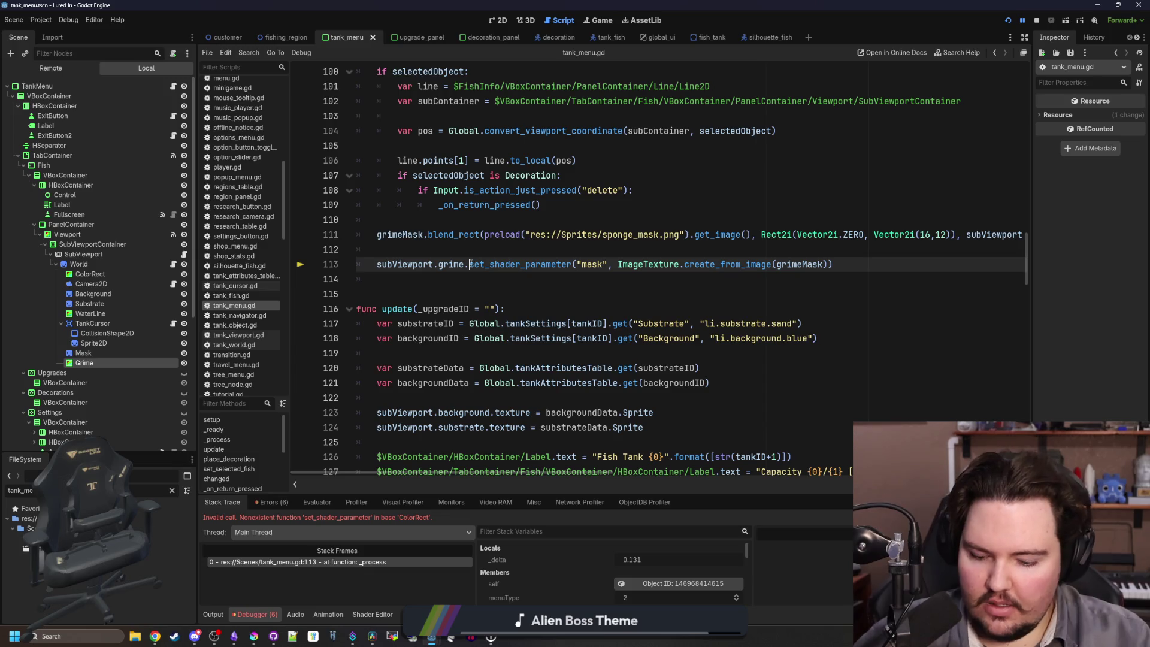
{"action": "type", "text": "material."}
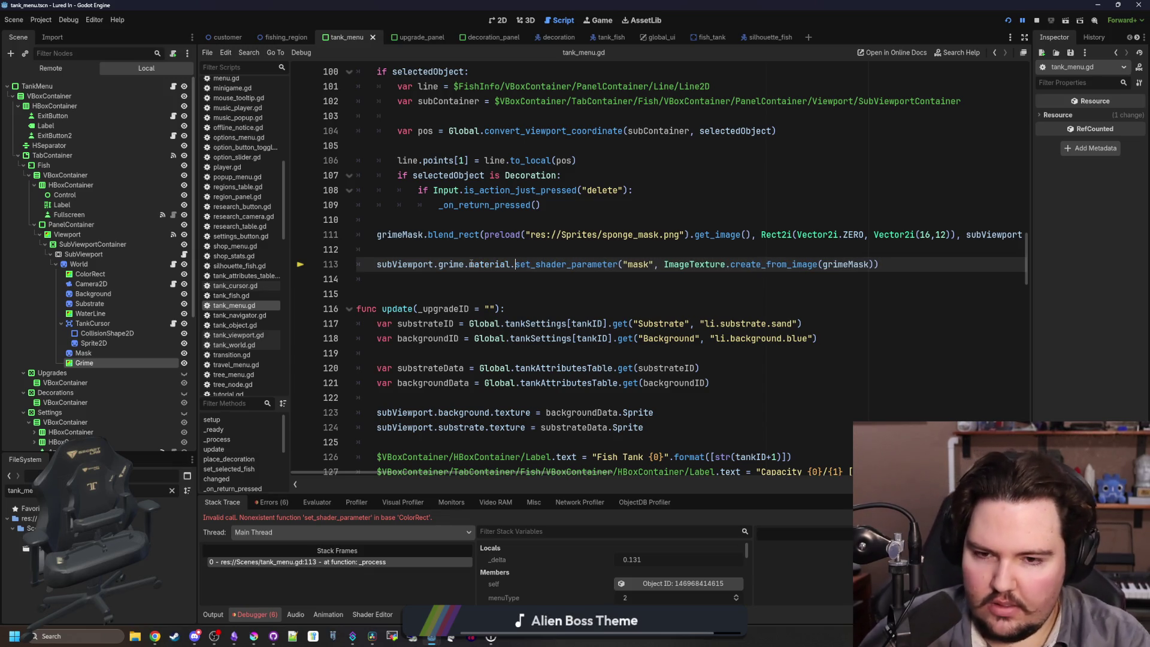
{"action": "key", "text": "Up"}
{"action": "key", "text": "ctrl+s"}
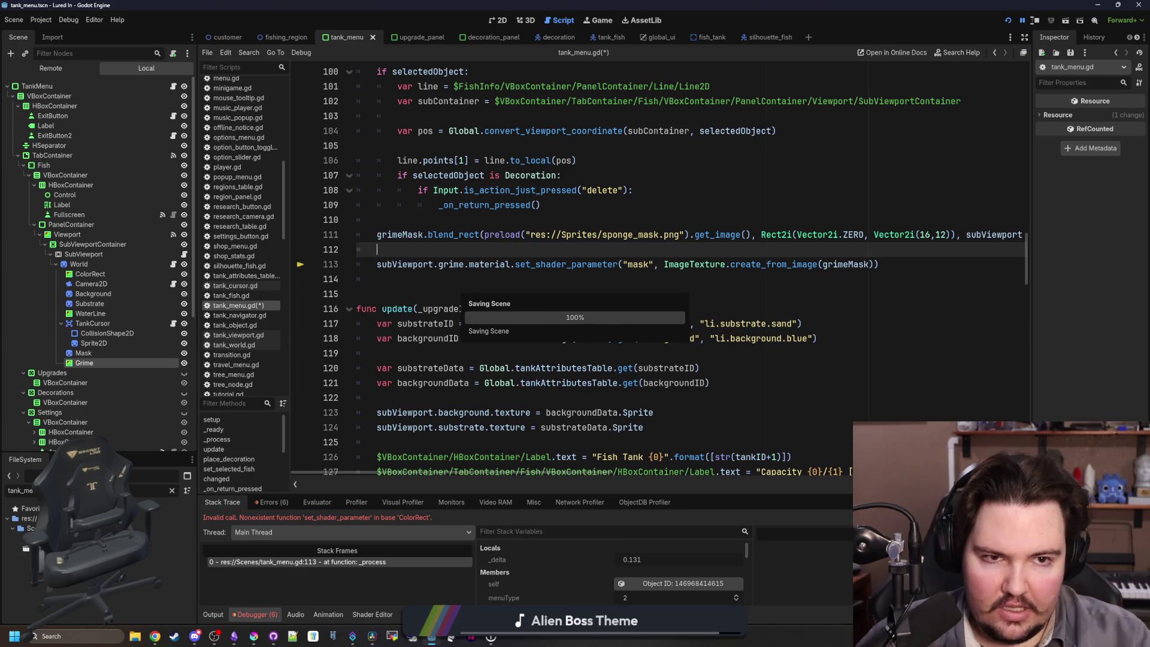
{"action": "left_click", "coordinate": [1008, 22]}
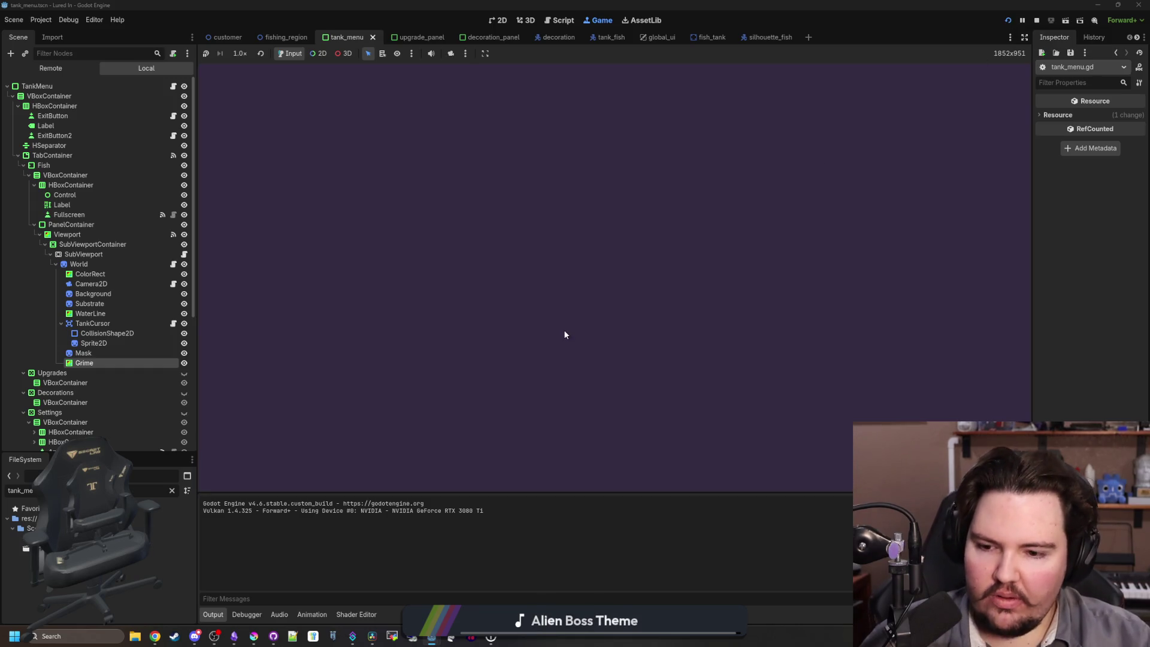
Dismiss the welcome back popup, open Fish Tank 1's view, then stop the game.
{"action": "left_click", "coordinate": [574, 327]}
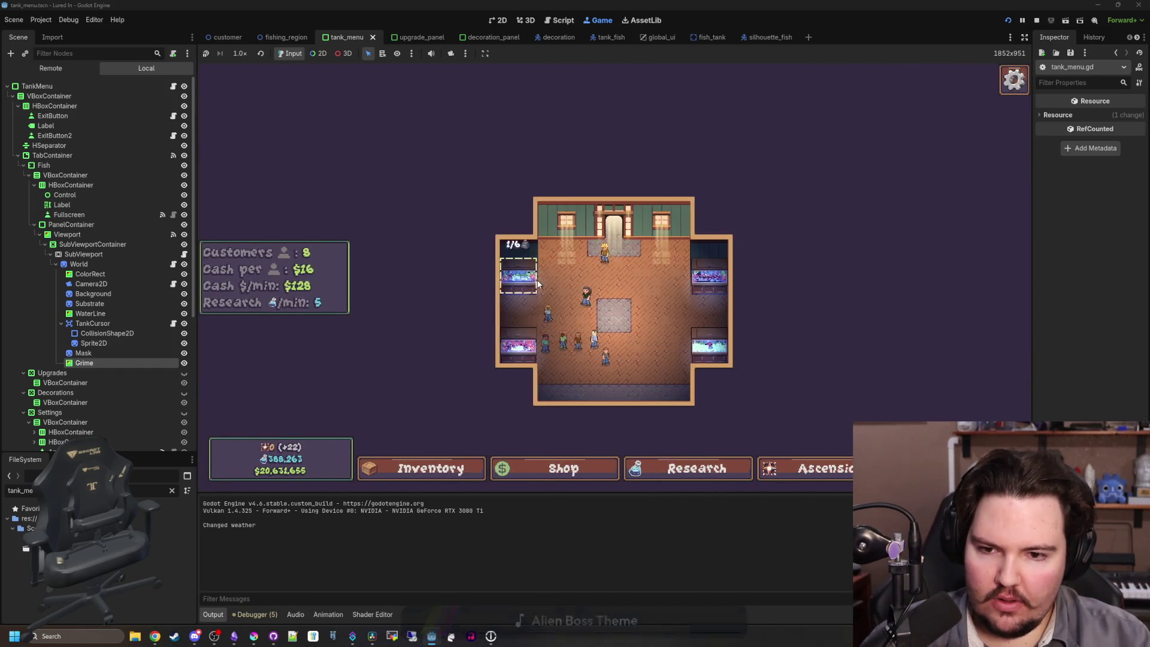
{"action": "left_click", "coordinate": [538, 284]}
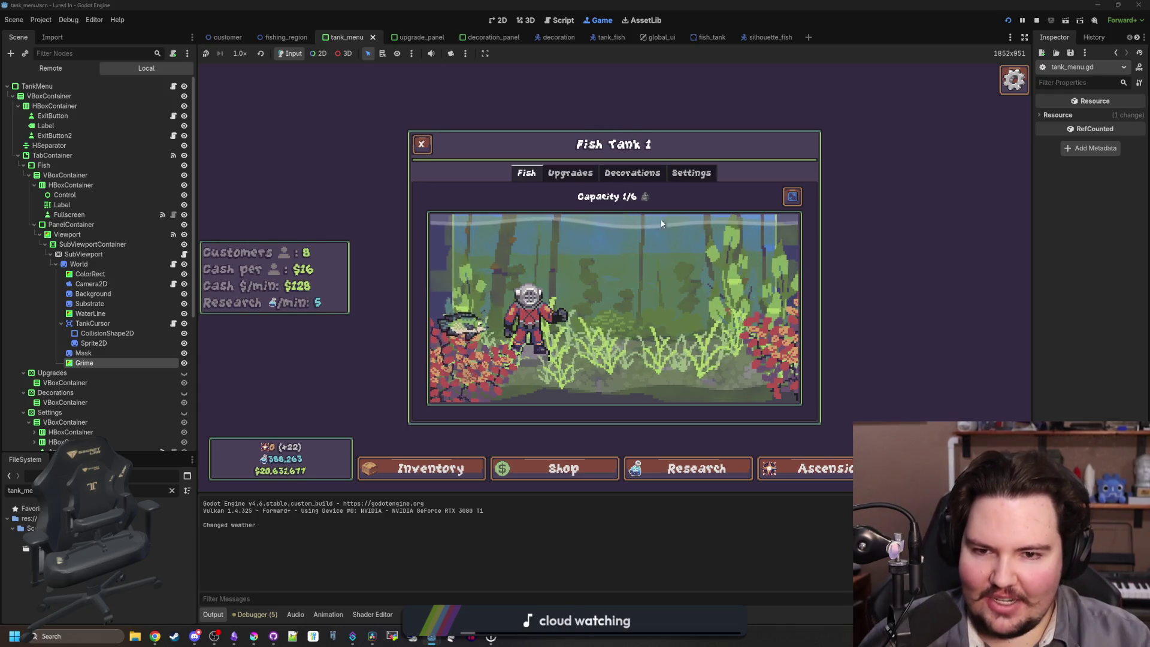
{"action": "left_click", "coordinate": [1042, 21]}
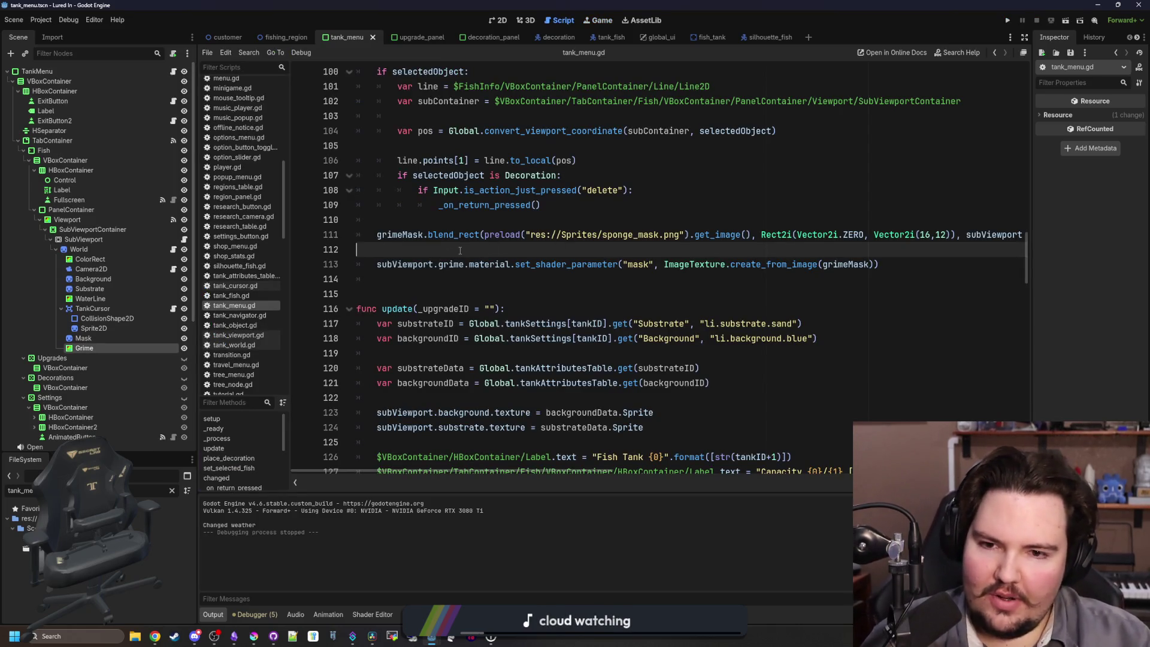
Delete the empty line 112 and save tank_menu.gd.
{"action": "key", "text": "BackSpace"}
{"action": "key", "text": "Home"}
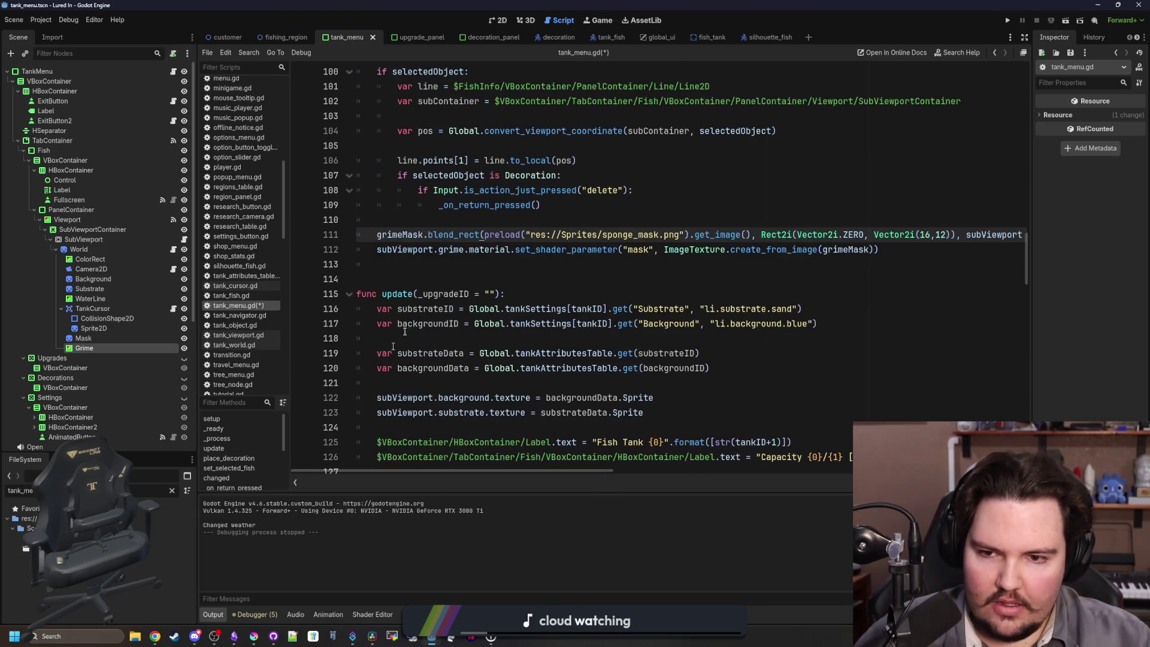
{"action": "key", "text": "Up"}
{"action": "key", "text": "ctrl+s"}
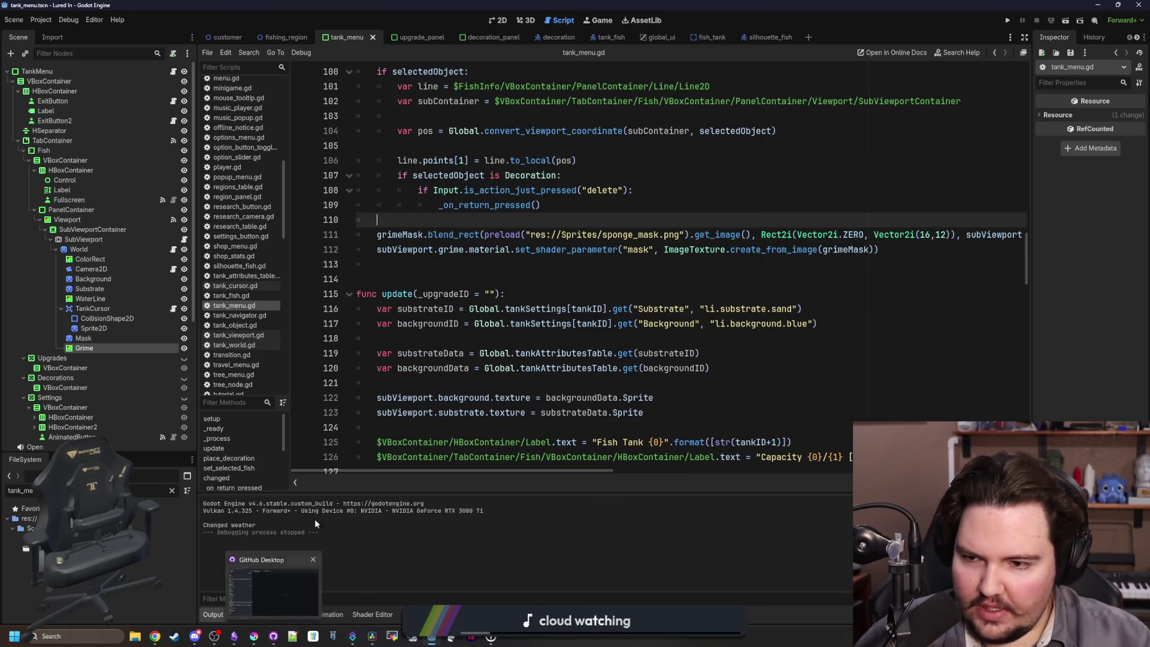
Add grimeMask.fill(Color(1.0, 1.0, 1.0, 0.0)) below the Image.create line in _ready.
{"action": "scroll", "coordinate": [527, 325], "scroll_direction": "up", "scroll_amount": 3}
{"action": "scroll", "coordinate": [523, 315], "scroll_direction": "up", "scroll_amount": 10}
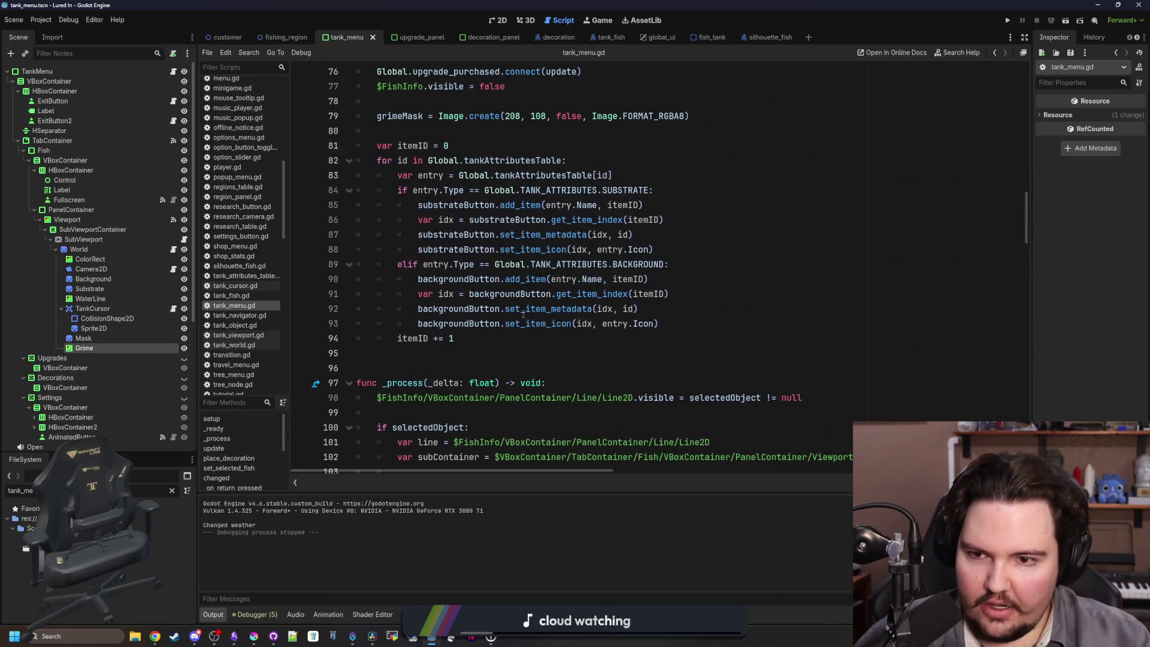
{"action": "left_click", "coordinate": [466, 328]}
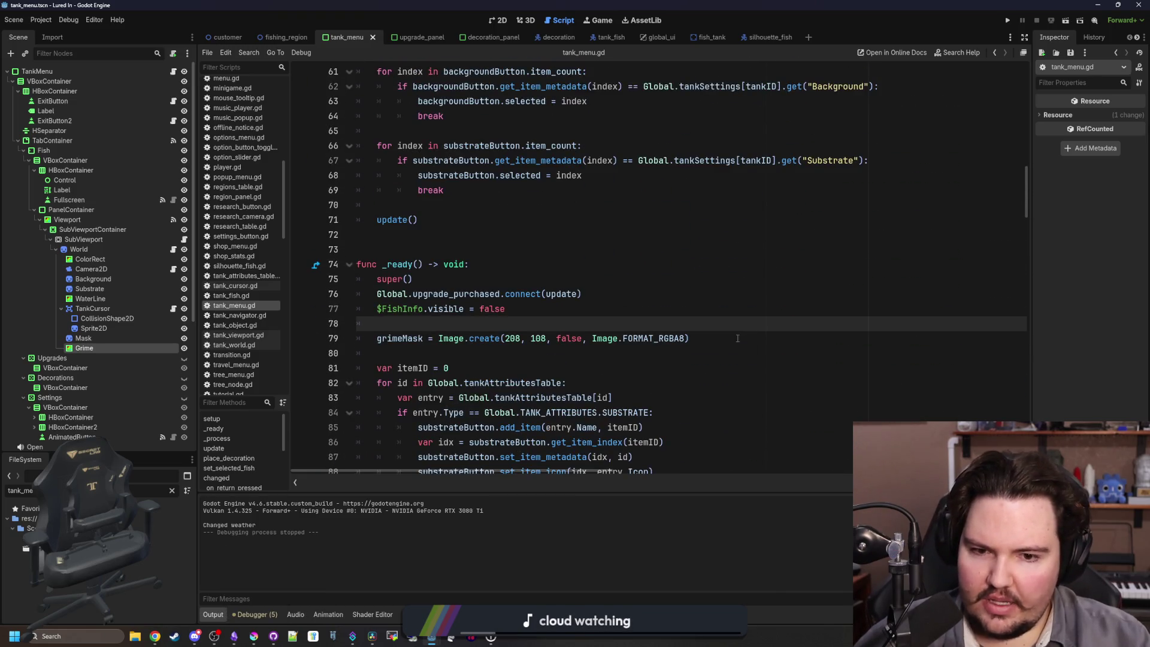
{"action": "key", "text": "Down"}
{"action": "key", "text": "End"}
{"action": "key", "text": "Return"}
{"action": "type", "text": "grimeMask.fill("}
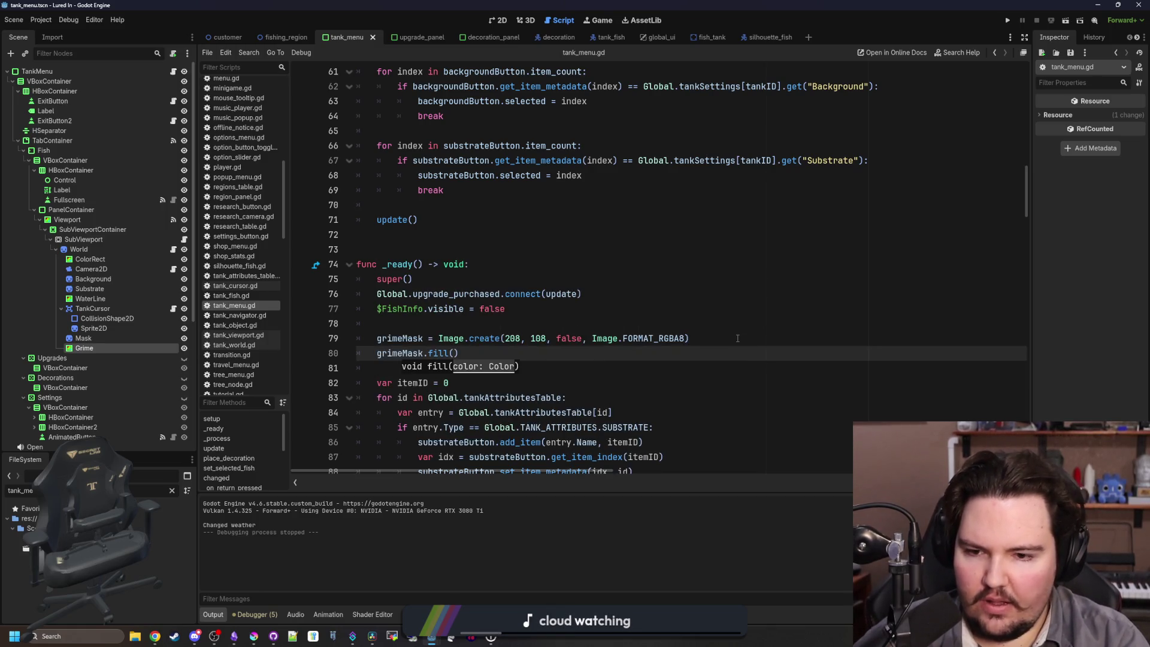
{"action": "type", "text": "Color("}
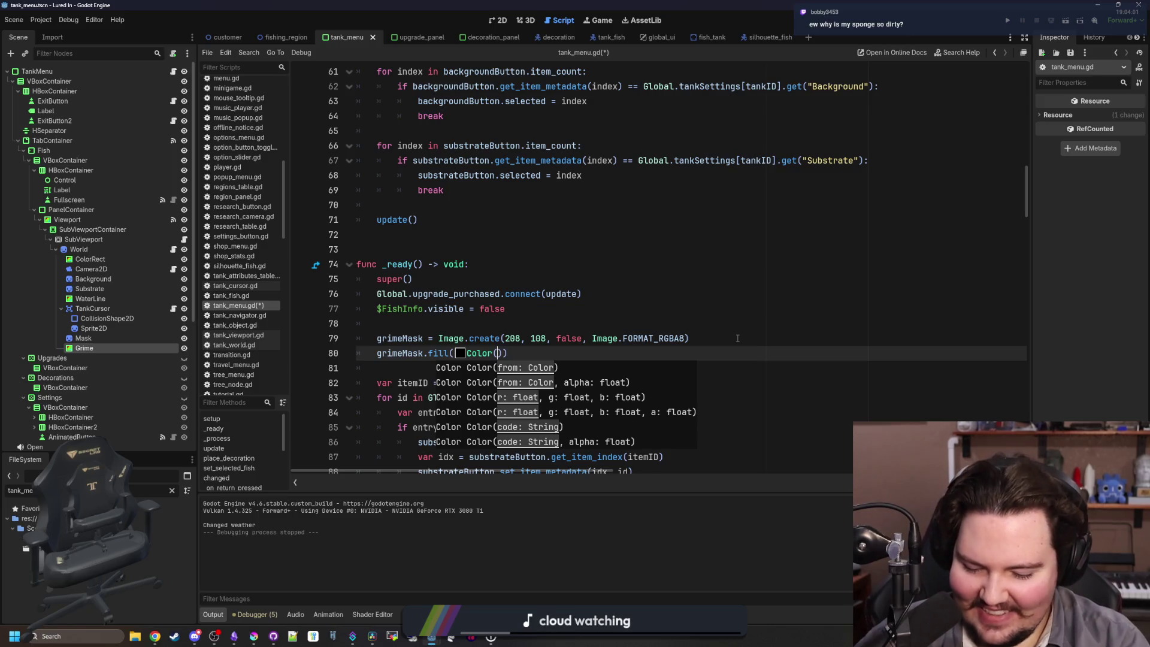
{"action": "type", "text": "1.0, "}
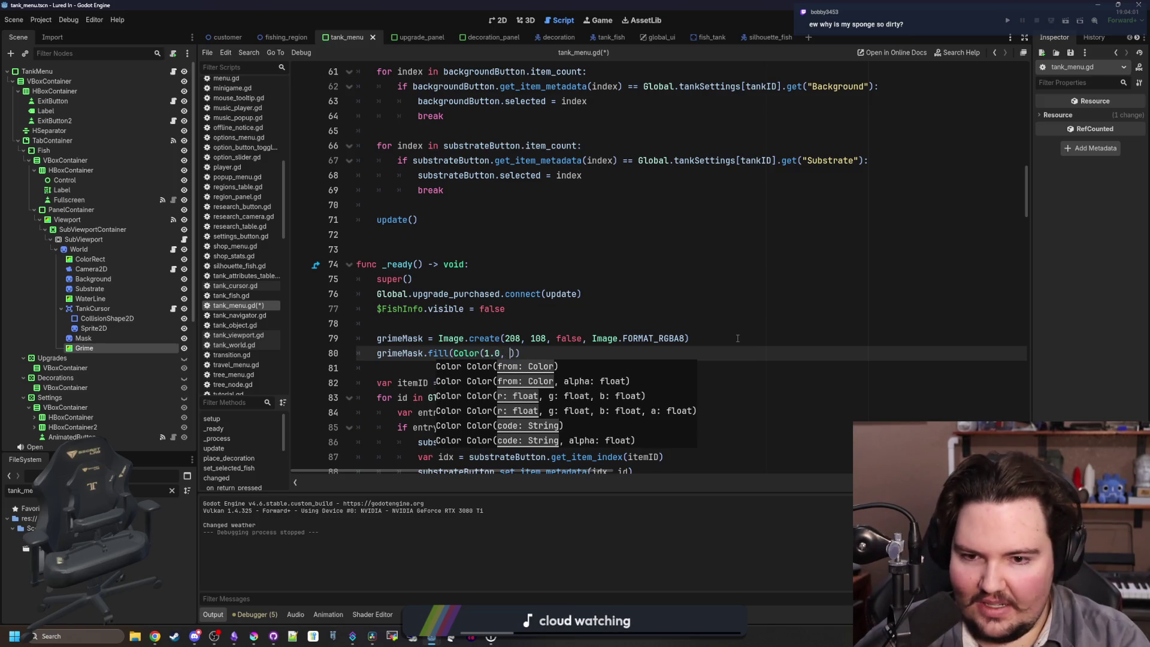
{"action": "type", "text": "1.0, 1.0, 0.0"}
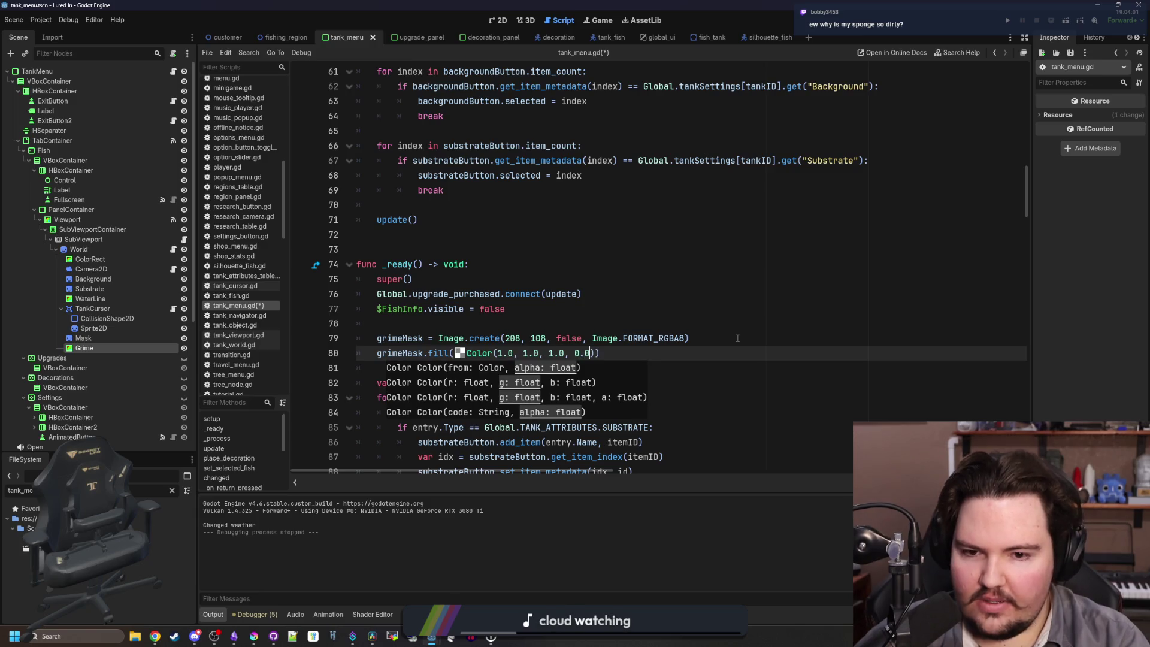
Save tank_menu.gd with the new fill line.
{"action": "key", "text": "Escape"}
{"action": "left_click", "coordinate": [730, 338]}
{"action": "key", "text": "Down"}
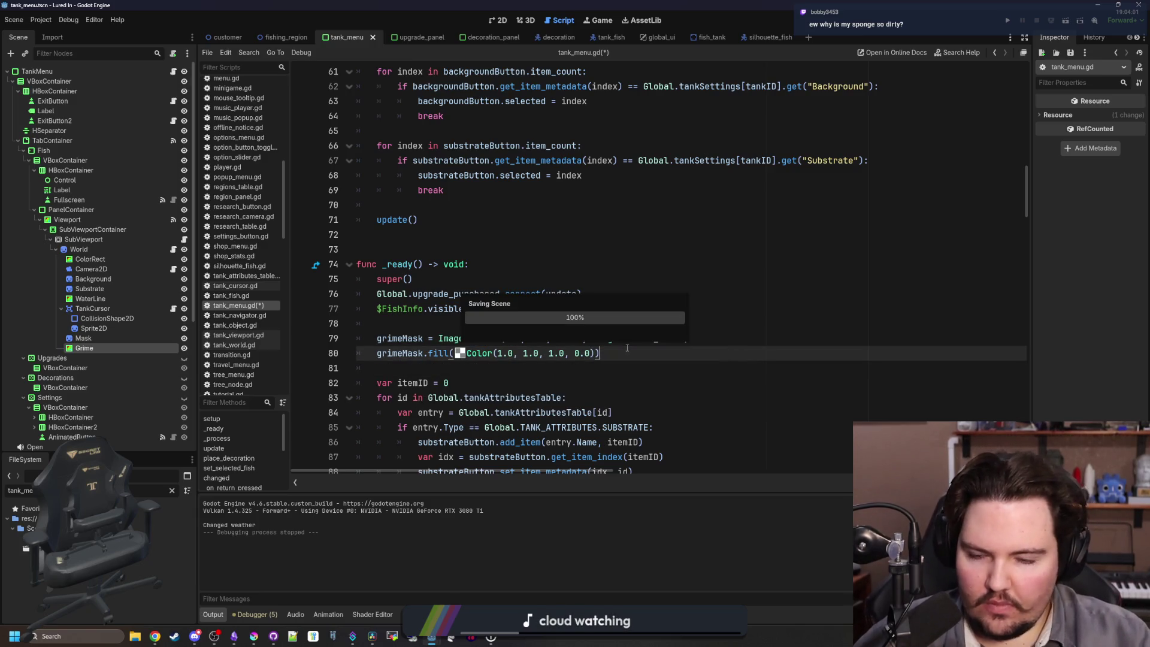
{"action": "left_click", "coordinate": [429, 363]}
{"action": "key", "text": "ctrl+s"}
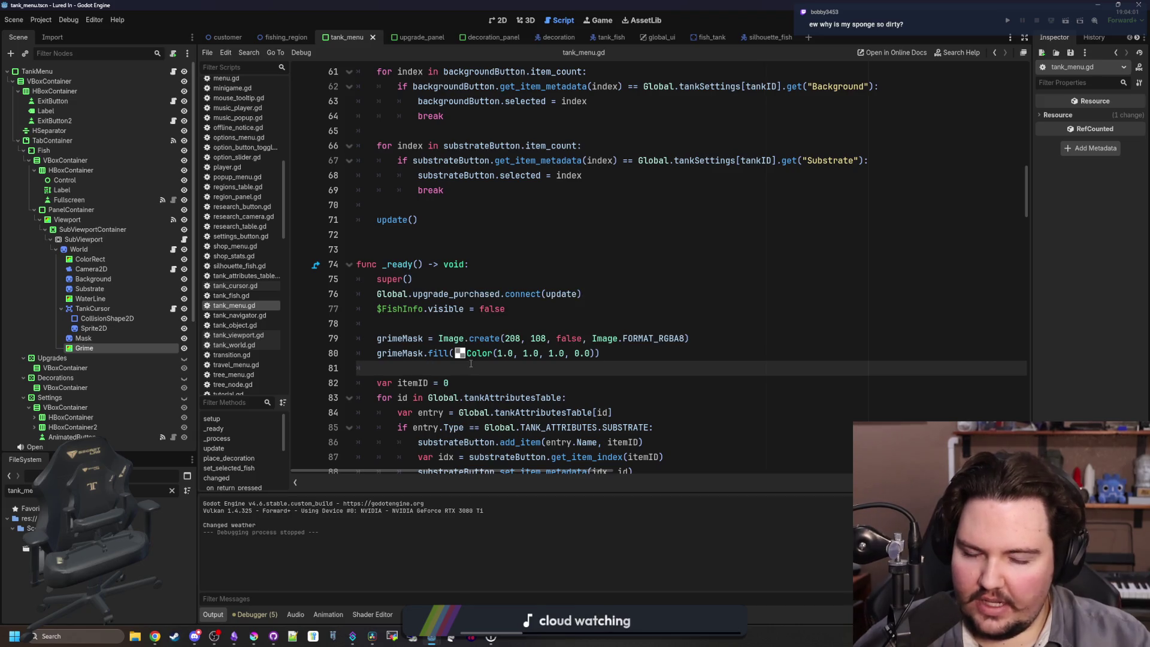